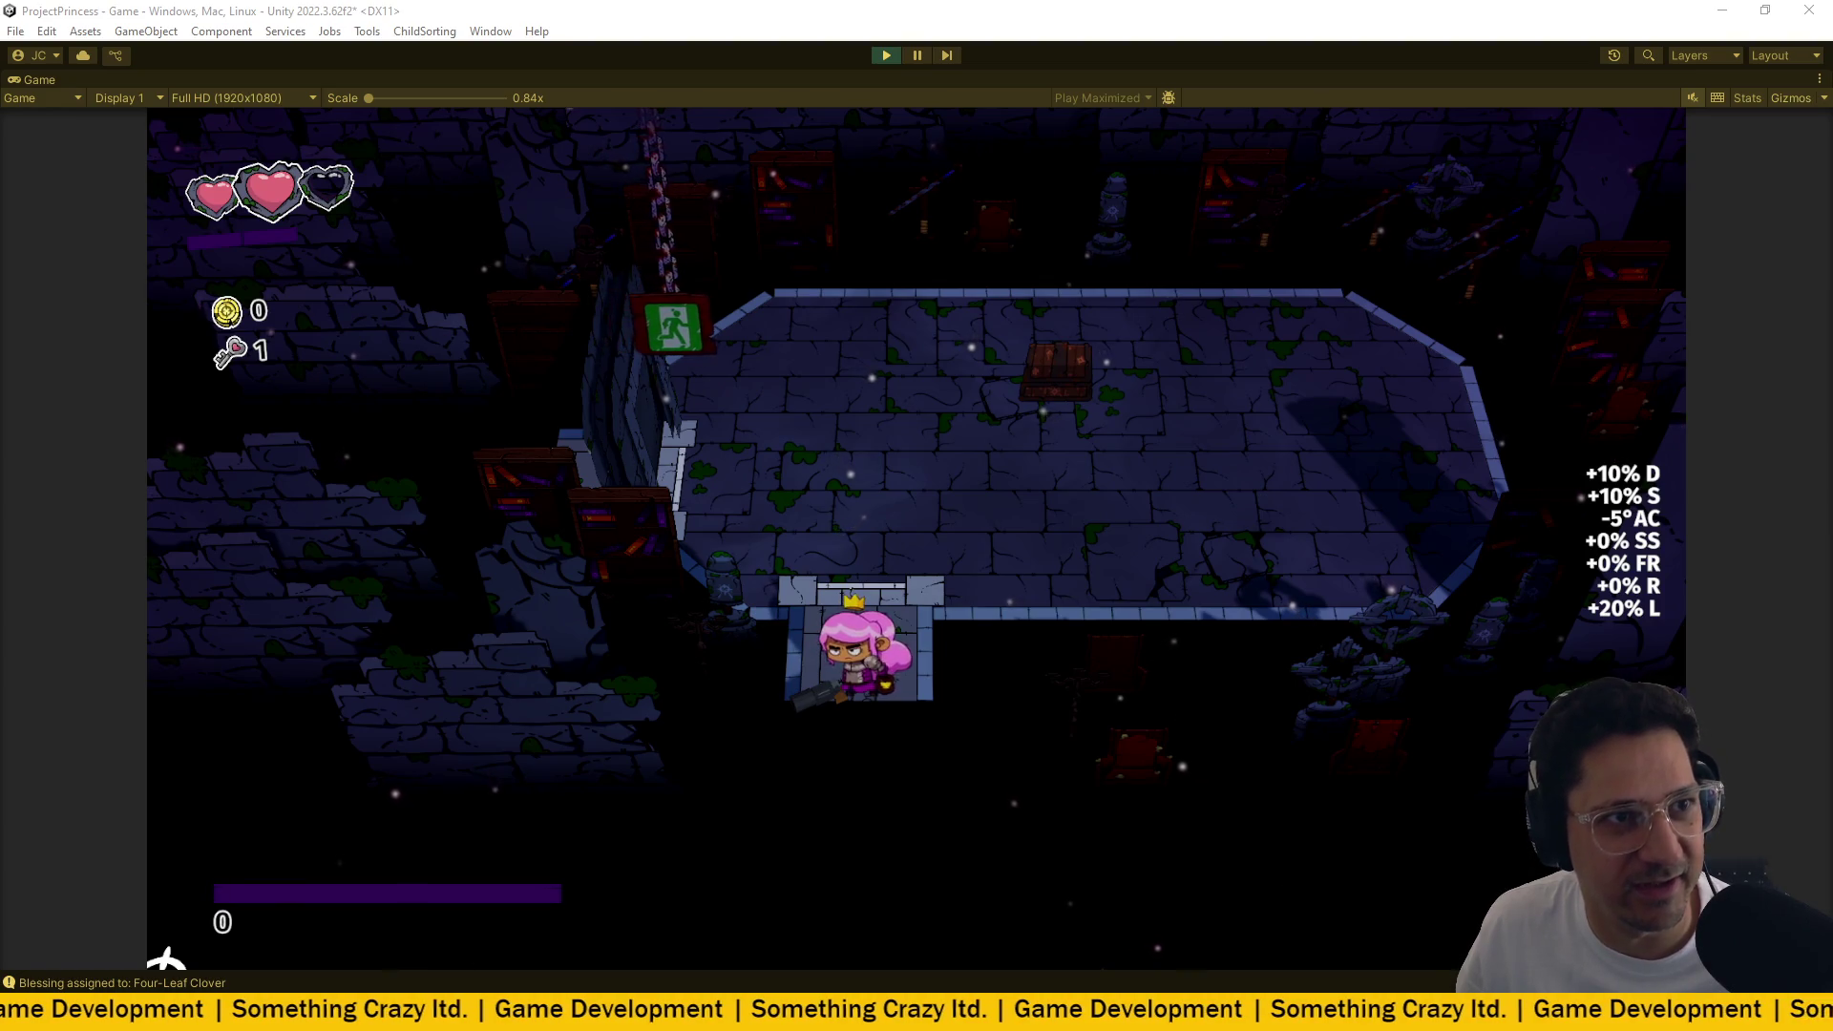
Switch from the running Unity game to the Nightbot Commands page in Brave.
{"action": "key", "text": "alt+Tab"}
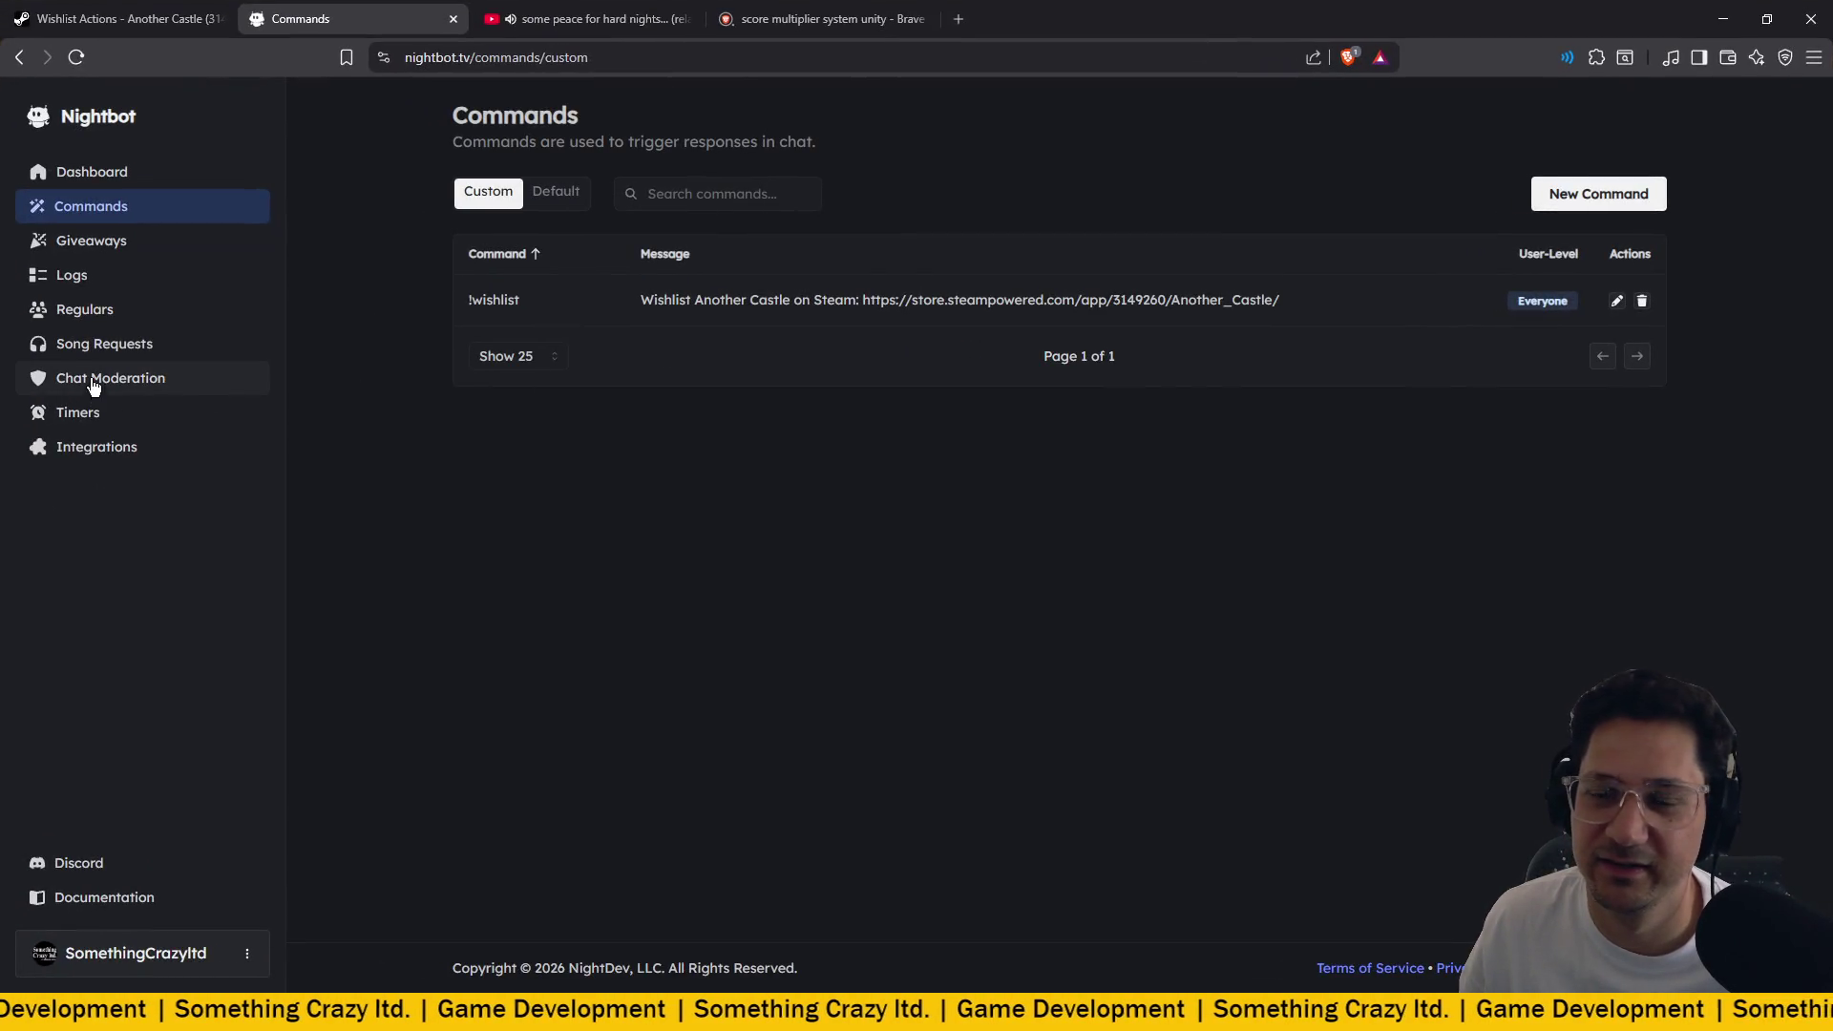
Start a new Nightbot timer named 'Wishlist' from the Timers section.
{"action": "left_click", "coordinate": [88, 414]}
{"action": "left_click", "coordinate": [1070, 477]}
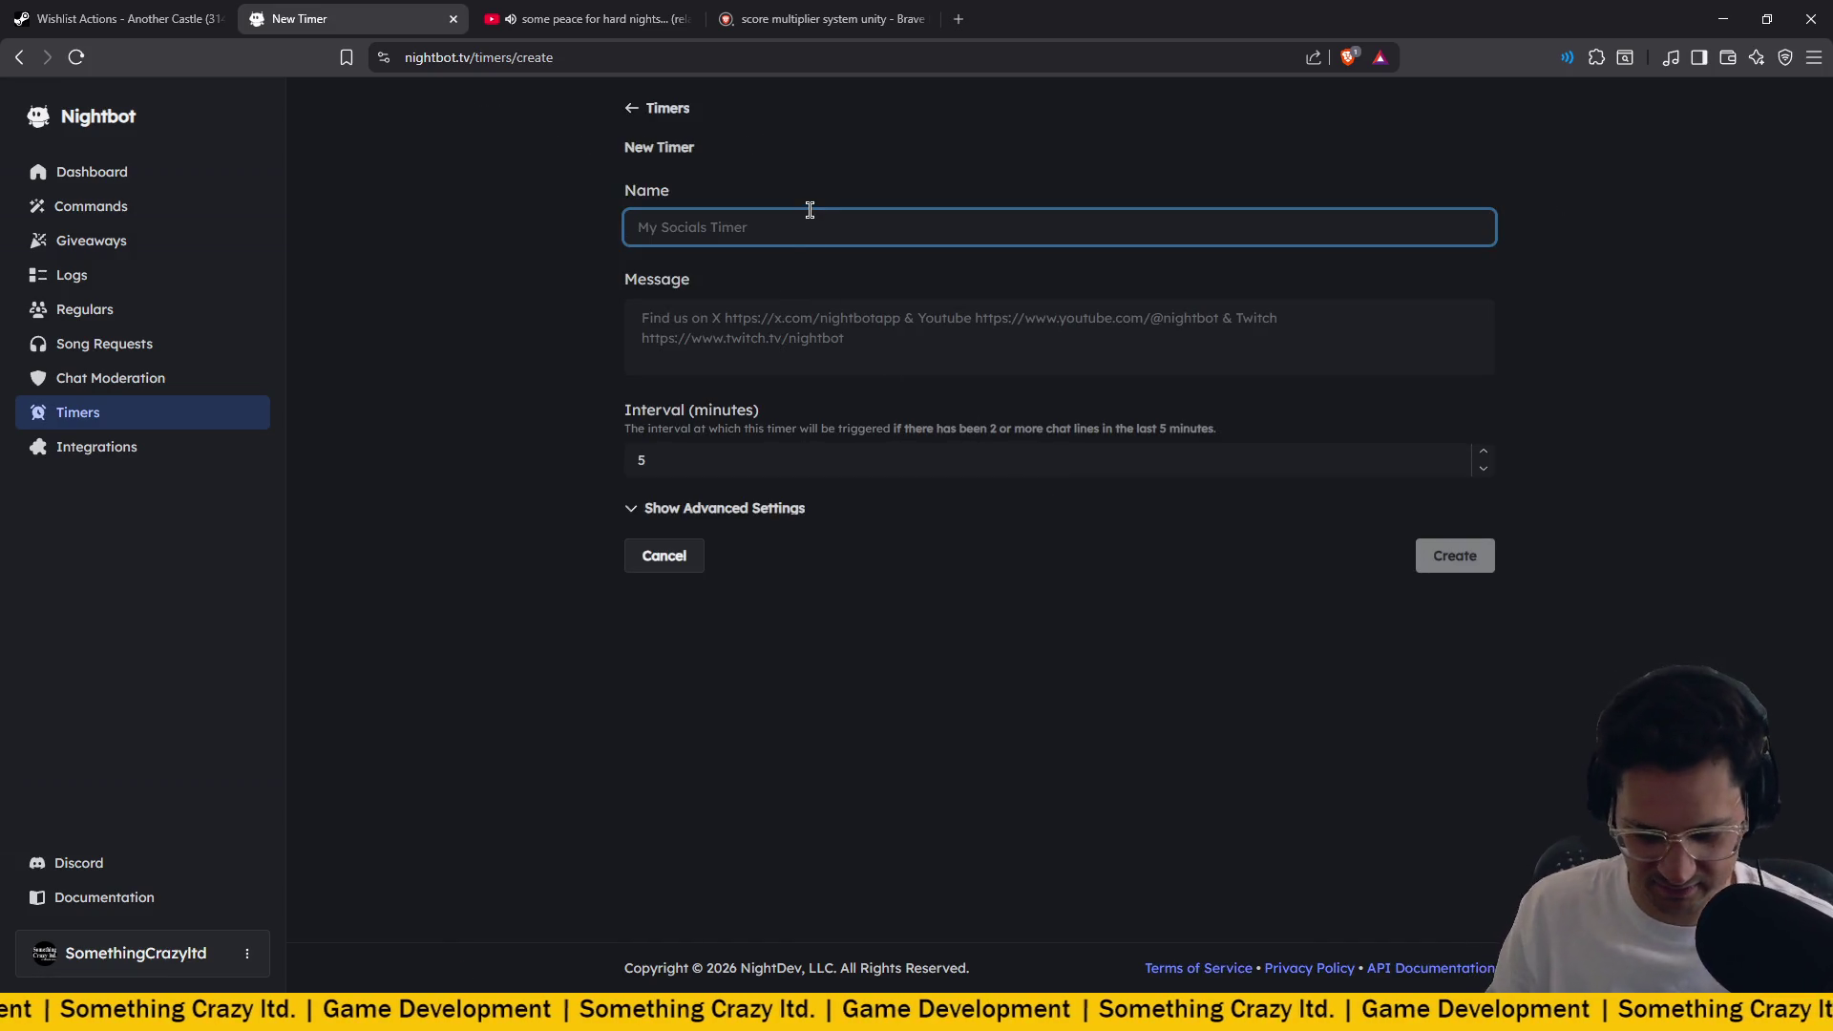
{"action": "type", "text": "Wishlist"}
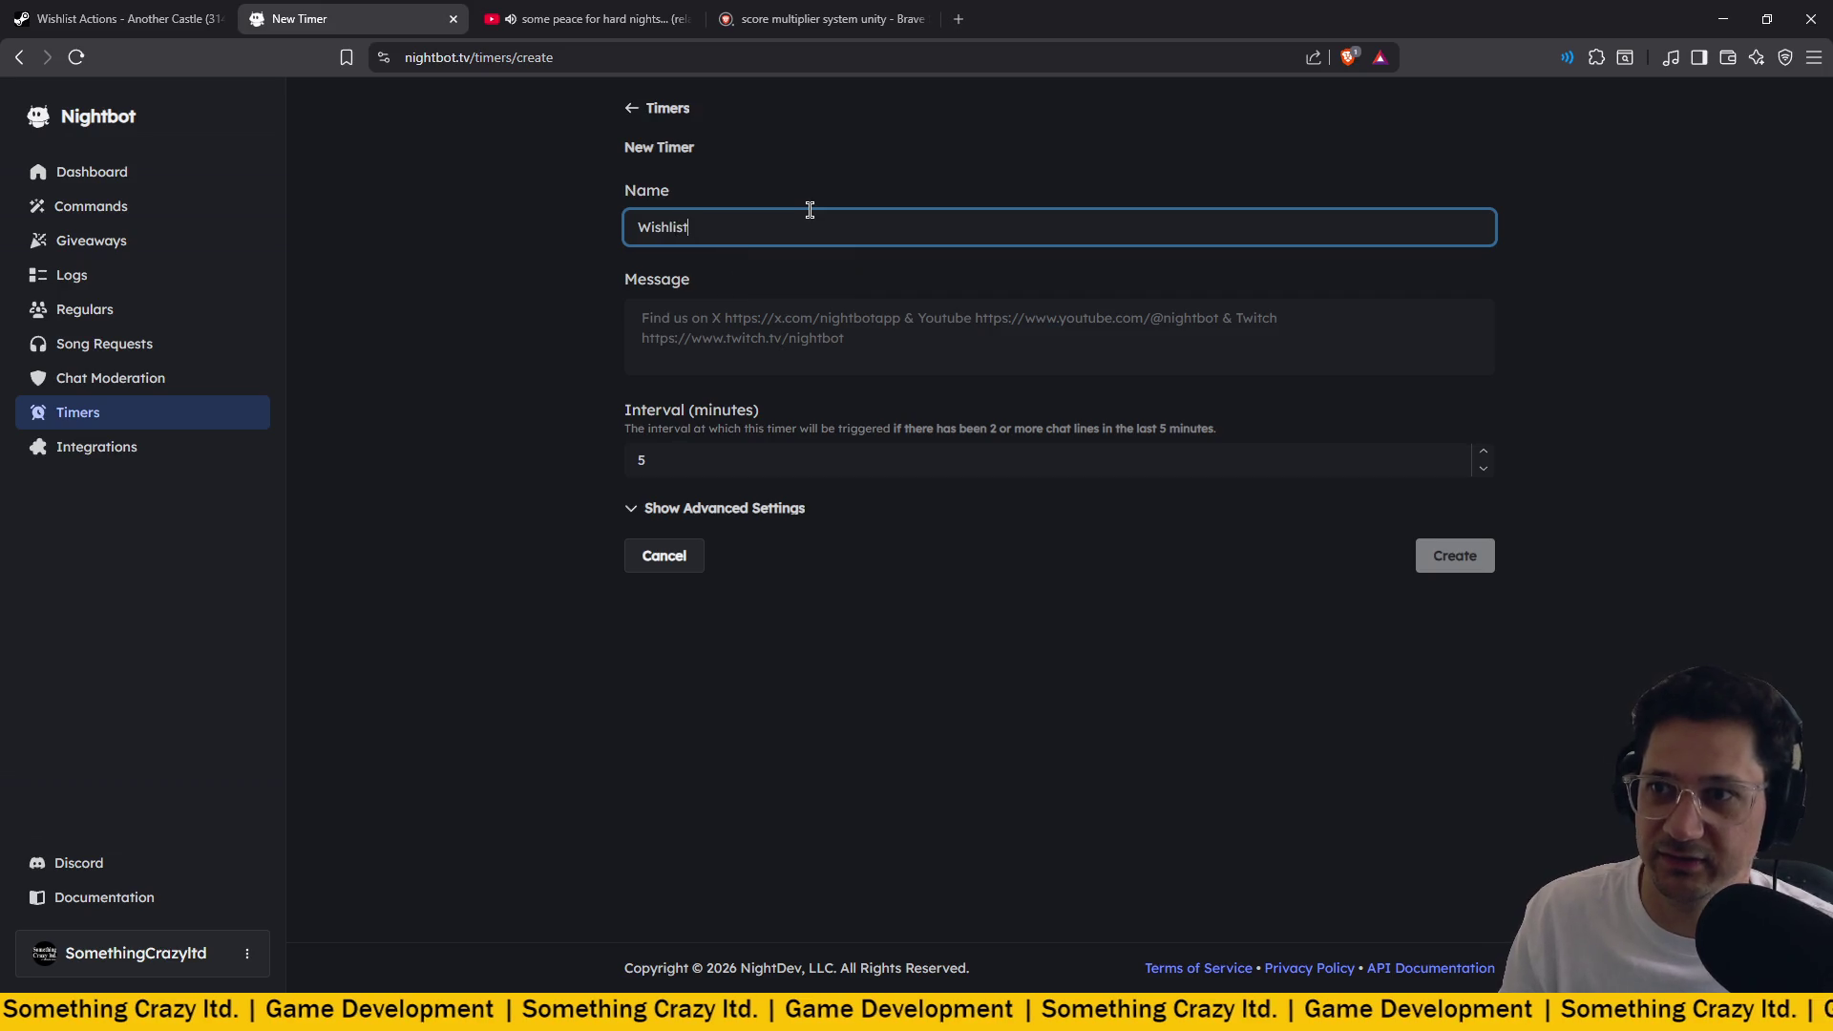
Abandon the draft after trying its message and name fields, returning to the empty Timers list.
{"action": "left_click", "coordinate": [798, 306]}
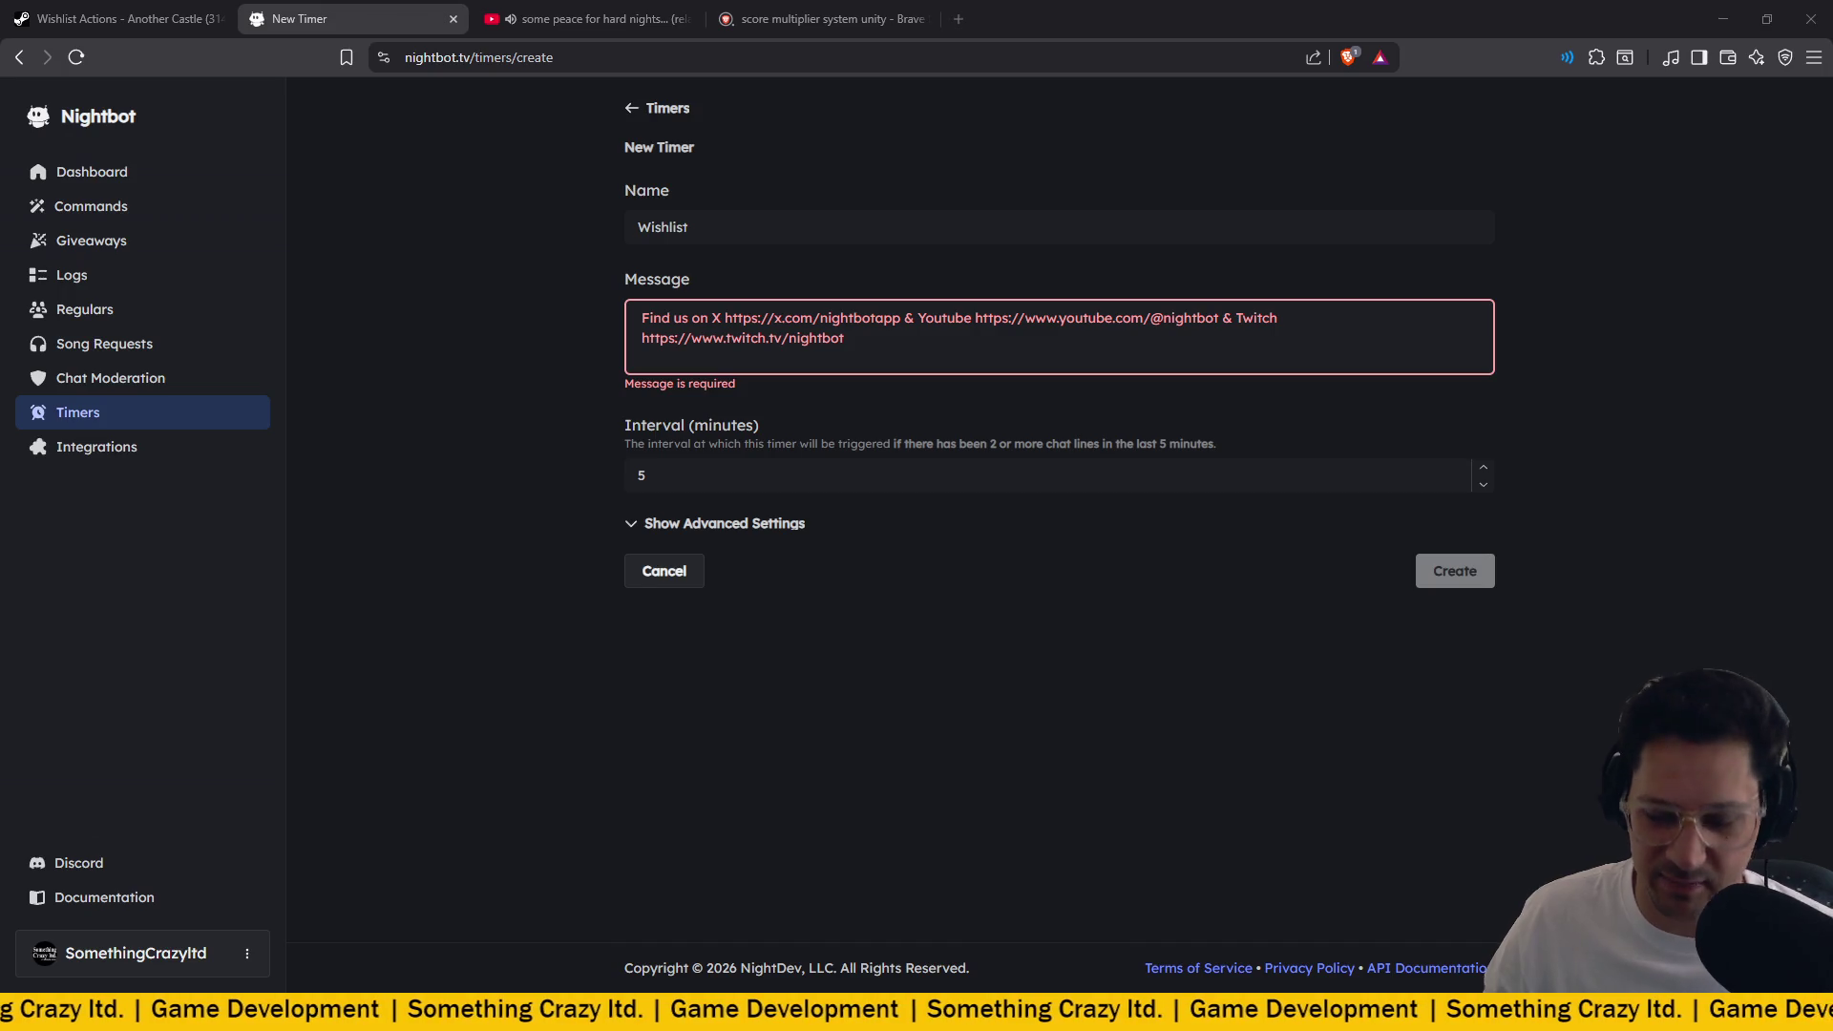
{"action": "left_click", "coordinate": [850, 343]}
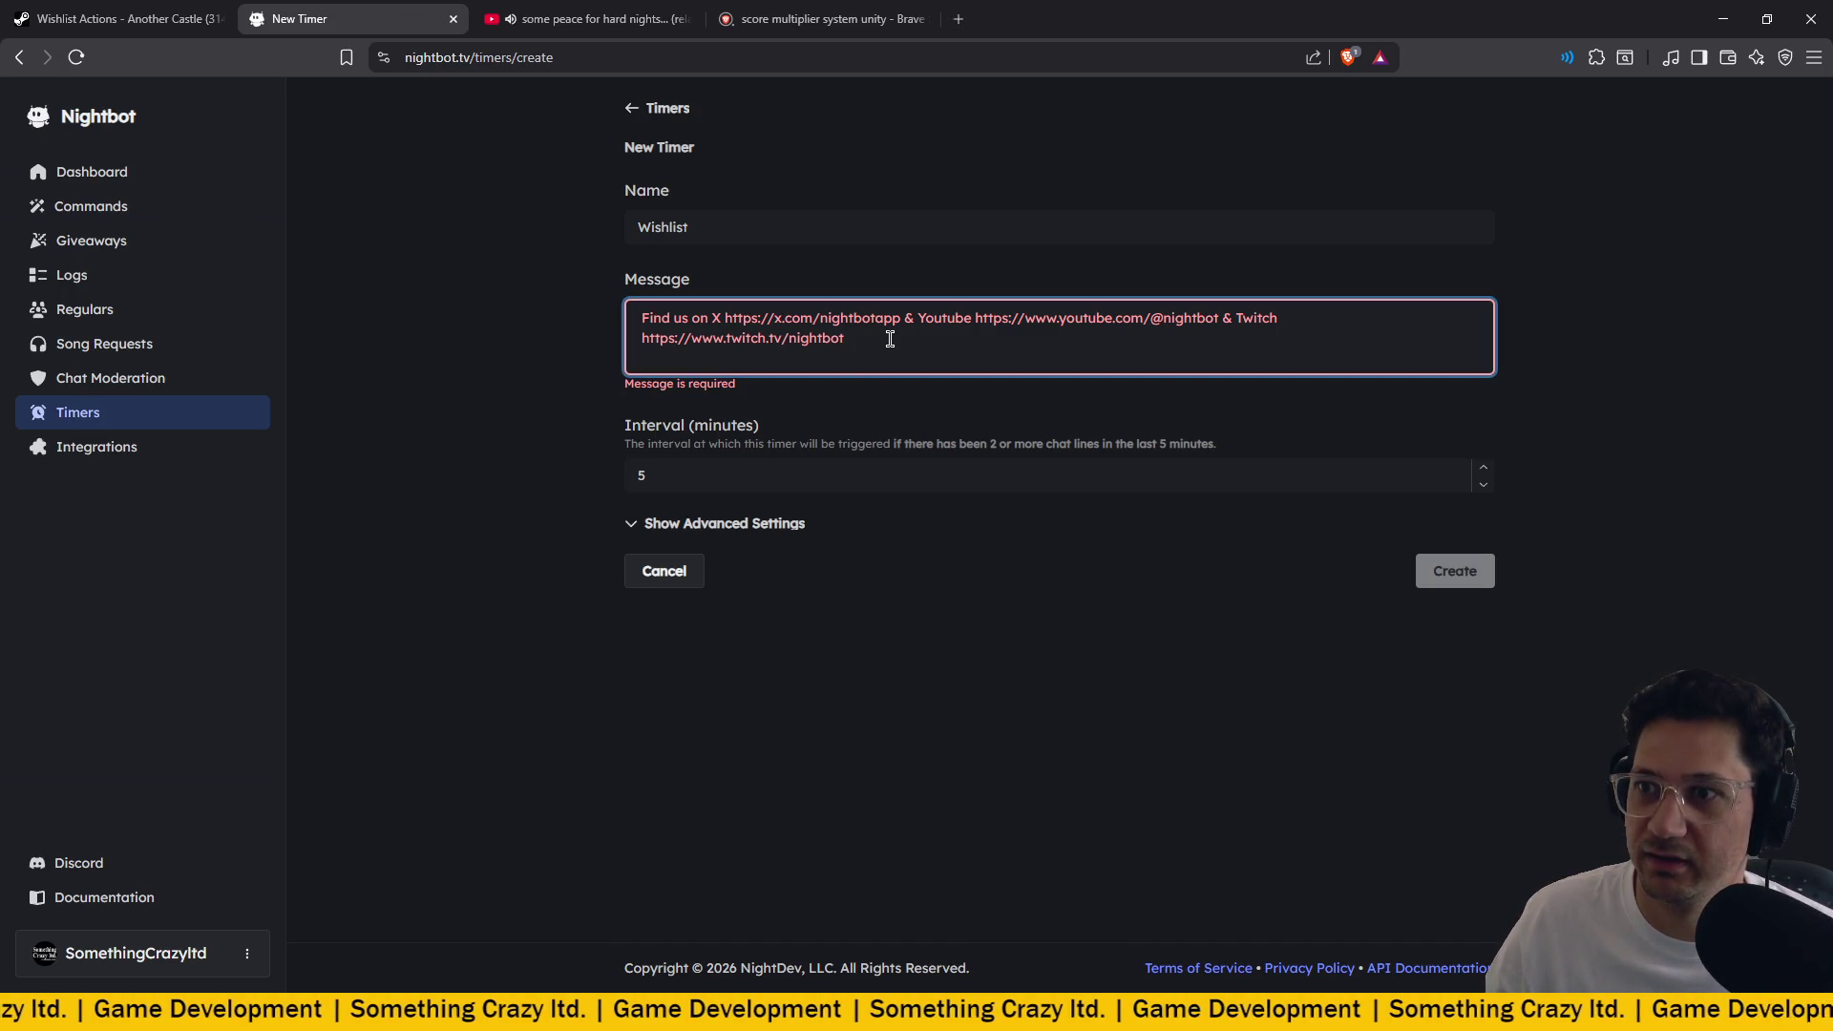
{"action": "left_click", "coordinate": [900, 411]}
{"action": "left_click", "coordinate": [700, 345]}
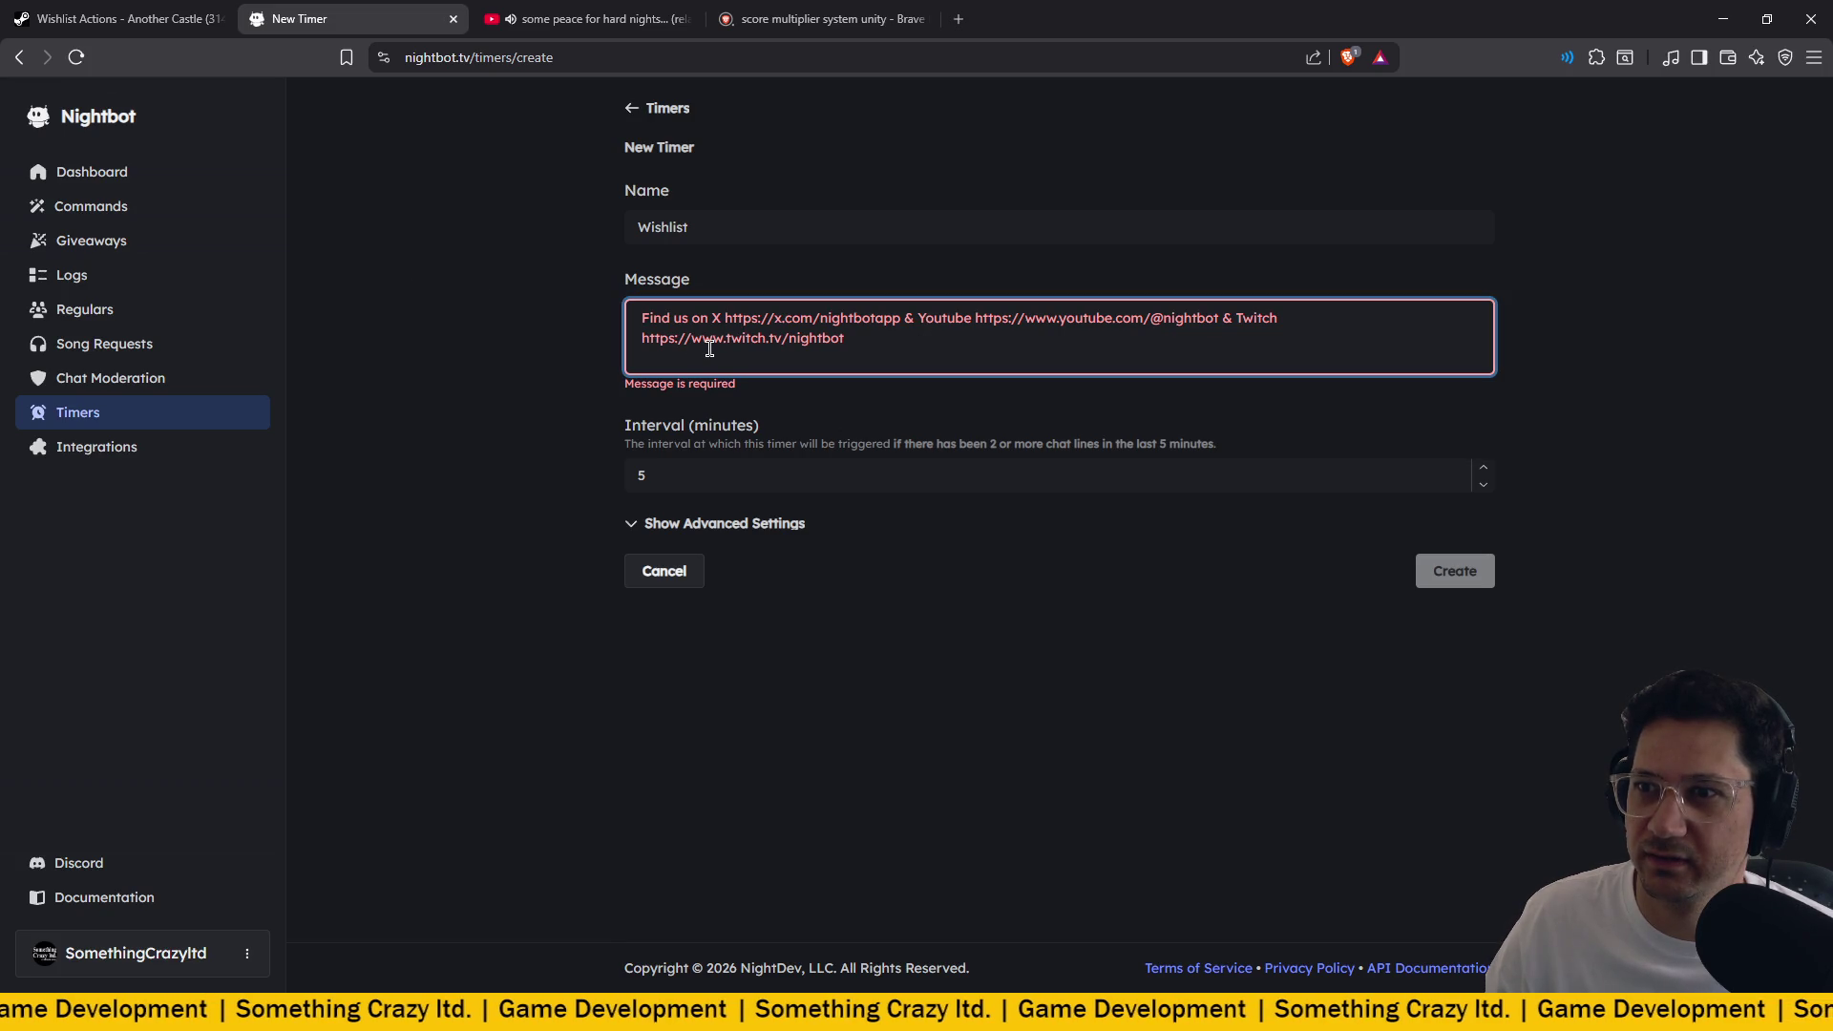
{"action": "left_click", "coordinate": [1237, 432]}
{"action": "left_click", "coordinate": [909, 336]}
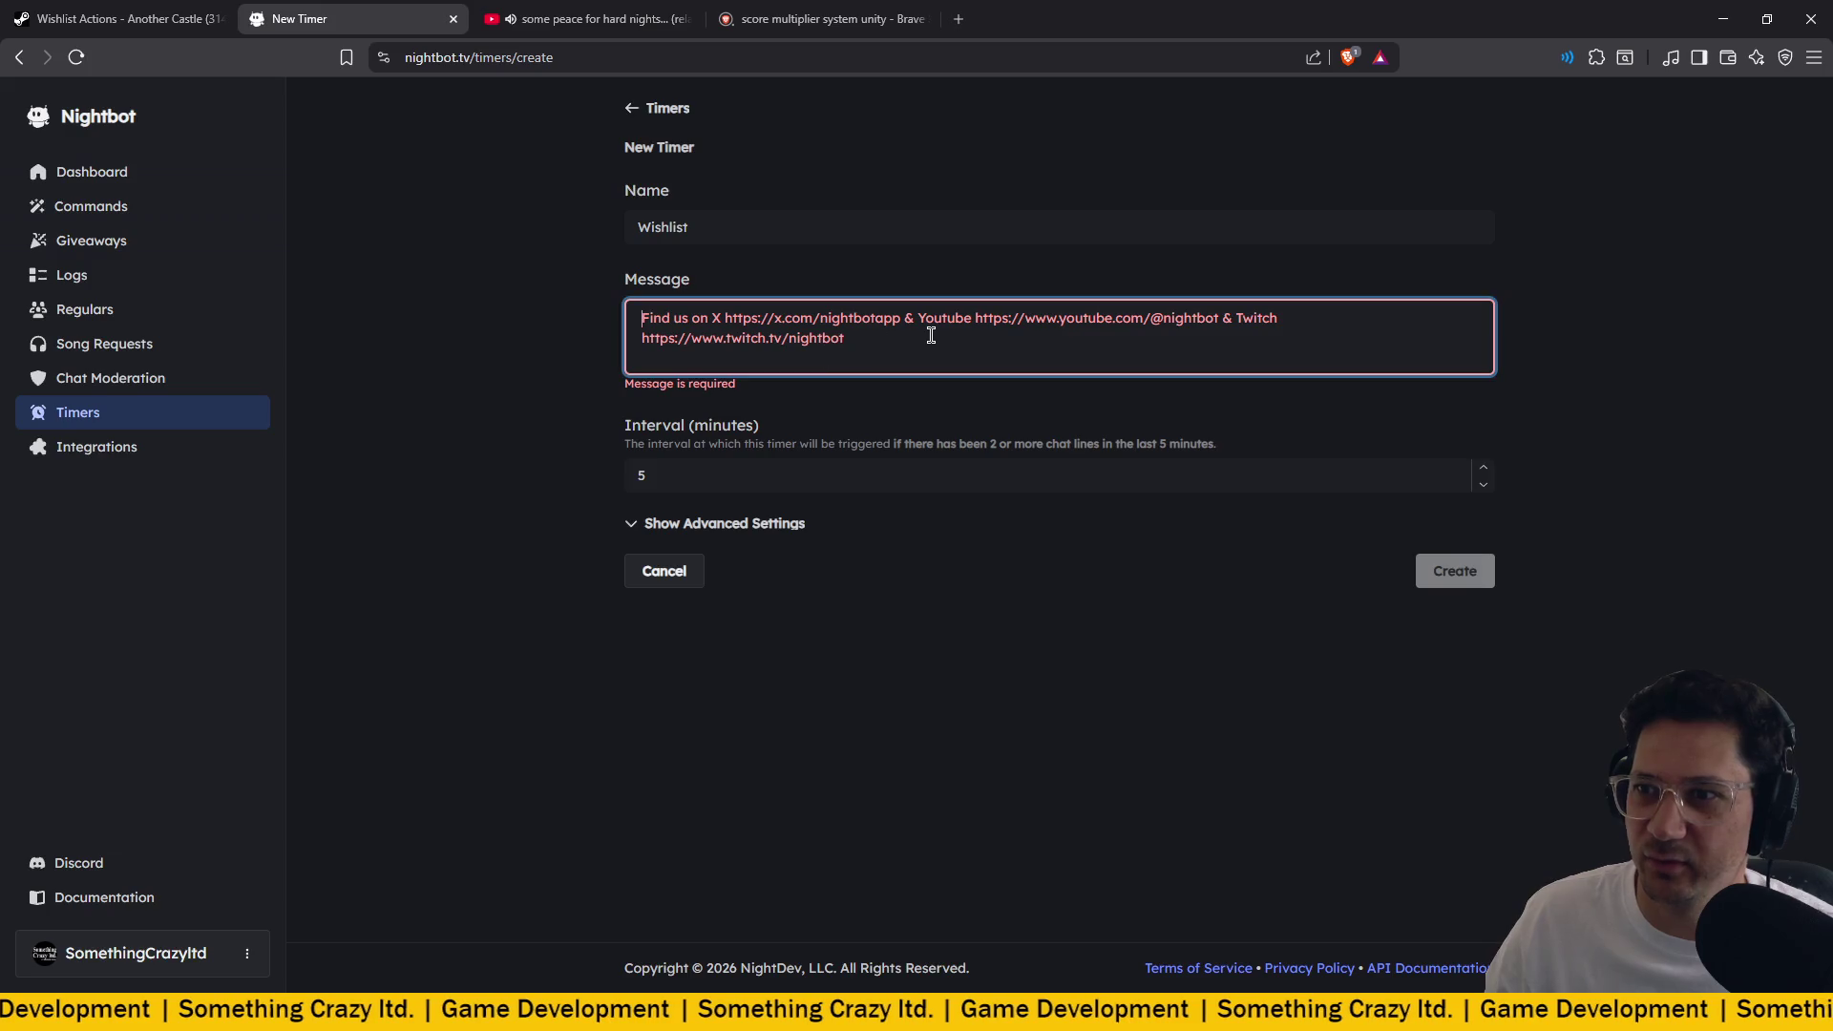
{"action": "left_click", "coordinate": [506, 269]}
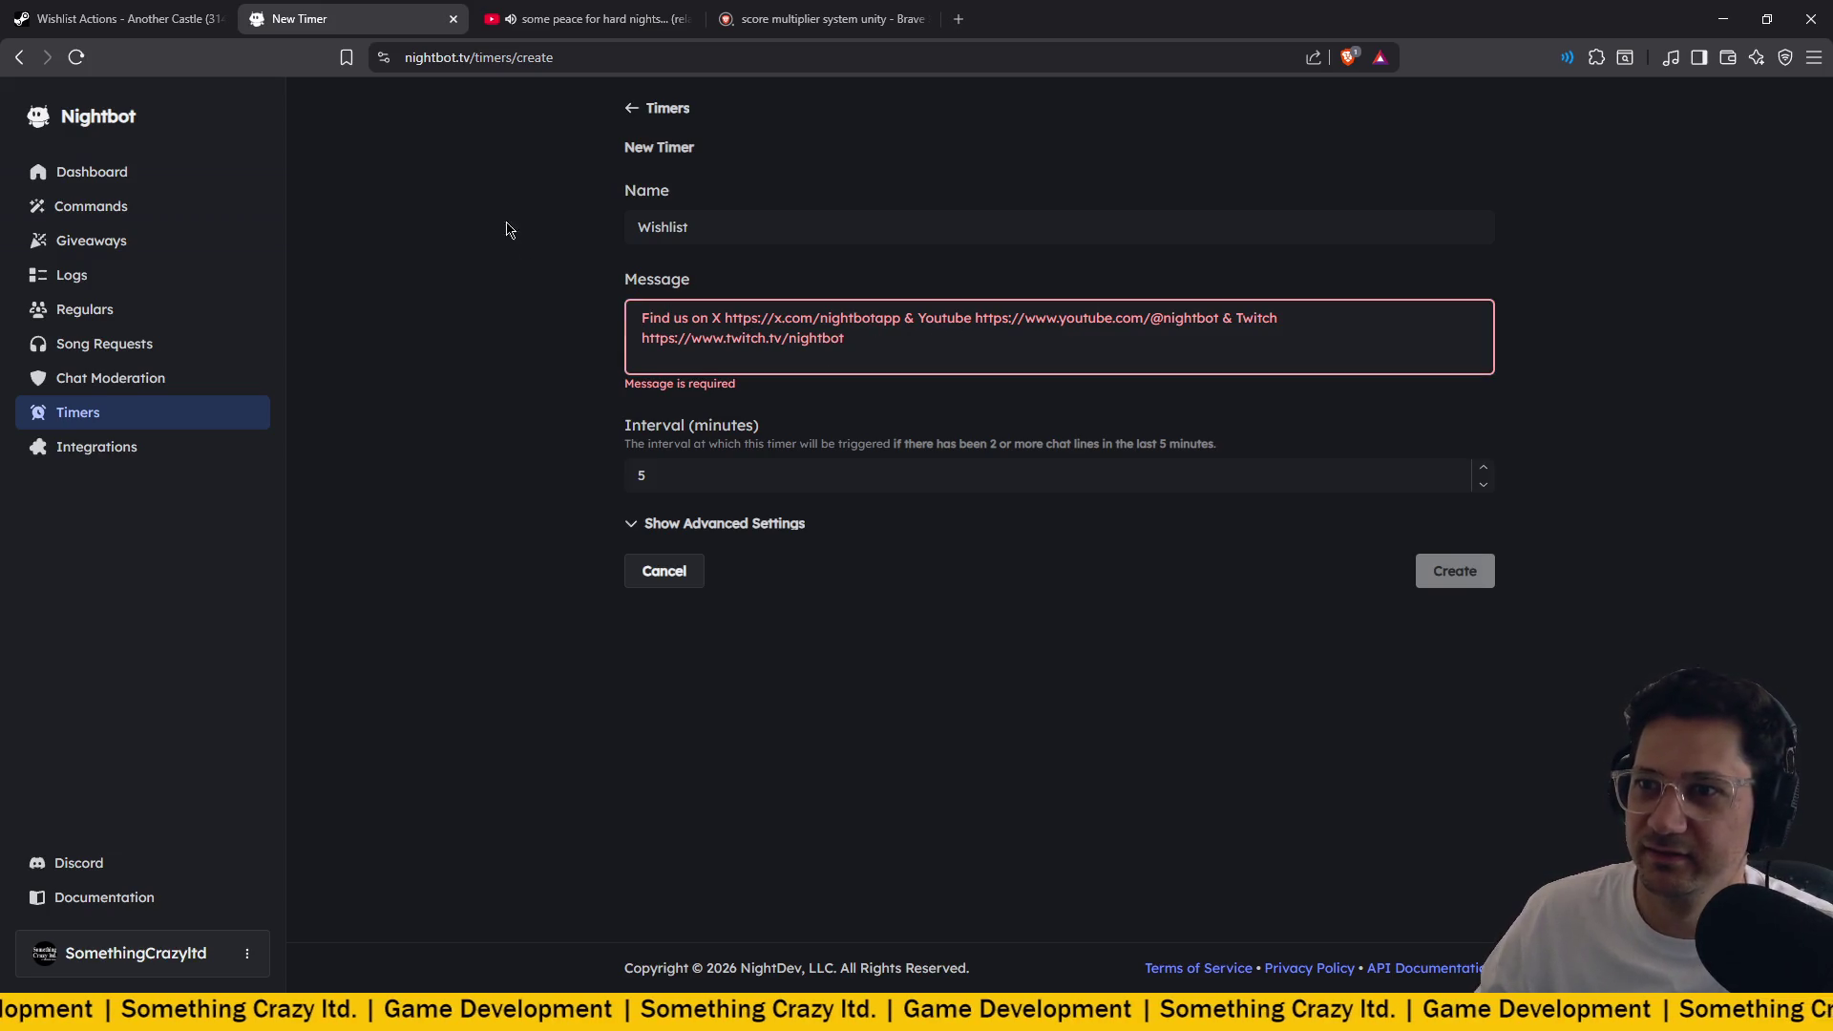
{"action": "left_click", "coordinate": [718, 229]}
{"action": "left_click", "coordinate": [635, 110]}
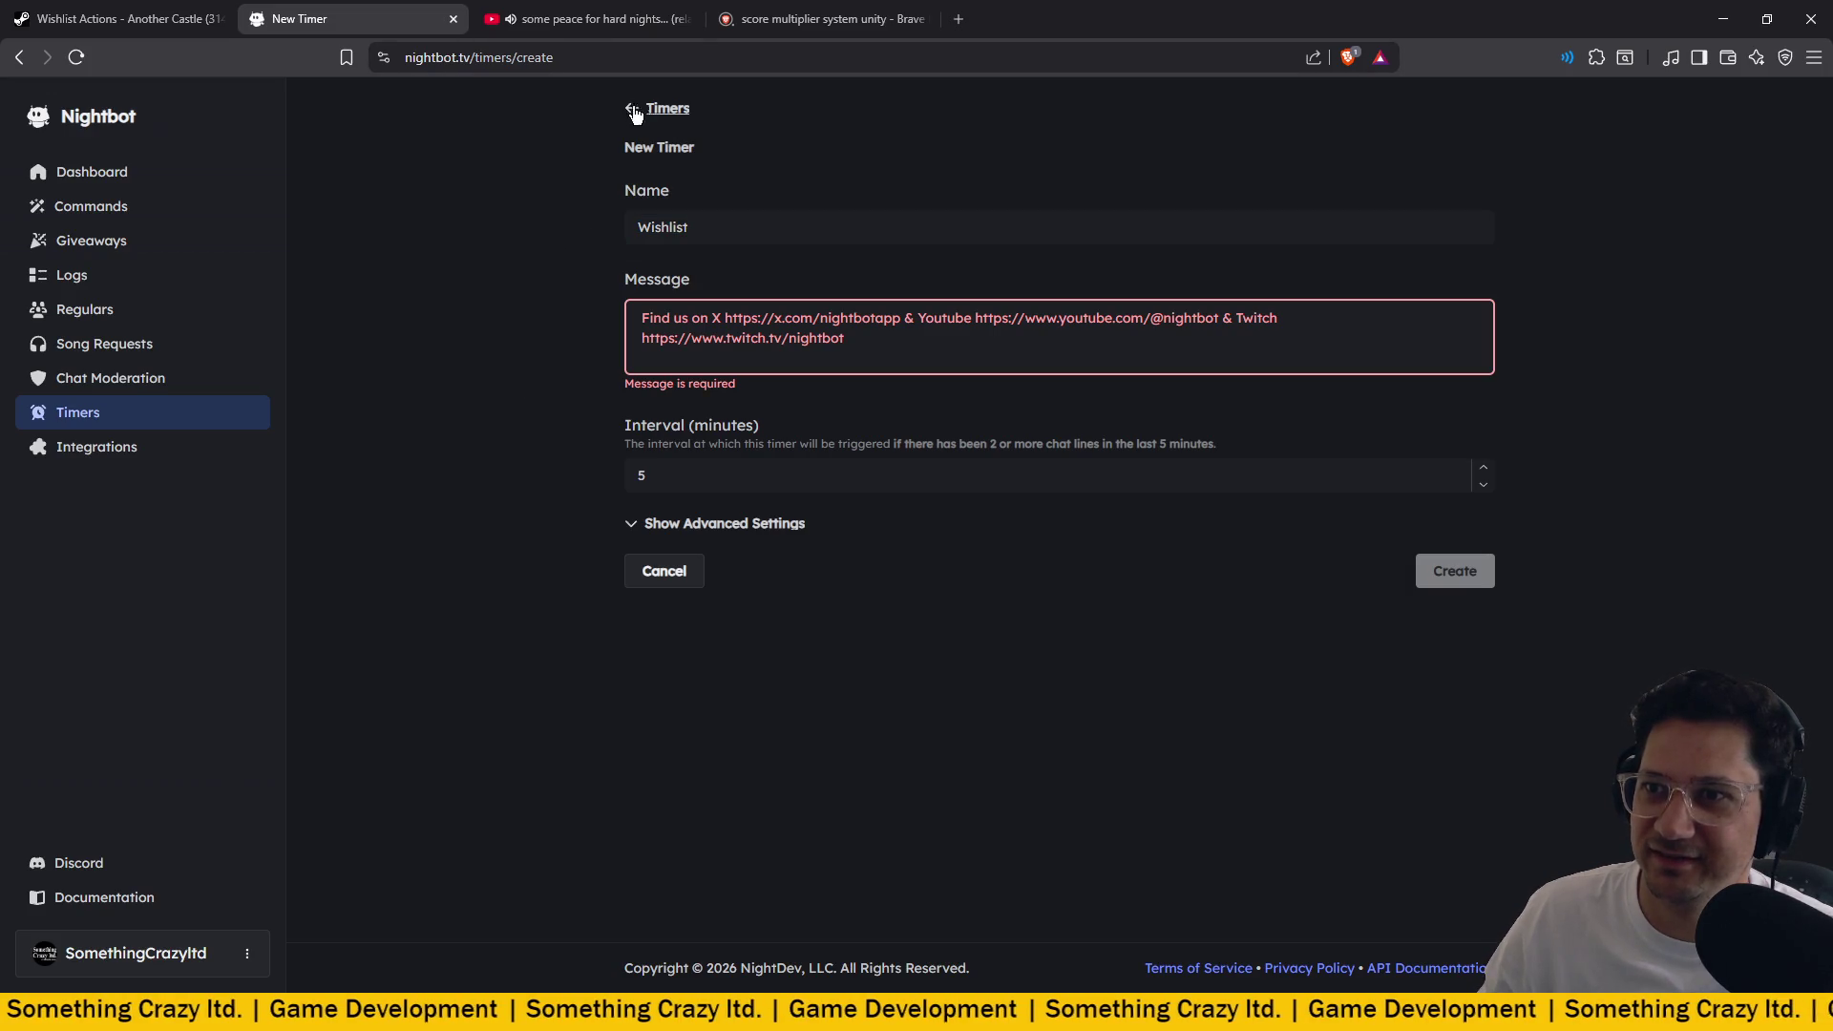
{"action": "left_click", "coordinate": [871, 132]}
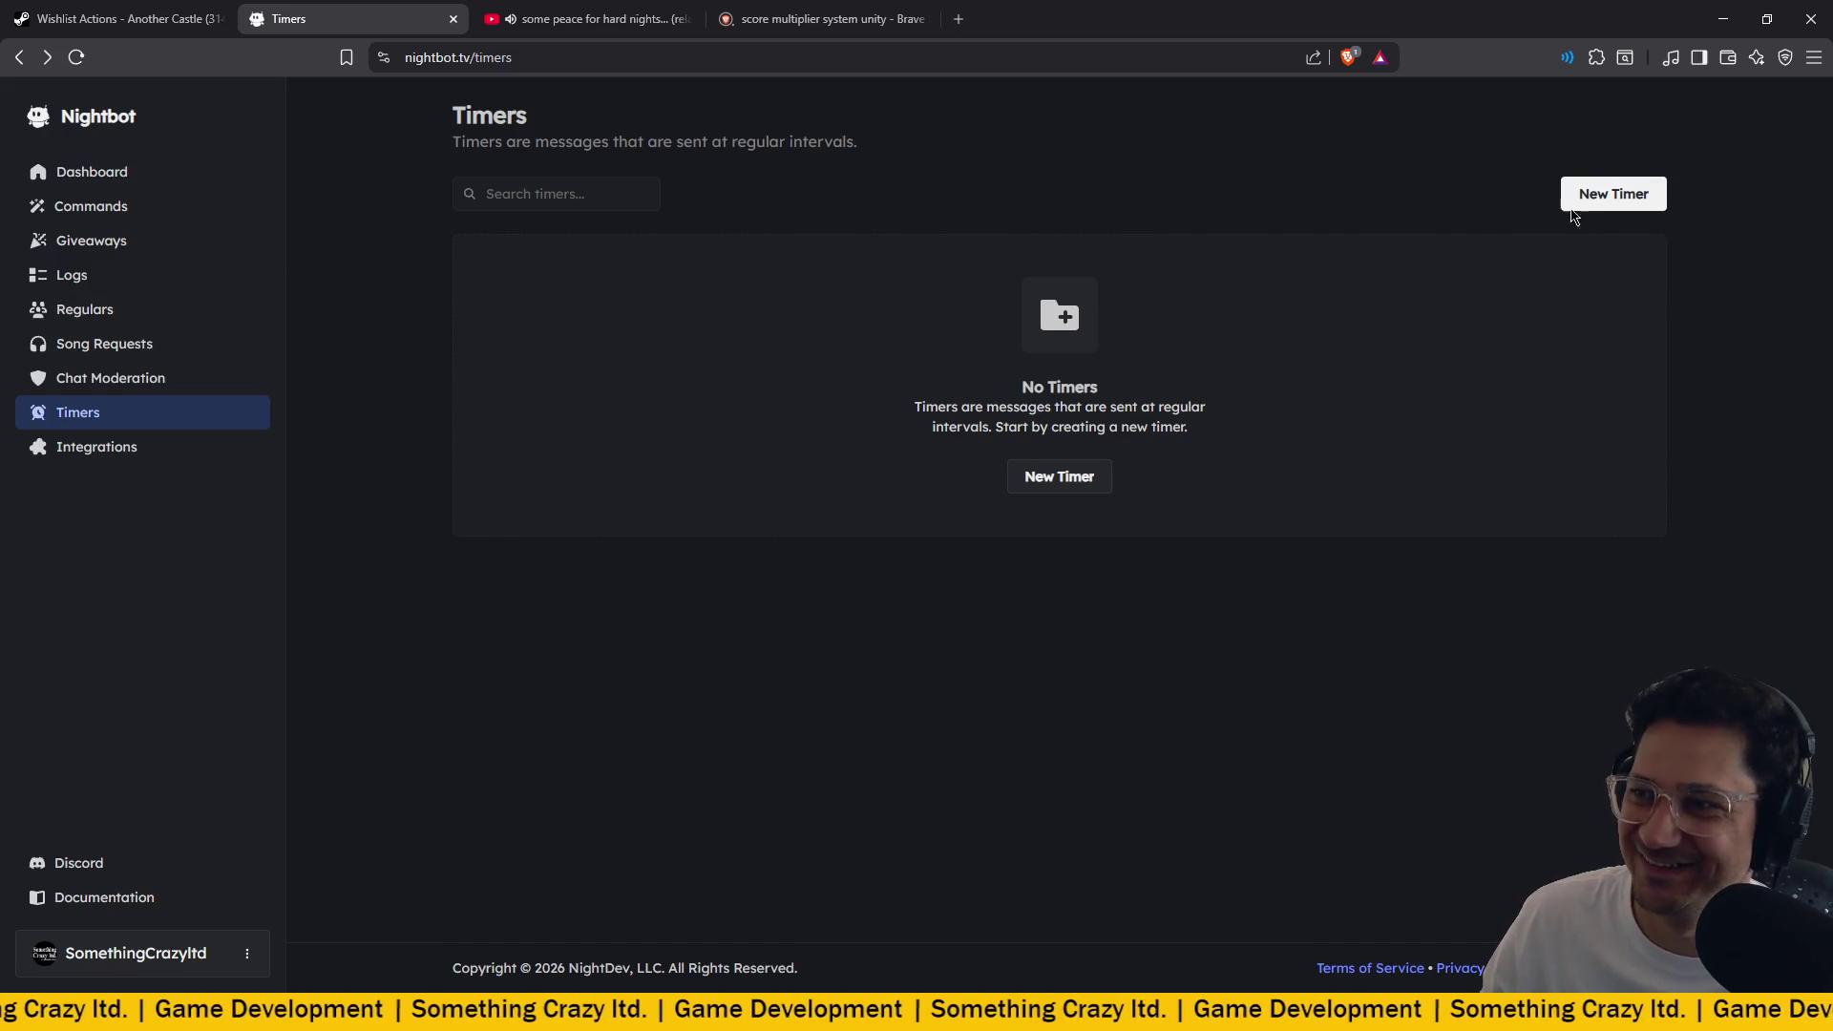
Start another new timer and move through its message, interval and name fields.
{"action": "left_click", "coordinate": [1601, 193]}
{"action": "left_click", "coordinate": [838, 347]}
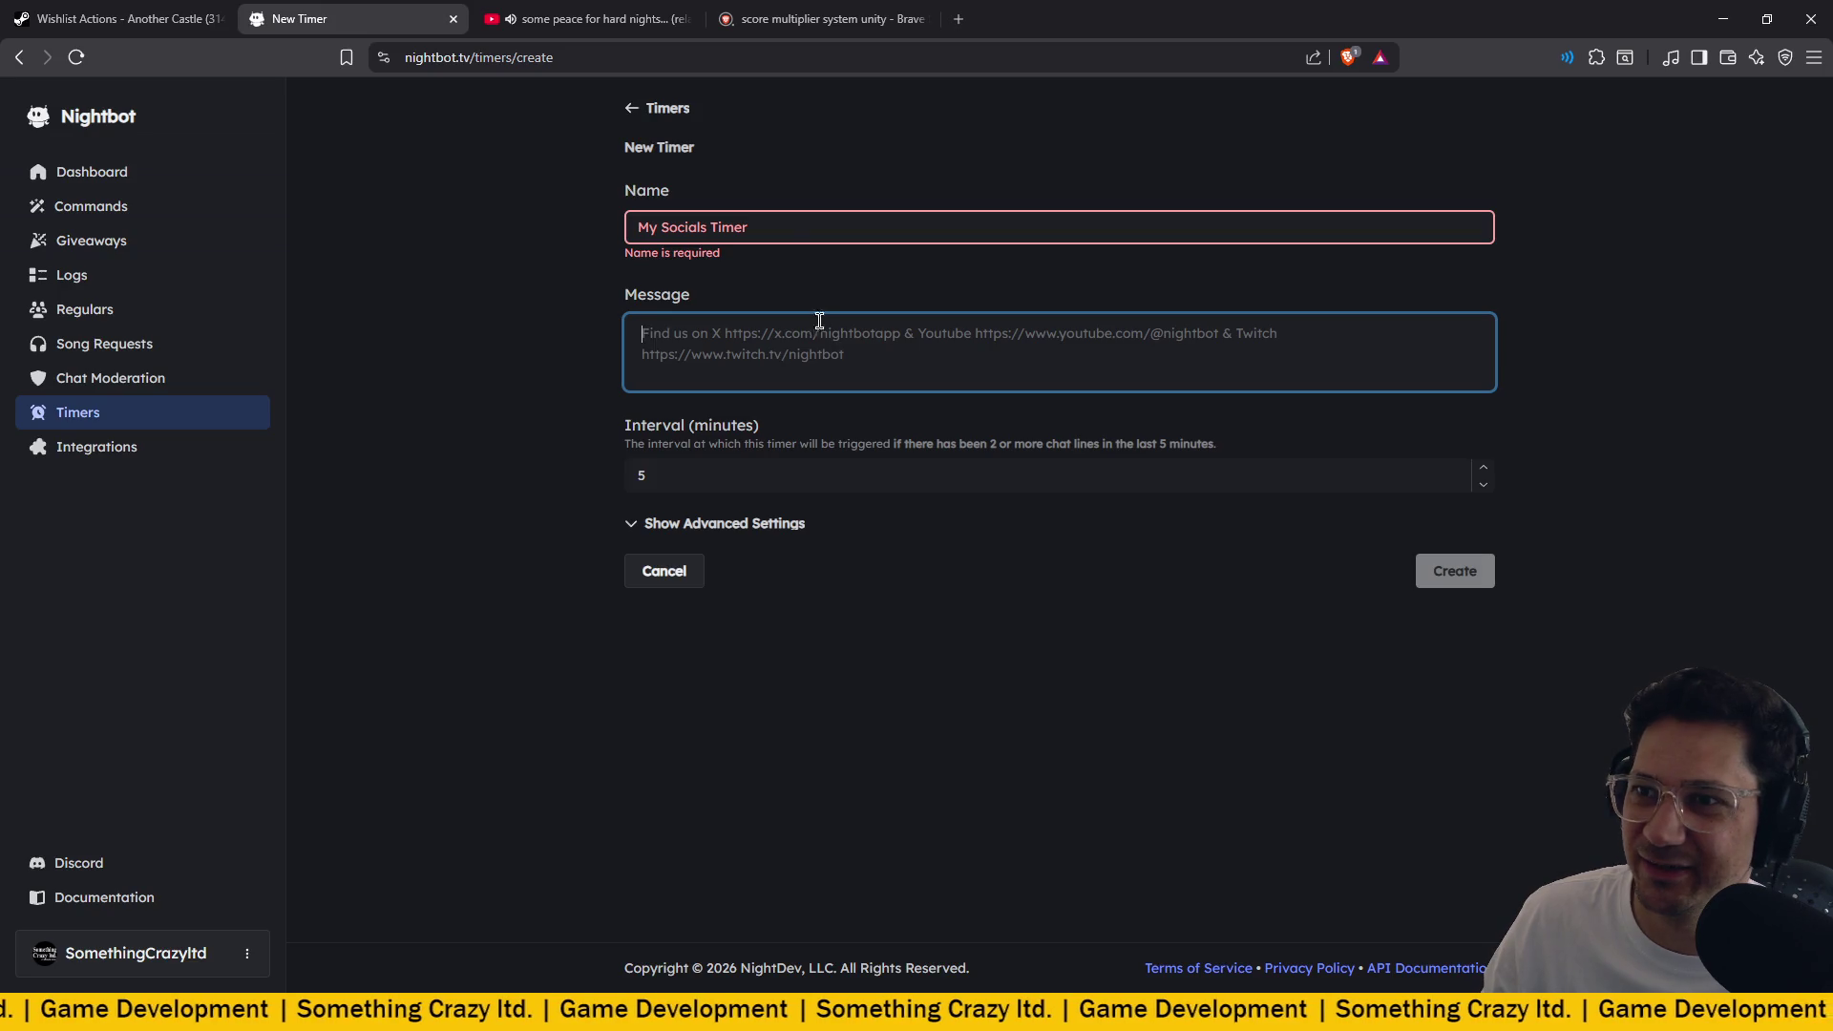
{"action": "left_click", "coordinate": [791, 227]}
{"action": "left_click", "coordinate": [871, 363]}
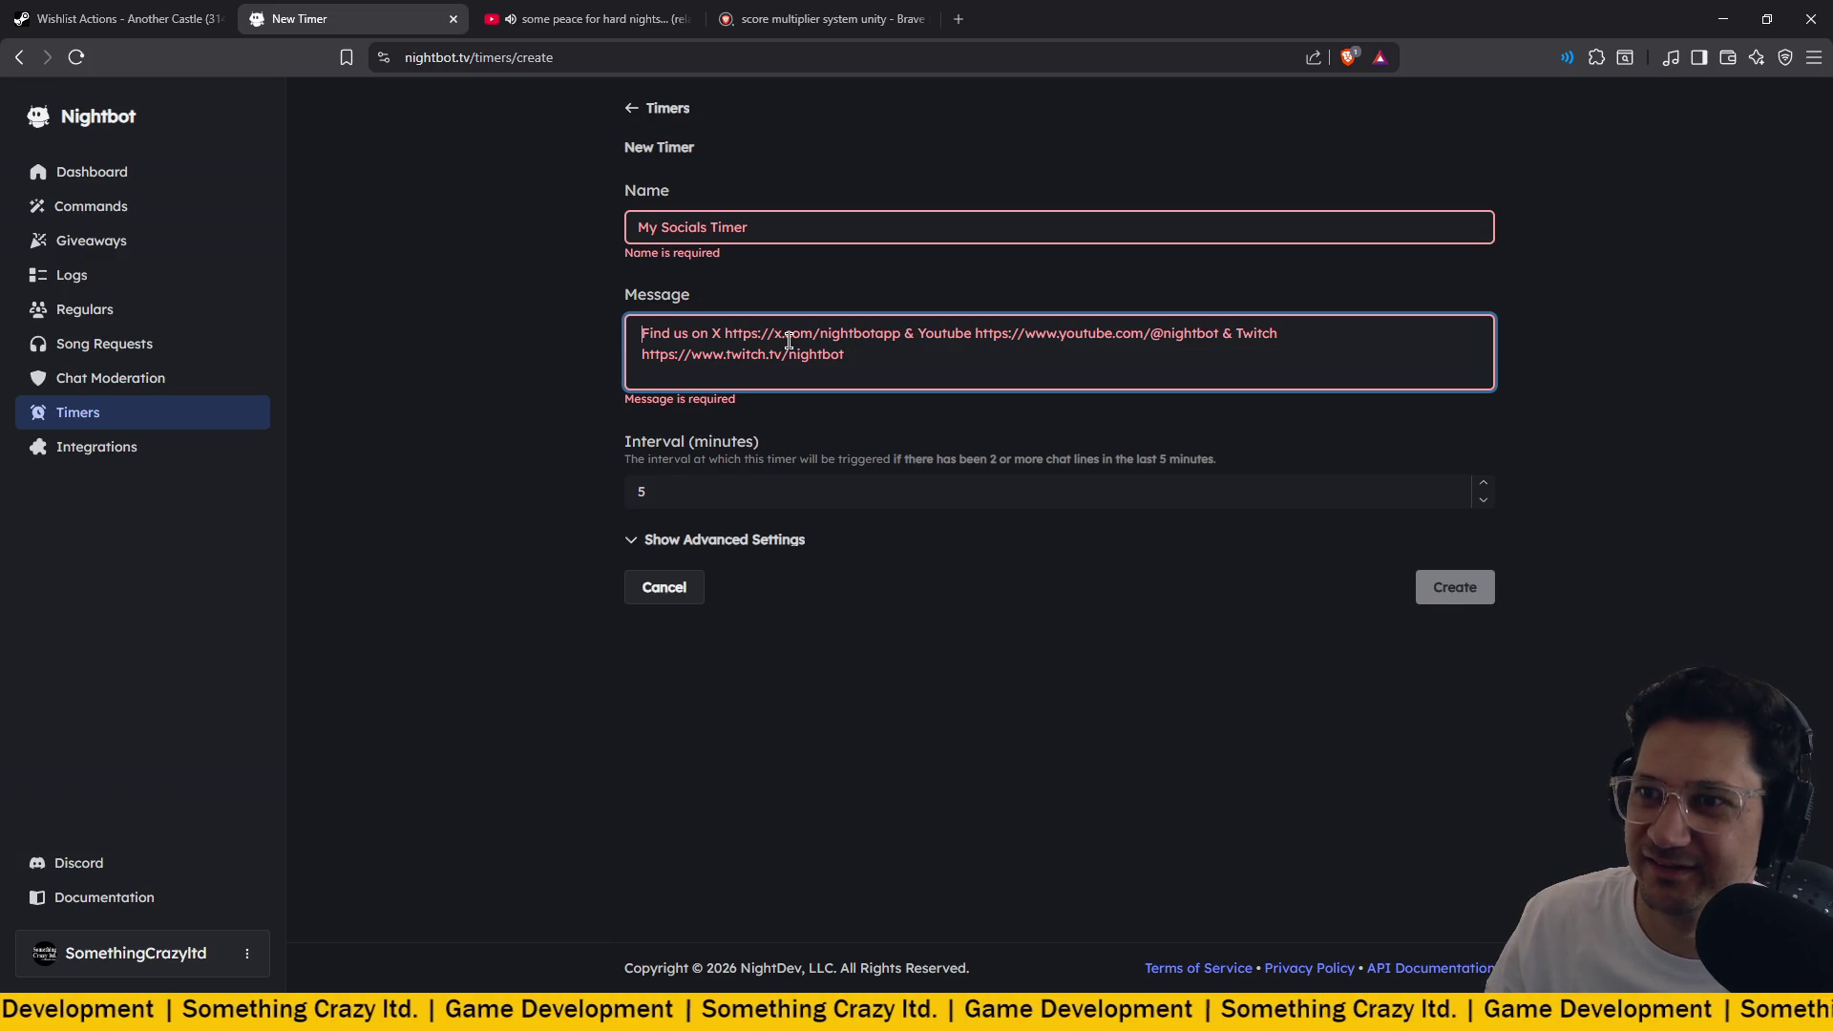
{"action": "key", "text": "XF86AudioRaiseVolume"}
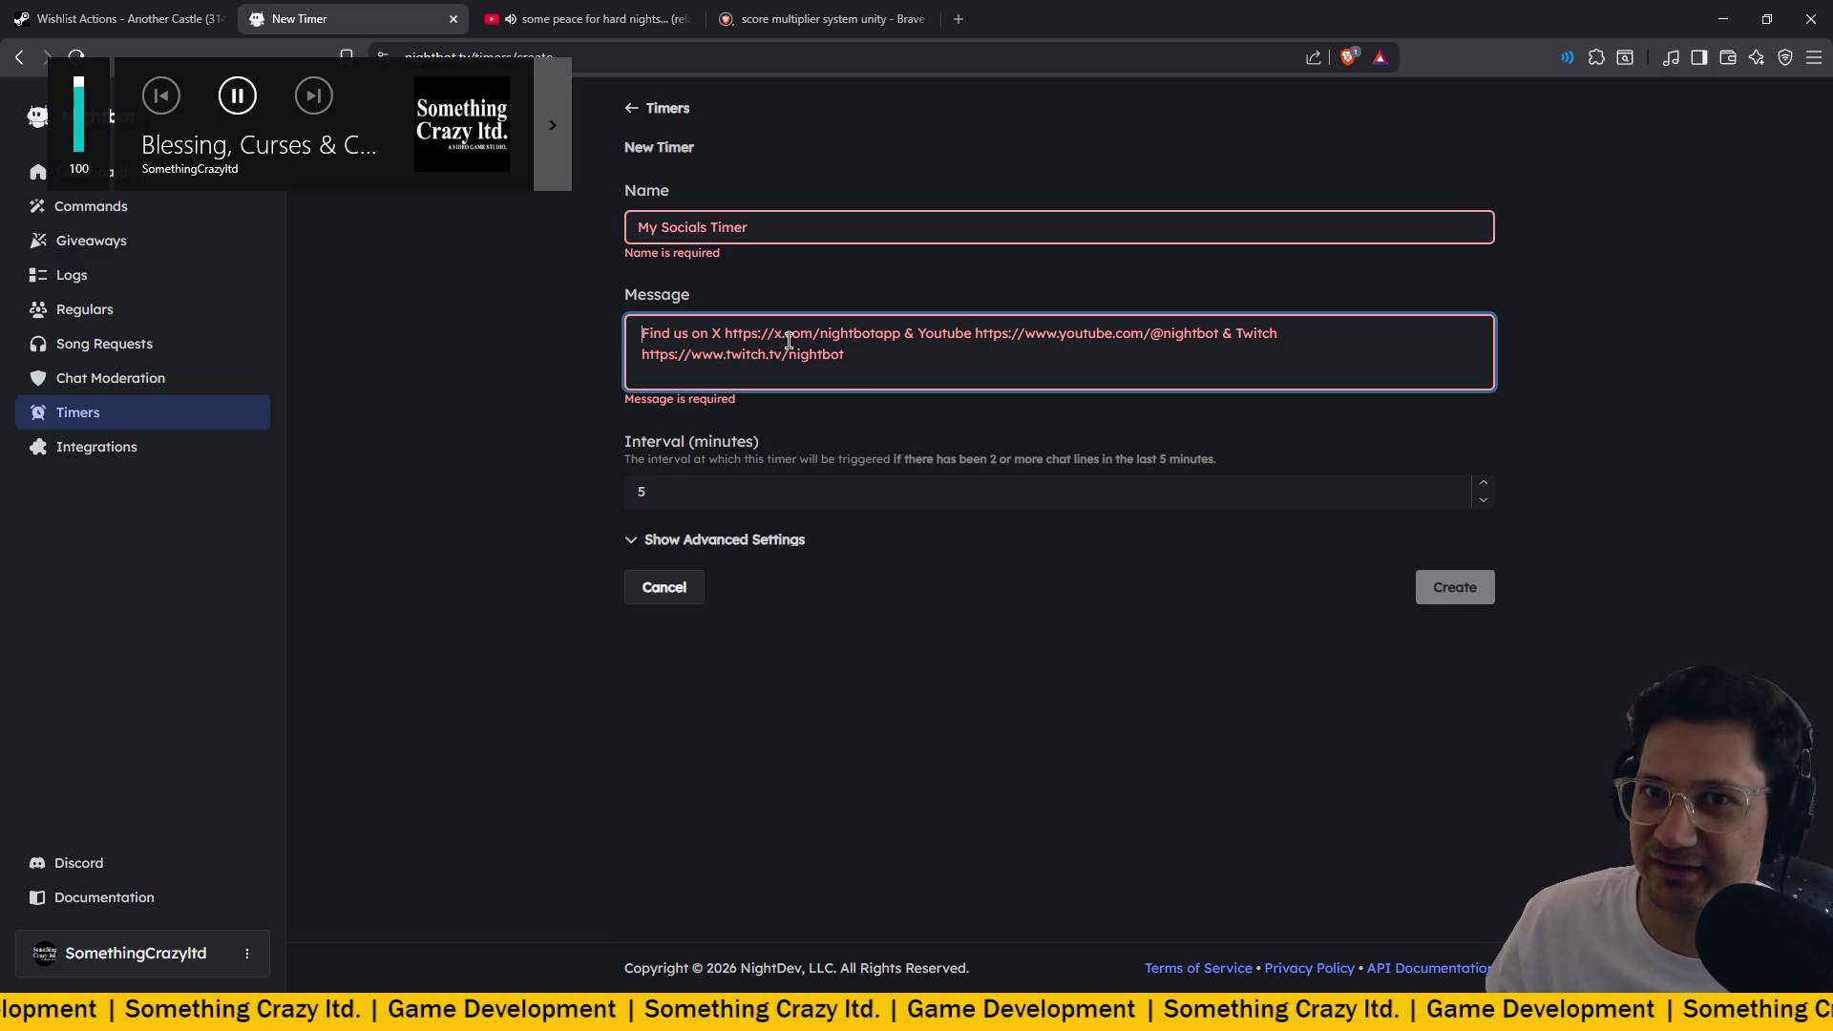
{"action": "key", "text": "Tab"}
{"action": "left_click", "coordinate": [874, 368]}
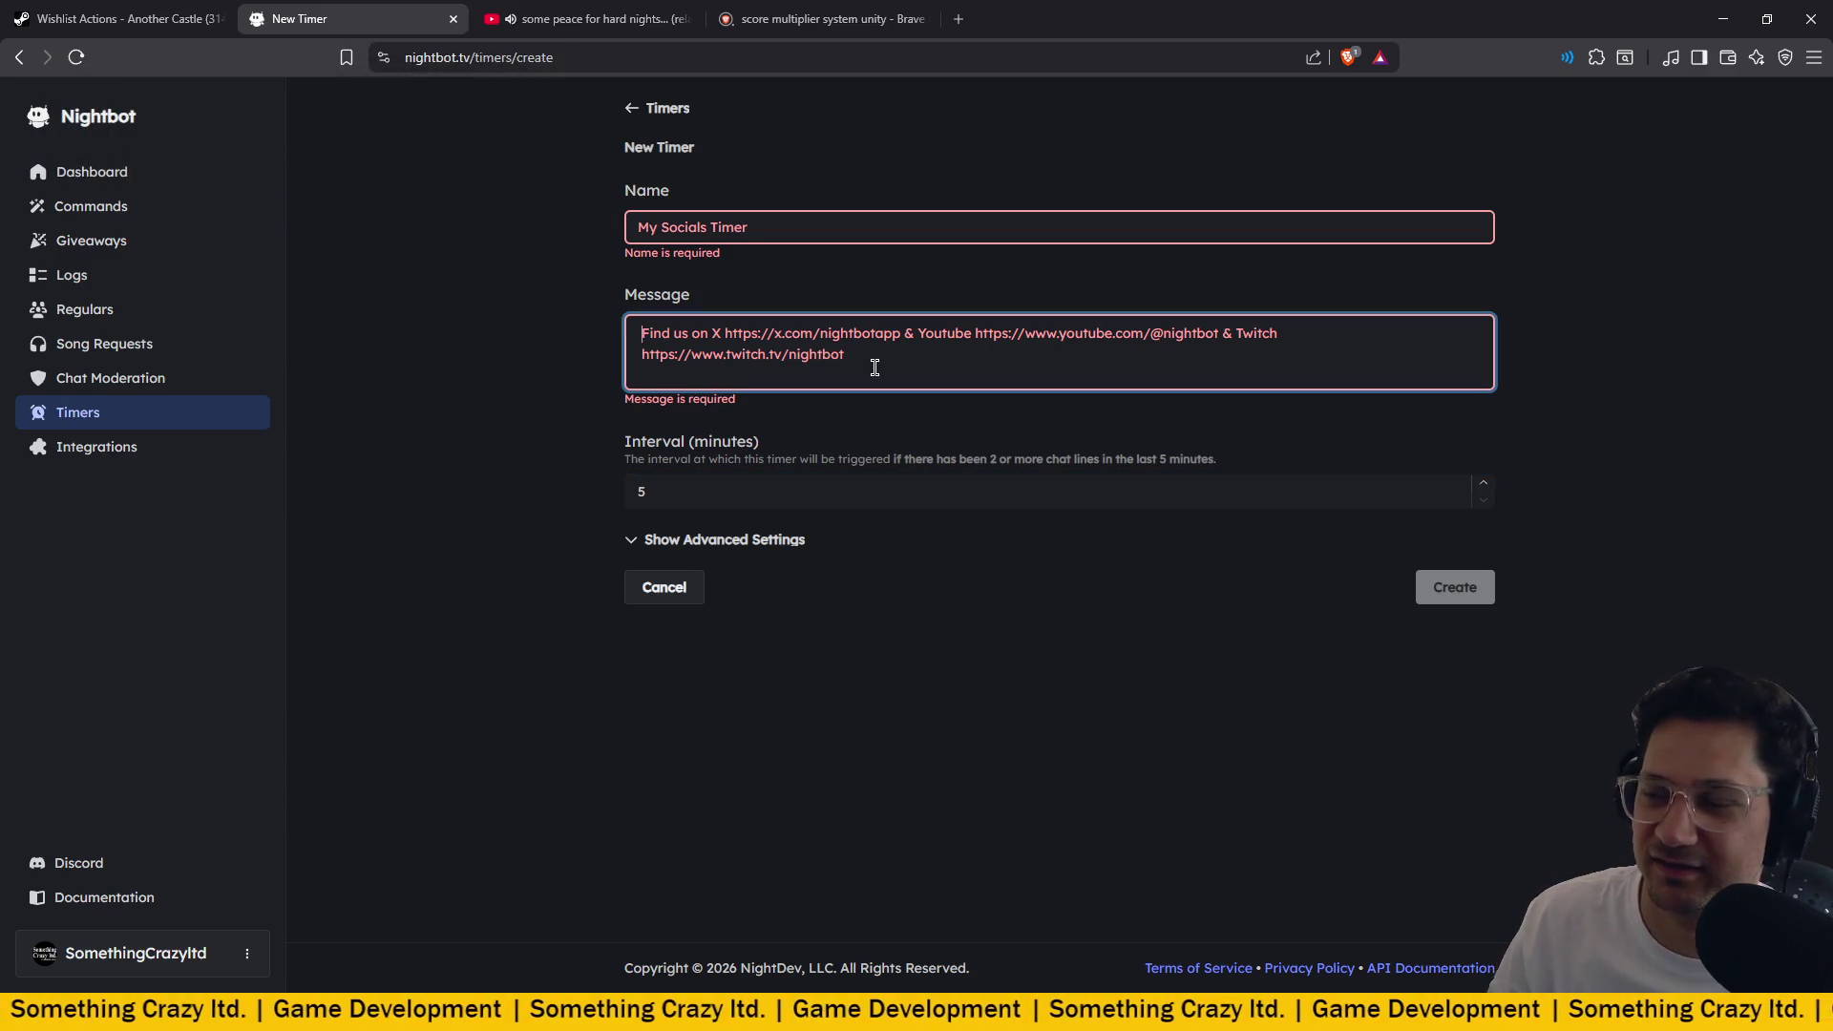
{"action": "left_click", "coordinate": [779, 225]}
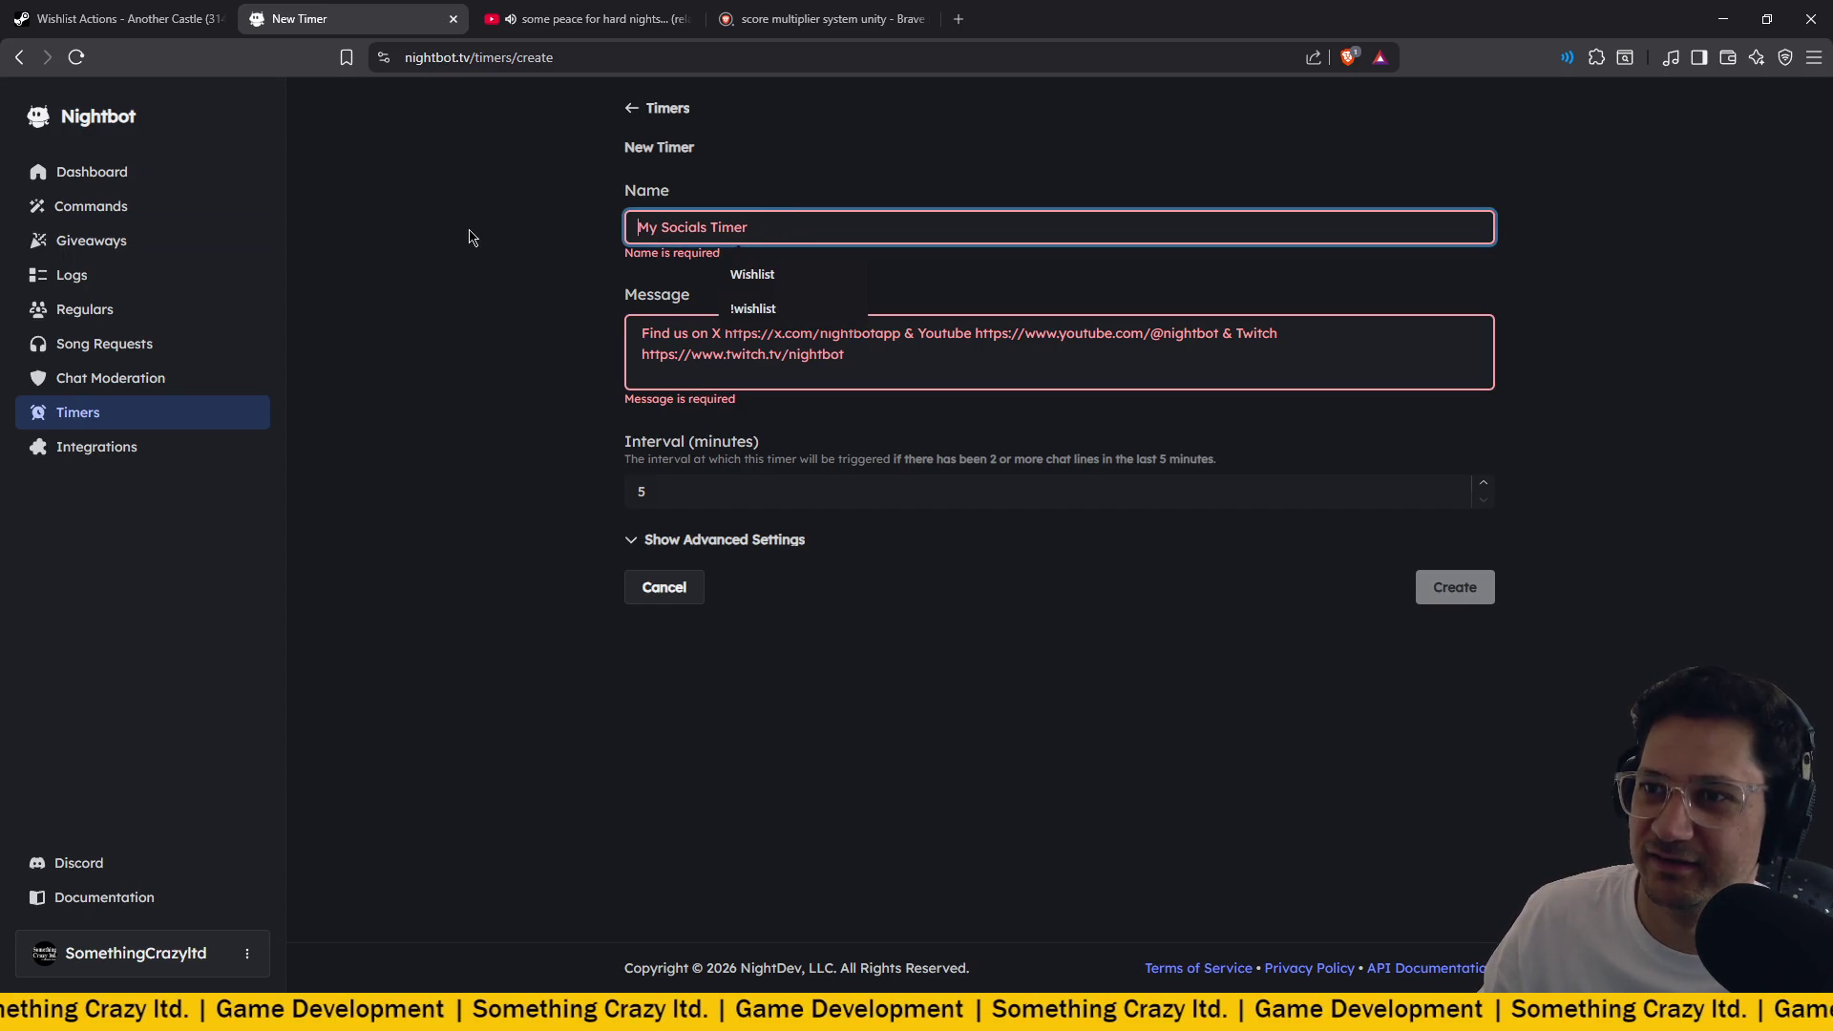
Discard that form, reload the Timers page, and open a blank New Timer form.
{"action": "left_click", "coordinate": [649, 600]}
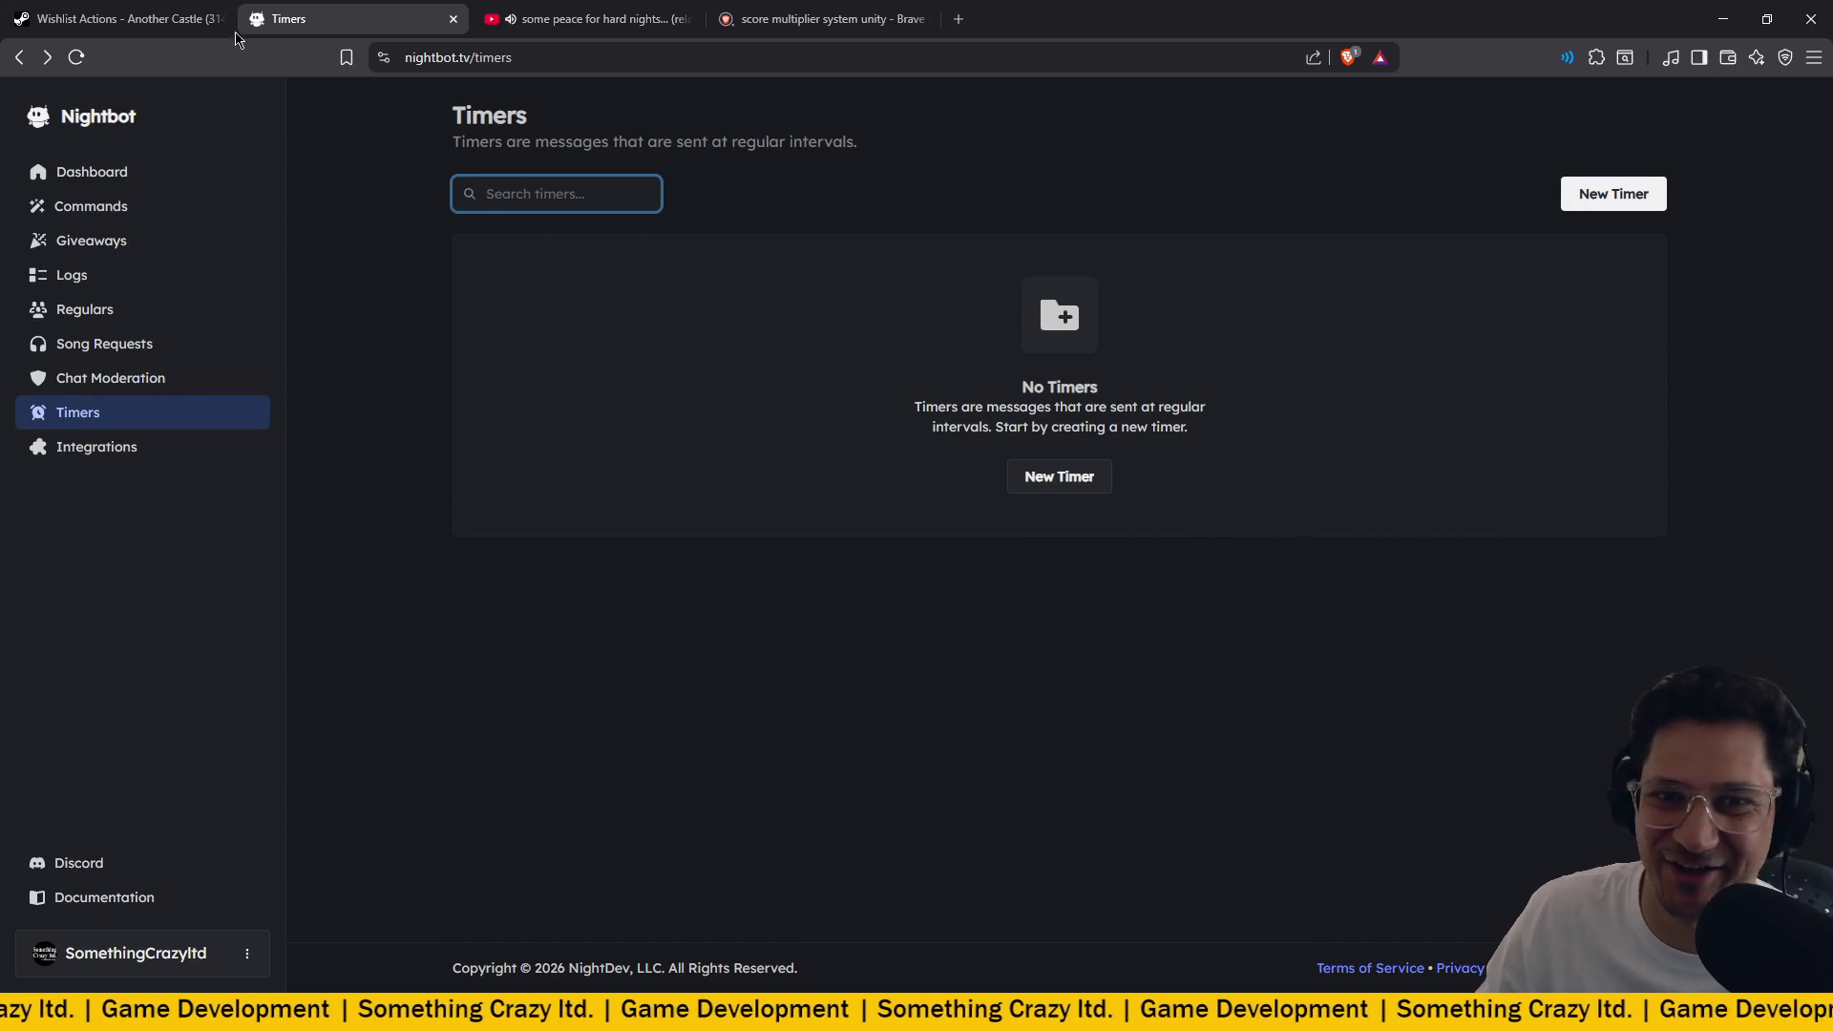
{"action": "left_click", "coordinate": [85, 59]}
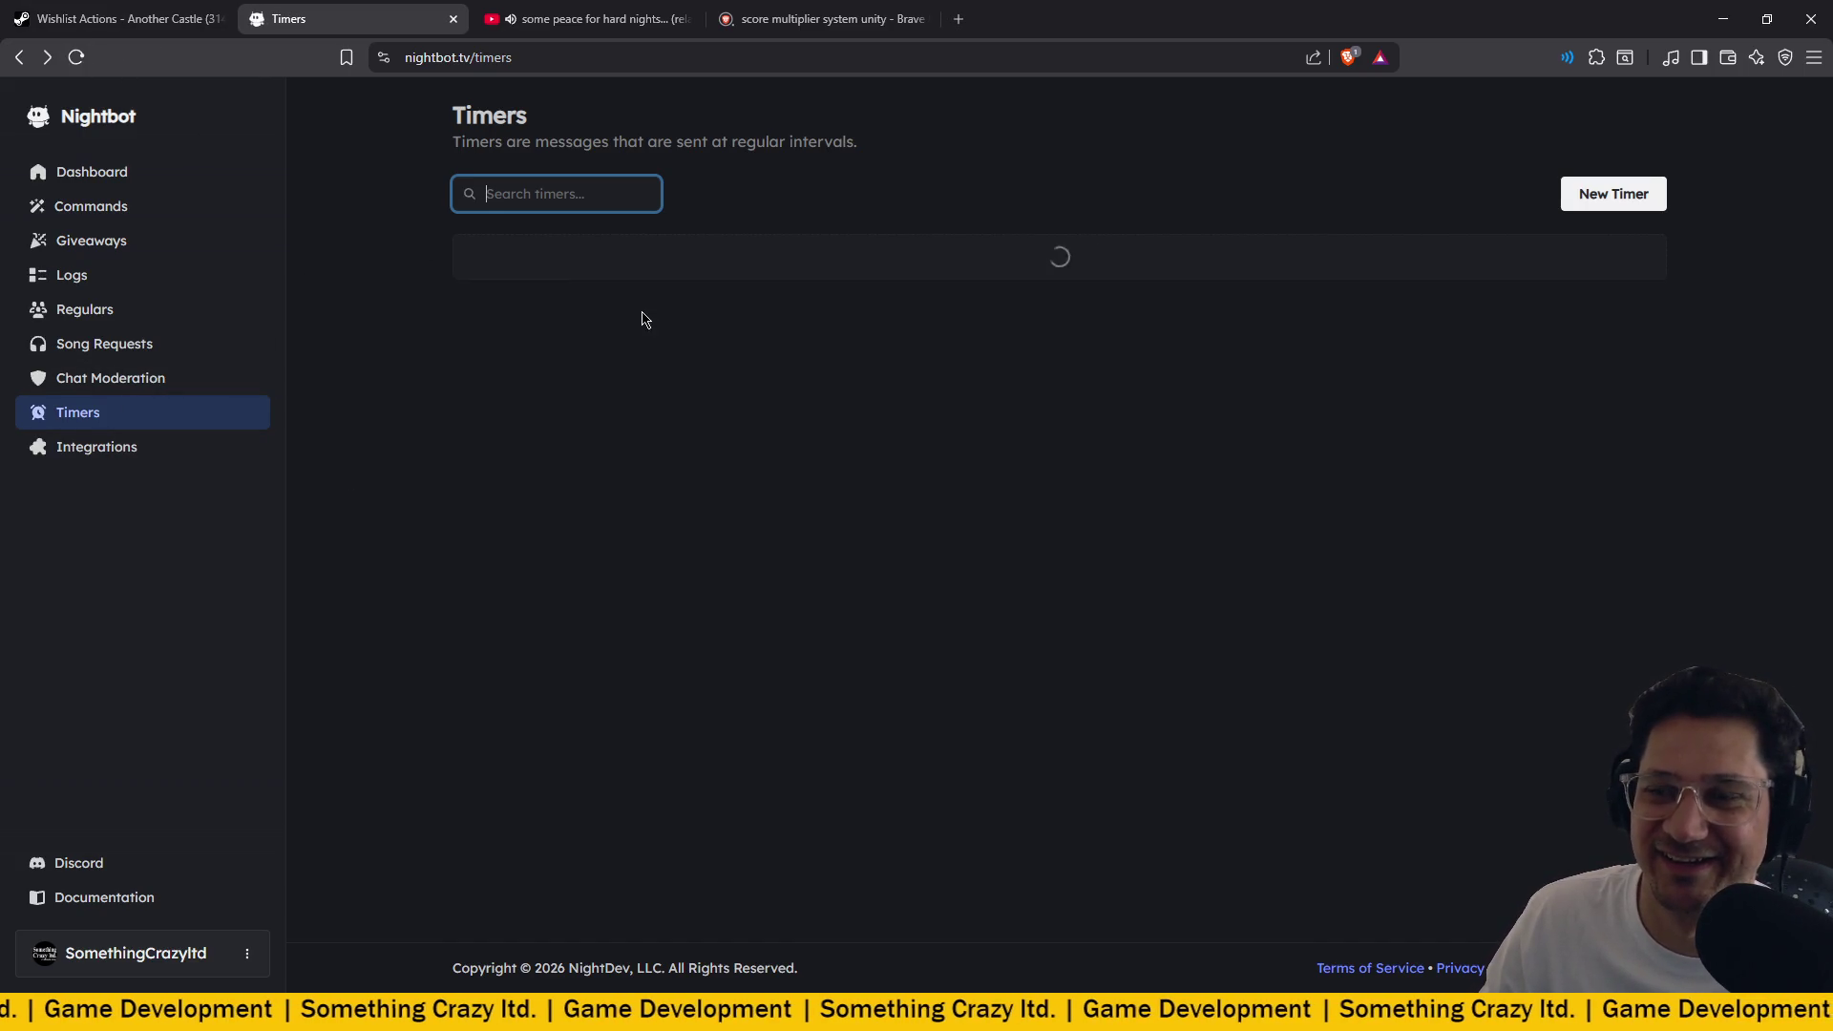
{"action": "left_click", "coordinate": [1085, 478]}
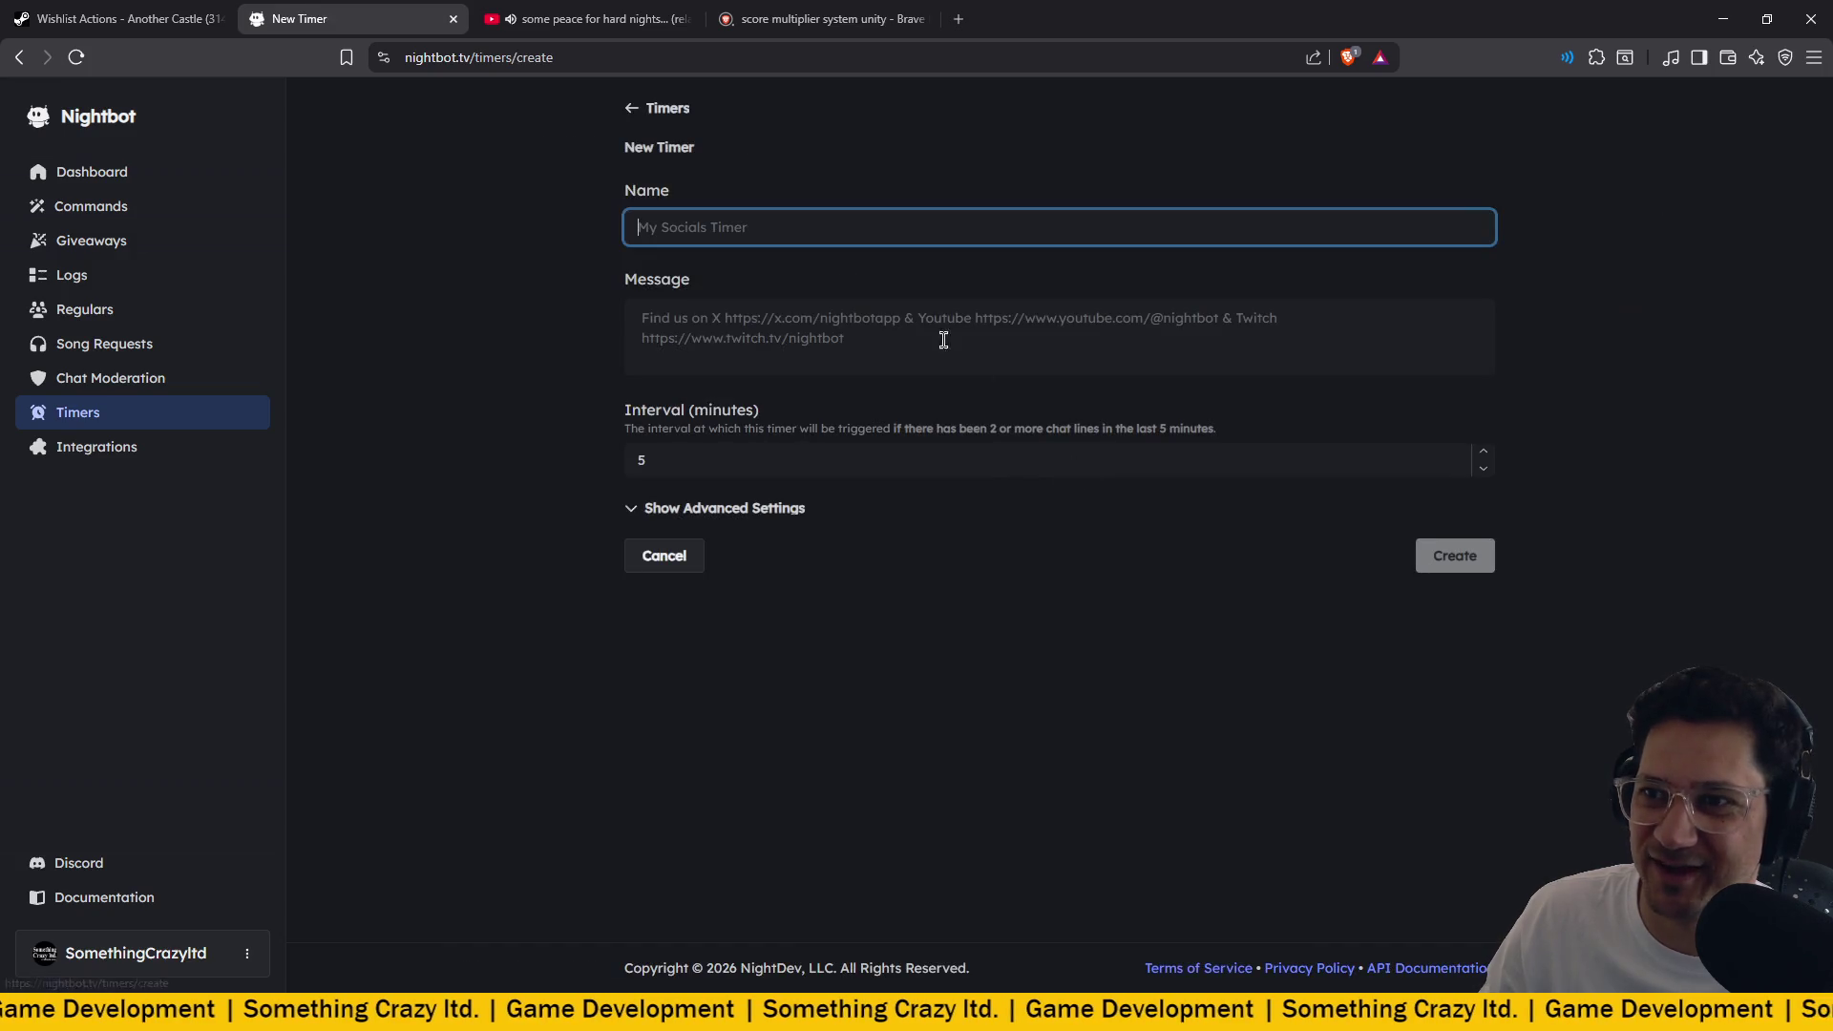
Name the timer 'Wishlist' and paste the Steam wishlist link as its message.
{"action": "left_click", "coordinate": [752, 233]}
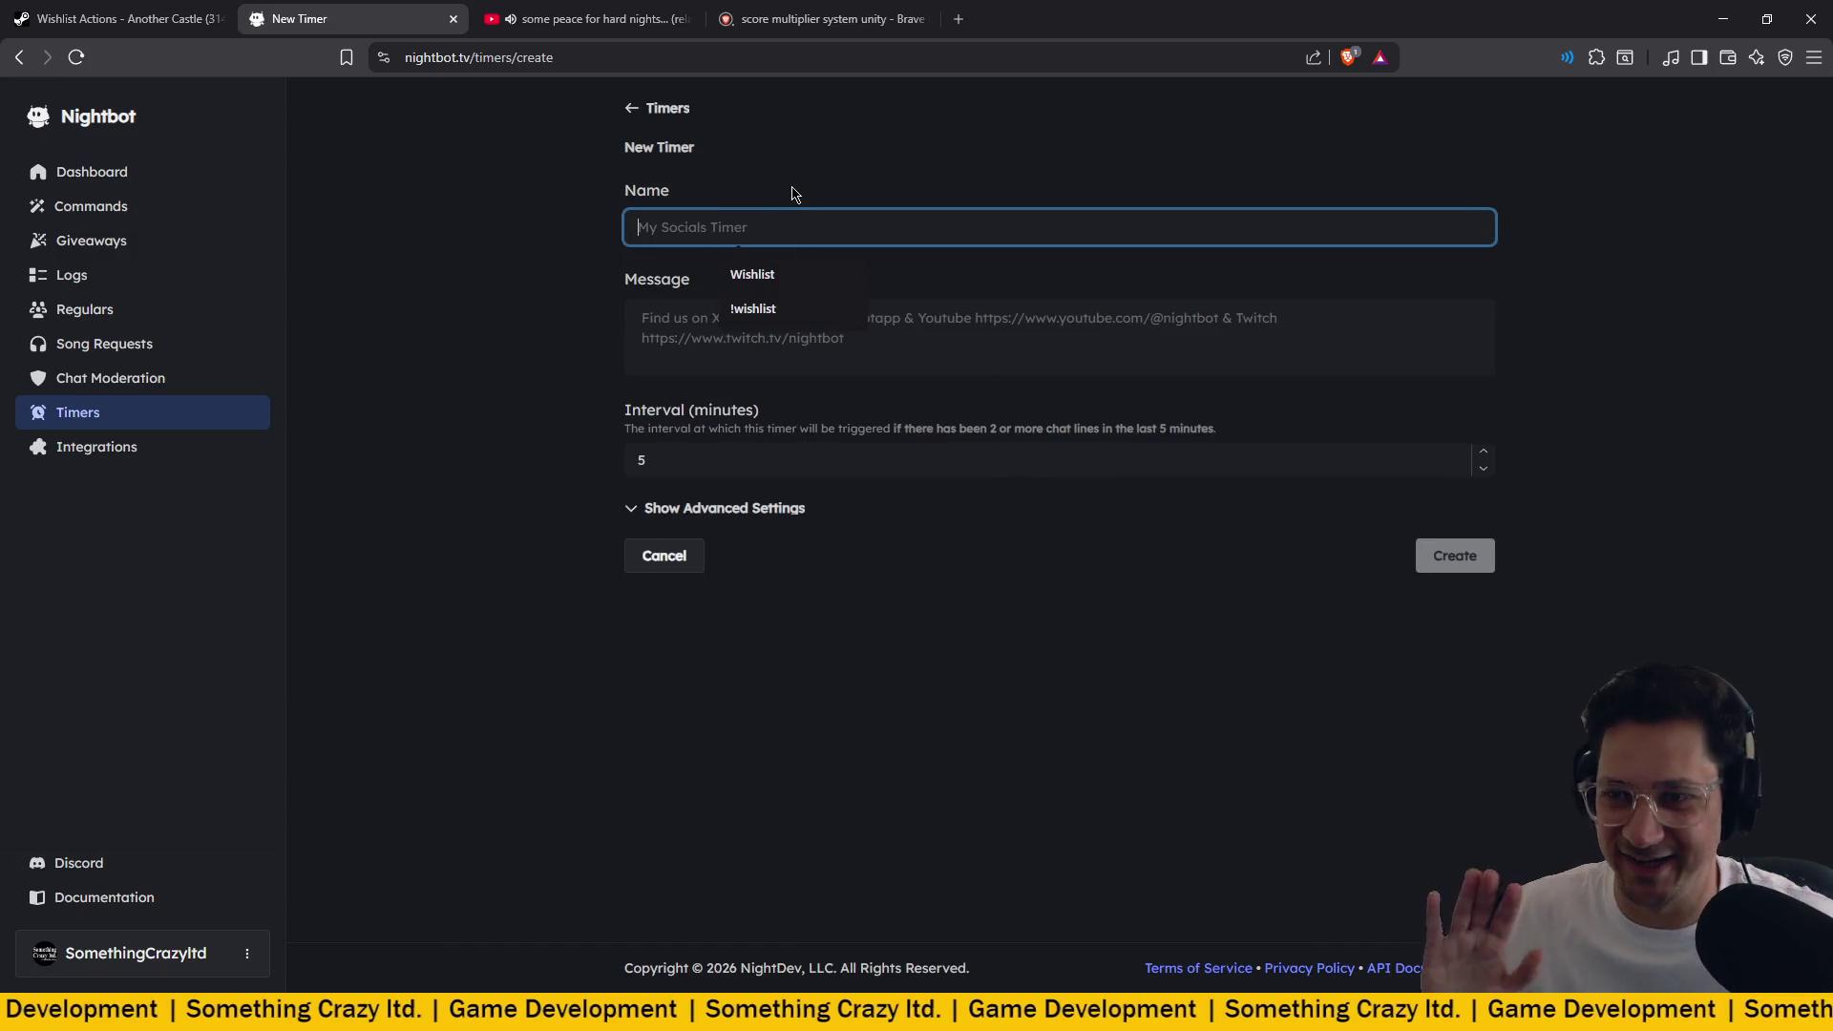
{"action": "type", "text": "Wishlist"}
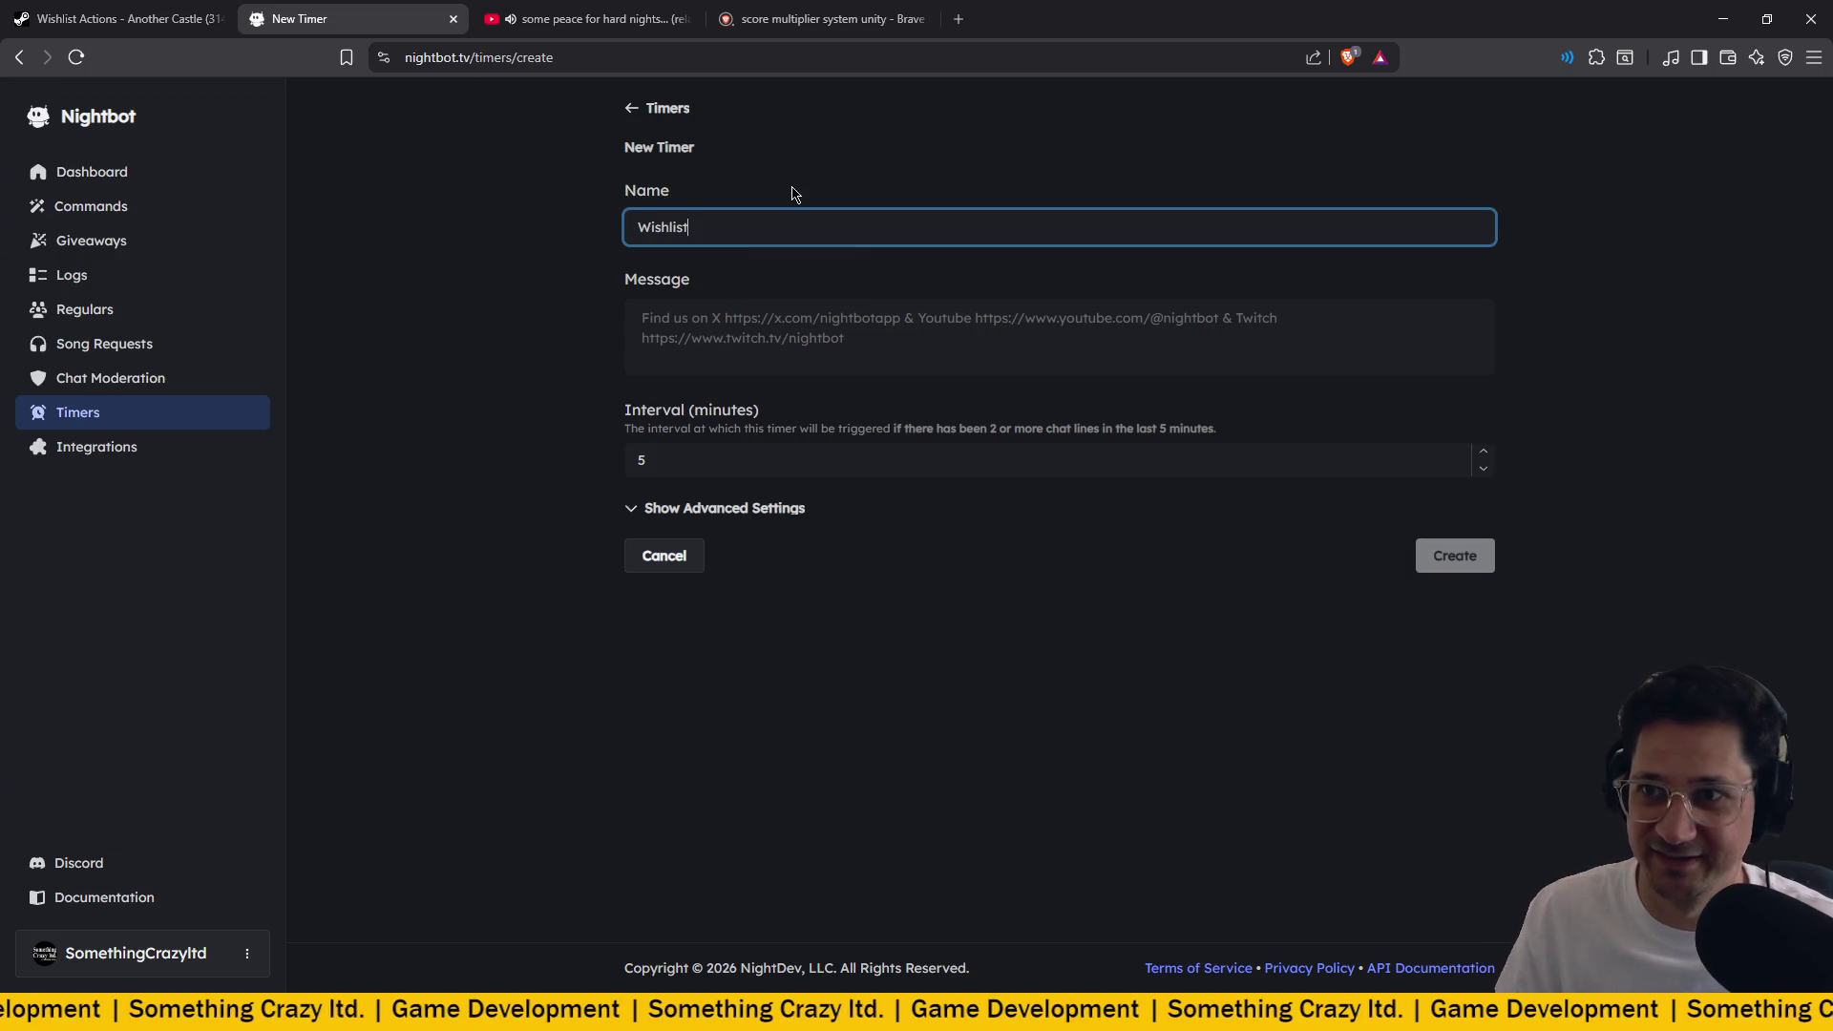
{"action": "left_click", "coordinate": [796, 331]}
{"action": "type", "text": "Wishlist Another Castle on Steam: https://store.steampowered.com/app/3149260/Another_Castle/"}
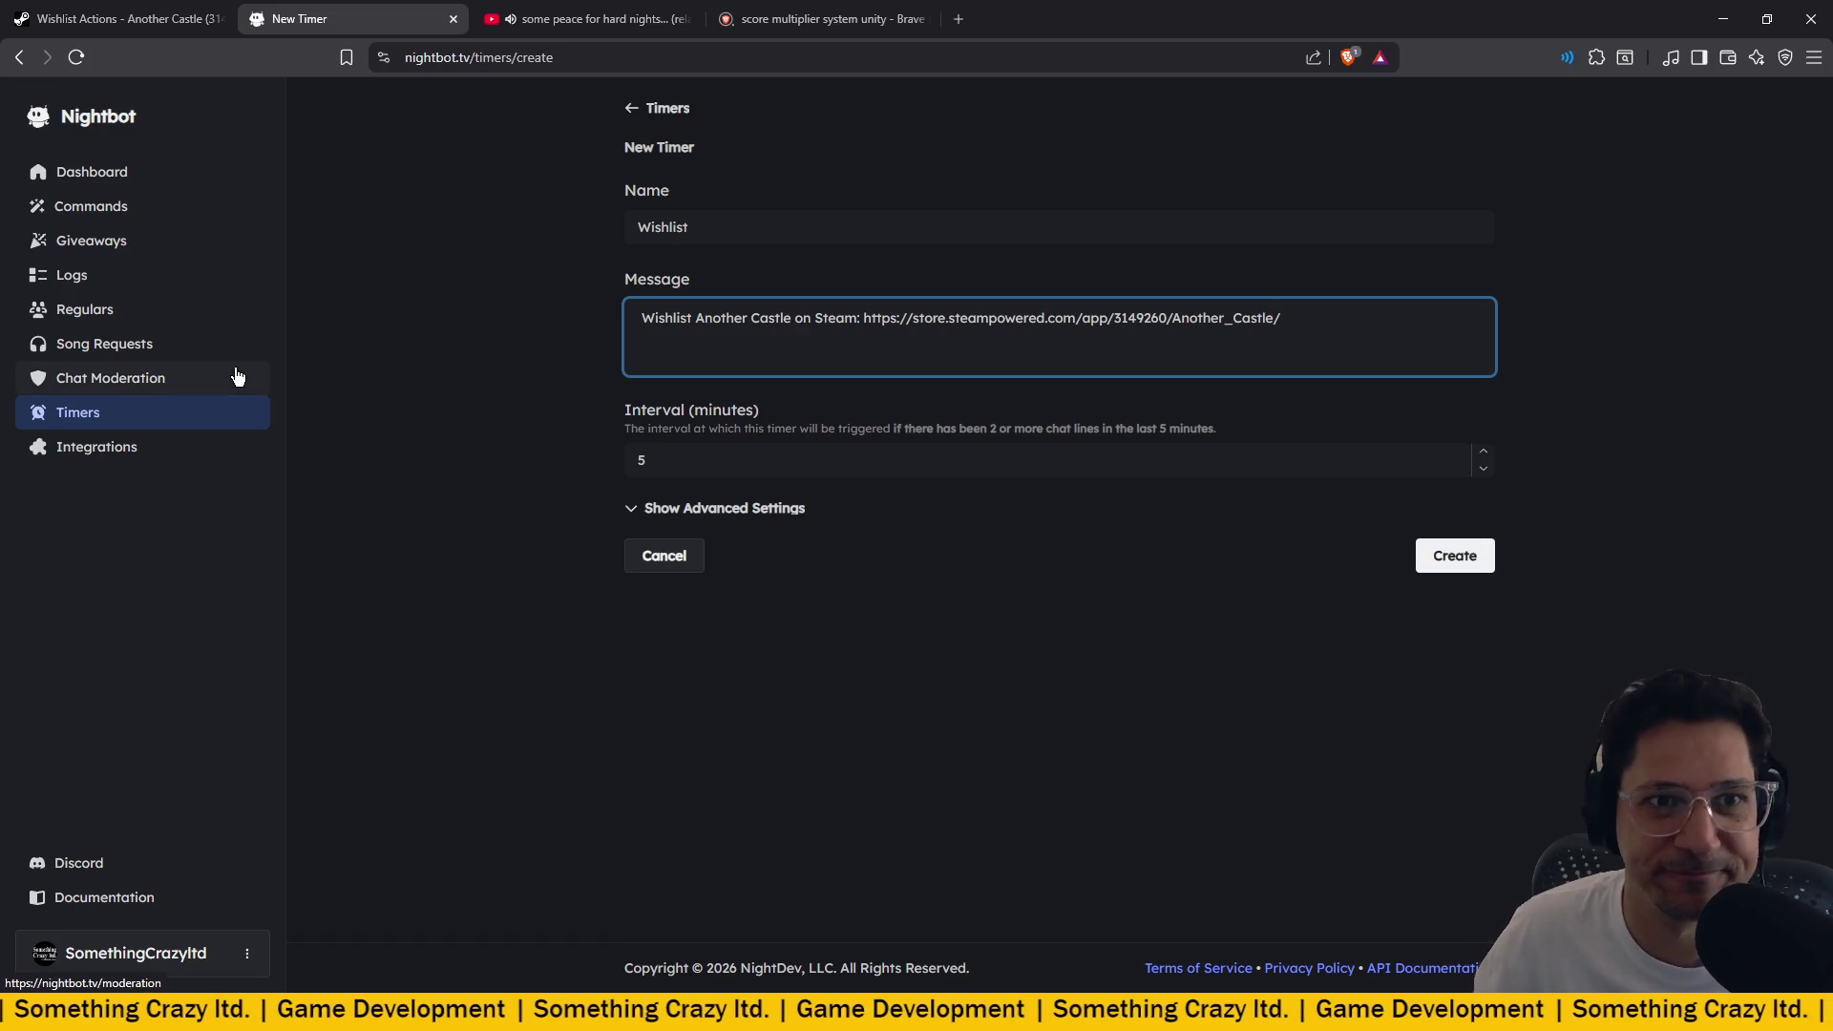
Set the interval to 15 minutes and reveal the advanced settings.
{"action": "double_click", "coordinate": [782, 460]}
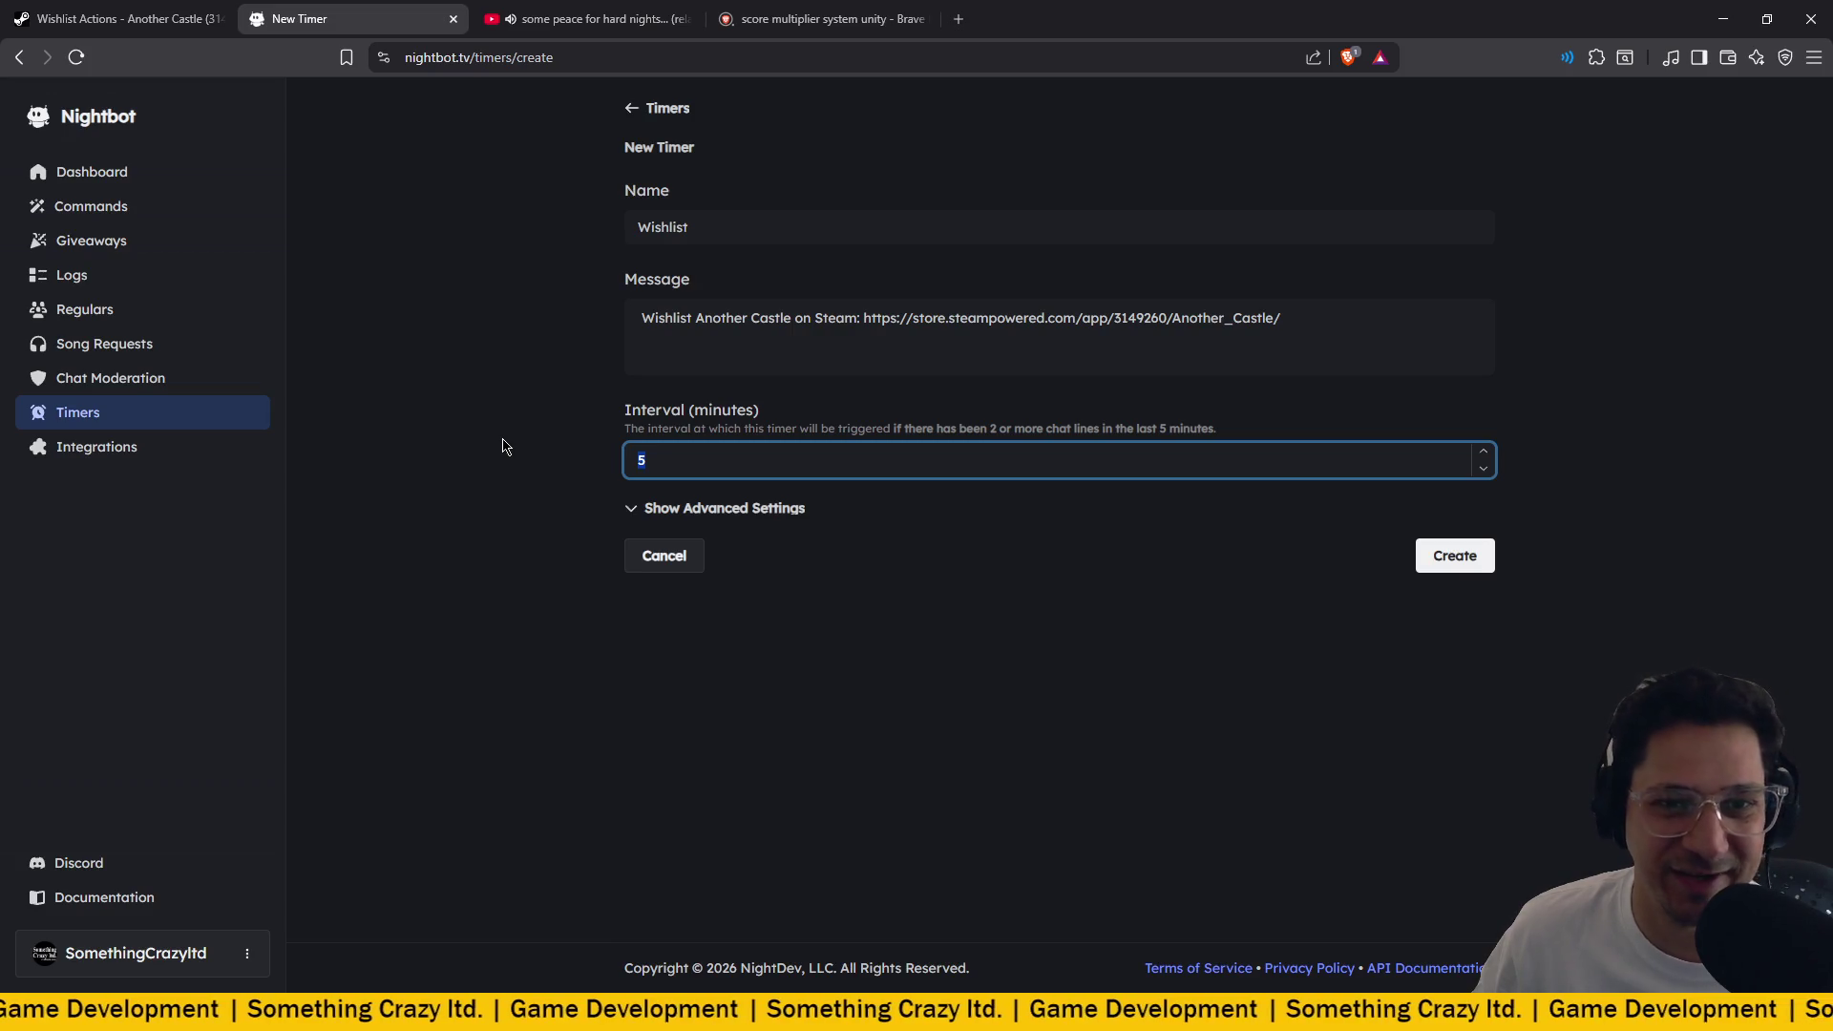
{"action": "type", "text": "15"}
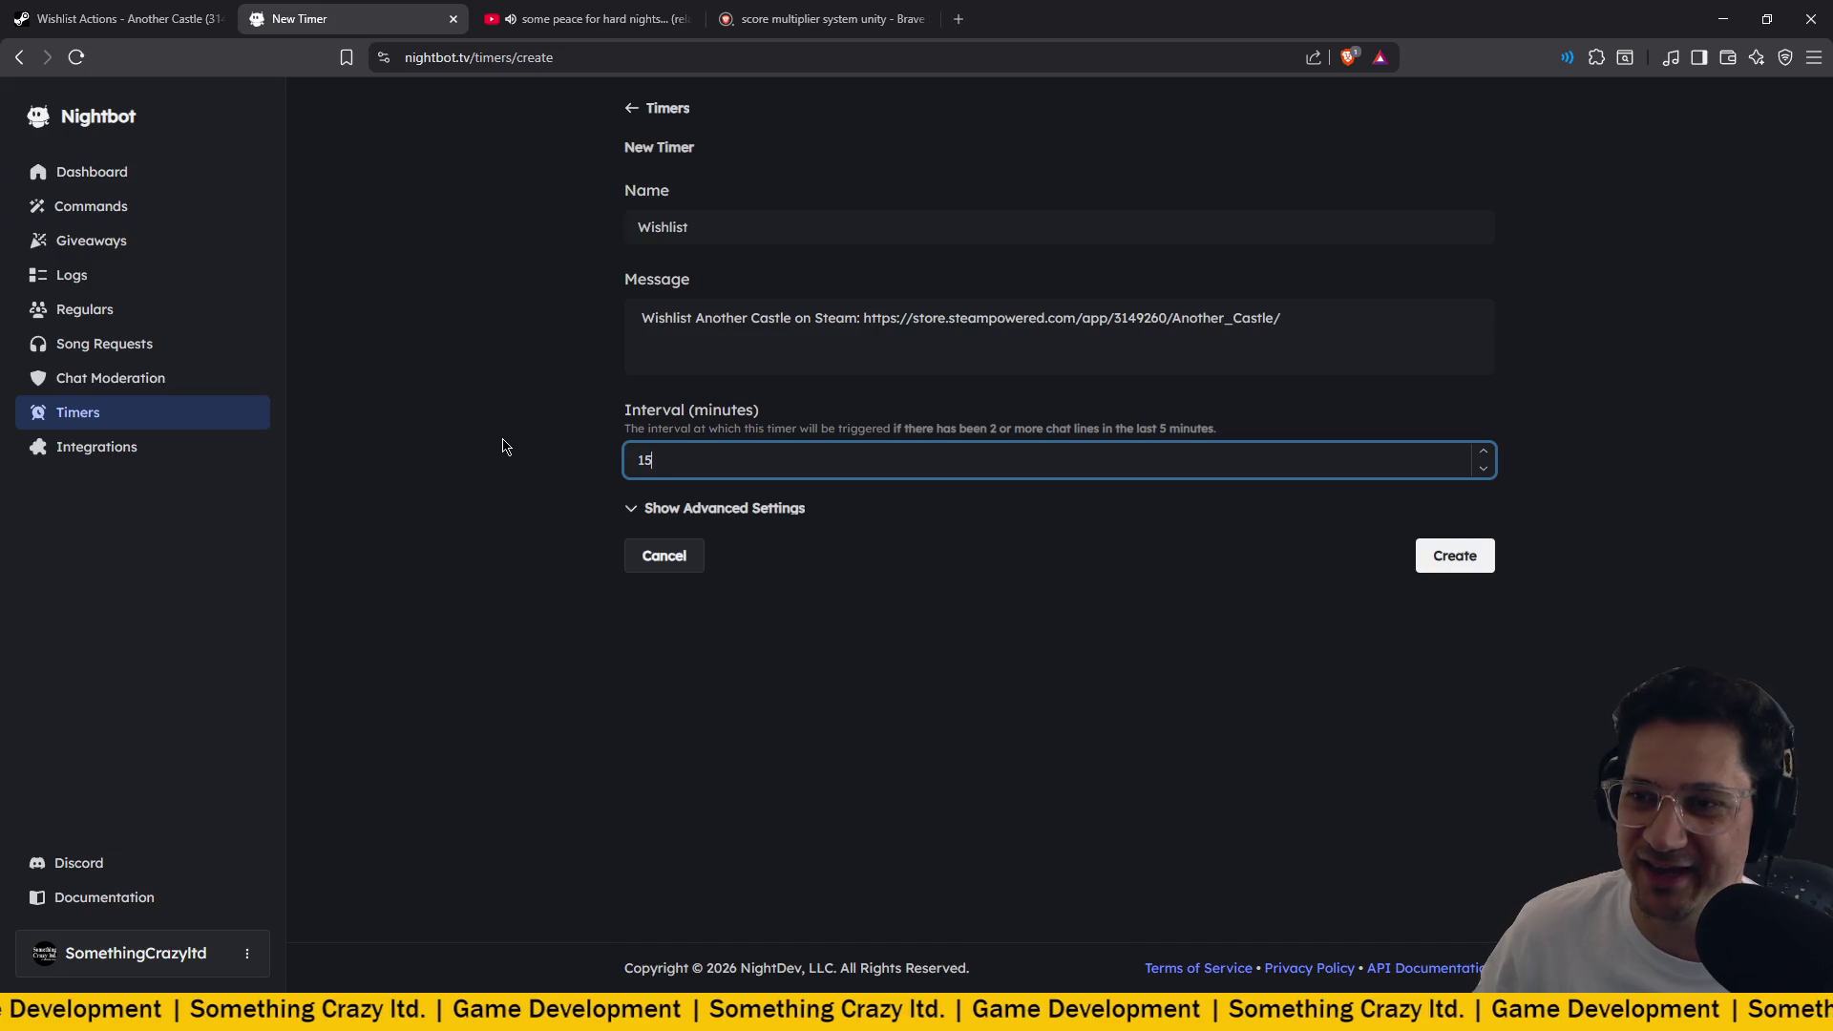
{"action": "left_click", "coordinate": [492, 446]}
{"action": "left_click", "coordinate": [747, 511]}
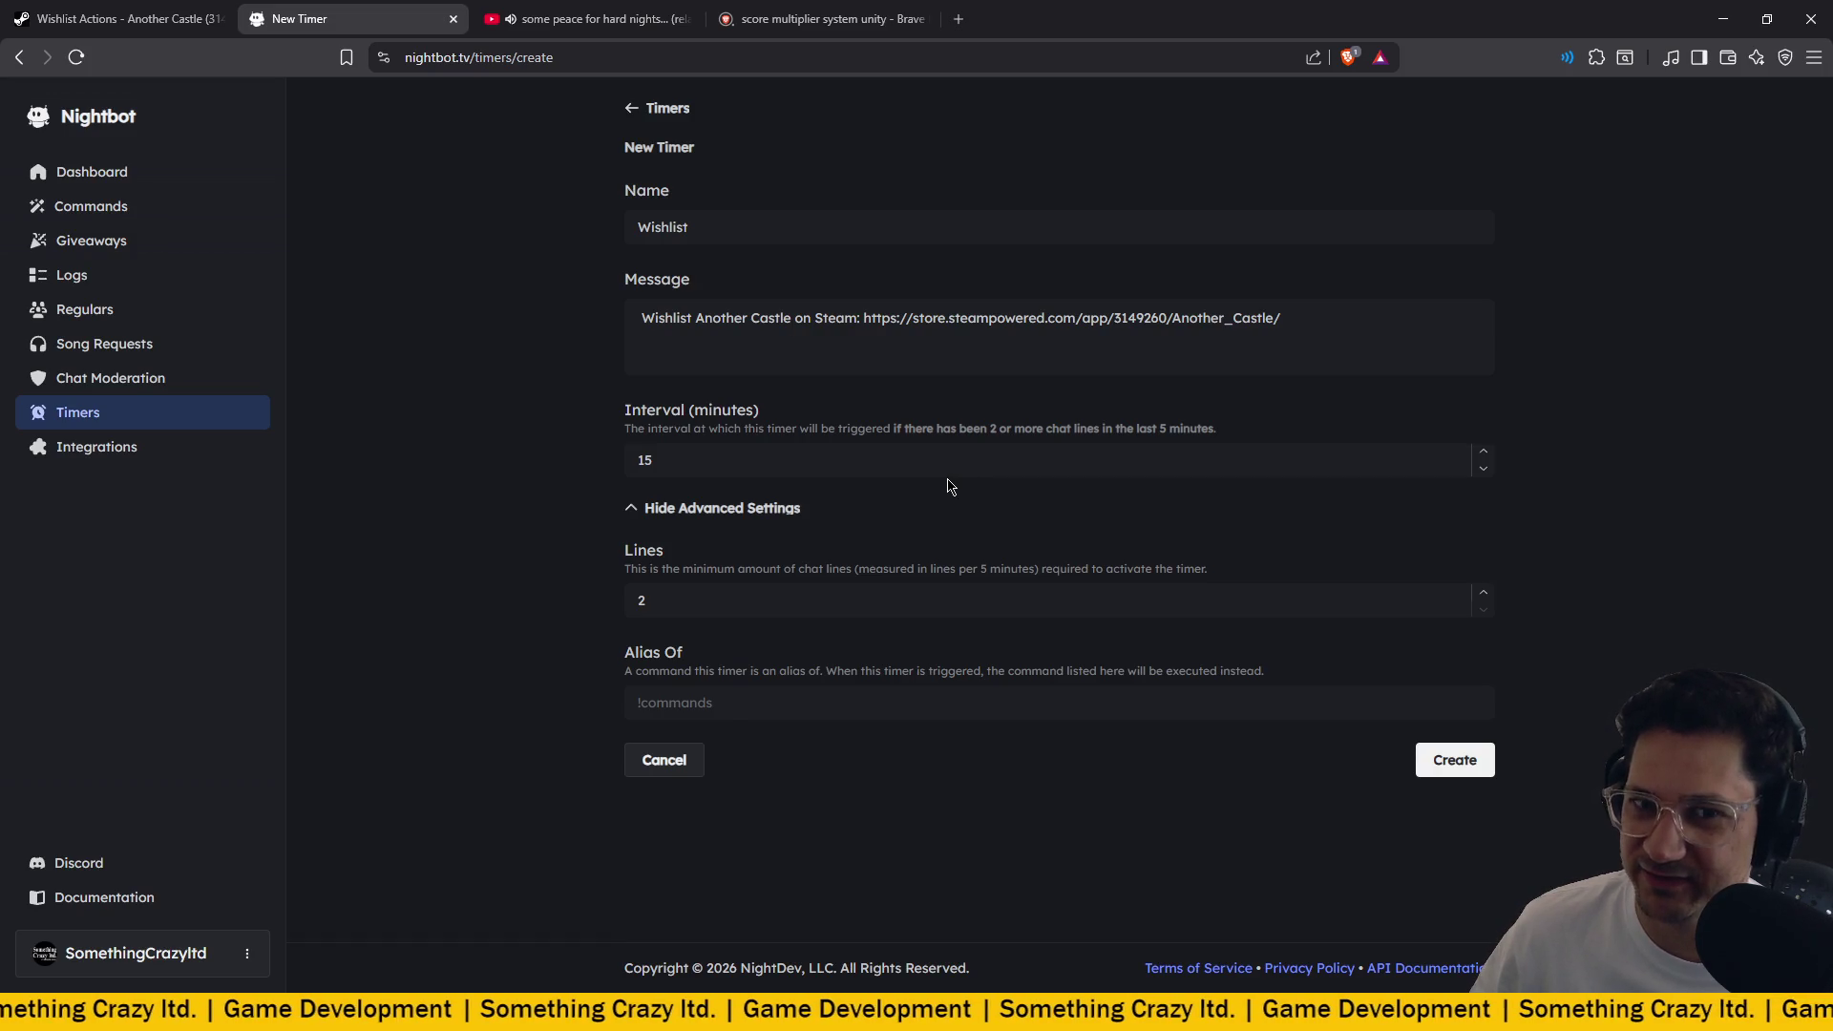
Replace the 15-minute interval with 35 and review the minimum chat lines setting of 2.
{"action": "left_click", "coordinate": [791, 468]}
{"action": "left_click_drag", "start_coordinate": [790, 468], "coordinate": [458, 454]}
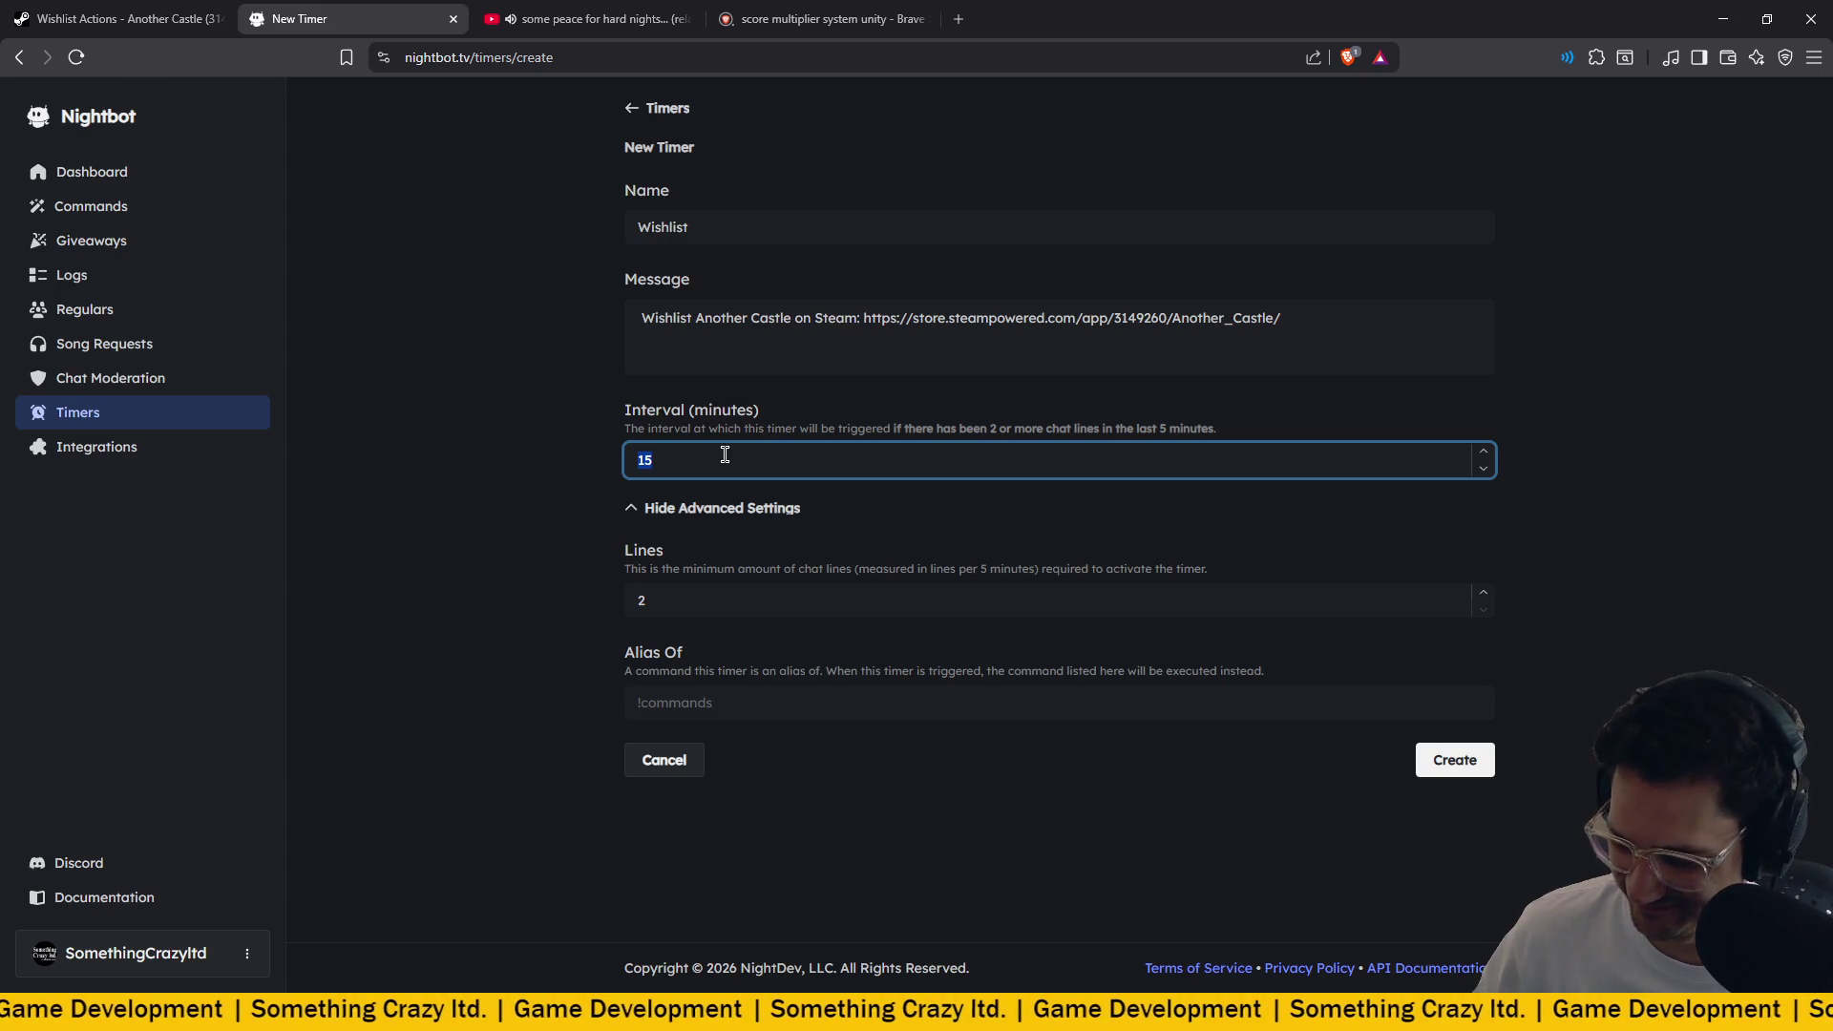
{"action": "type", "text": "35"}
{"action": "left_click", "coordinate": [458, 447]}
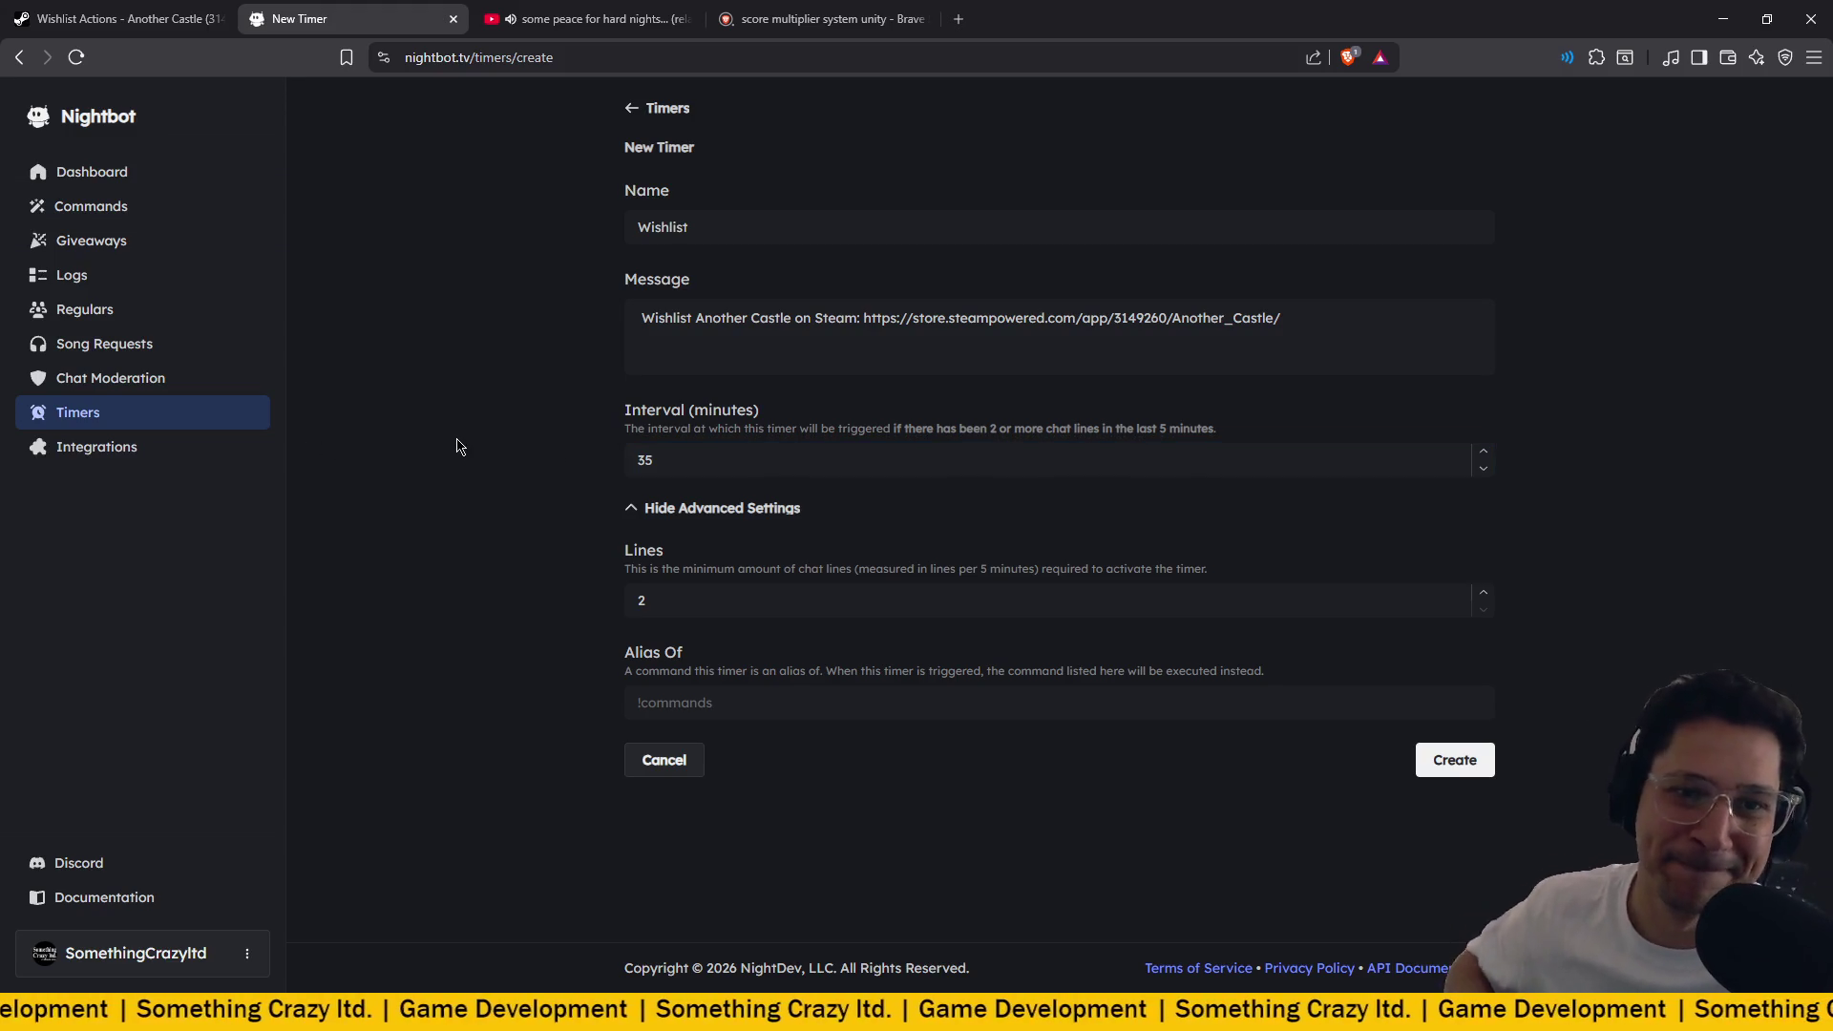
{"action": "left_click", "coordinate": [703, 589]}
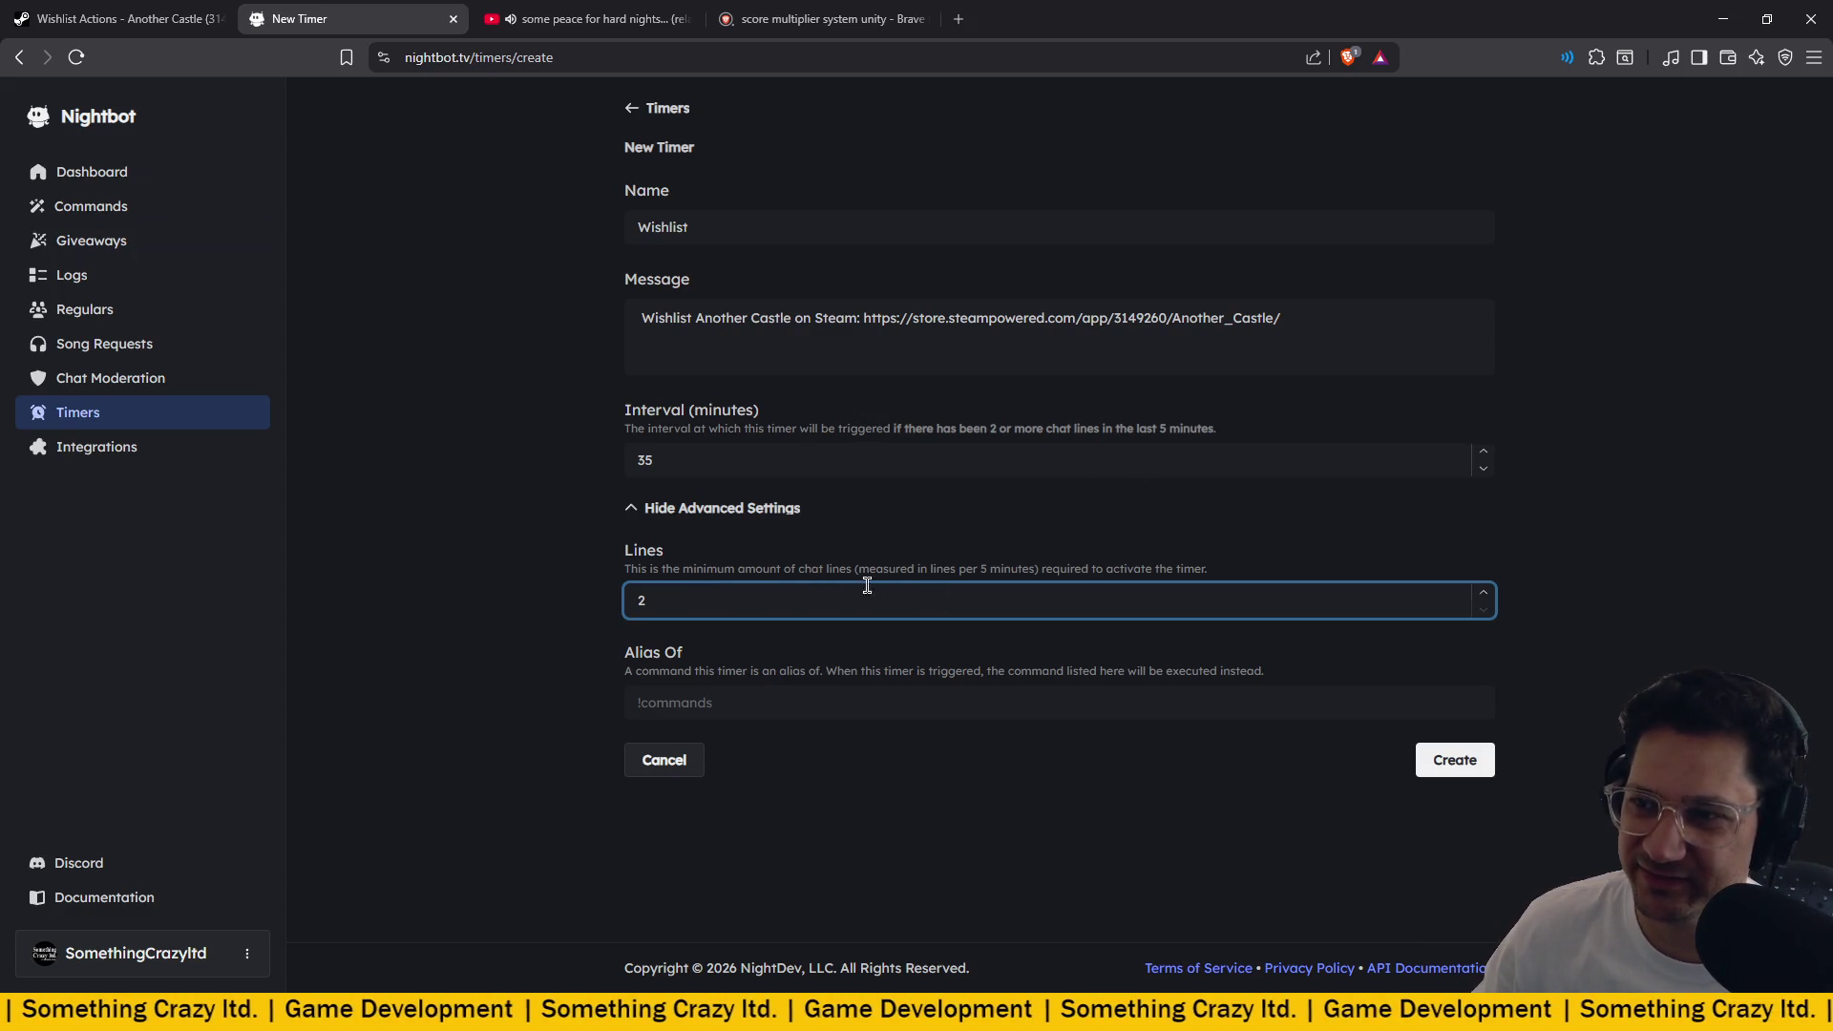
{"action": "left_click_drag", "start_coordinate": [639, 570], "coordinate": [1238, 577]}
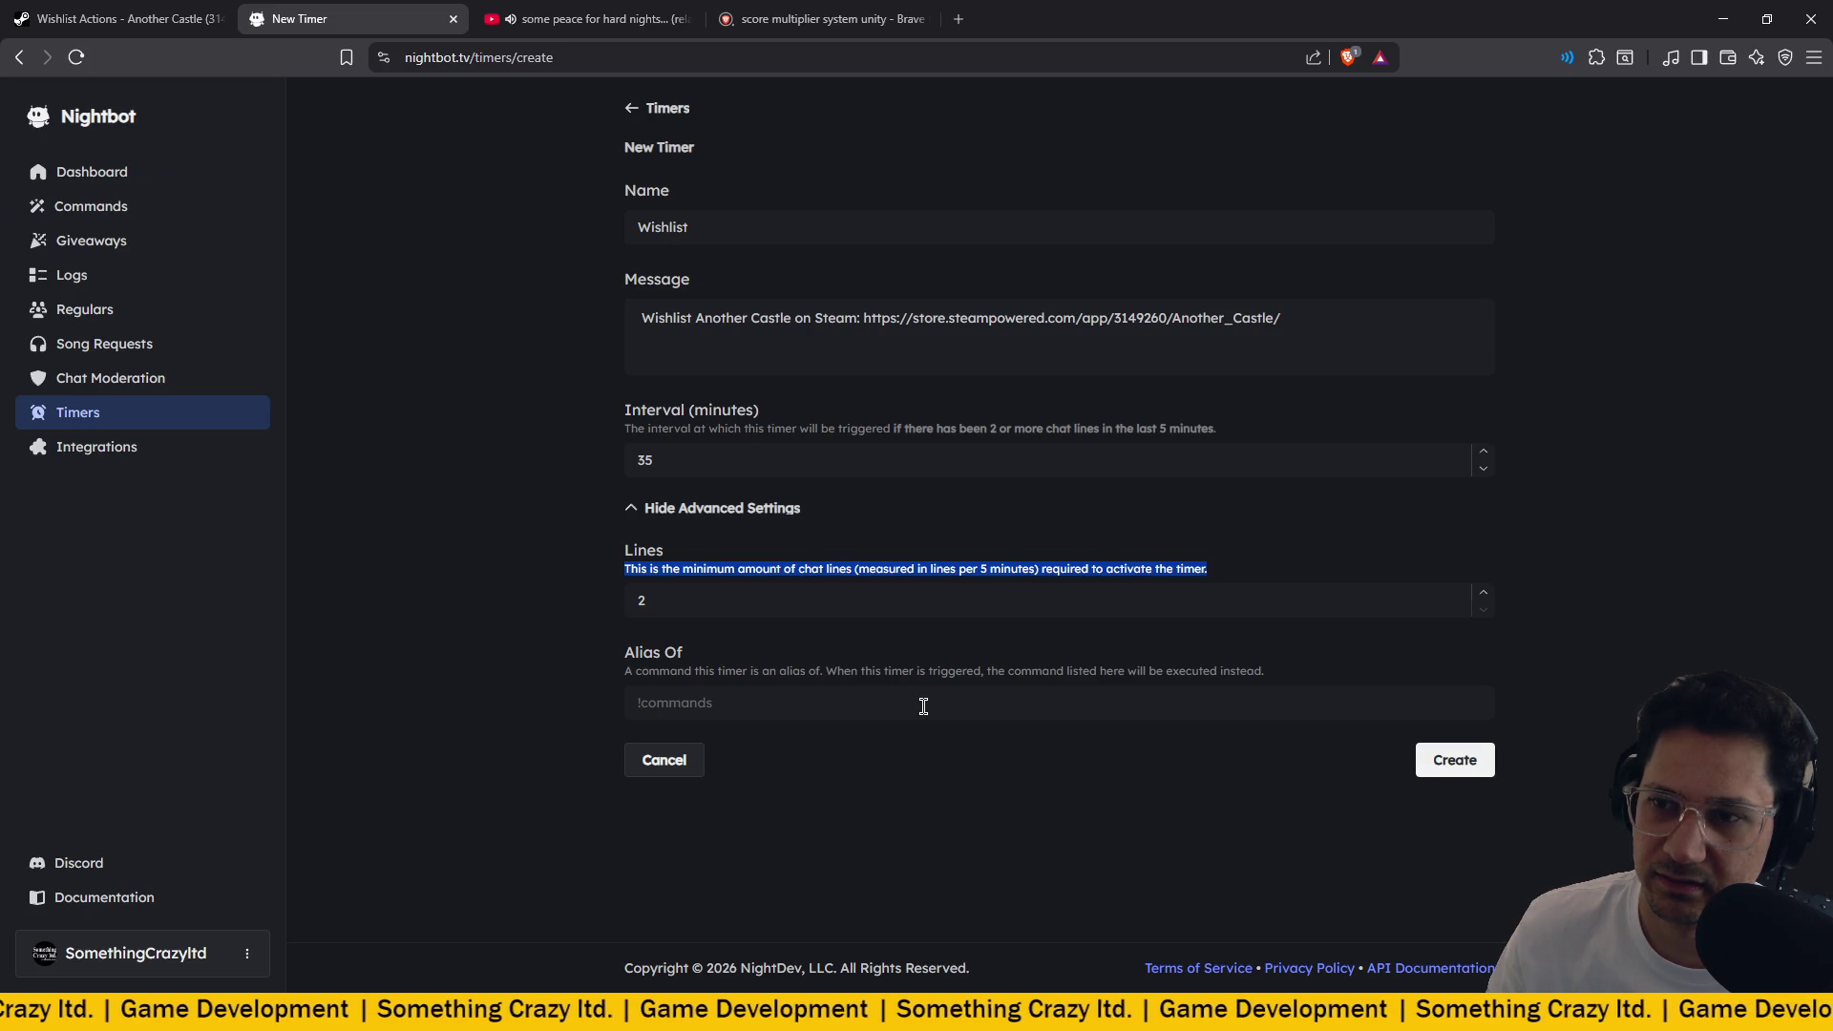
Alias the timer to !wishlist, create it, and return to the Unity game.
{"action": "left_click", "coordinate": [924, 706]}
{"action": "type", "text": "!w"}
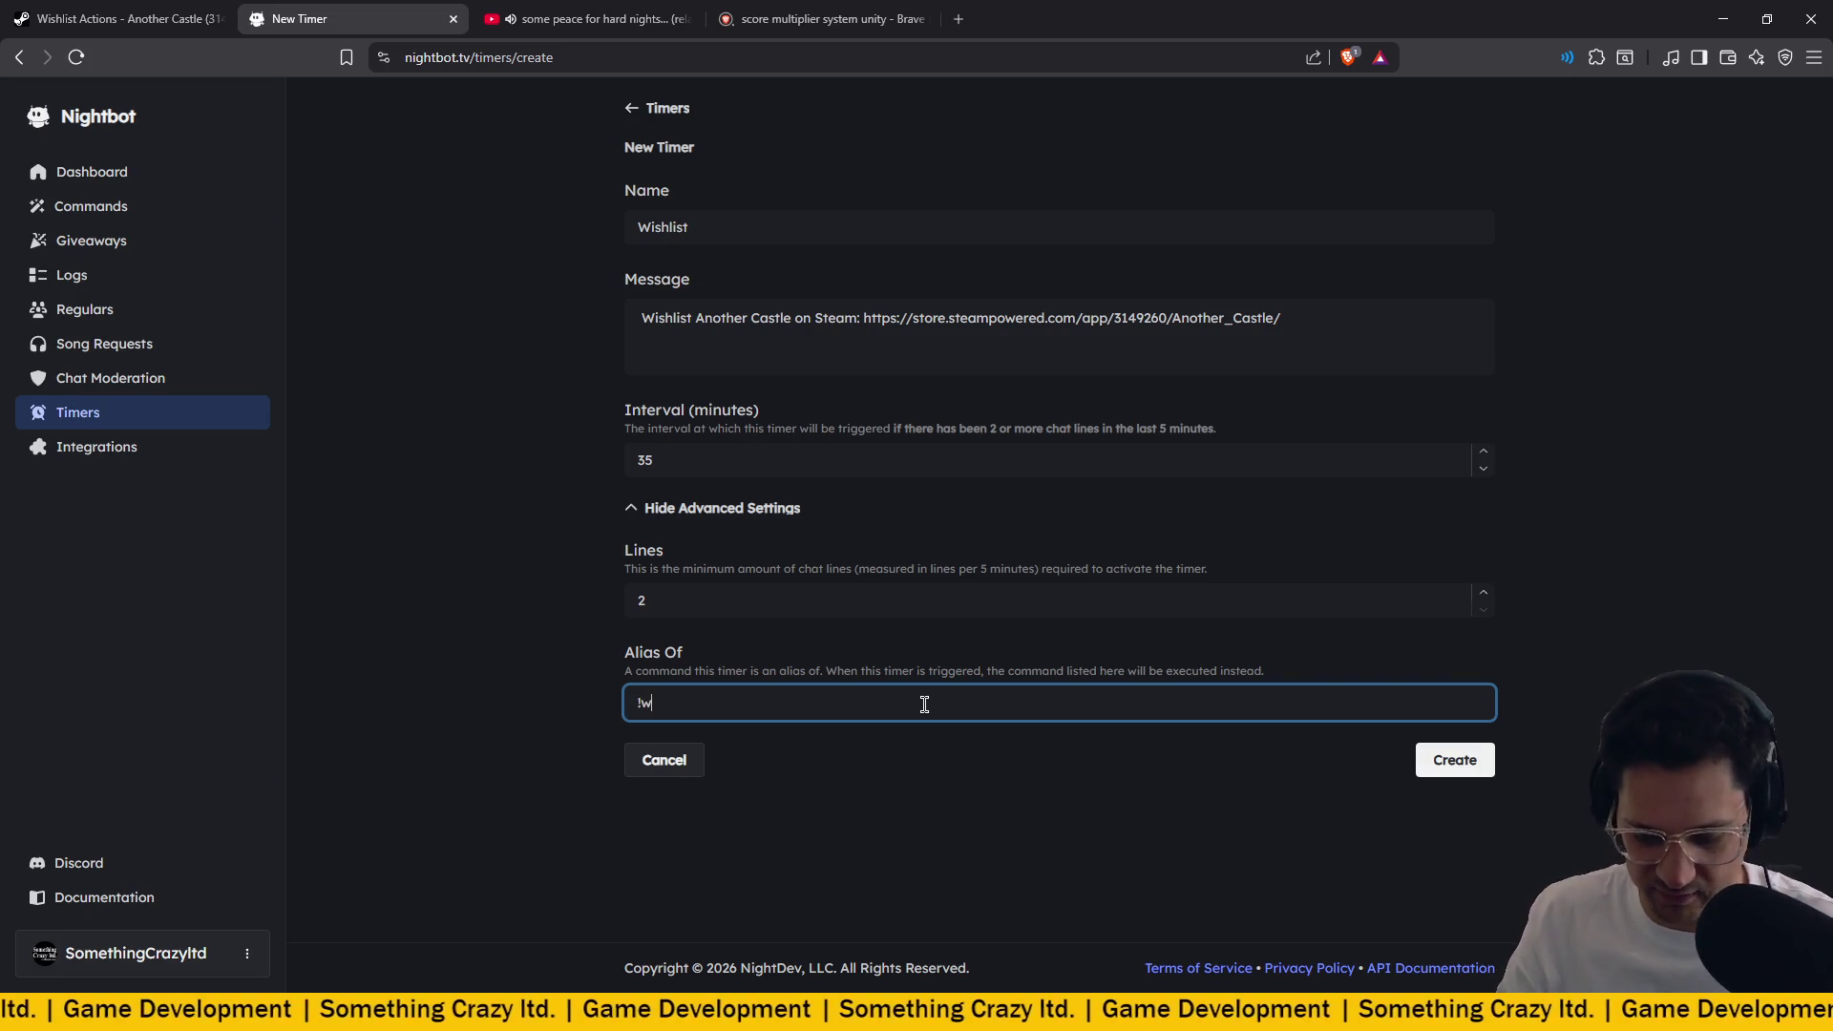
{"action": "type", "text": "ishlist"}
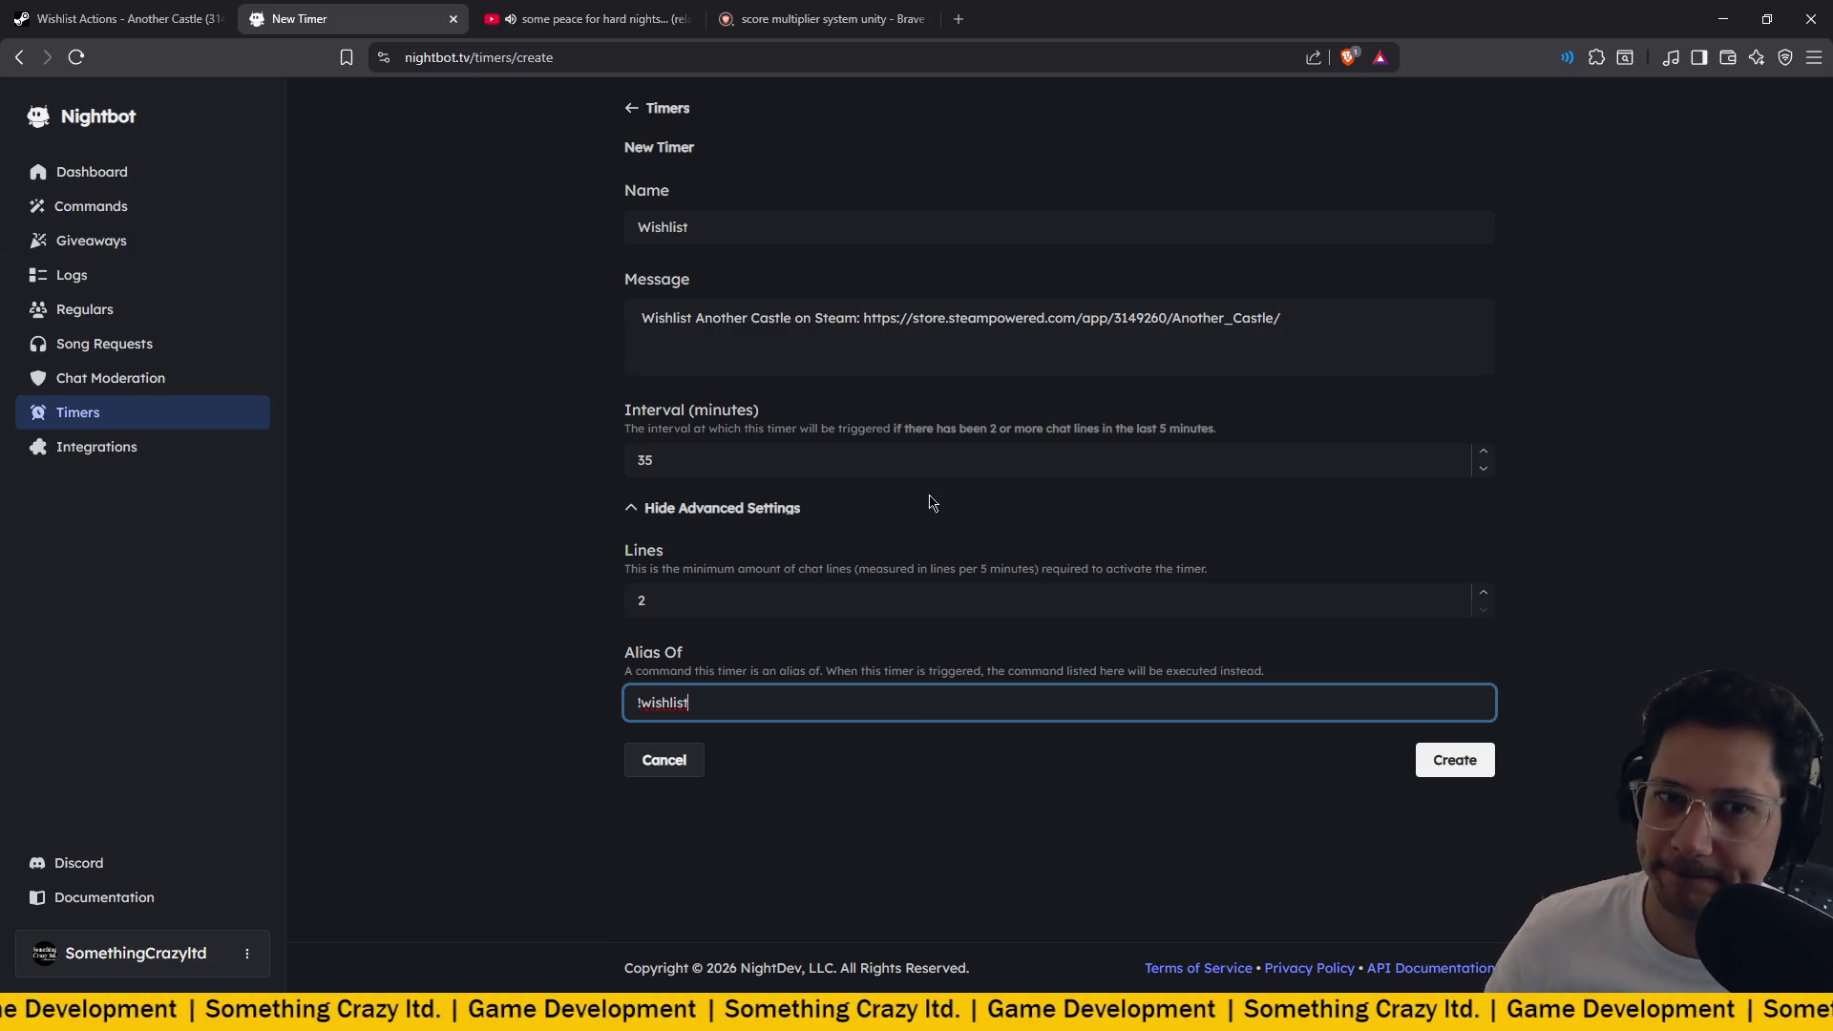
{"action": "left_click", "coordinate": [1427, 764]}
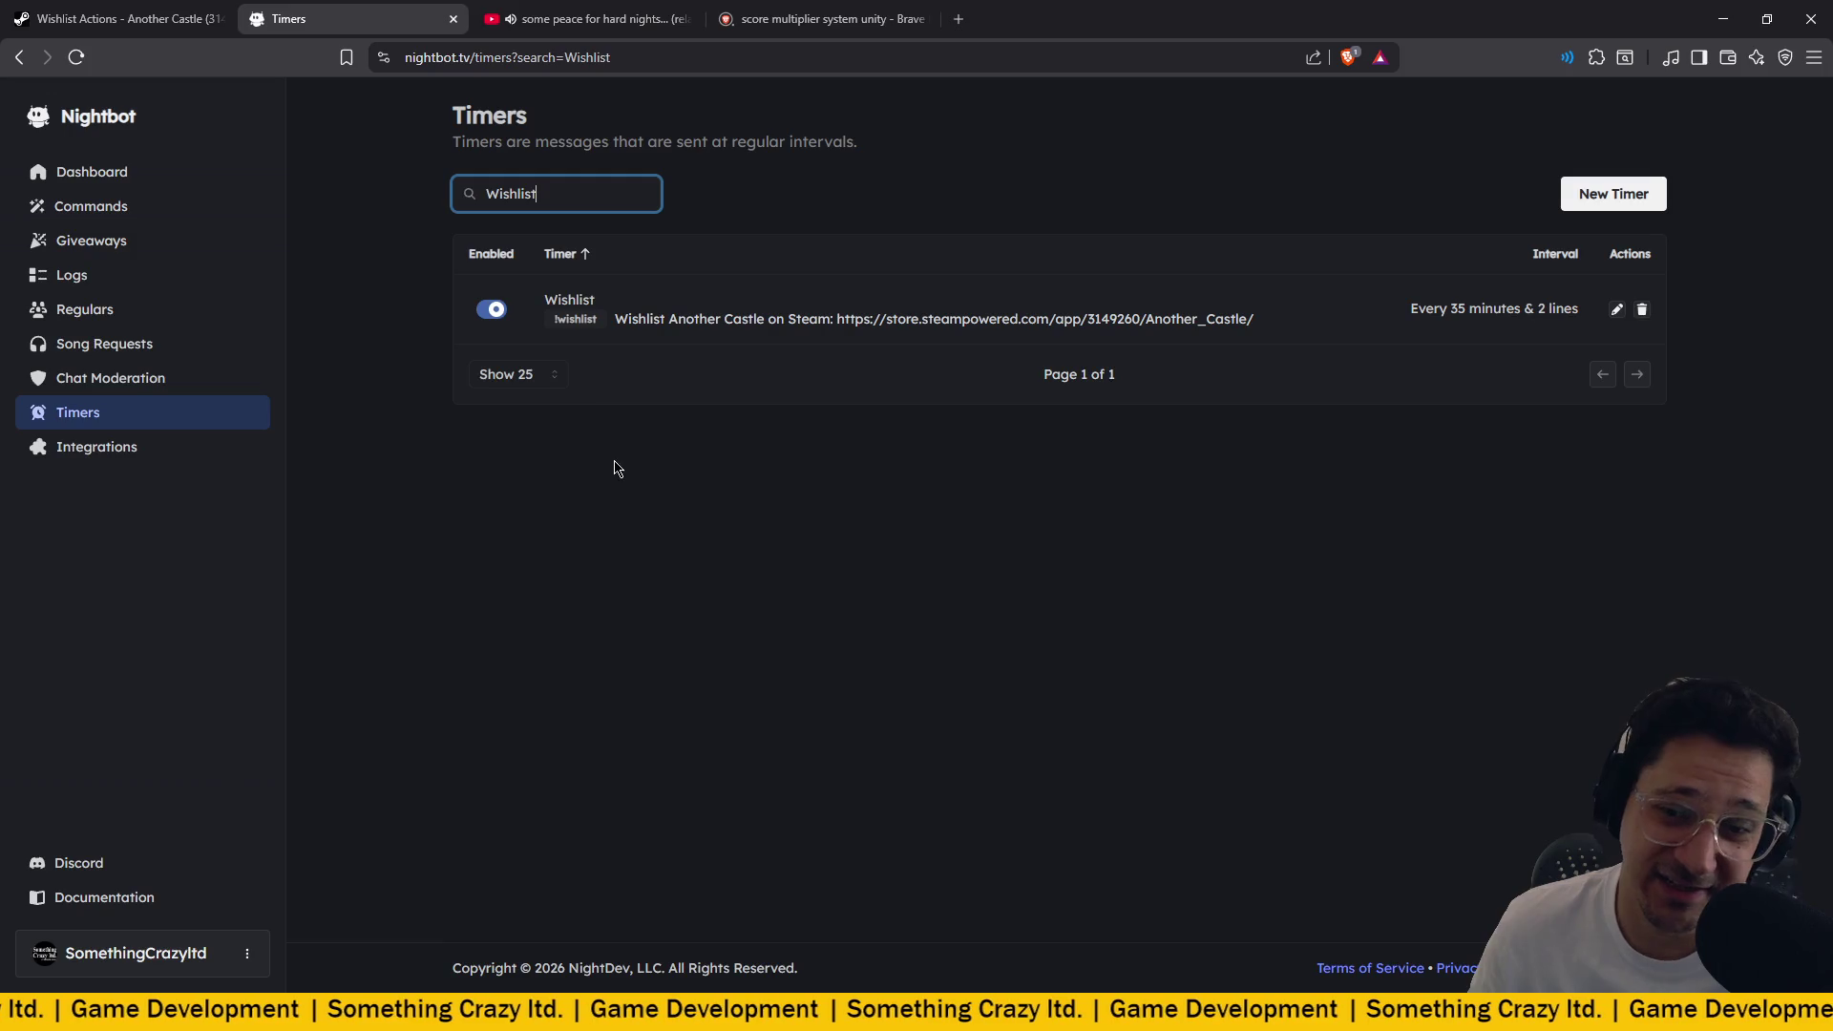
{"action": "key", "text": "alt+Tab"}
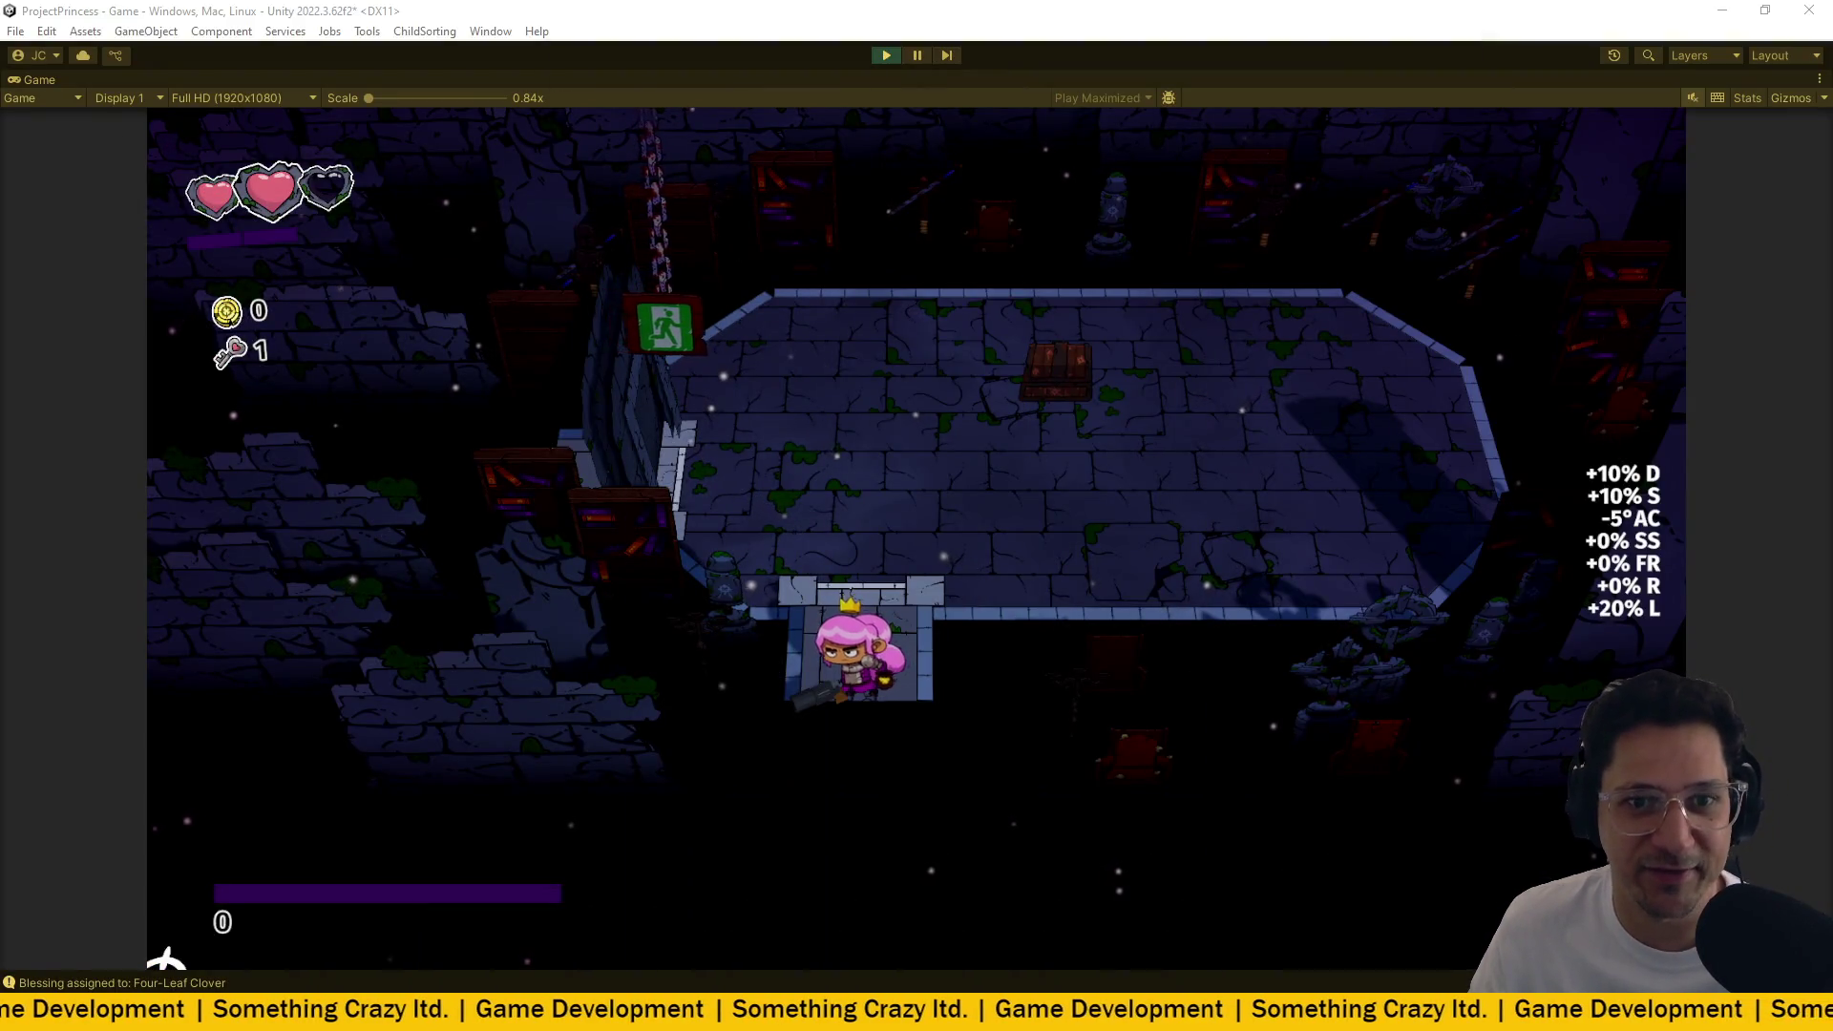
Walk the princess out the first room's left exit and onto the question-mark pickup.
{"action": "left_click", "coordinate": [908, 573]}
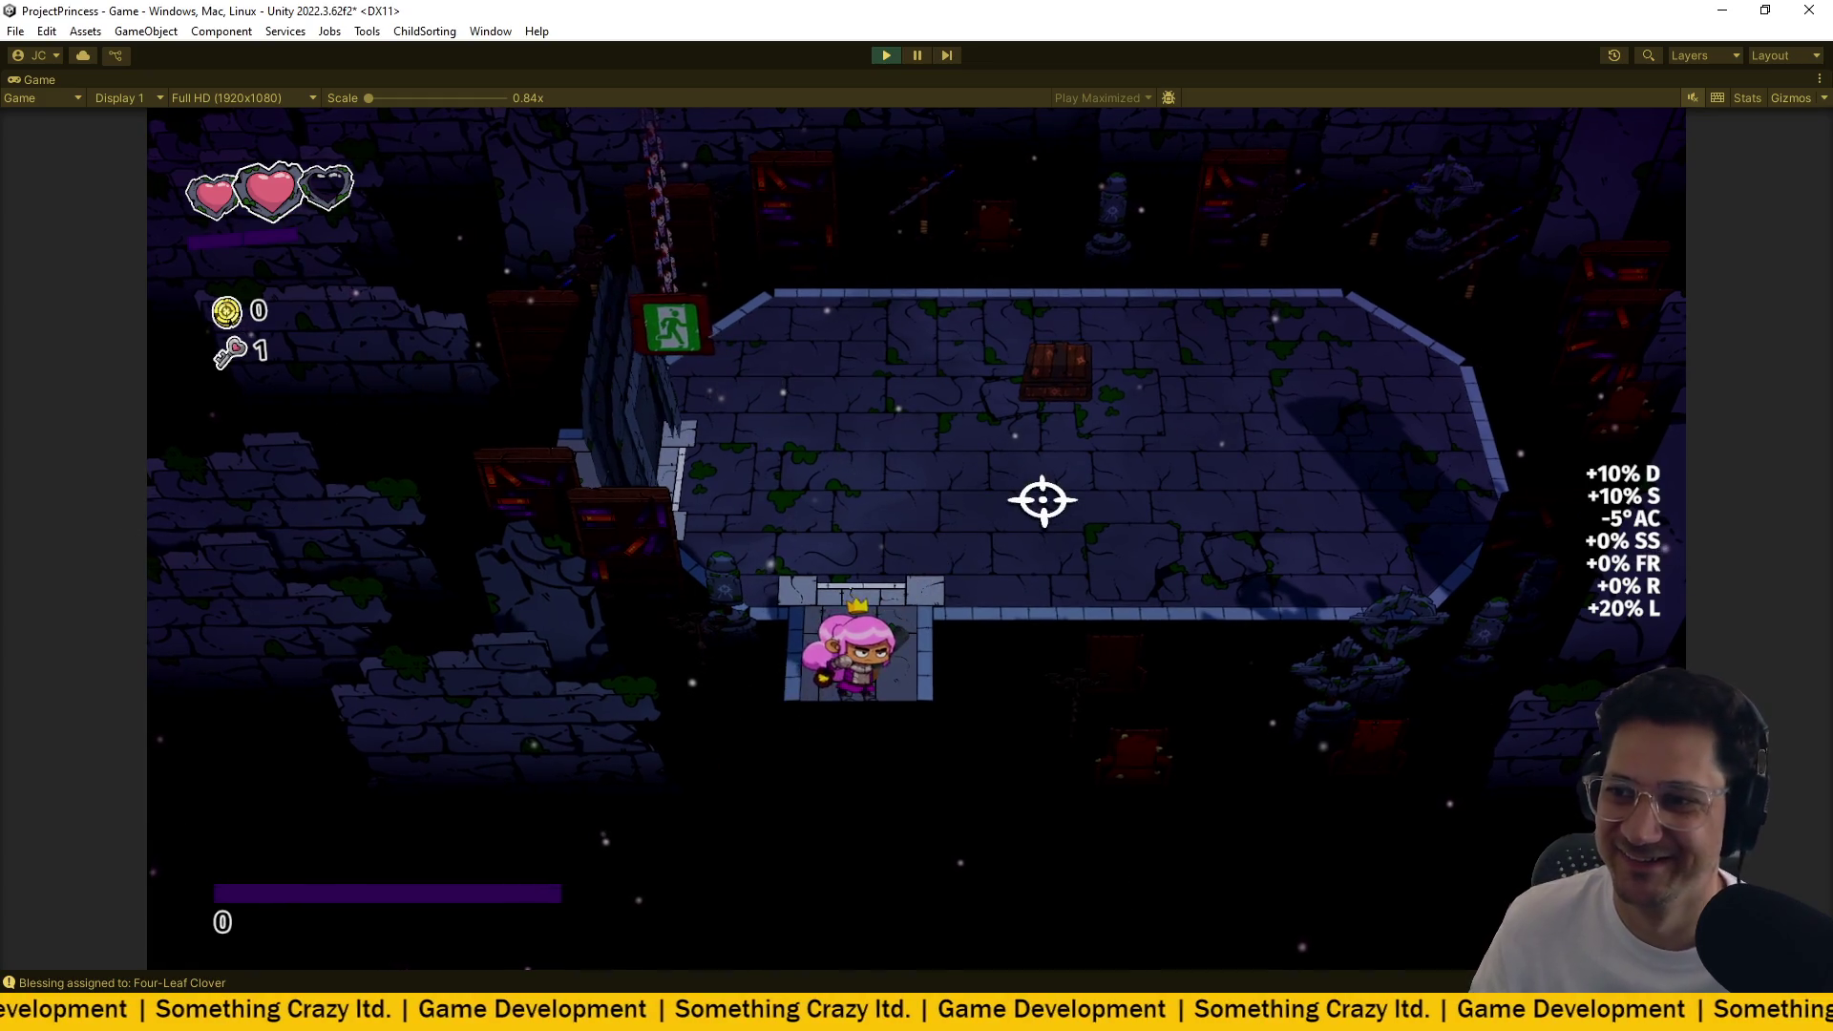
{"action": "key", "text": "w+d"}
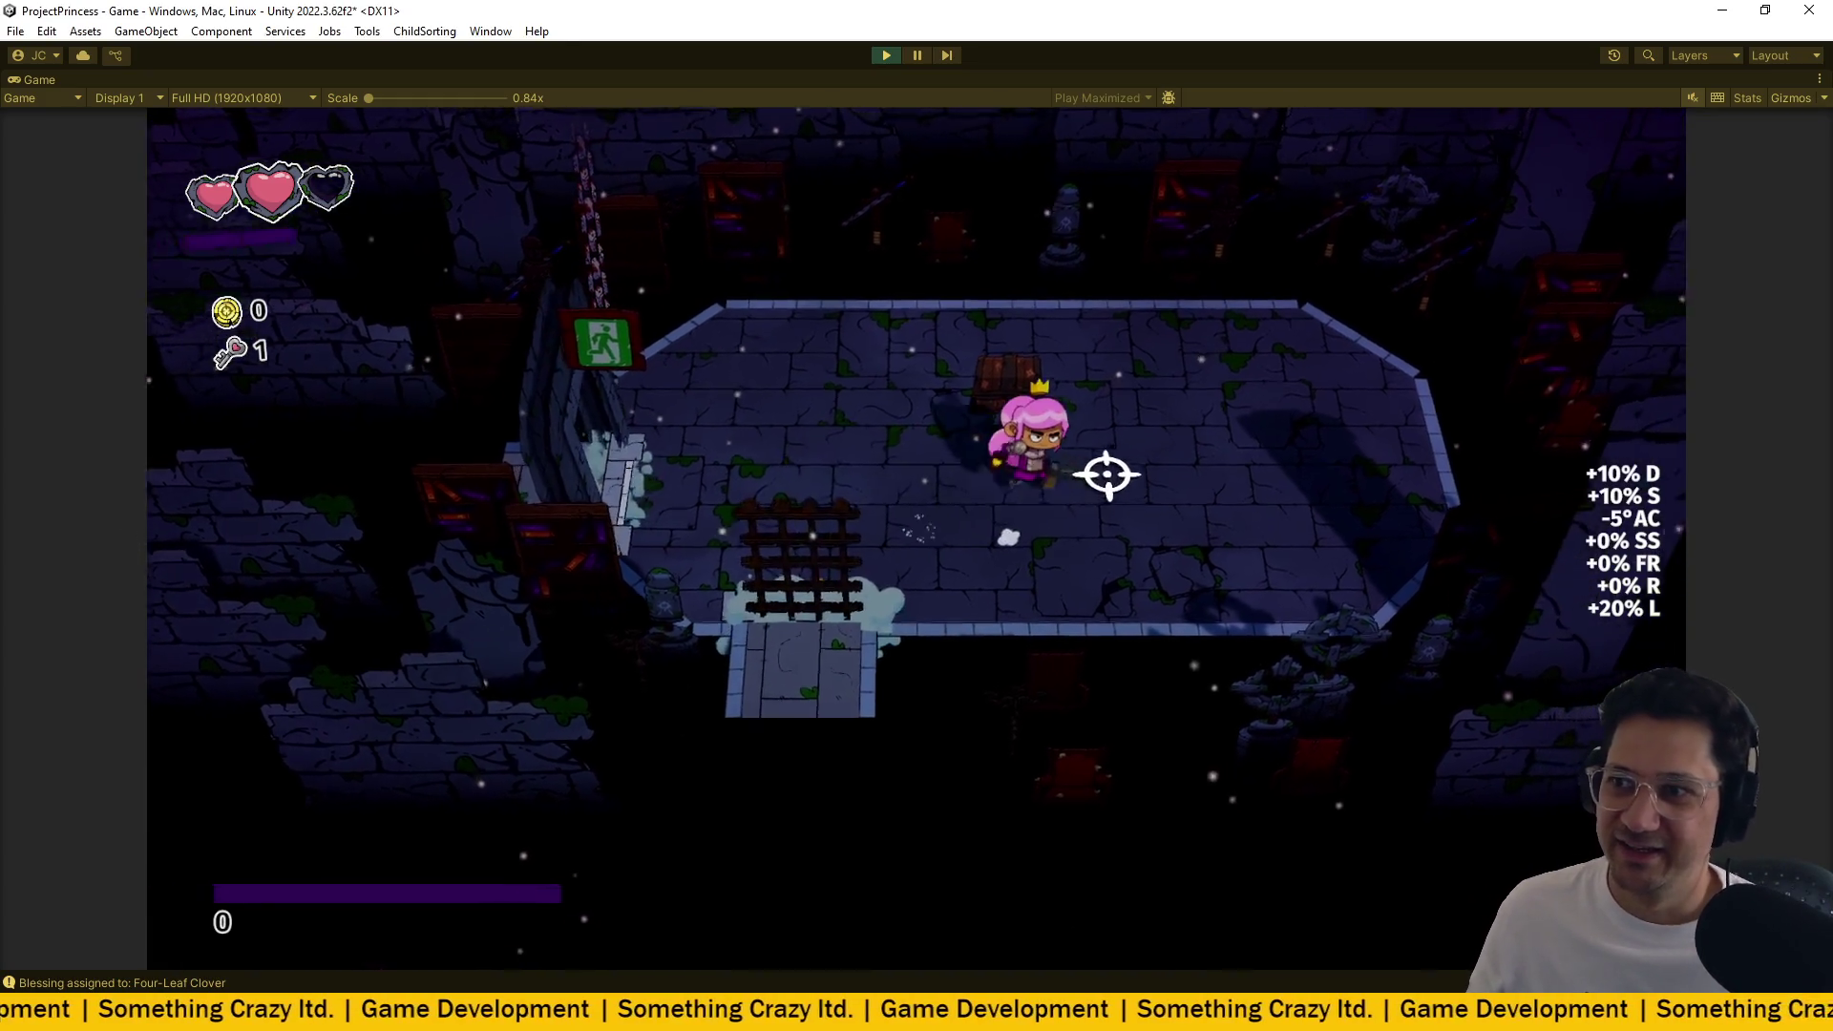
{"action": "key", "text": "a"}
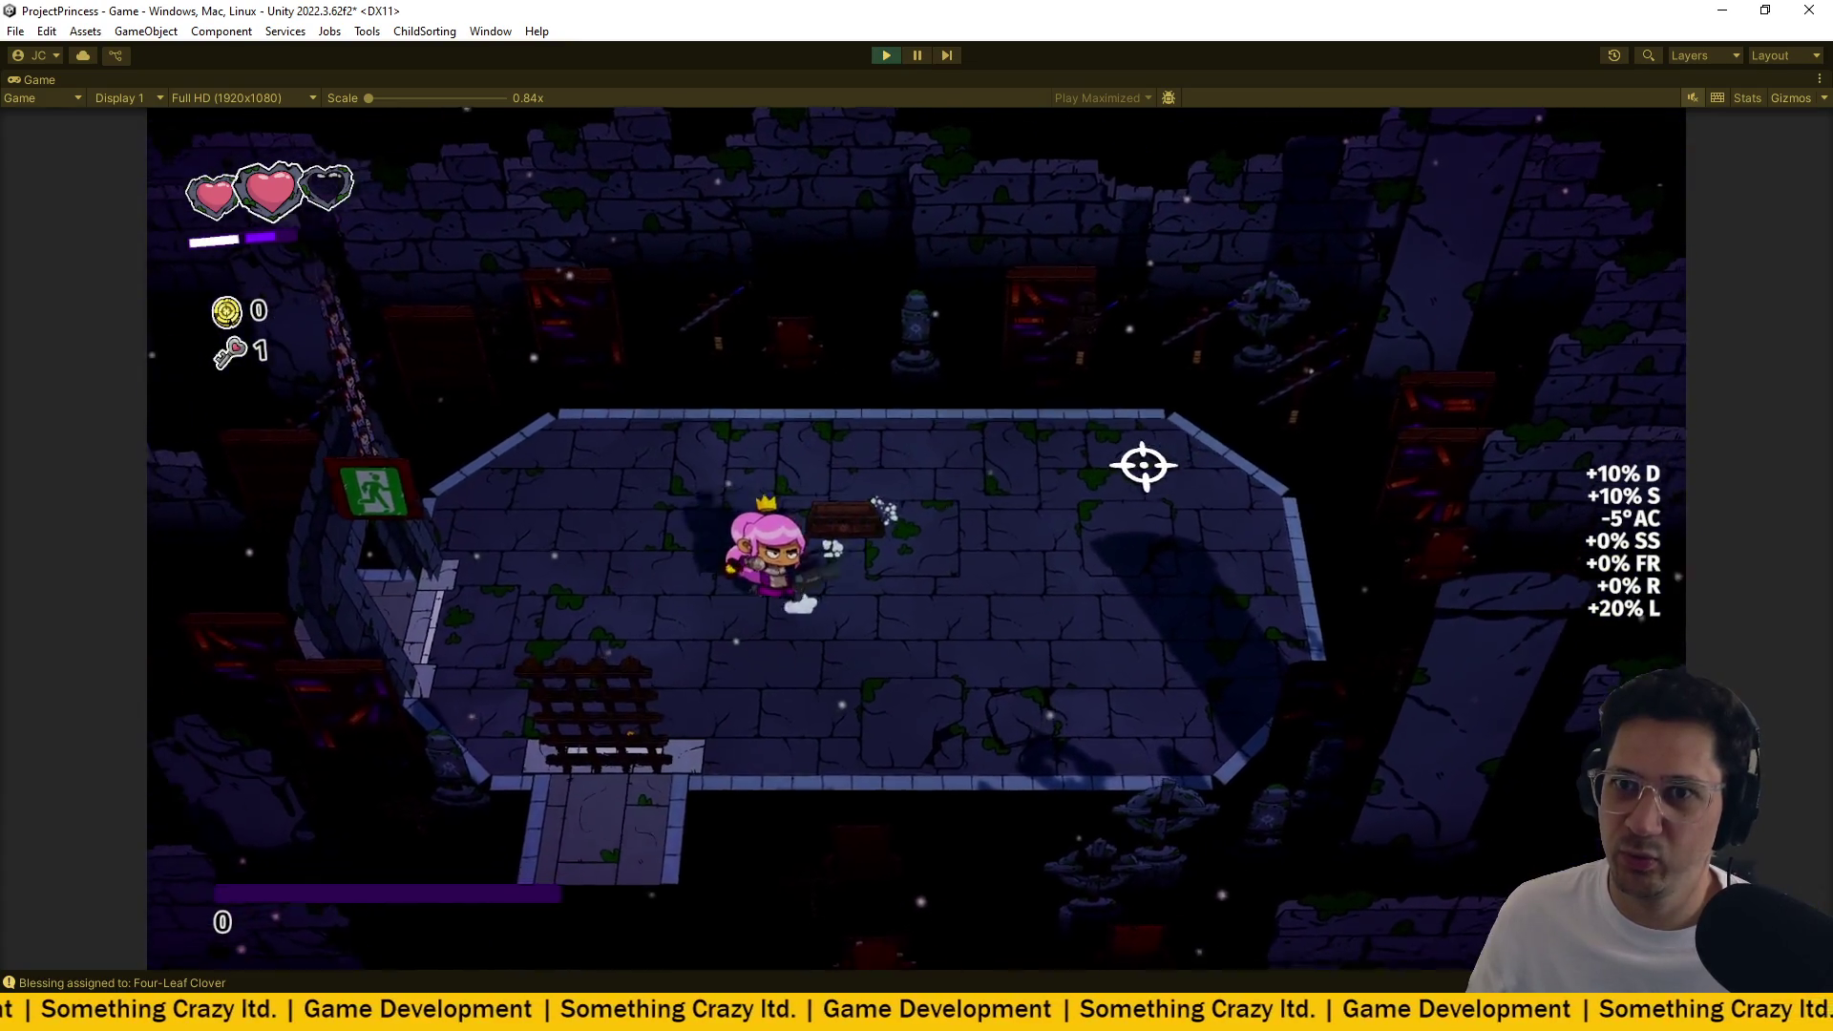
{"action": "key", "text": "s+d"}
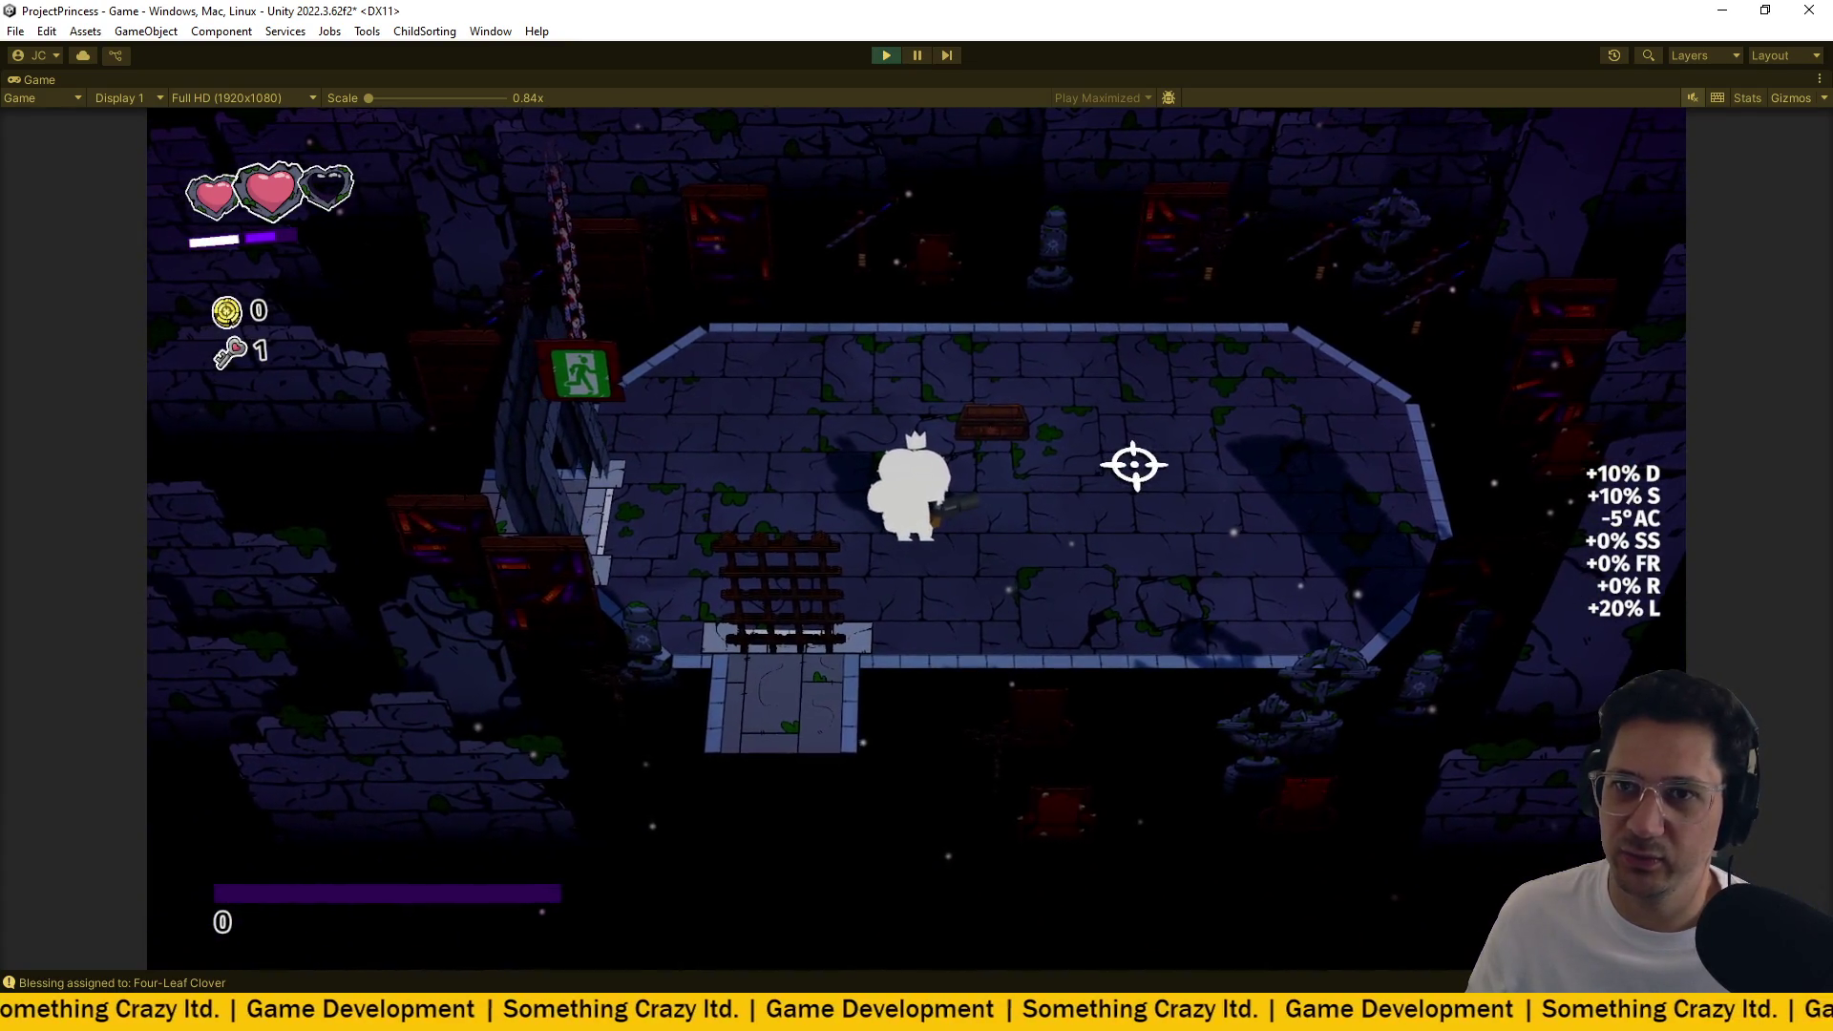
{"action": "key", "text": "a"}
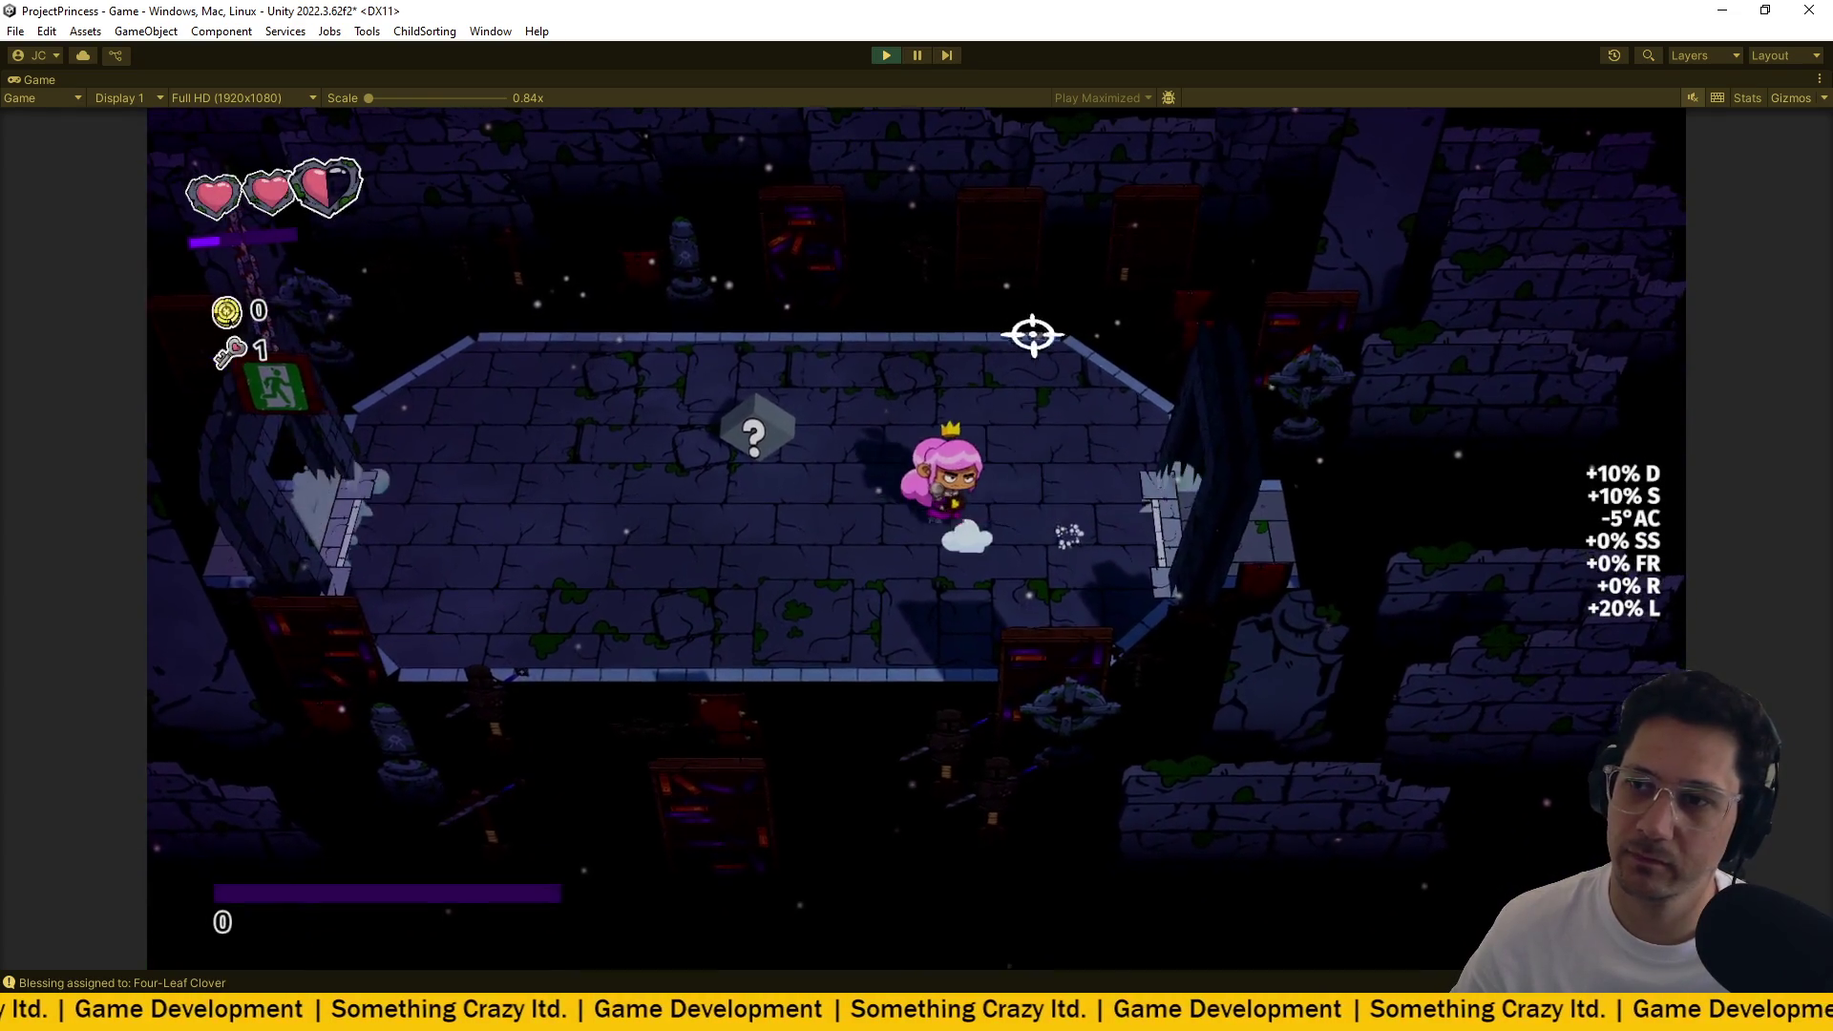
{"action": "key", "text": "a"}
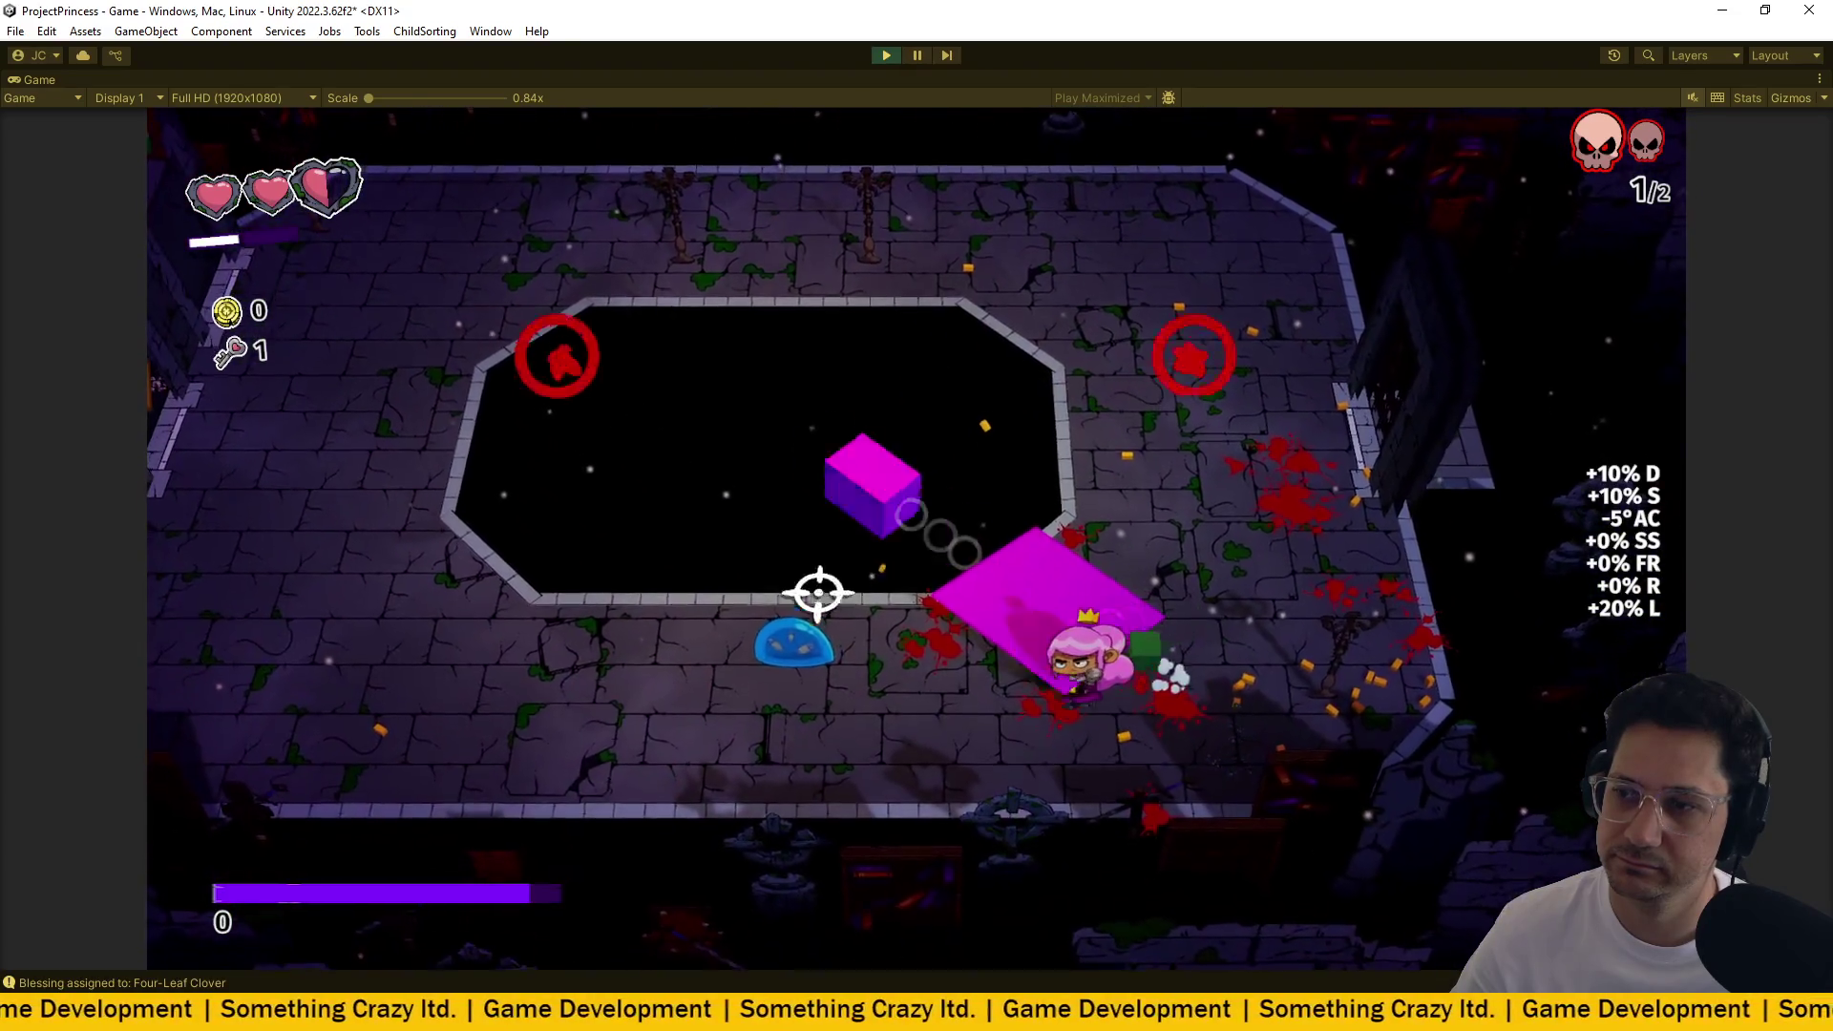
Defeat the last enemy, circle the pit while the combo bar drains, then stop play mode.
{"action": "key", "text": "w"}
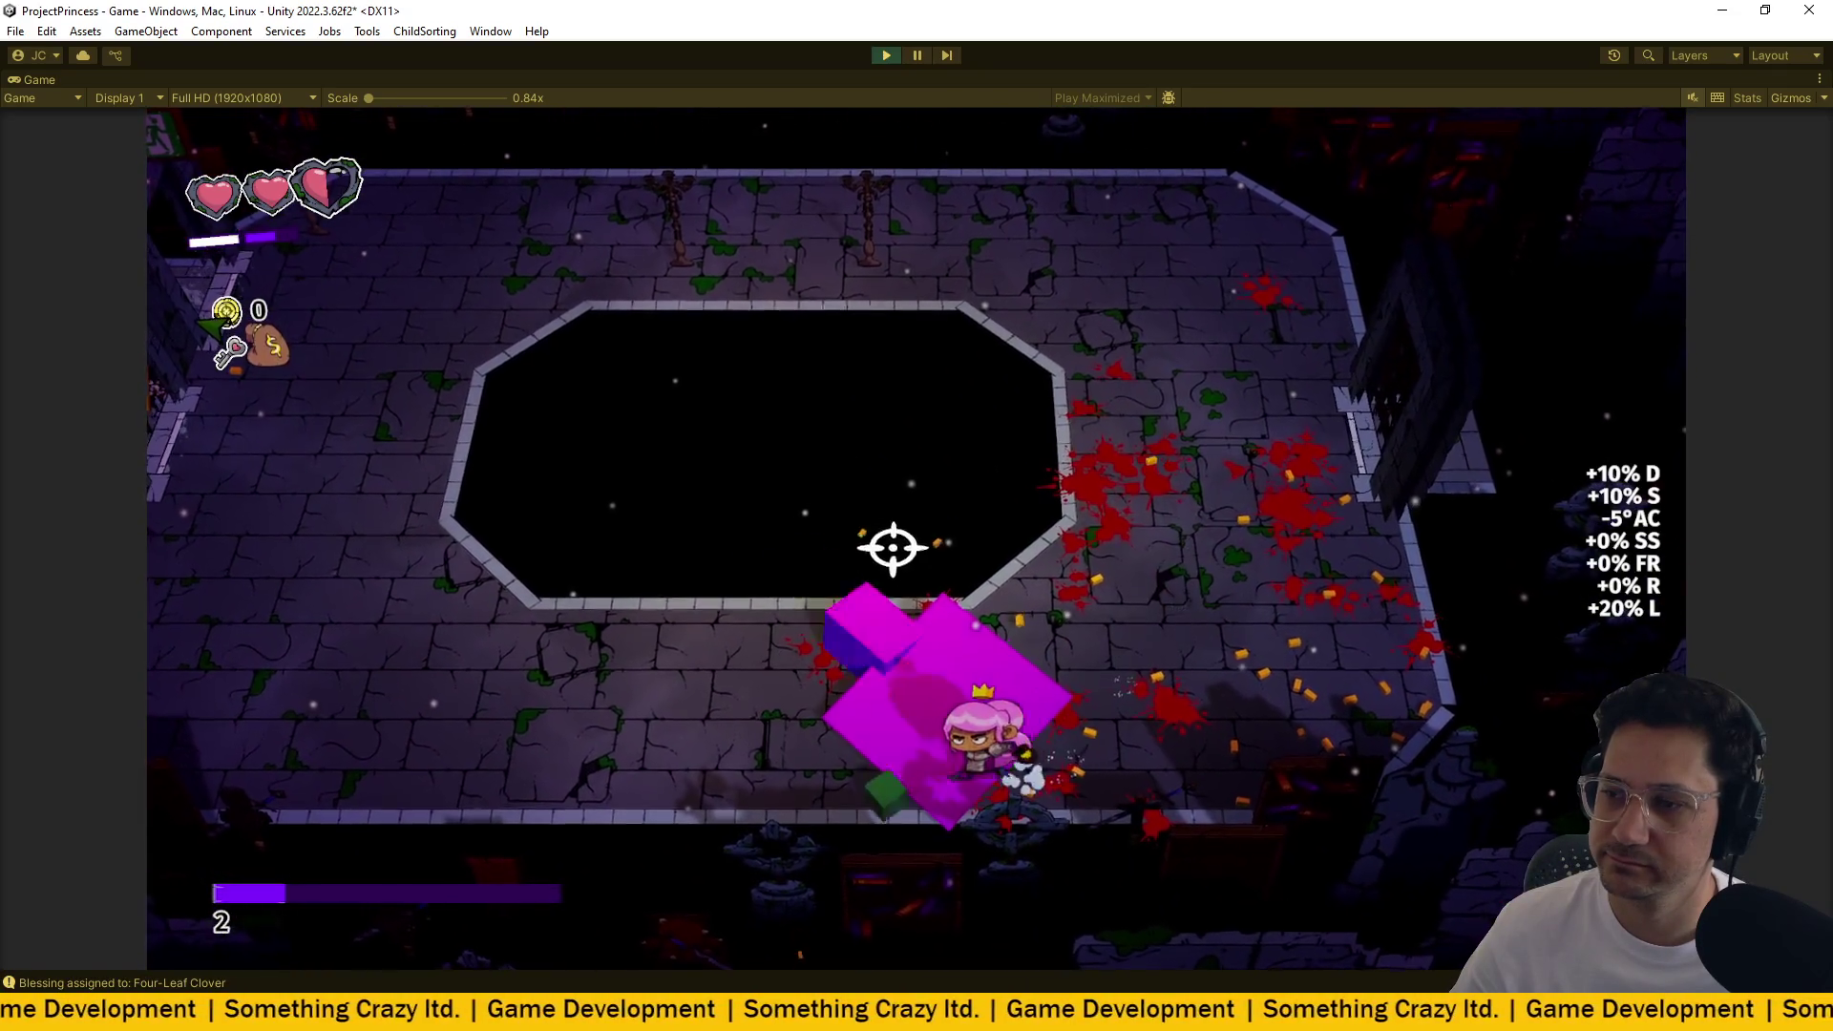
{"action": "key", "text": "w"}
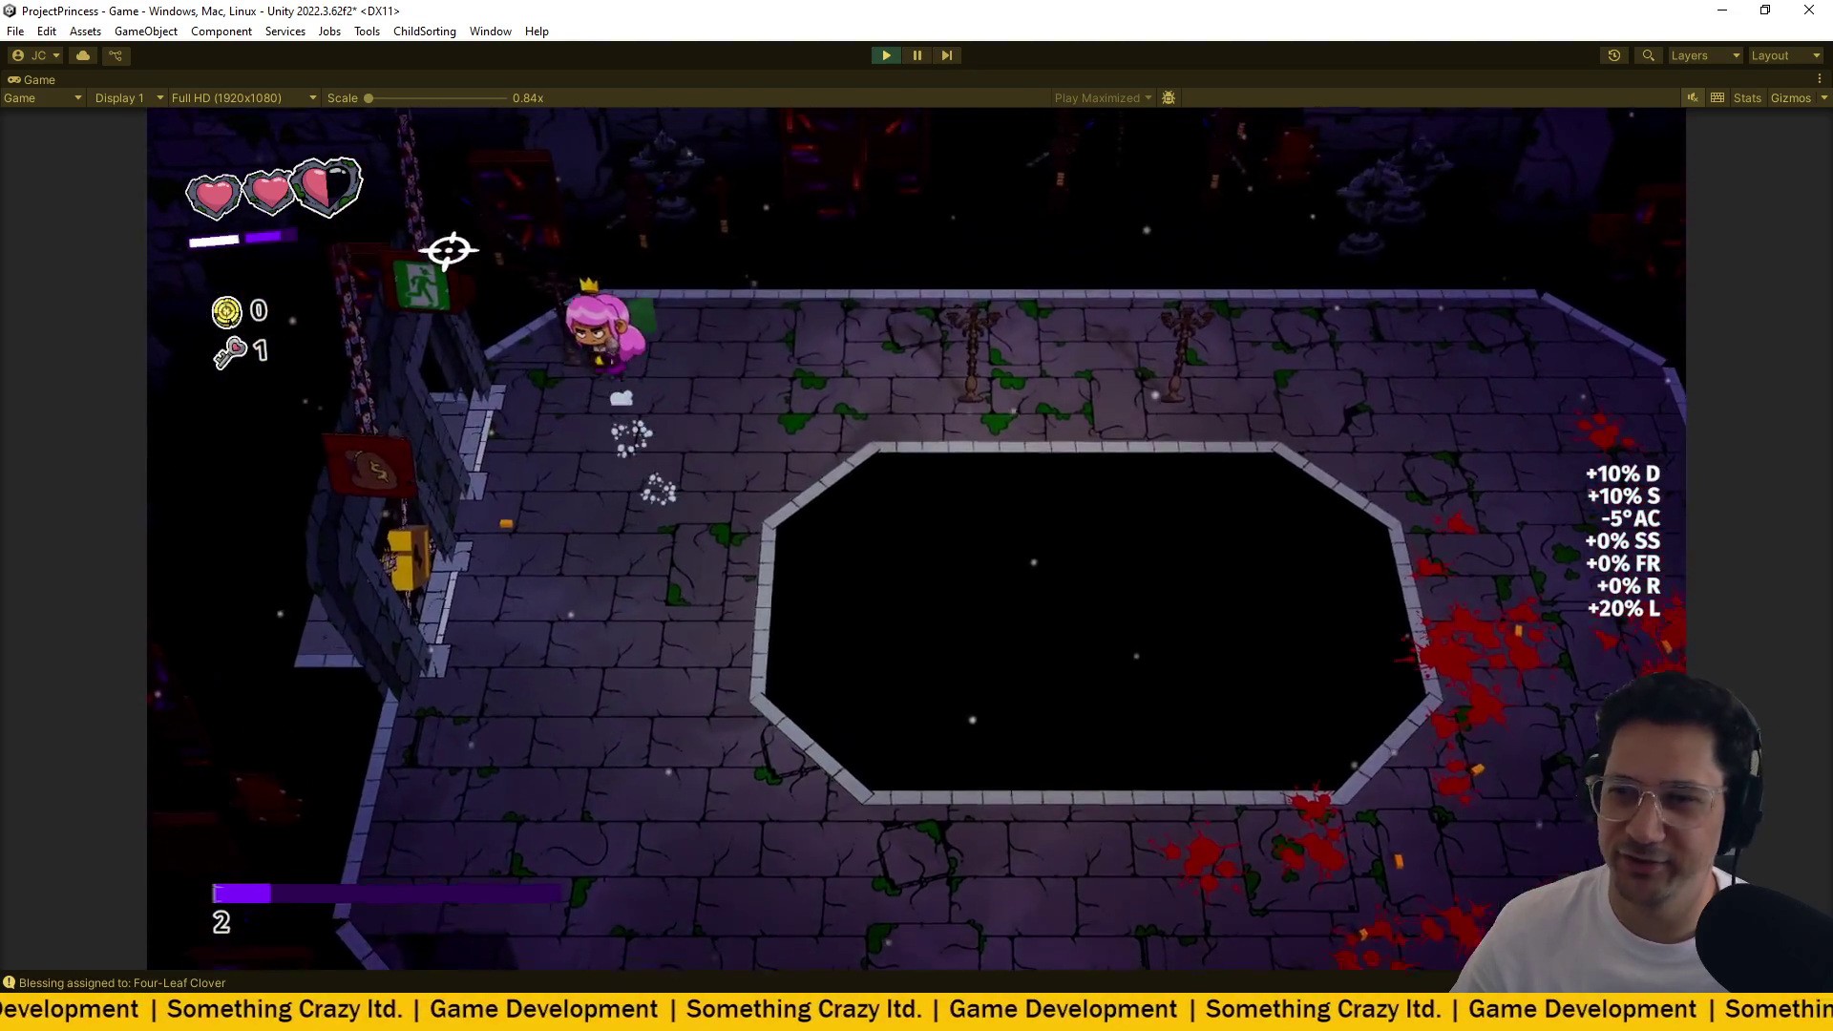
{"action": "key", "text": "s"}
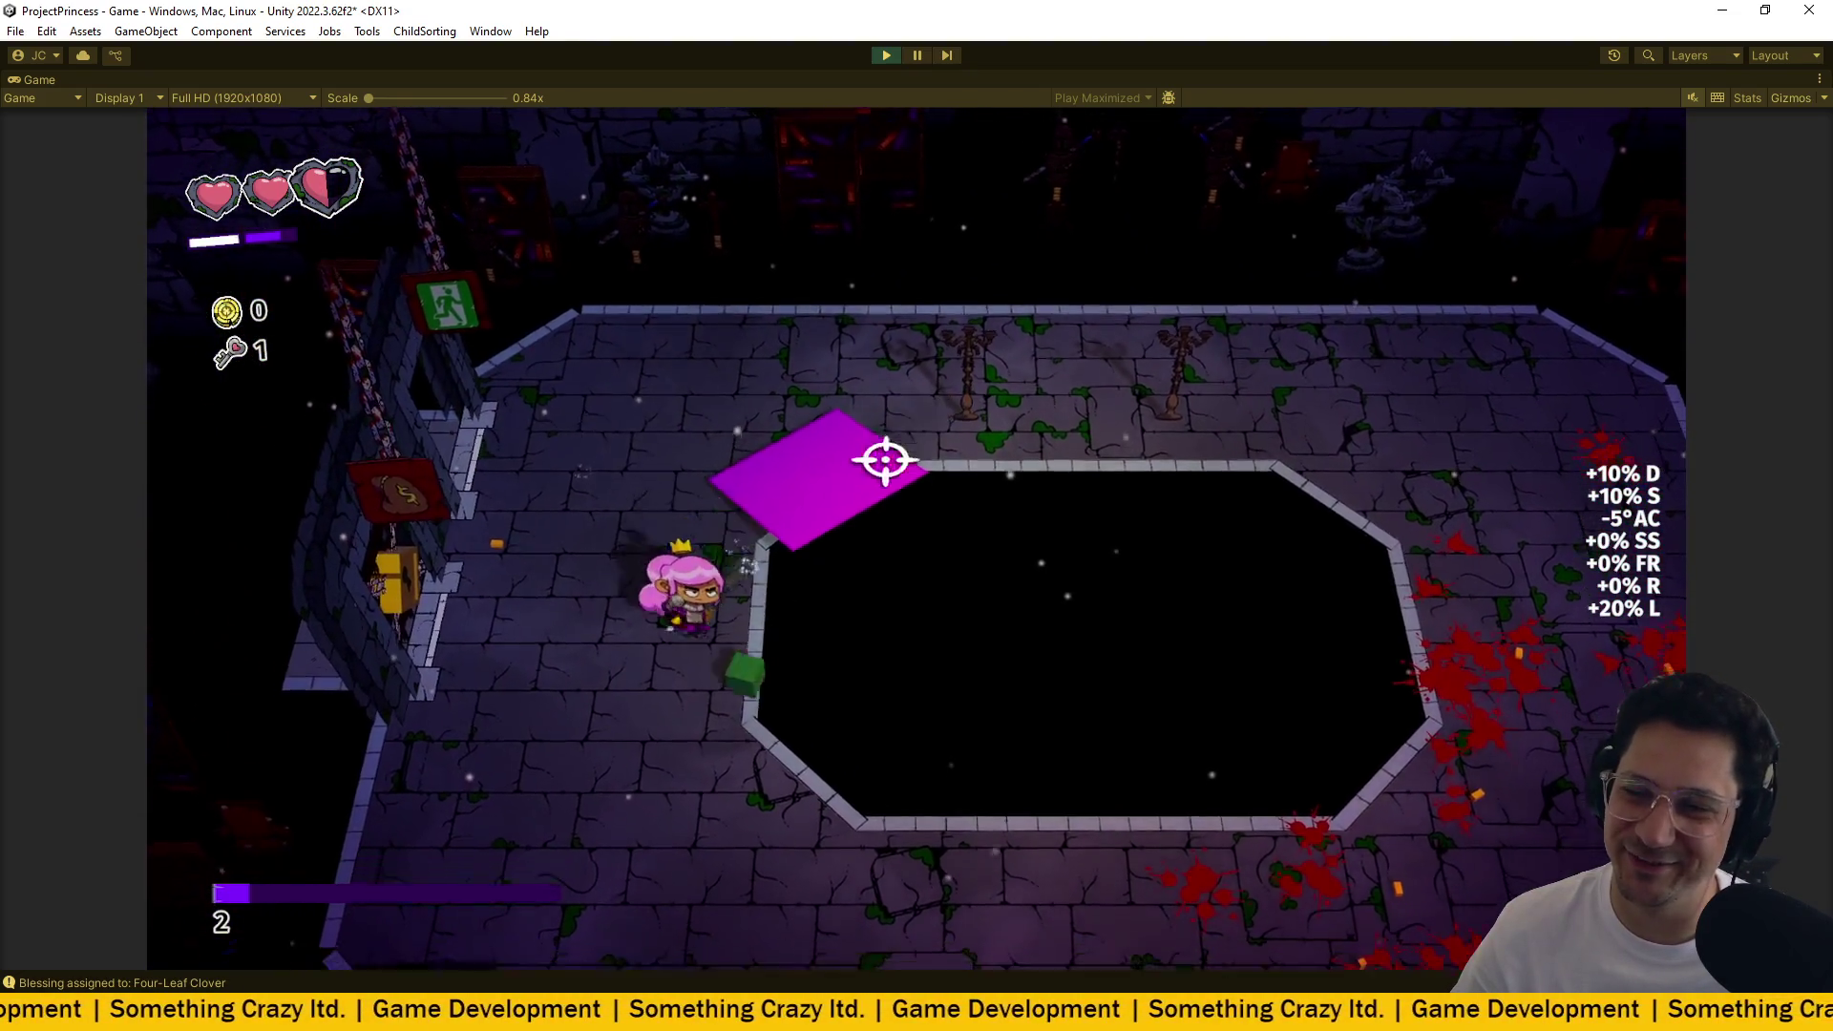
{"action": "key", "text": "d"}
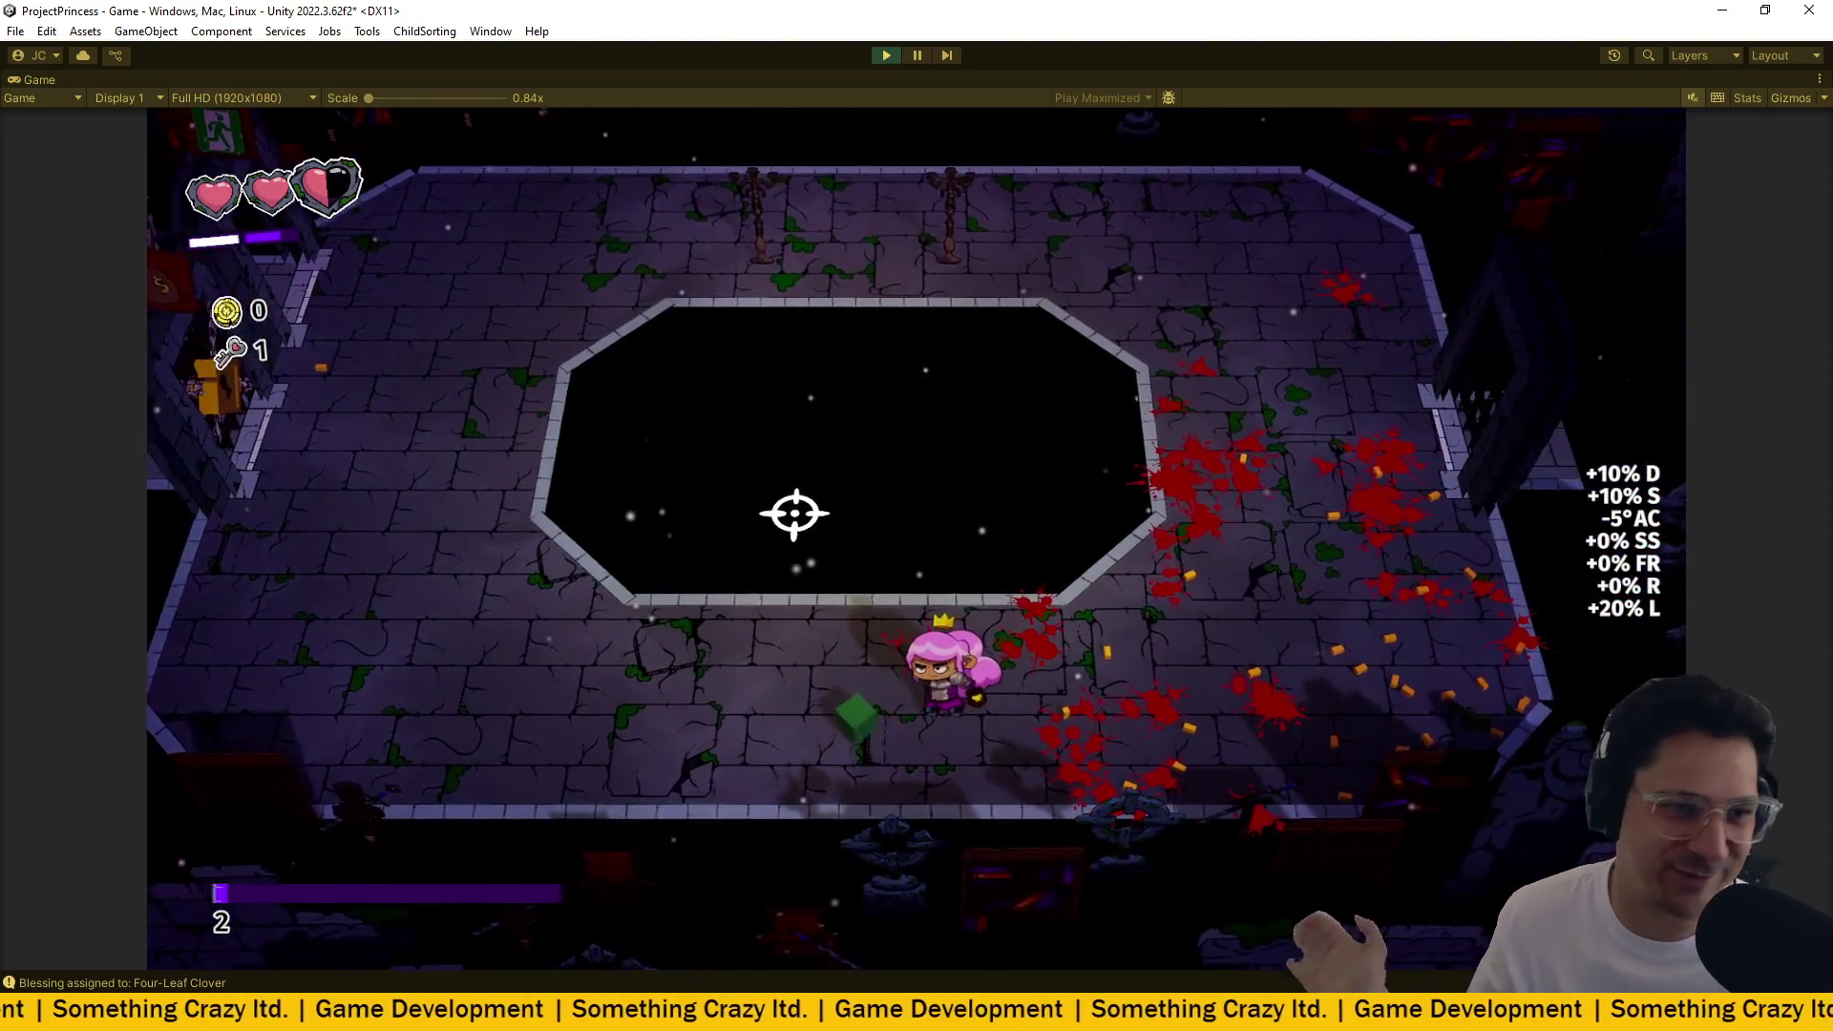
{"action": "key", "text": "a"}
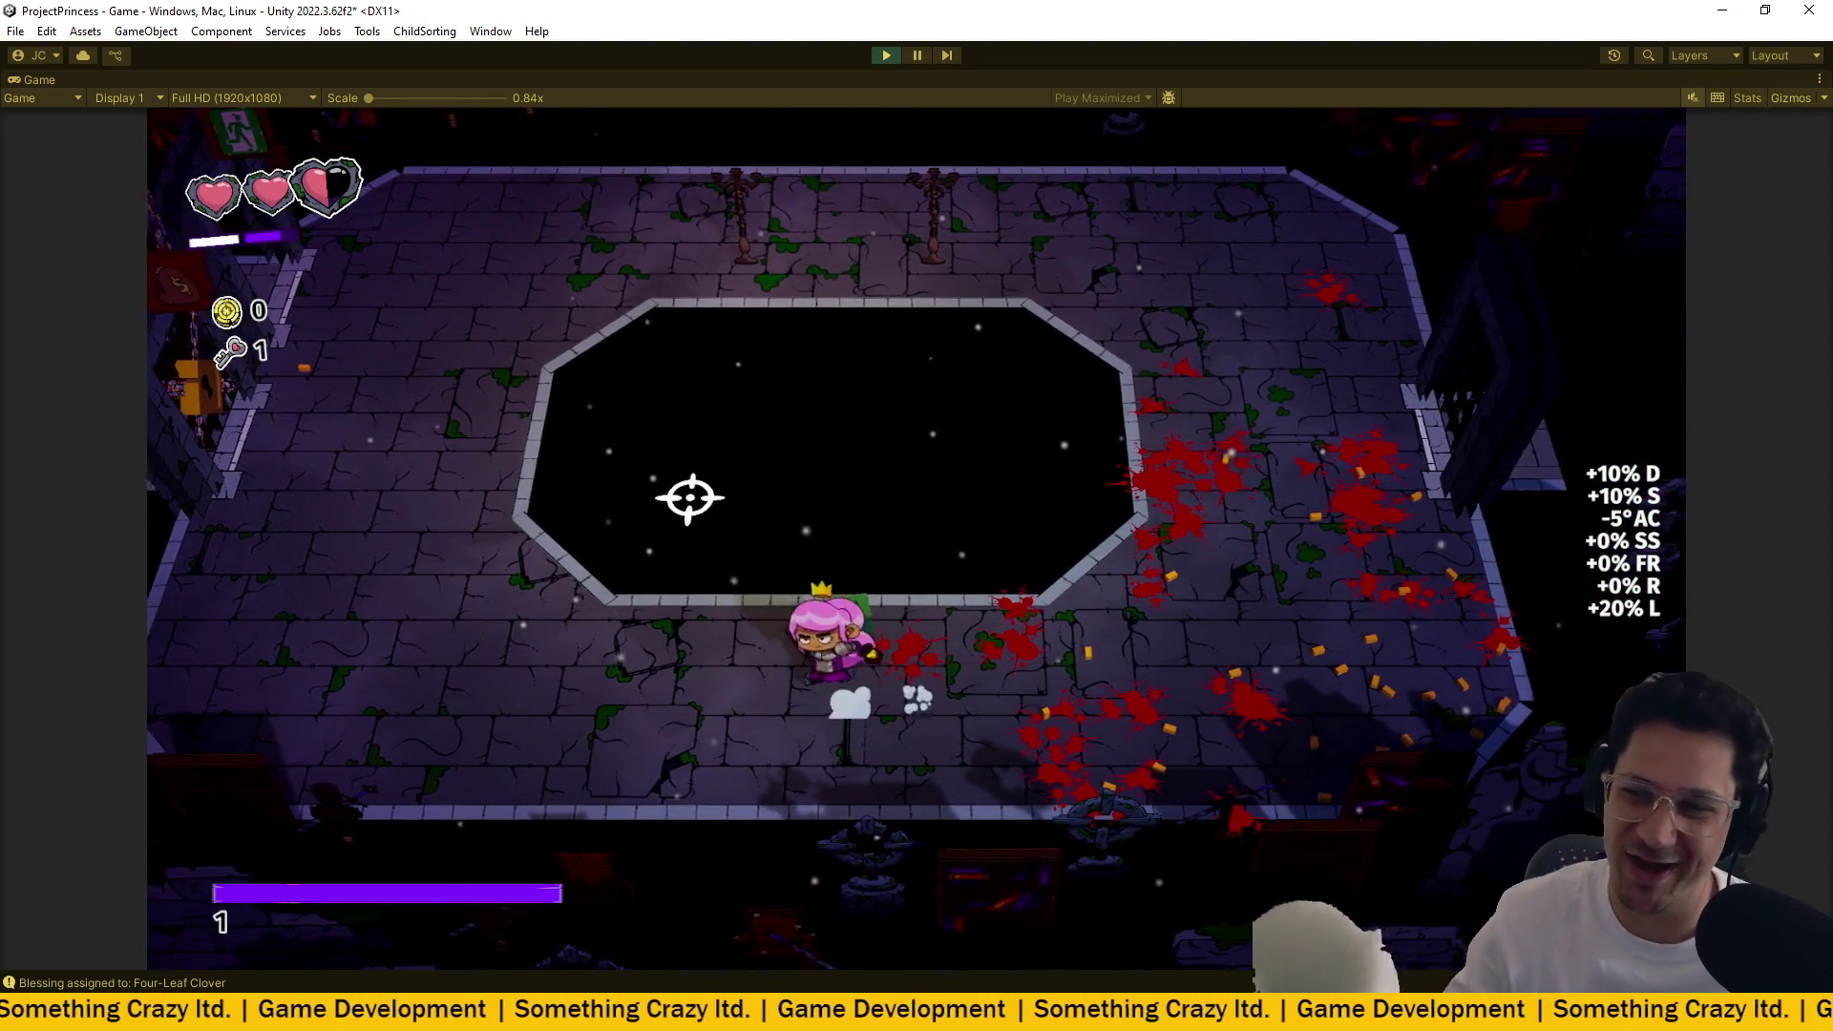
{"action": "key", "text": "d"}
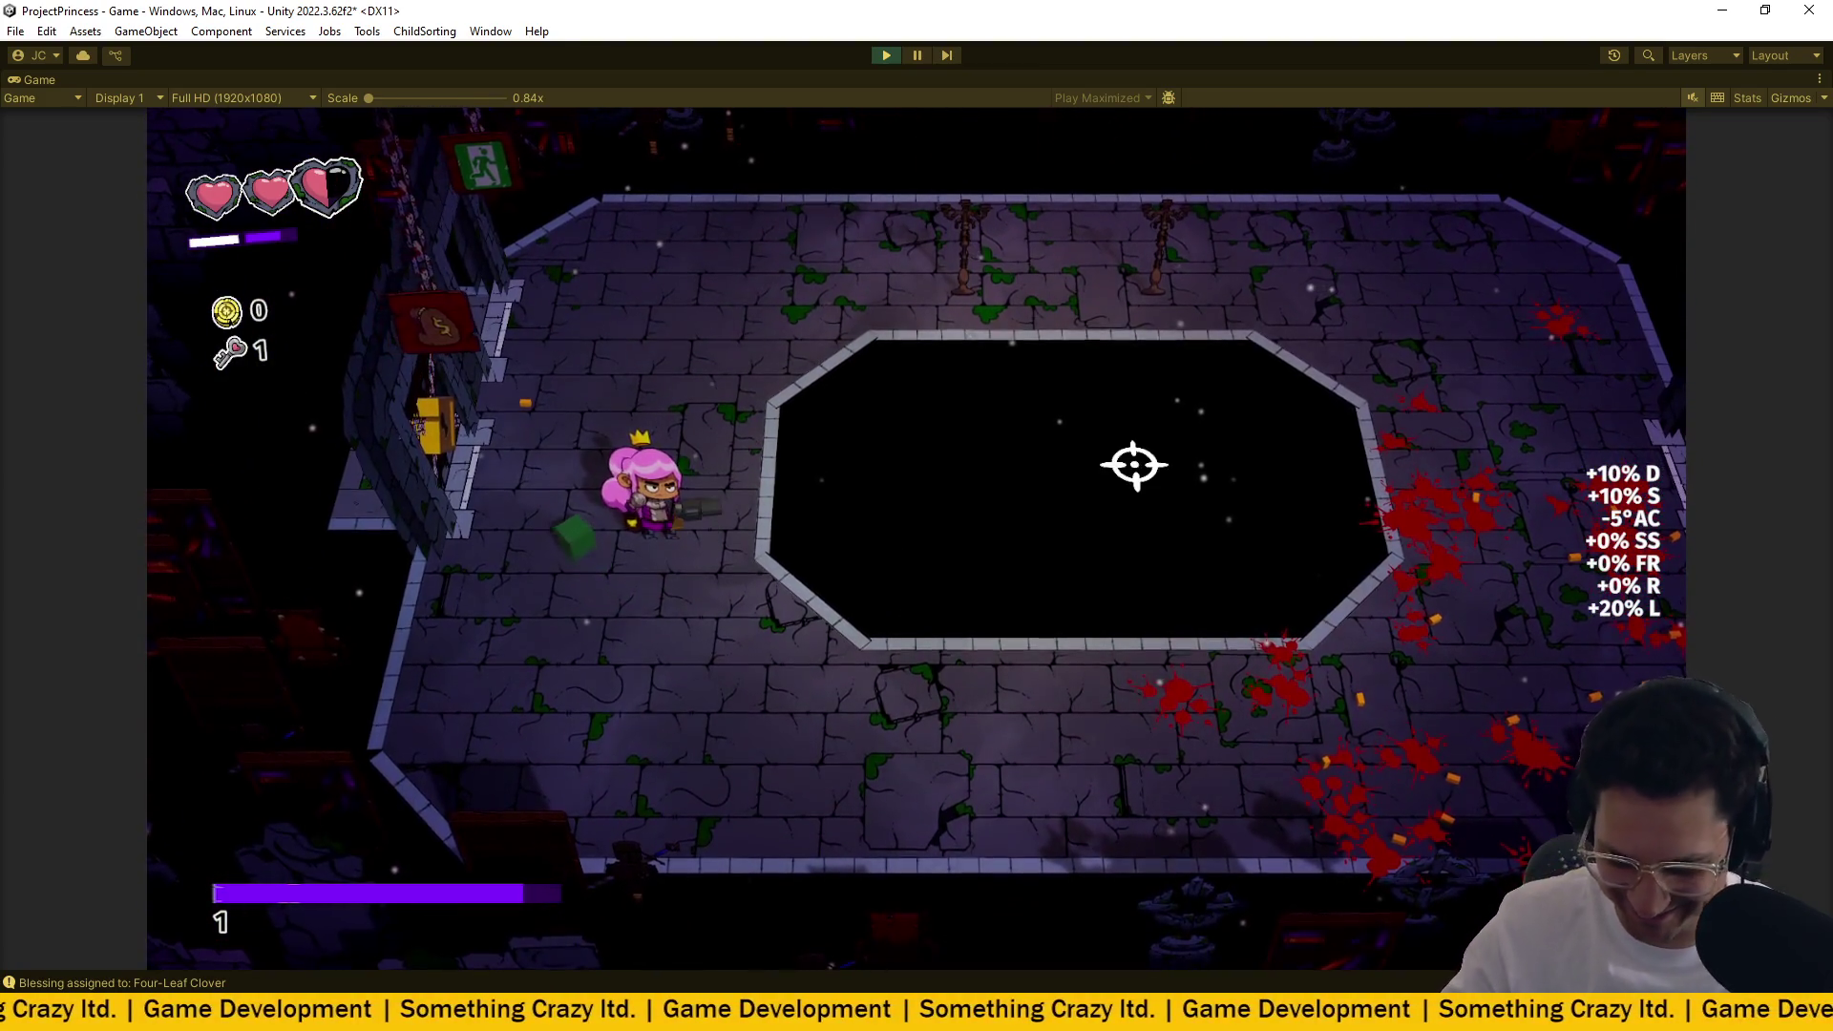
{"action": "key", "text": "ctrl+p"}
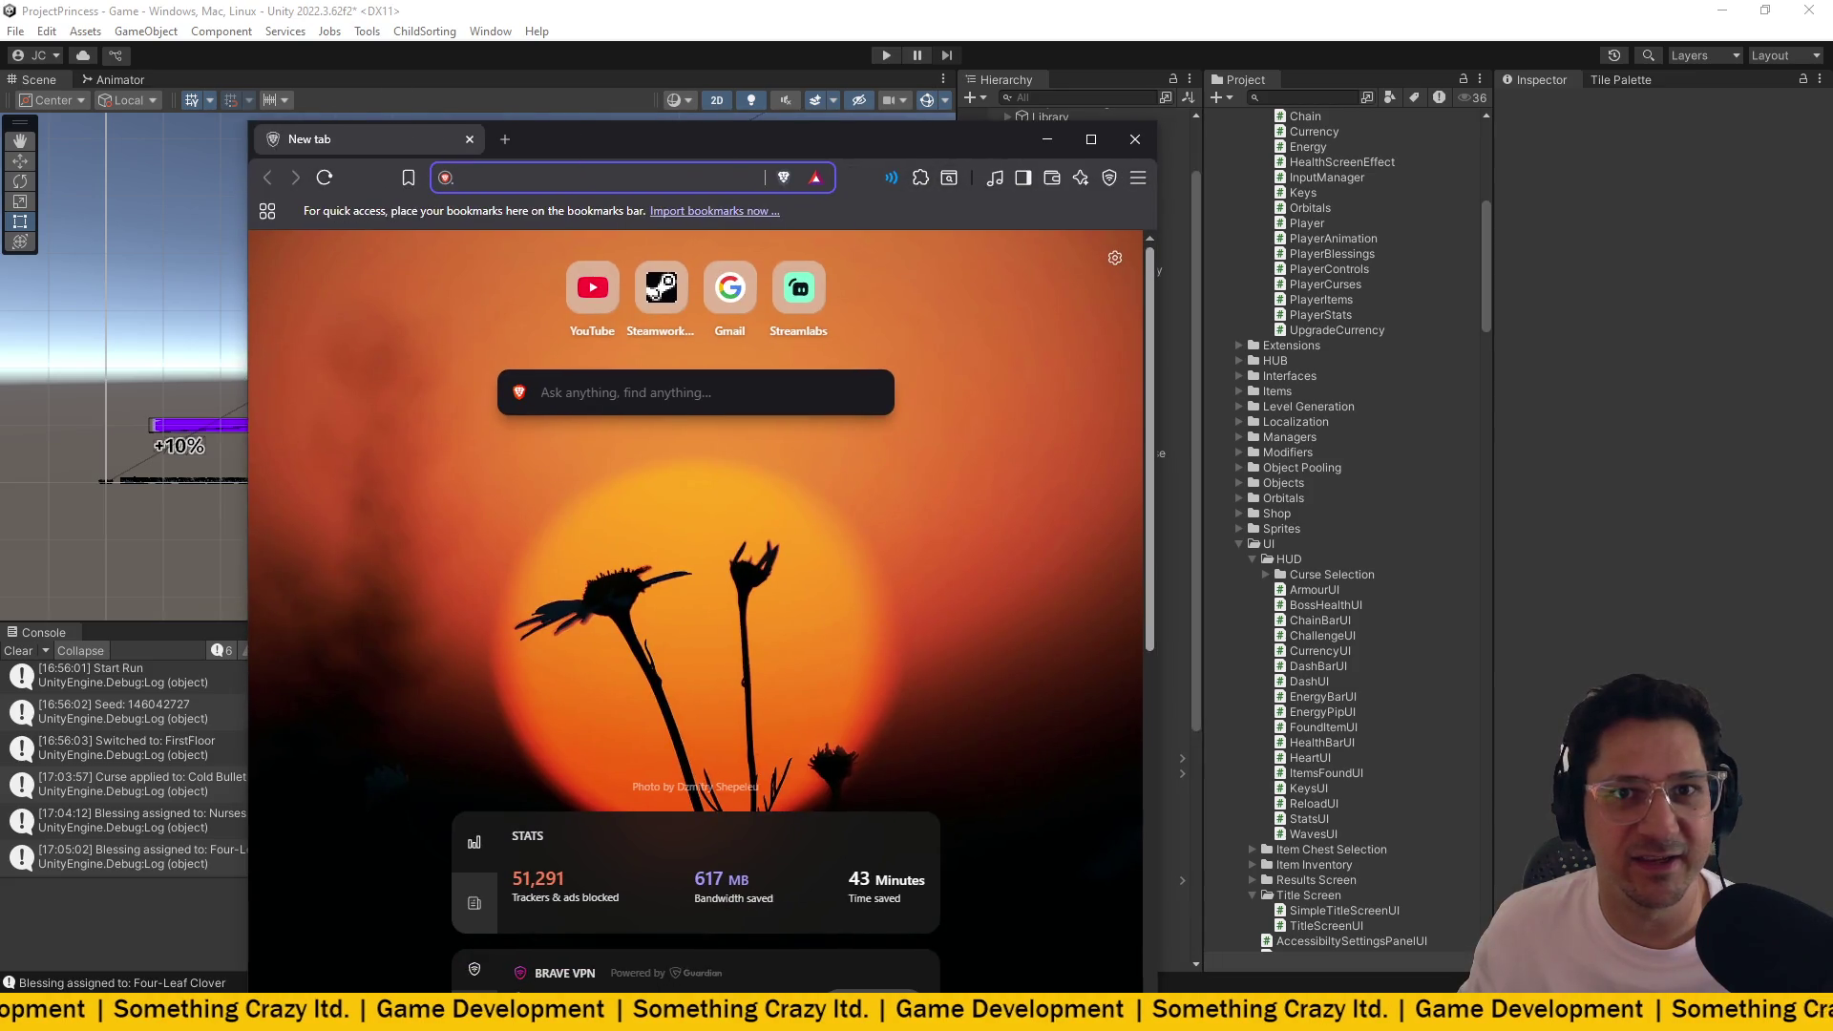
Load youtube.com in a maximized browser and search for 'teddie p4u'.
{"action": "type", "text": "youtube.com"}
{"action": "key", "text": "Return"}
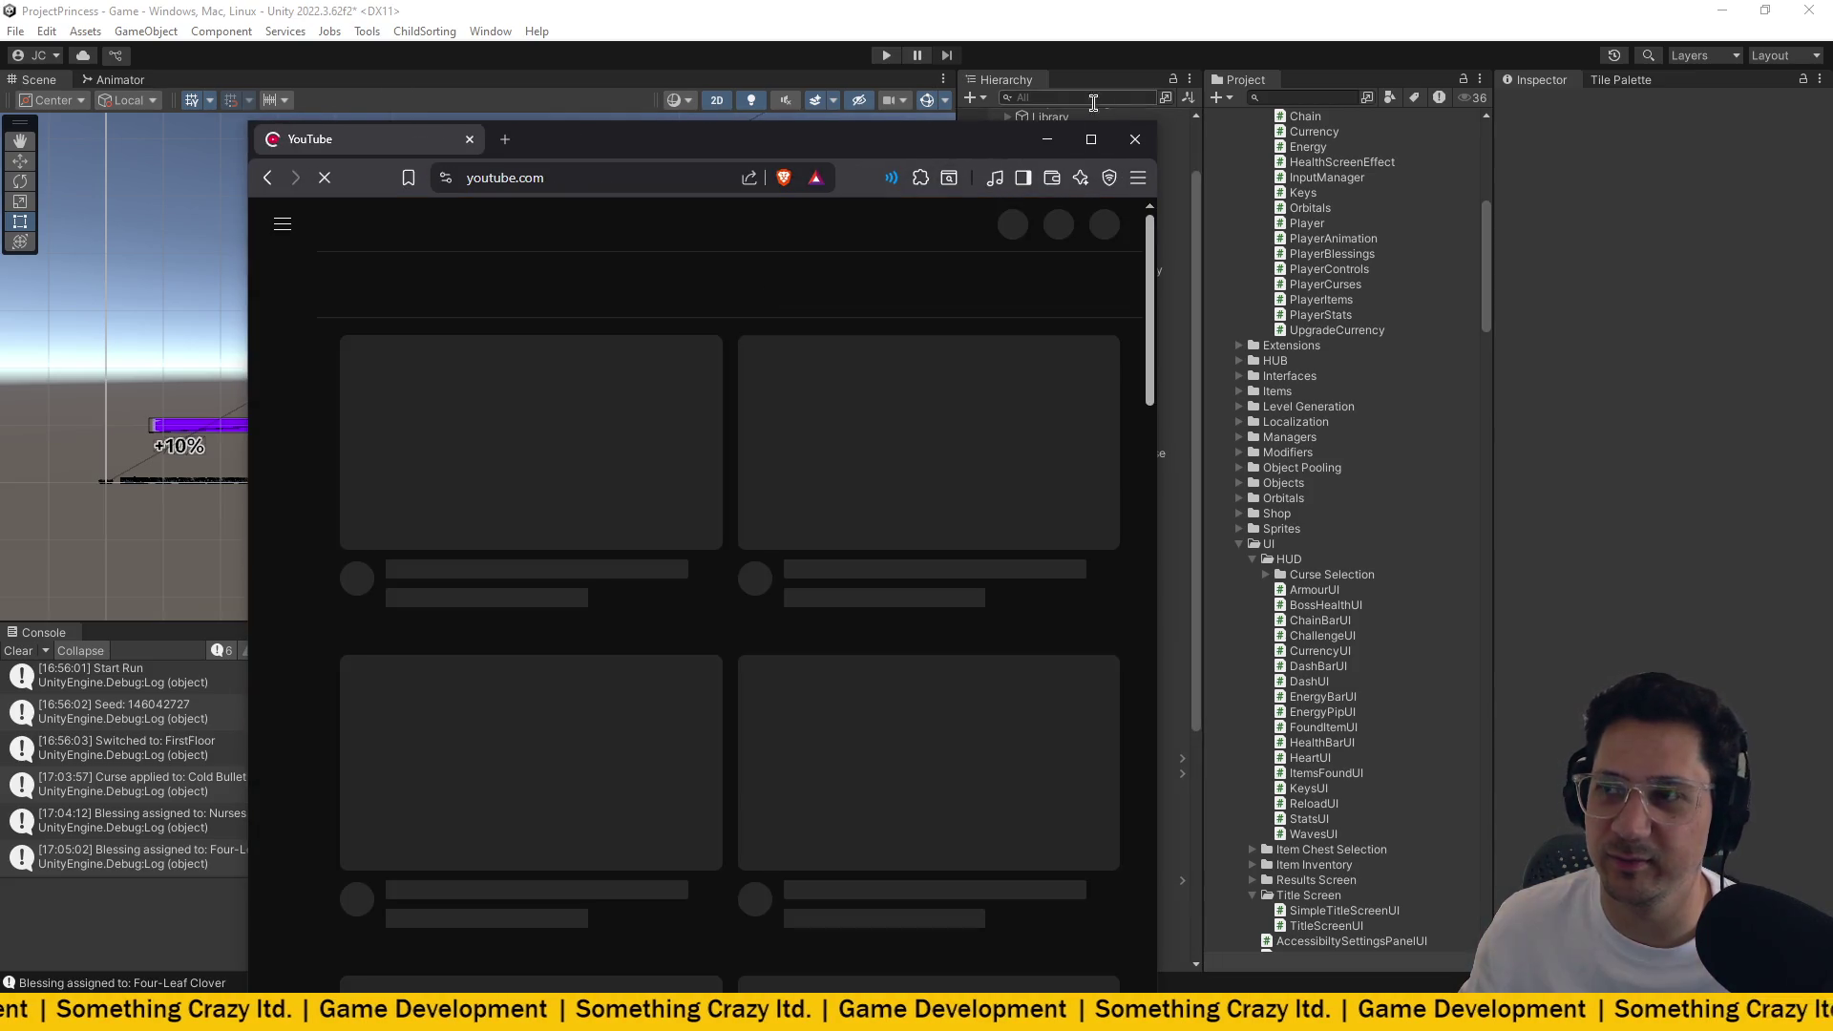
{"action": "key", "text": "super+Up"}
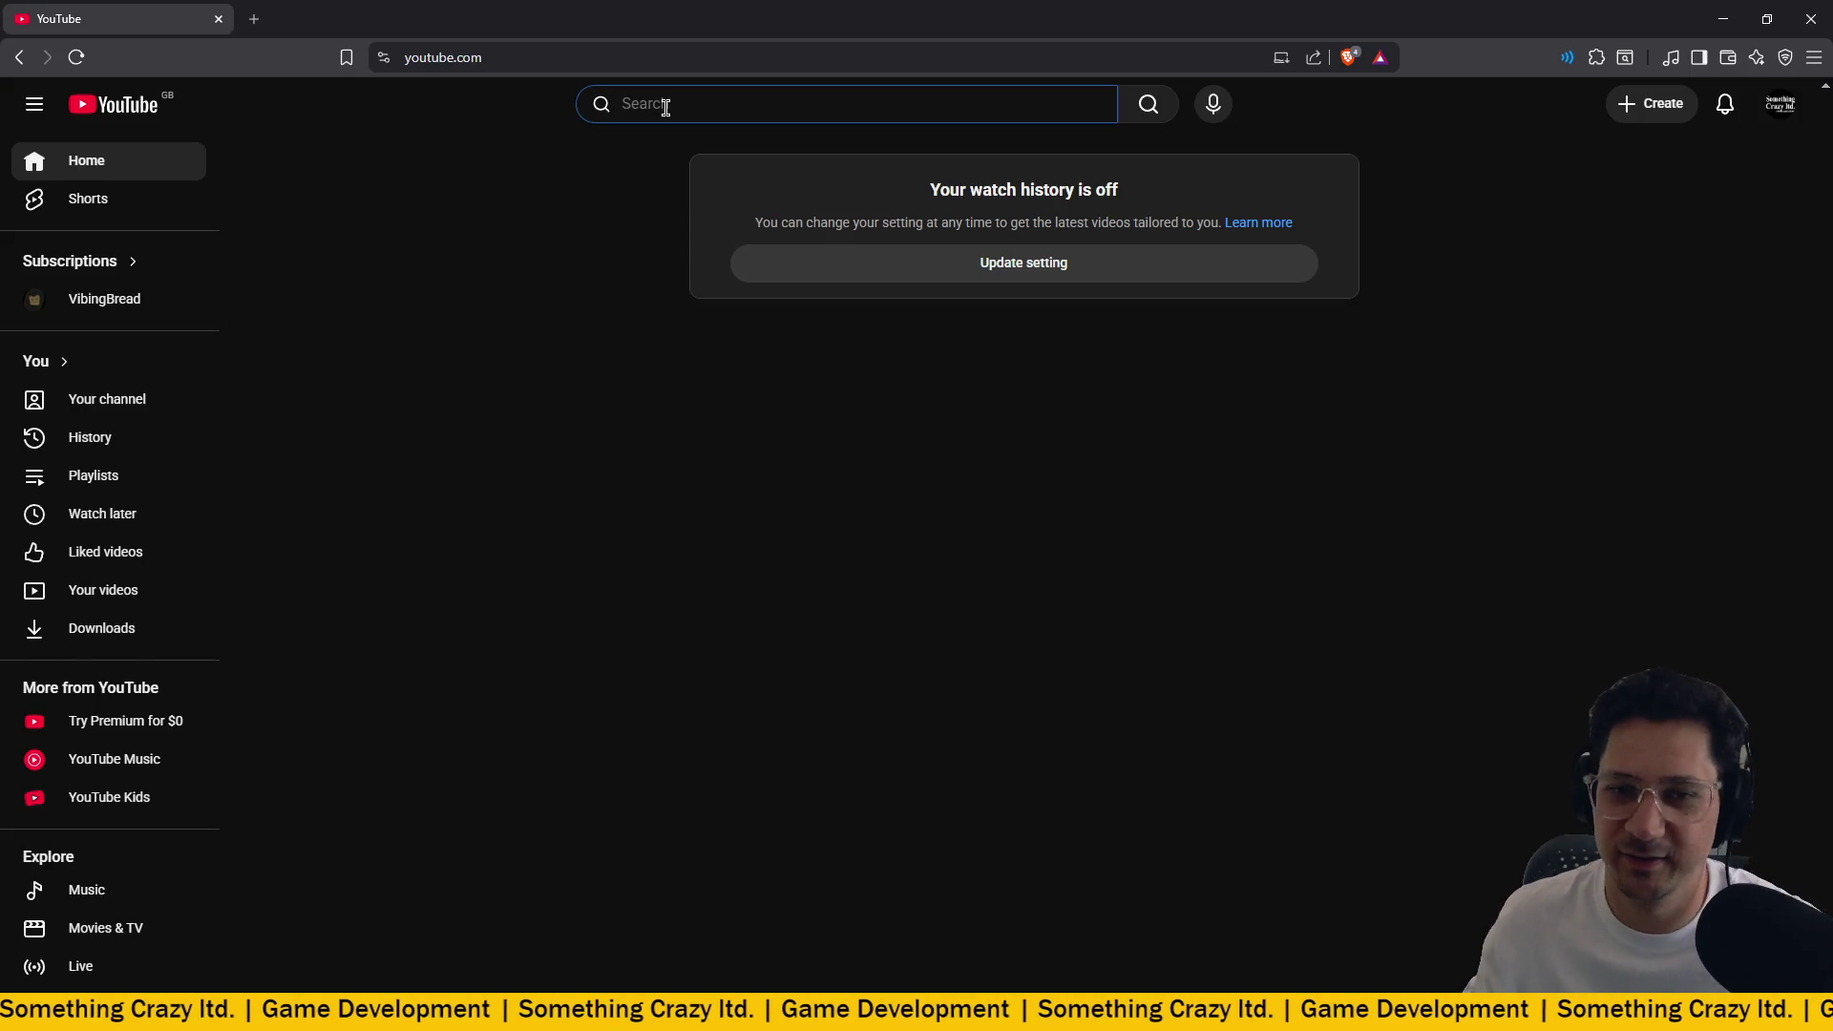
{"action": "type", "text": "teddie p"}
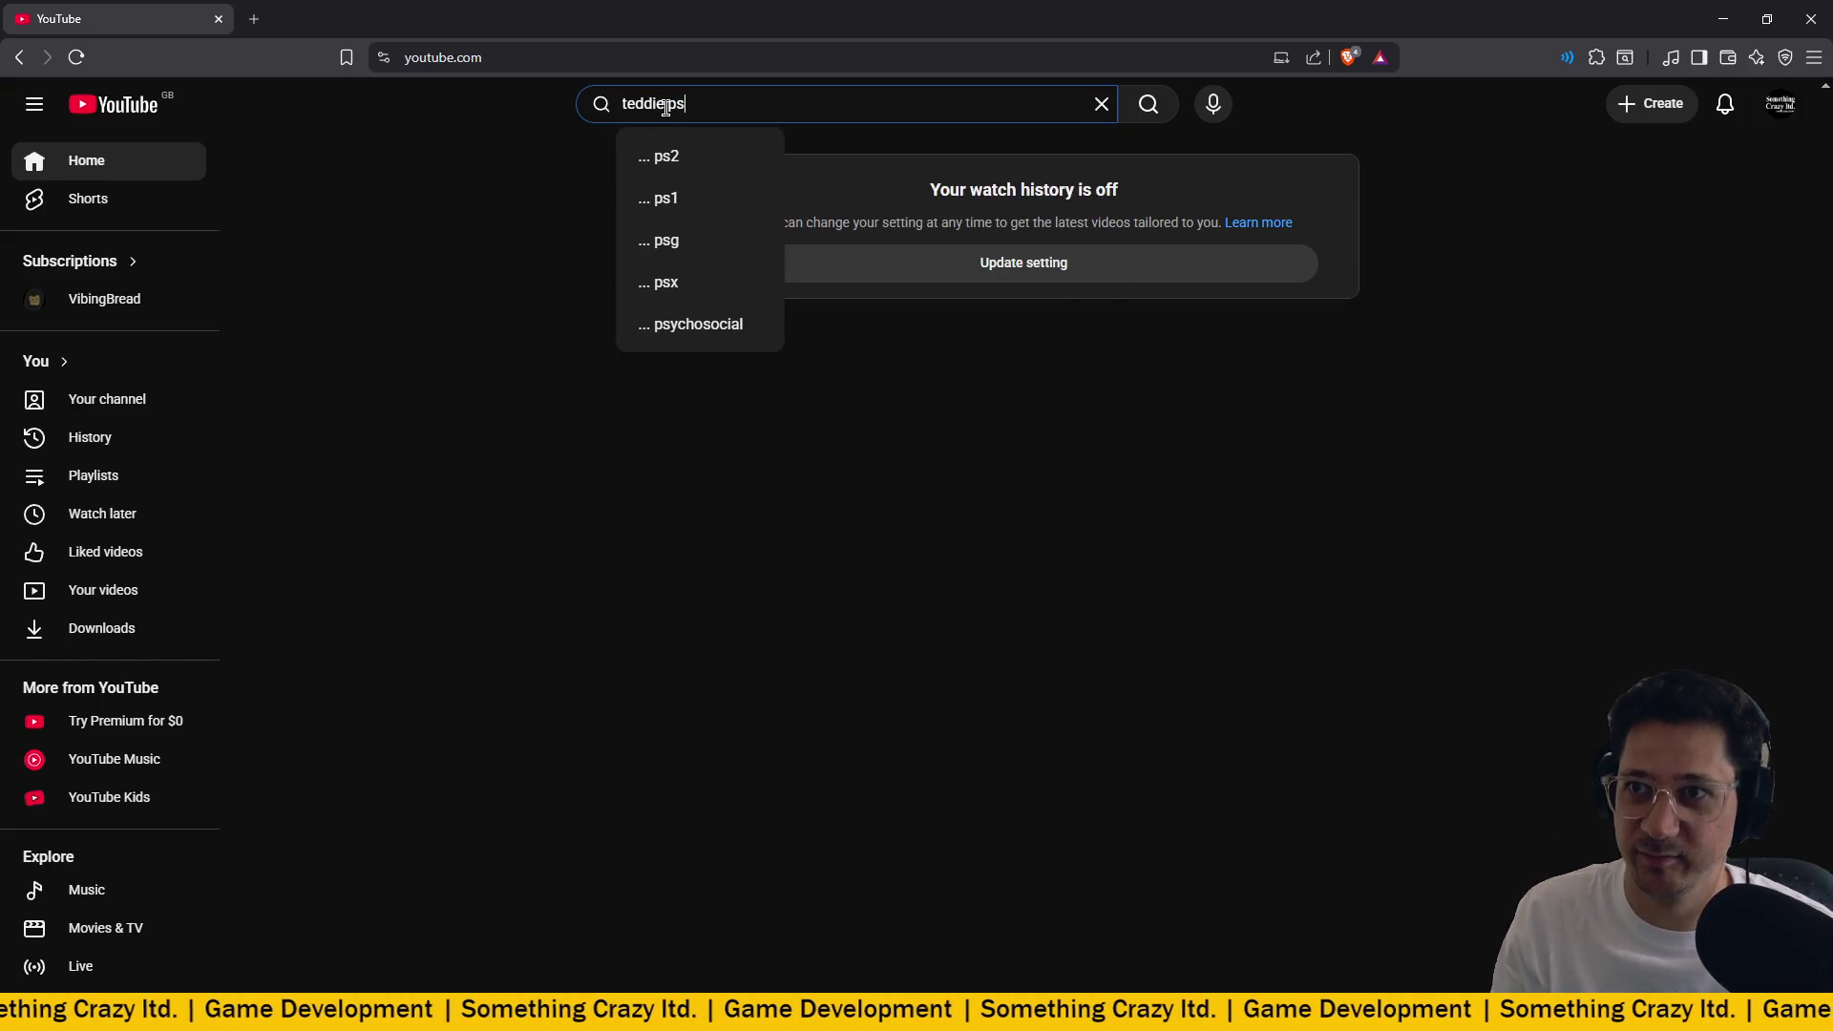
{"action": "type", "text": "4u"}
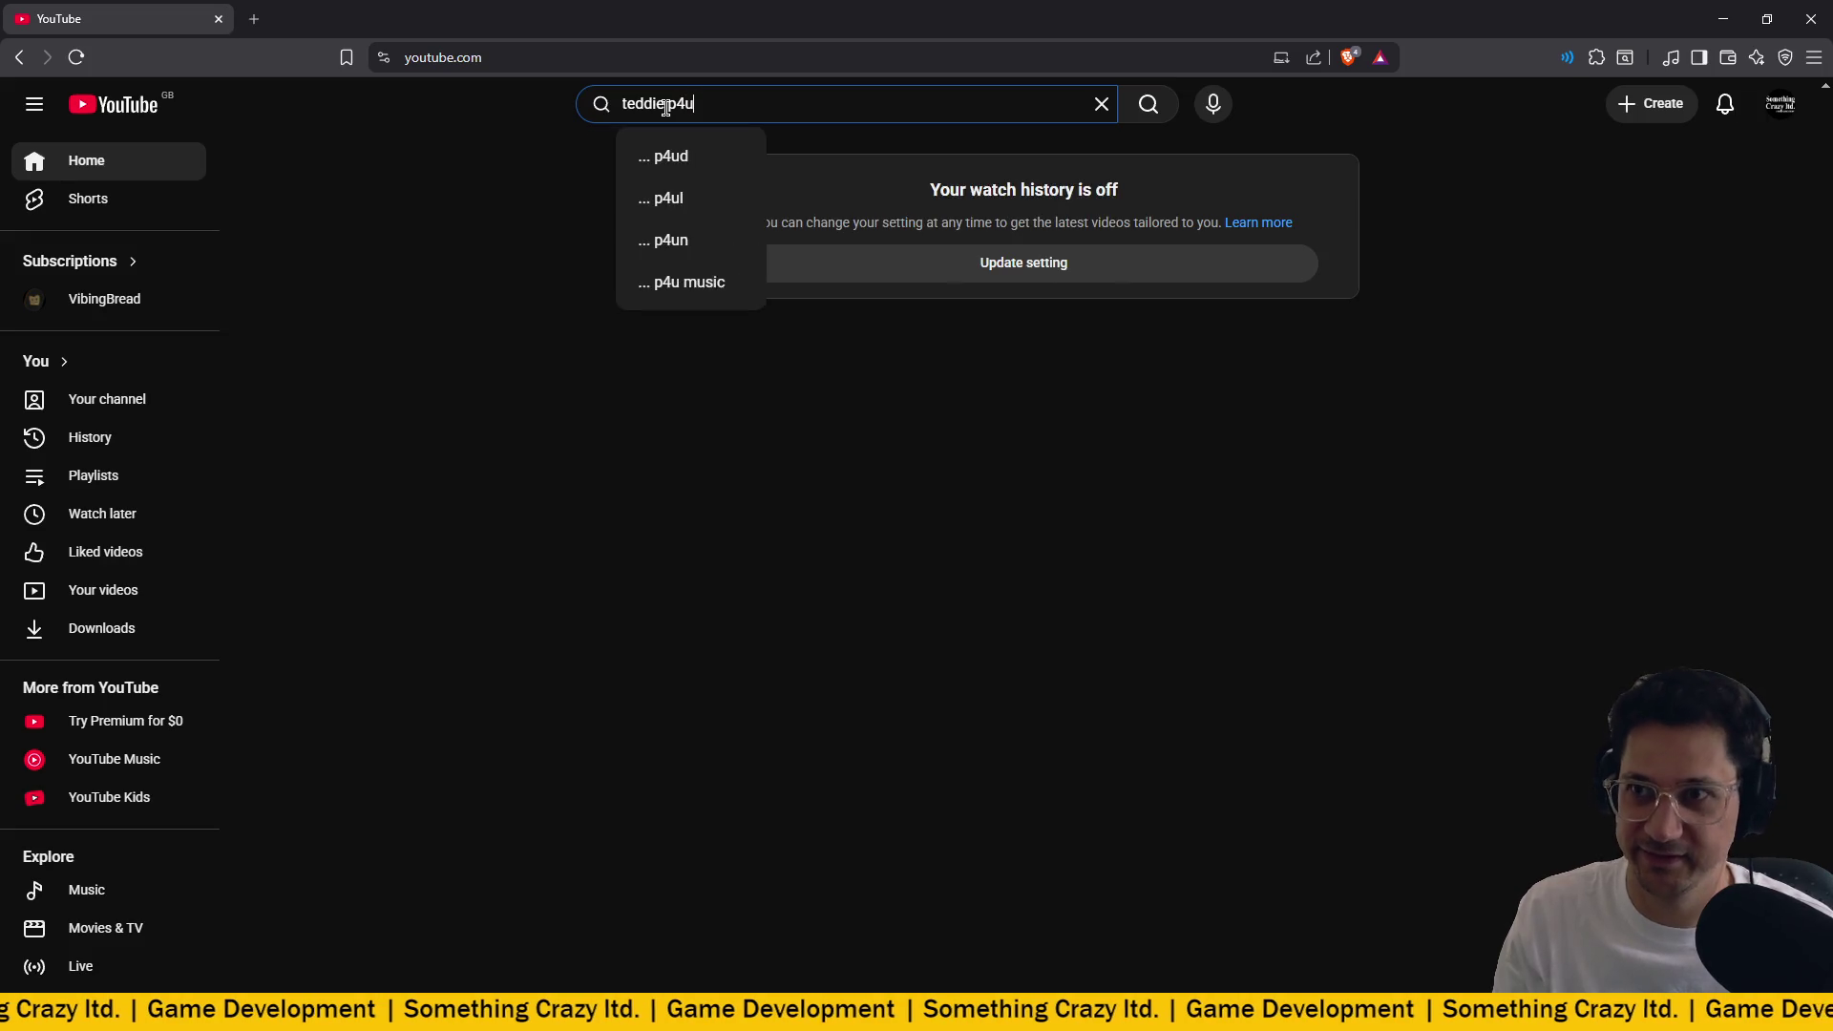
{"action": "key", "text": "Return"}
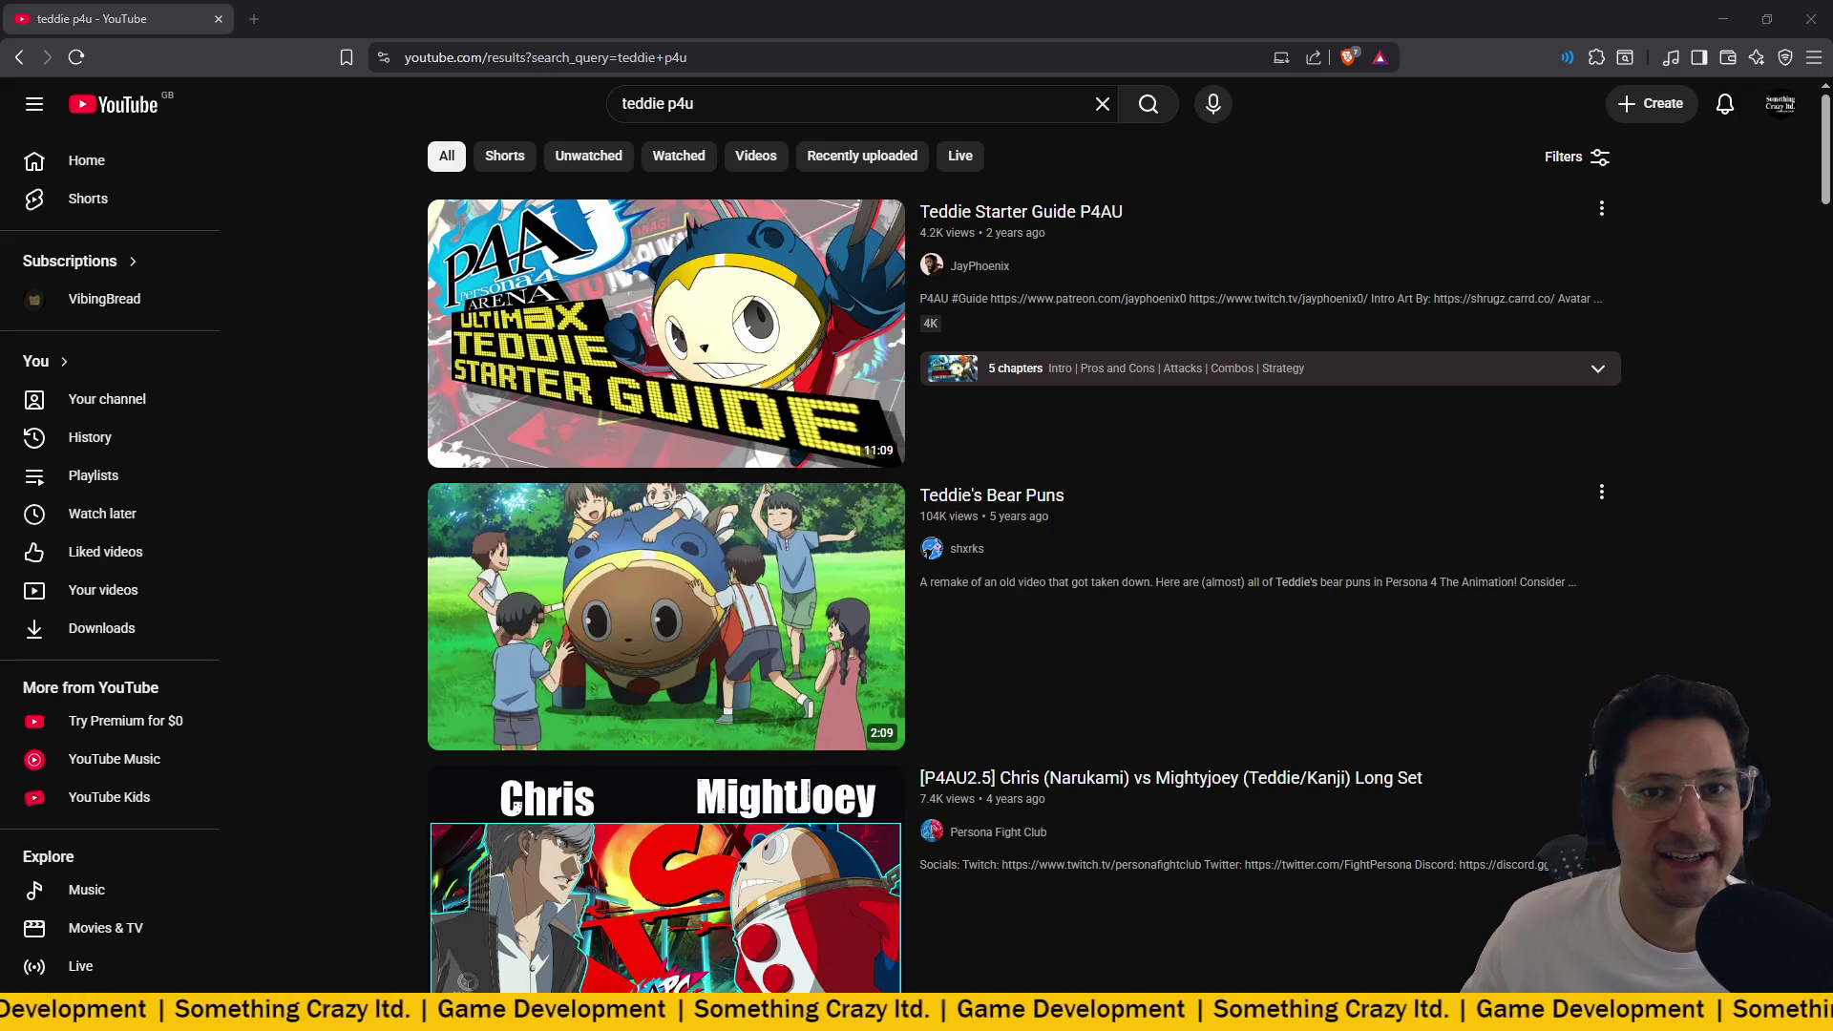
Refine the search to 'teddie p4u 5b', browse the results, and open the top video.
{"action": "left_click", "coordinate": [766, 105]}
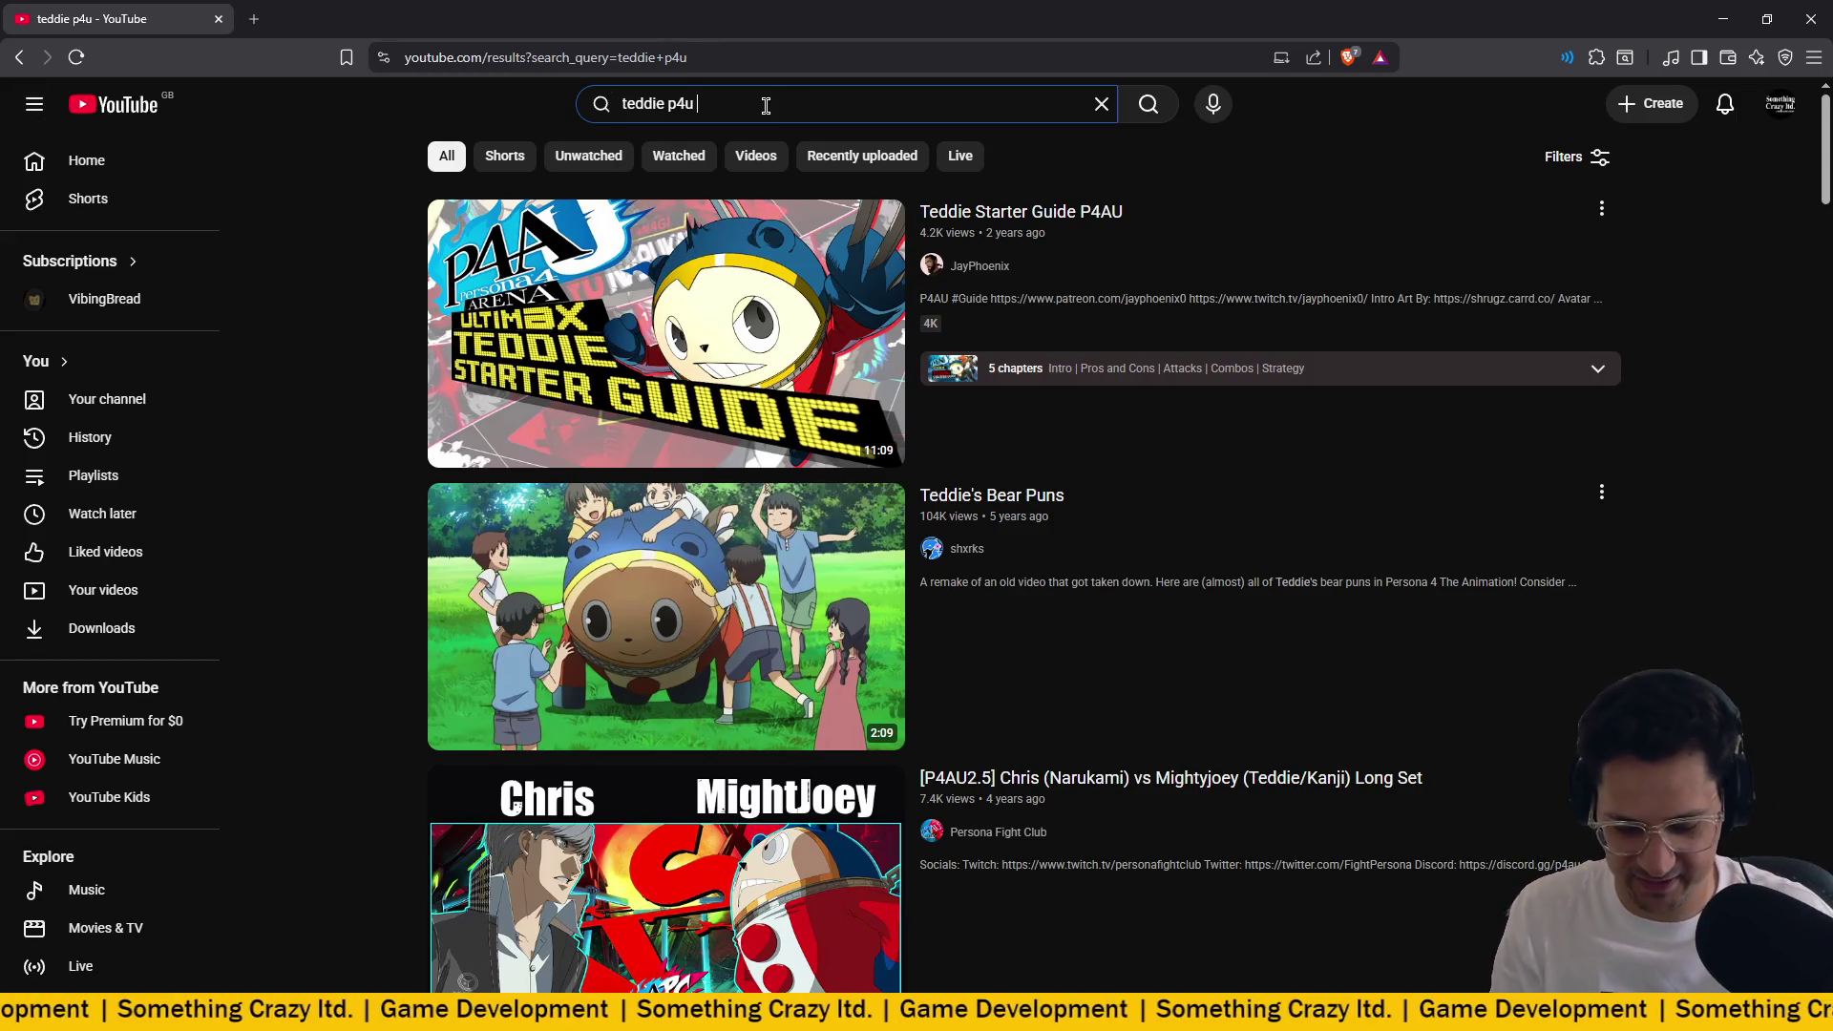
{"action": "type", "text": "5b"}
{"action": "key", "text": "Return"}
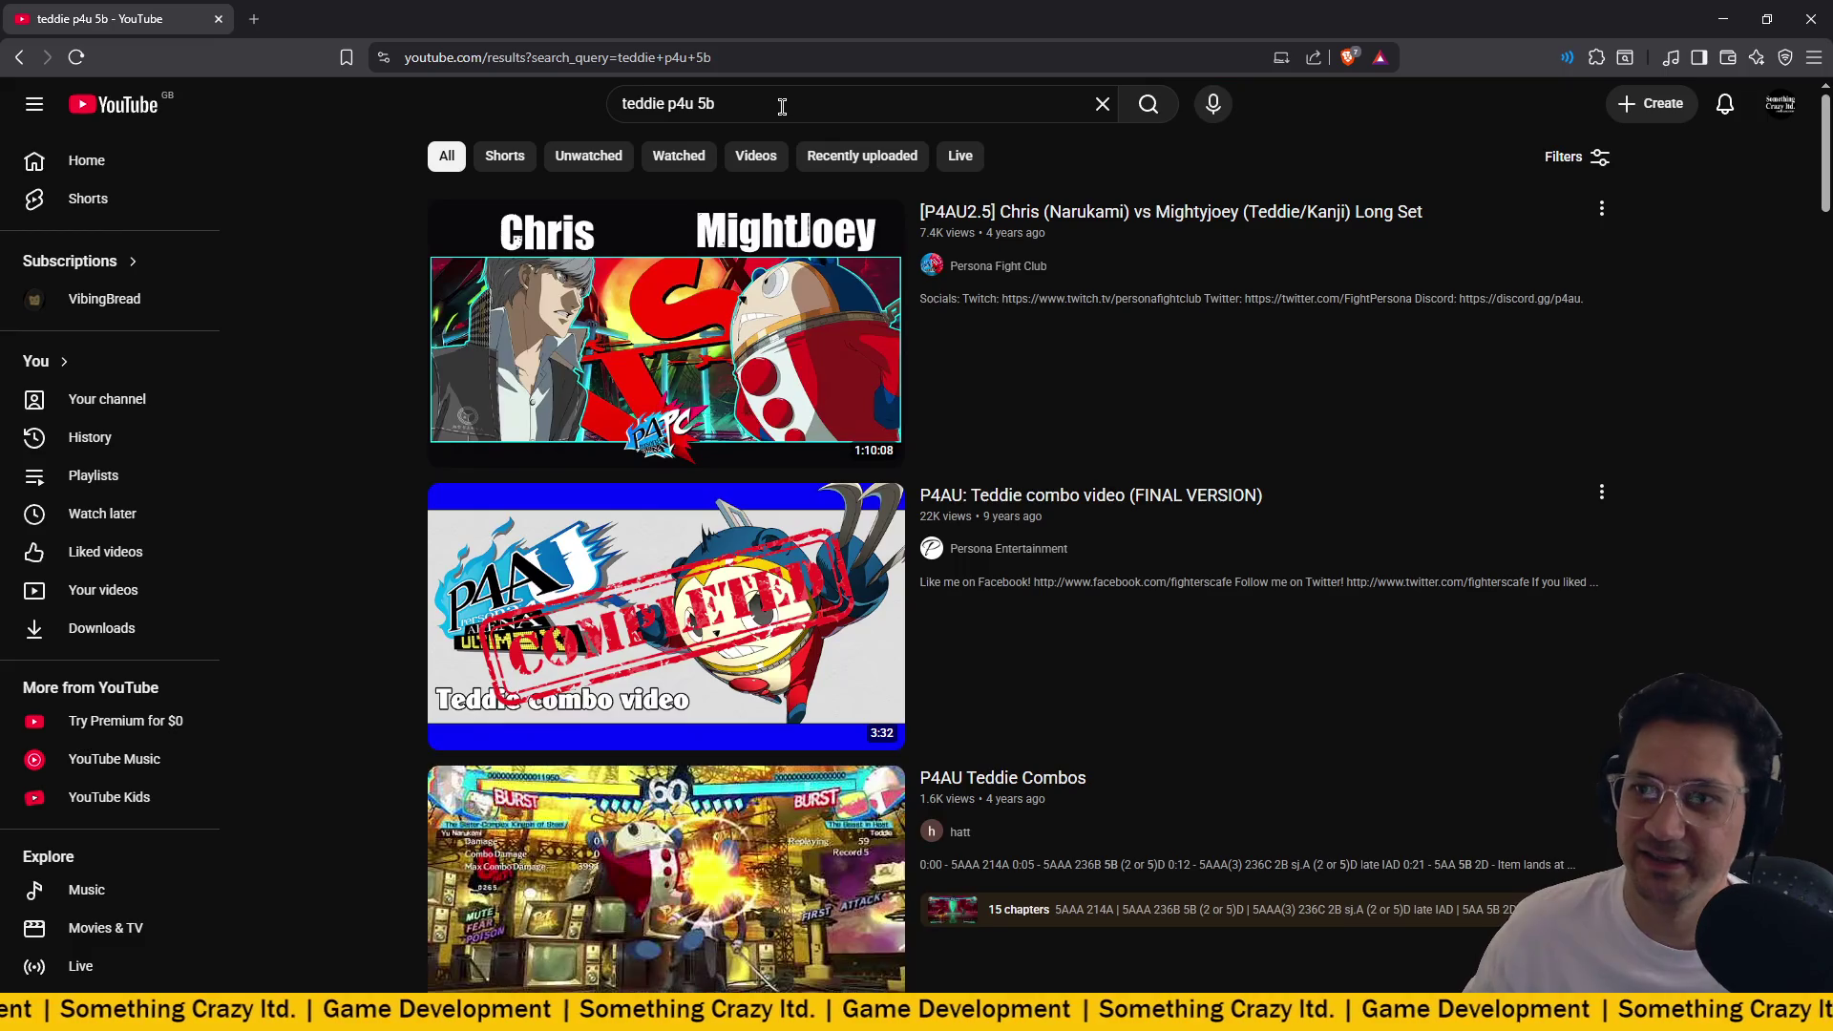
{"action": "scroll", "coordinate": [389, 351], "scroll_direction": "down", "scroll_amount": 2}
{"action": "mouse_move", "coordinate": [716, 401]}
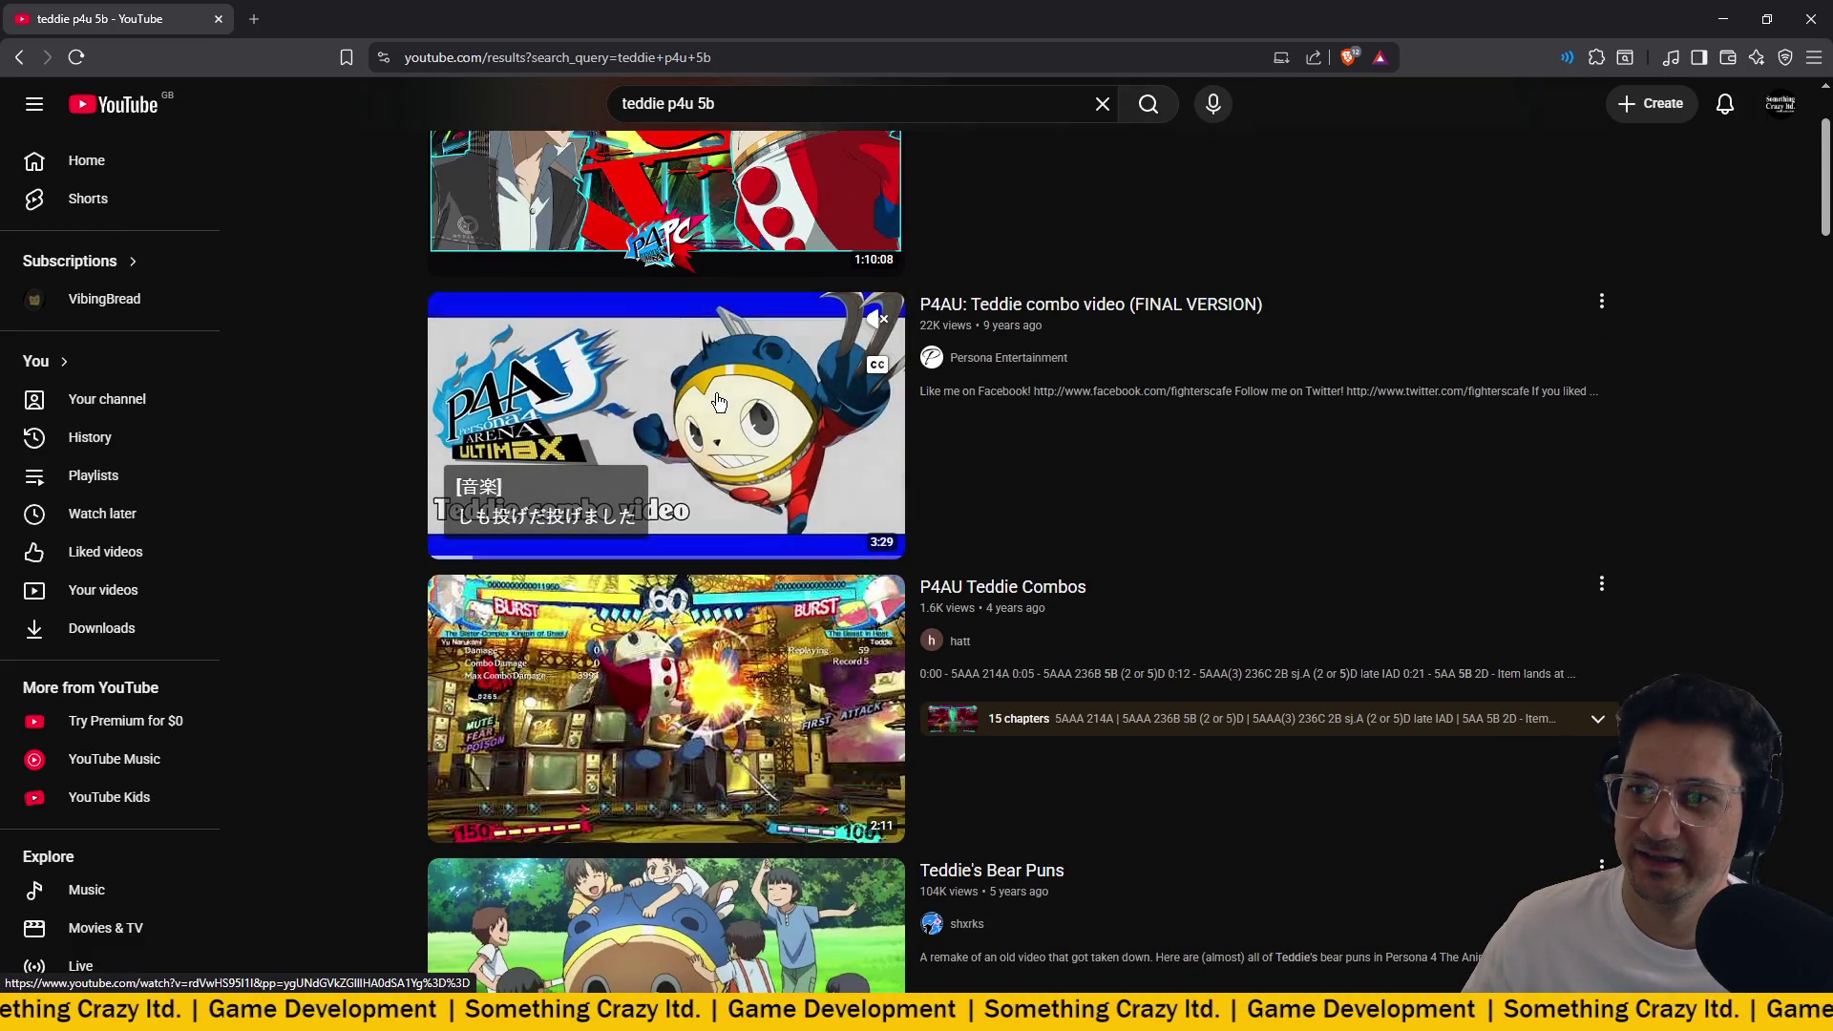
{"action": "scroll", "coordinate": [719, 401], "scroll_direction": "down", "scroll_amount": 4}
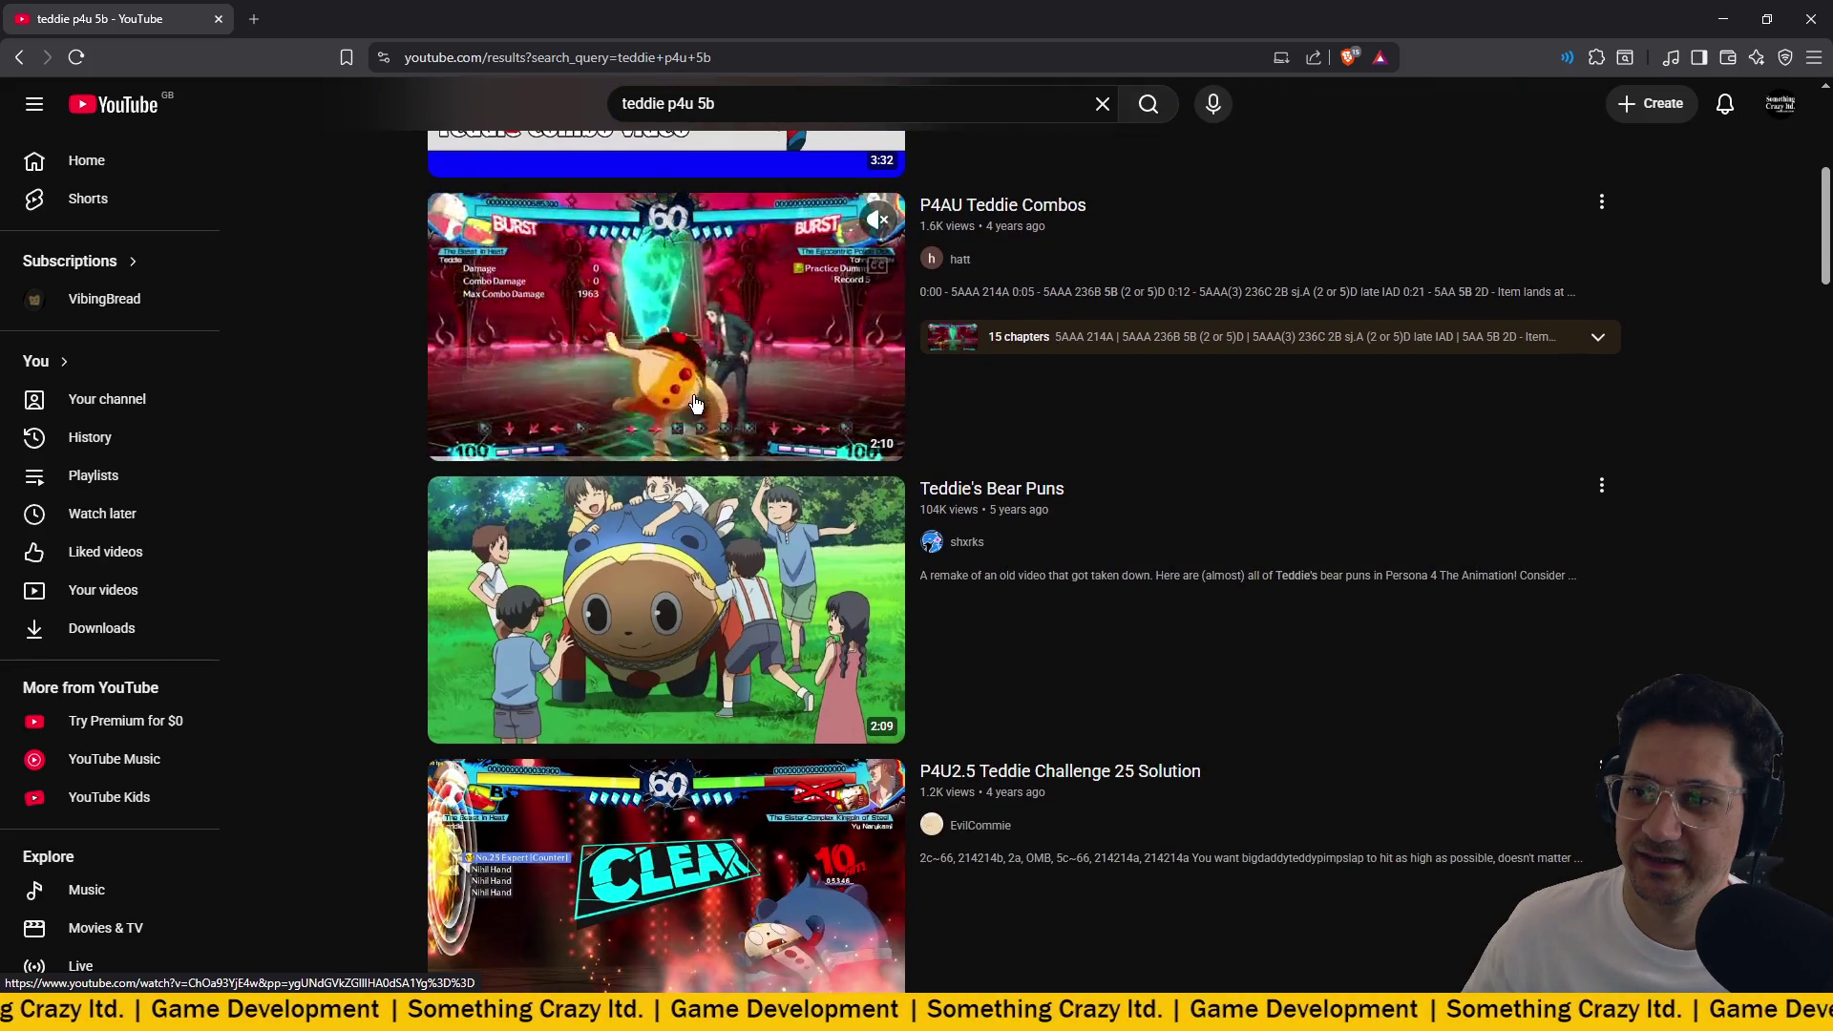
{"action": "scroll", "coordinate": [696, 403], "scroll_direction": "down", "scroll_amount": 13}
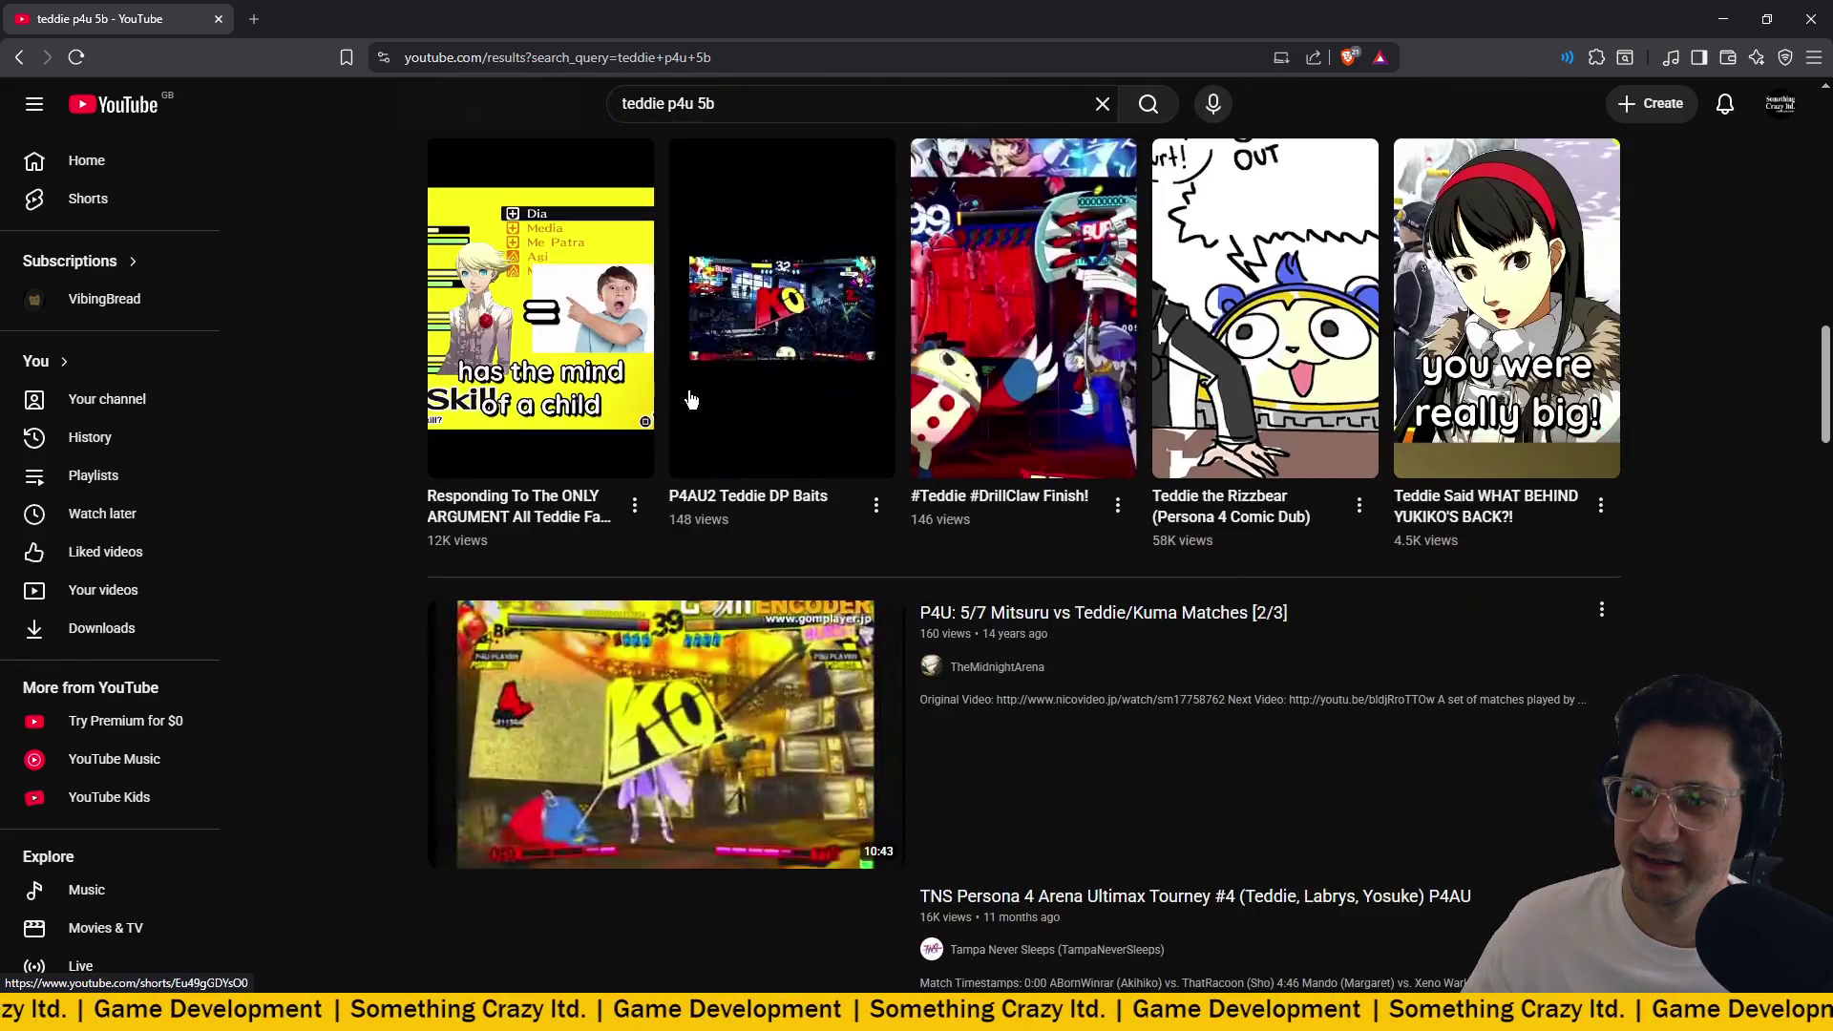
{"action": "scroll", "coordinate": [692, 399], "scroll_direction": "down", "scroll_amount": 4}
{"action": "scroll", "coordinate": [691, 400], "scroll_direction": "down", "scroll_amount": 17}
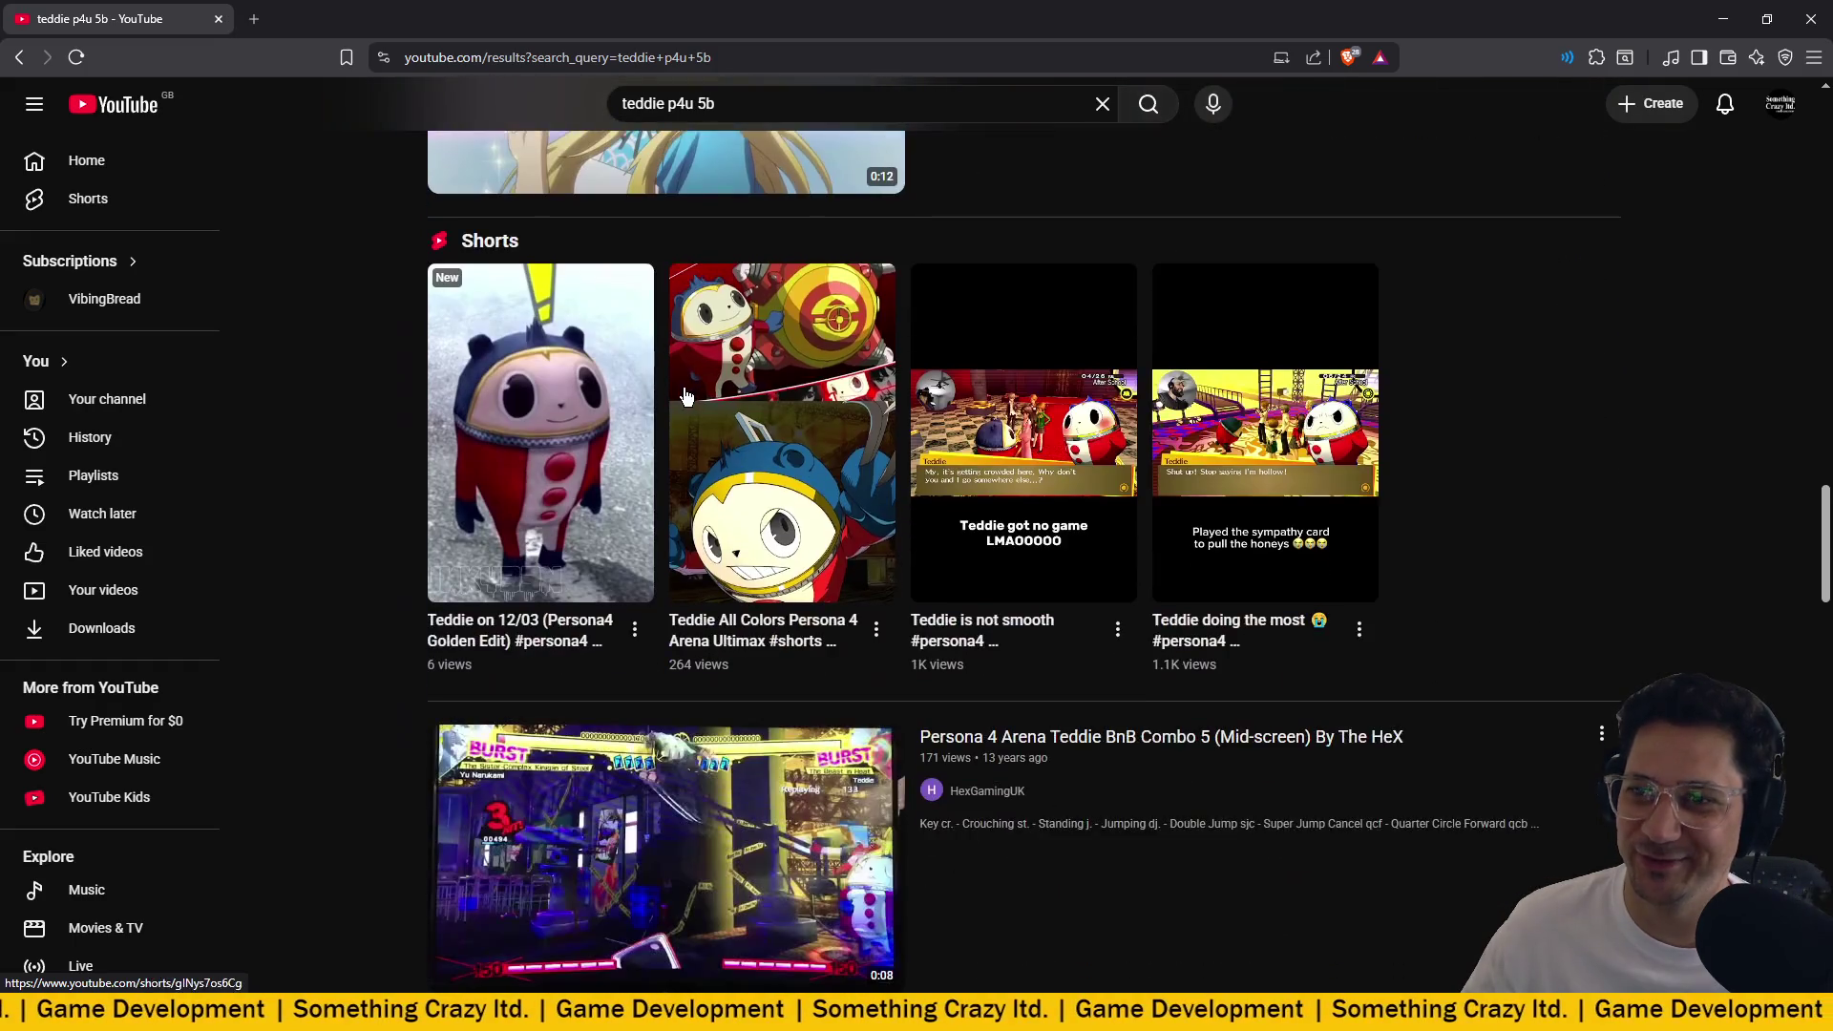
{"action": "key", "text": "Home"}
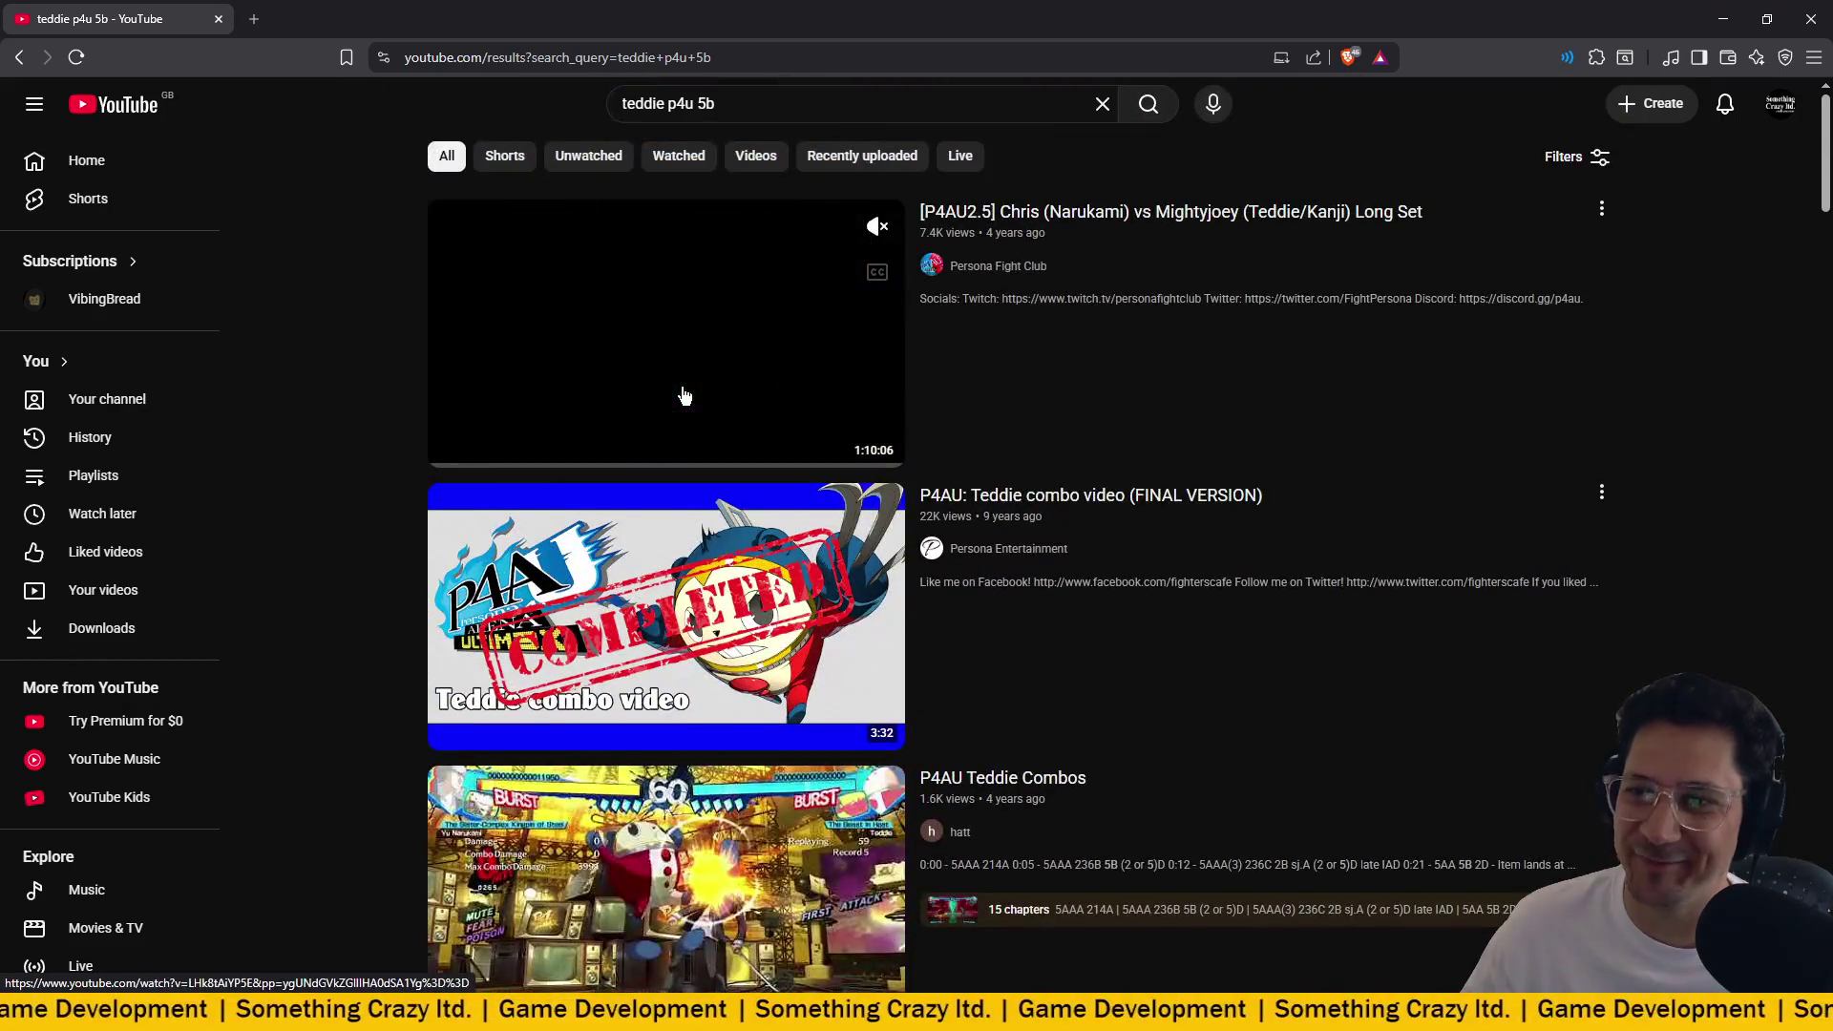
{"action": "left_click", "coordinate": [668, 649]}
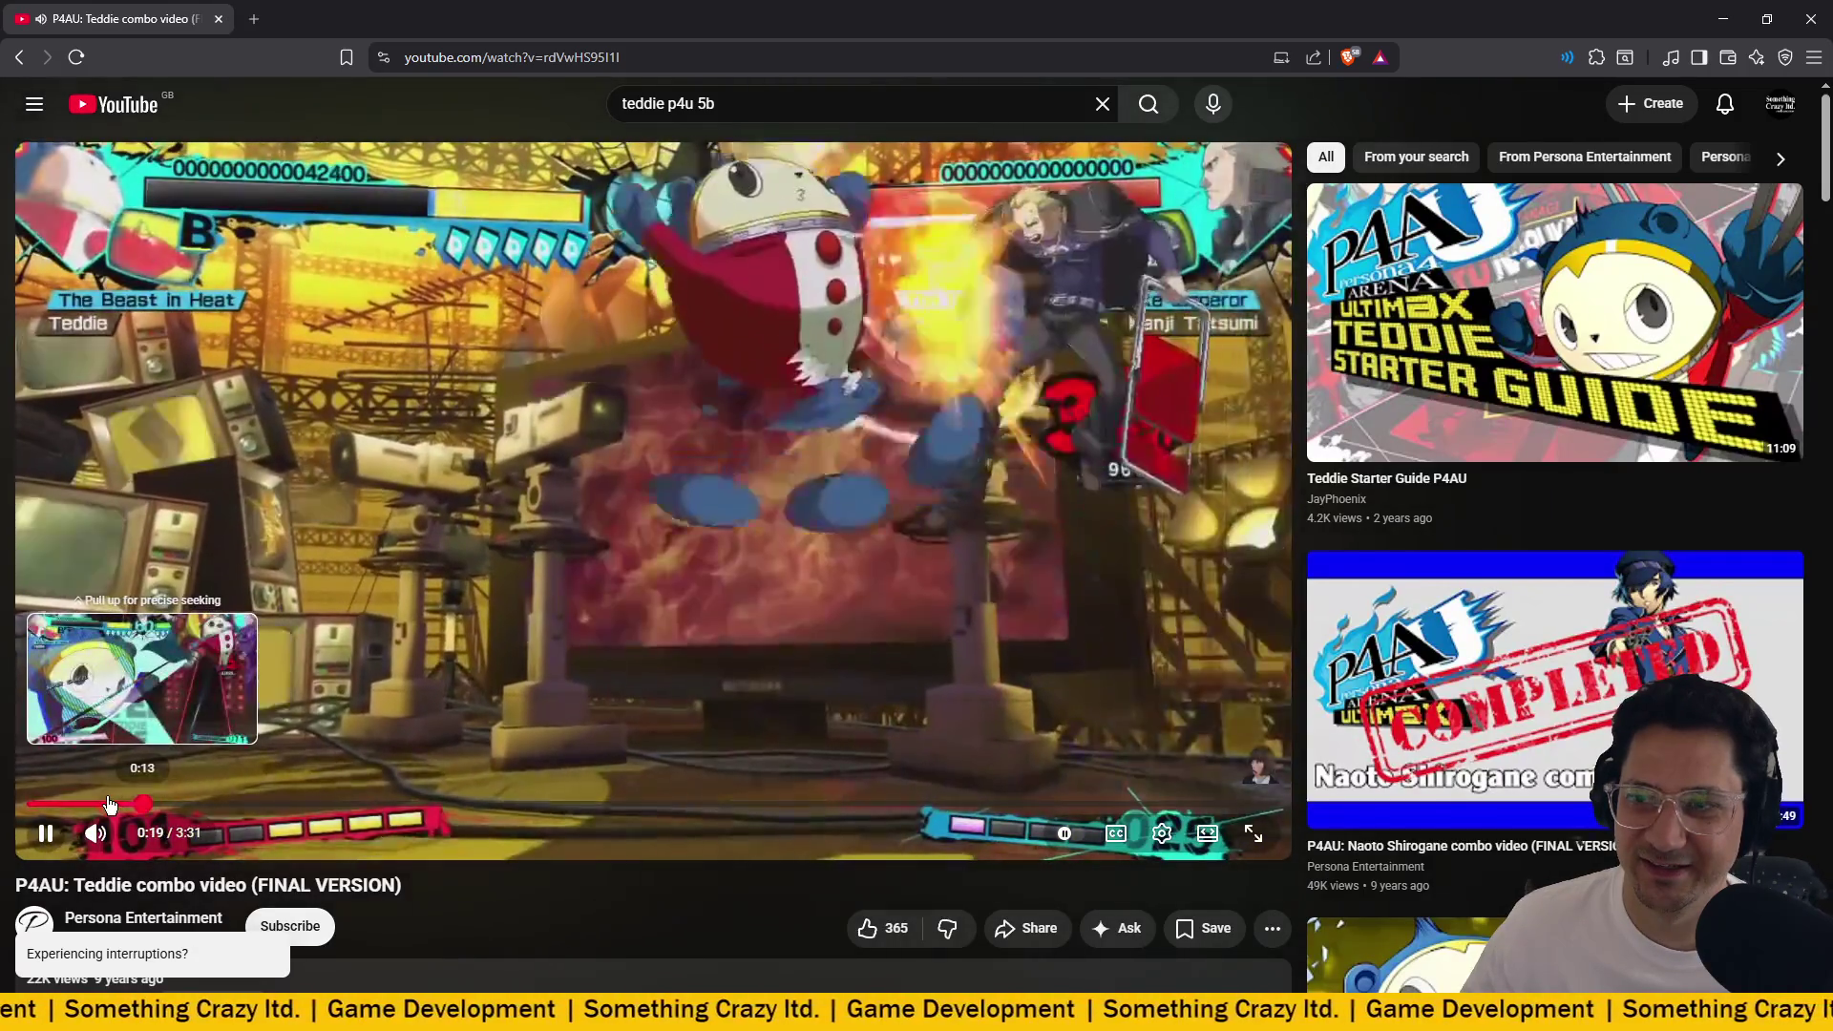
{"action": "left_click", "coordinate": [110, 805]}
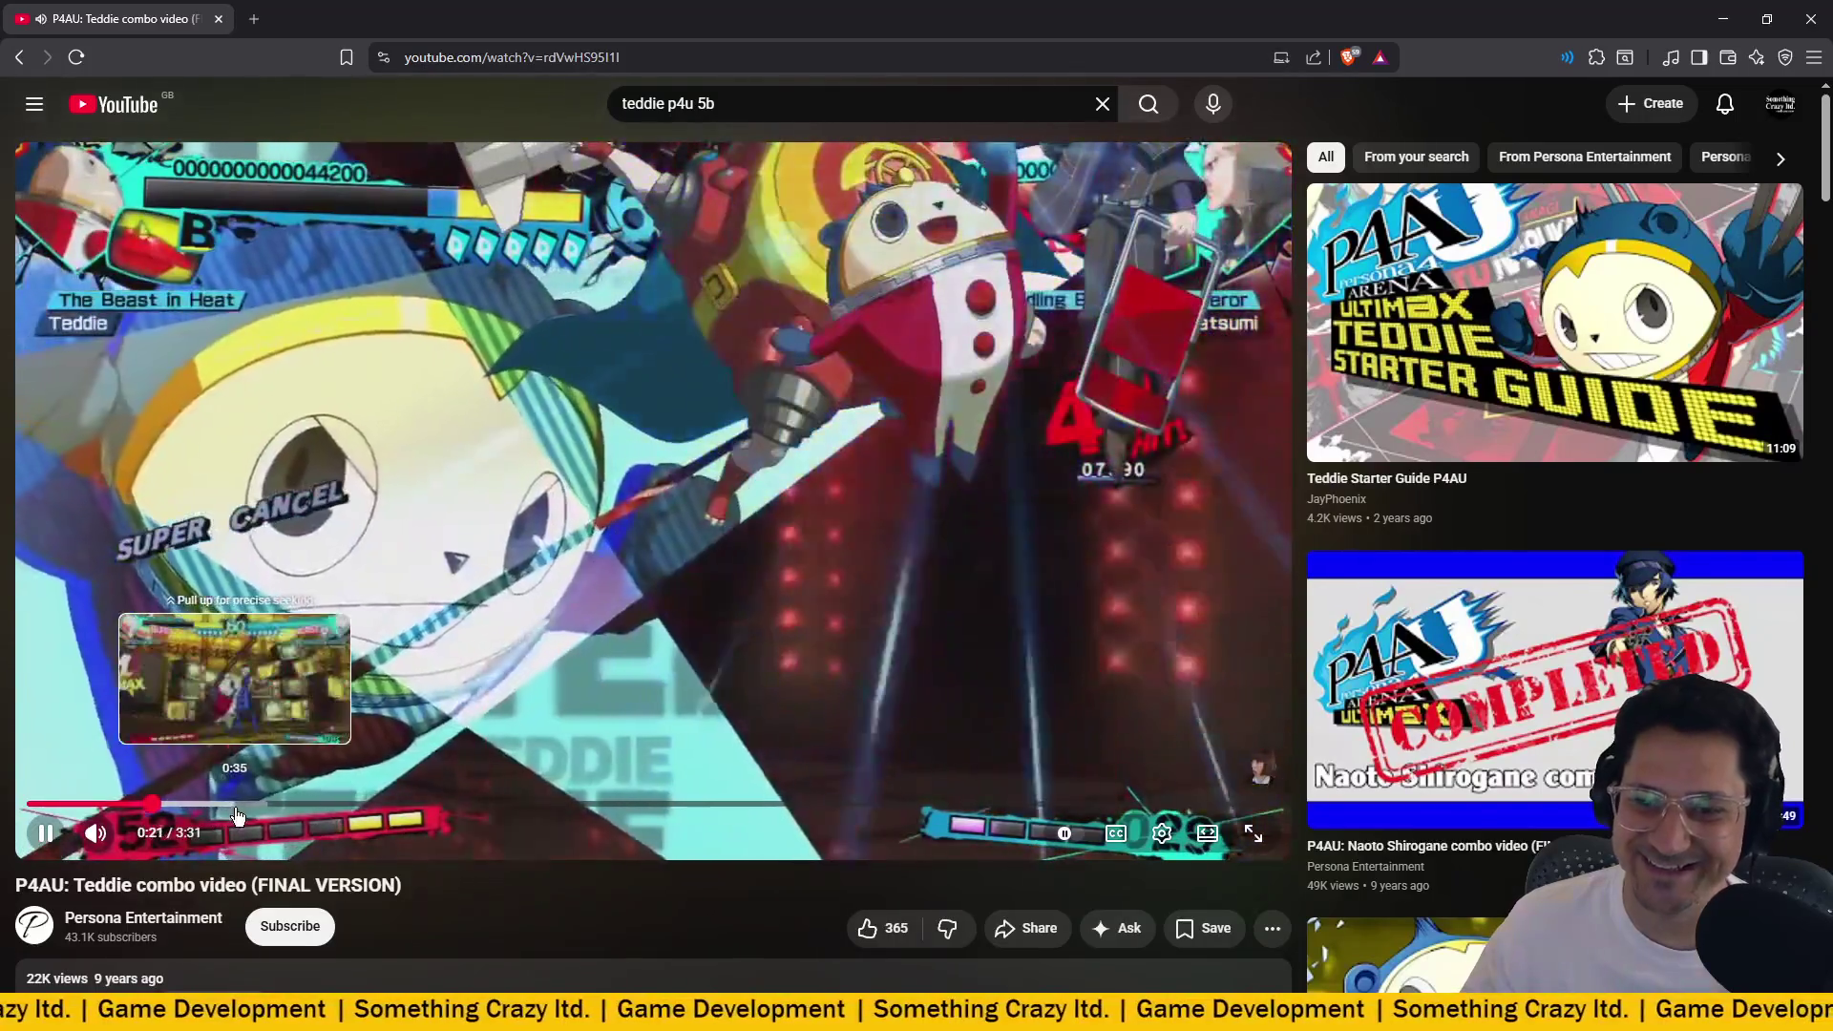
{"action": "left_click", "coordinate": [239, 811]}
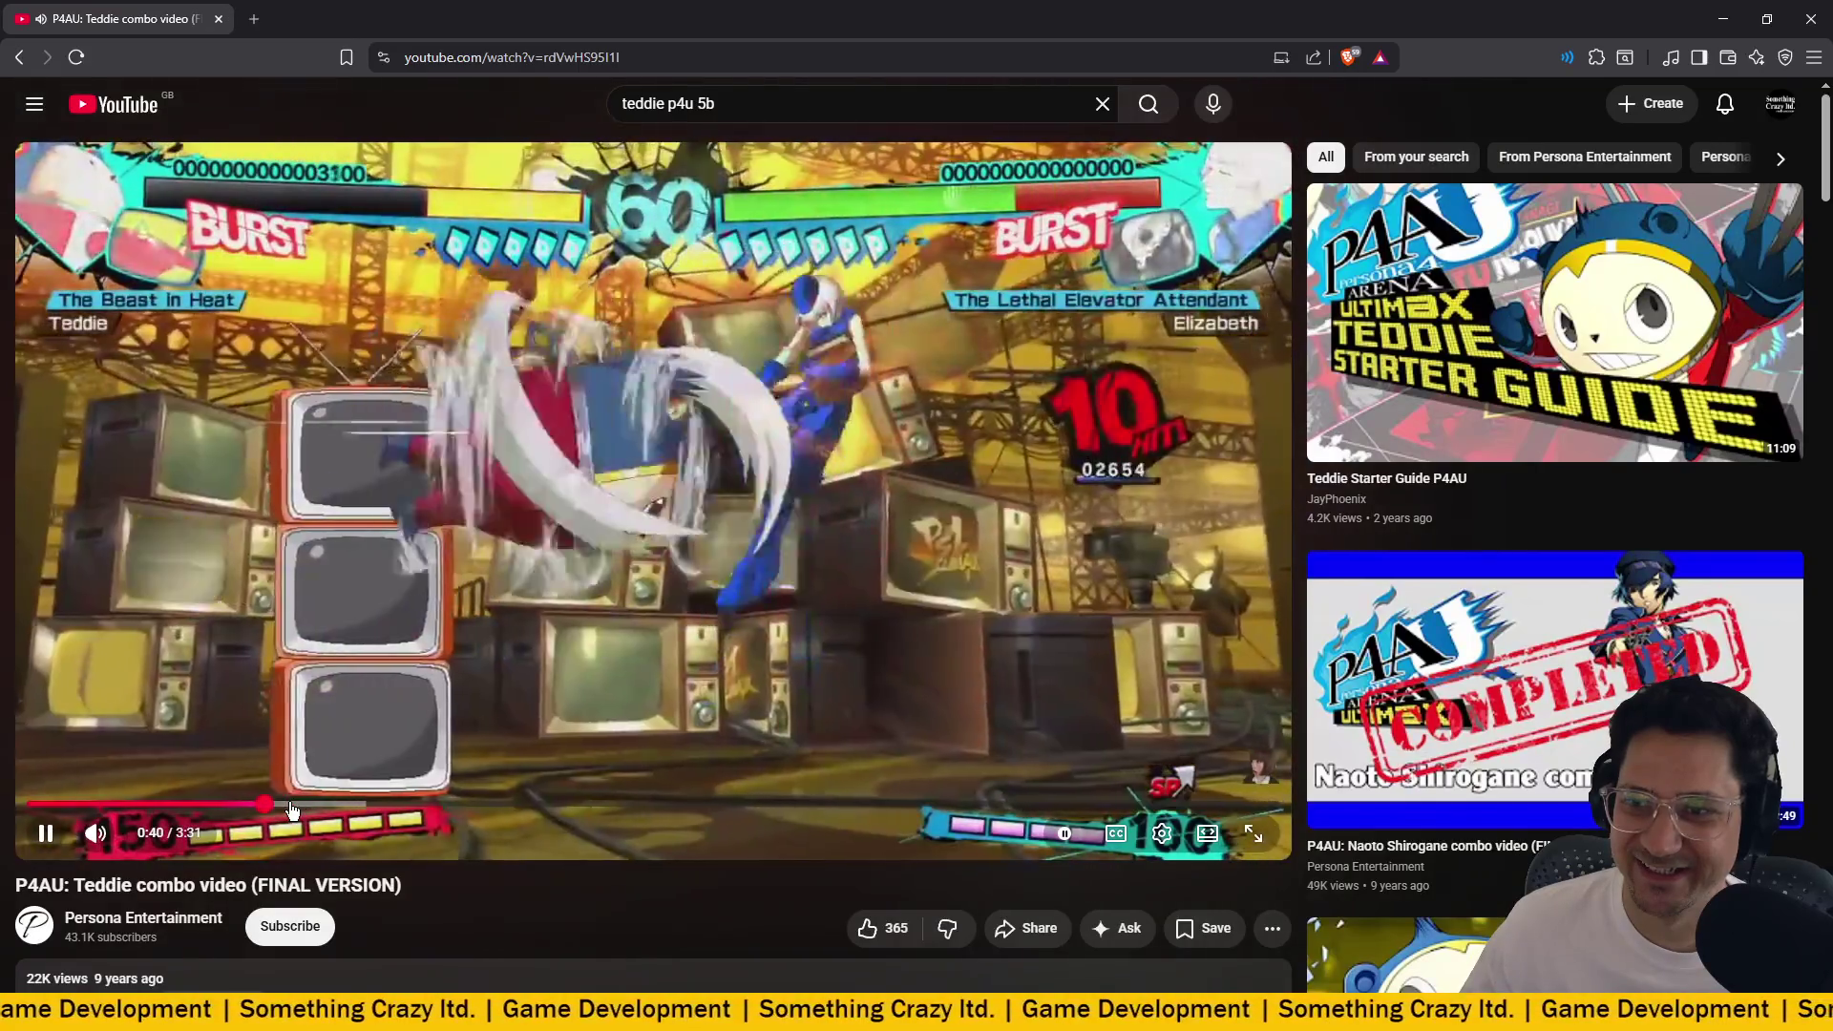
{"action": "mouse_move", "coordinate": [310, 810]}
{"action": "left_mouse_down"}
{"action": "mouse_move", "coordinate": [451, 806]}
{"action": "mouse_move", "coordinate": [417, 804]}
{"action": "left_mouse_up"}
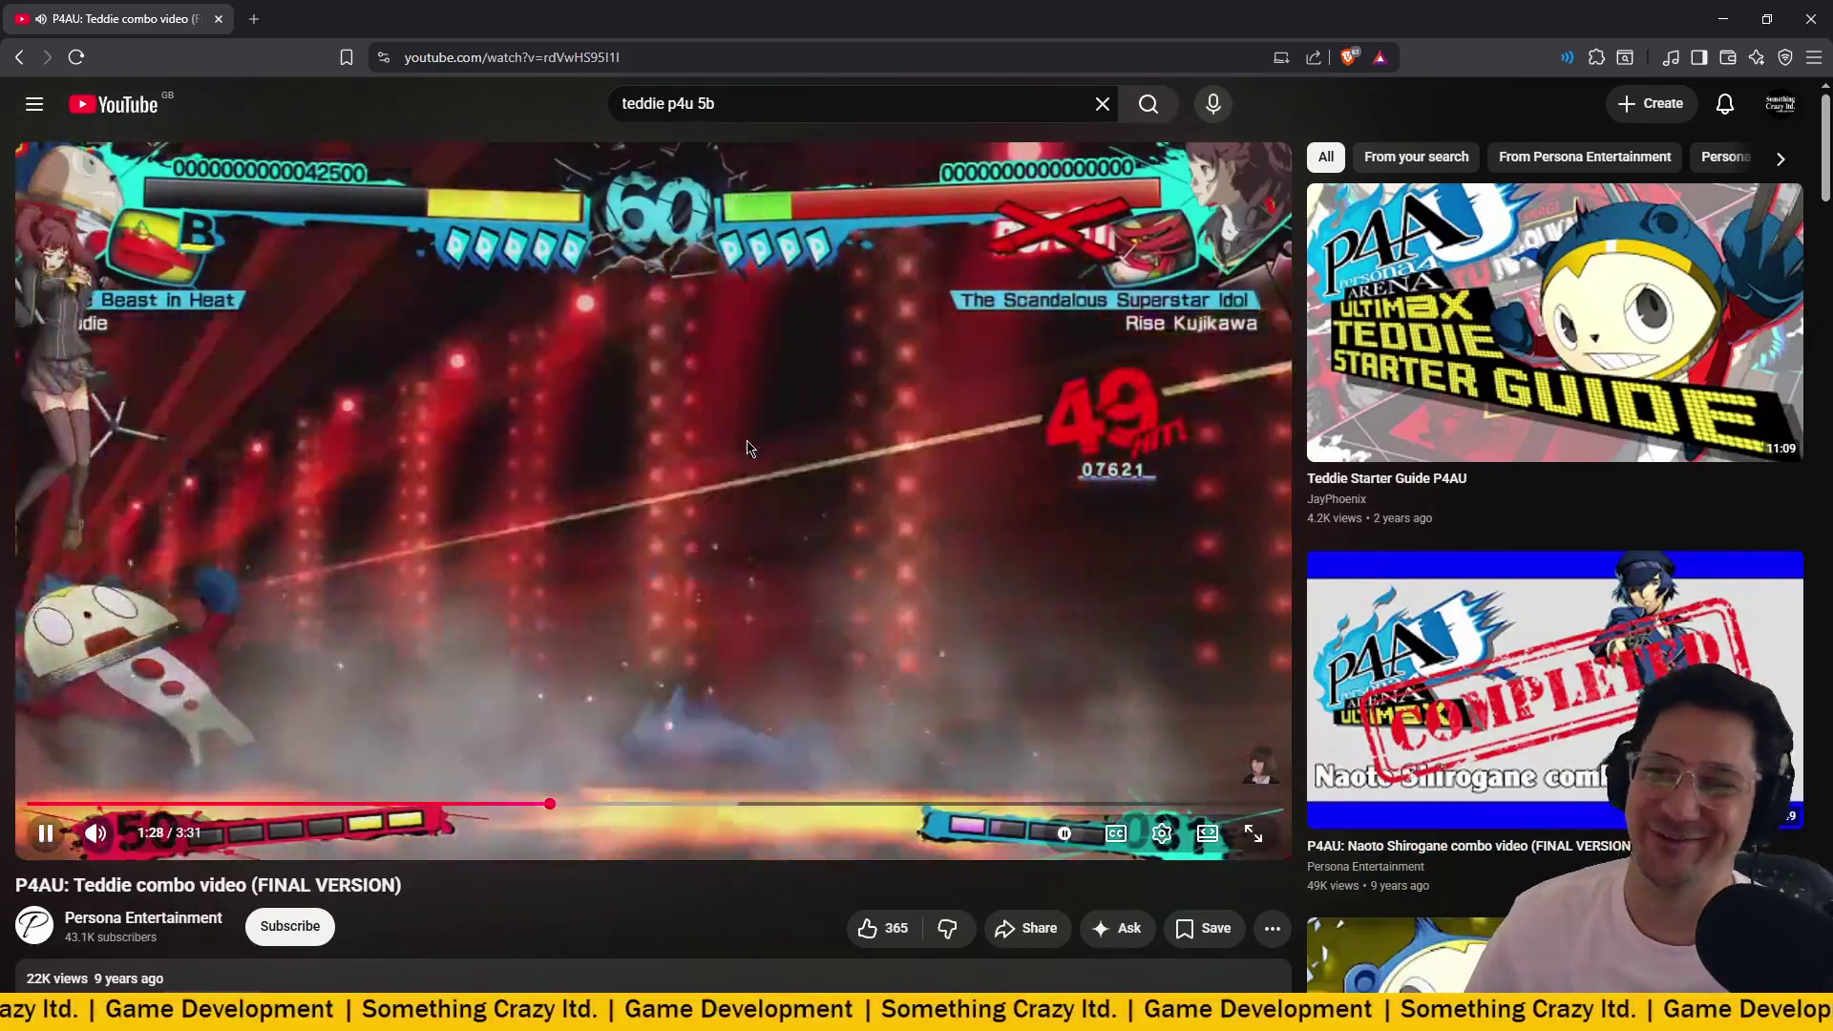
{"action": "left_click", "coordinate": [852, 371]}
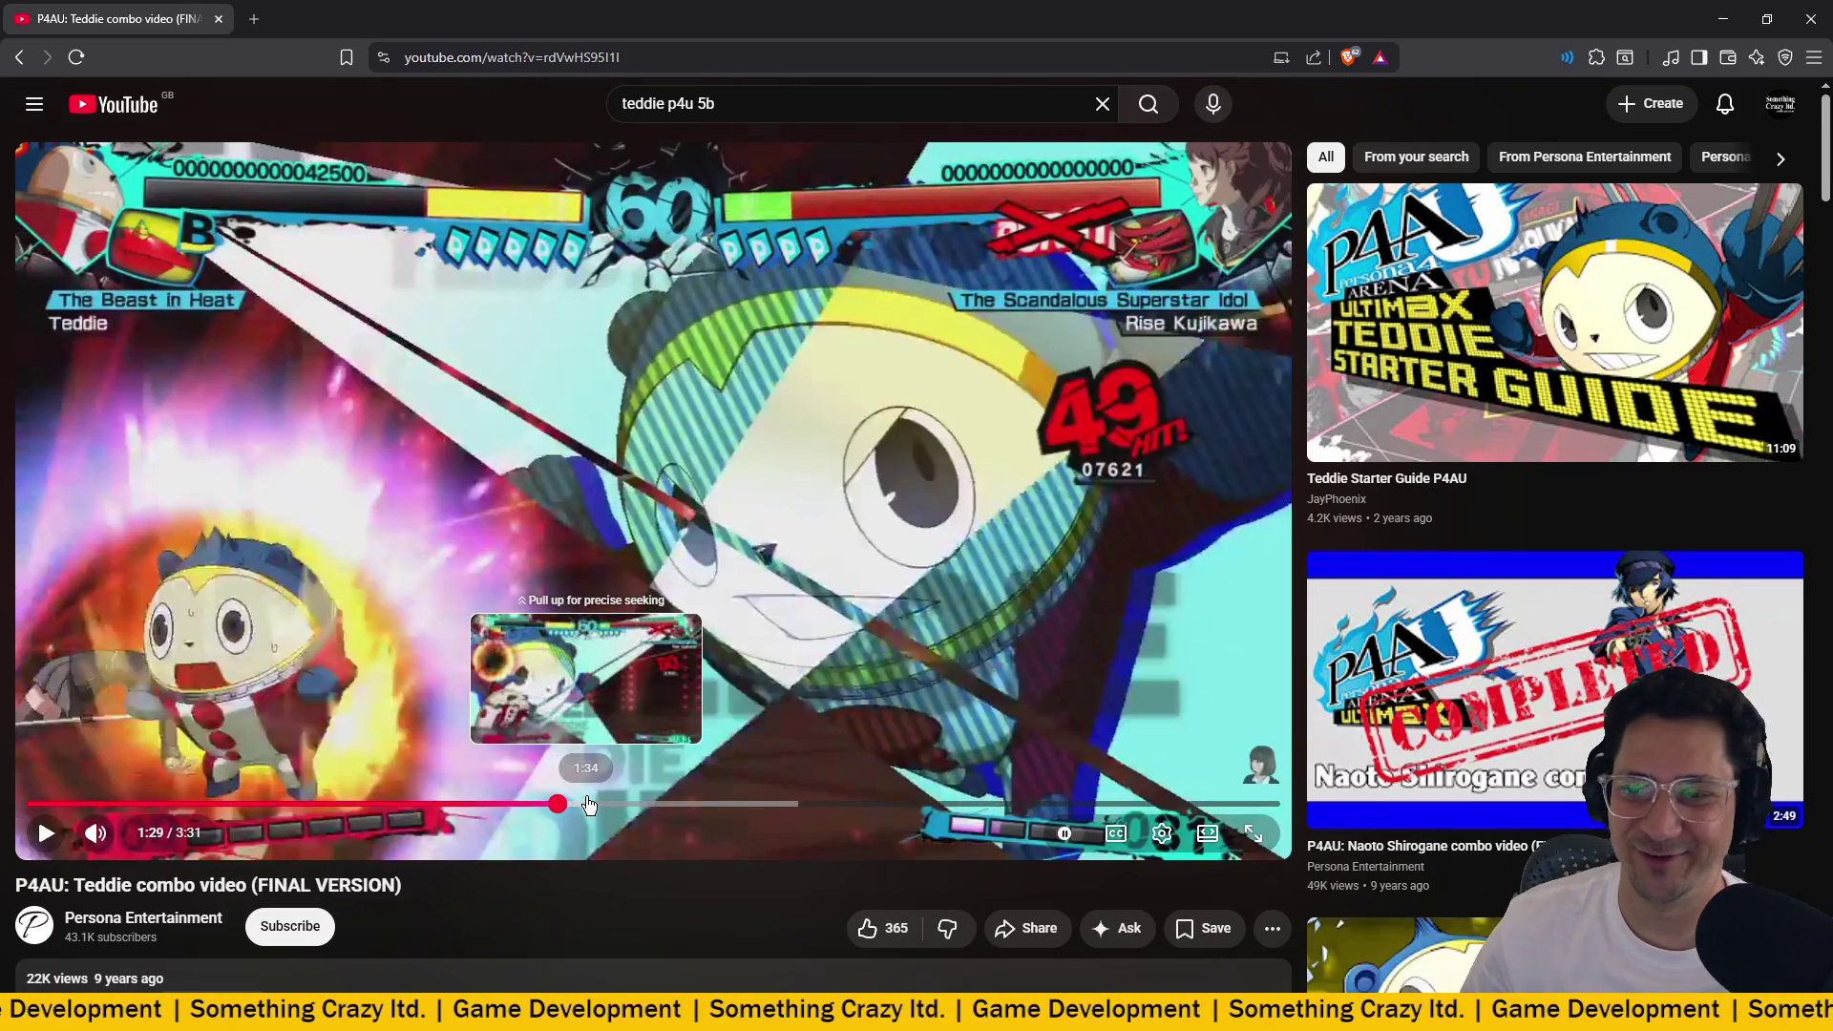
{"action": "left_click", "coordinate": [627, 805]}
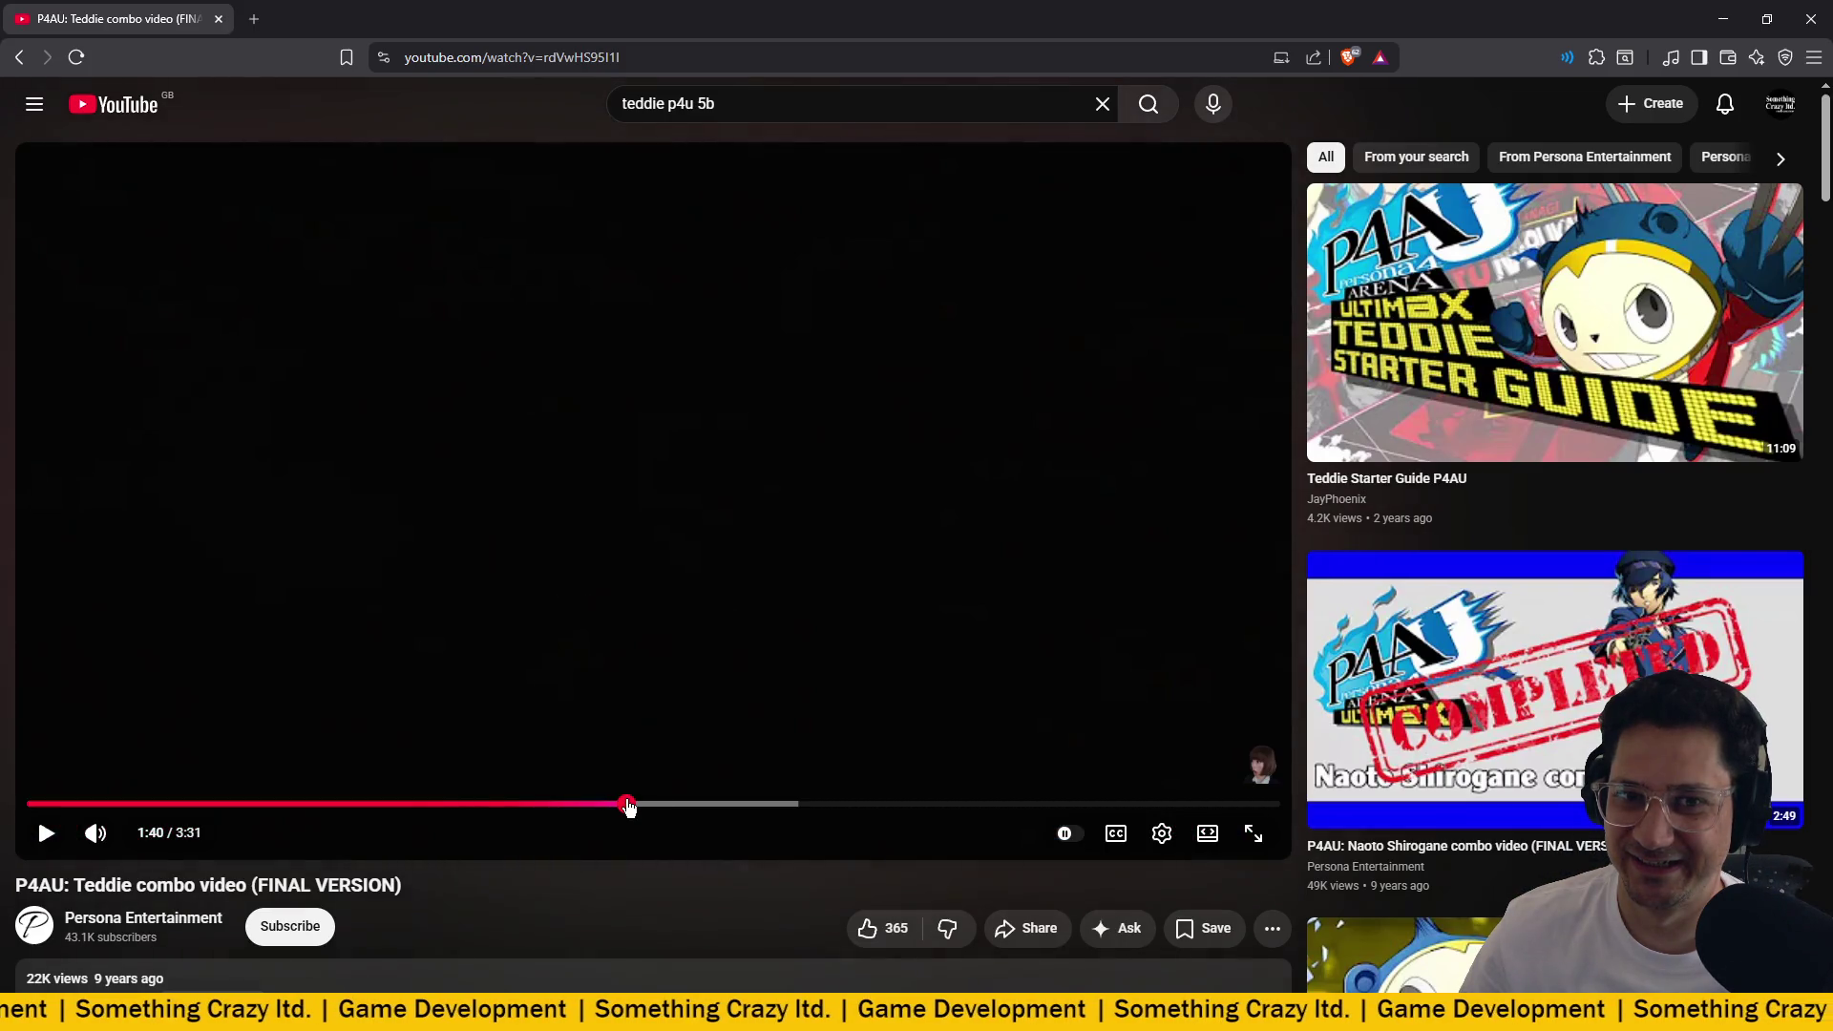
{"action": "left_click", "coordinate": [617, 676]}
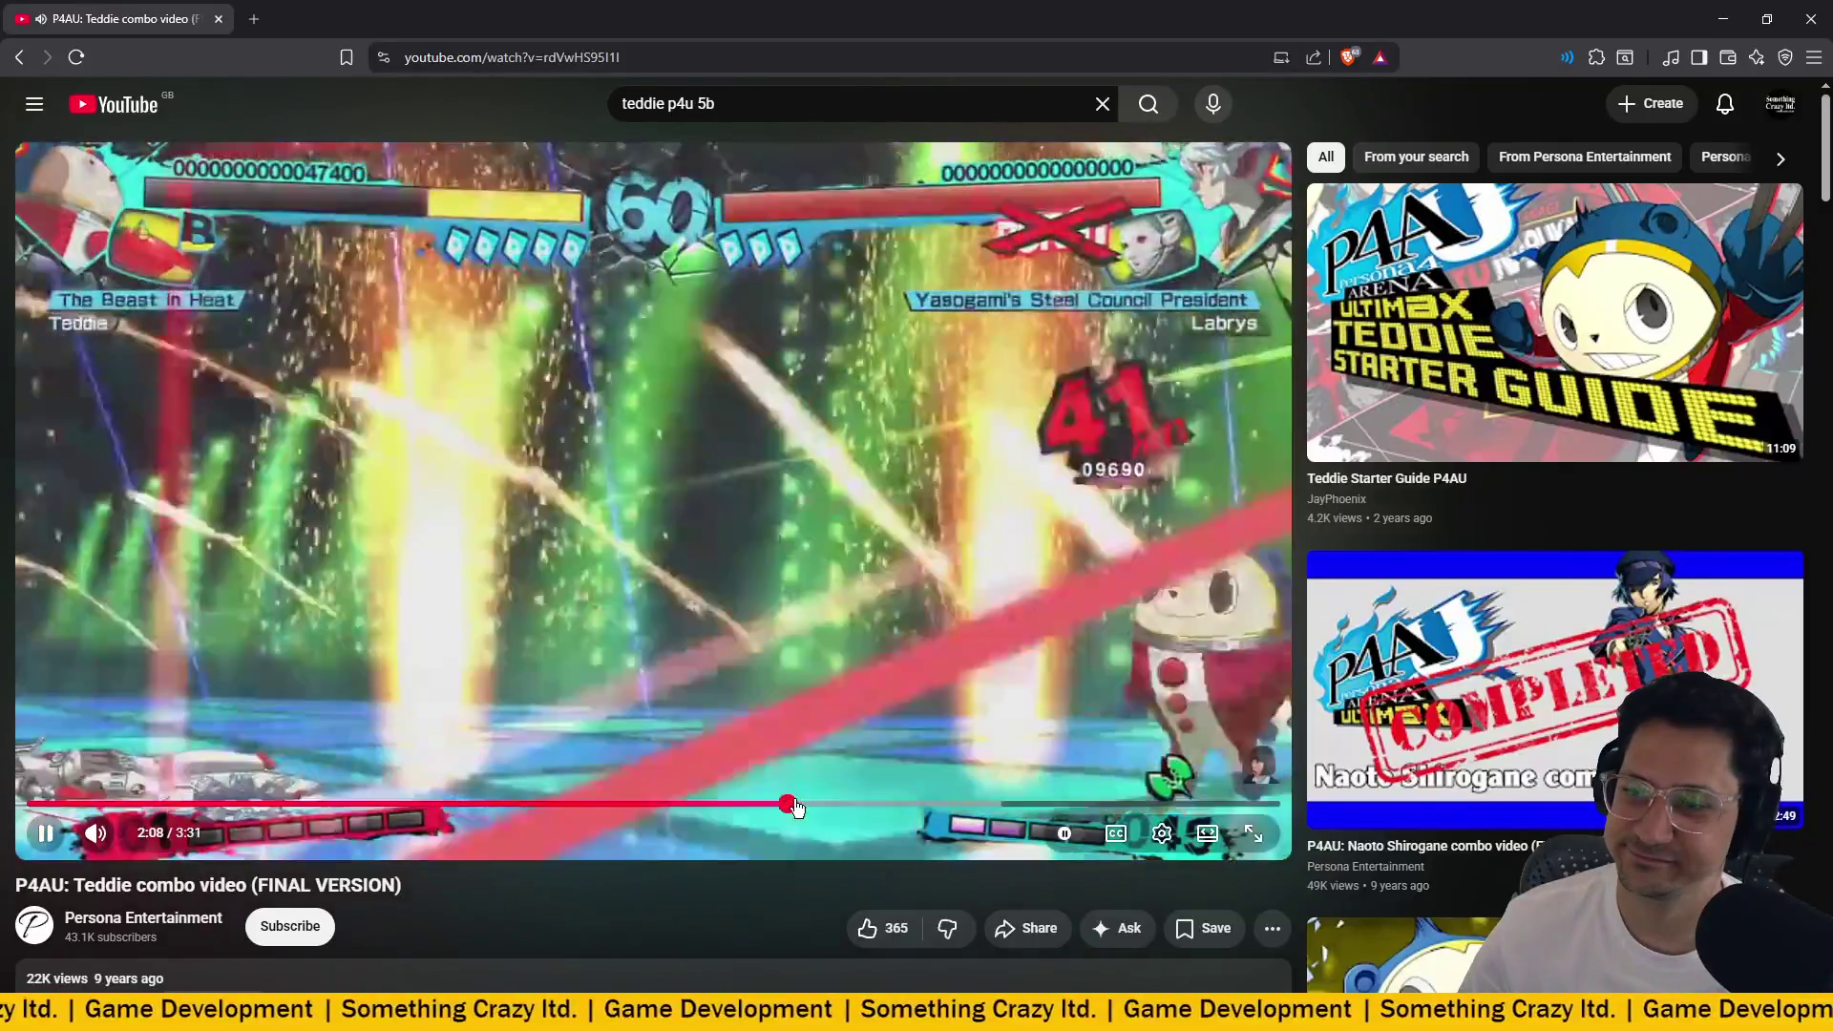
{"action": "left_click_drag", "start_coordinate": [804, 805], "coordinate": [817, 808]}
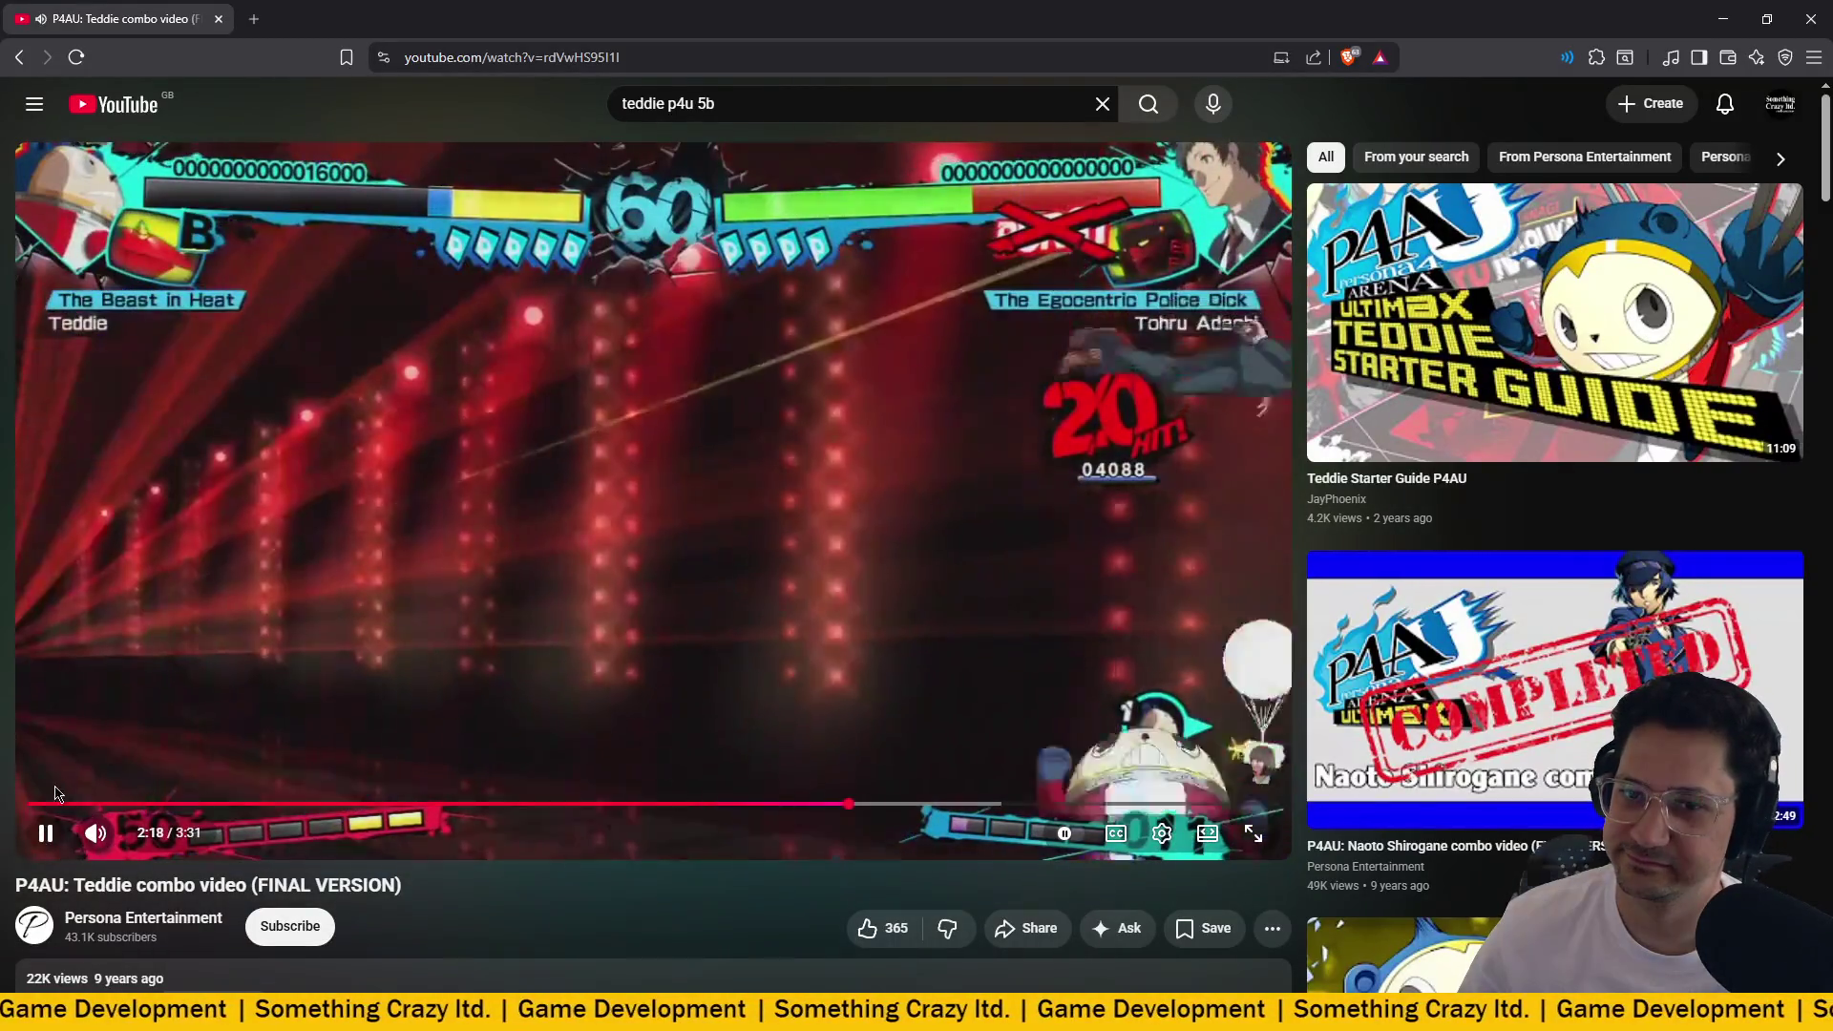
{"action": "left_click", "coordinate": [43, 805]}
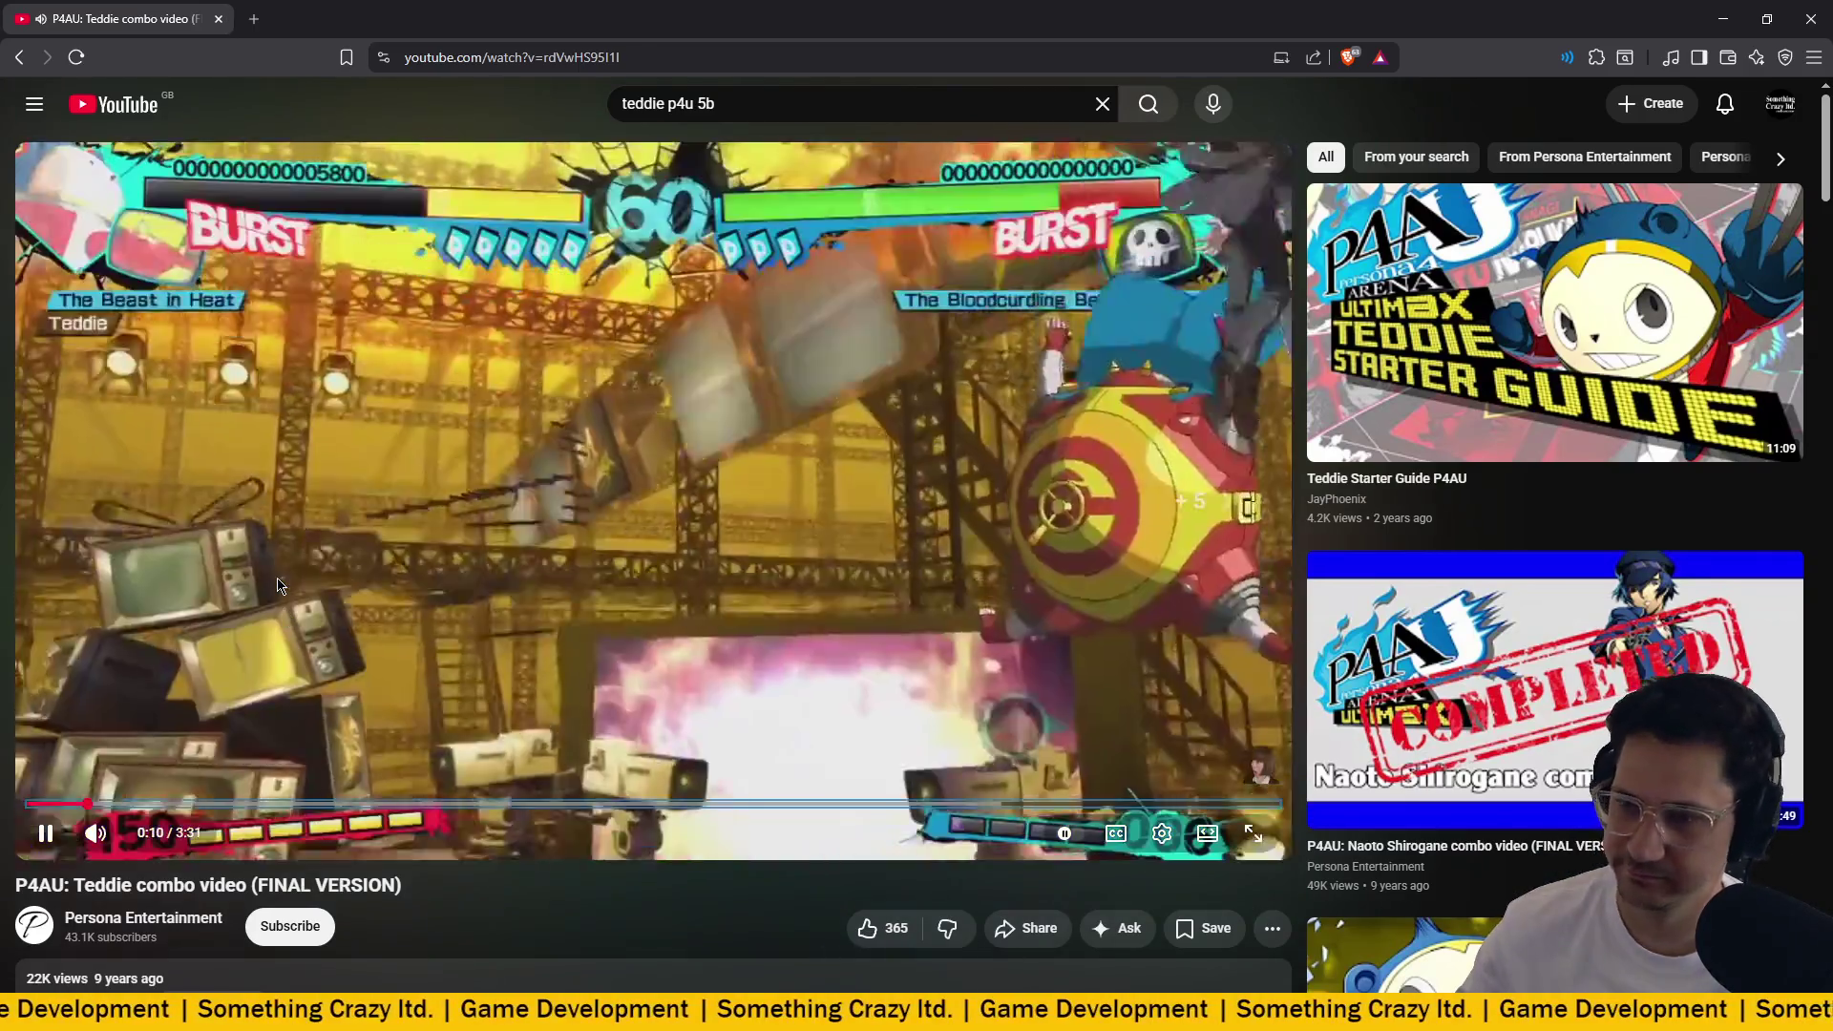
{"action": "key", "text": "Left"}
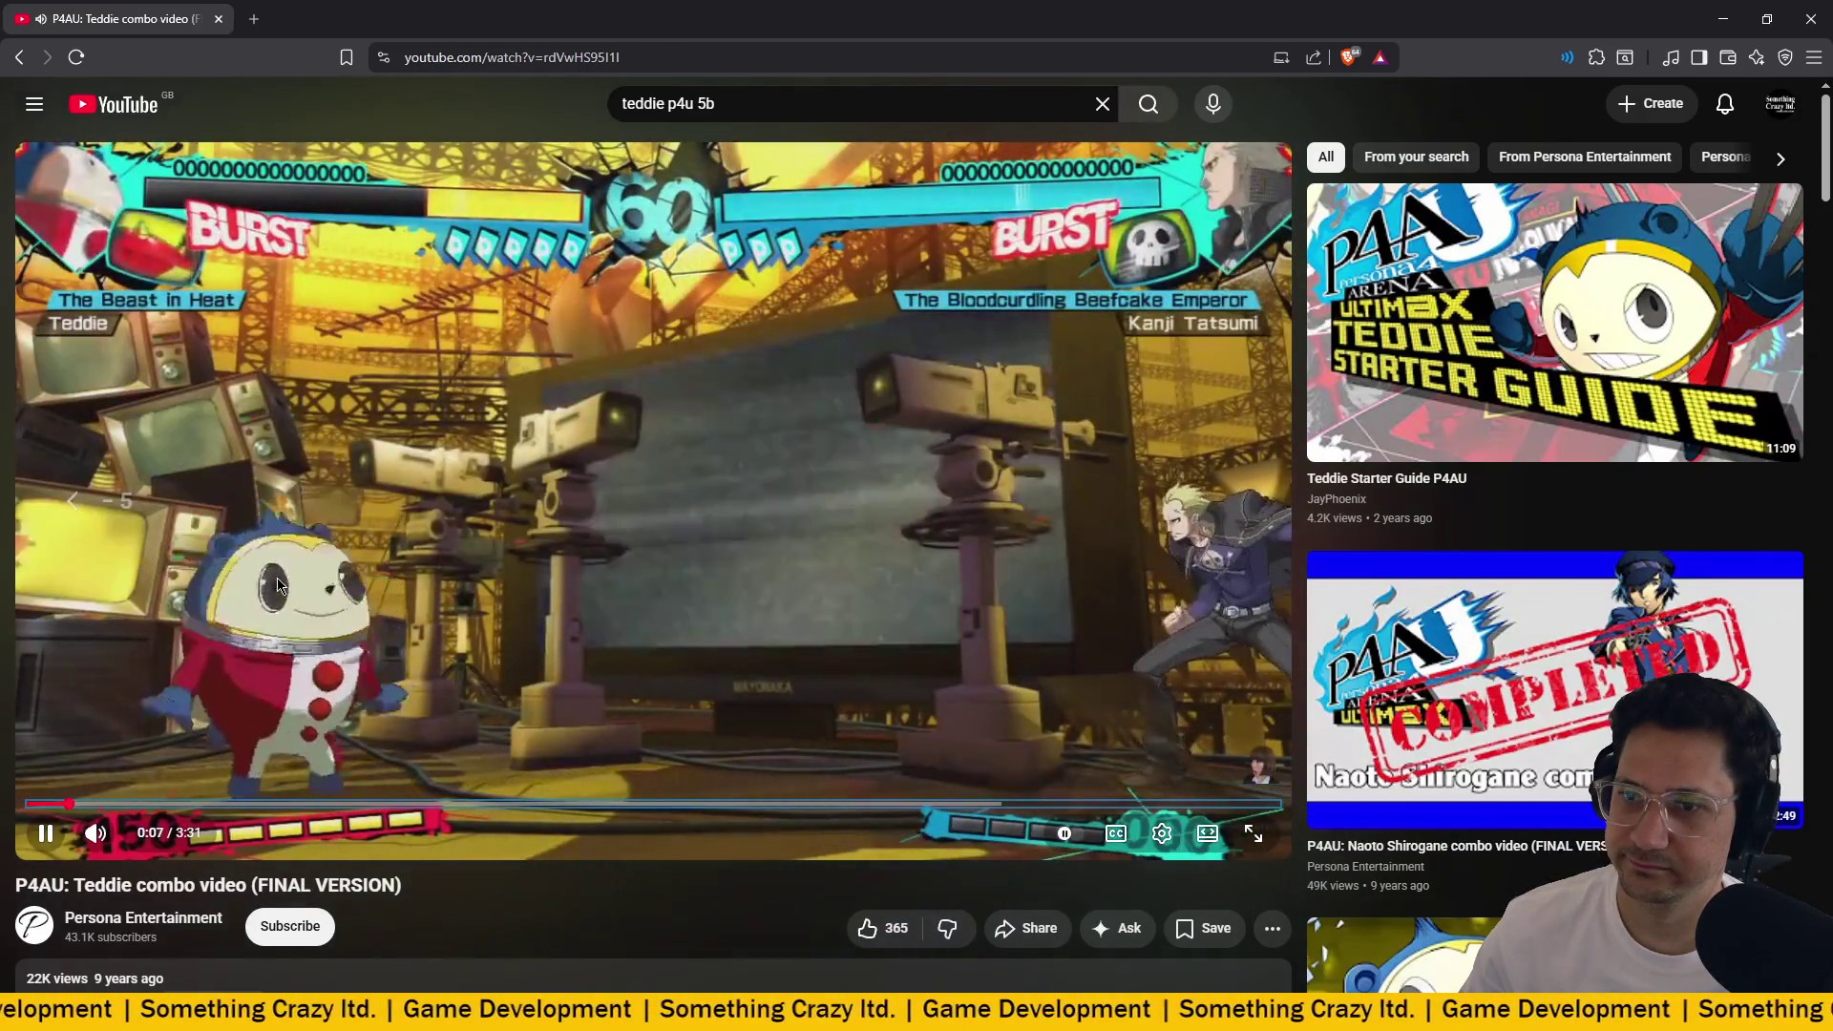
{"action": "key", "text": "Right"}
{"action": "key", "text": "Right"}
{"action": "key", "text": "Right"}
{"action": "key", "text": "Right"}
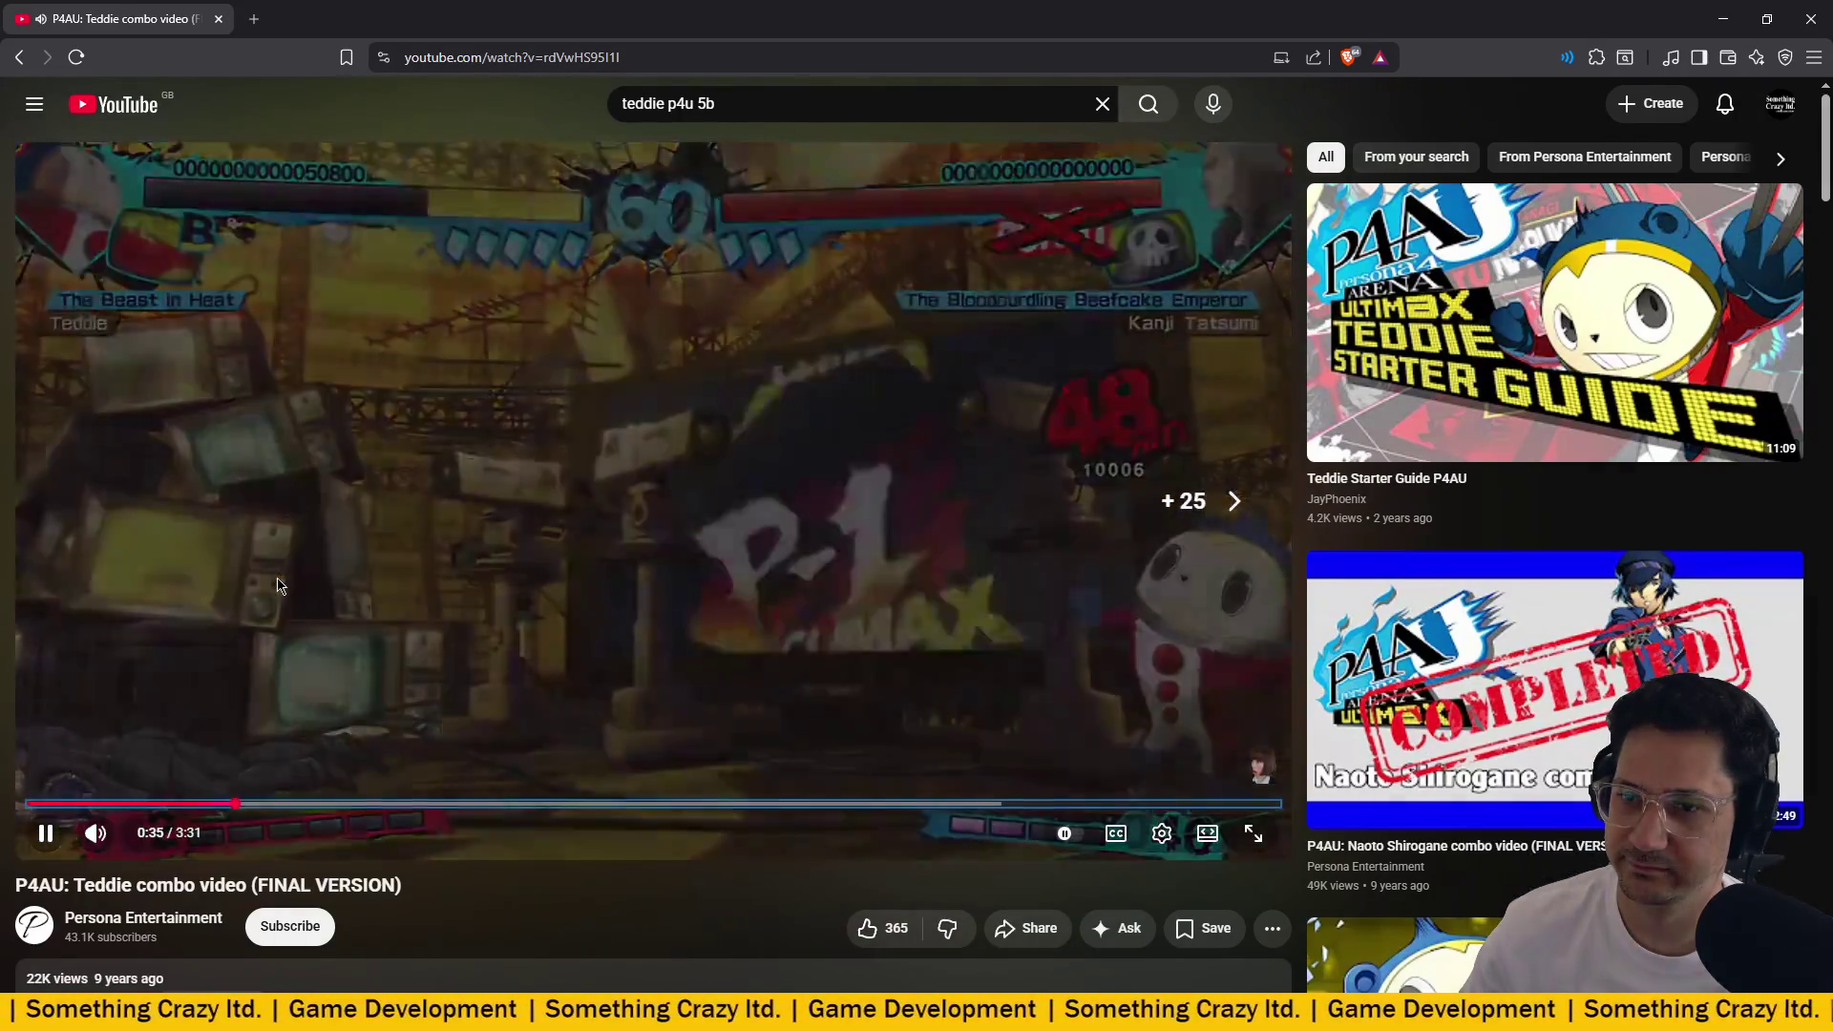
{"action": "key", "text": "Right"}
{"action": "key", "text": "Right"}
{"action": "key", "text": "Right"}
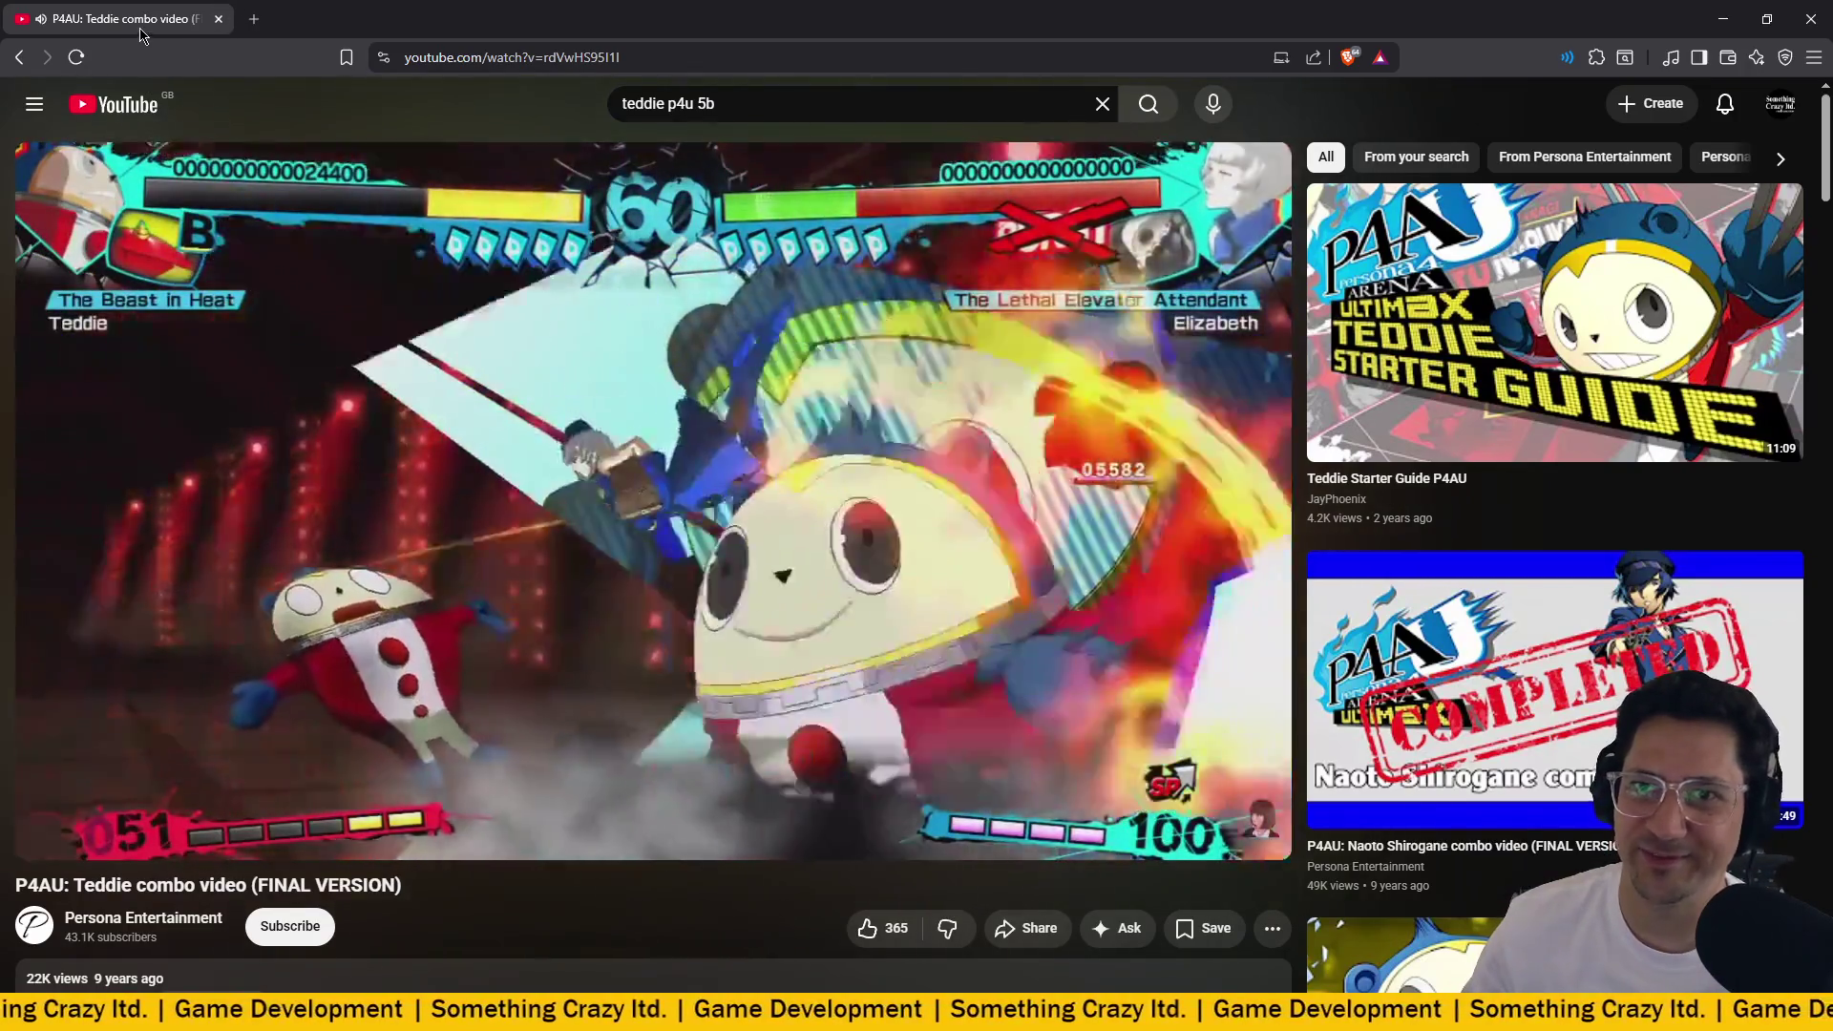
{"action": "key", "text": "alt+Tab"}
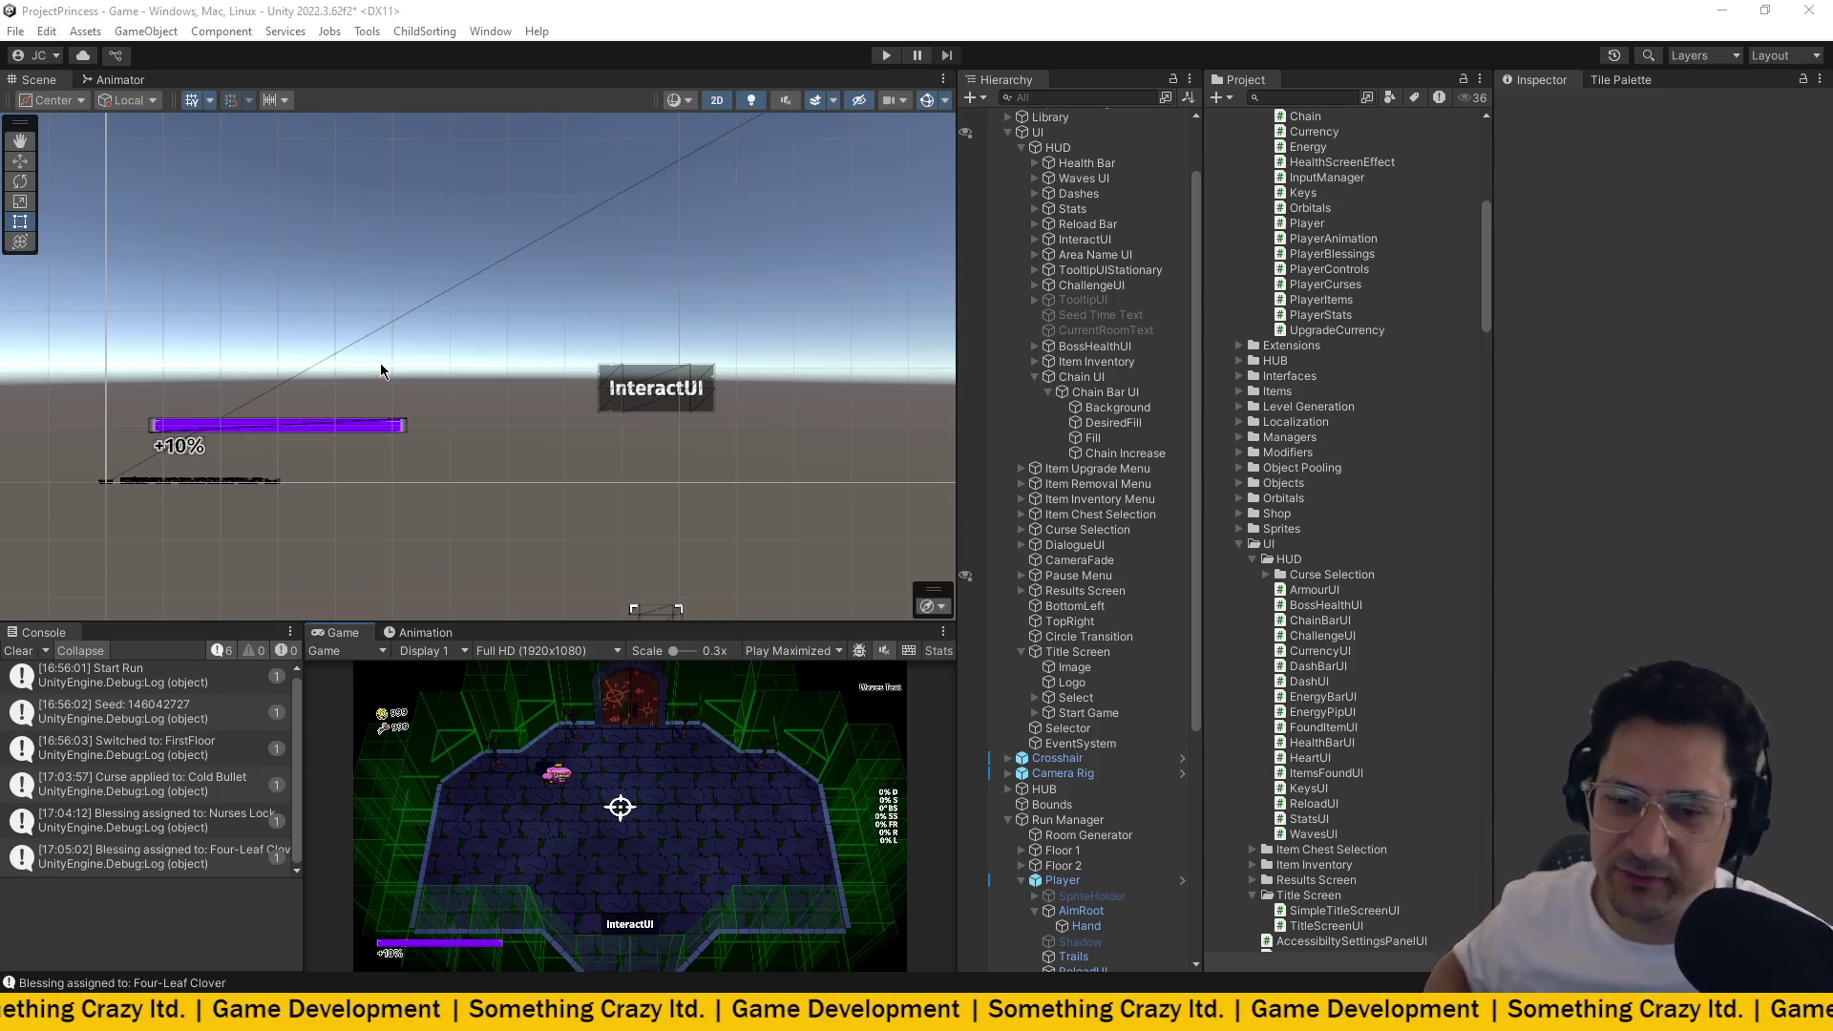
{"action": "scroll", "coordinate": [152, 764], "scroll_direction": "up", "scroll_amount": 1}
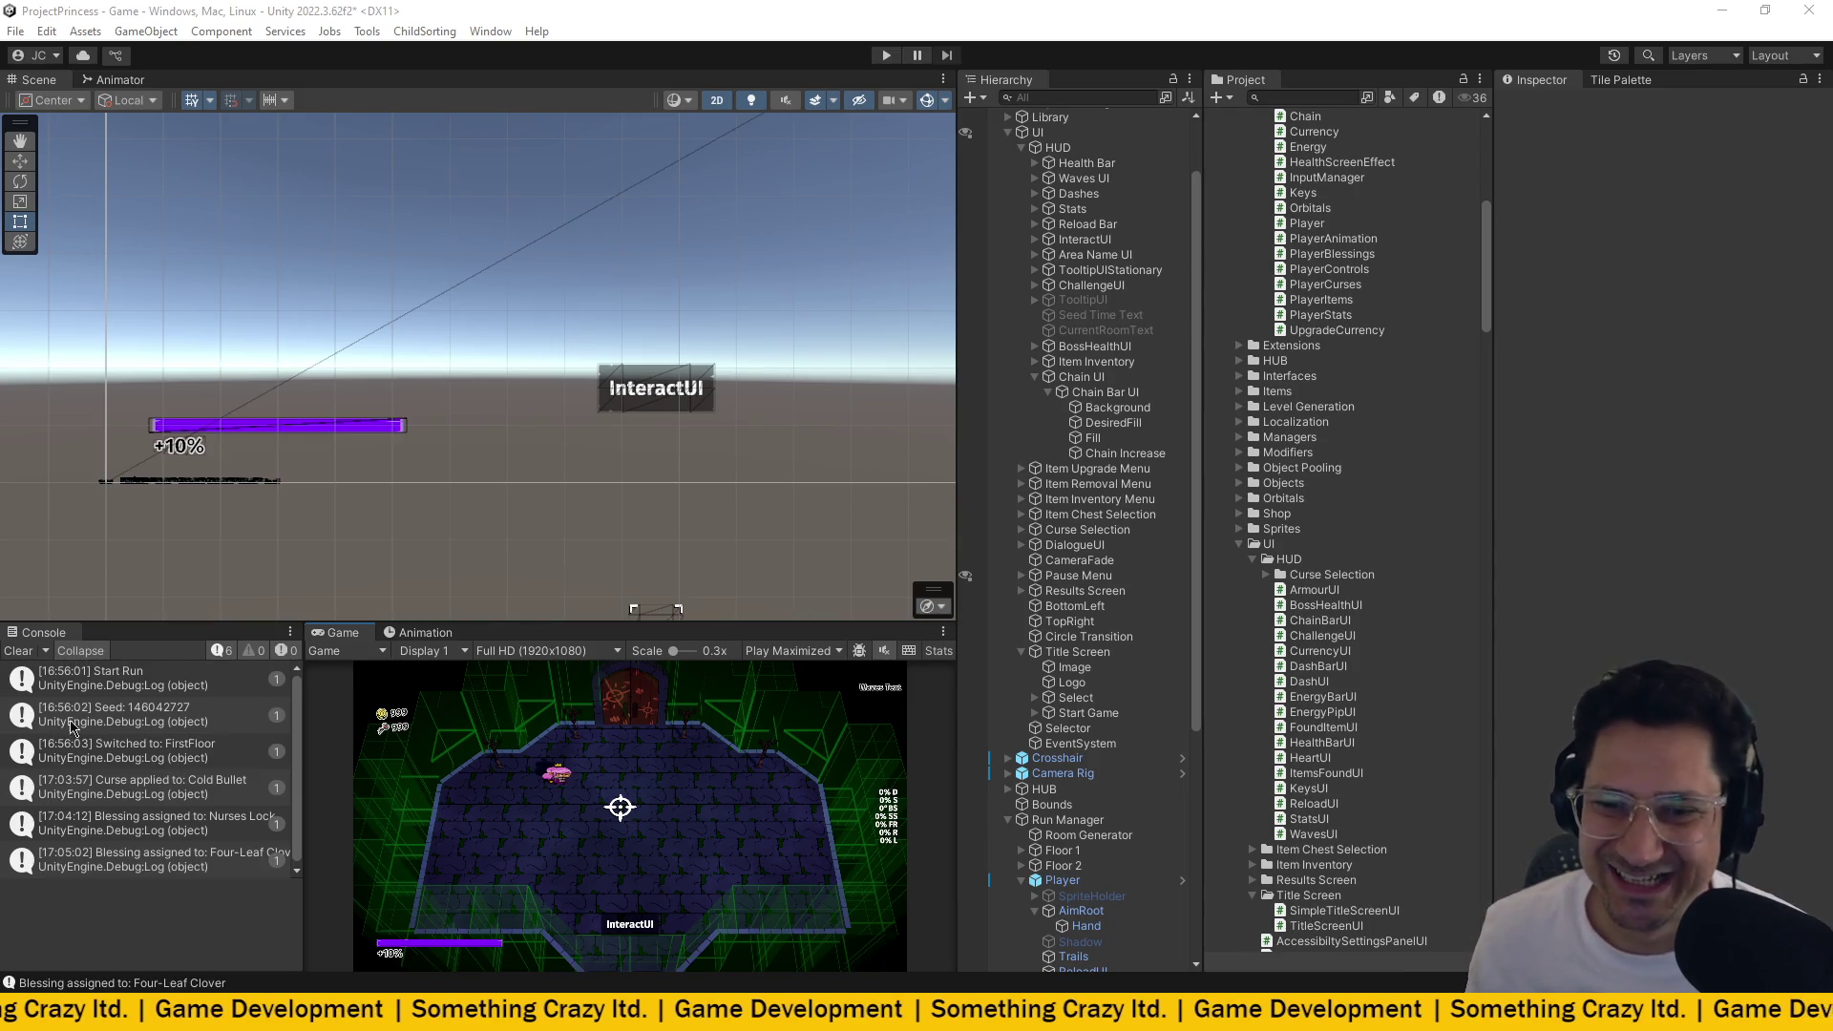
Wipe every log entry from the Unity Console with the Clear button.
{"action": "left_click", "coordinate": [21, 651]}
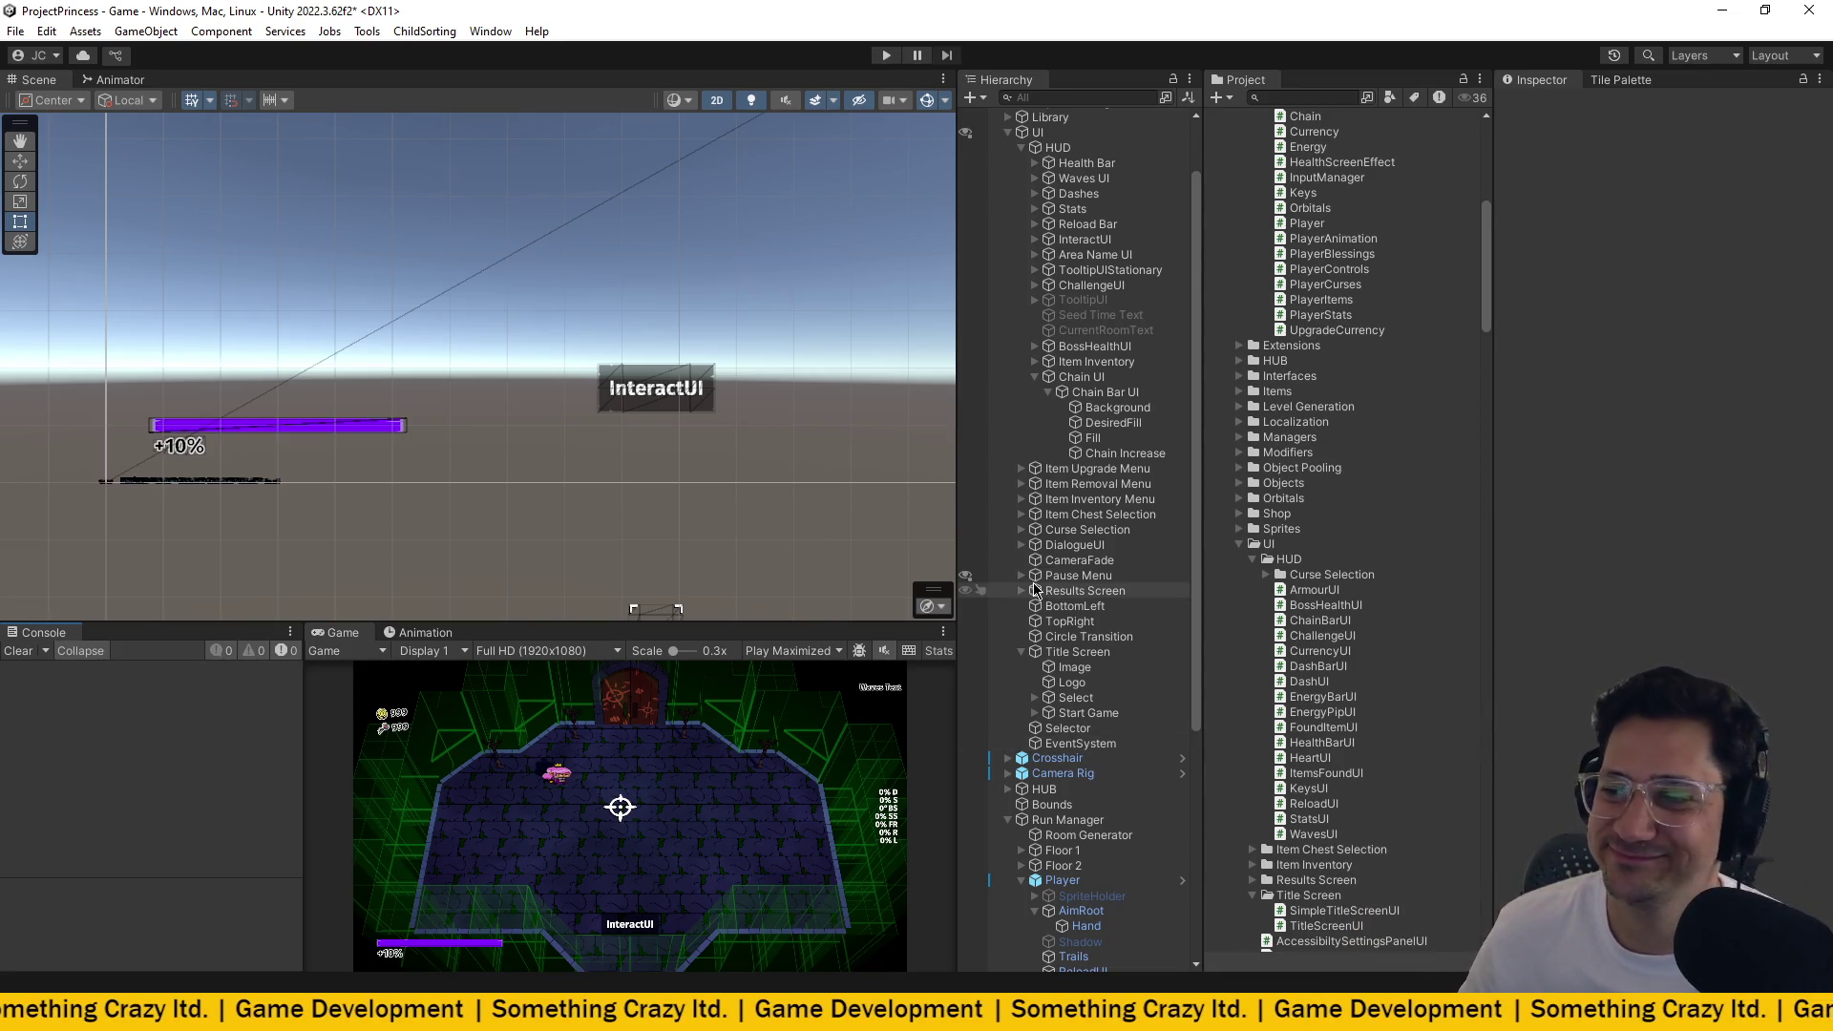
Scroll the view to inspect the Chain UI bar at +10% beside the InteractUI label.
{"action": "scroll", "coordinate": [1088, 594], "scroll_direction": "down", "scroll_amount": 3}
{"action": "scroll", "coordinate": [1079, 477], "scroll_direction": "up", "scroll_amount": 5}
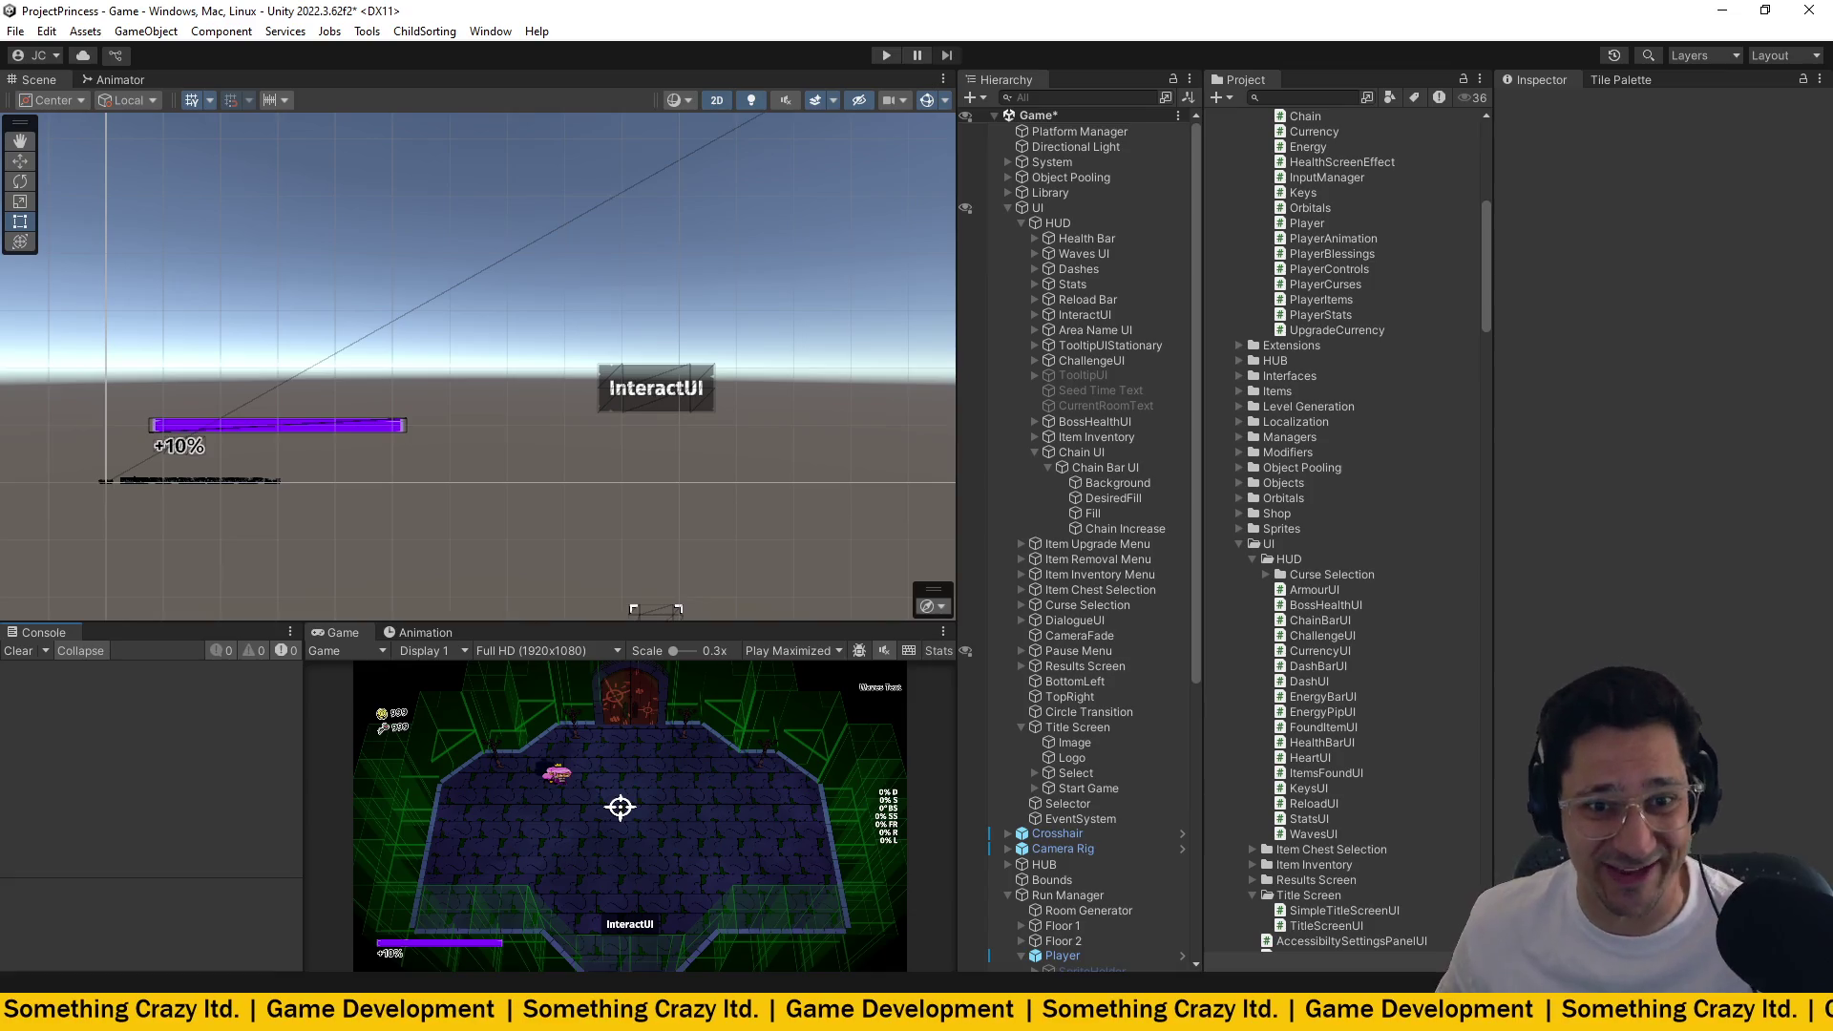
{"action": "left_click", "coordinate": [584, 805]}
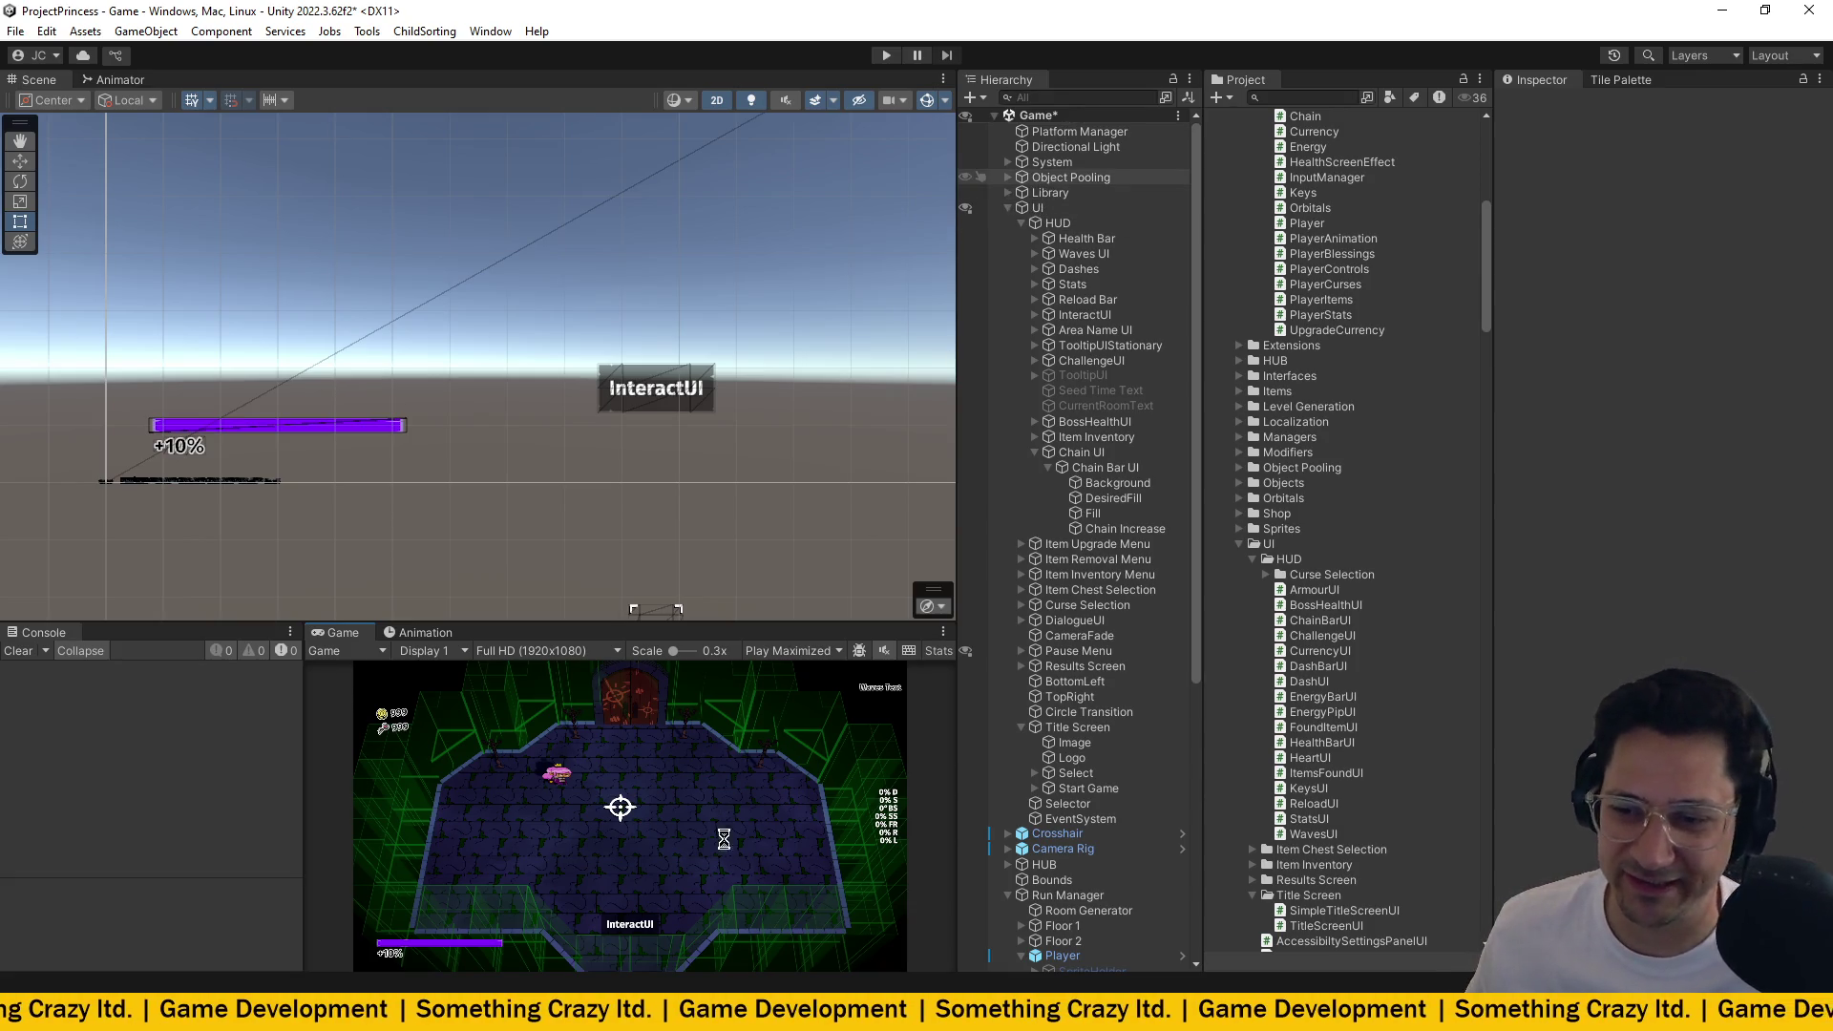
{"action": "key", "text": "alt+Tab"}
Read through Chain.cs's Update and IncreaseBar logic, then bring up the Princess Board in Obsidian.
{"action": "scroll", "coordinate": [662, 374], "scroll_direction": "down", "scroll_amount": 15}
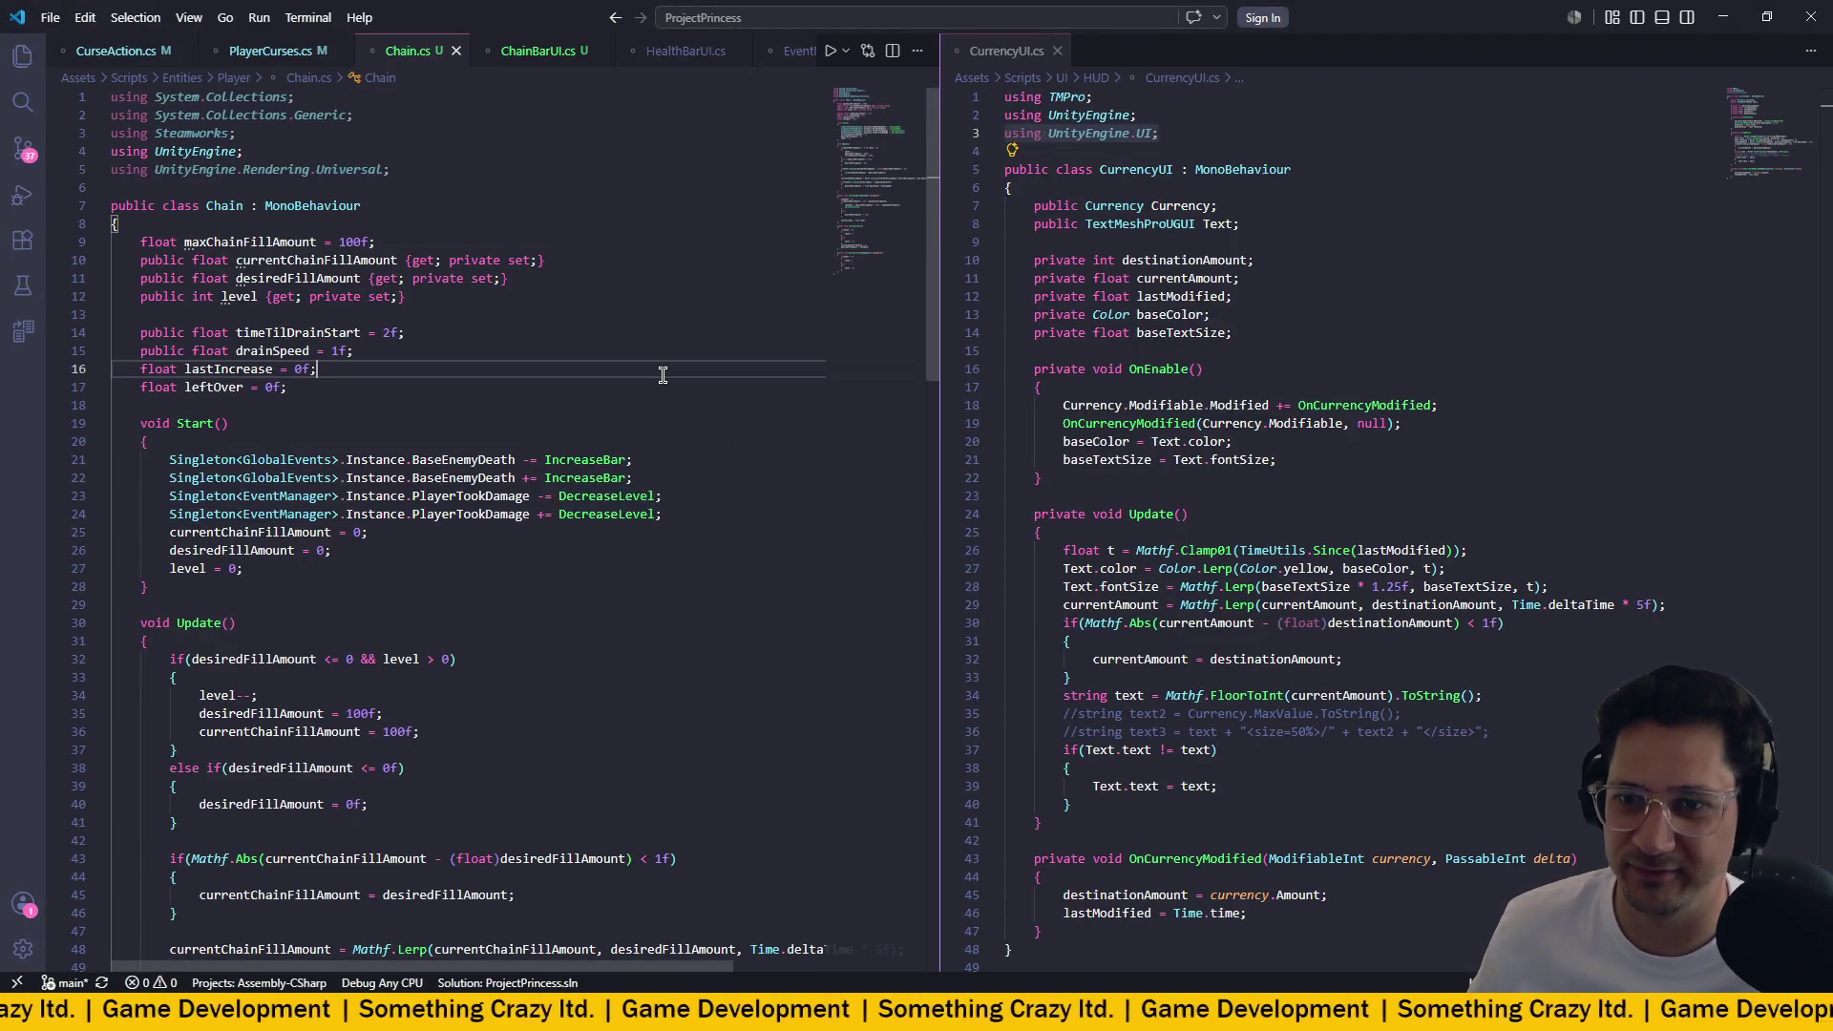
{"action": "scroll", "coordinate": [663, 374], "scroll_direction": "up", "scroll_amount": 5}
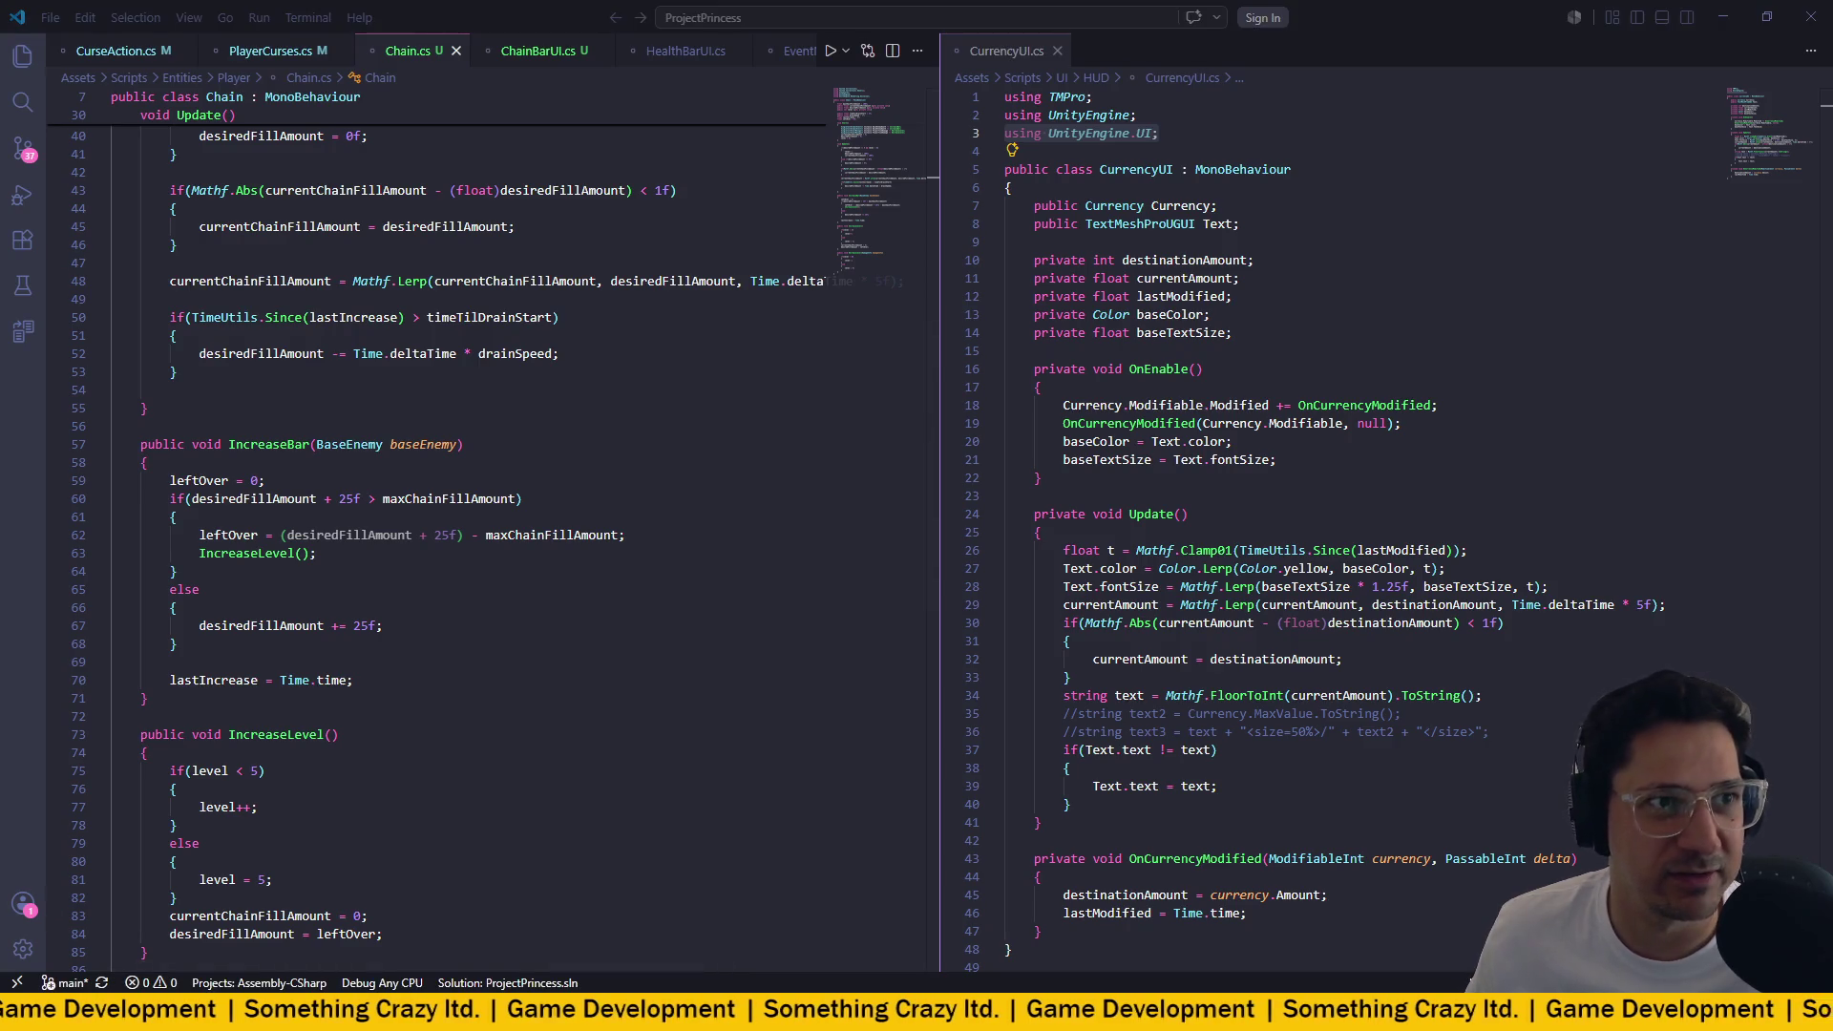
{"action": "left_click", "coordinate": [561, 487]}
{"action": "scroll", "coordinate": [561, 492], "scroll_direction": "up", "scroll_amount": 1}
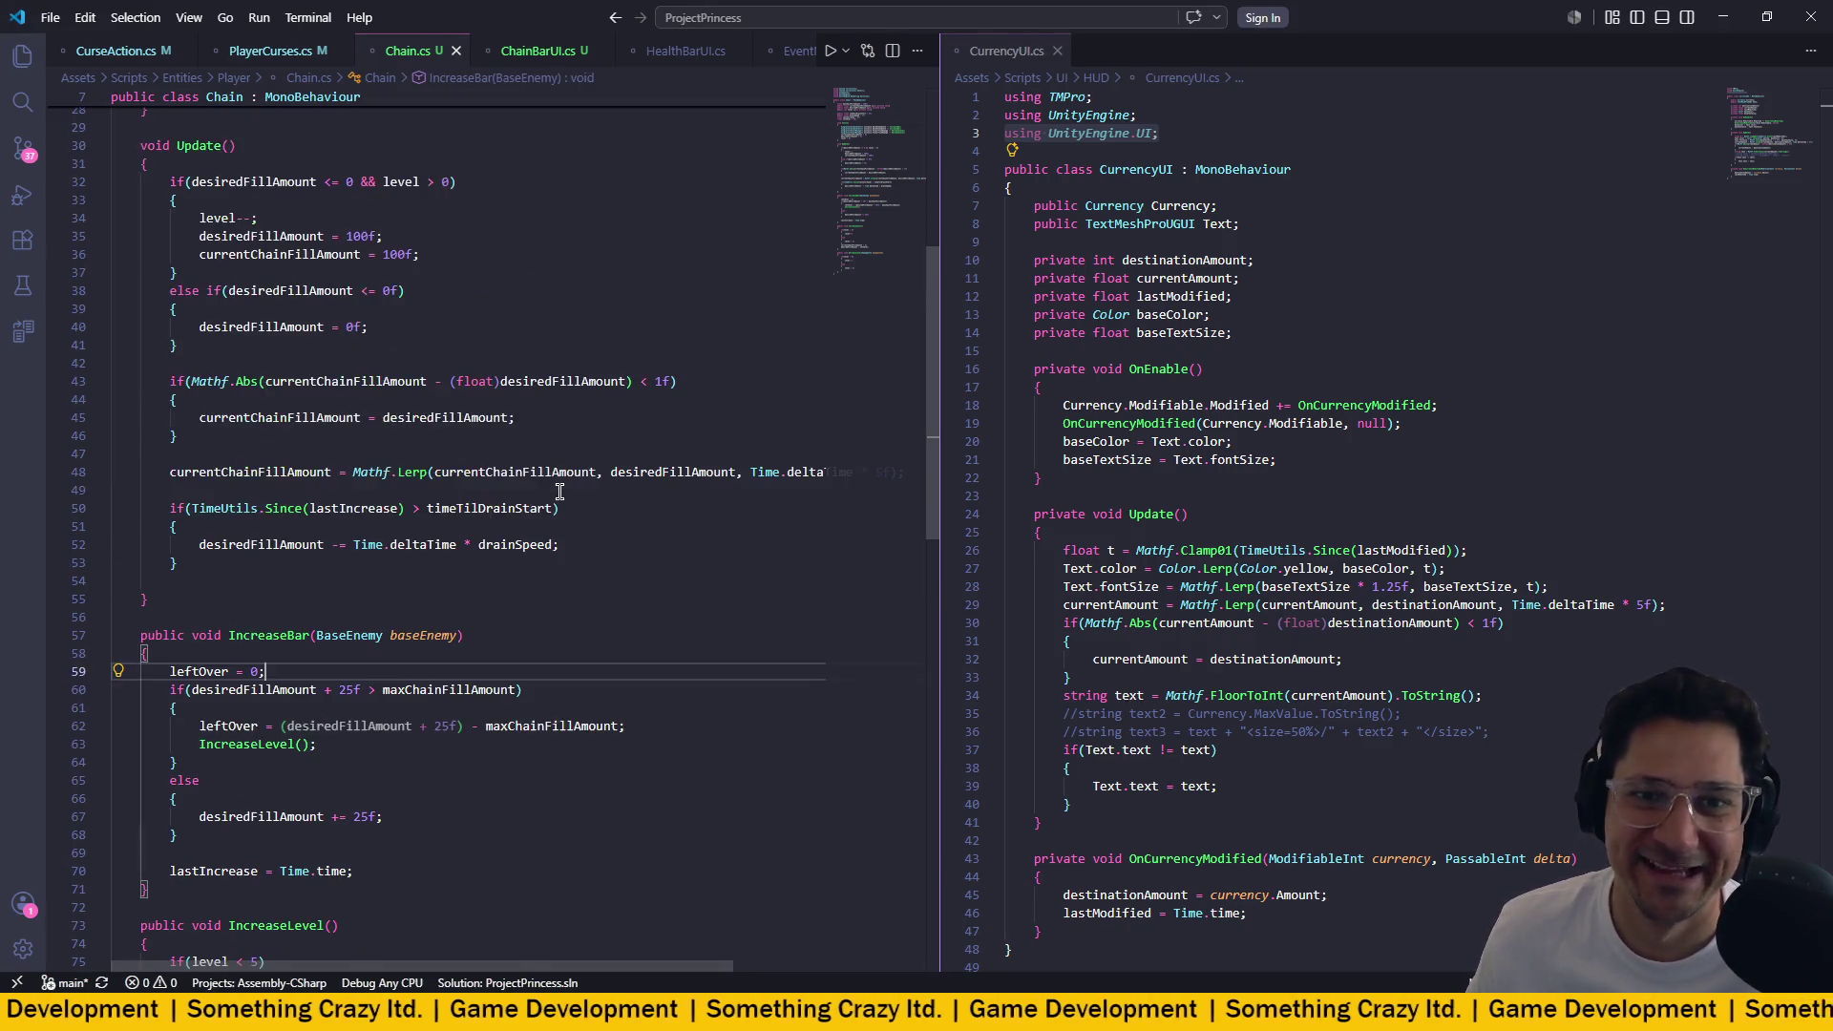
{"action": "scroll", "coordinate": [562, 491], "scroll_direction": "down", "scroll_amount": 5}
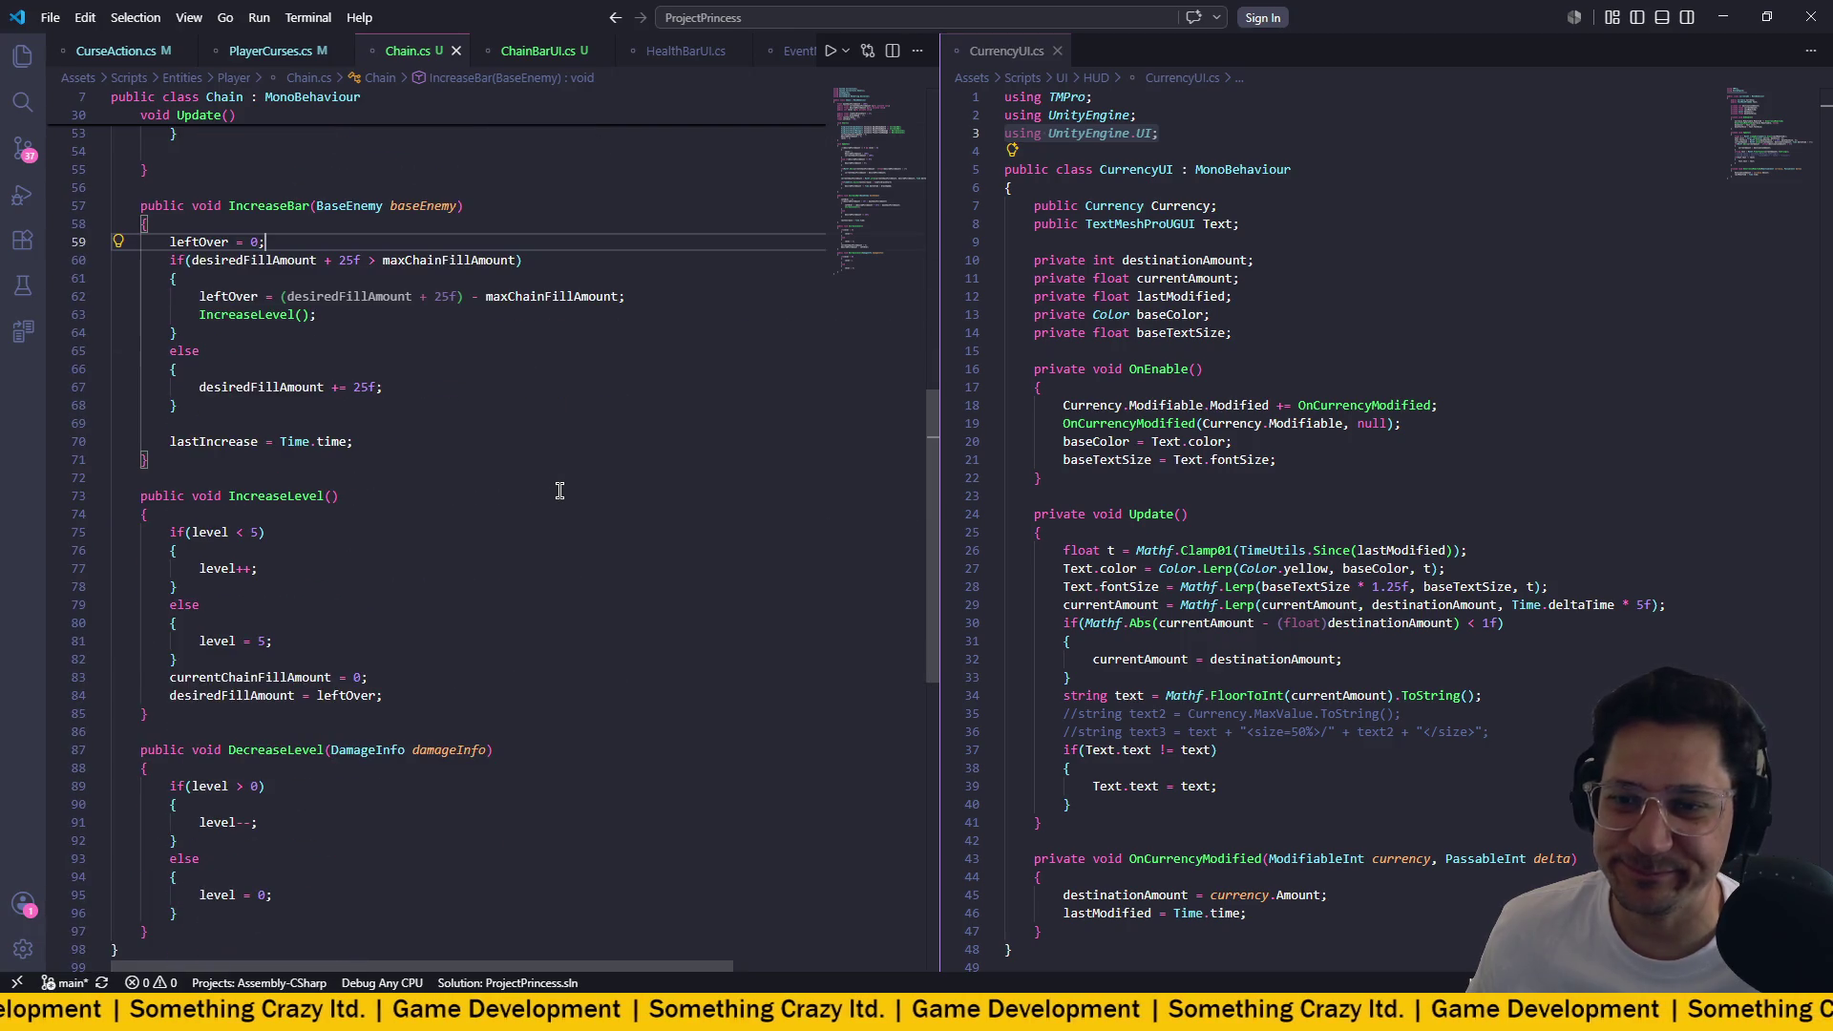
{"action": "scroll", "coordinate": [559, 489], "scroll_direction": "down", "scroll_amount": 3}
{"action": "scroll", "coordinate": [560, 488], "scroll_direction": "down", "scroll_amount": 5}
{"action": "scroll", "coordinate": [559, 488], "scroll_direction": "up", "scroll_amount": 1}
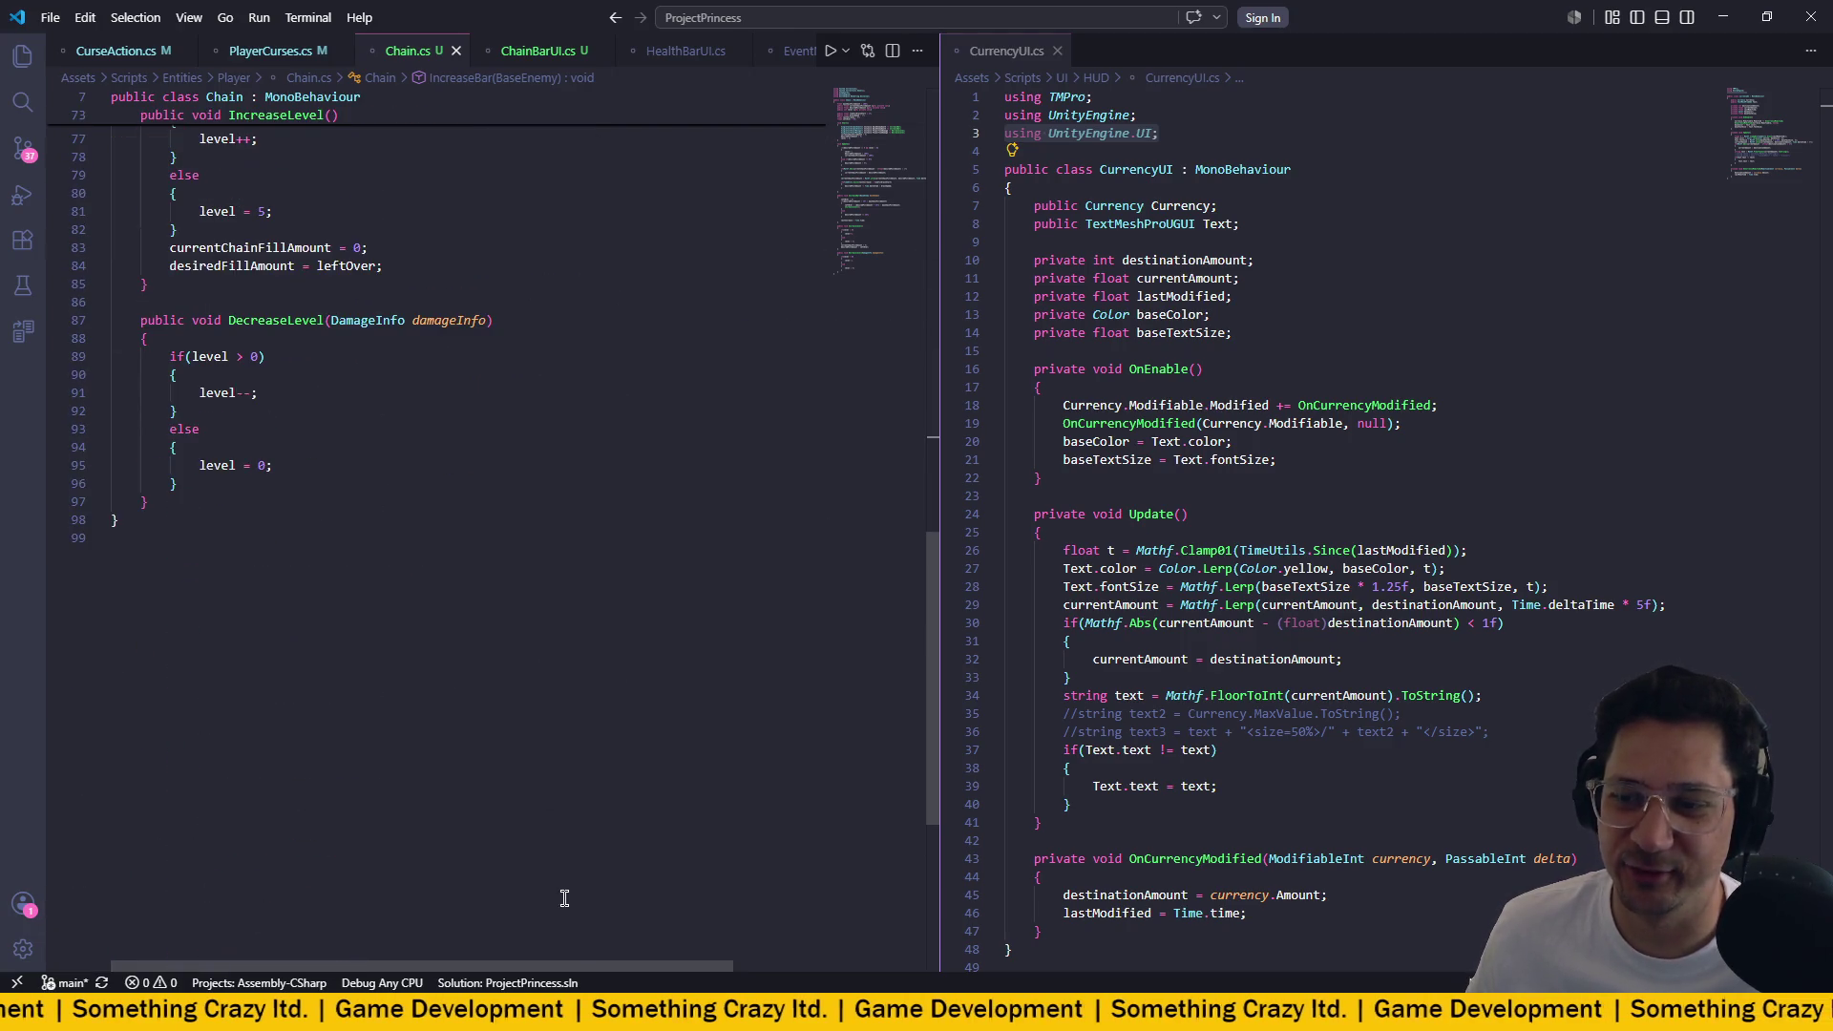
{"action": "key", "text": "alt+Tab"}
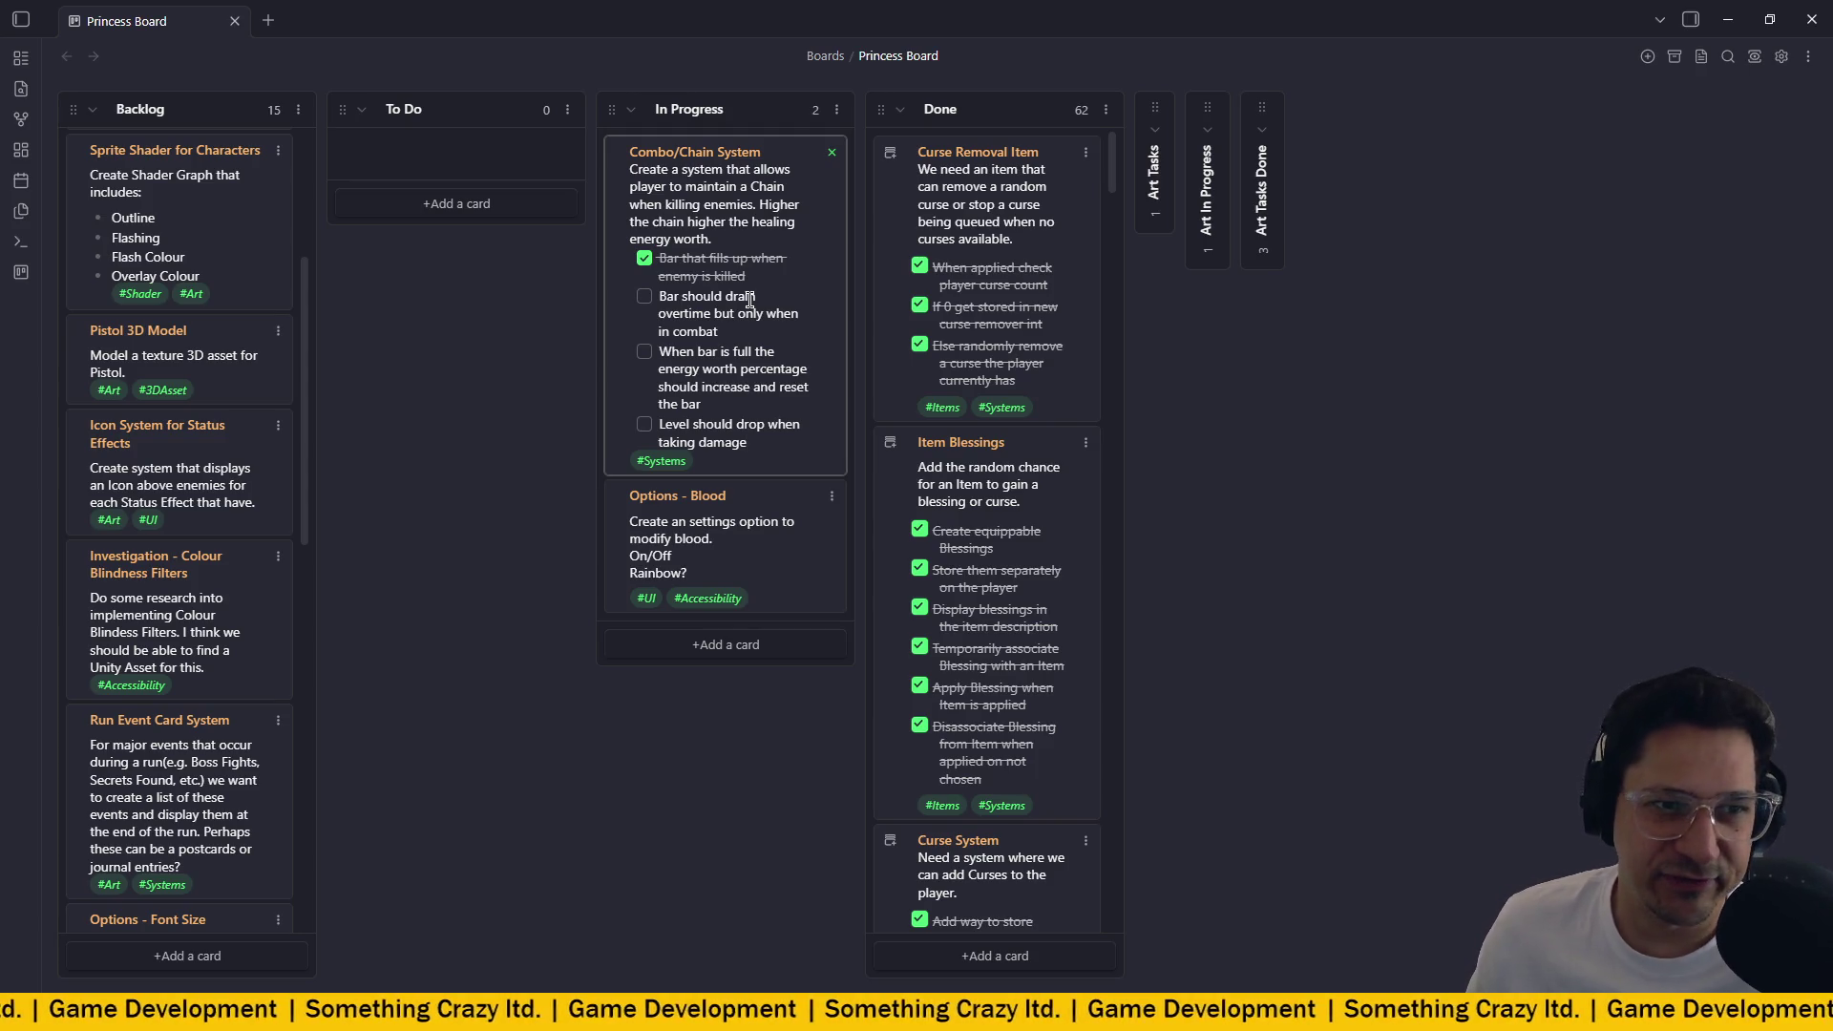
Minimize the Princess Board after checking the Combo/Chain System card's subtasks.
{"action": "left_click", "coordinate": [1715, 23]}
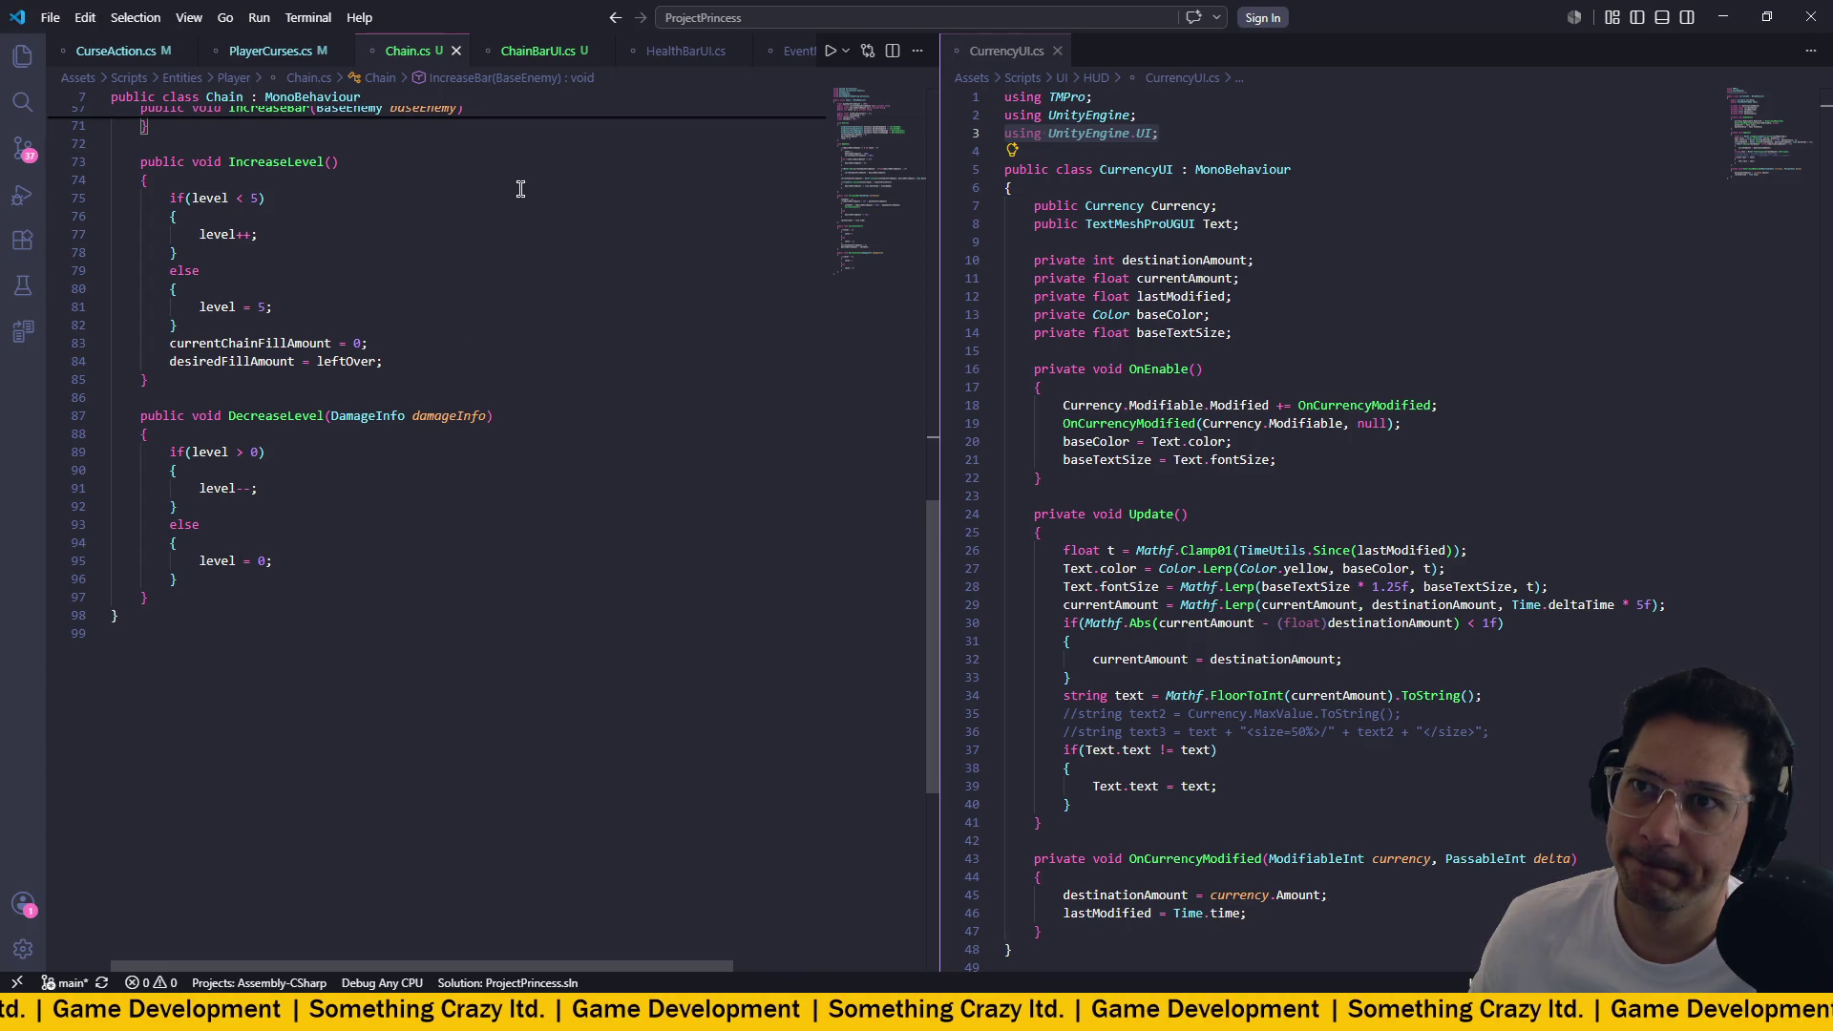
Append '&& Singleton<RunManager>.Instance' to the drain condition on line 50.
{"action": "scroll", "coordinate": [356, 251], "scroll_direction": "up", "scroll_amount": 10}
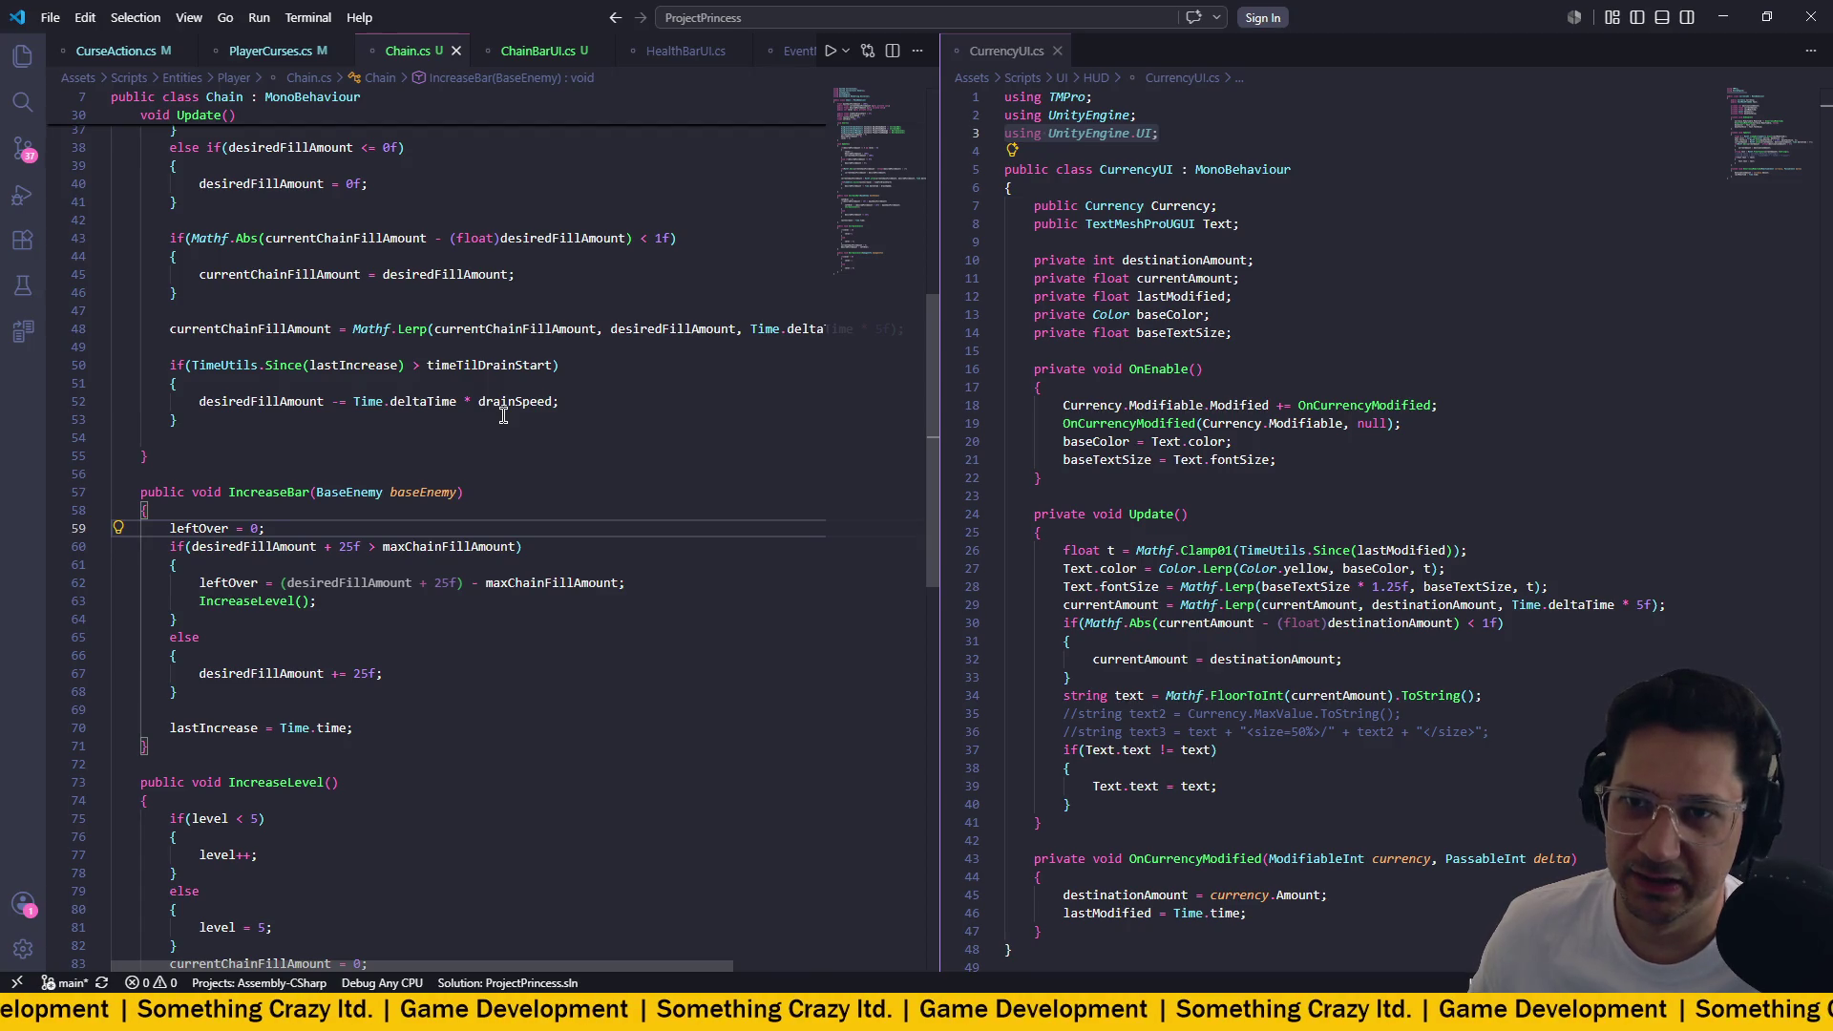
{"action": "left_click", "coordinate": [550, 365]}
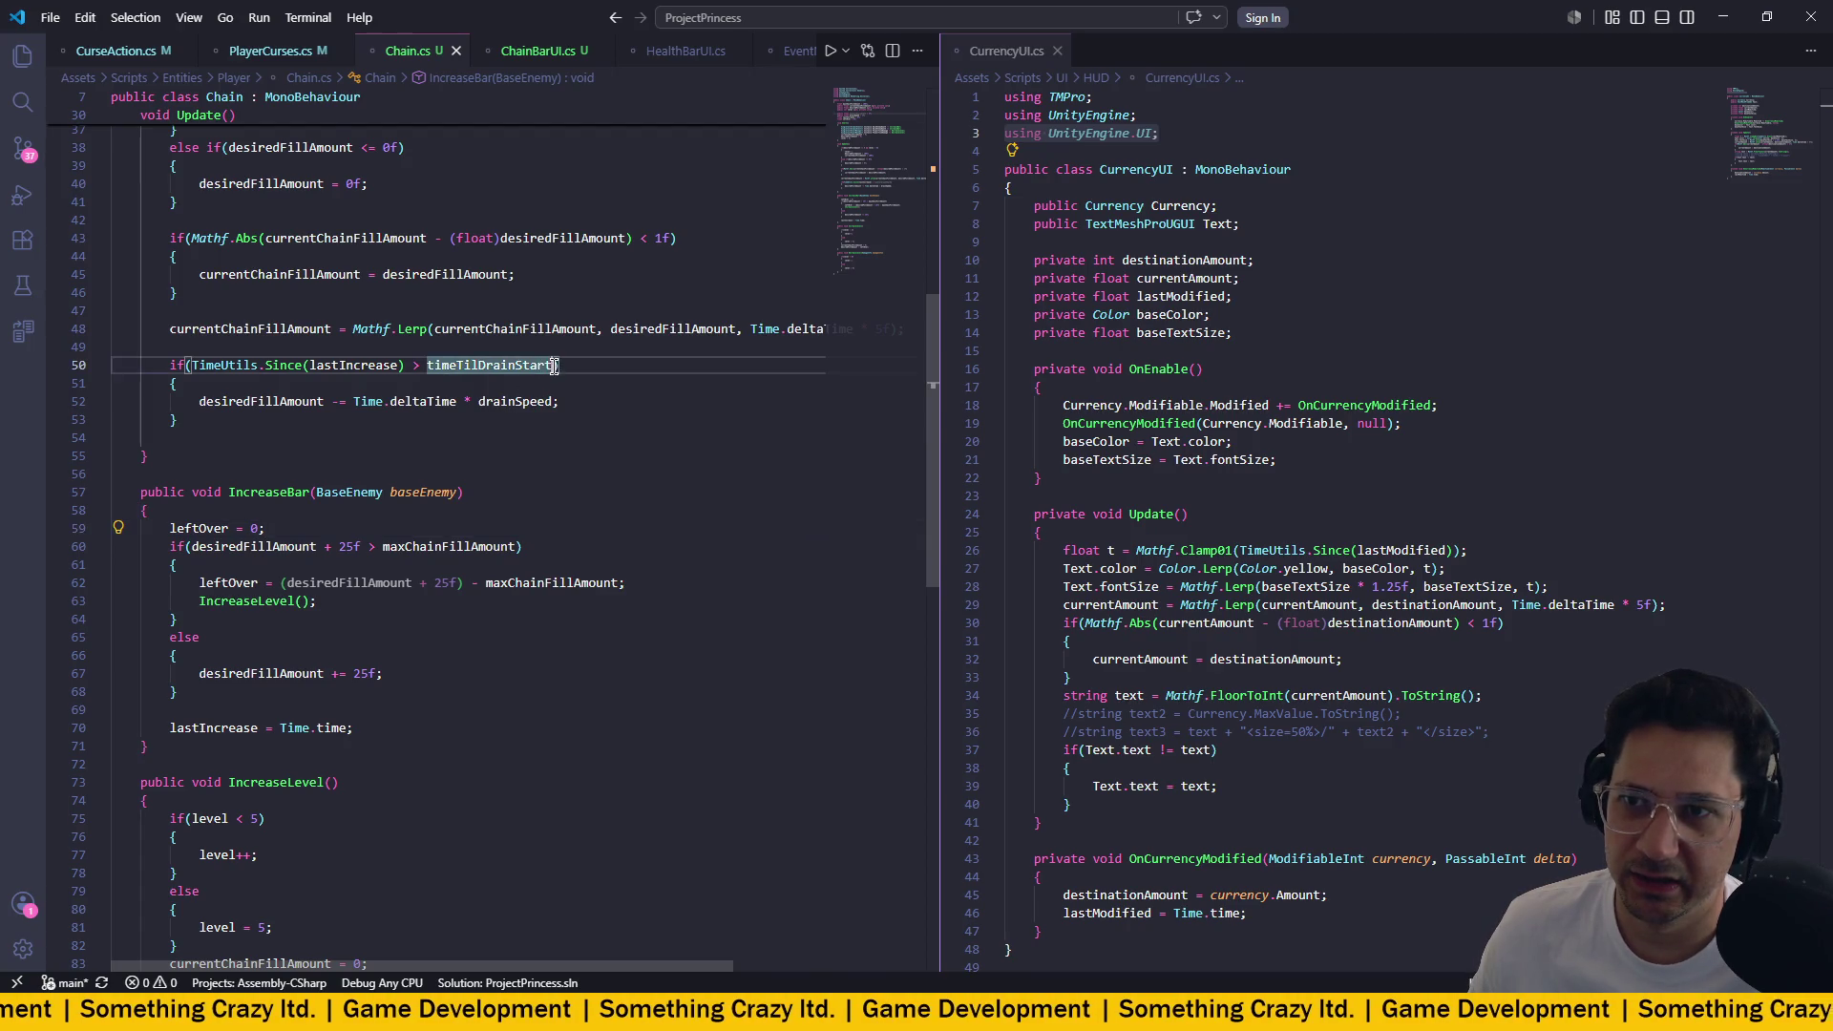
{"action": "type", "text": "&& Sing"}
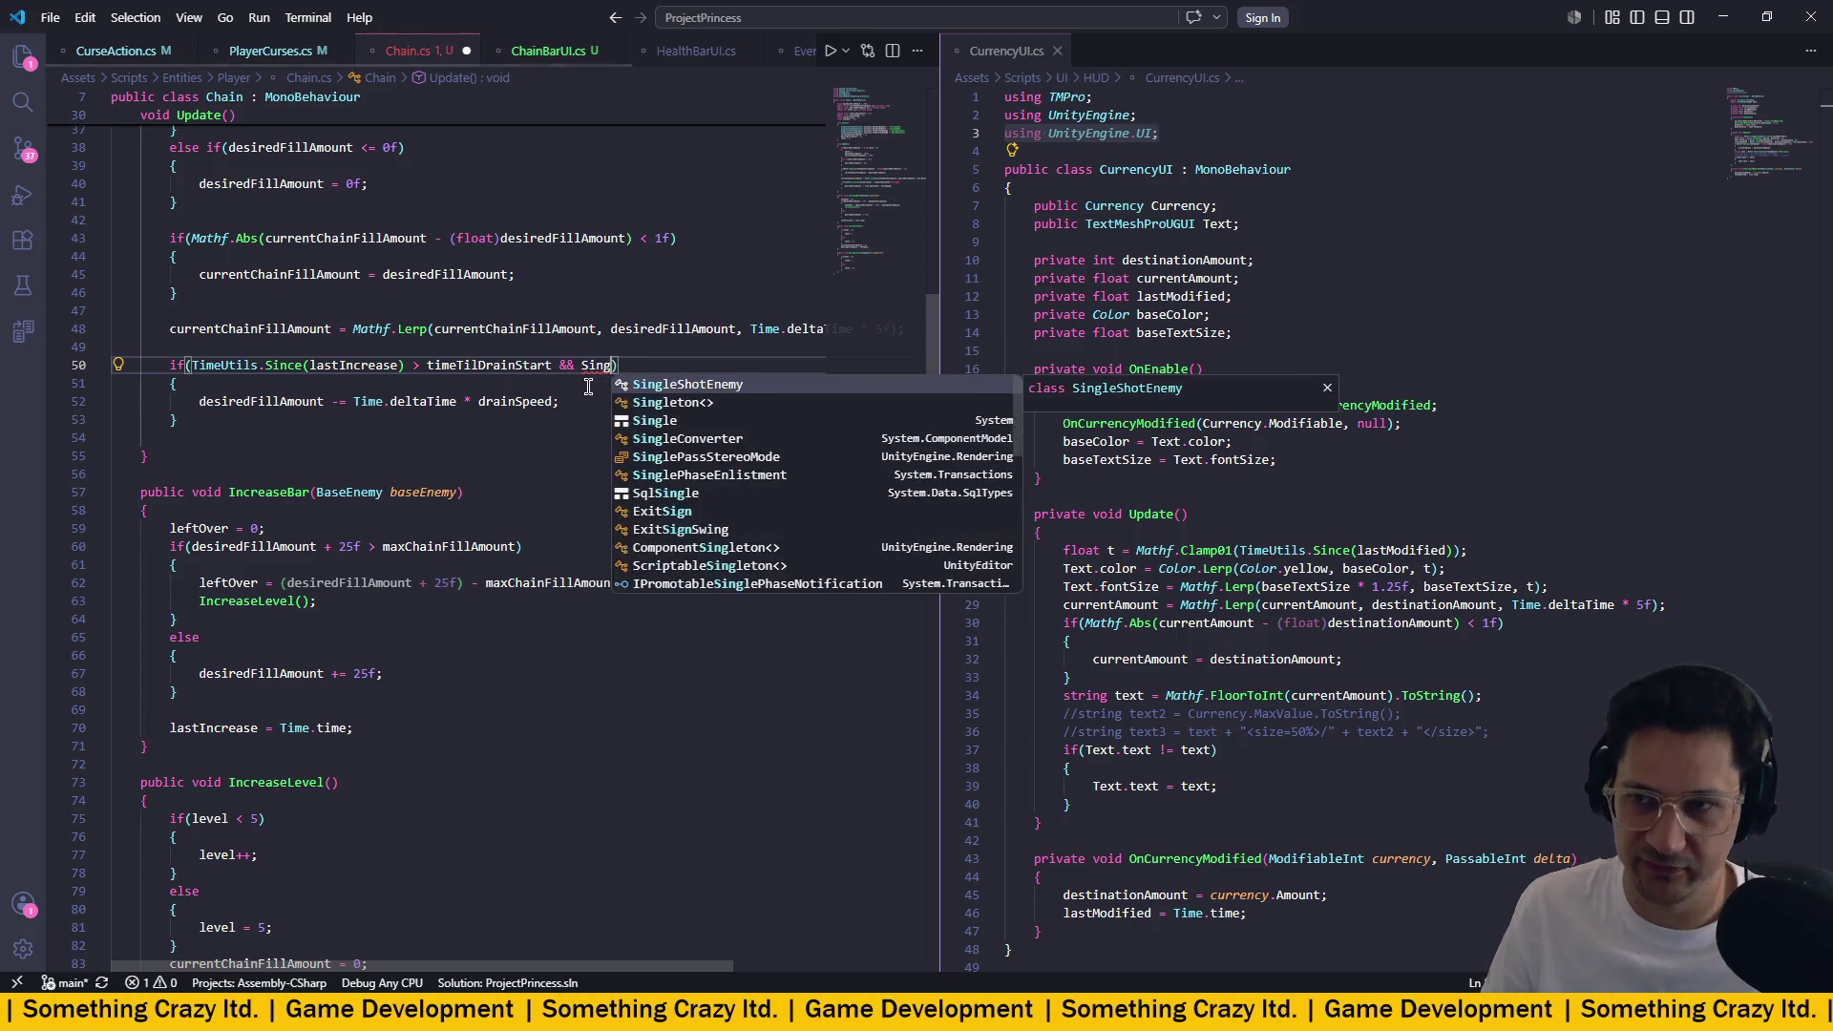
{"action": "key", "text": "Down"}
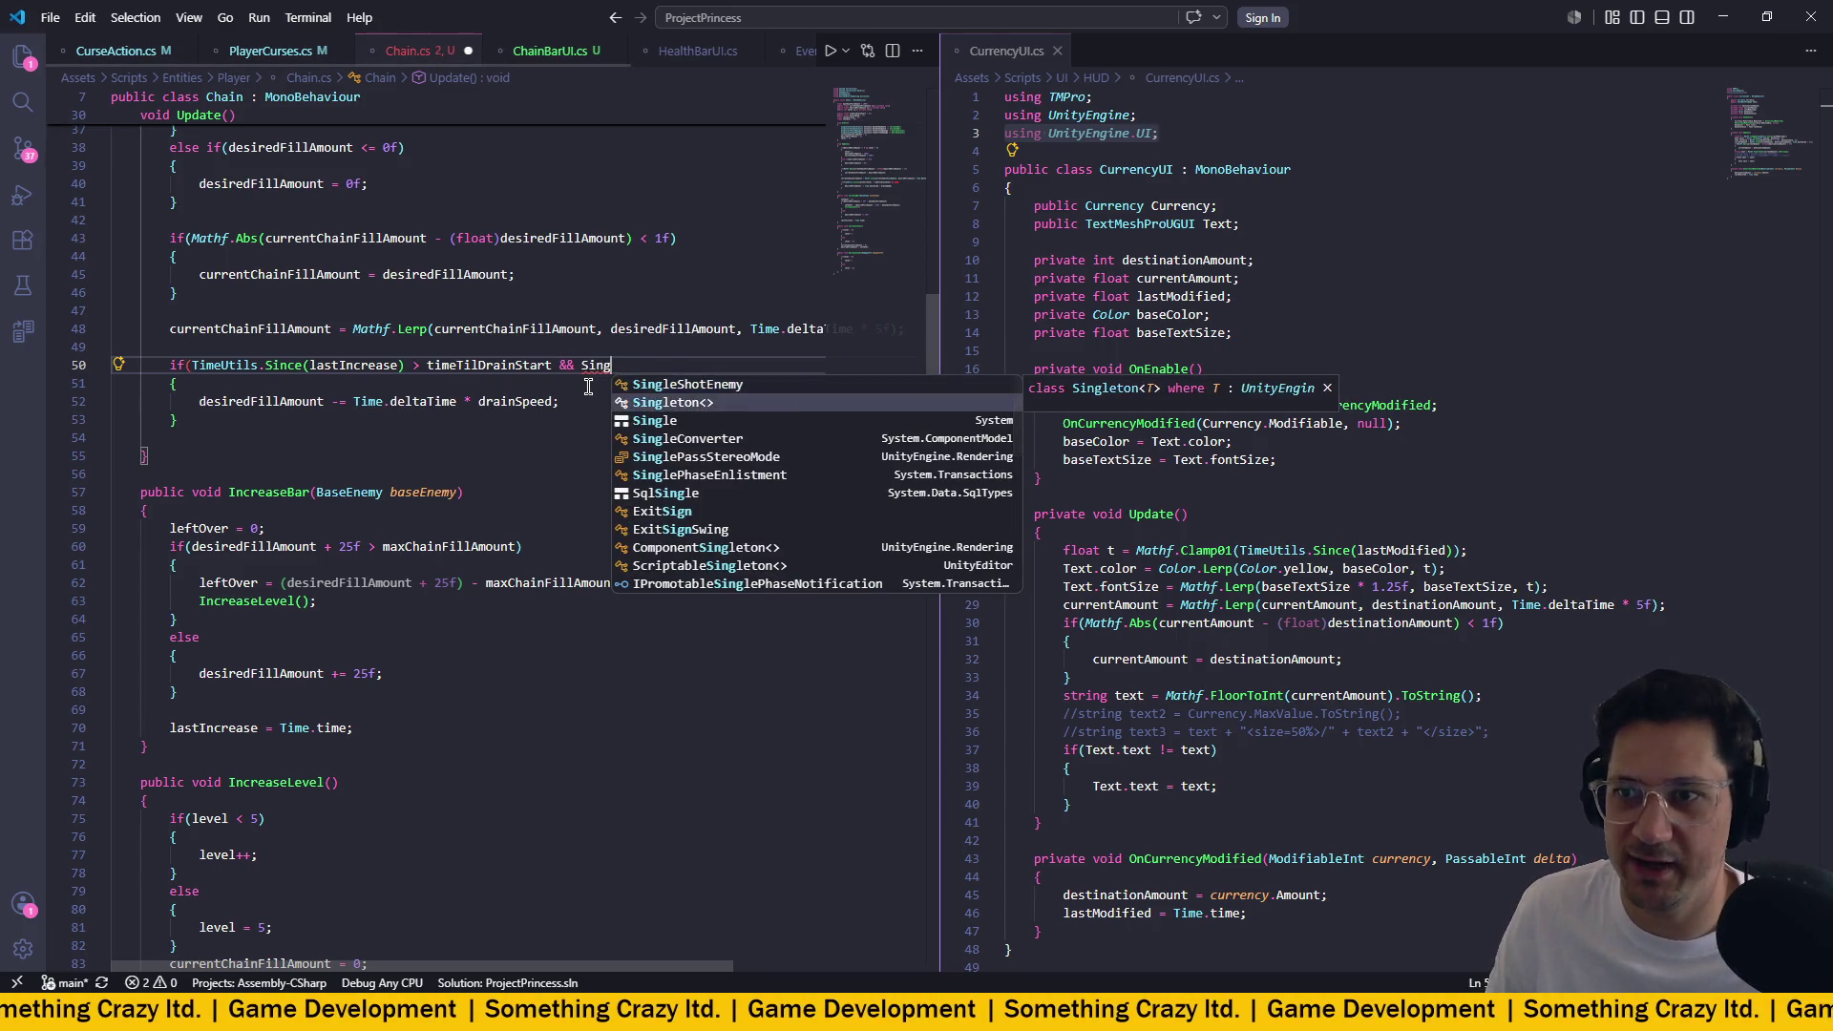
{"action": "key", "text": "Tab"}
{"action": "type", "text": "<Run"}
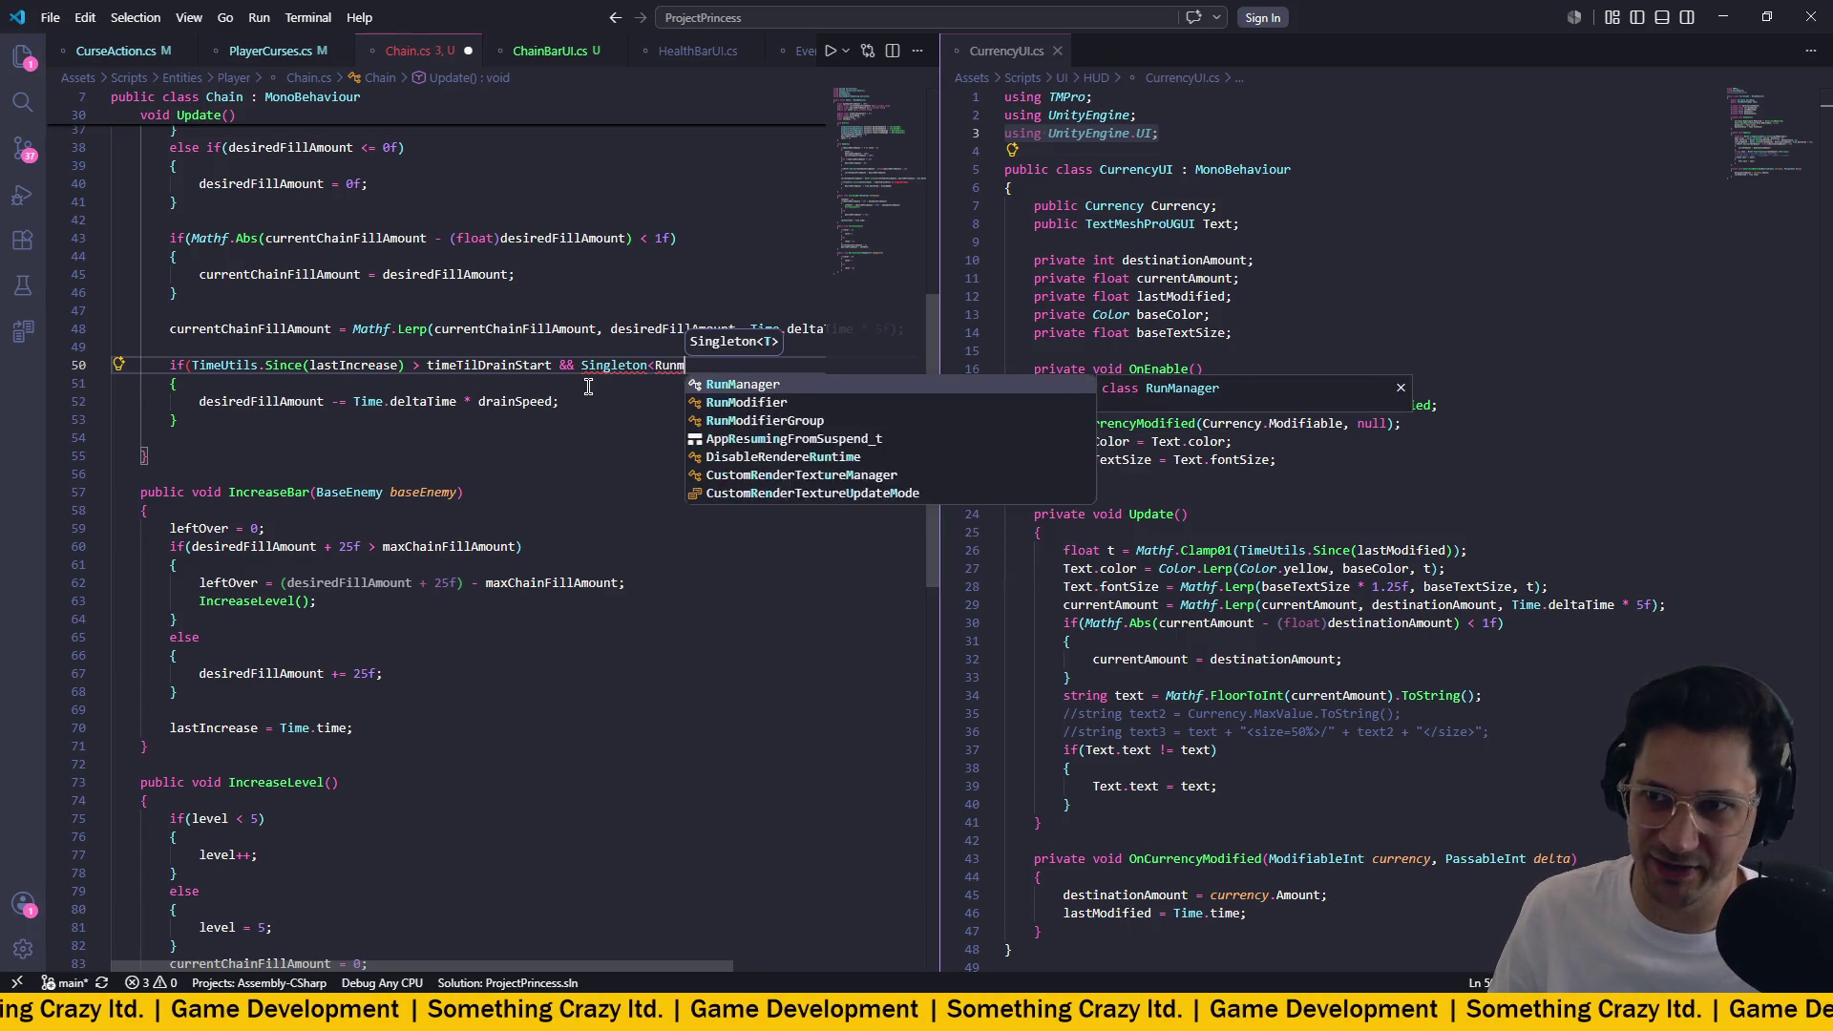
{"action": "key", "text": "Tab"}
{"action": "type", "text": ".Inst"}
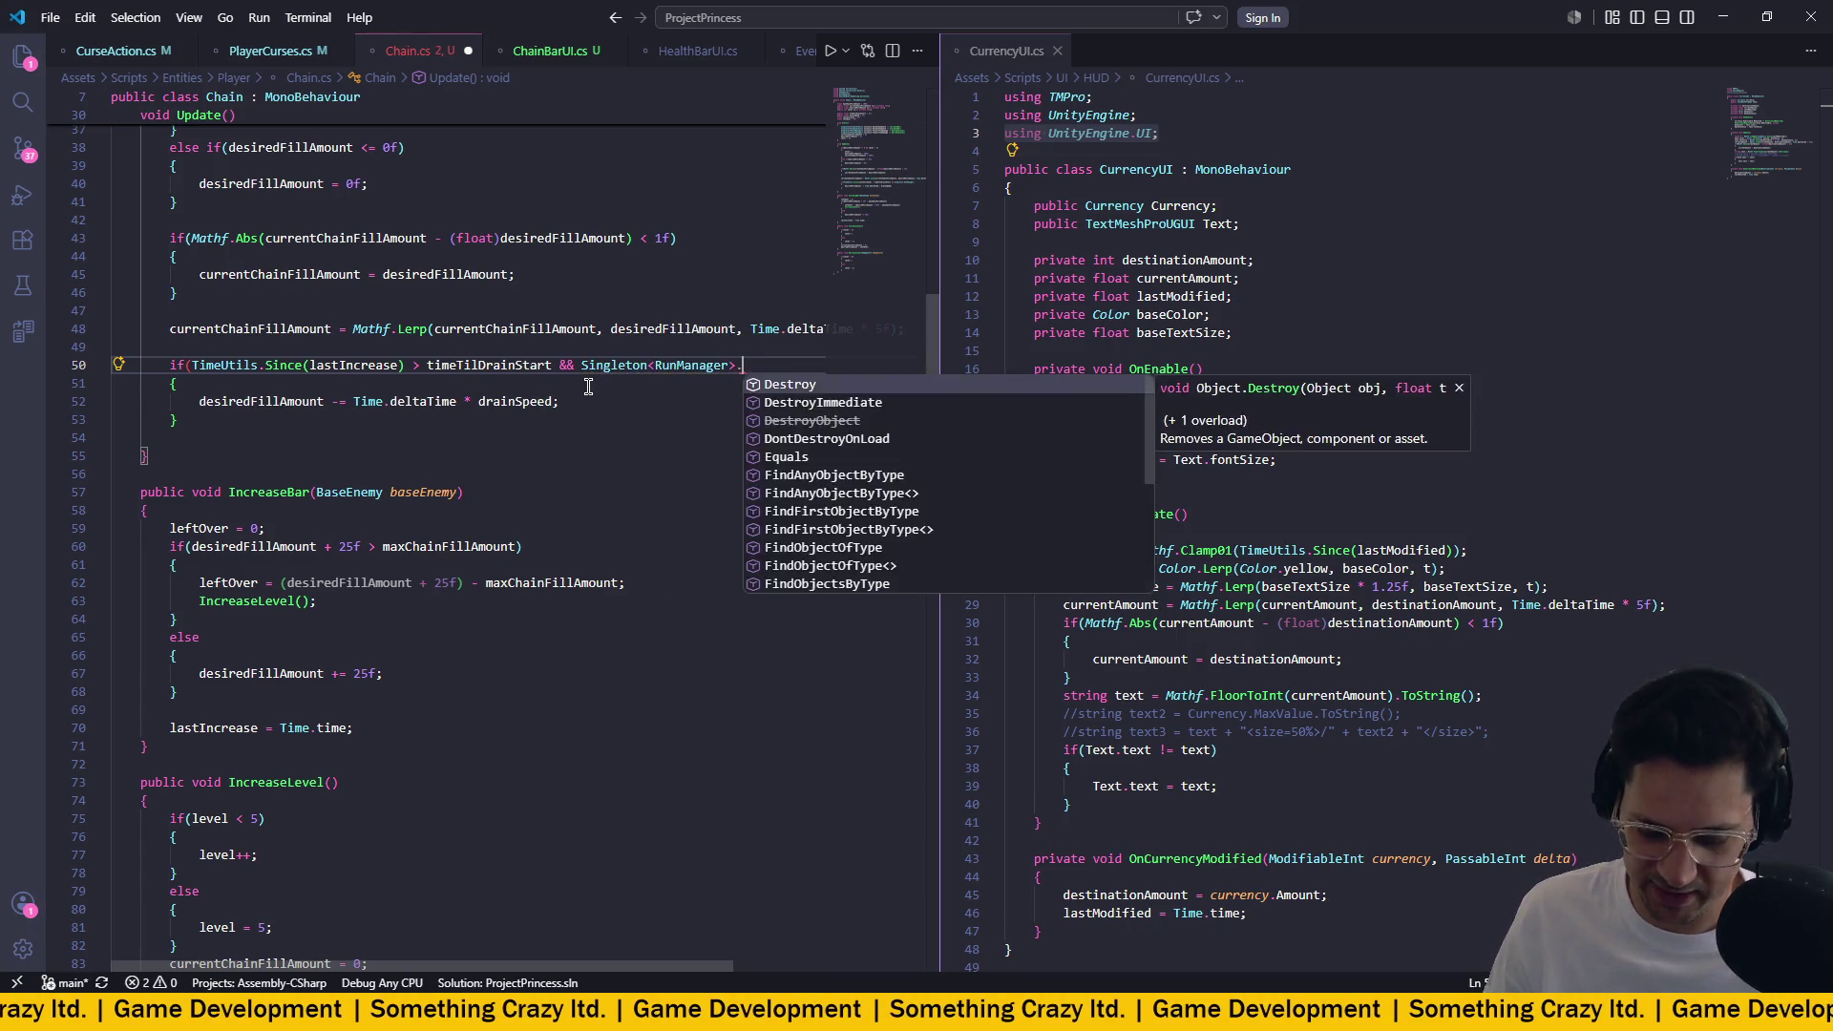
{"action": "key", "text": "Tab"}
Extend the condition with '.CurrentLevel.levelCompleted'.
{"action": "type", "text": ".cure"}
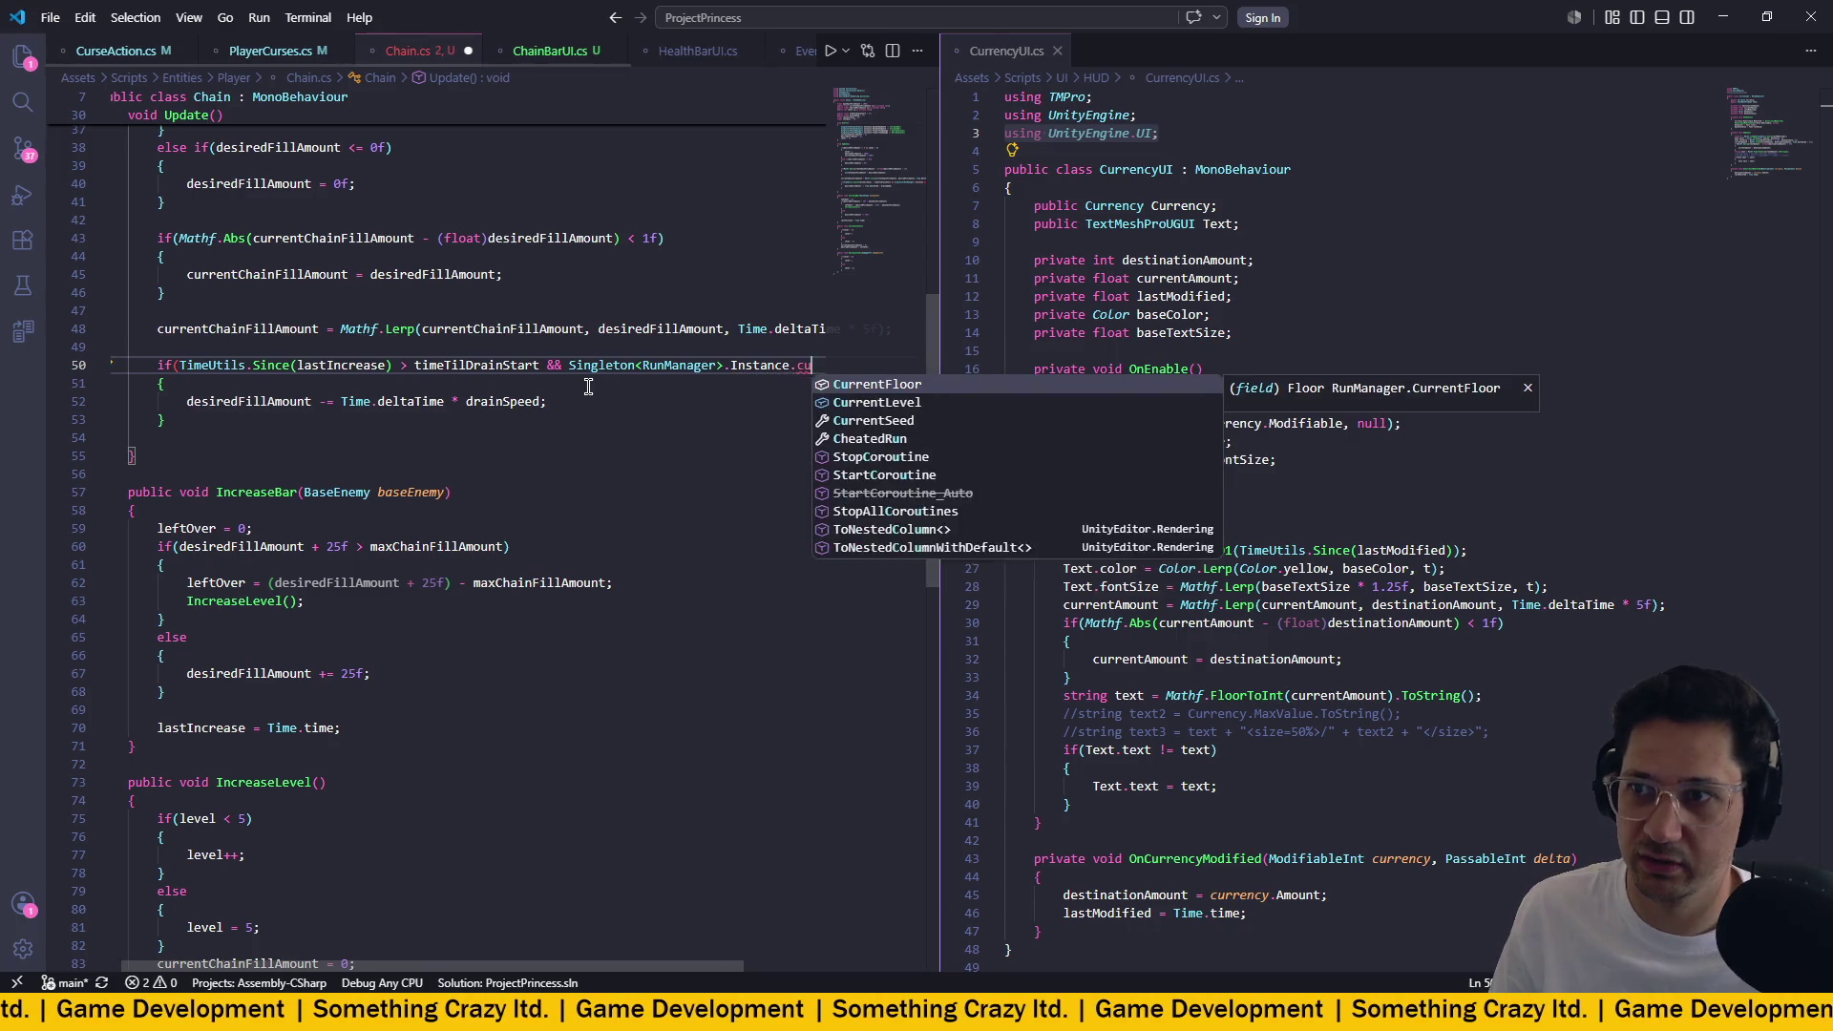
{"action": "key", "text": "Down"}
{"action": "key", "text": "Tab"}
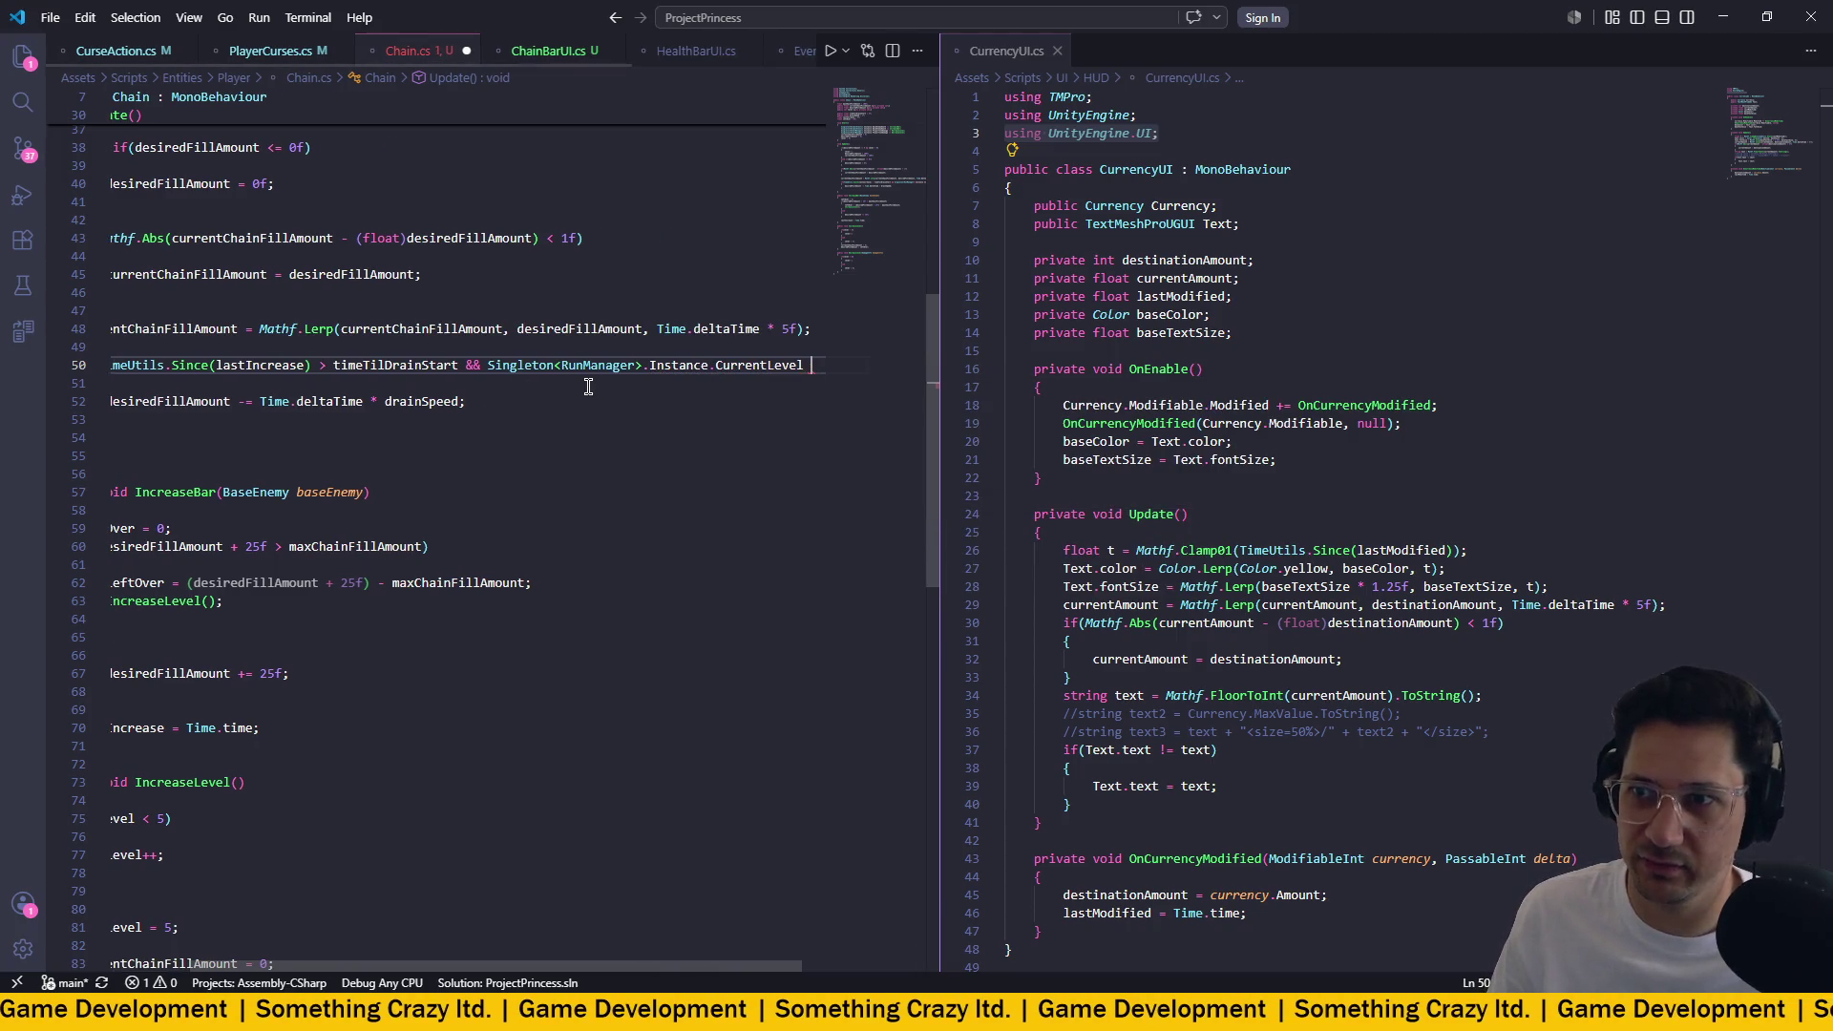
{"action": "type", "text": ".Is"}
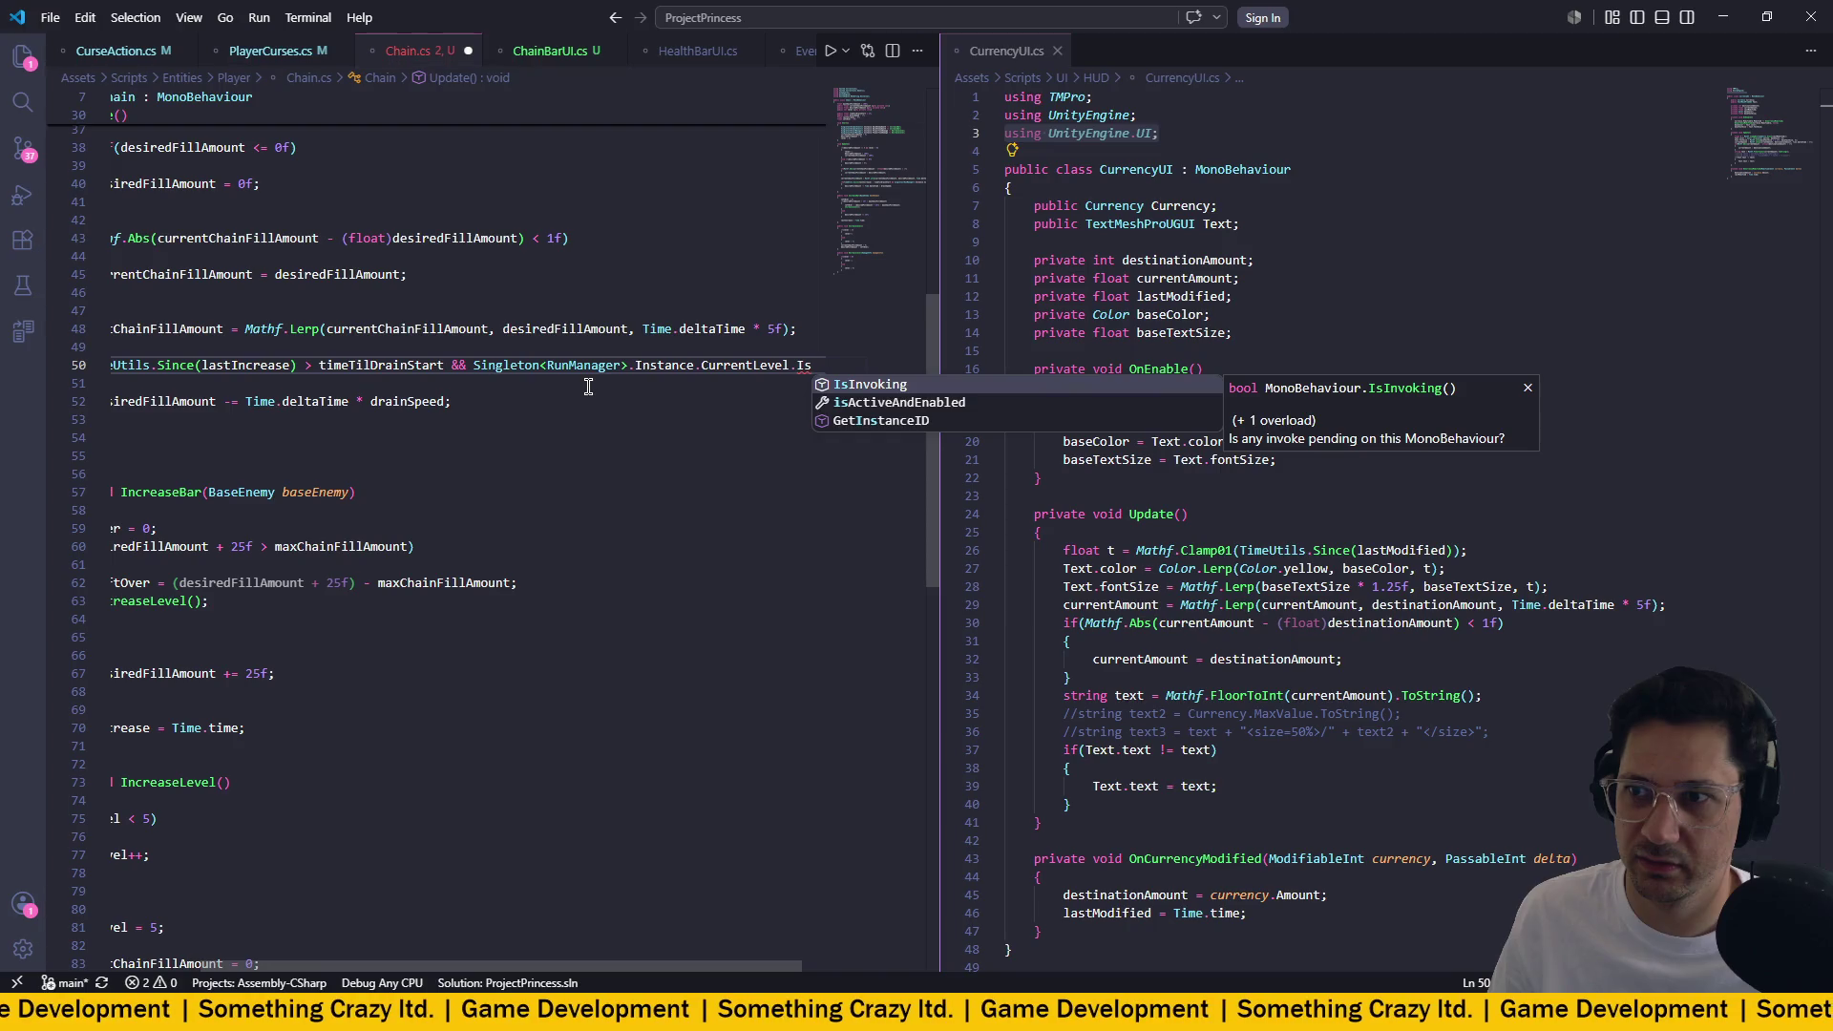
{"action": "key", "text": "BackSpace"}
{"action": "key", "text": "BackSpace"}
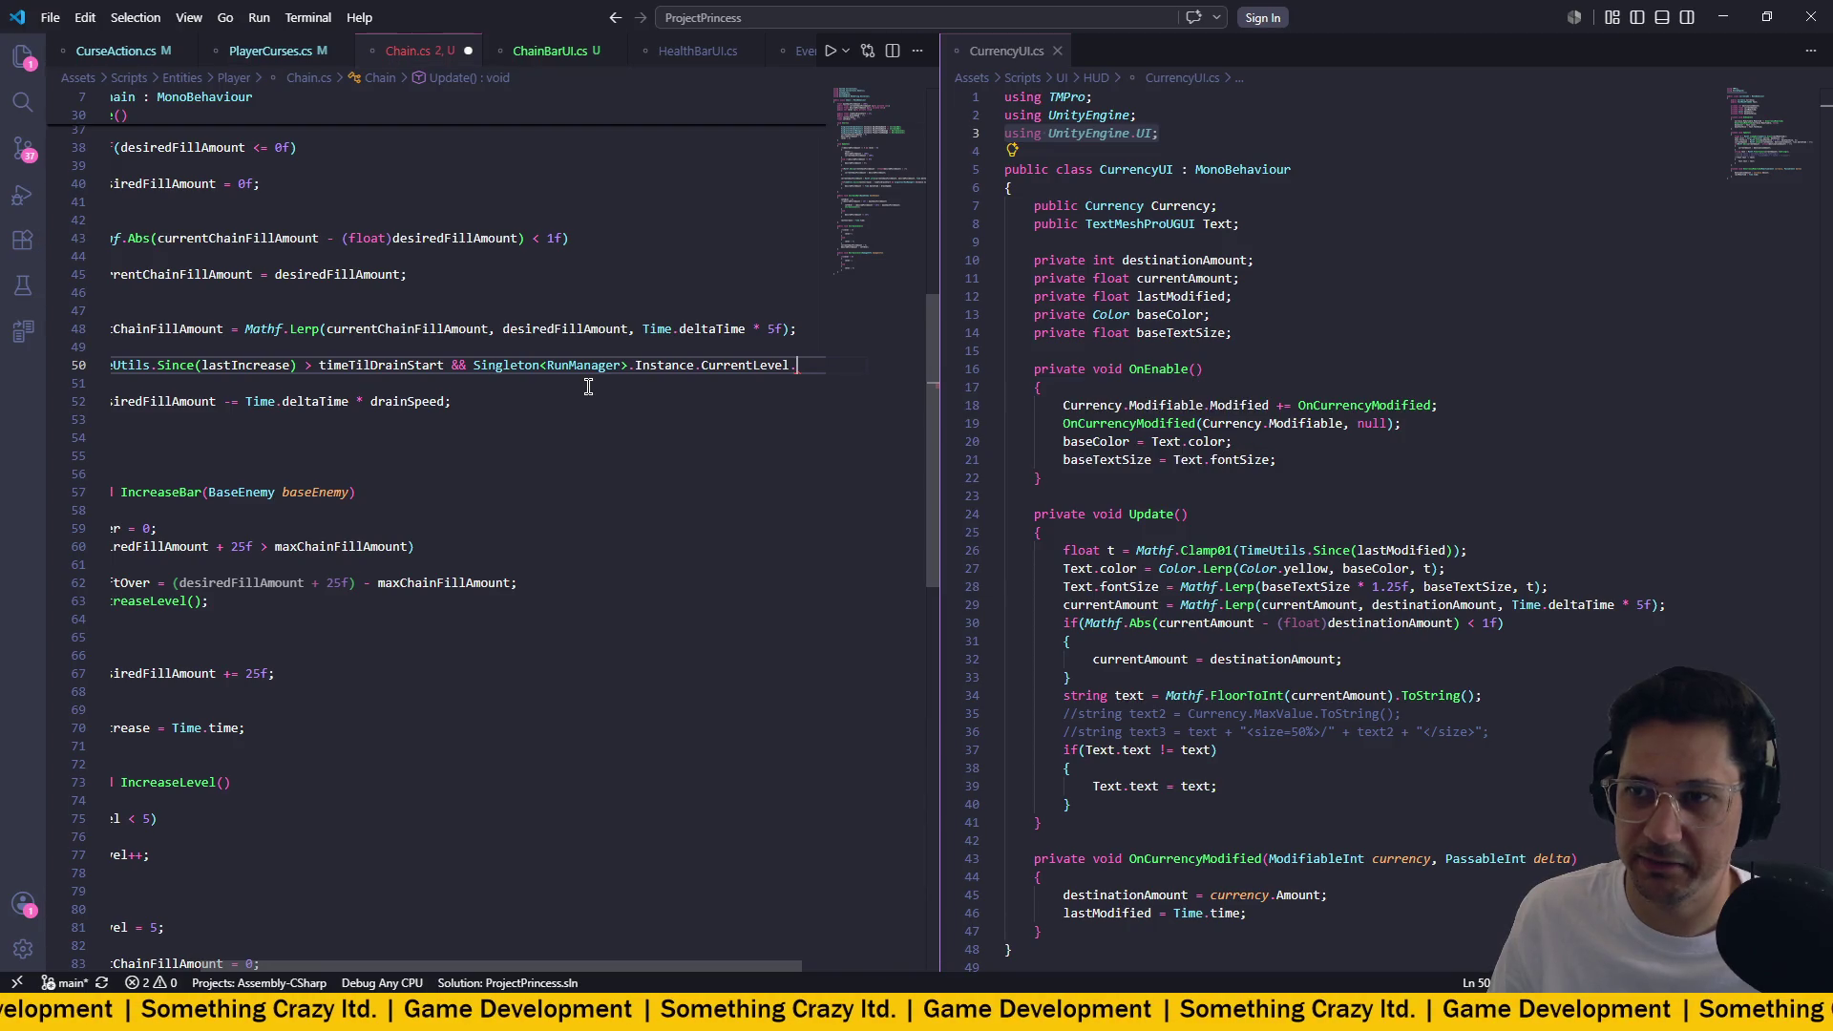
{"action": "type", "text": "ac"}
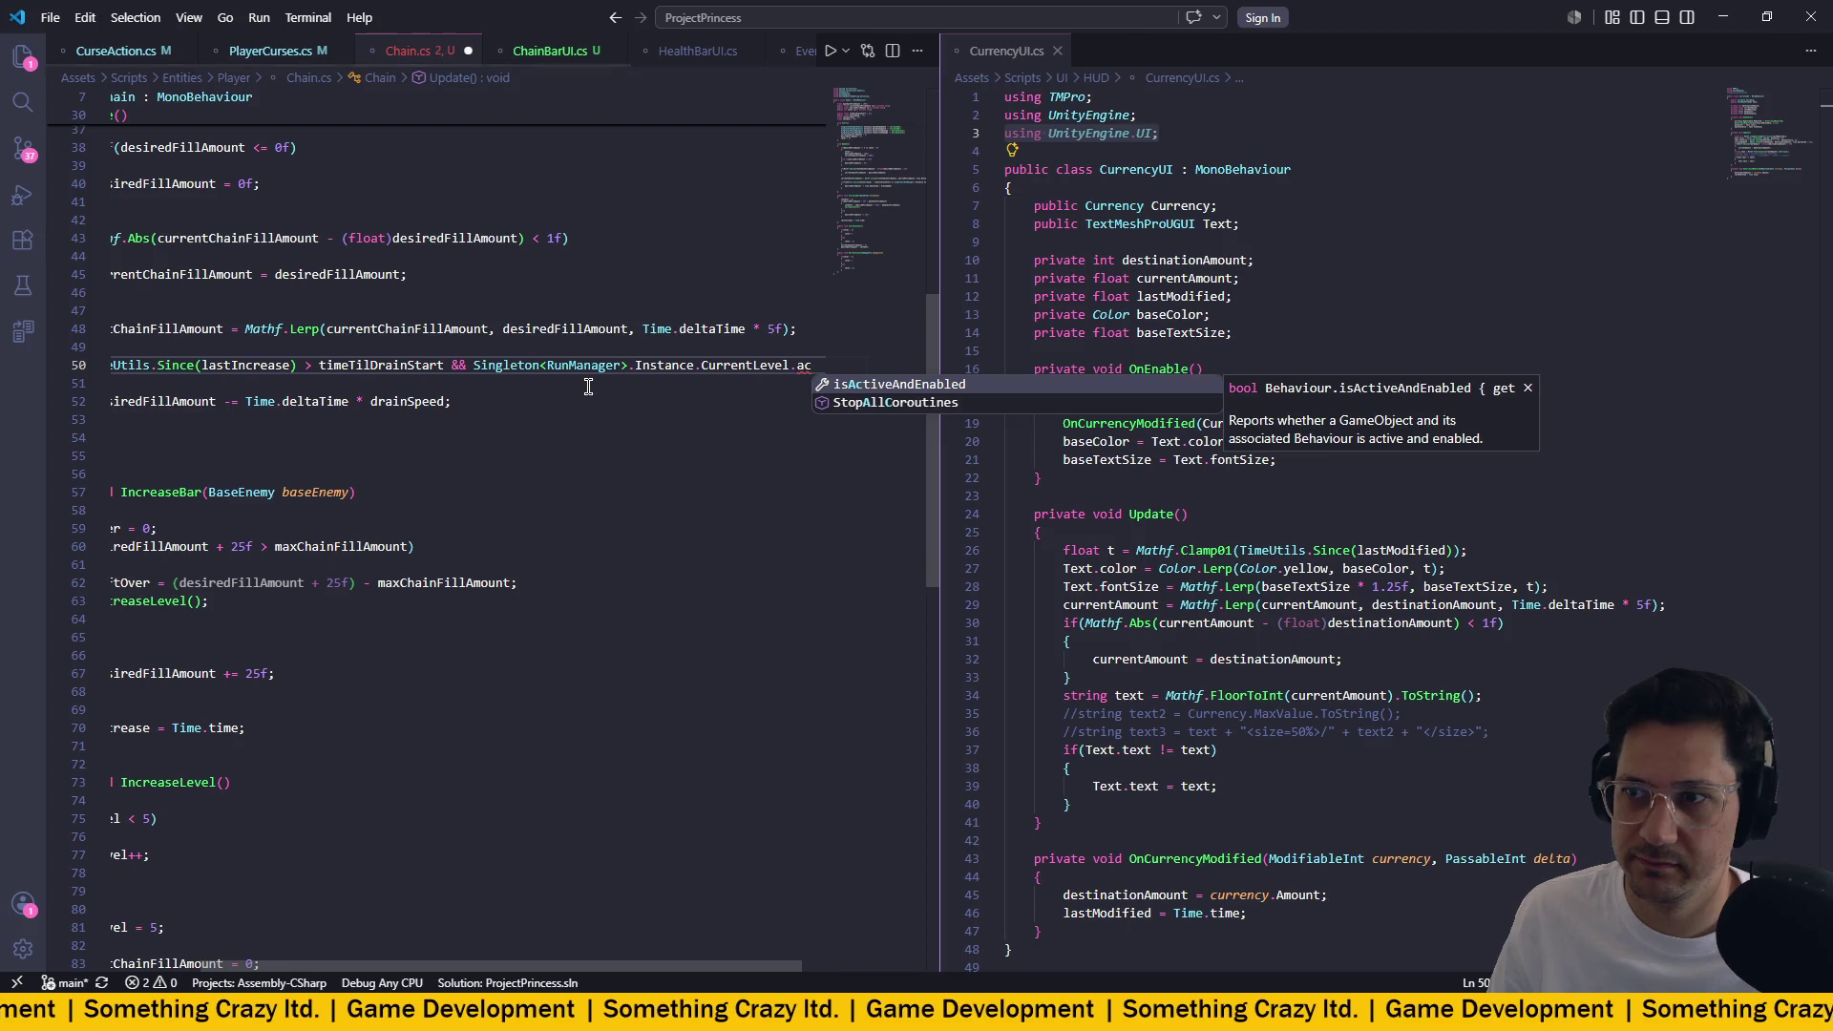
{"action": "key", "text": "BackSpace"}
{"action": "key", "text": "BackSpace"}
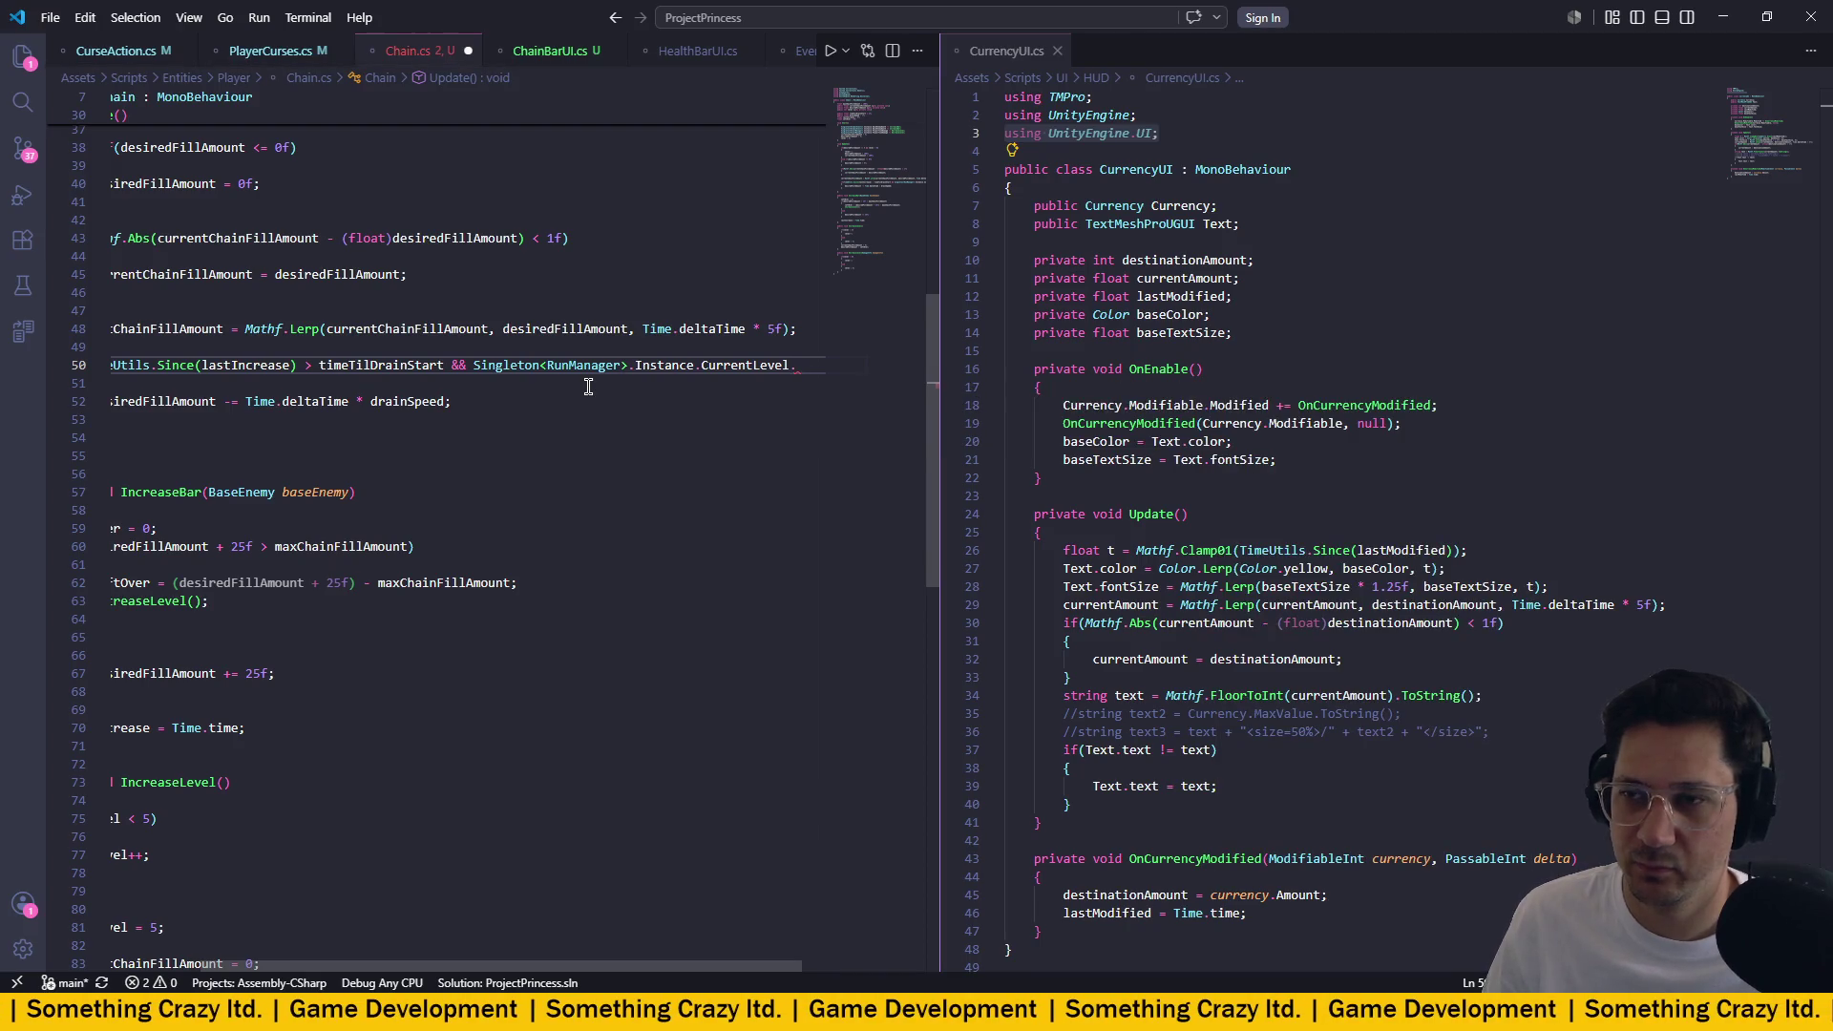
{"action": "type", "text": "has"}
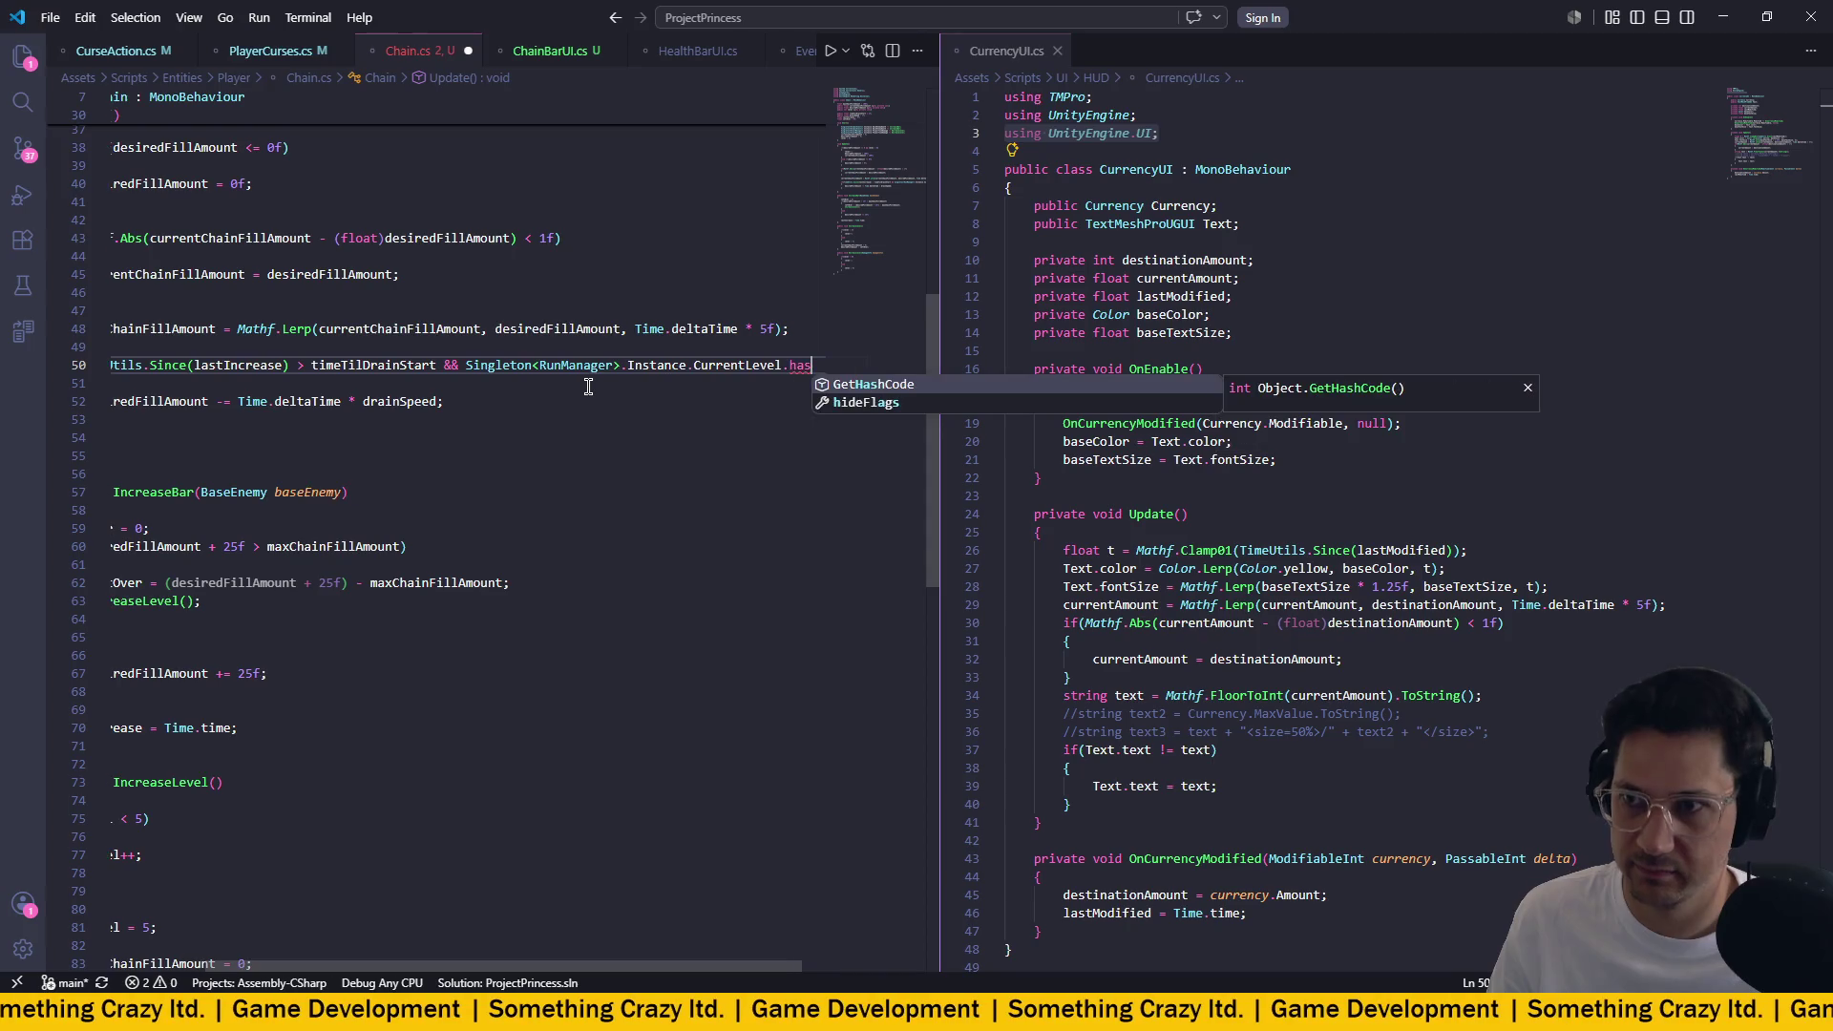
{"action": "key", "text": "BackSpace"}
{"action": "key", "text": "BackSpace"}
{"action": "key", "text": "BackSpace"}
{"action": "type", "text": "com"}
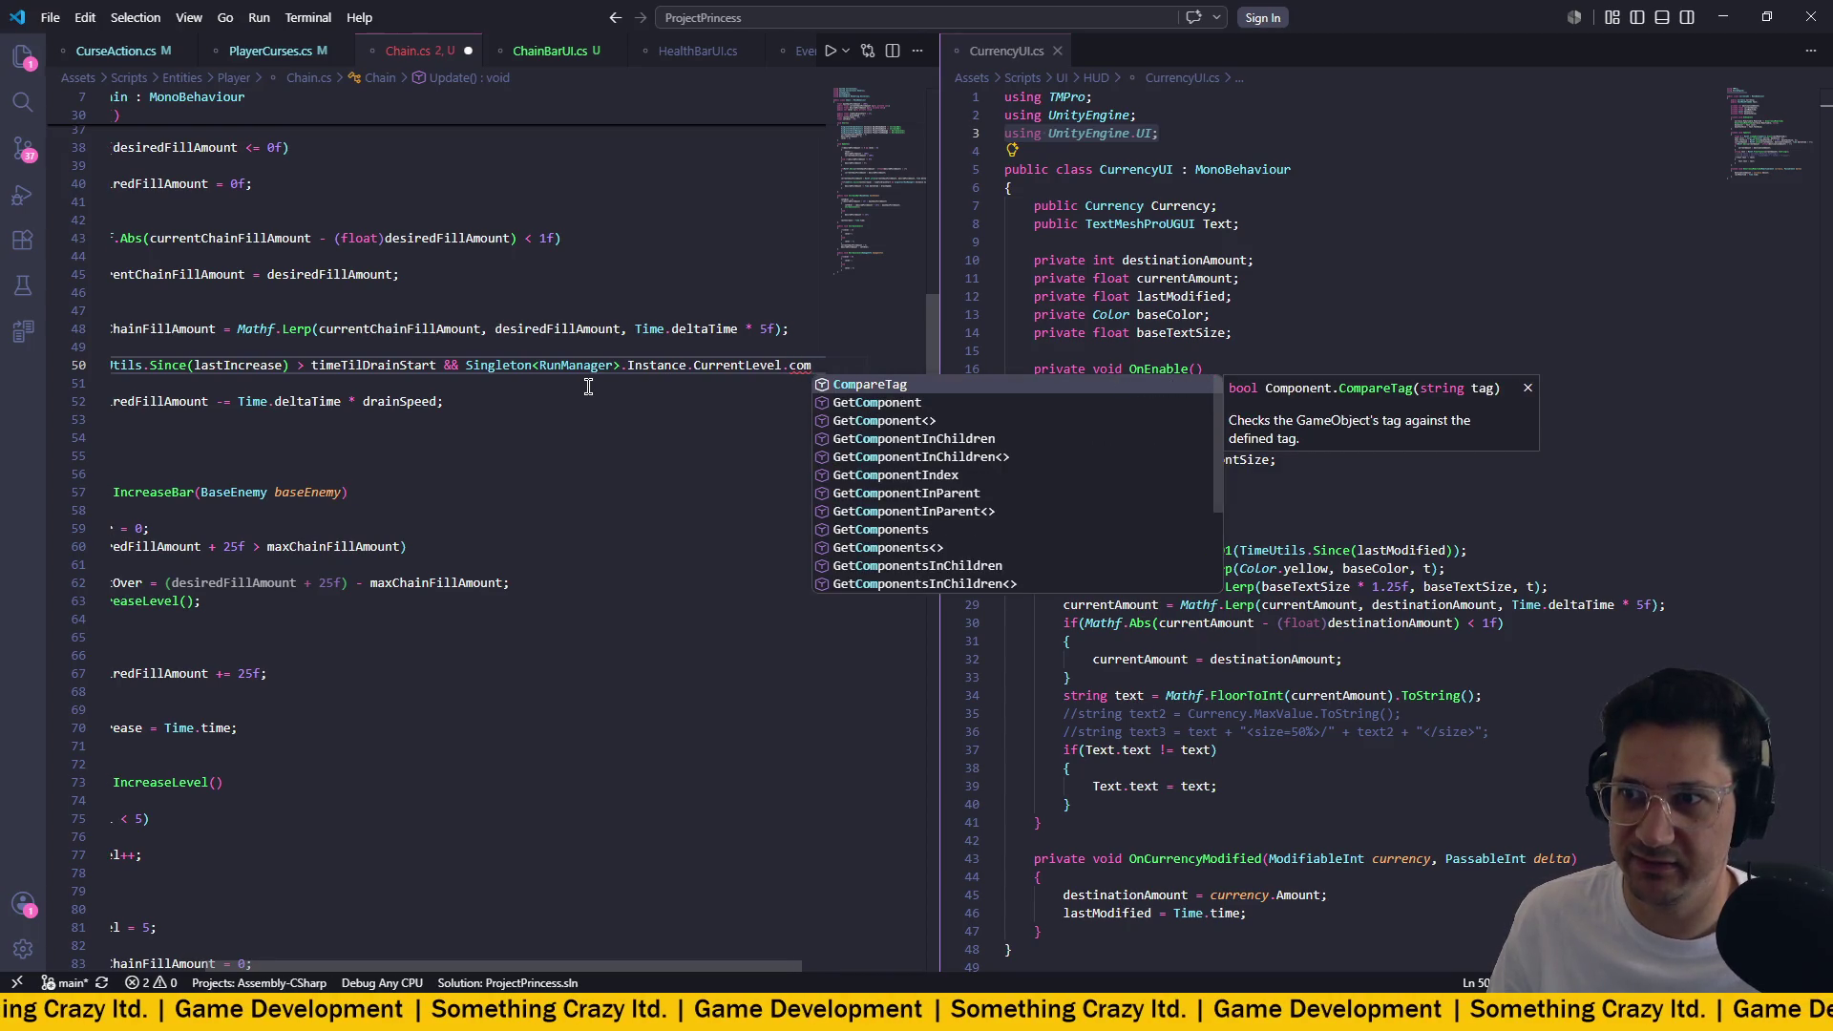
{"action": "type", "text": "plete"}
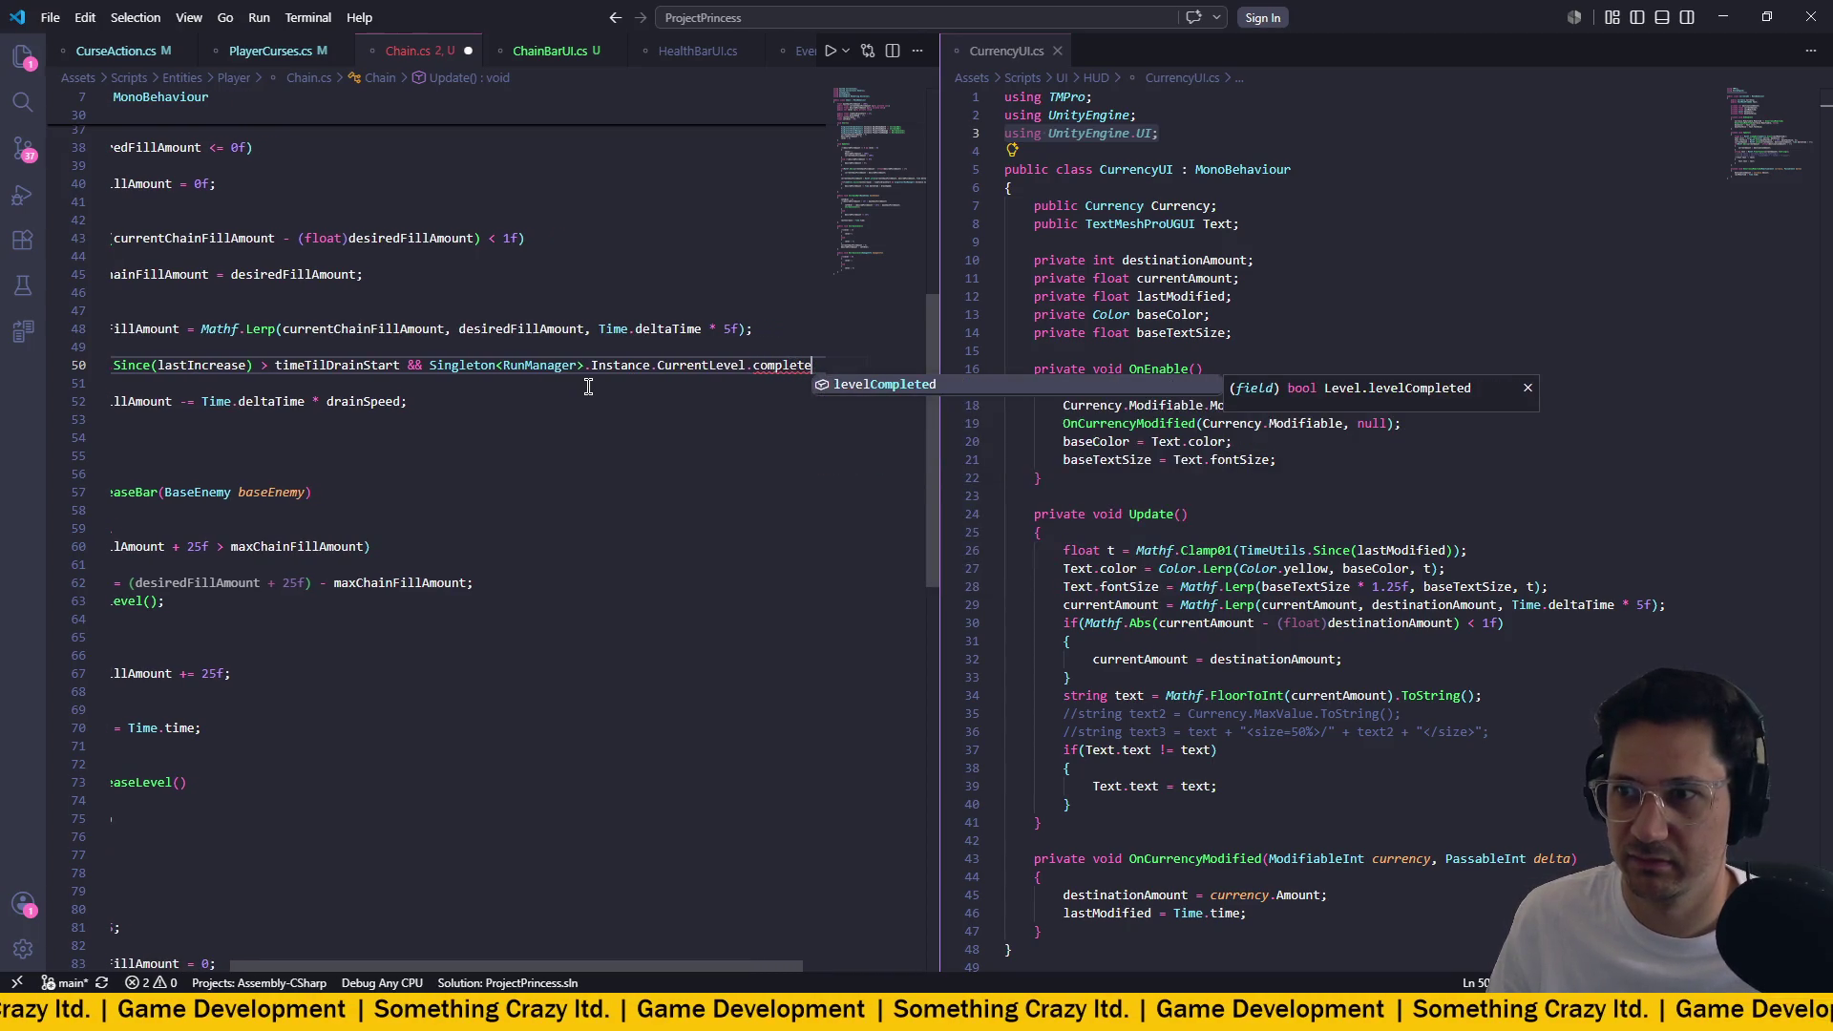
{"action": "key", "text": "Tab"}
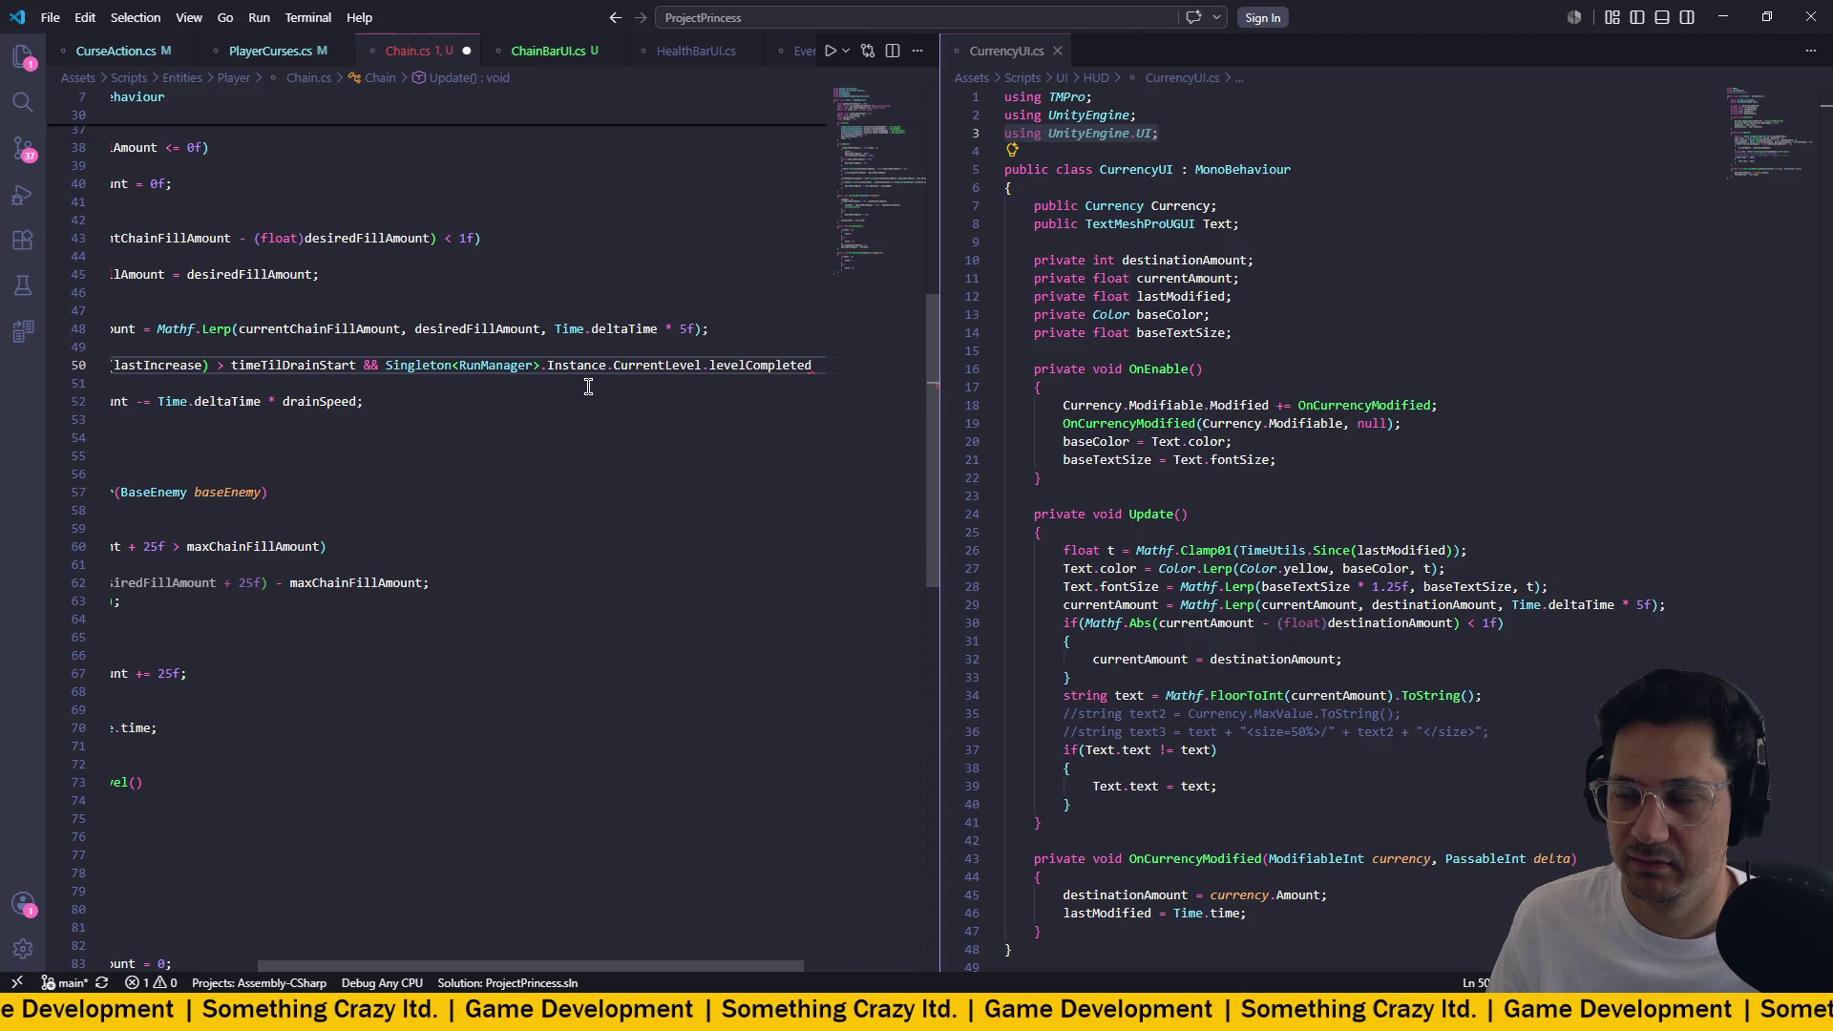
Negate the check to '!Singleton<RunManager>...levelCompleted' and switch to Unity to recompile.
{"action": "left_click", "coordinate": [385, 366]}
{"action": "type", "text": "\""}
{"action": "key", "text": "BackSpace"}
{"action": "type", "text": "!"}
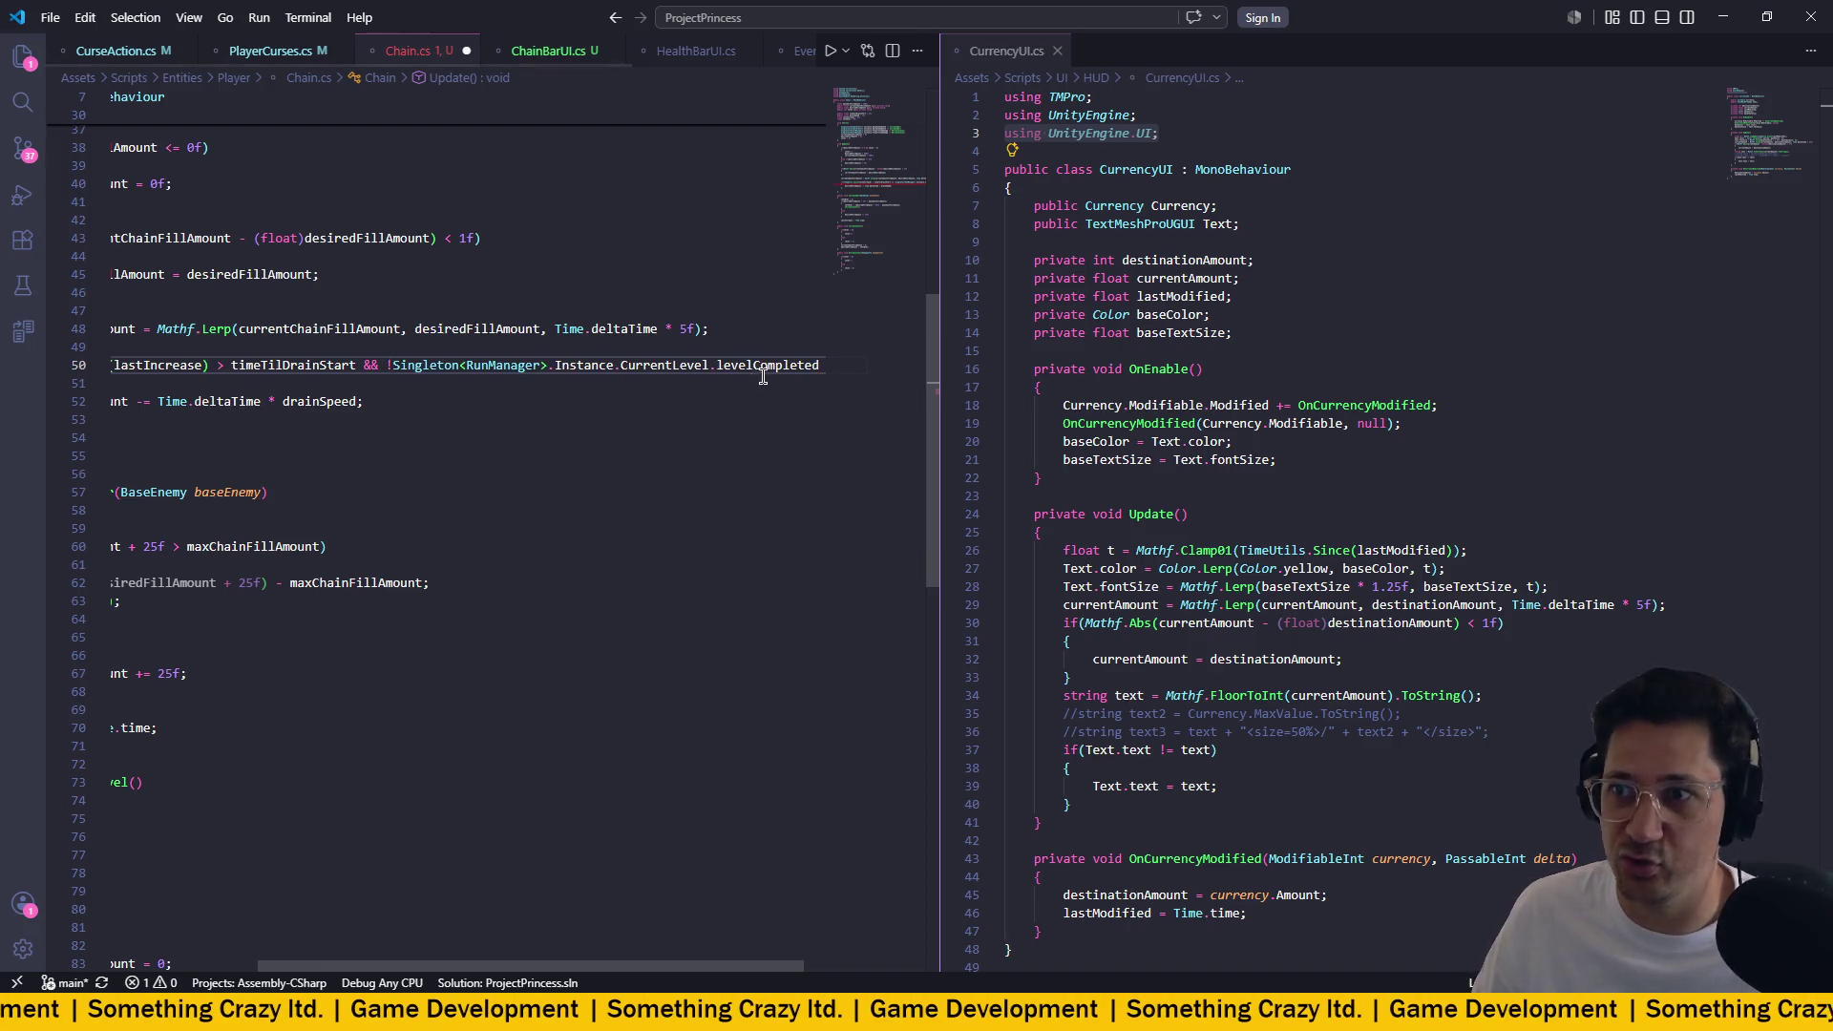
{"action": "left_click", "coordinate": [793, 364]}
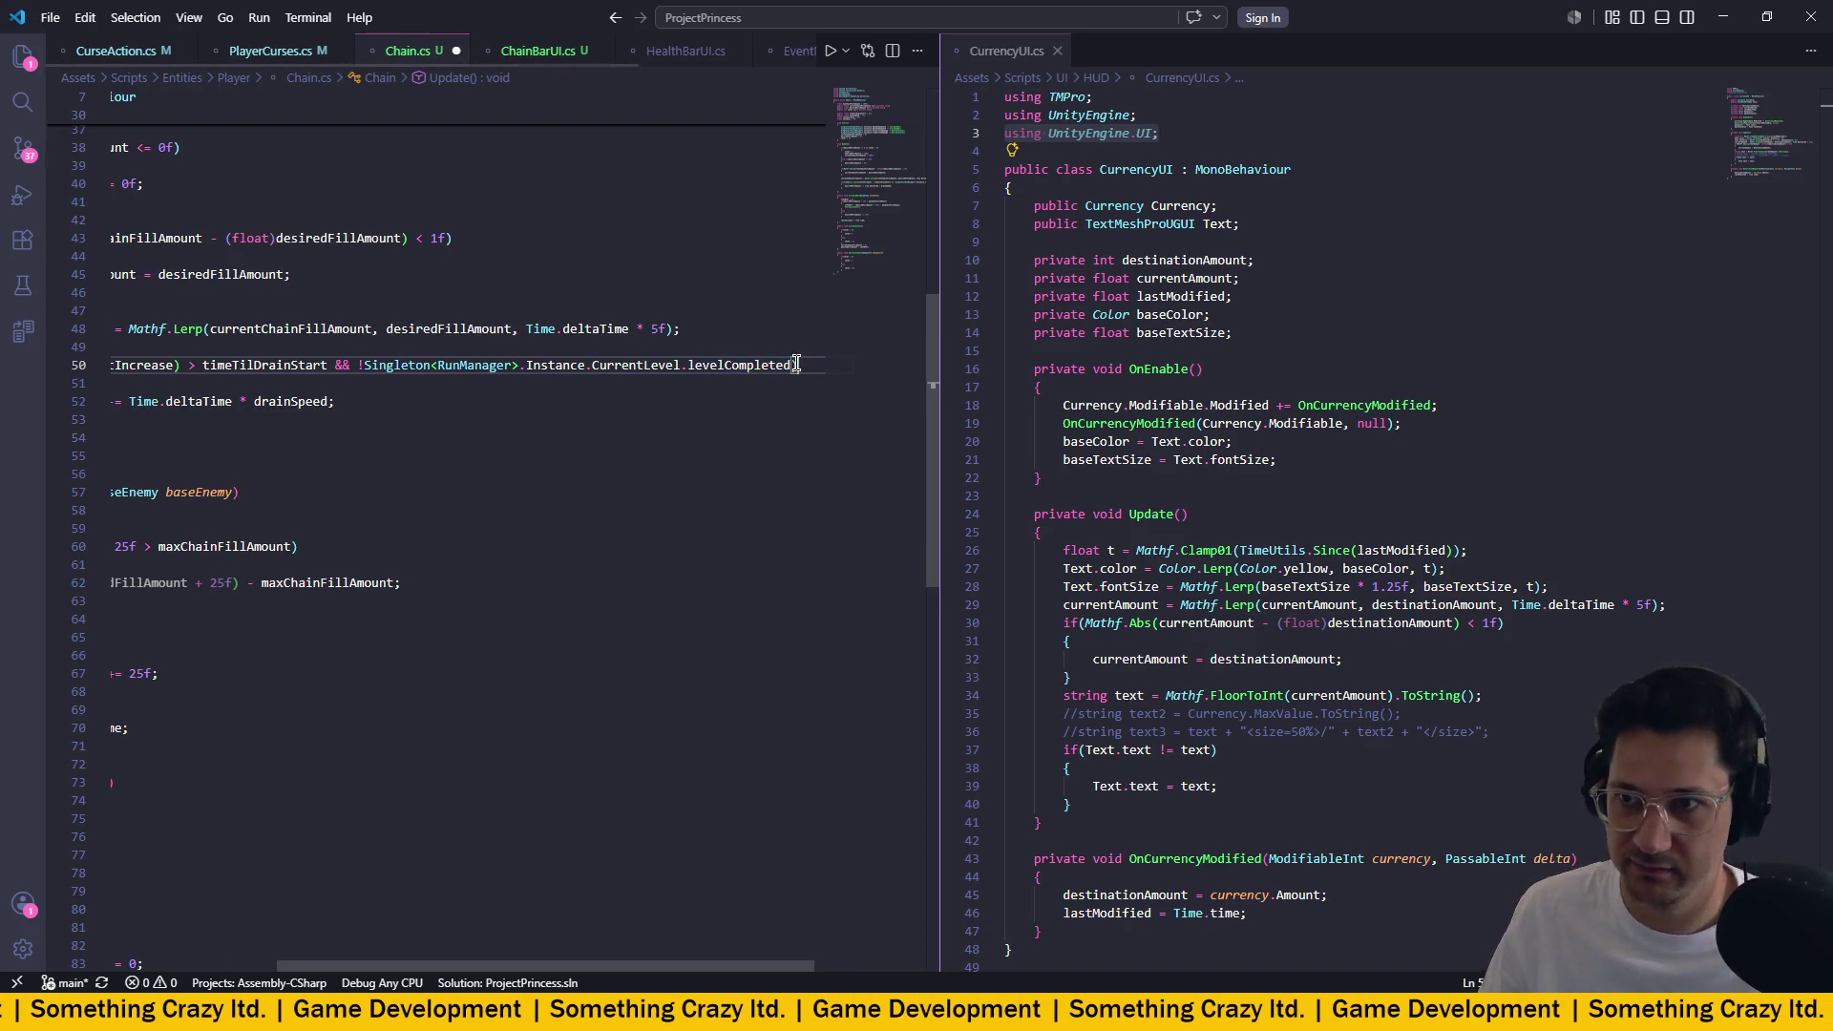
{"action": "scroll", "coordinate": [684, 389], "scroll_direction": "left", "scroll_amount": 3}
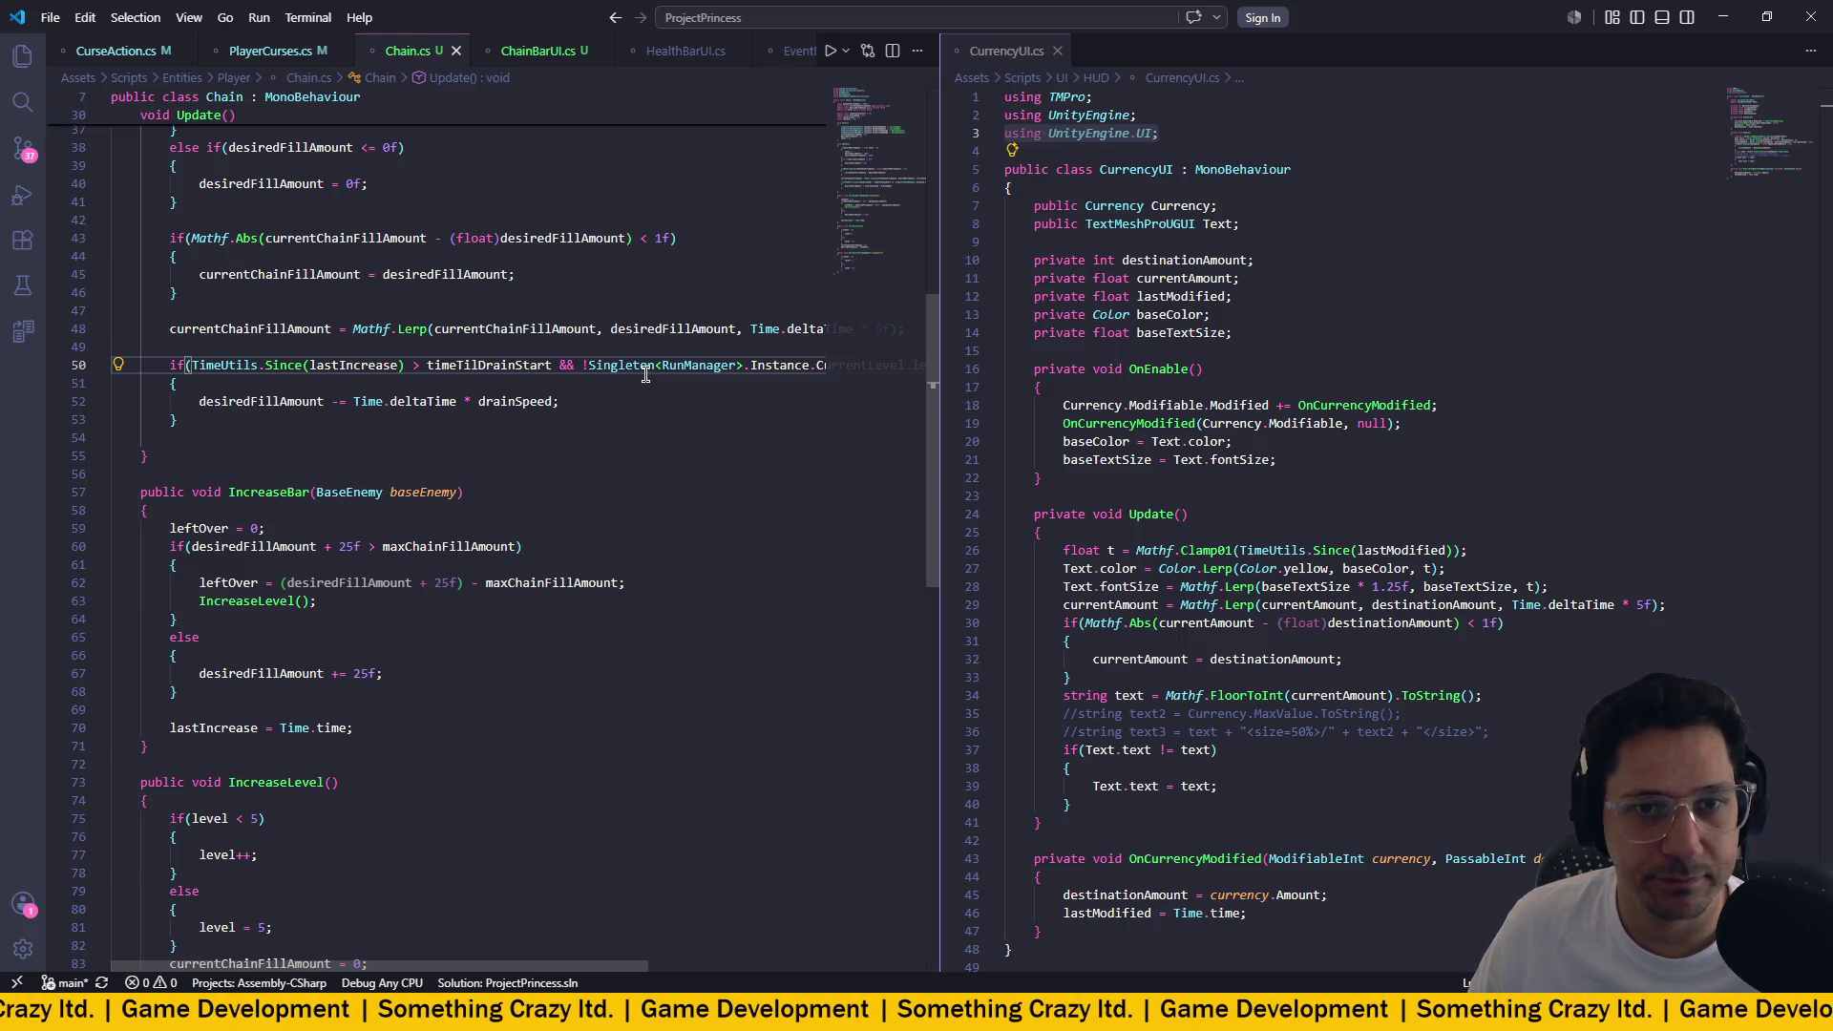
{"action": "key", "text": "alt+Tab"}
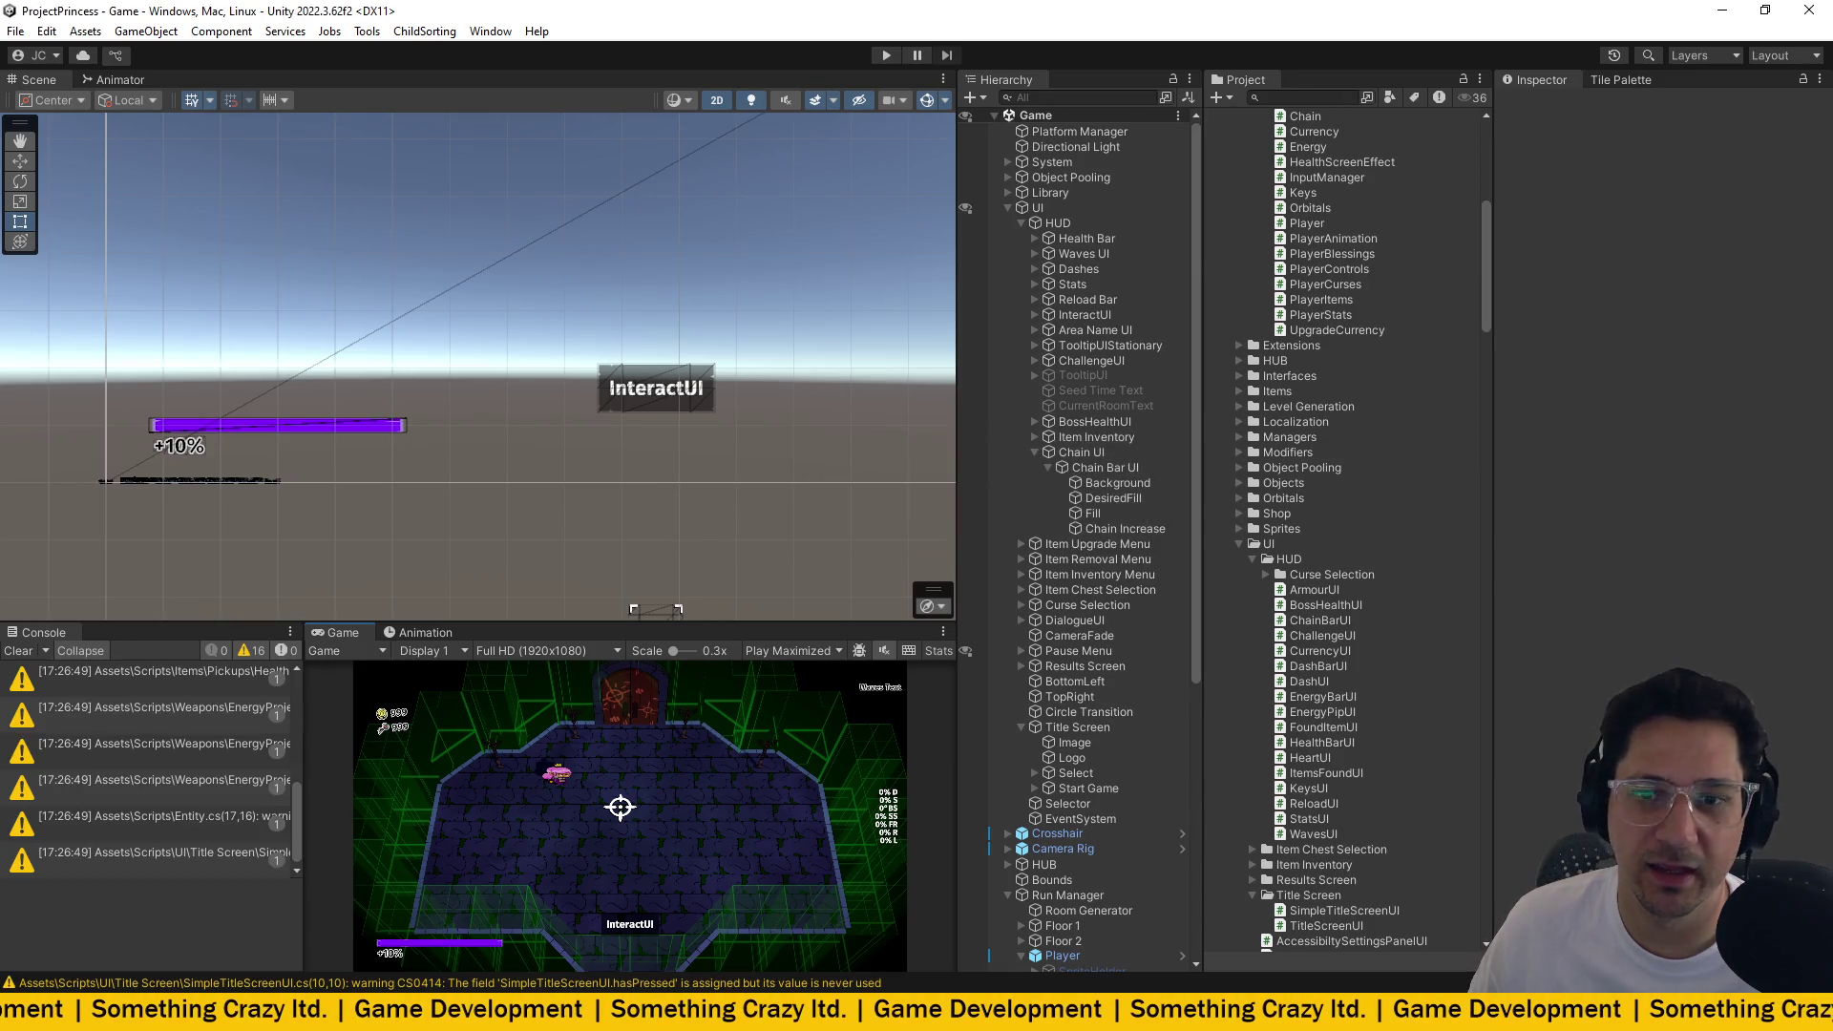
Clear the console warnings and enter play mode.
{"action": "left_click", "coordinate": [21, 652]}
{"action": "left_click", "coordinate": [886, 55]}
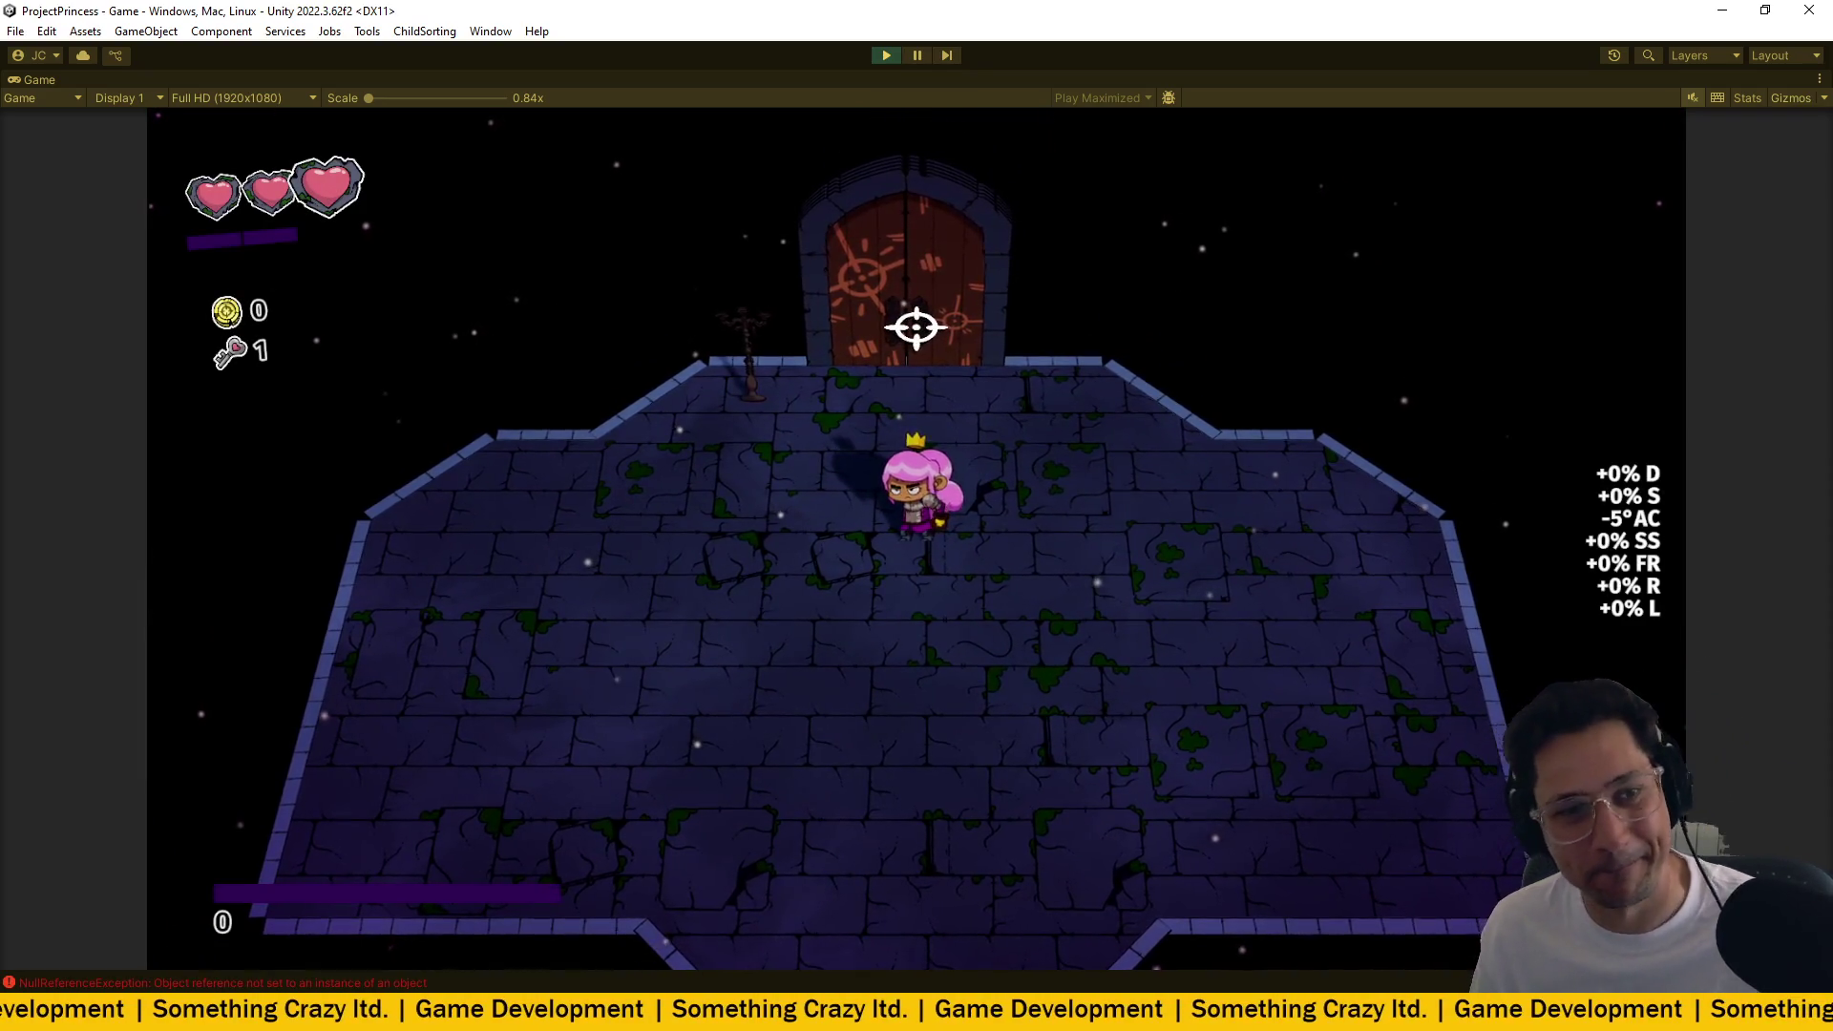
Walk the princess to the door, start the run, and exit through the top door.
{"action": "key", "text": "w"}
{"action": "key", "text": "w"}
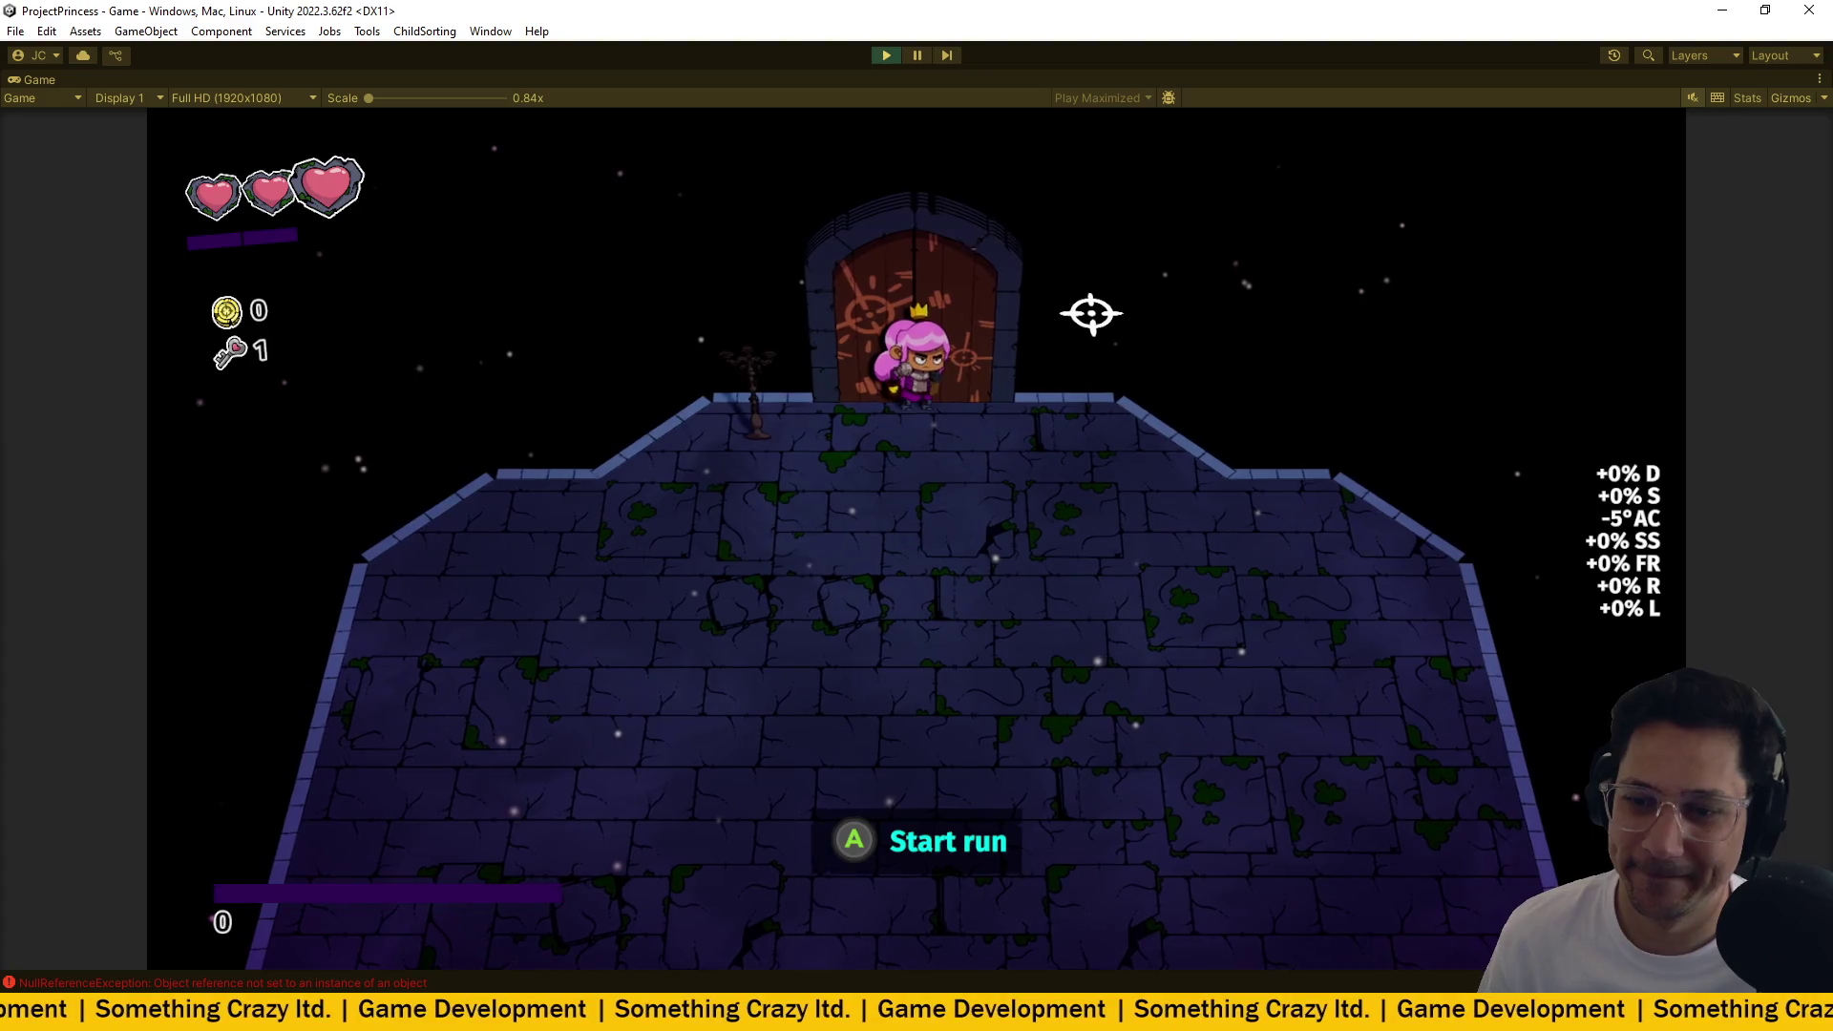
{"action": "key", "text": "e"}
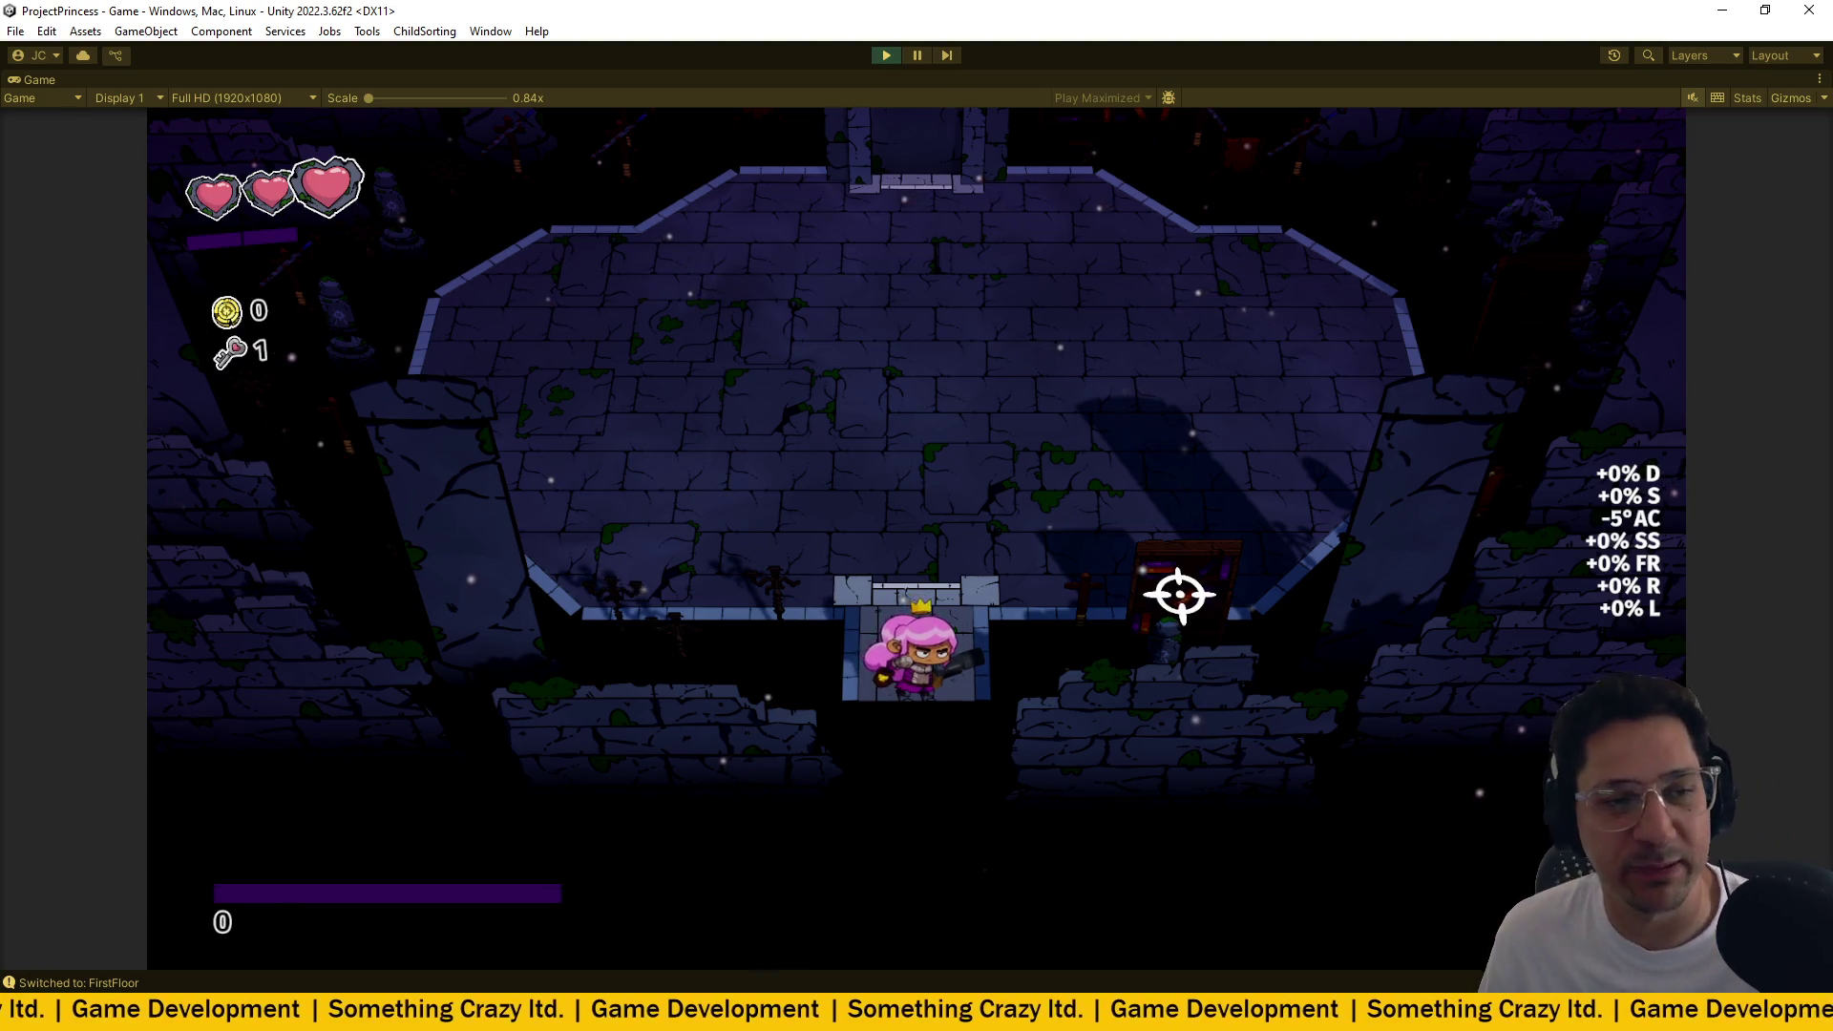
{"action": "key", "text": "w"}
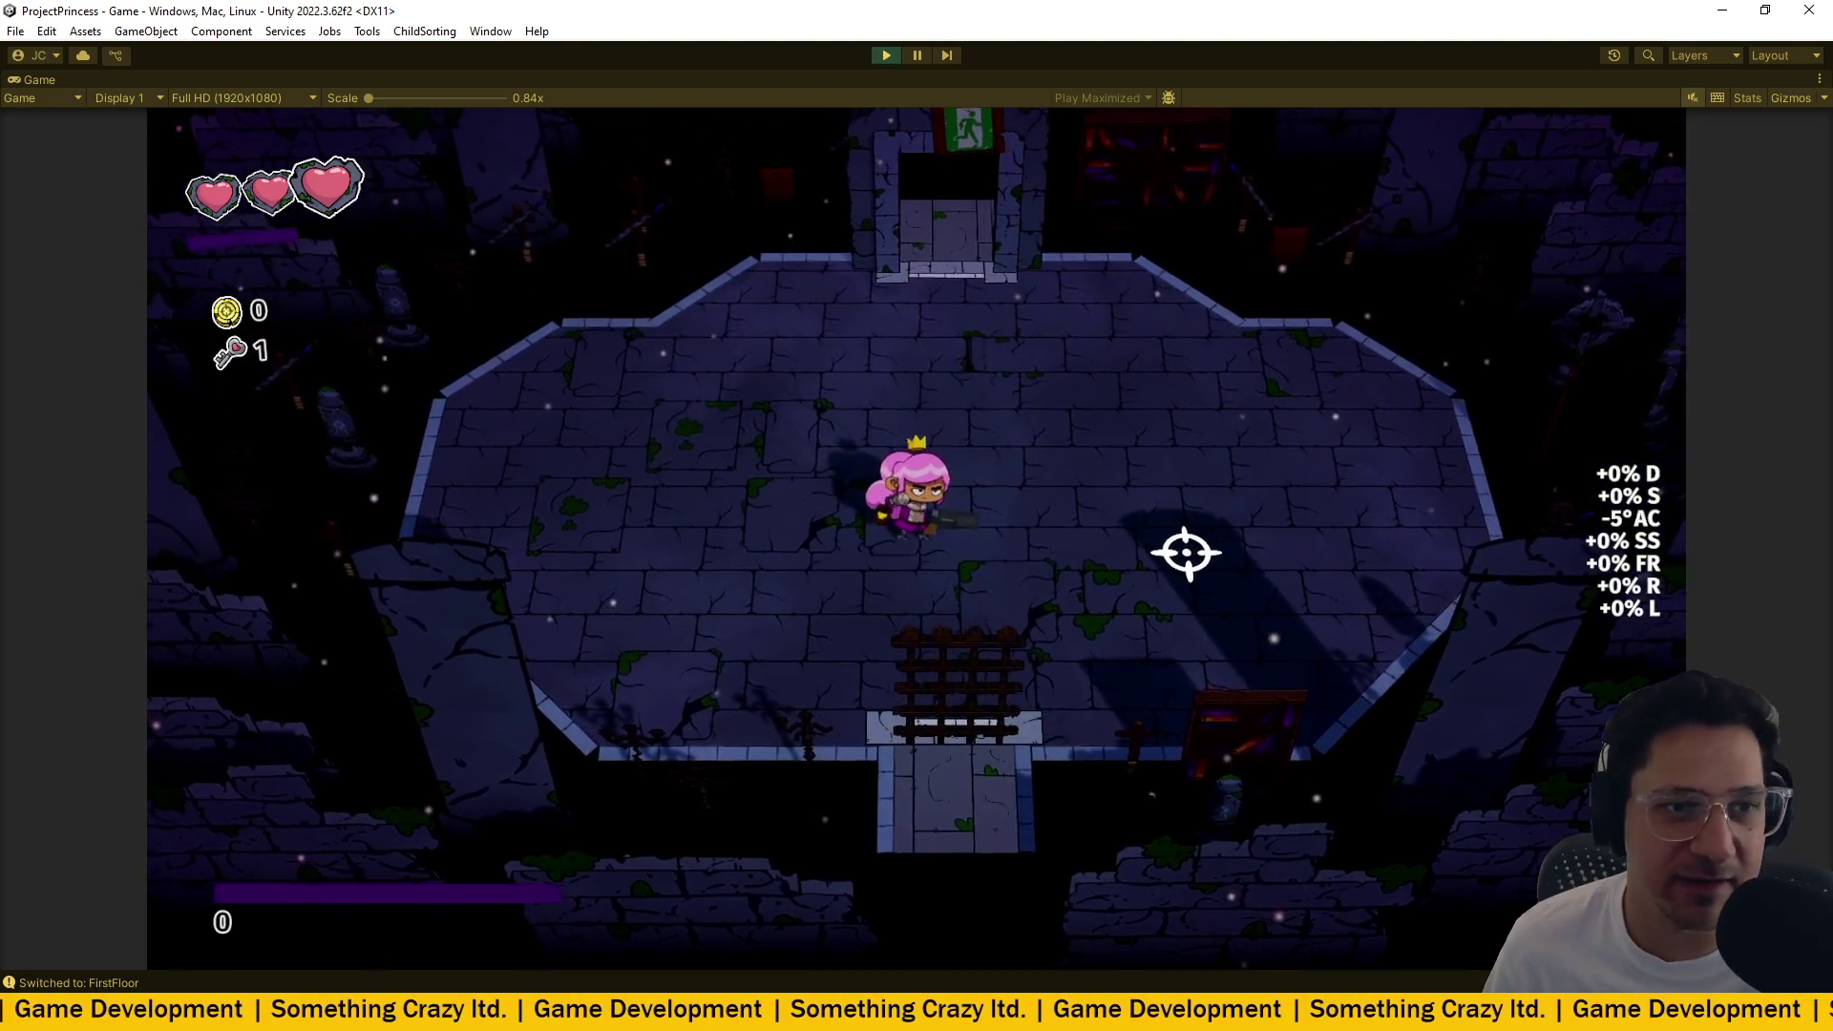
{"action": "key", "text": "w"}
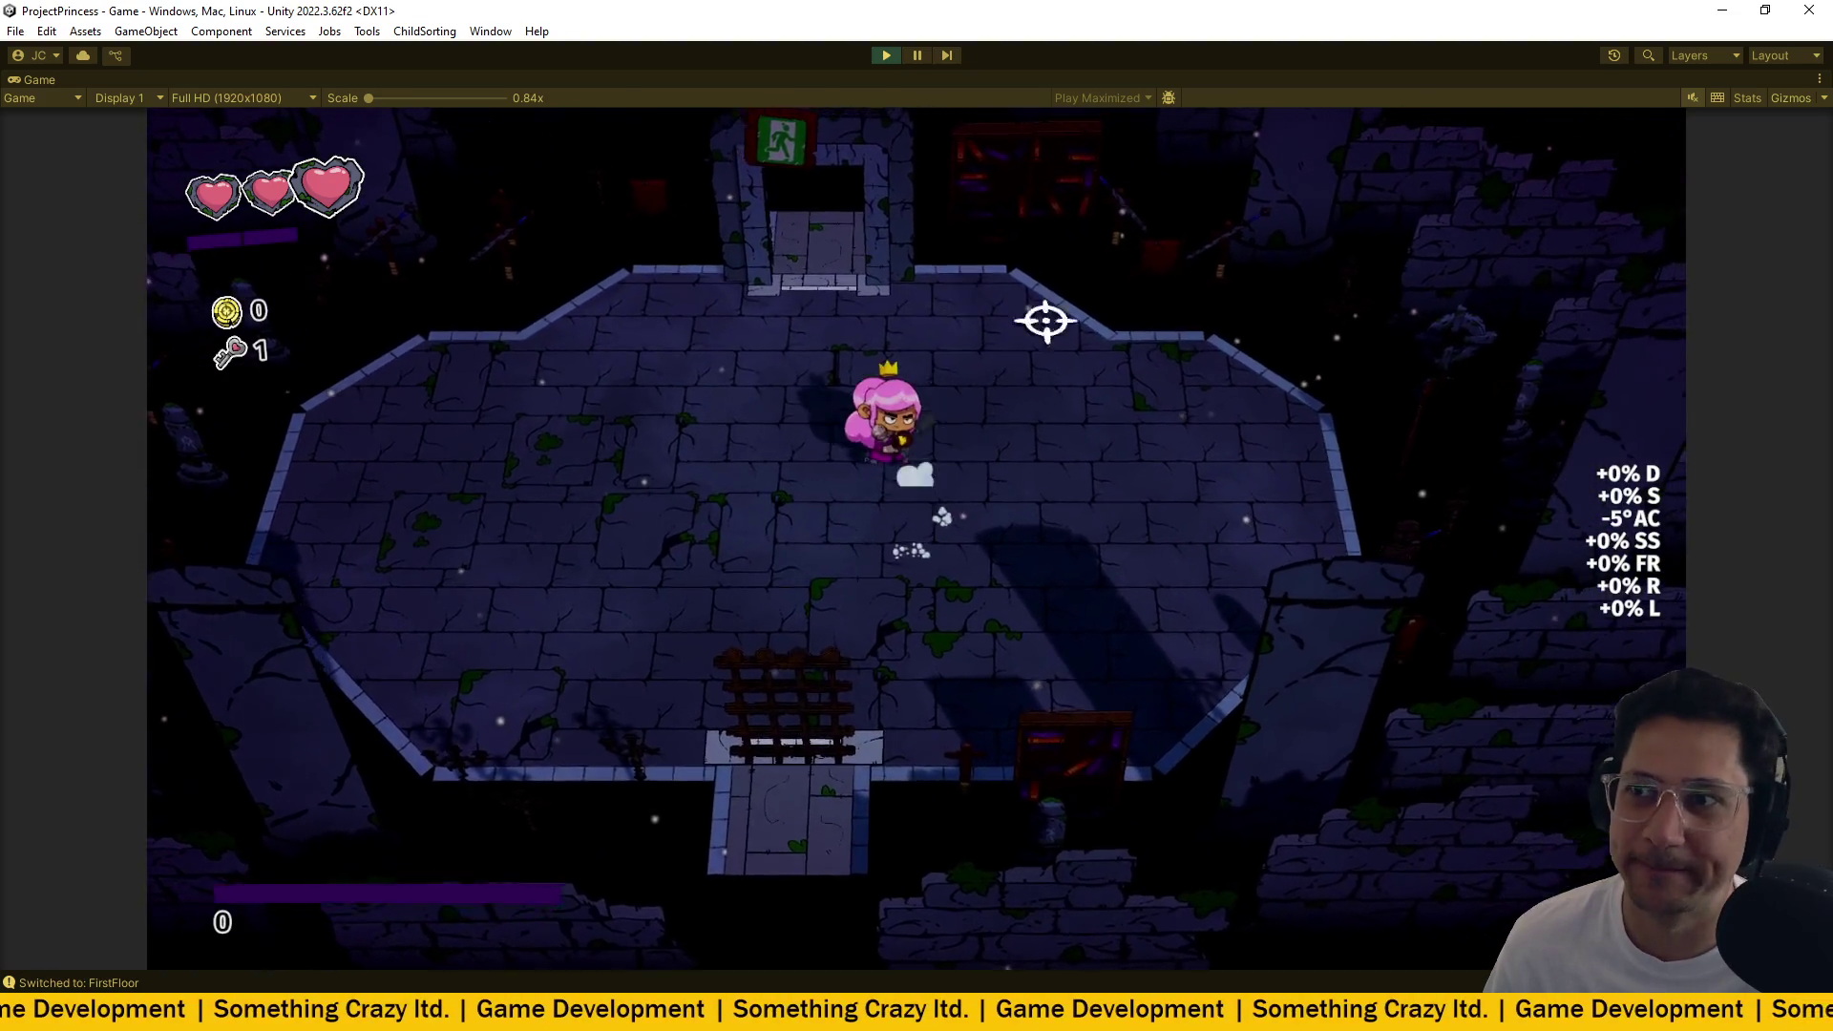
{"action": "key", "text": "w"}
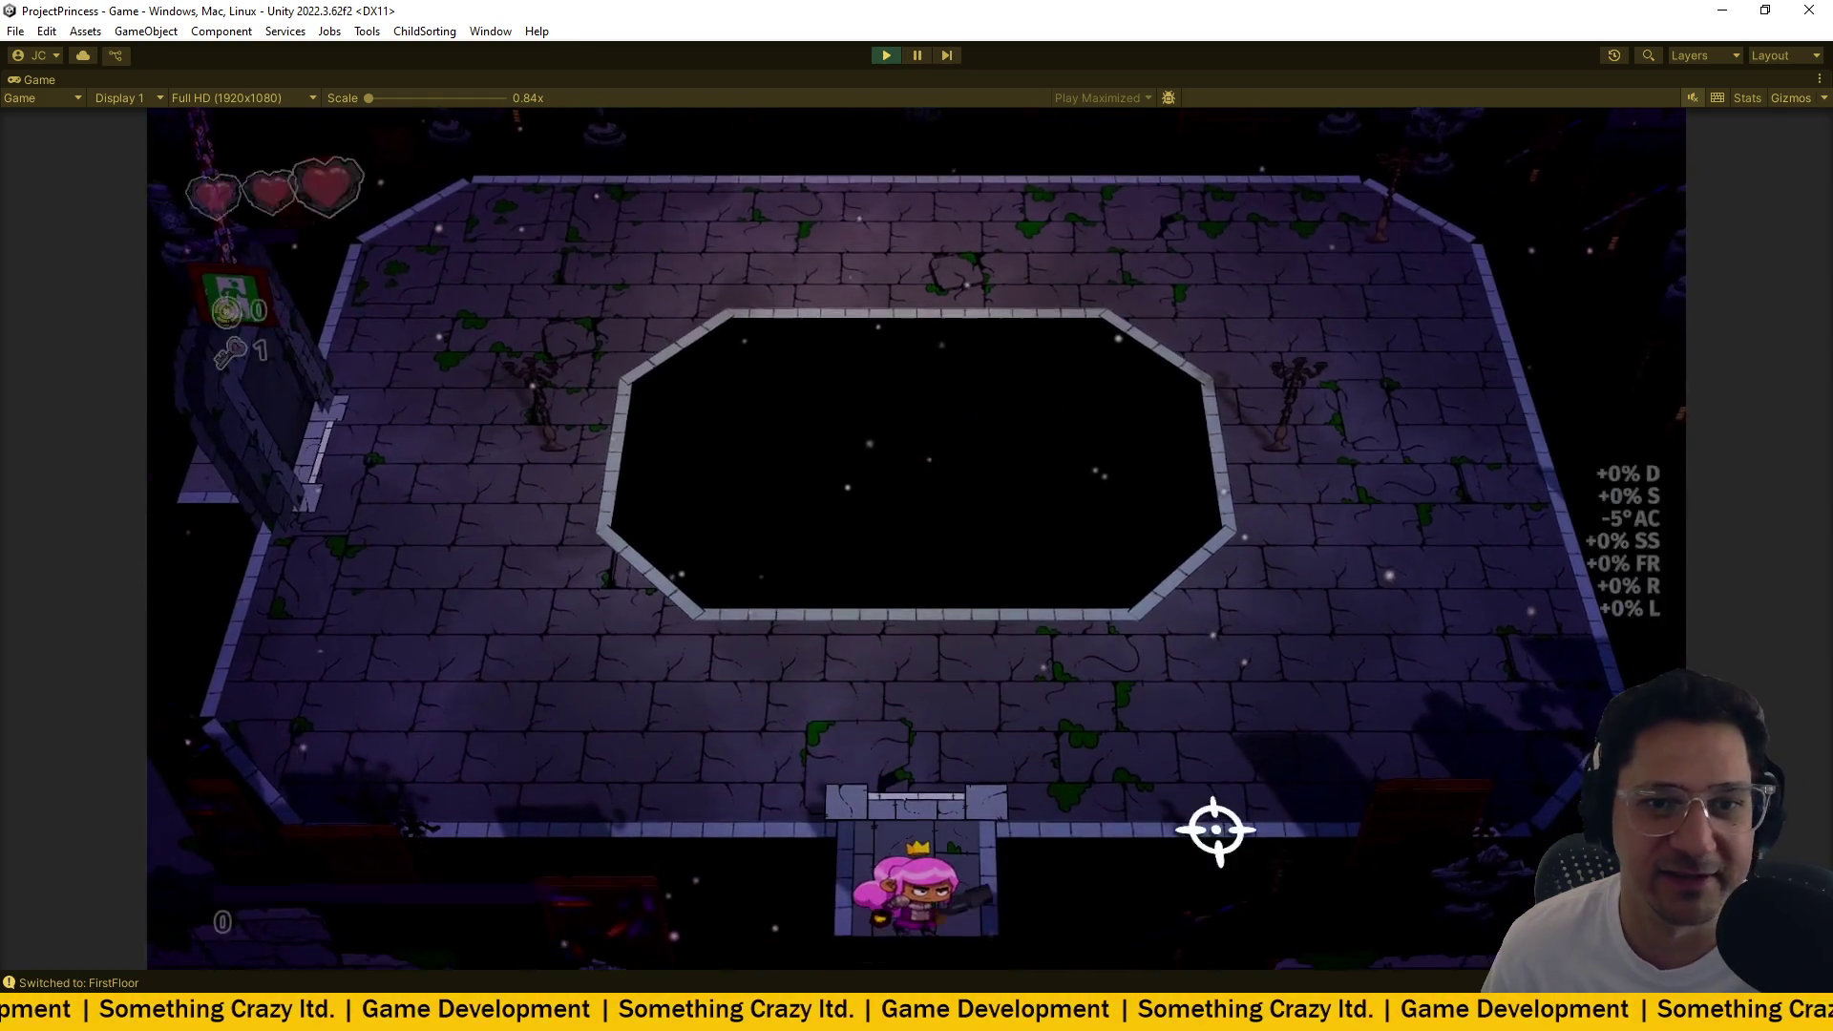
Move around the pit room with WASD, shooting enemies while the chain bar holds at 2.
{"action": "key", "text": "w"}
{"action": "key", "text": "a"}
{"action": "left_click", "coordinate": [687, 454]}
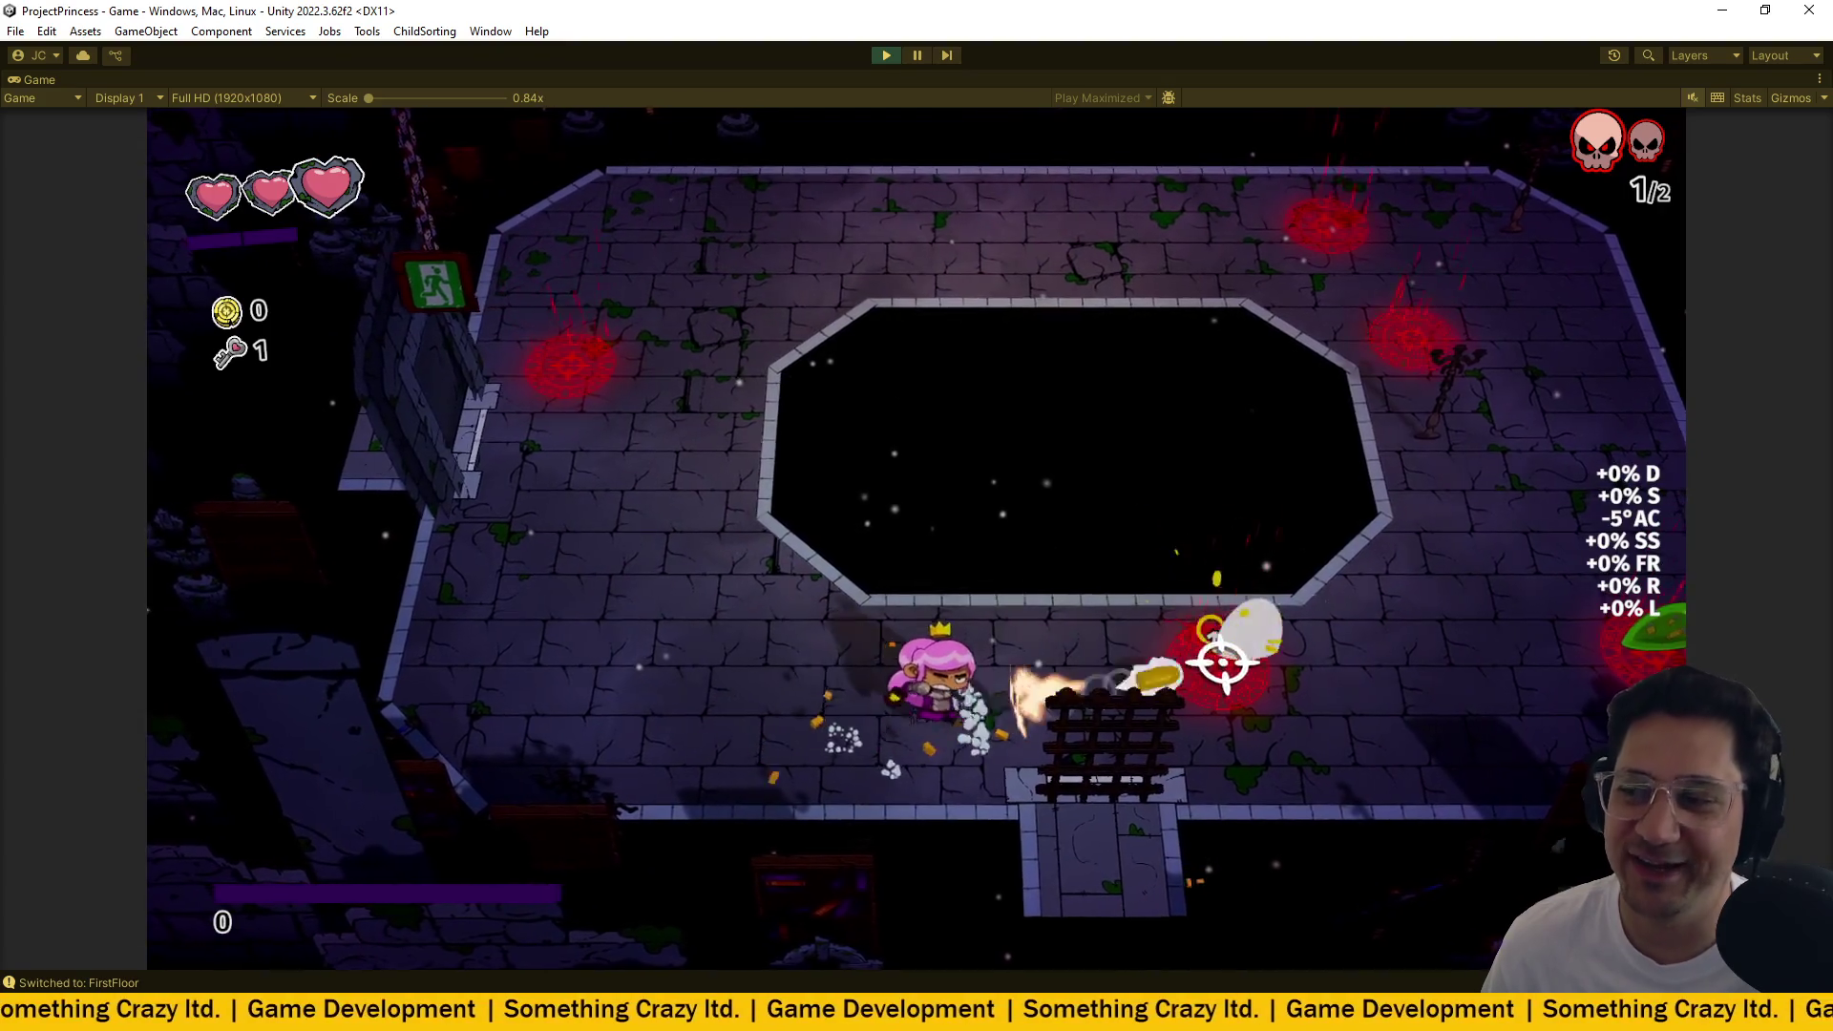
{"action": "left_click", "coordinate": [1196, 701]}
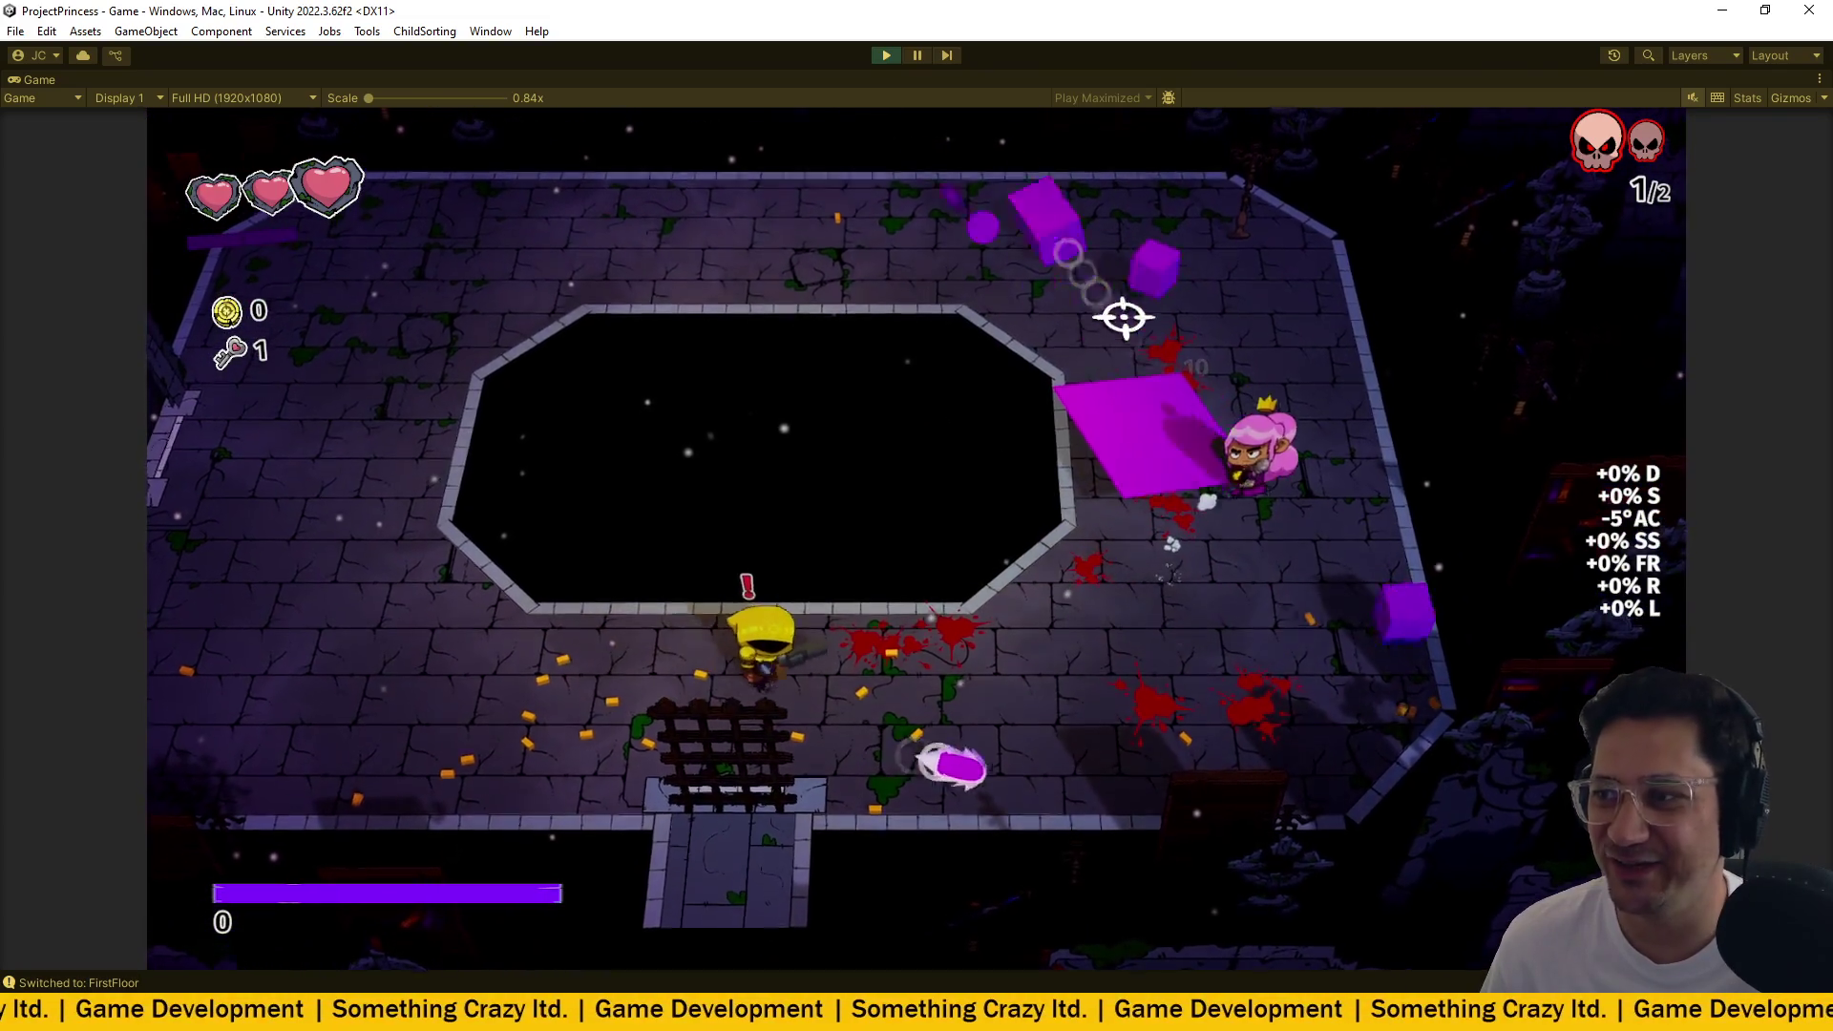
{"action": "key", "text": "d"}
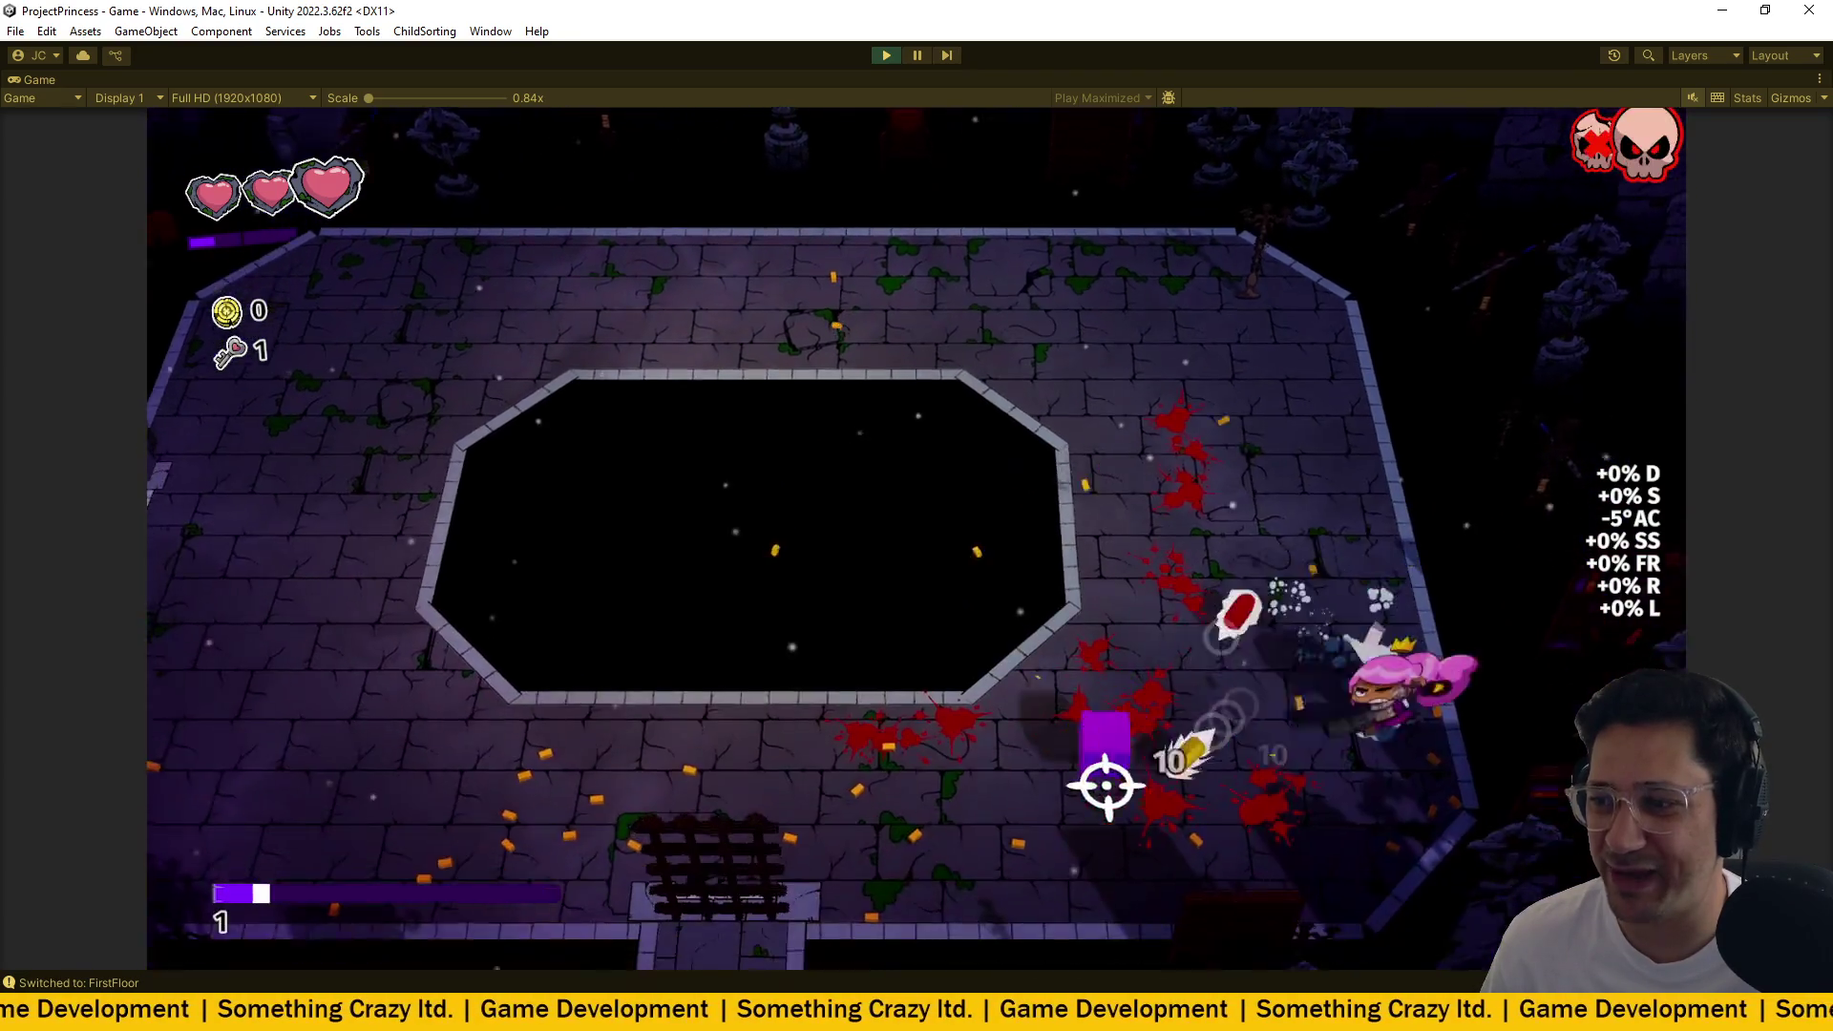
{"action": "key", "text": "a"}
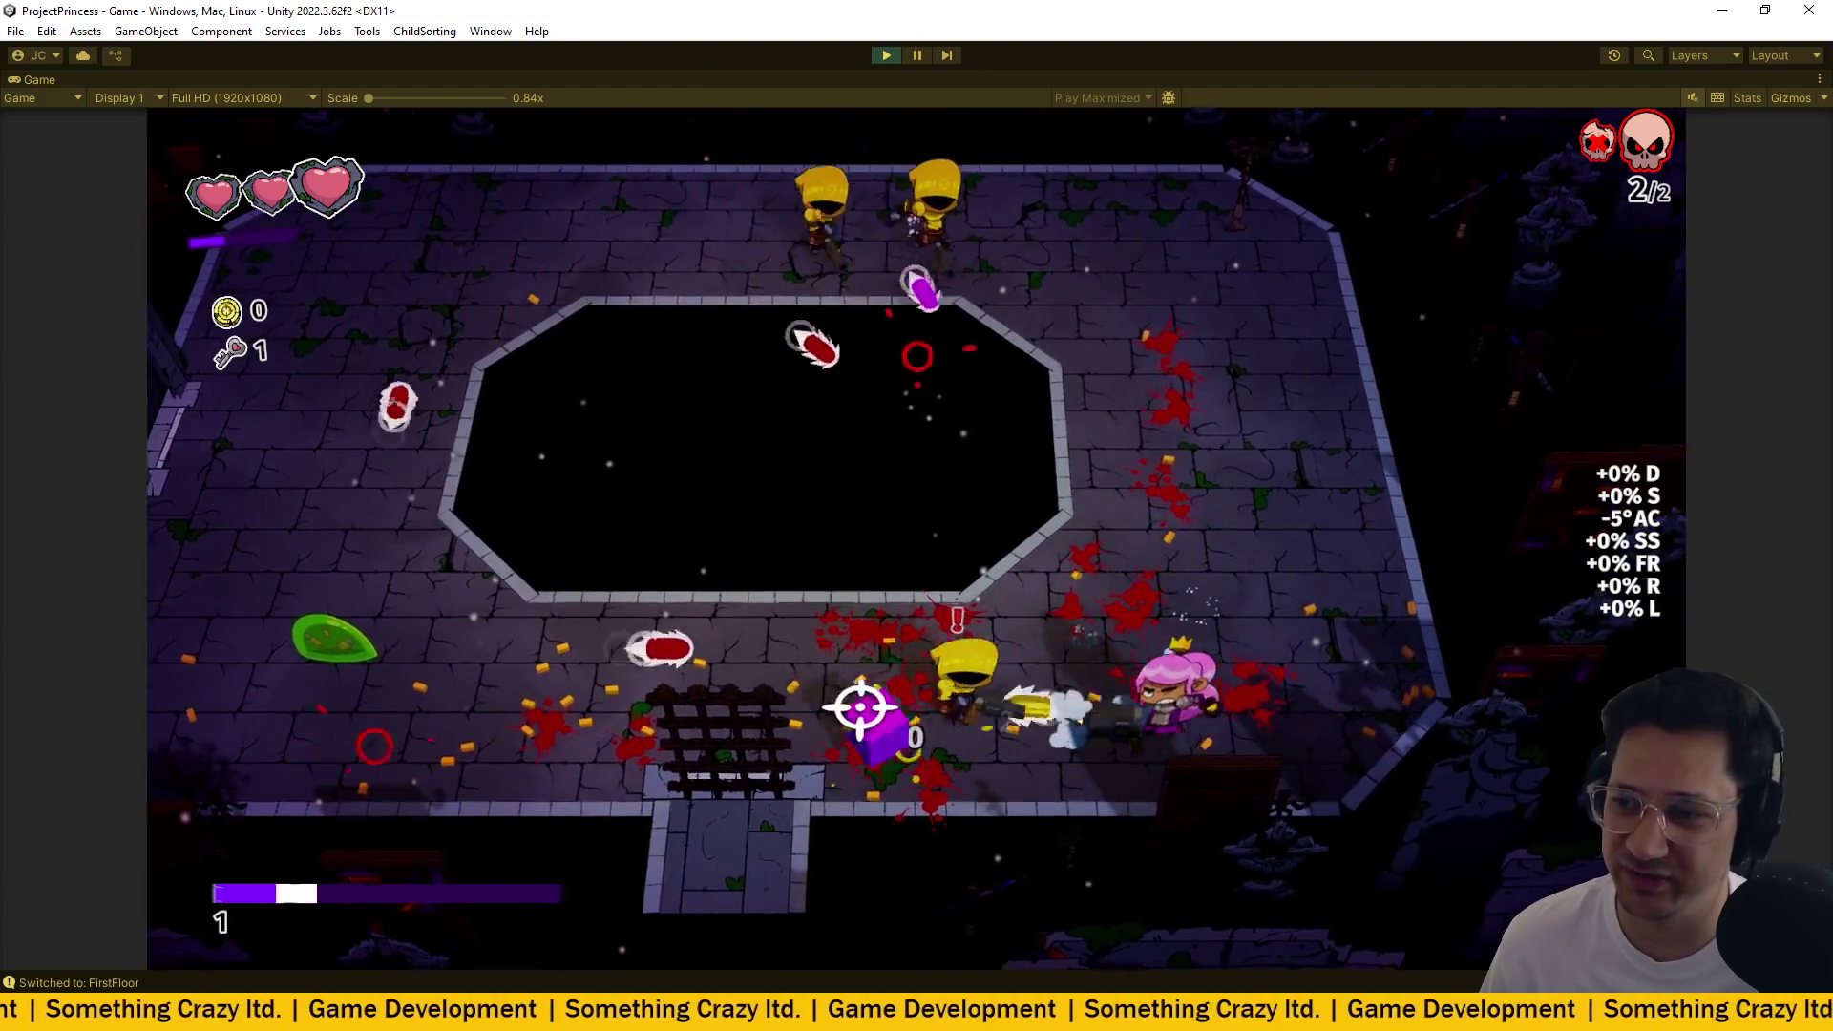
{"action": "key", "text": "a"}
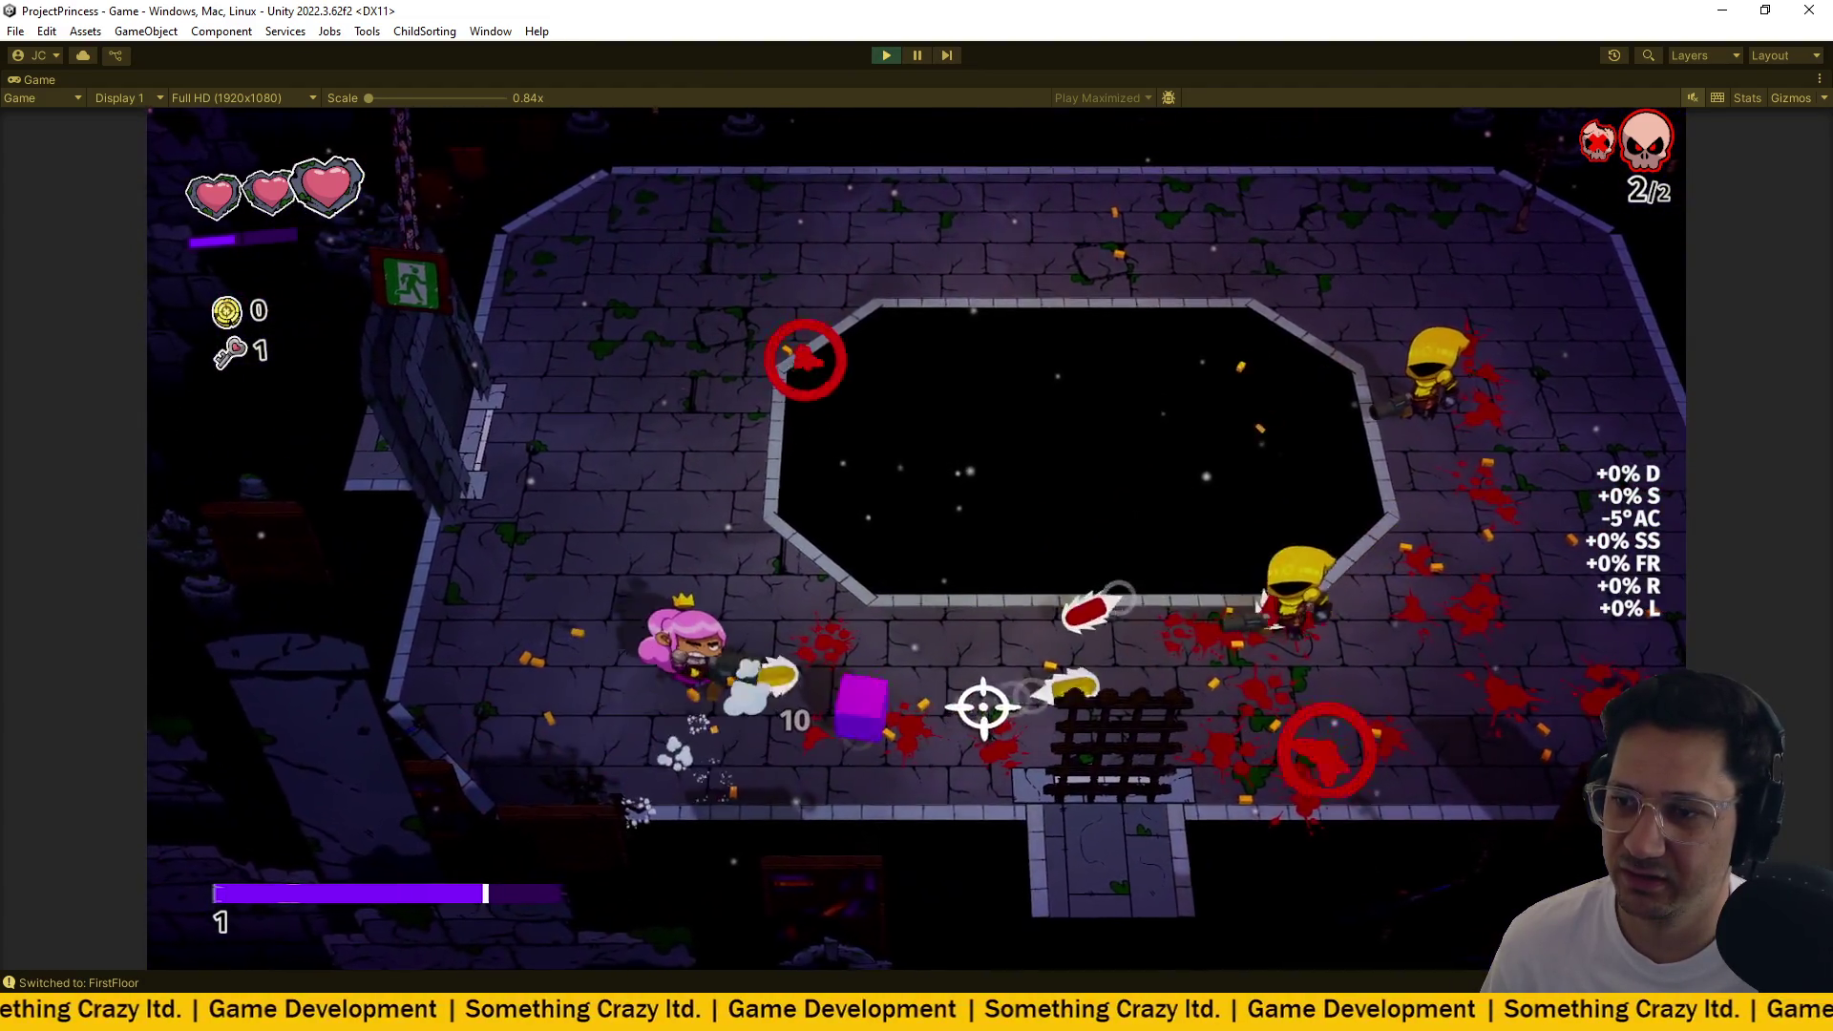
{"action": "key", "text": "d"}
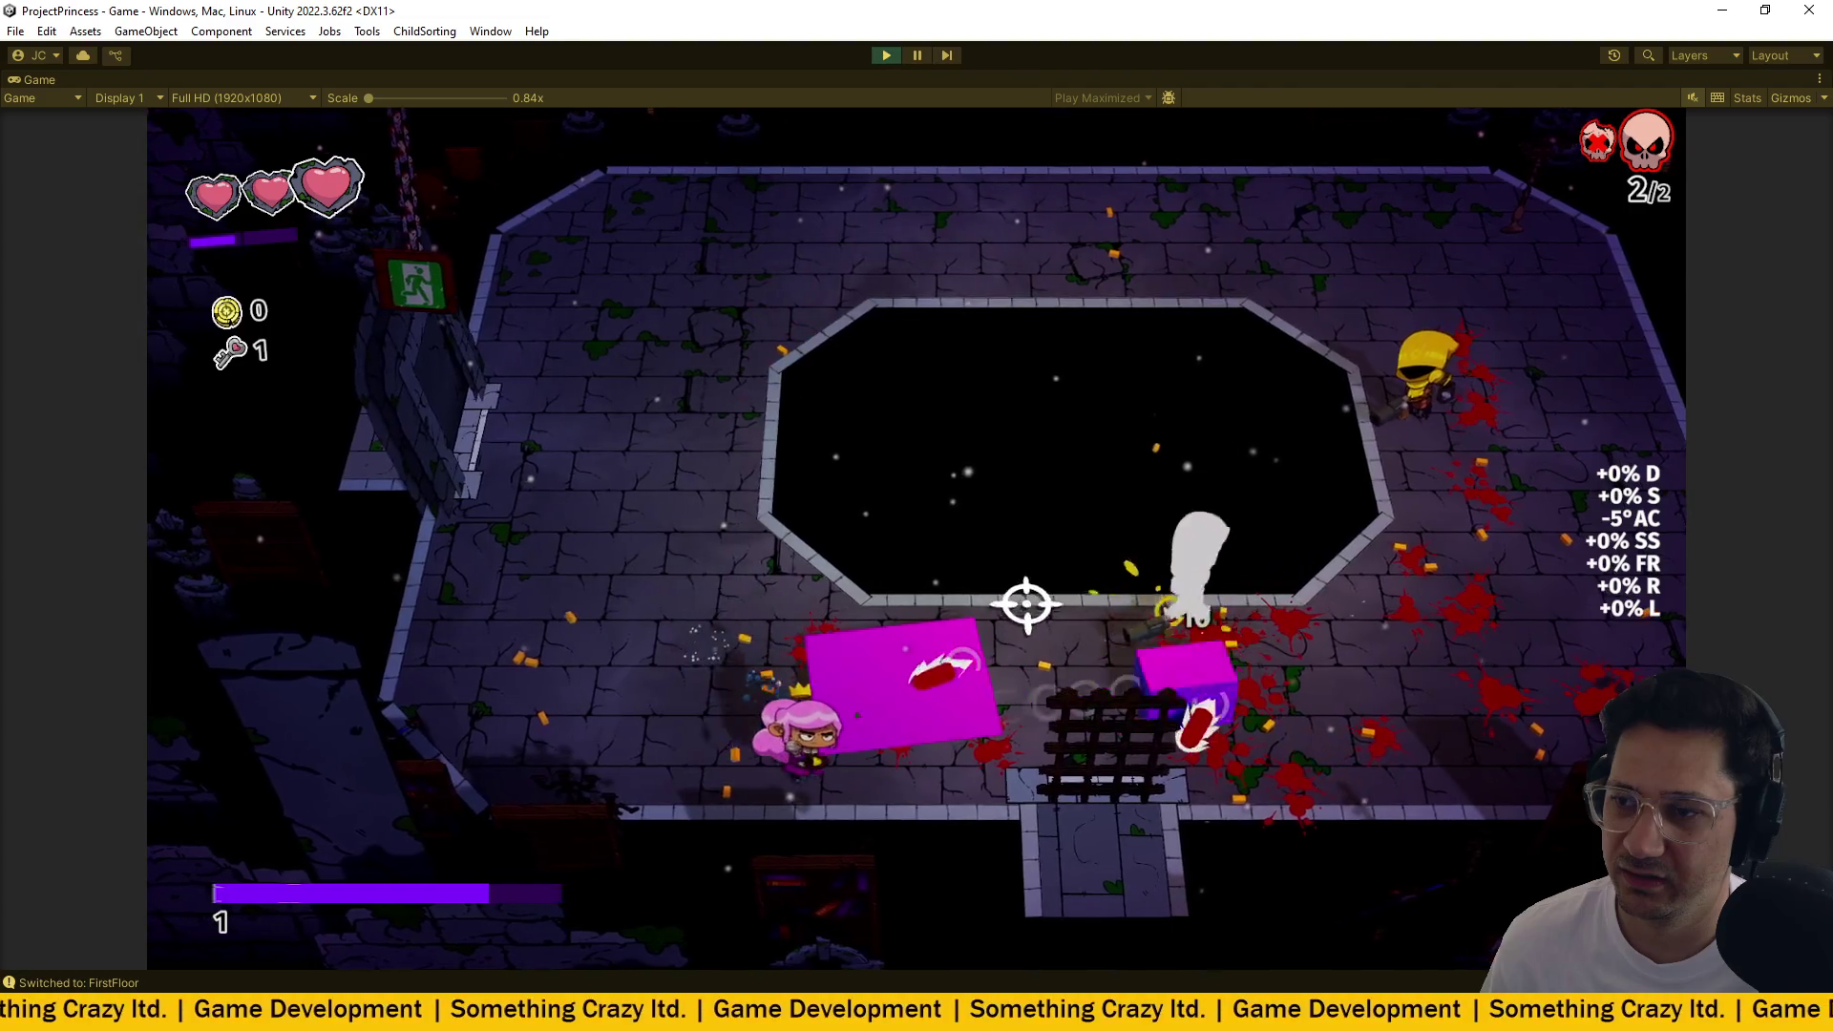
{"action": "key", "text": "d"}
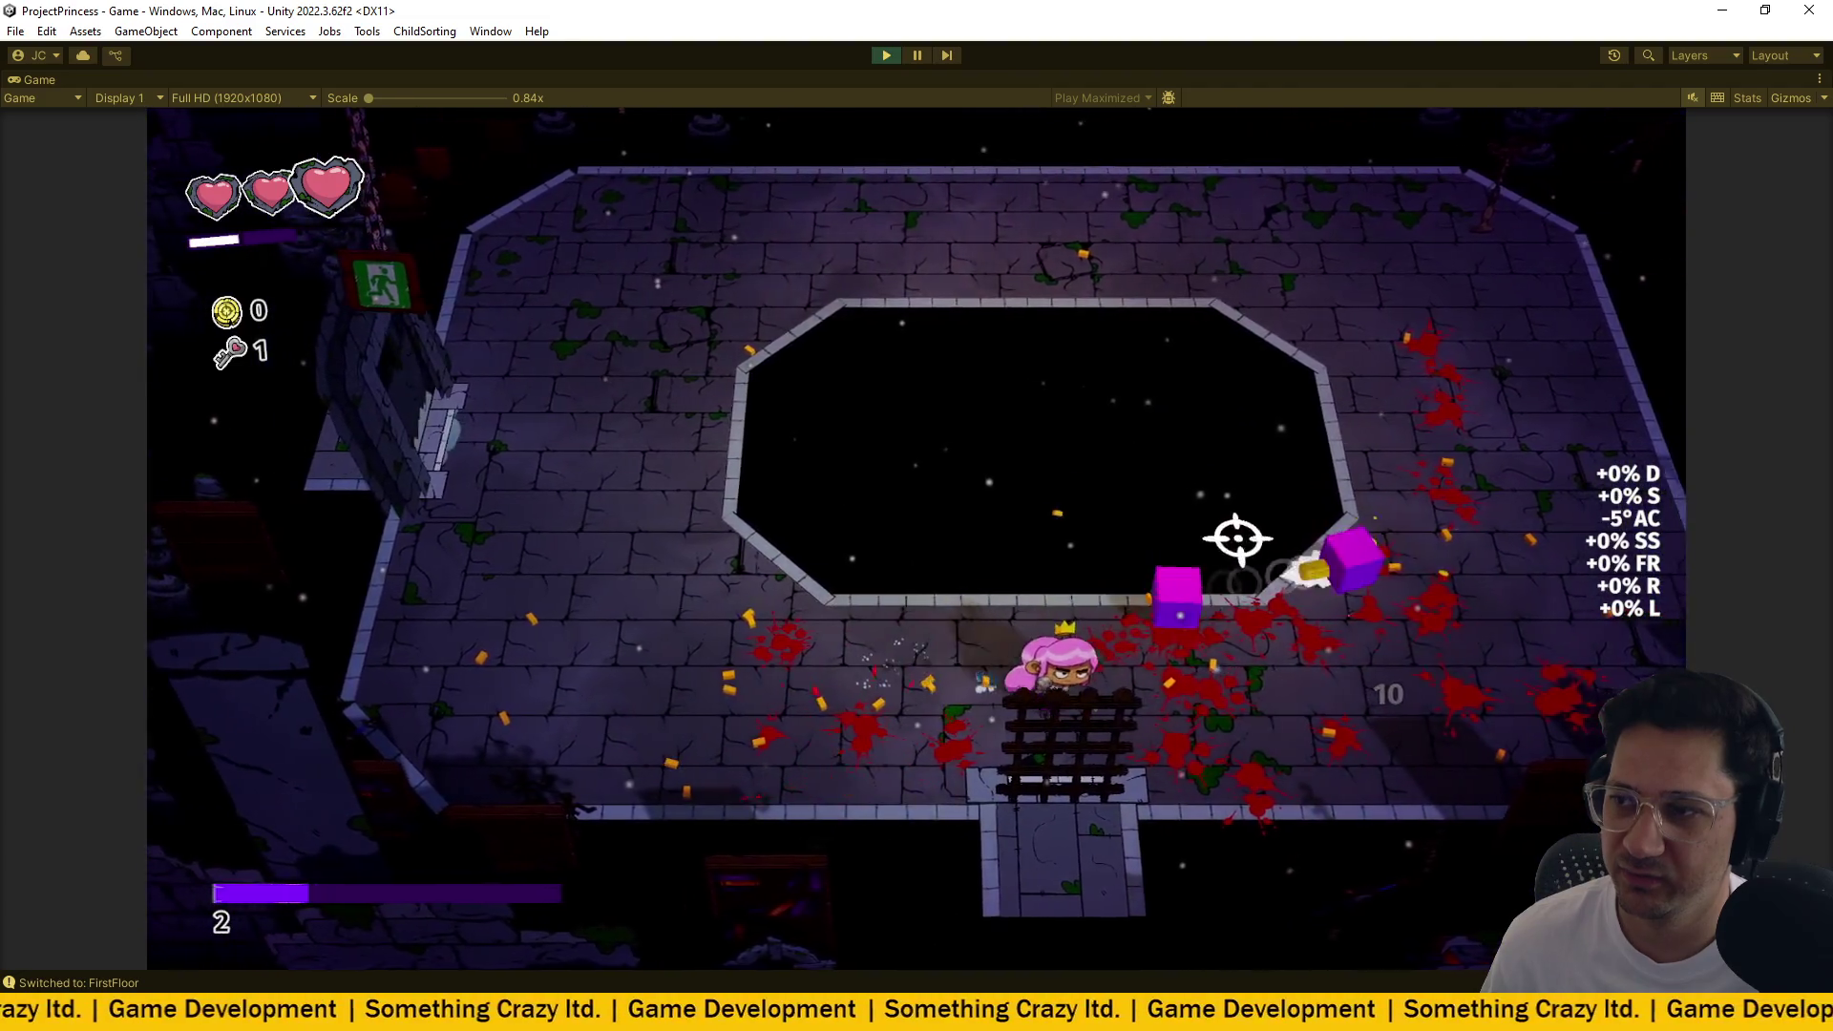
{"action": "key", "text": "w"}
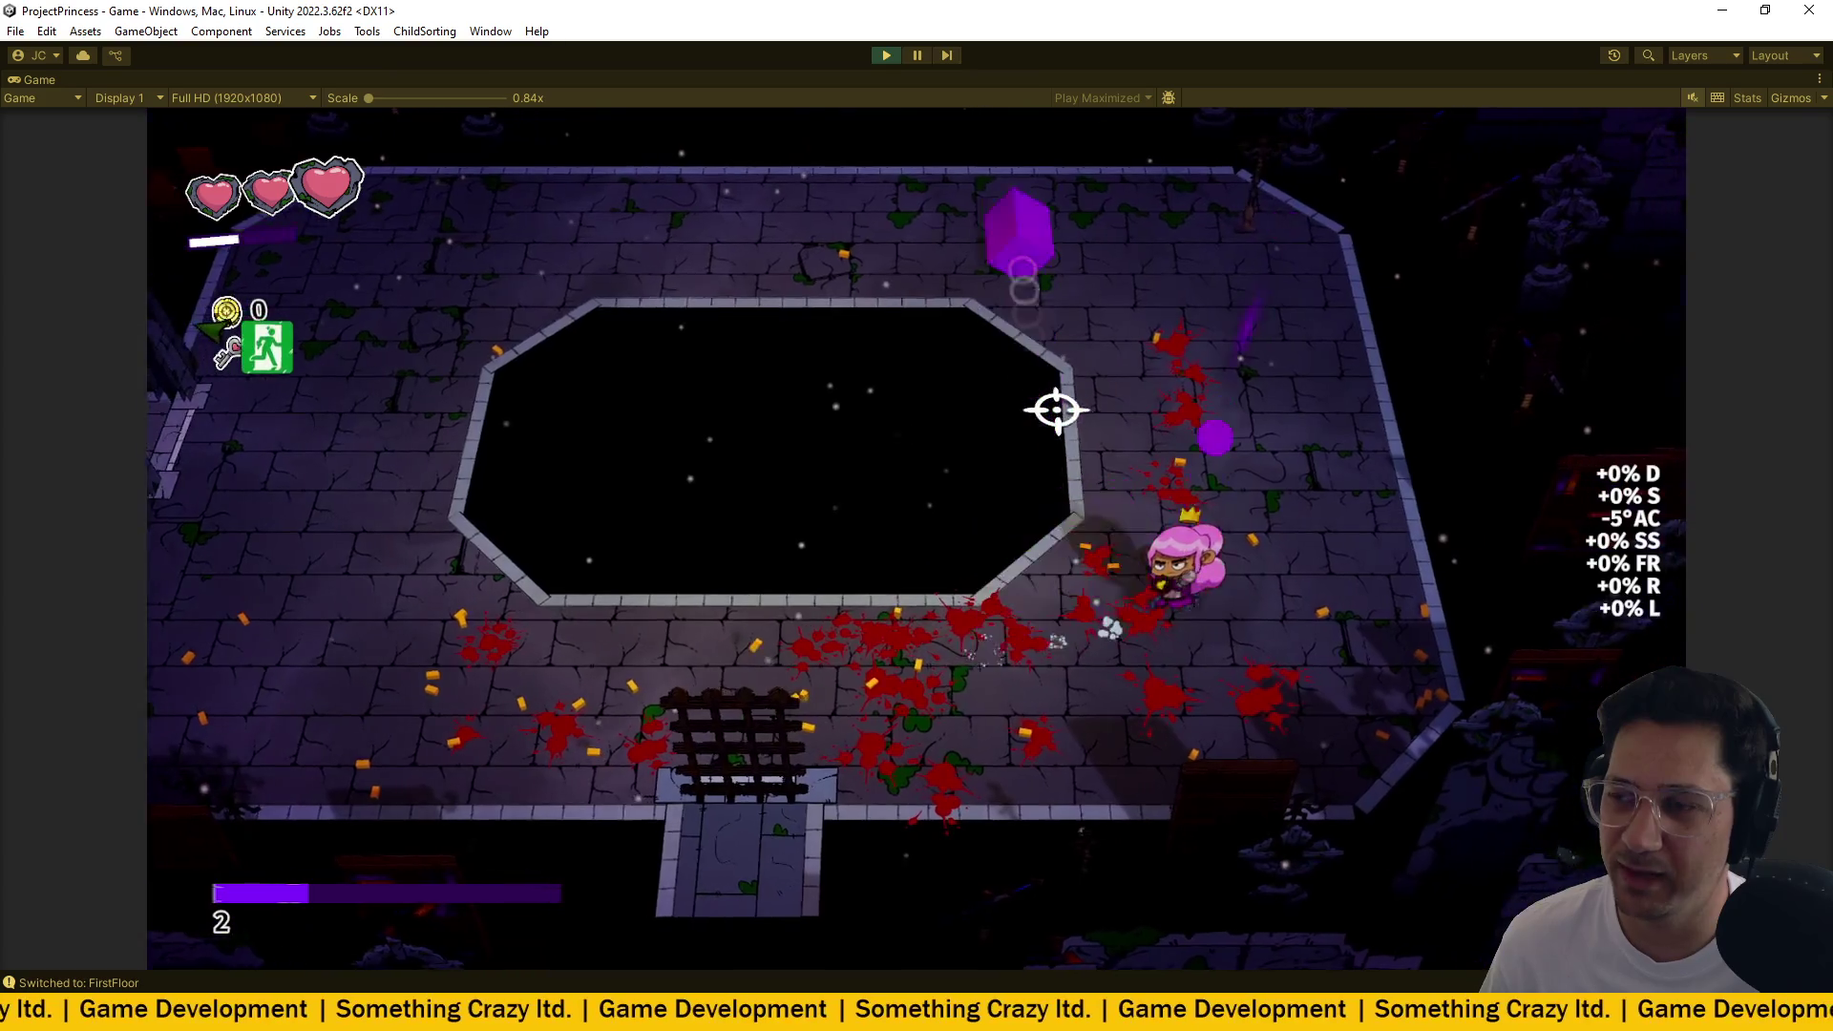
{"action": "key", "text": "w"}
{"action": "key", "text": "a"}
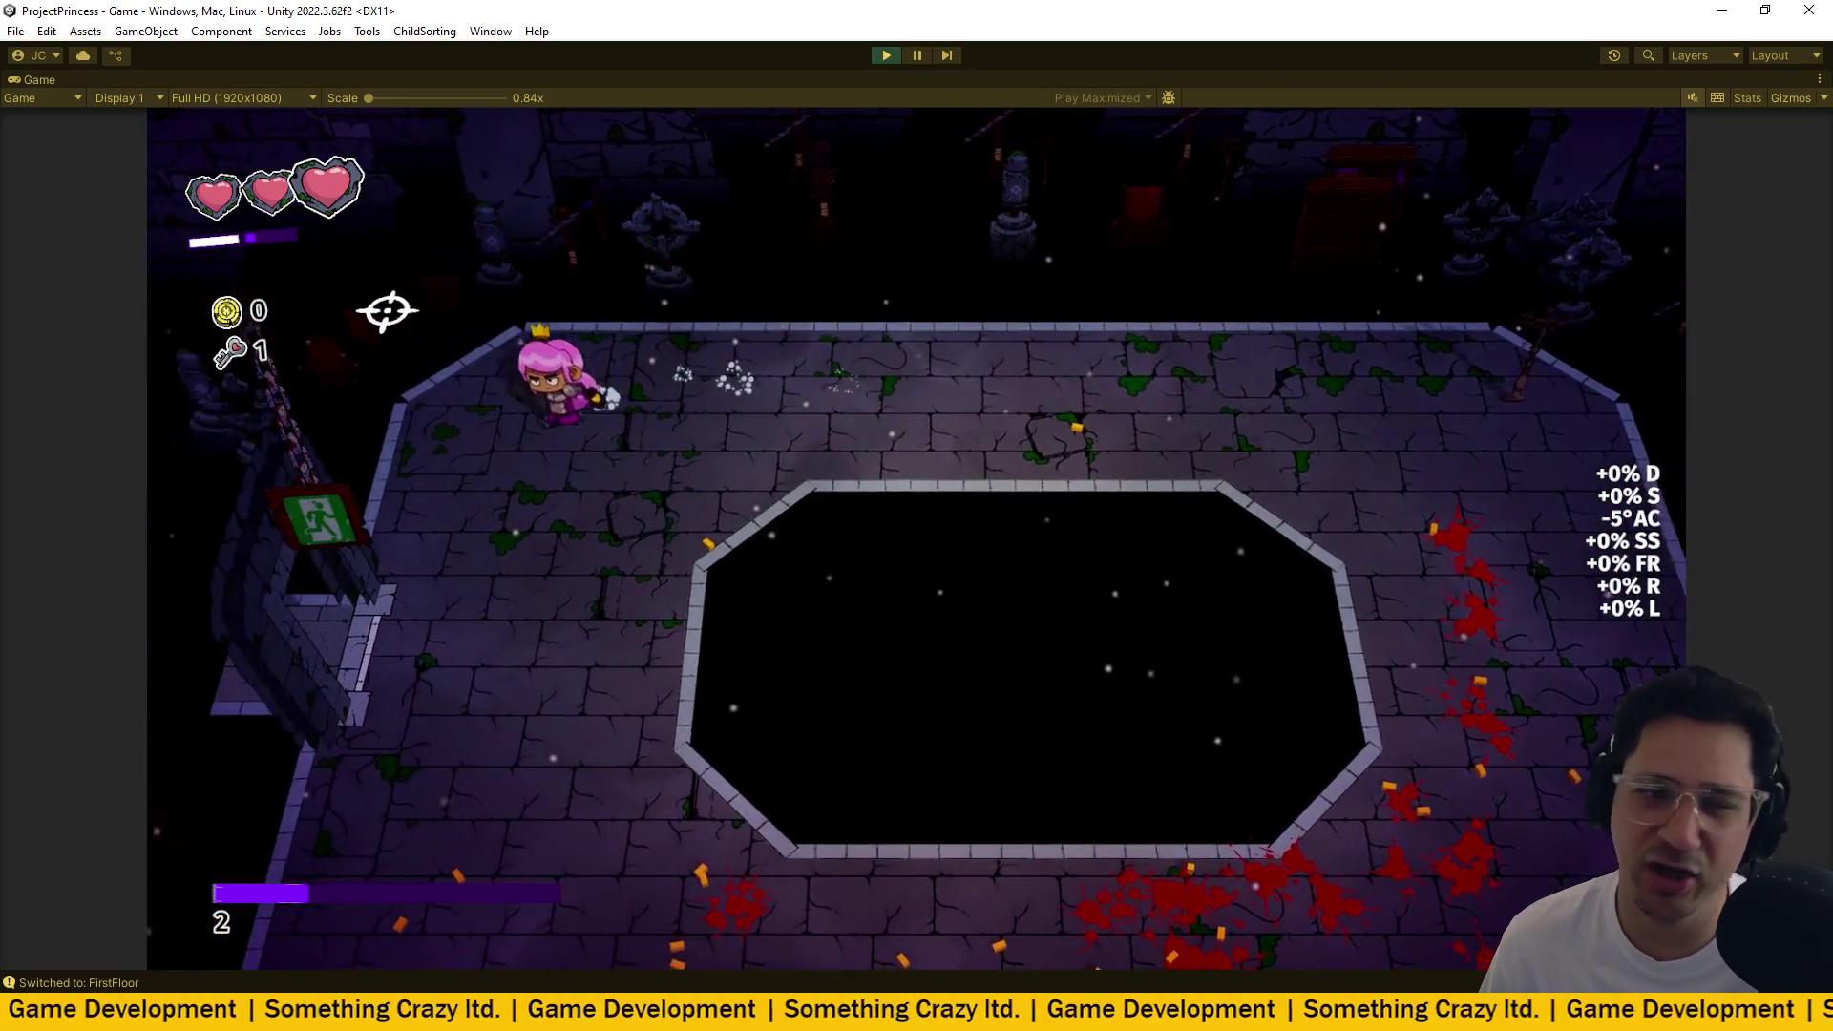
{"action": "key", "text": "s"}
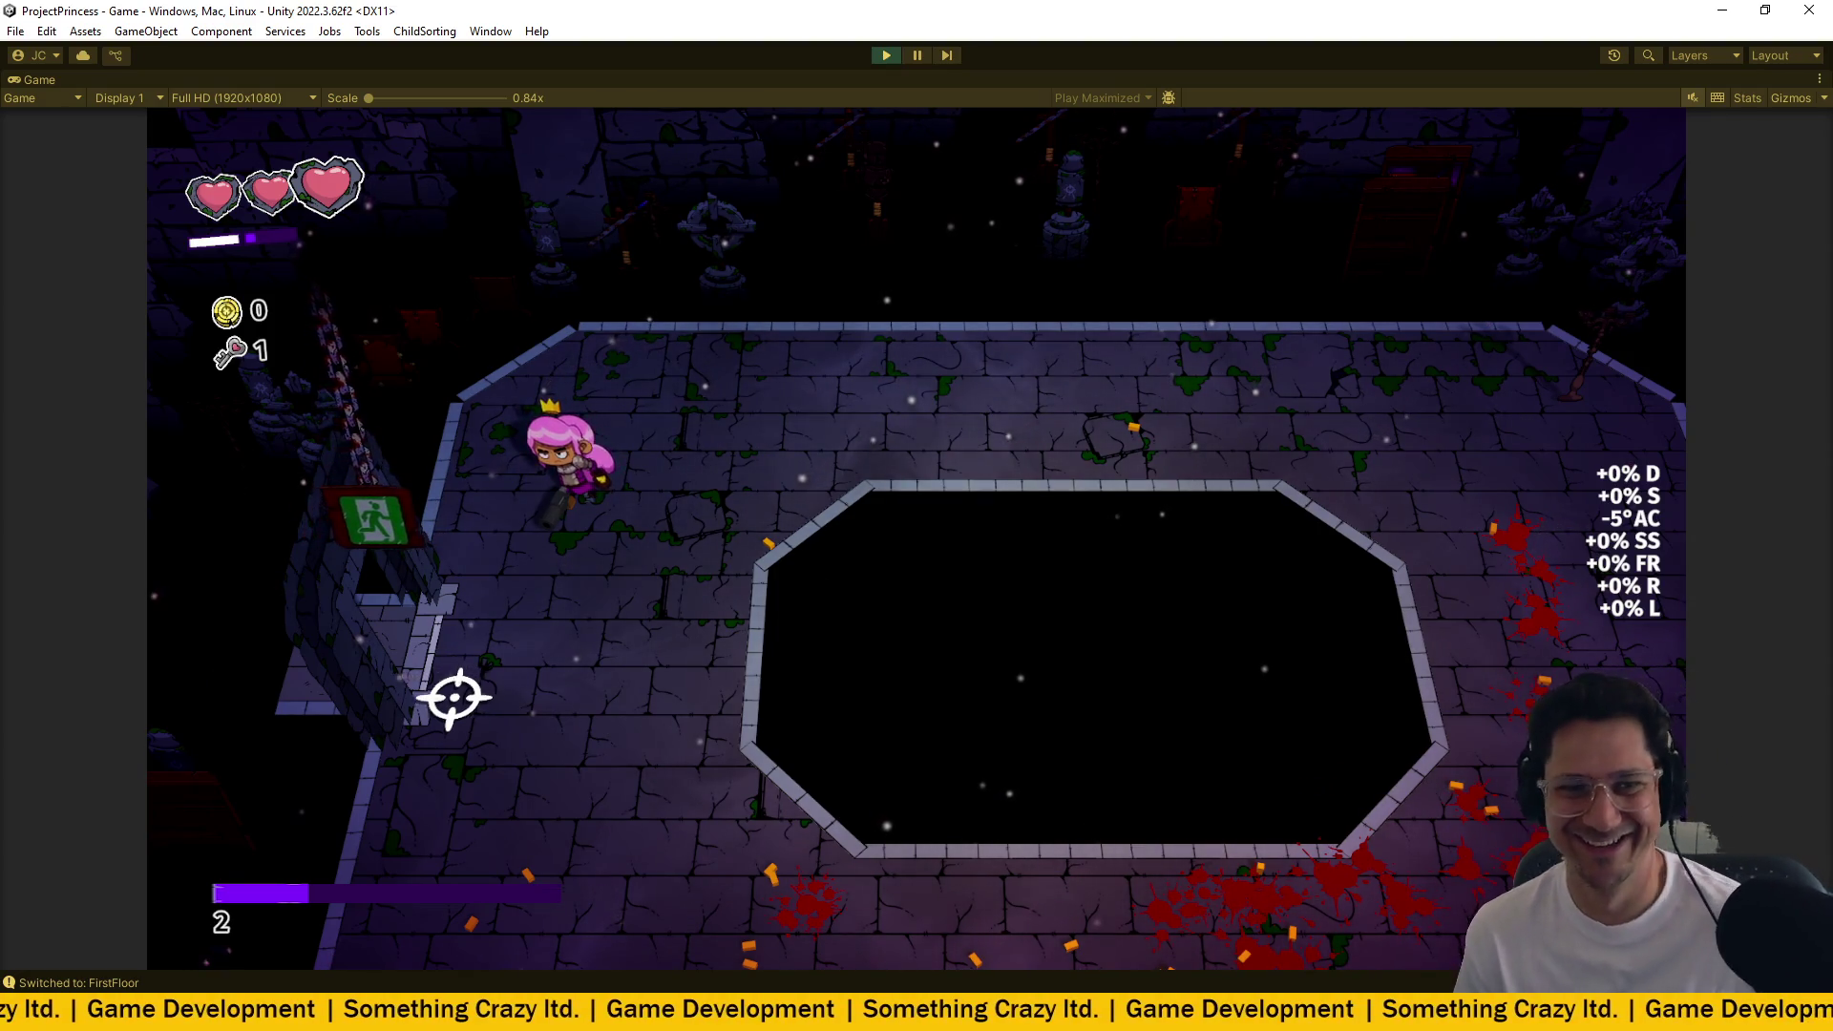
Walk the princess left through the exit door into the next room.
{"action": "key", "text": "a"}
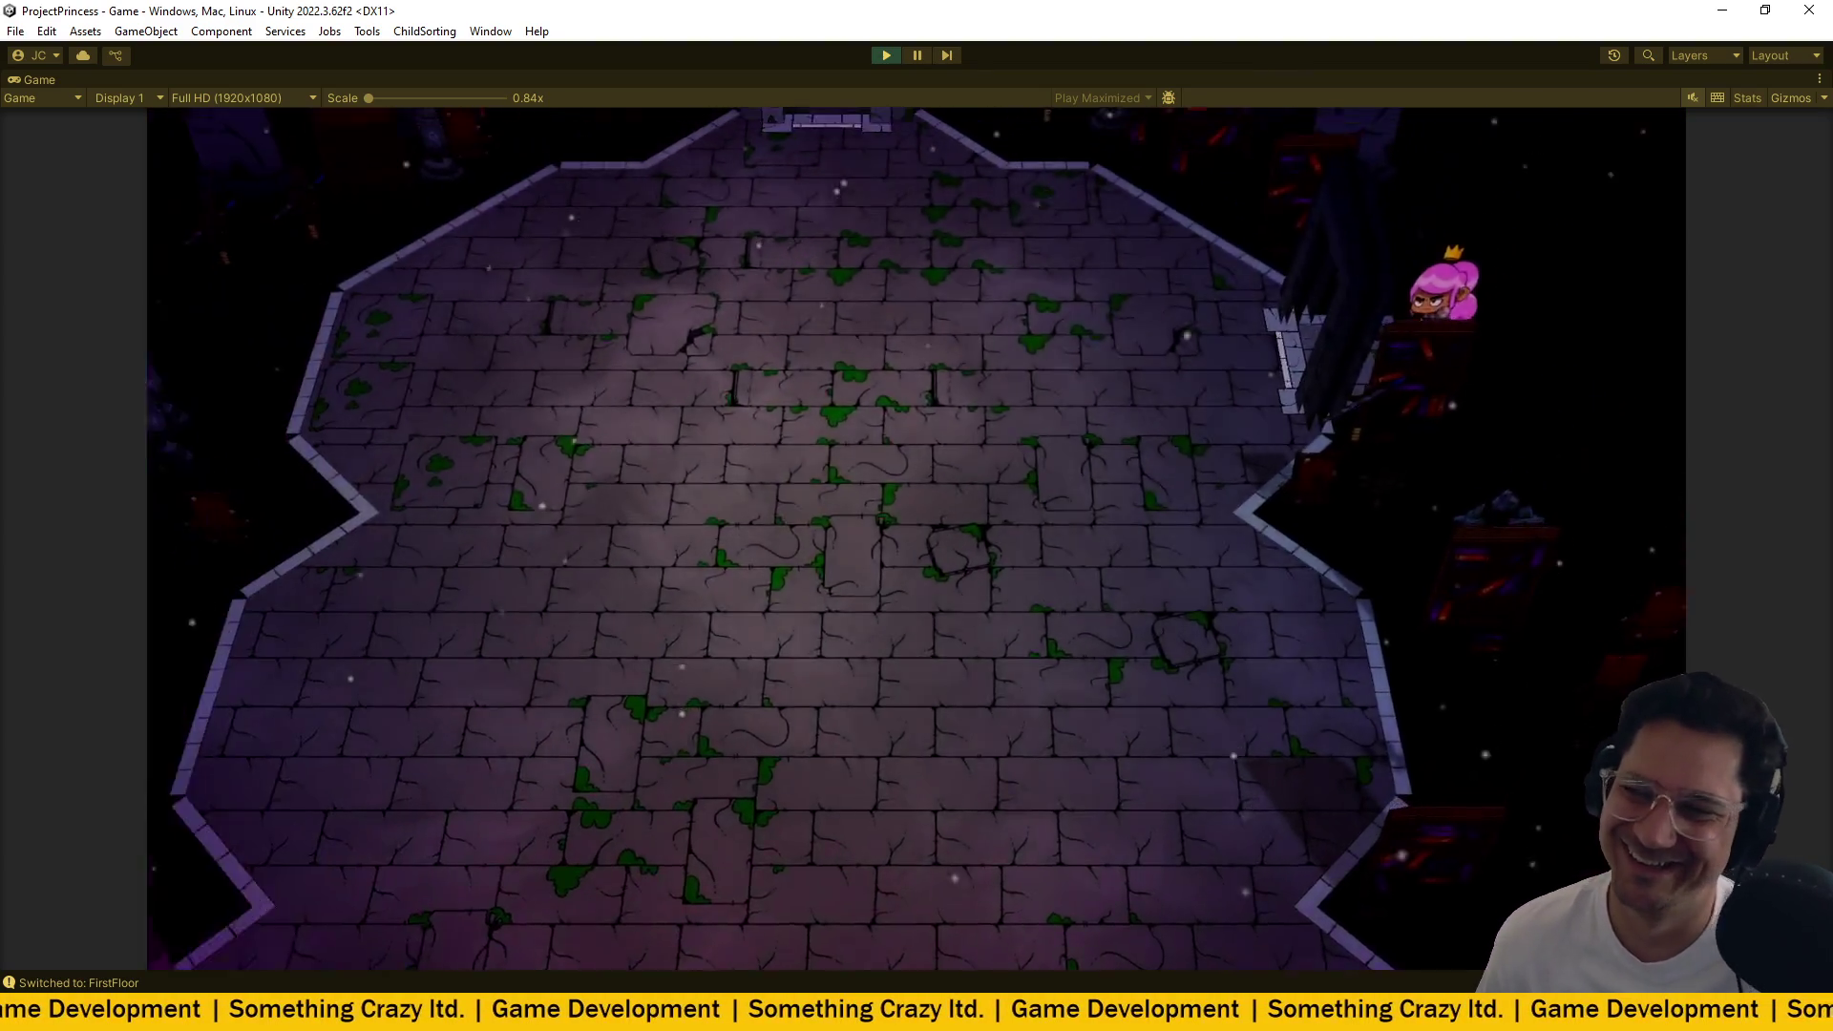
Clear the new room's enemies by moving with WASD and shooting.
{"action": "key", "text": "a"}
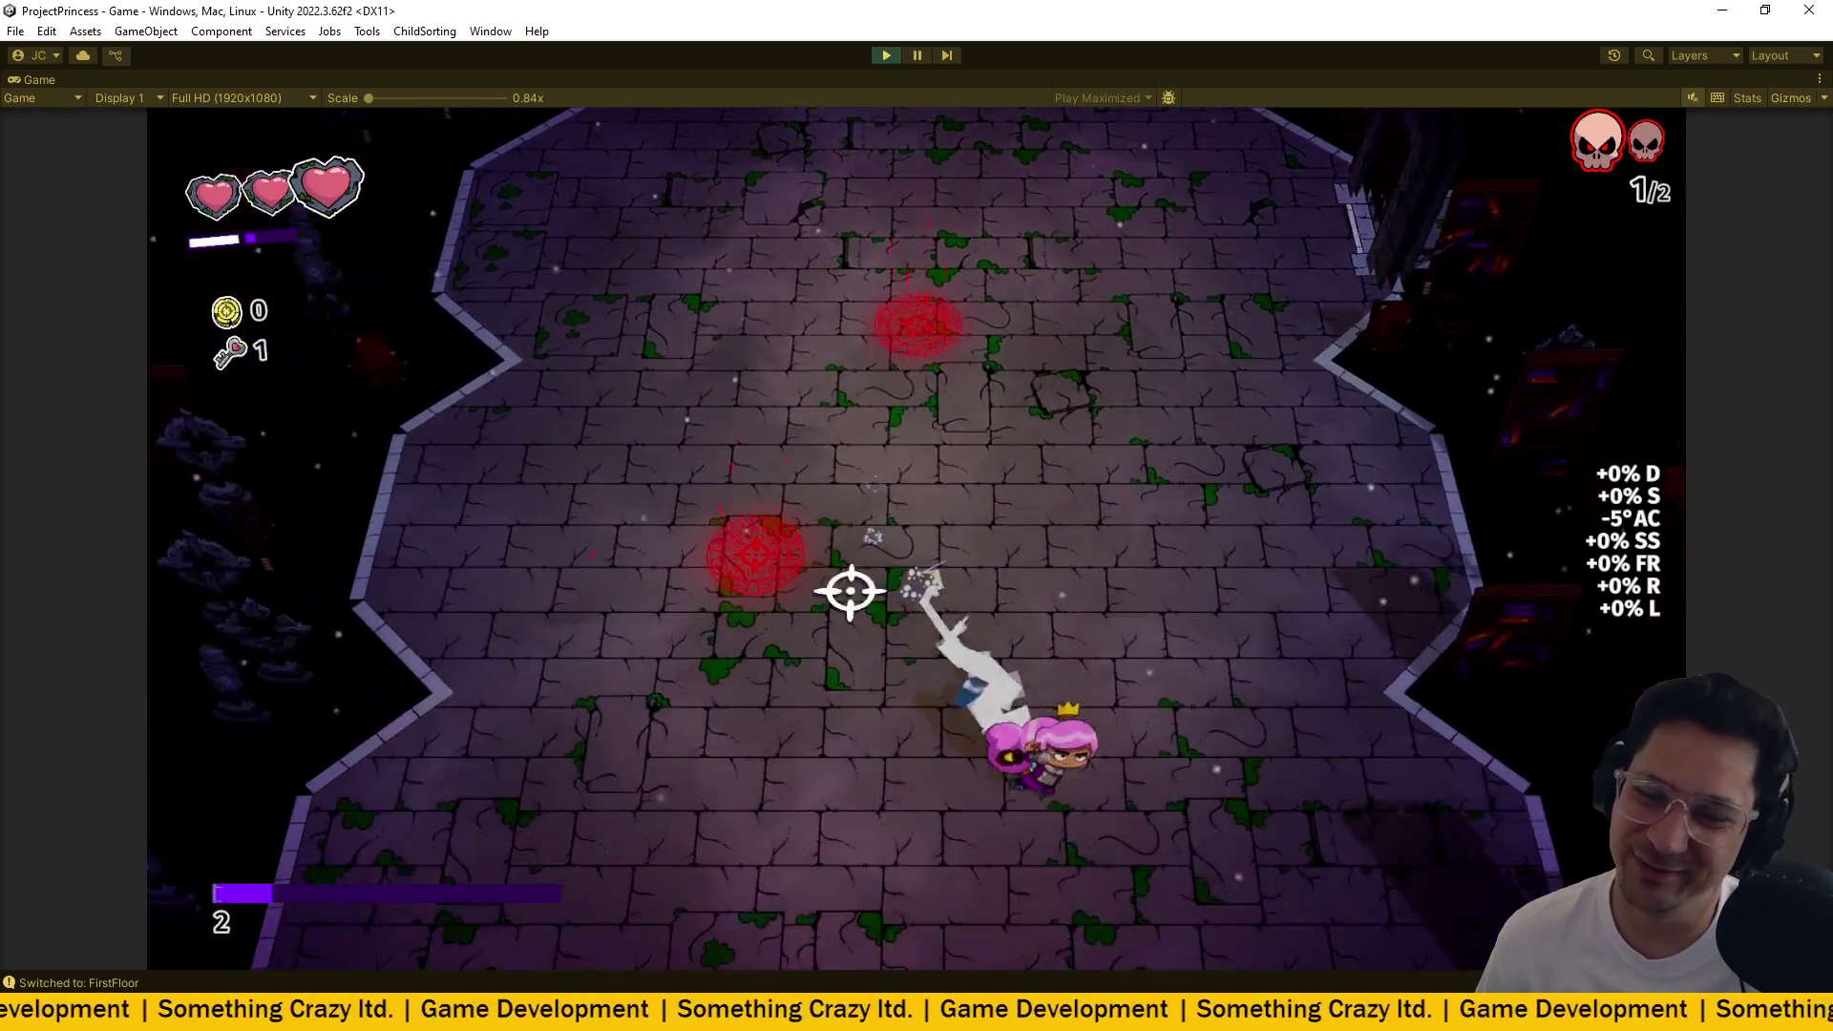
{"action": "left_click", "coordinate": [734, 450]}
{"action": "key", "text": "w"}
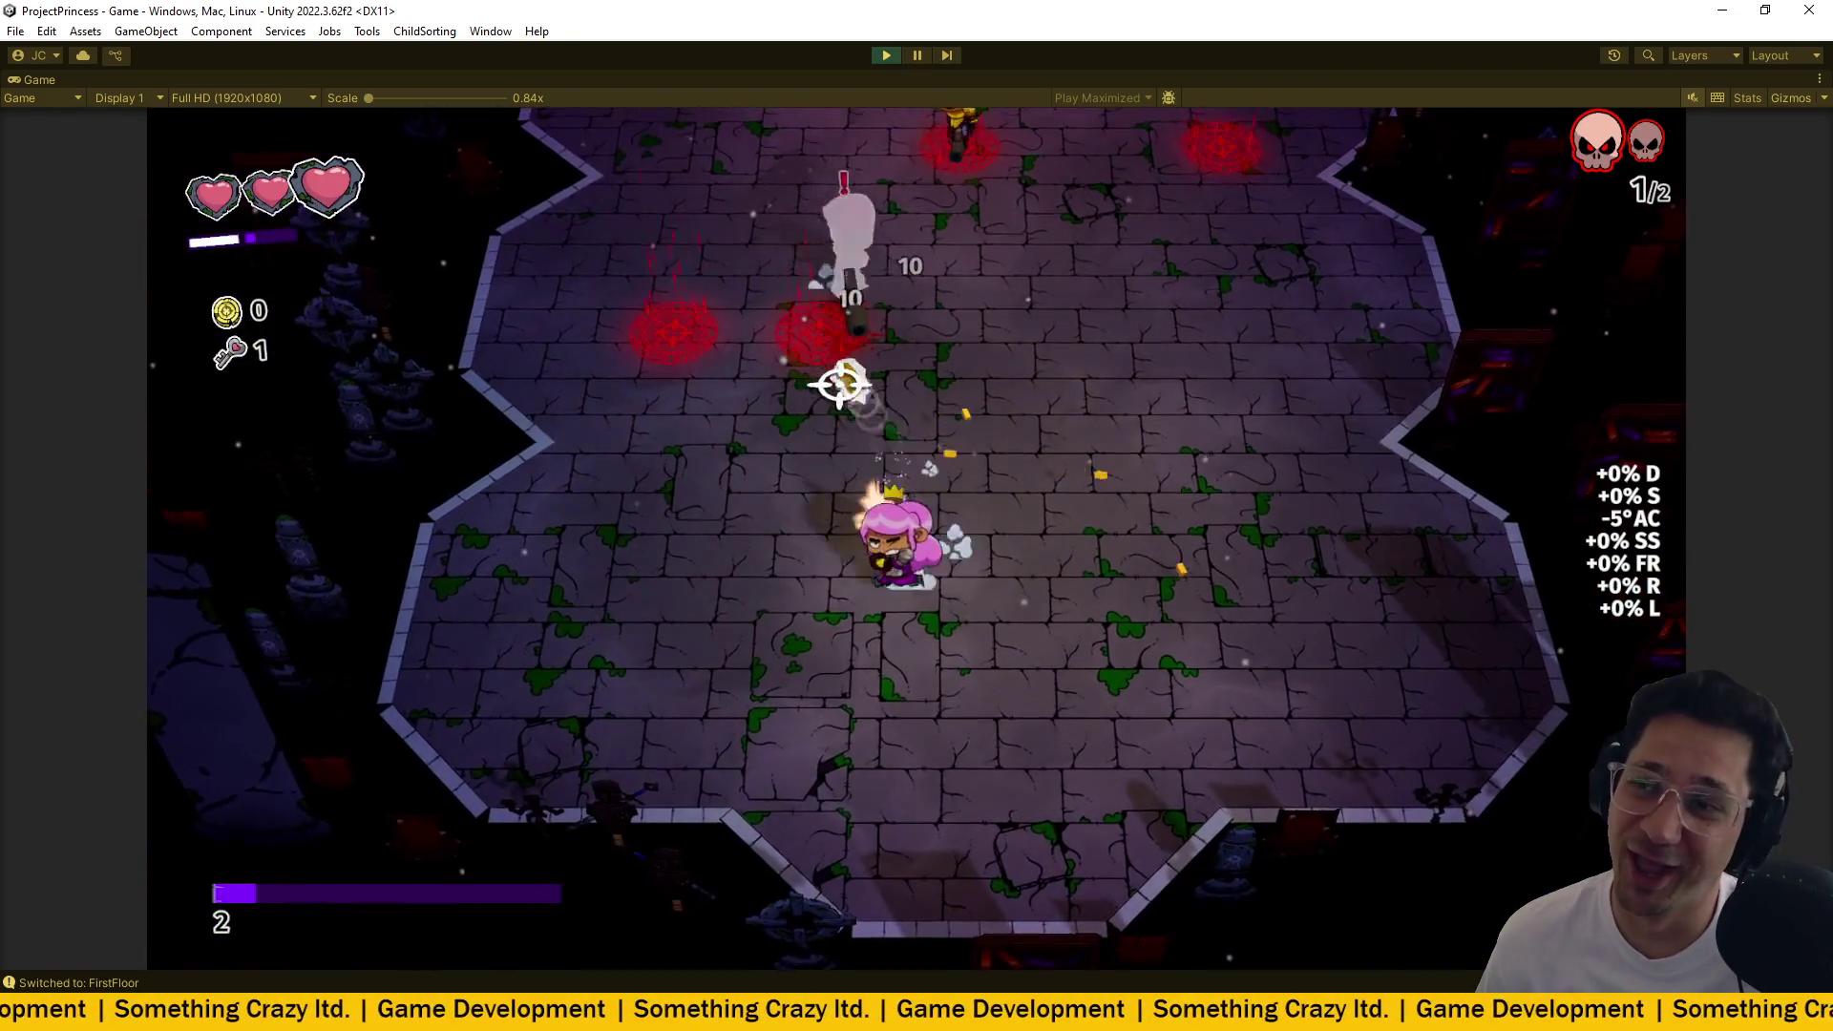
{"action": "left_click", "coordinate": [988, 401]}
{"action": "key", "text": "d"}
{"action": "left_click", "coordinate": [982, 410]}
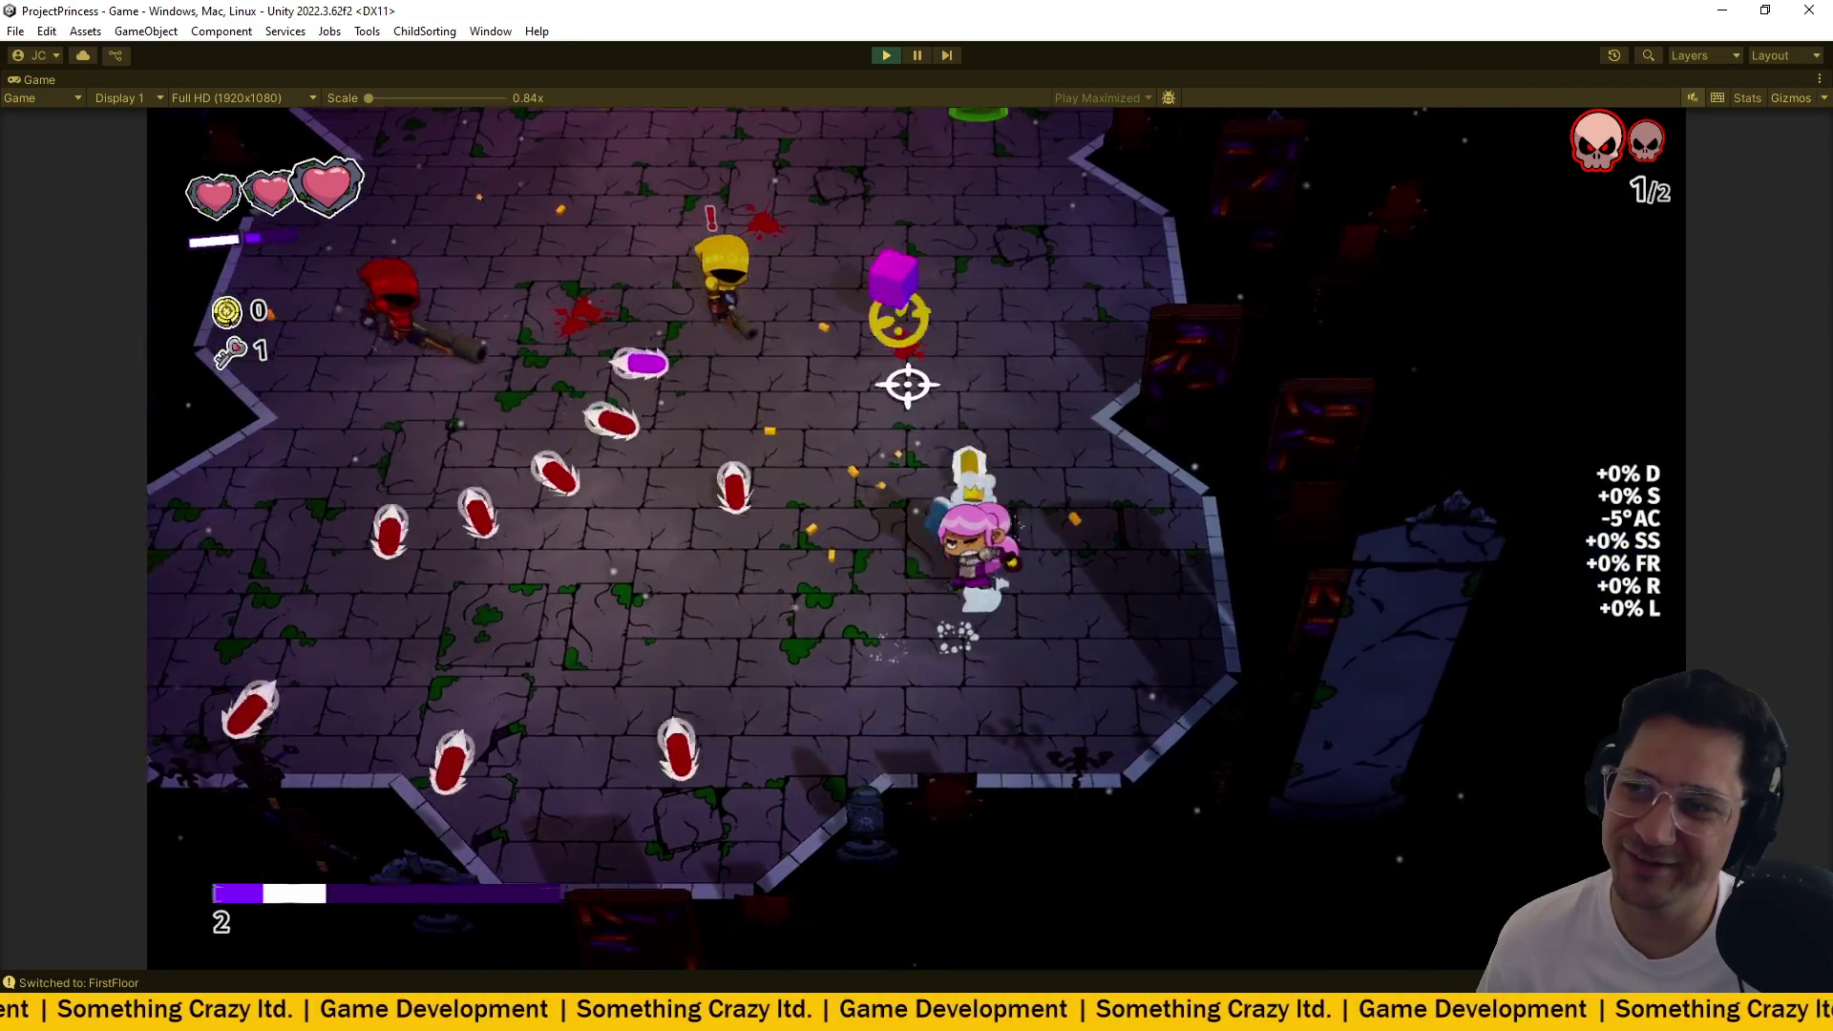
{"action": "key", "text": "d"}
{"action": "key", "text": "s"}
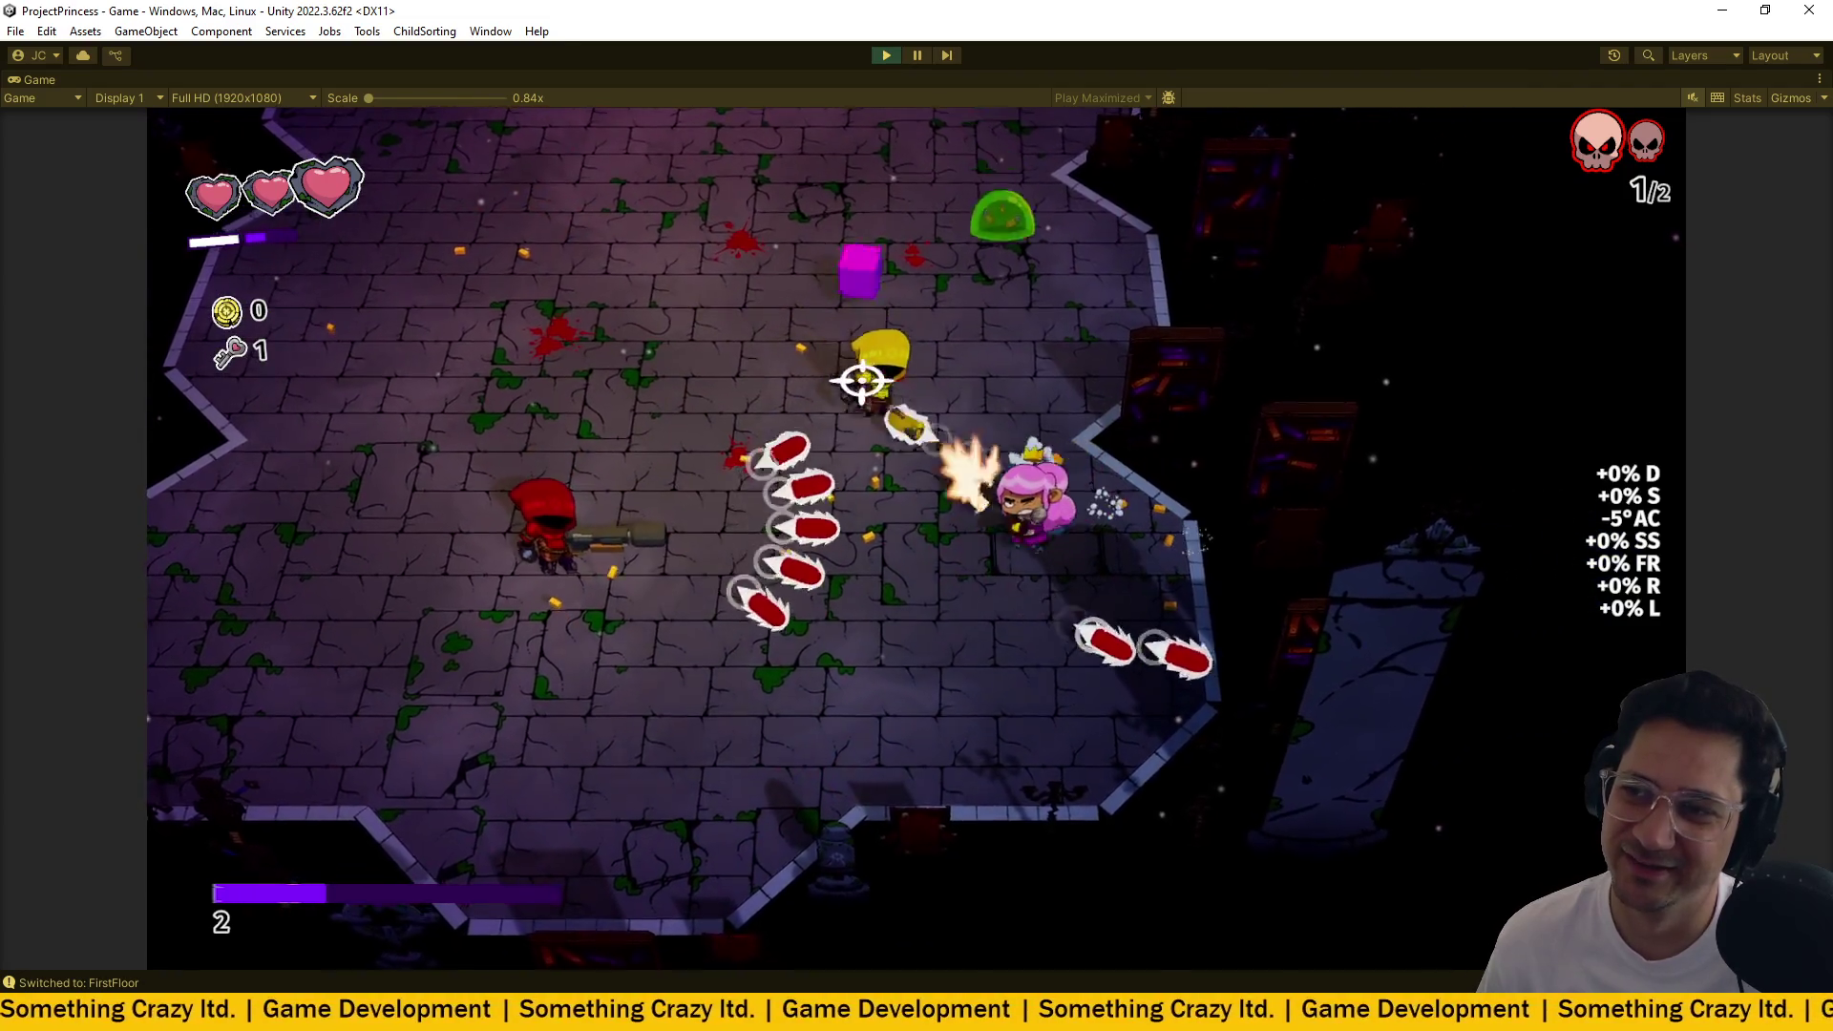
{"action": "key", "text": "a"}
{"action": "key", "text": "w"}
{"action": "left_click", "coordinate": [1012, 393]}
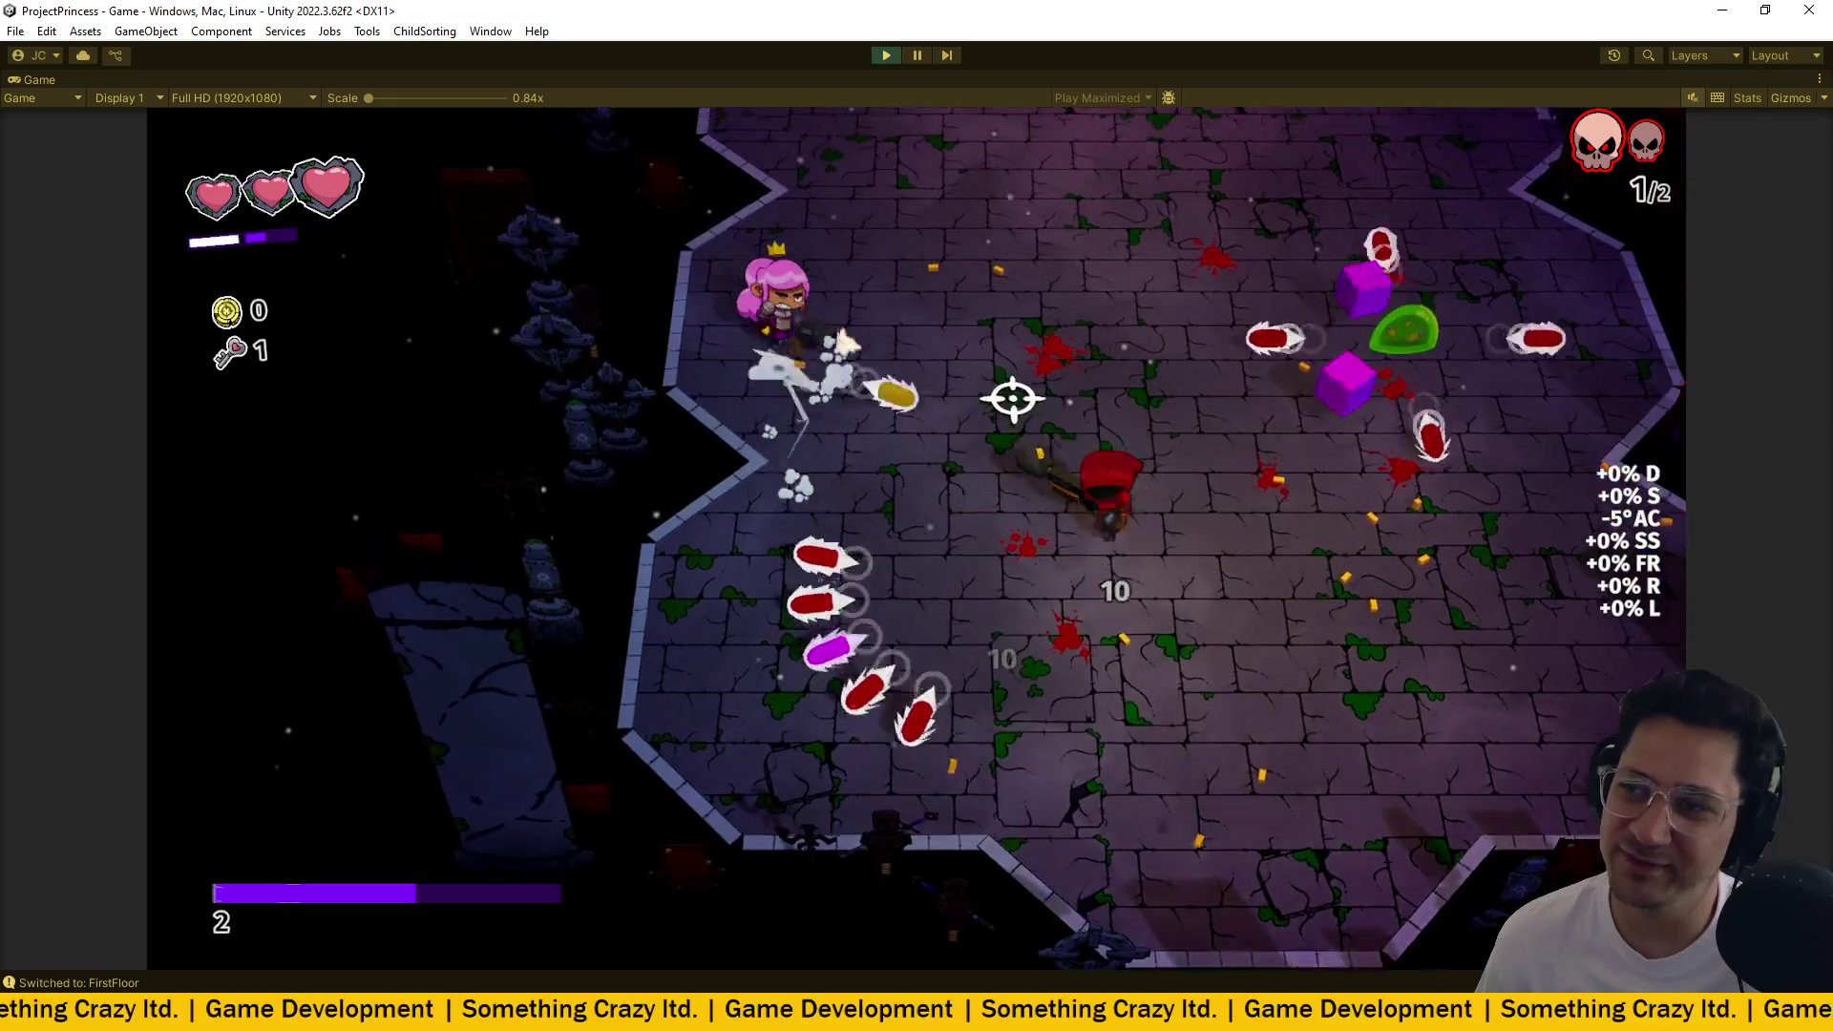
{"action": "key", "text": "s"}
{"action": "left_click", "coordinate": [1022, 724]}
{"action": "key", "text": "d"}
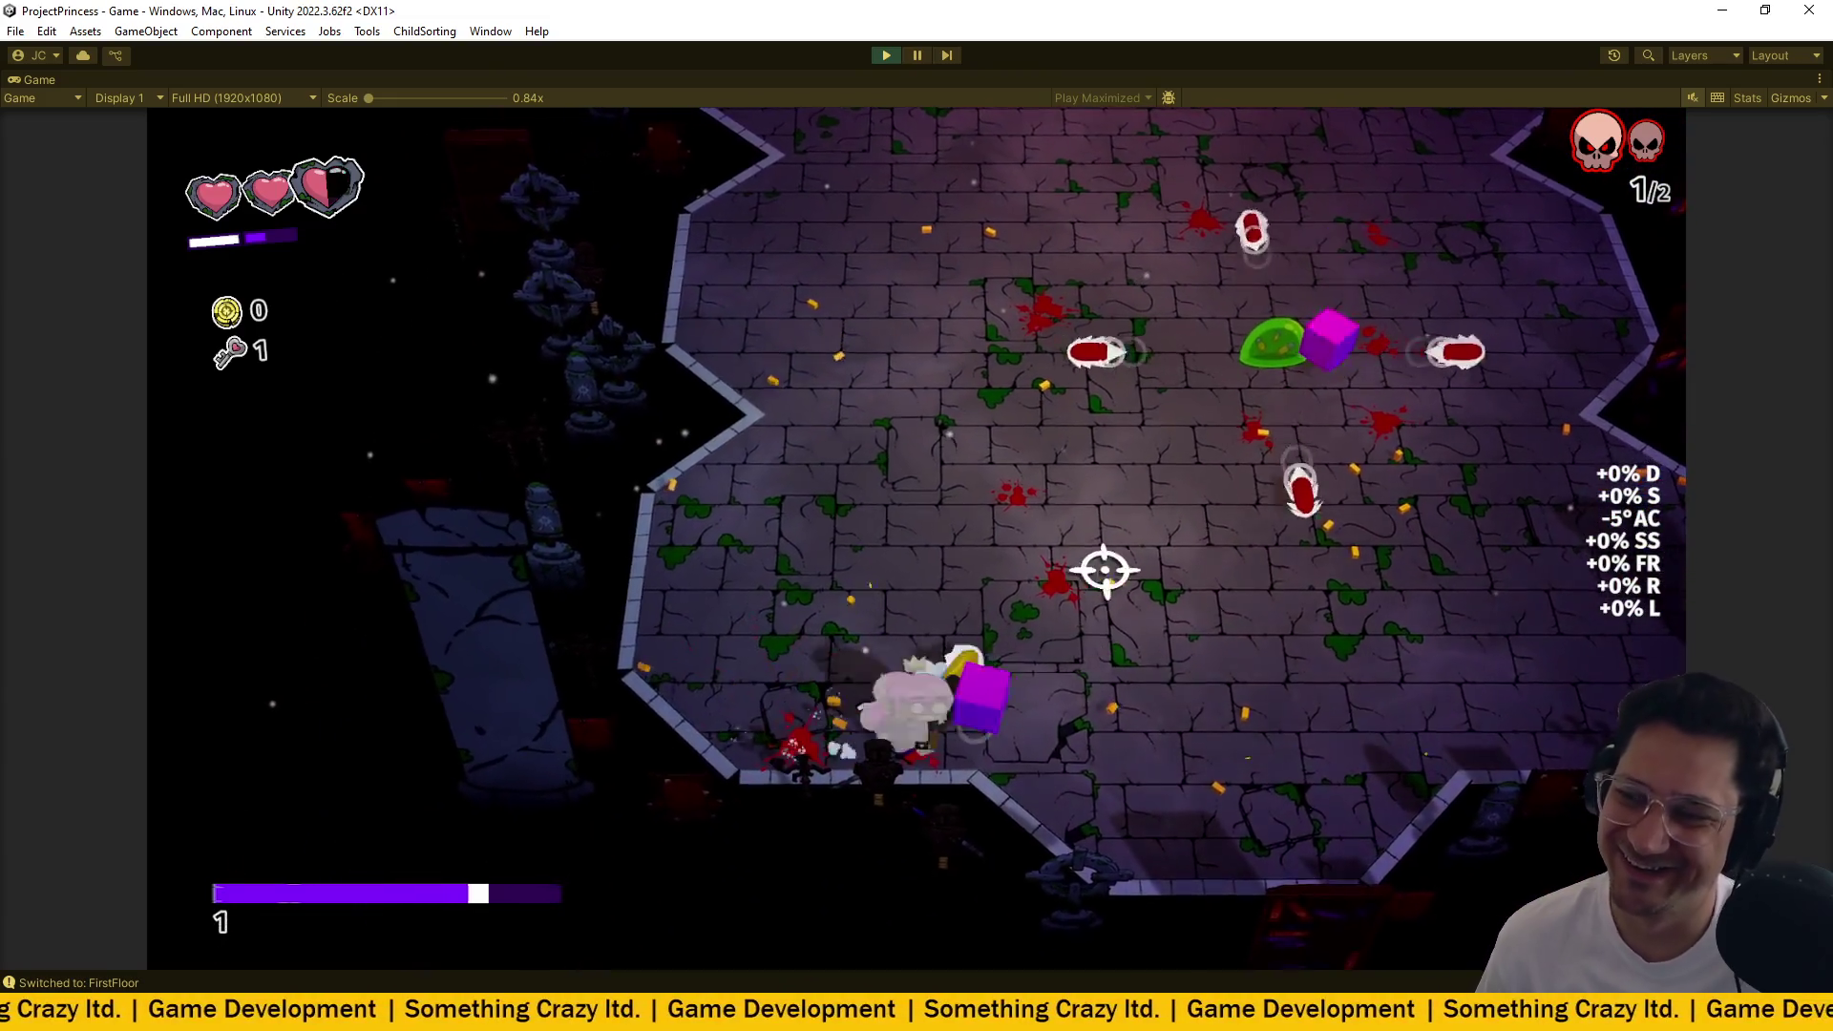
{"action": "key", "text": "d"}
{"action": "left_click", "coordinate": [1084, 478]}
{"action": "key", "text": "w"}
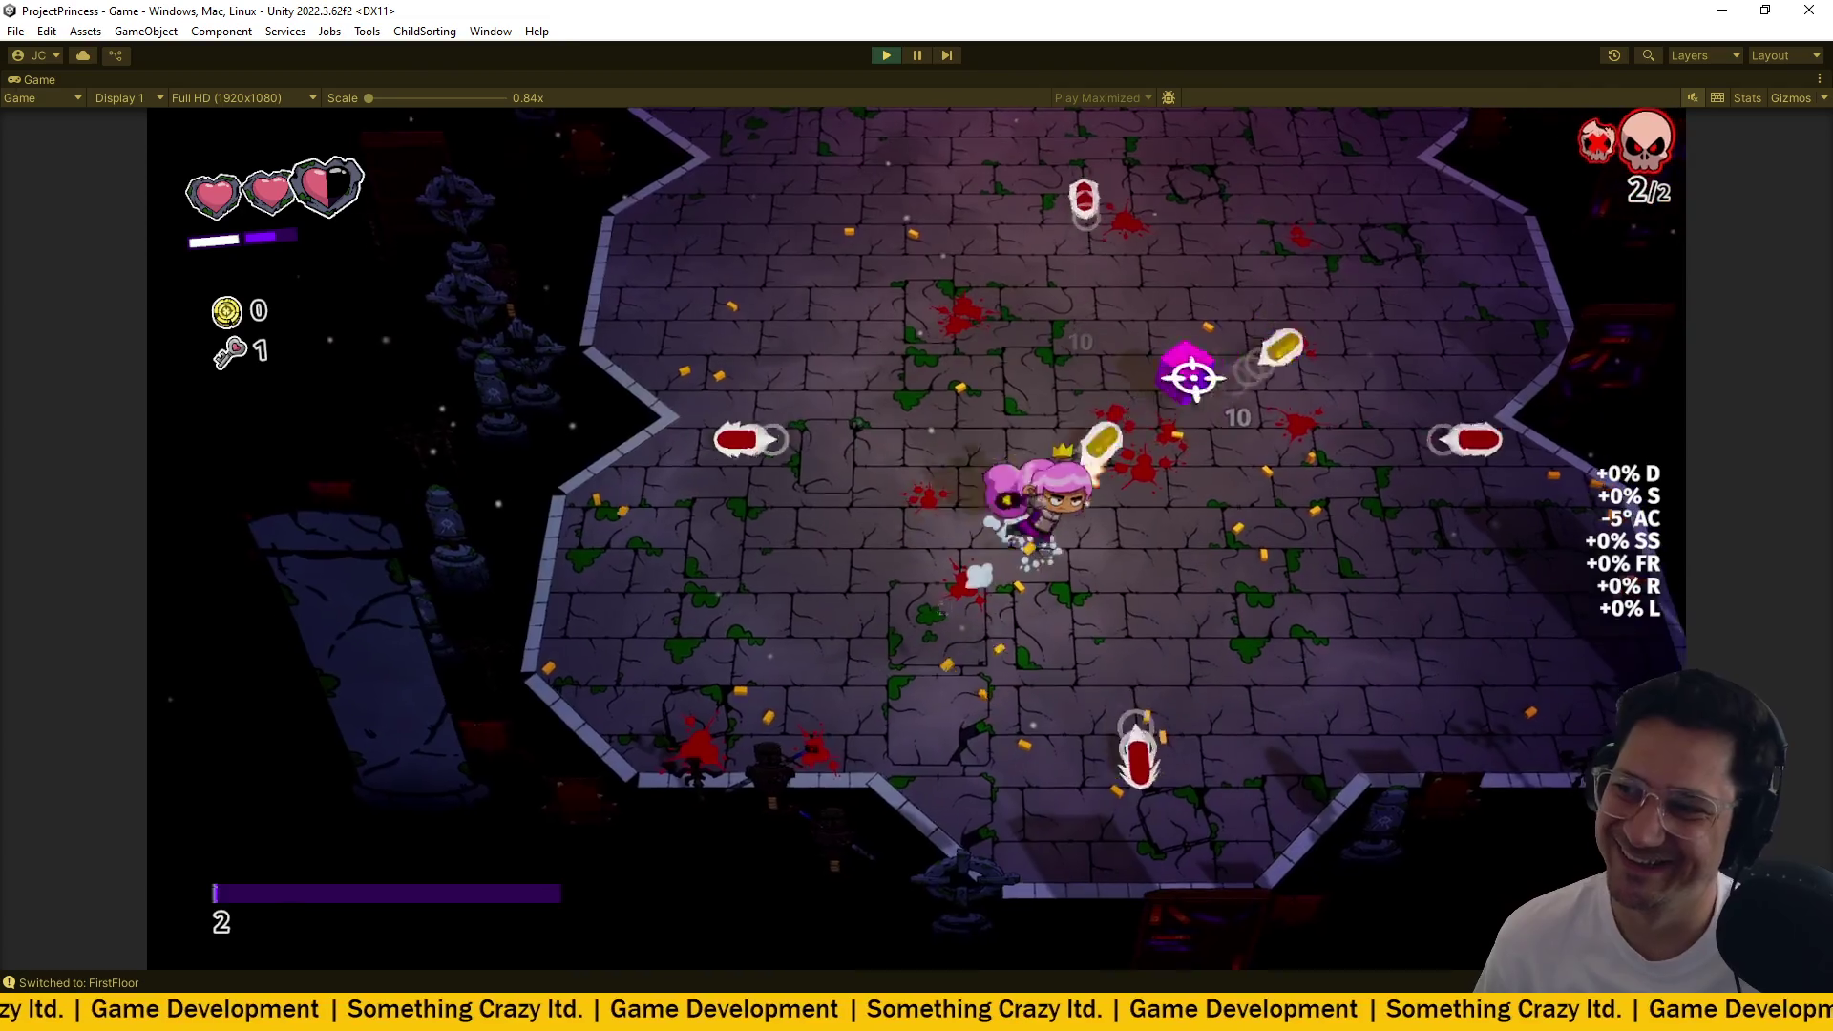
{"action": "key", "text": "w"}
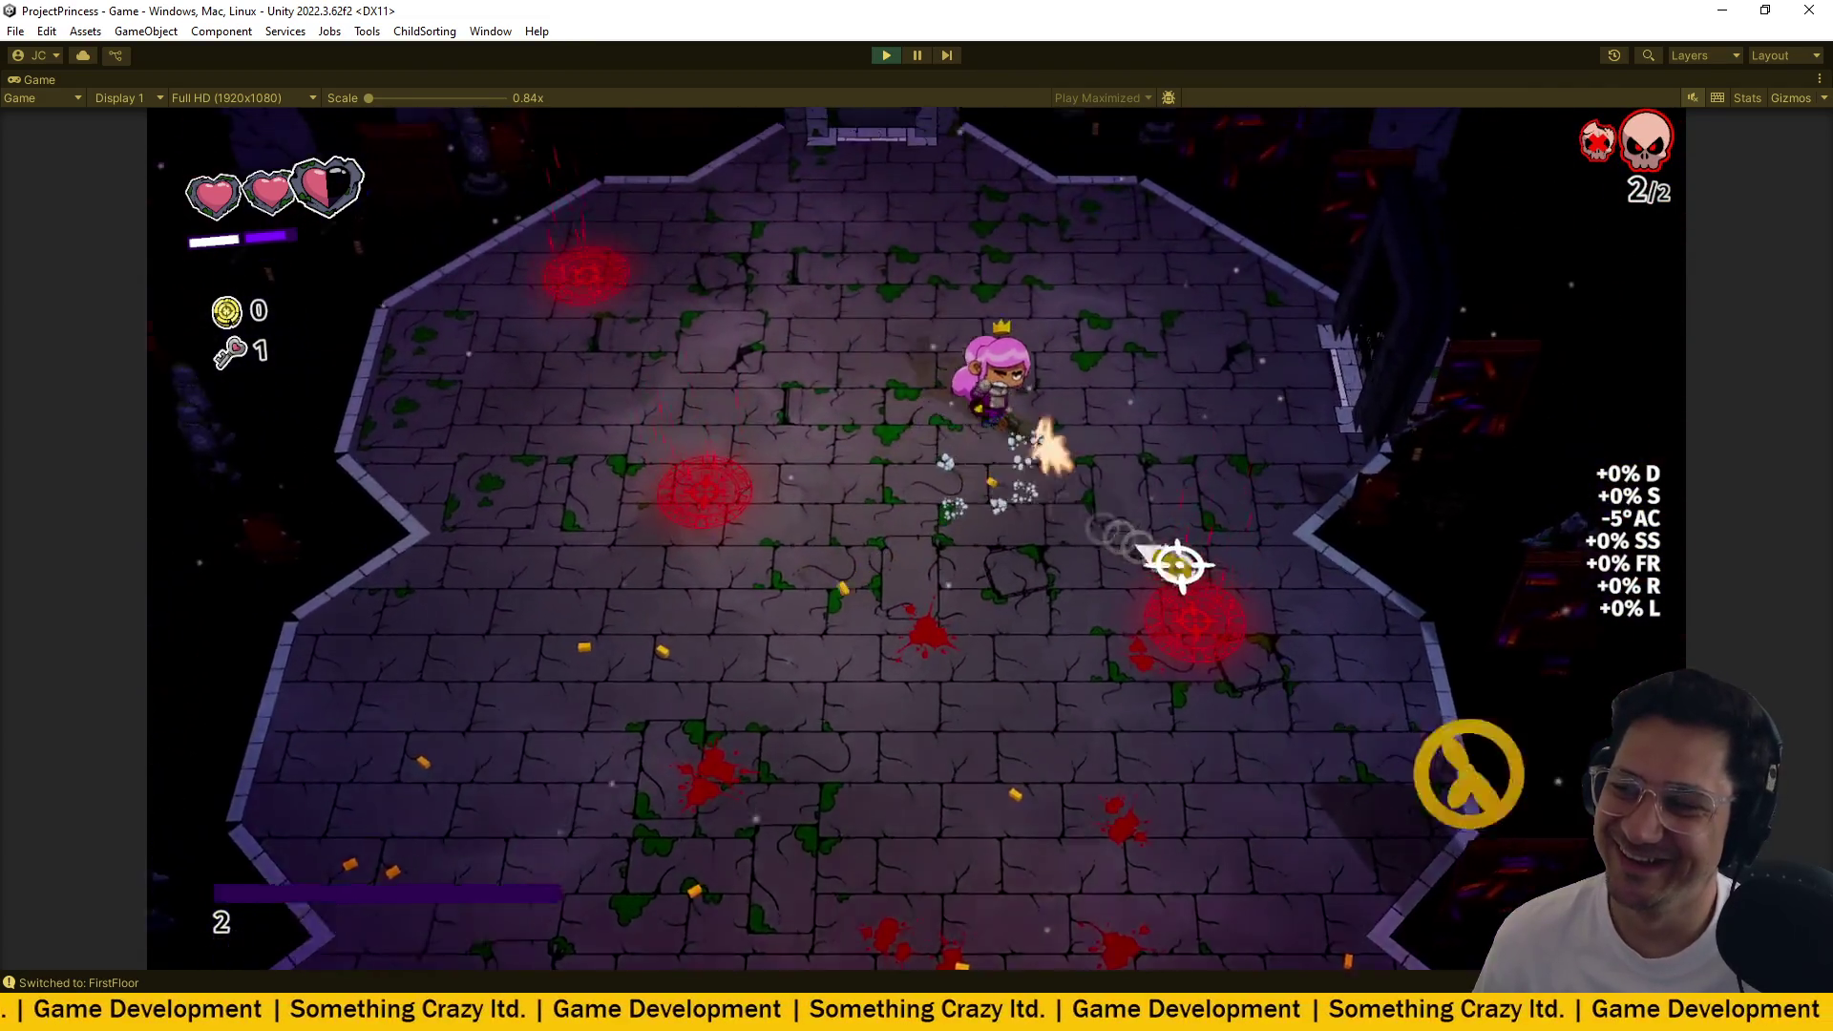
{"action": "left_click", "coordinate": [1057, 834]}
{"action": "key", "text": "w"}
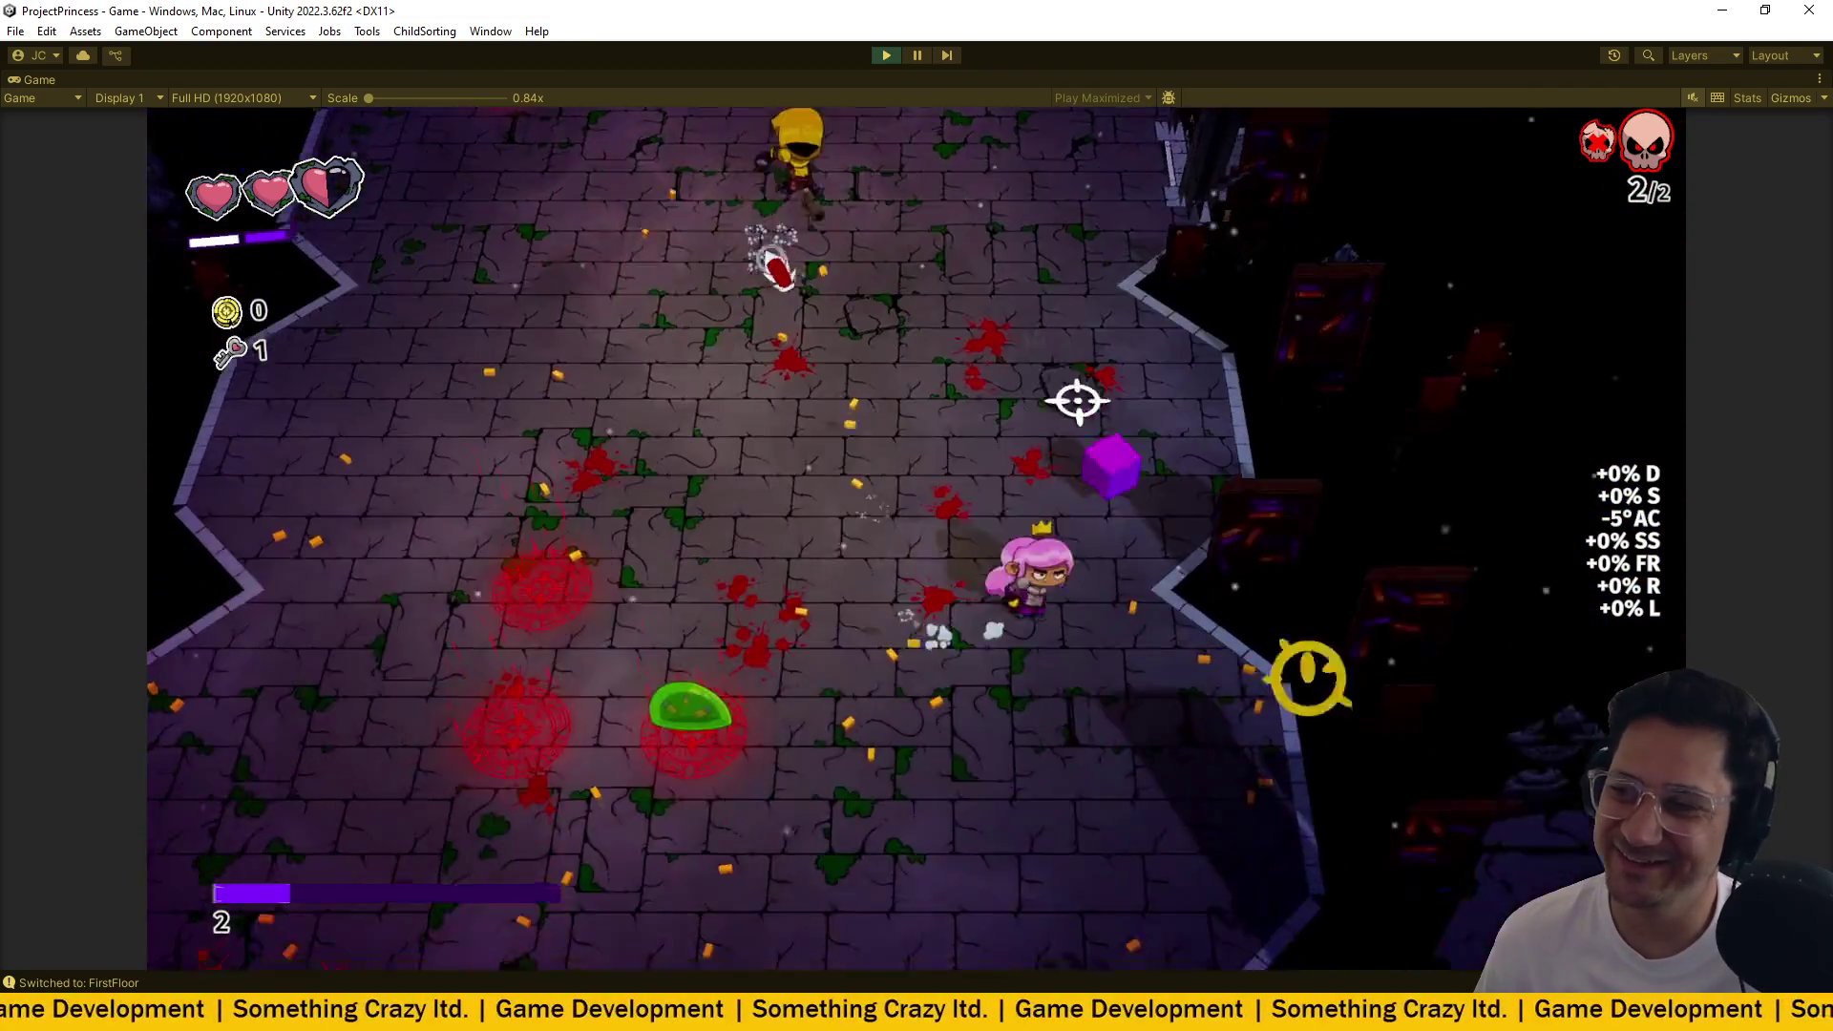
{"action": "key", "text": "d"}
{"action": "left_click", "coordinate": [940, 237]}
{"action": "key", "text": "w"}
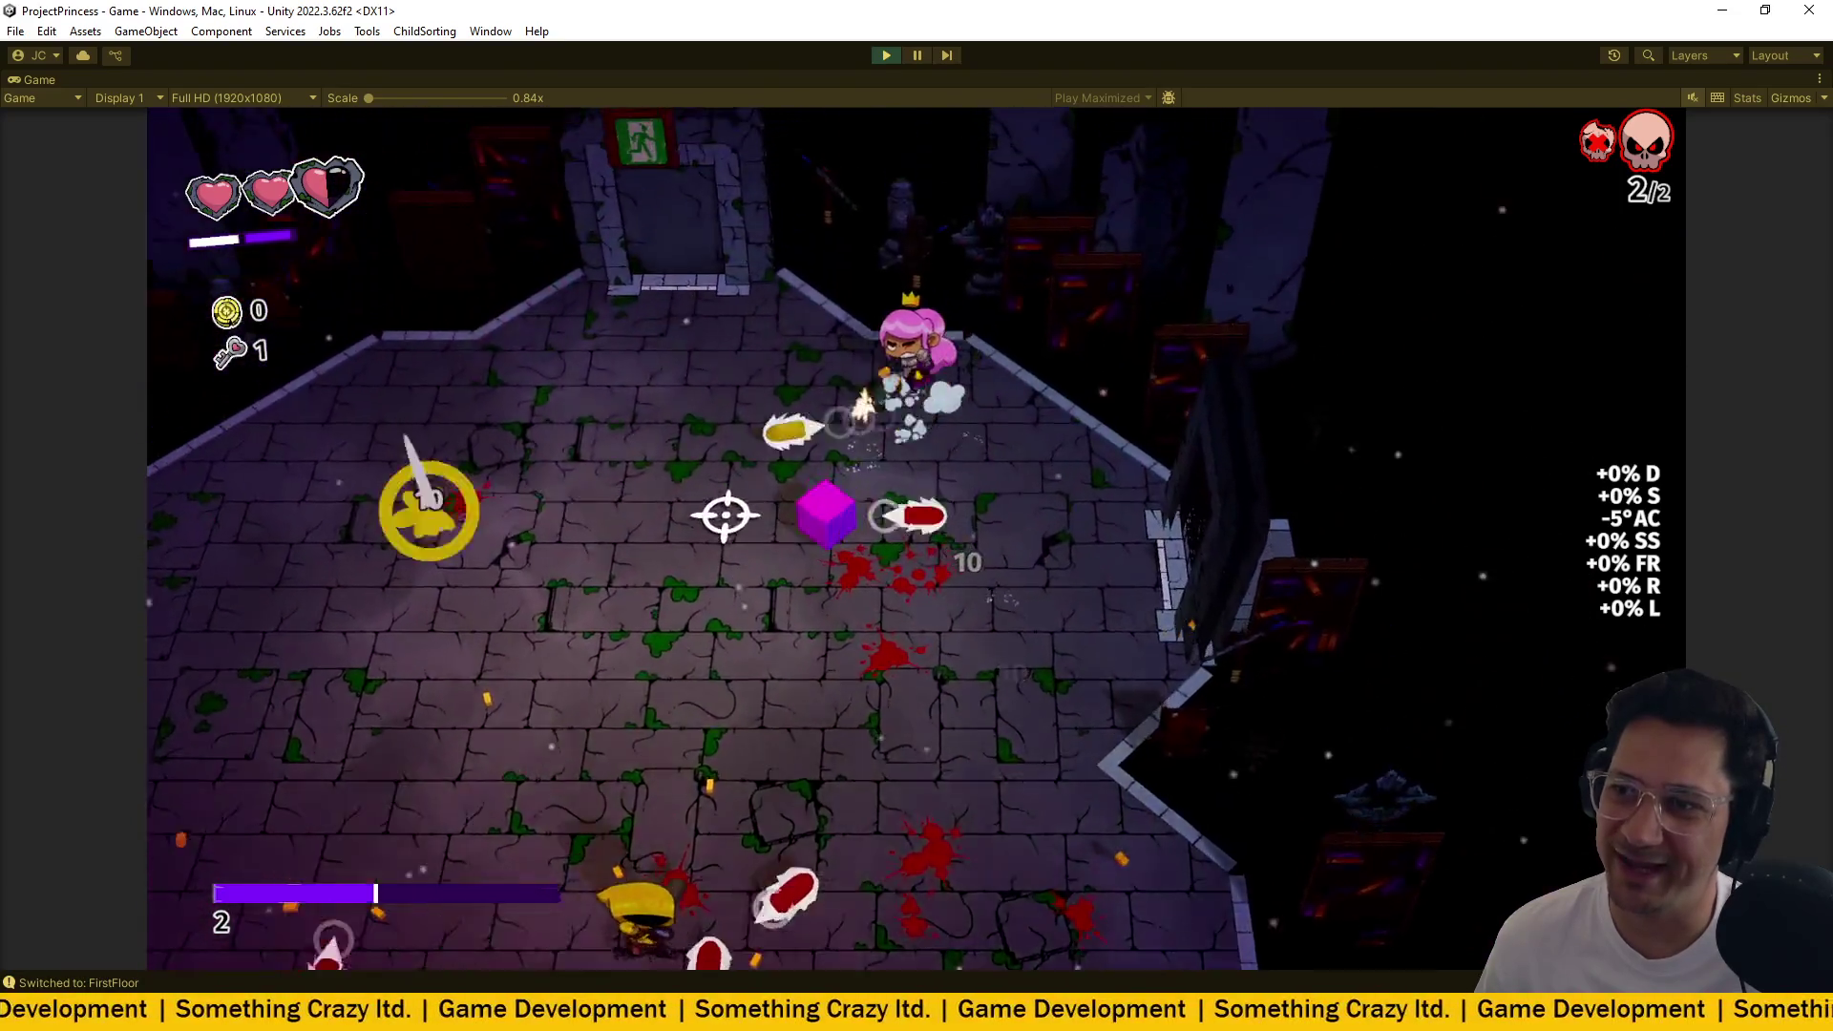
{"action": "left_click", "coordinate": [625, 565]}
{"action": "key", "text": "a"}
{"action": "key", "text": "s"}
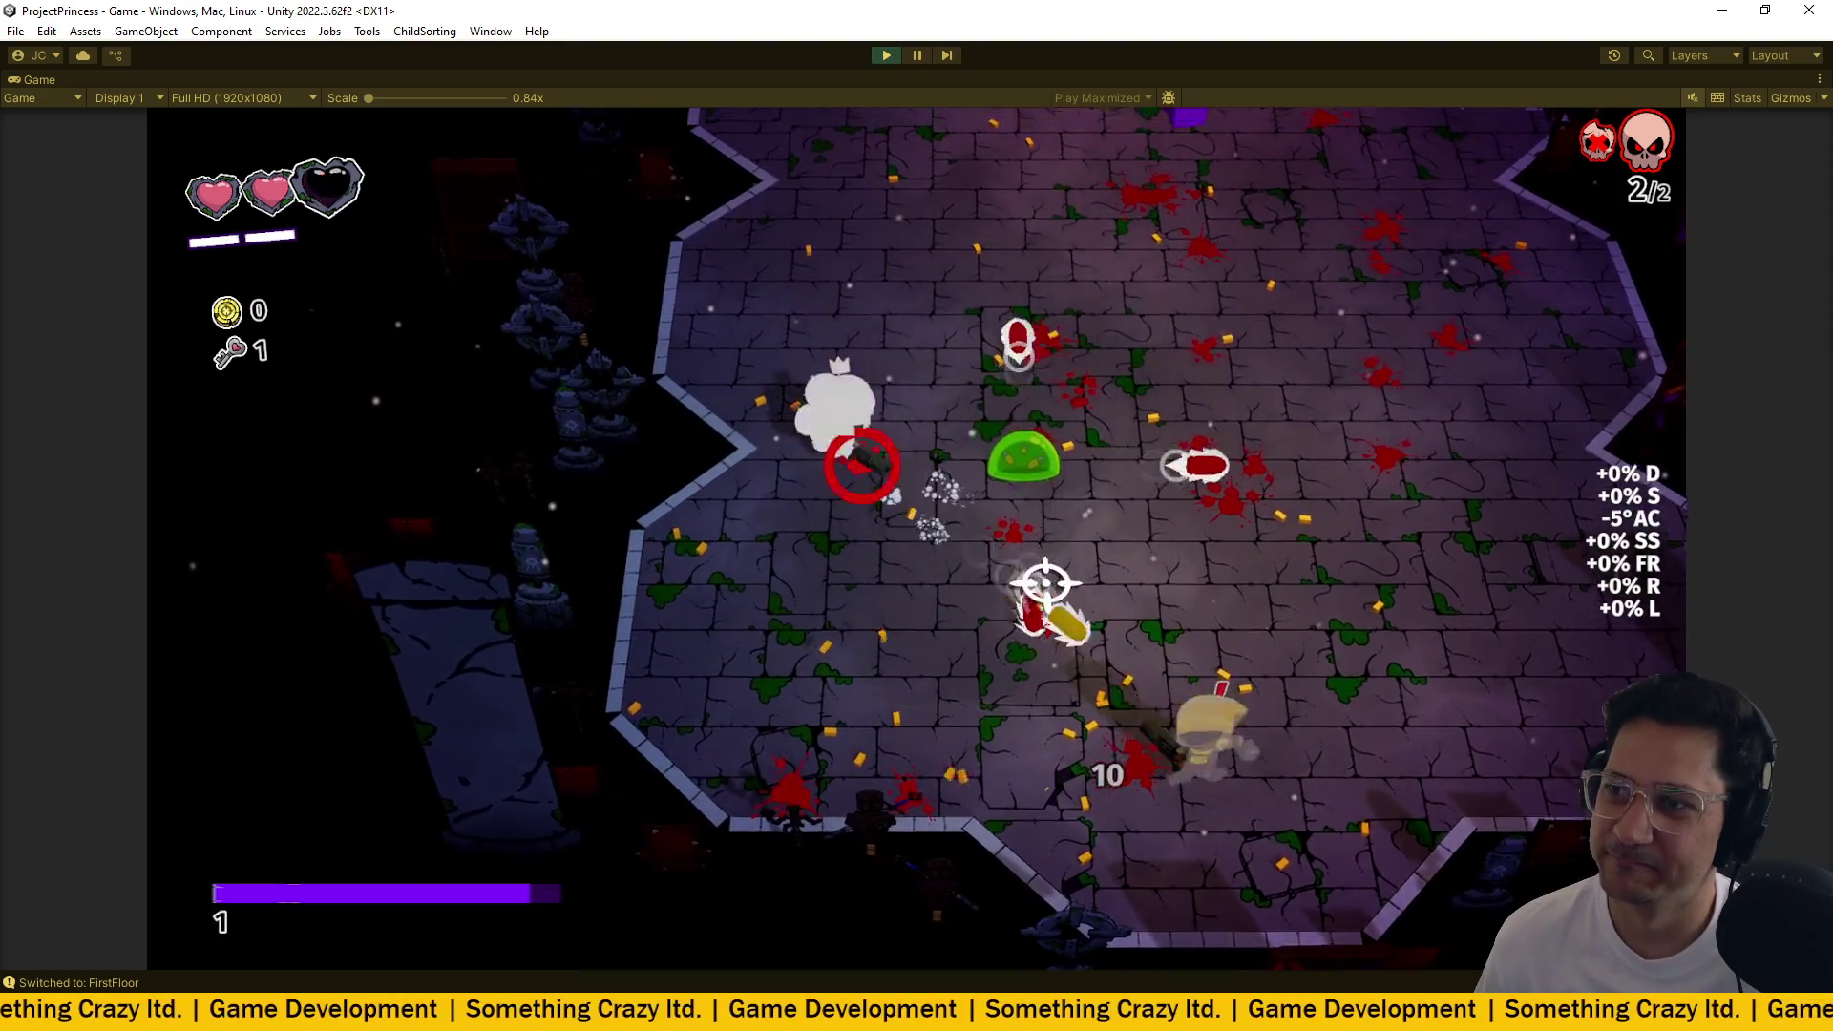
{"action": "key", "text": "s"}
{"action": "left_click", "coordinate": [1125, 605]}
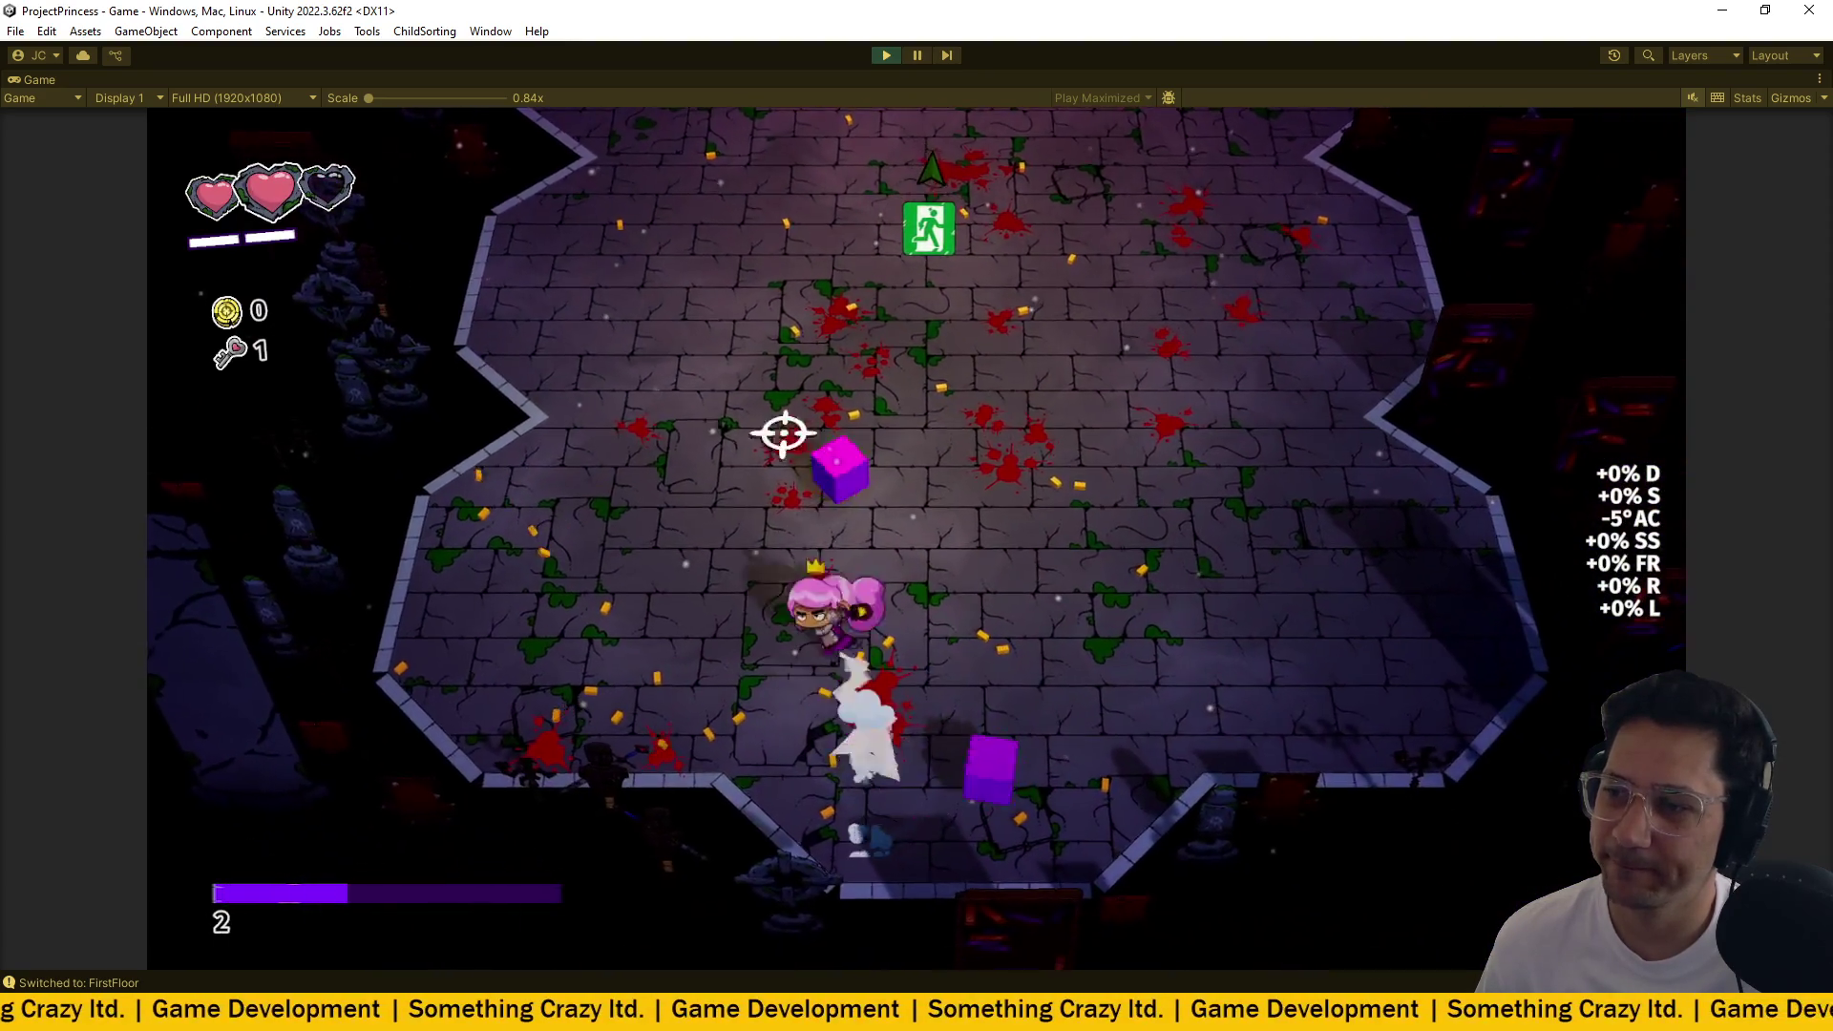
{"action": "key", "text": "w"}
{"action": "key", "text": "w"}
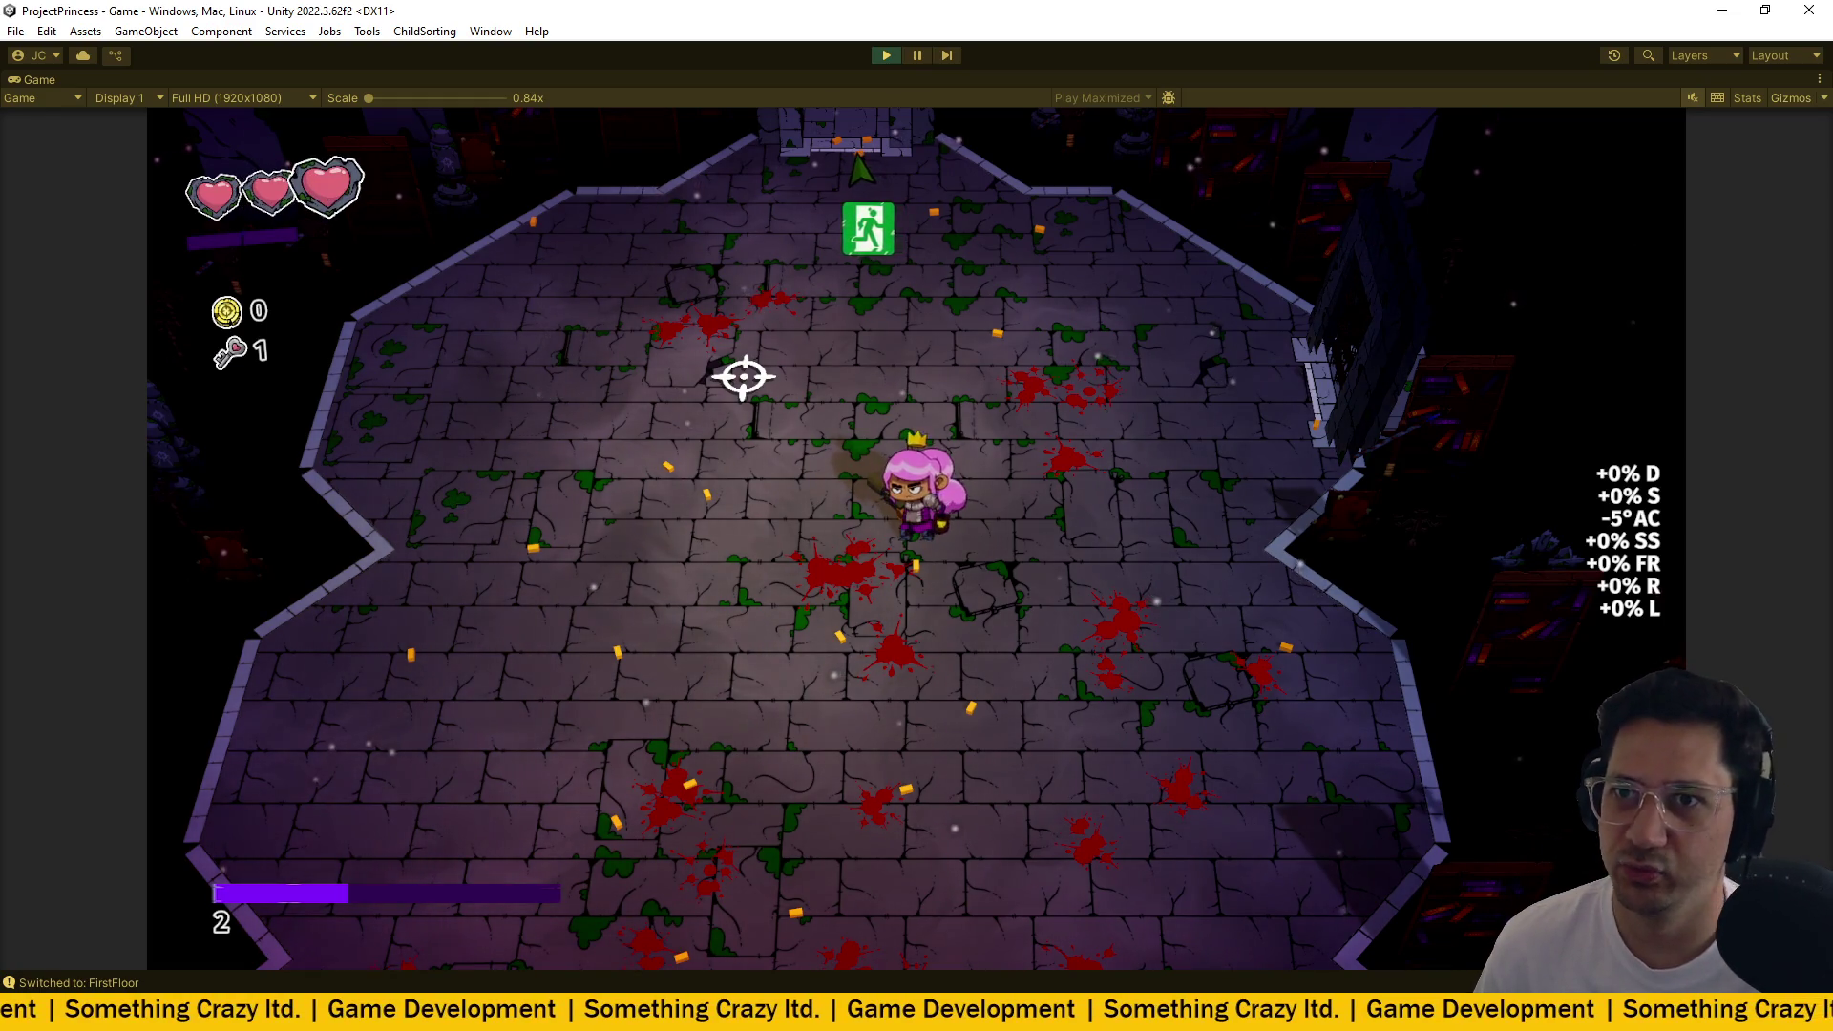
Go through the exit into the next room and defeat its red enemies.
{"action": "key", "text": "w"}
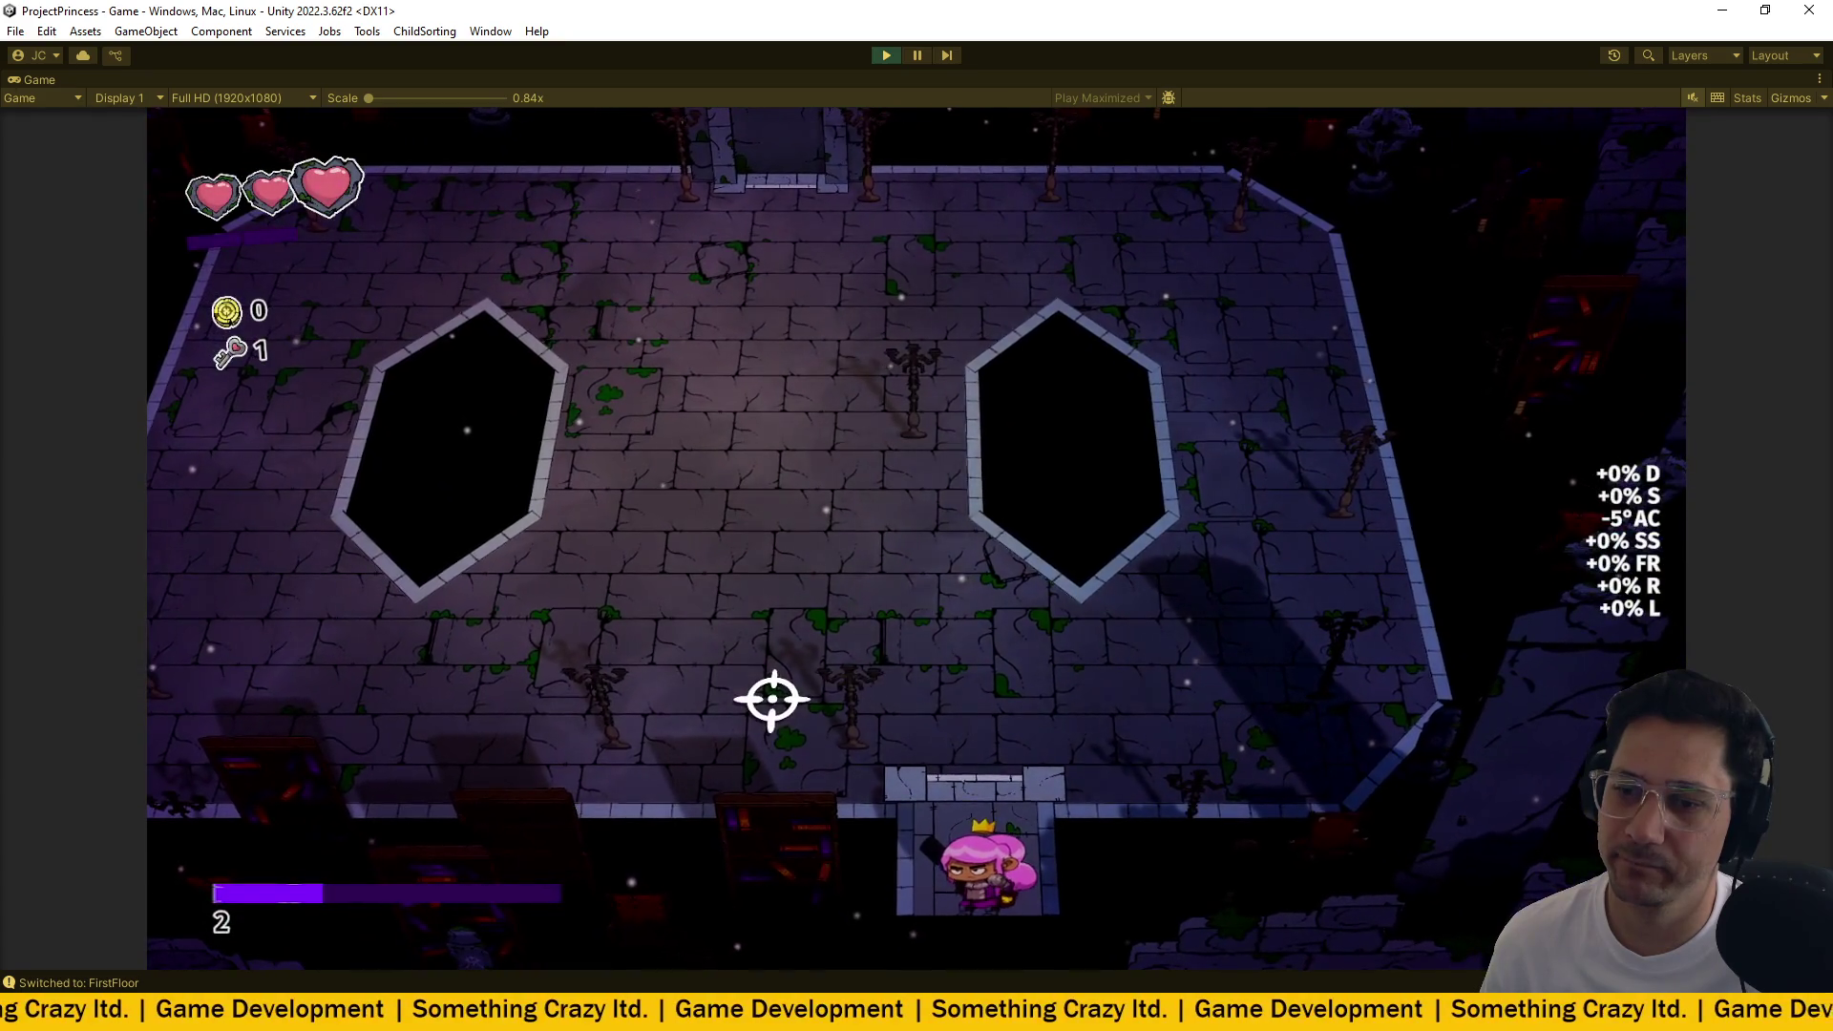
{"action": "key", "text": "w"}
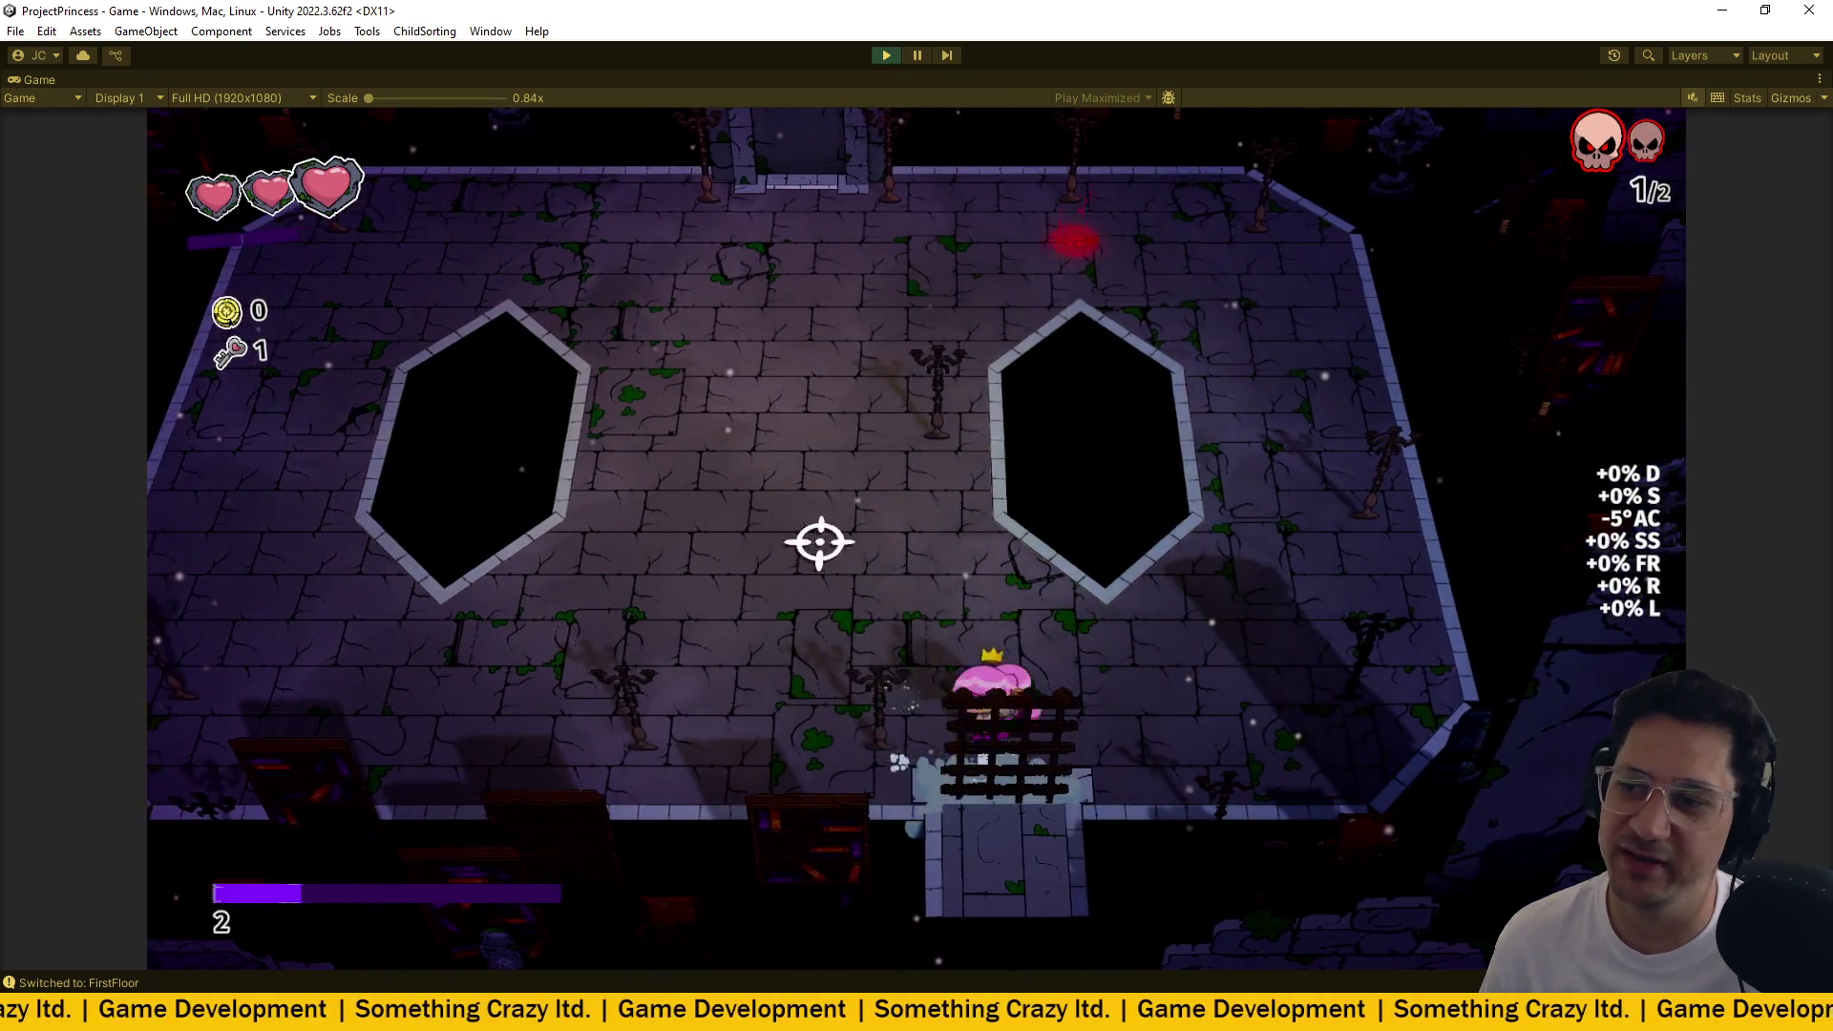
{"action": "left_click", "coordinate": [1048, 330]}
{"action": "key", "text": "a"}
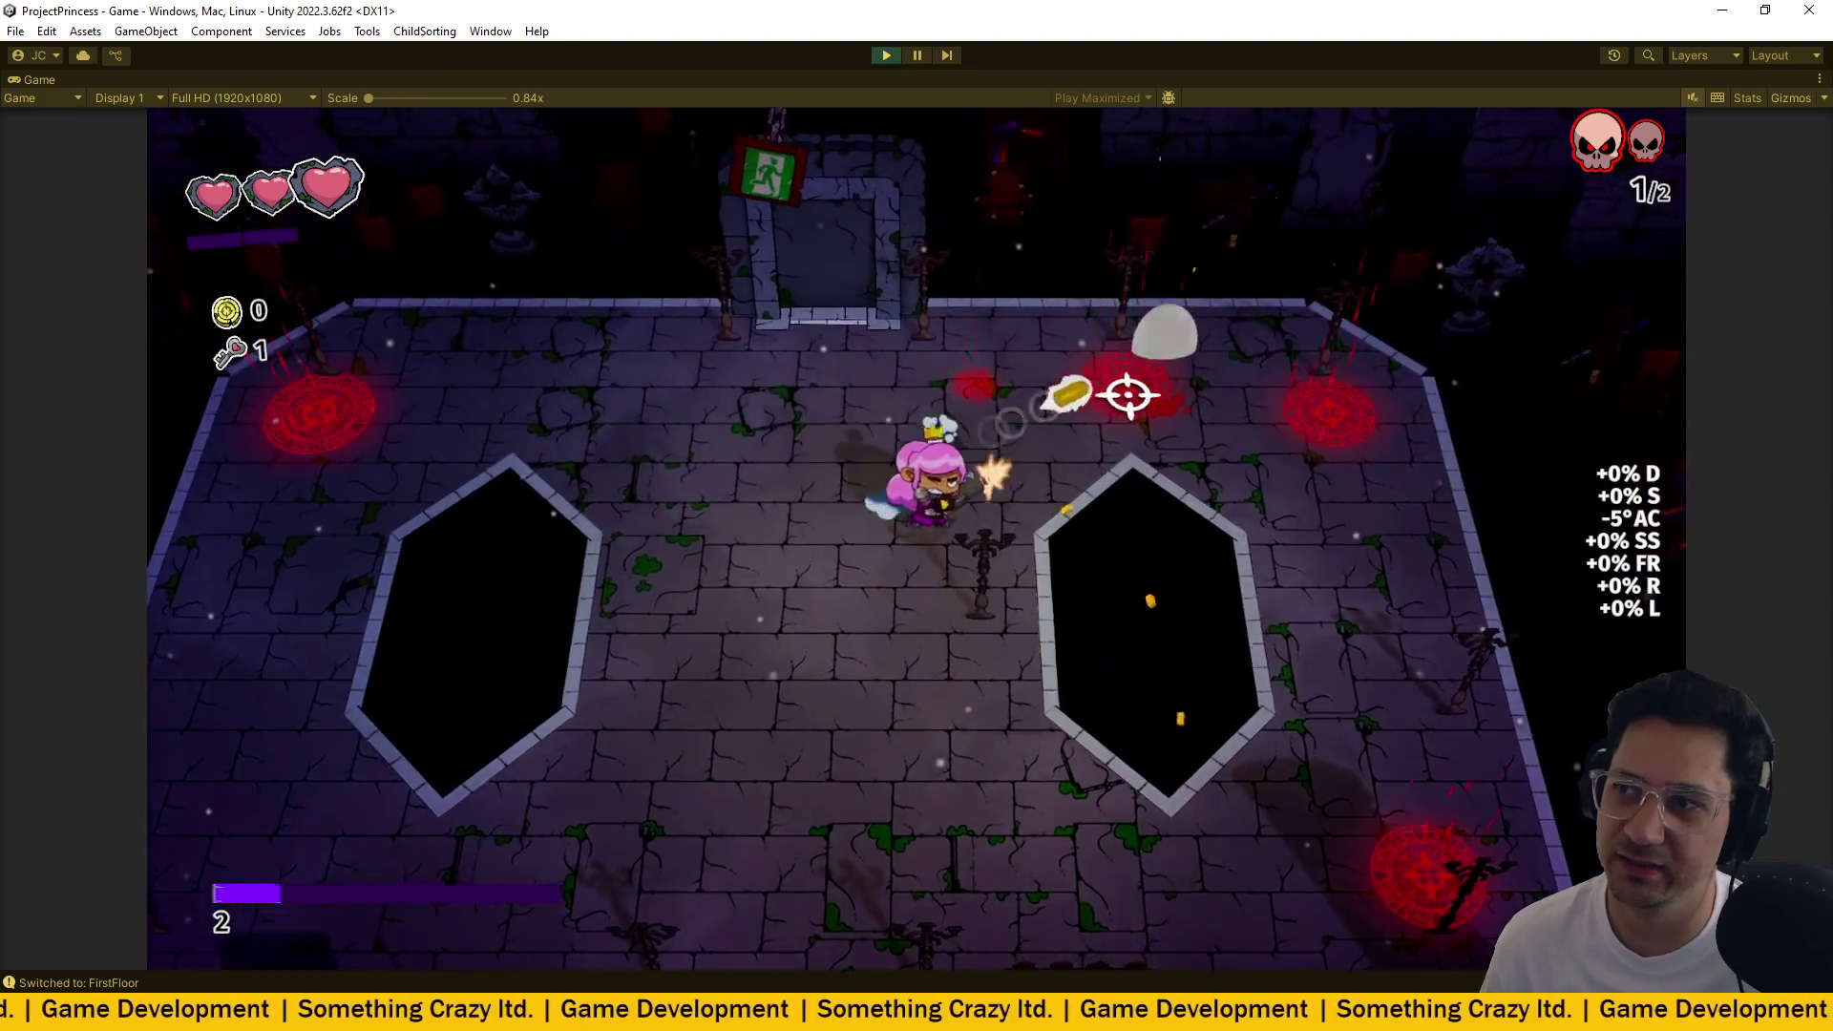
{"action": "left_click", "coordinate": [1014, 409]}
{"action": "key", "text": "s"}
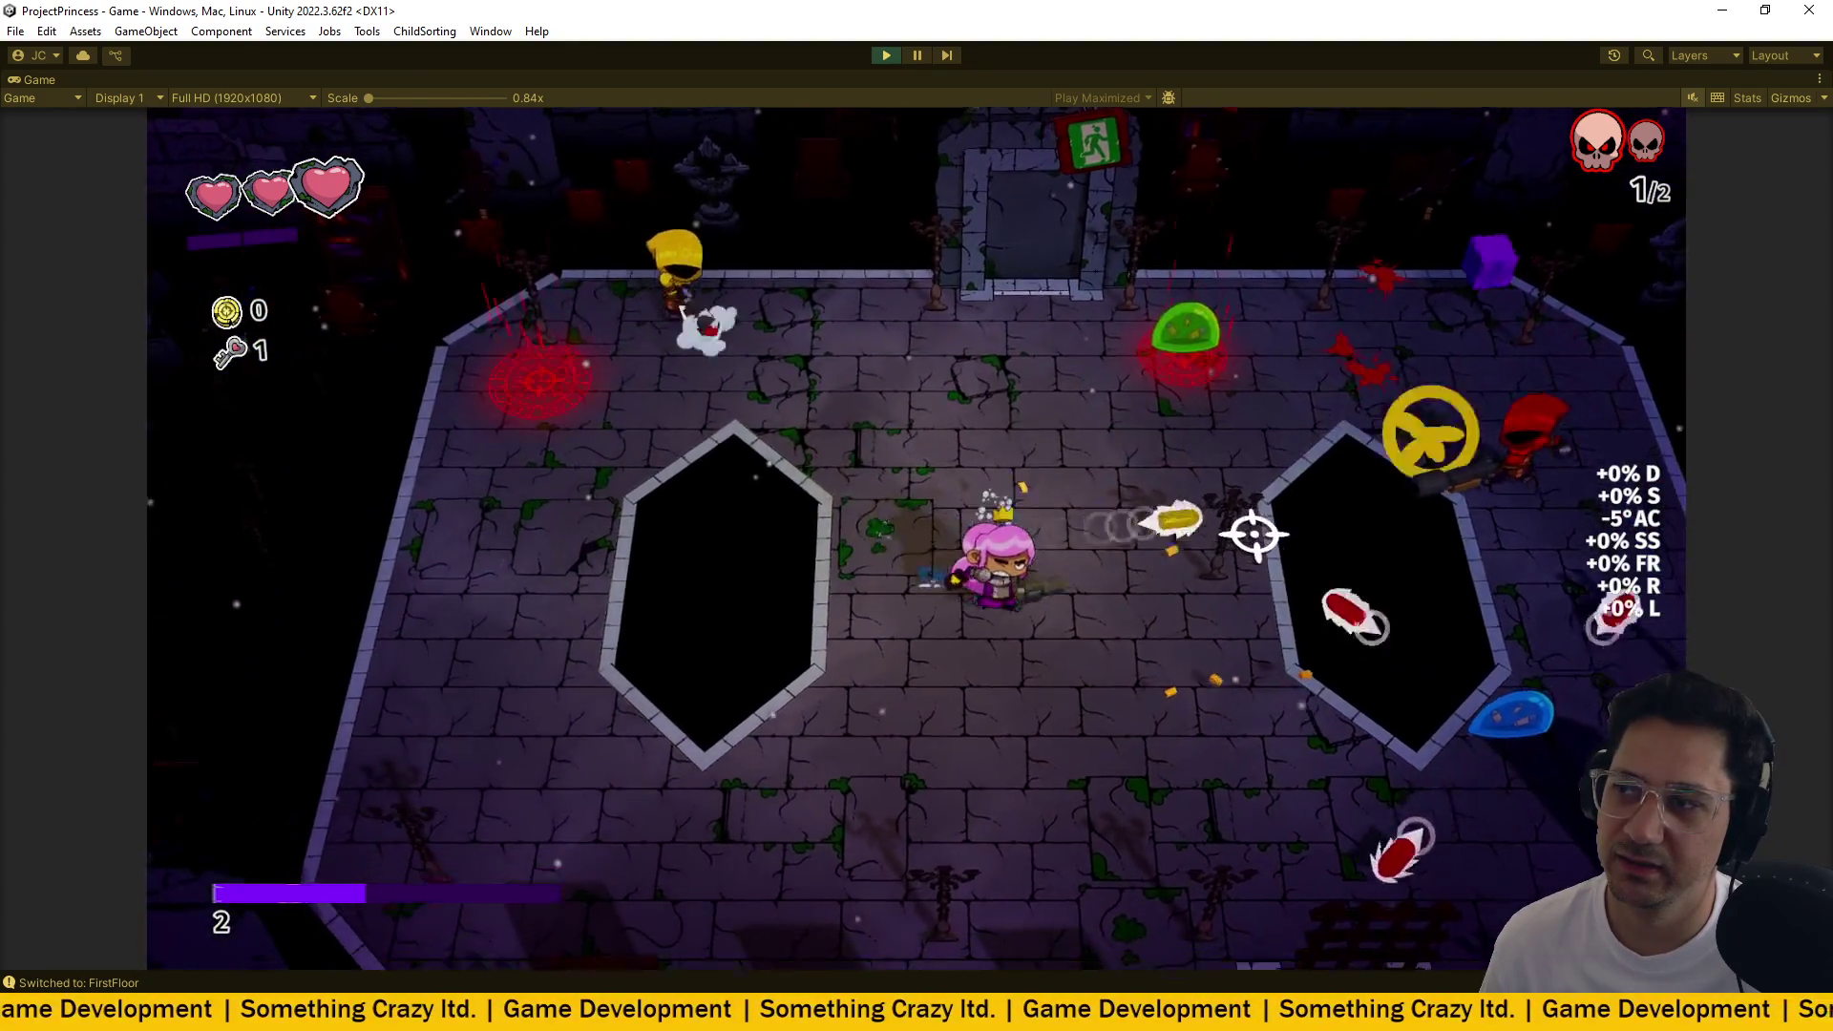
{"action": "left_click", "coordinate": [1232, 531]}
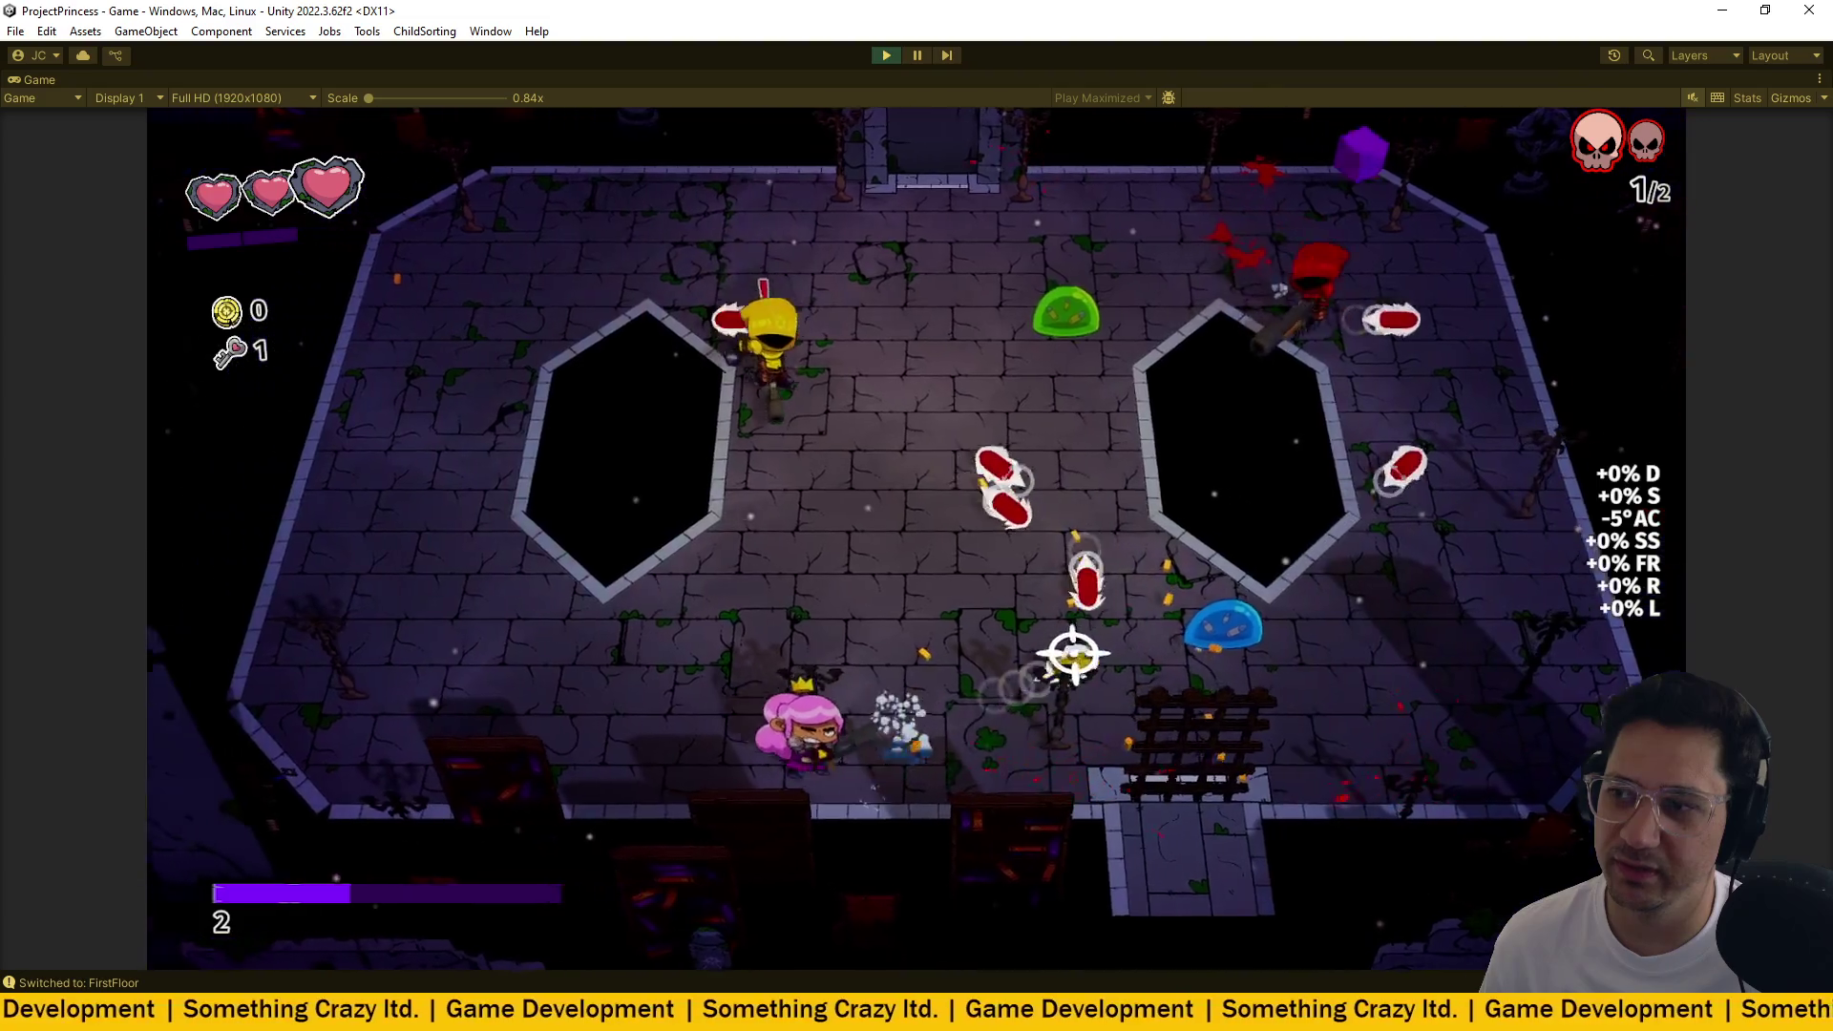
{"action": "key", "text": "d"}
{"action": "left_click", "coordinate": [1211, 644]}
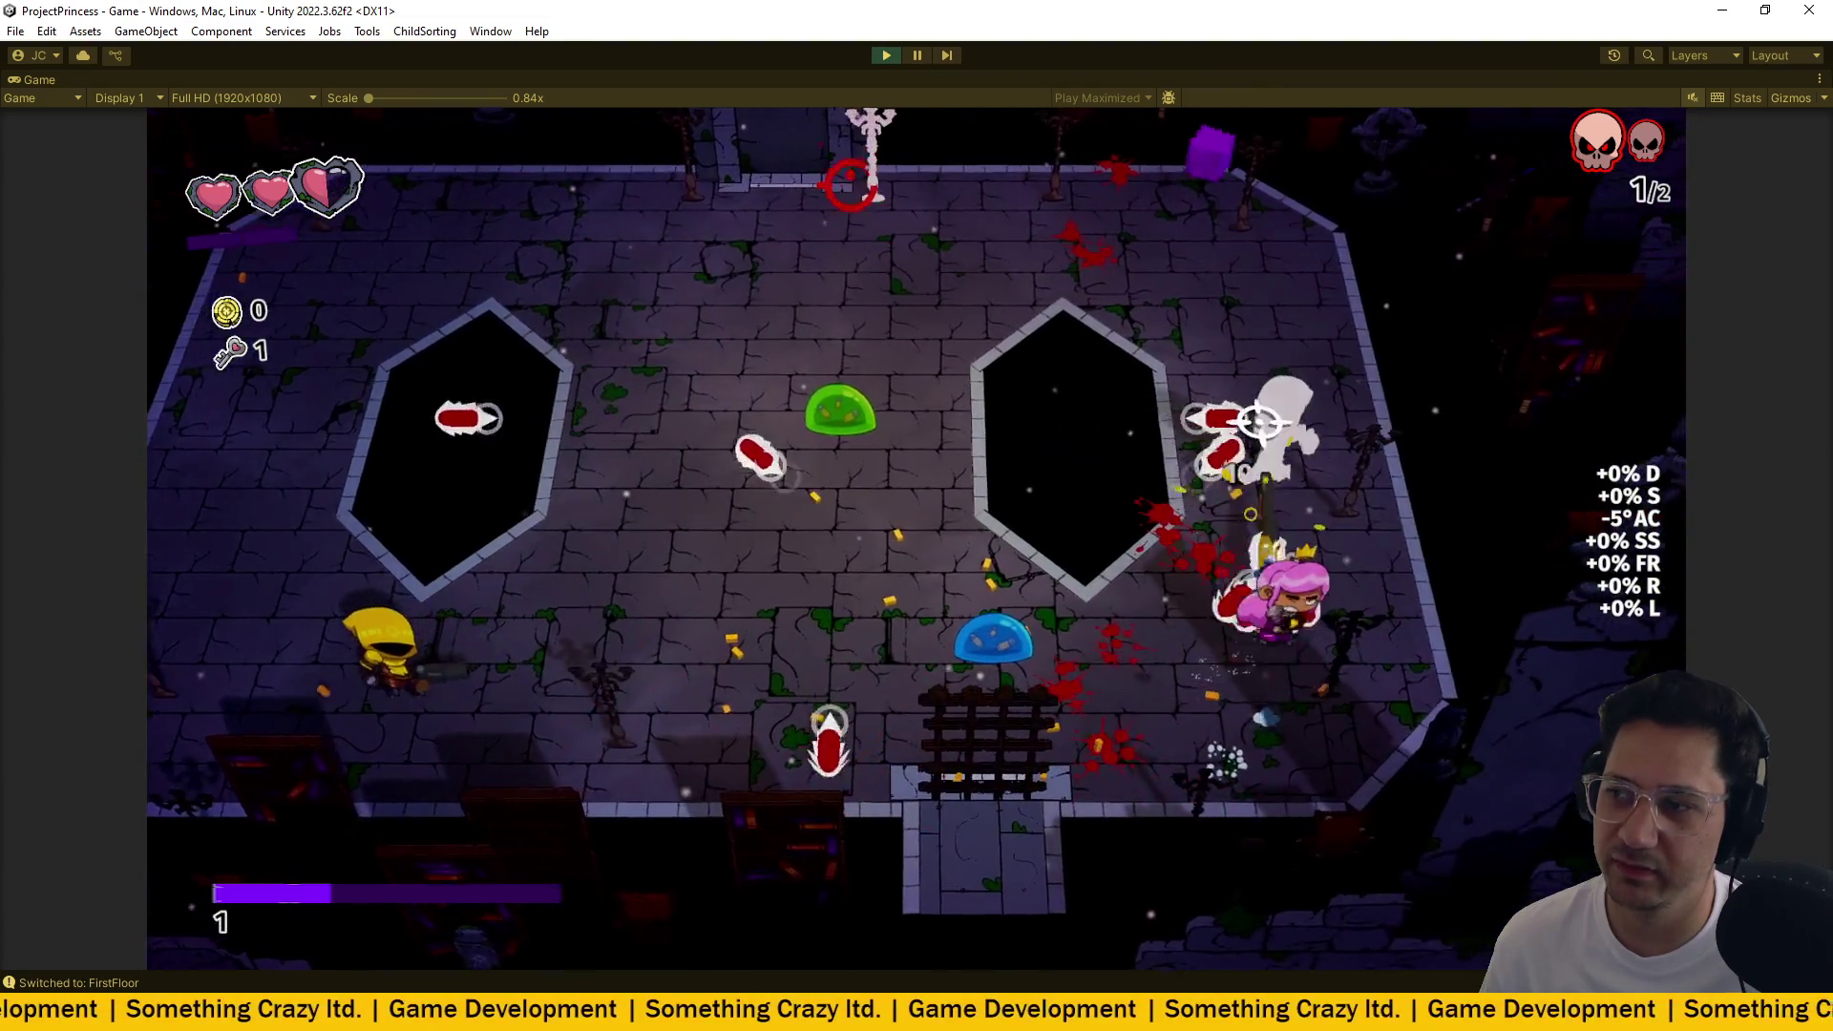
{"action": "key", "text": "w"}
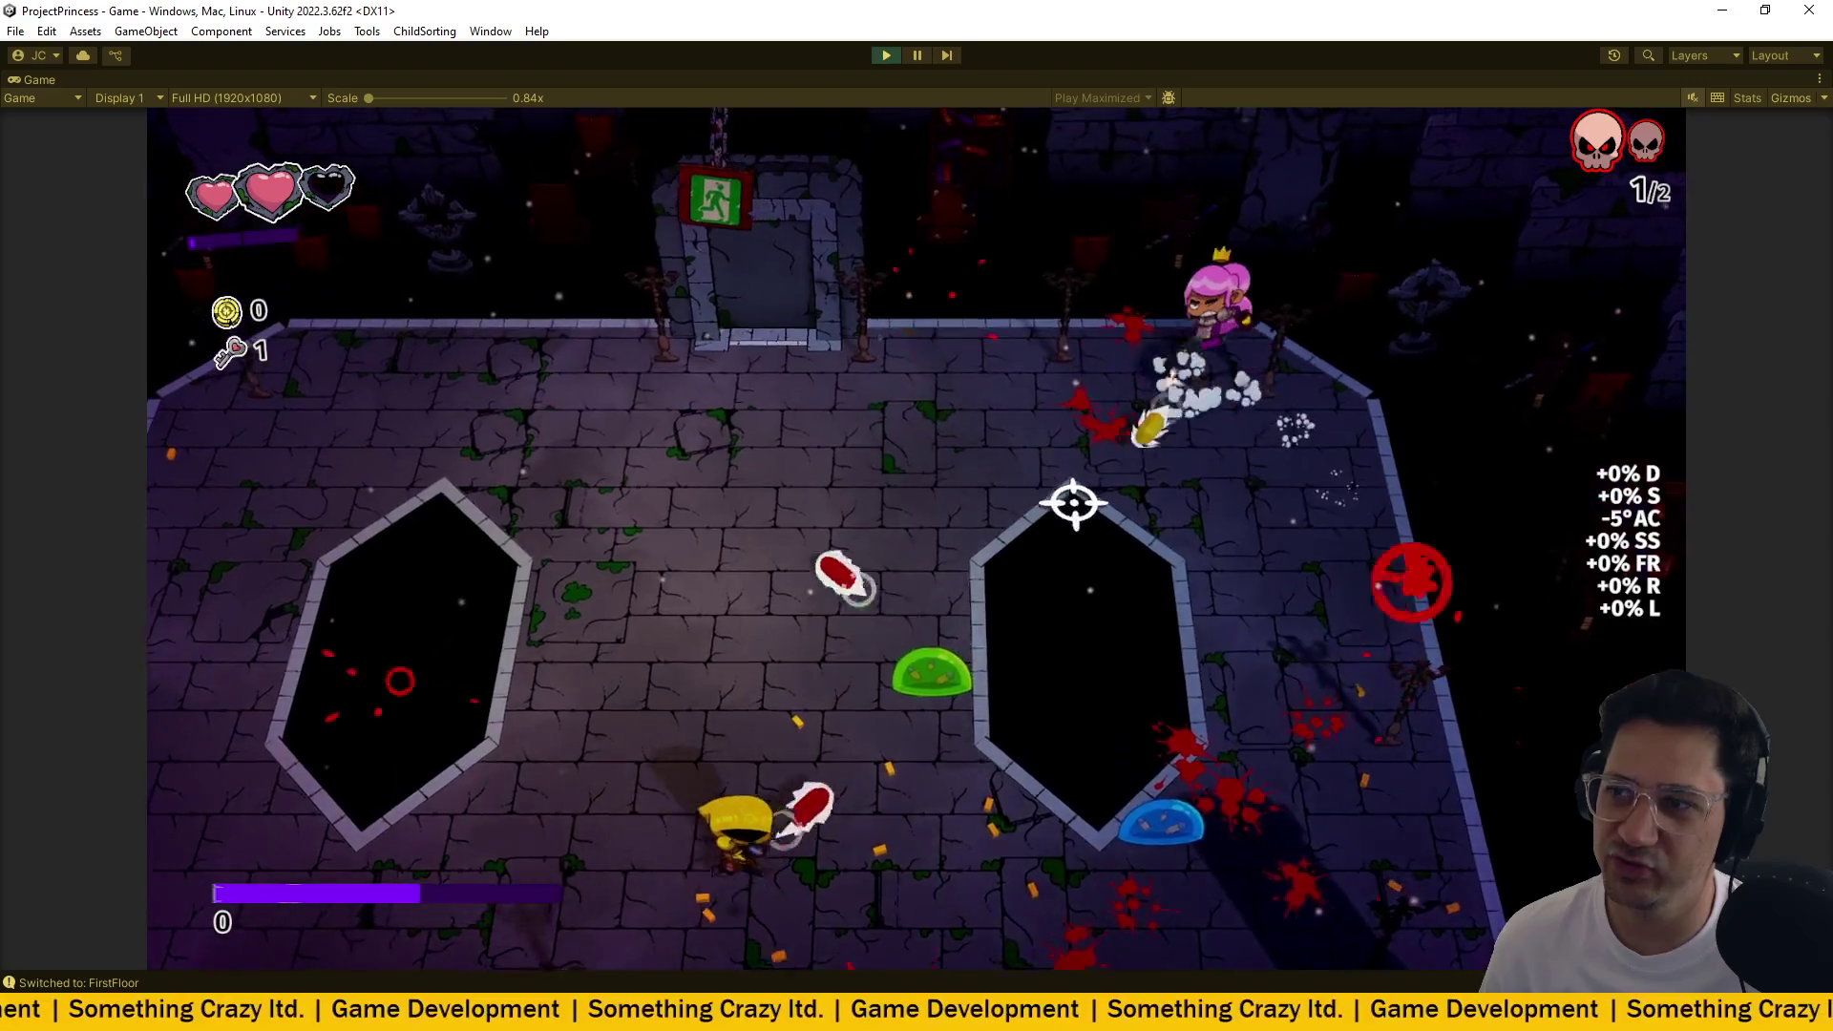
{"action": "key", "text": "s"}
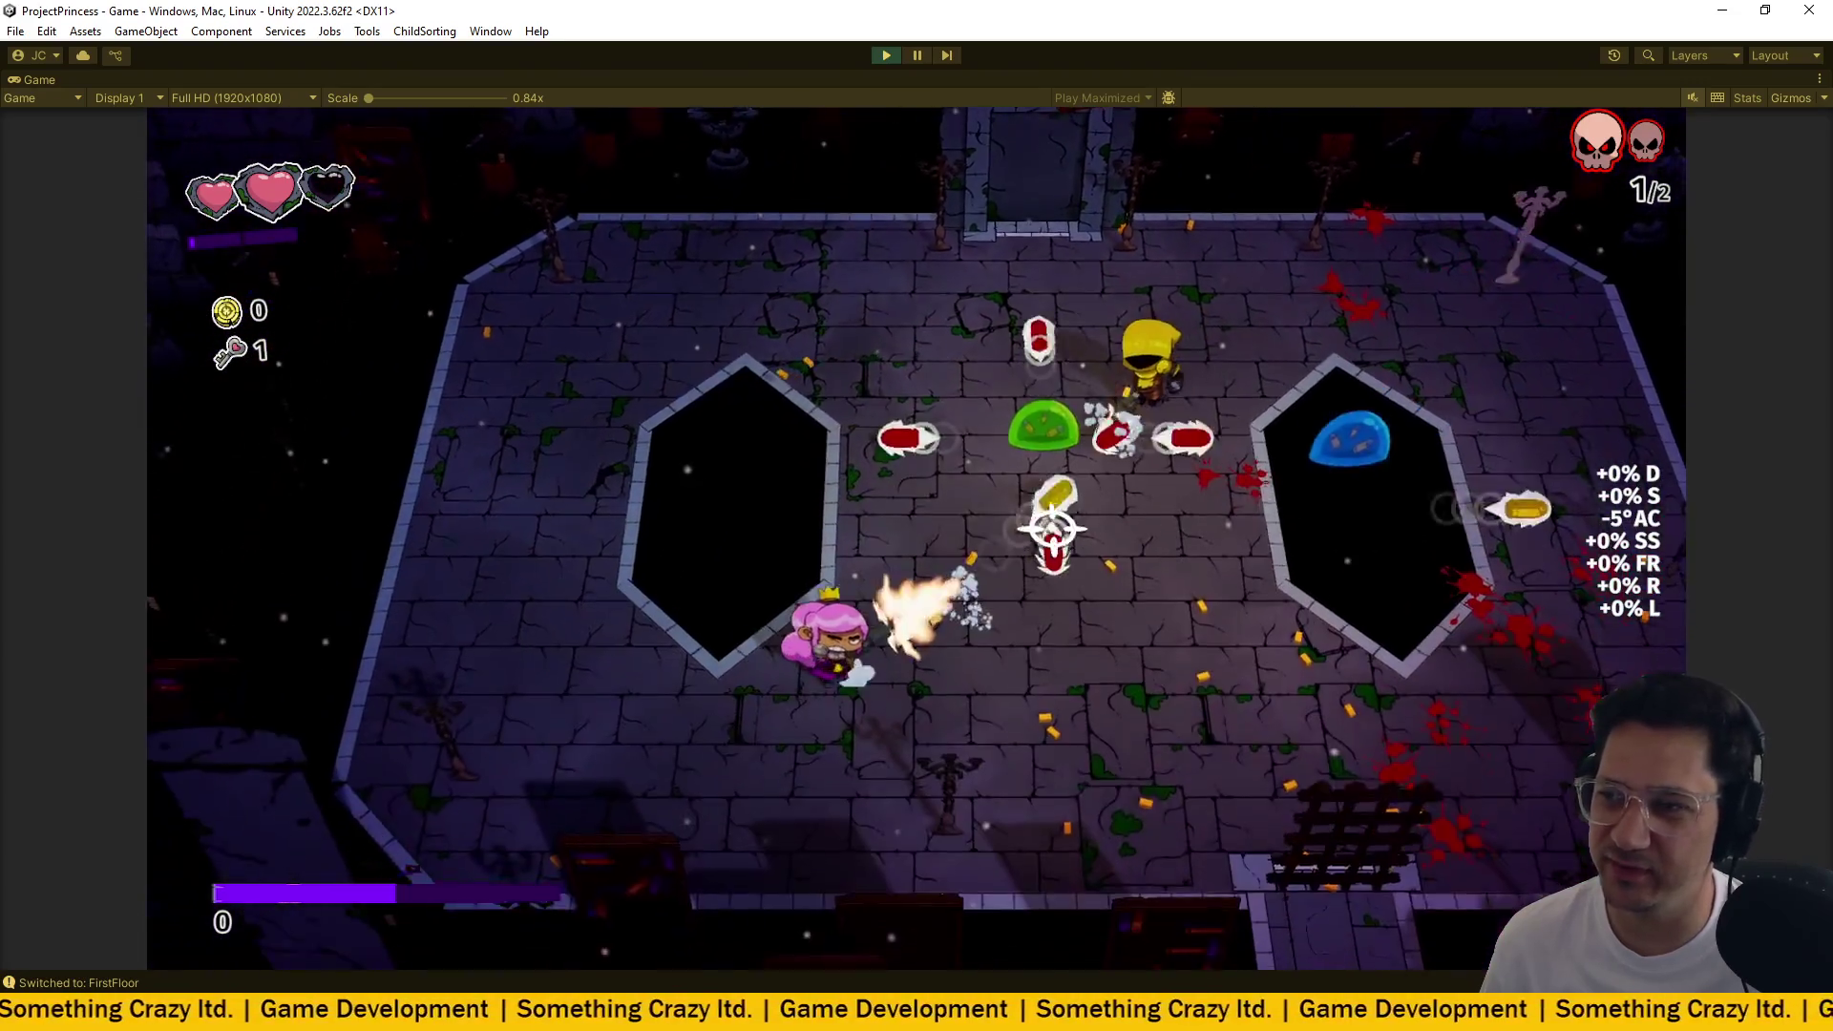
{"action": "left_click", "coordinate": [952, 558]}
{"action": "key", "text": "a"}
{"action": "left_click", "coordinate": [937, 573]}
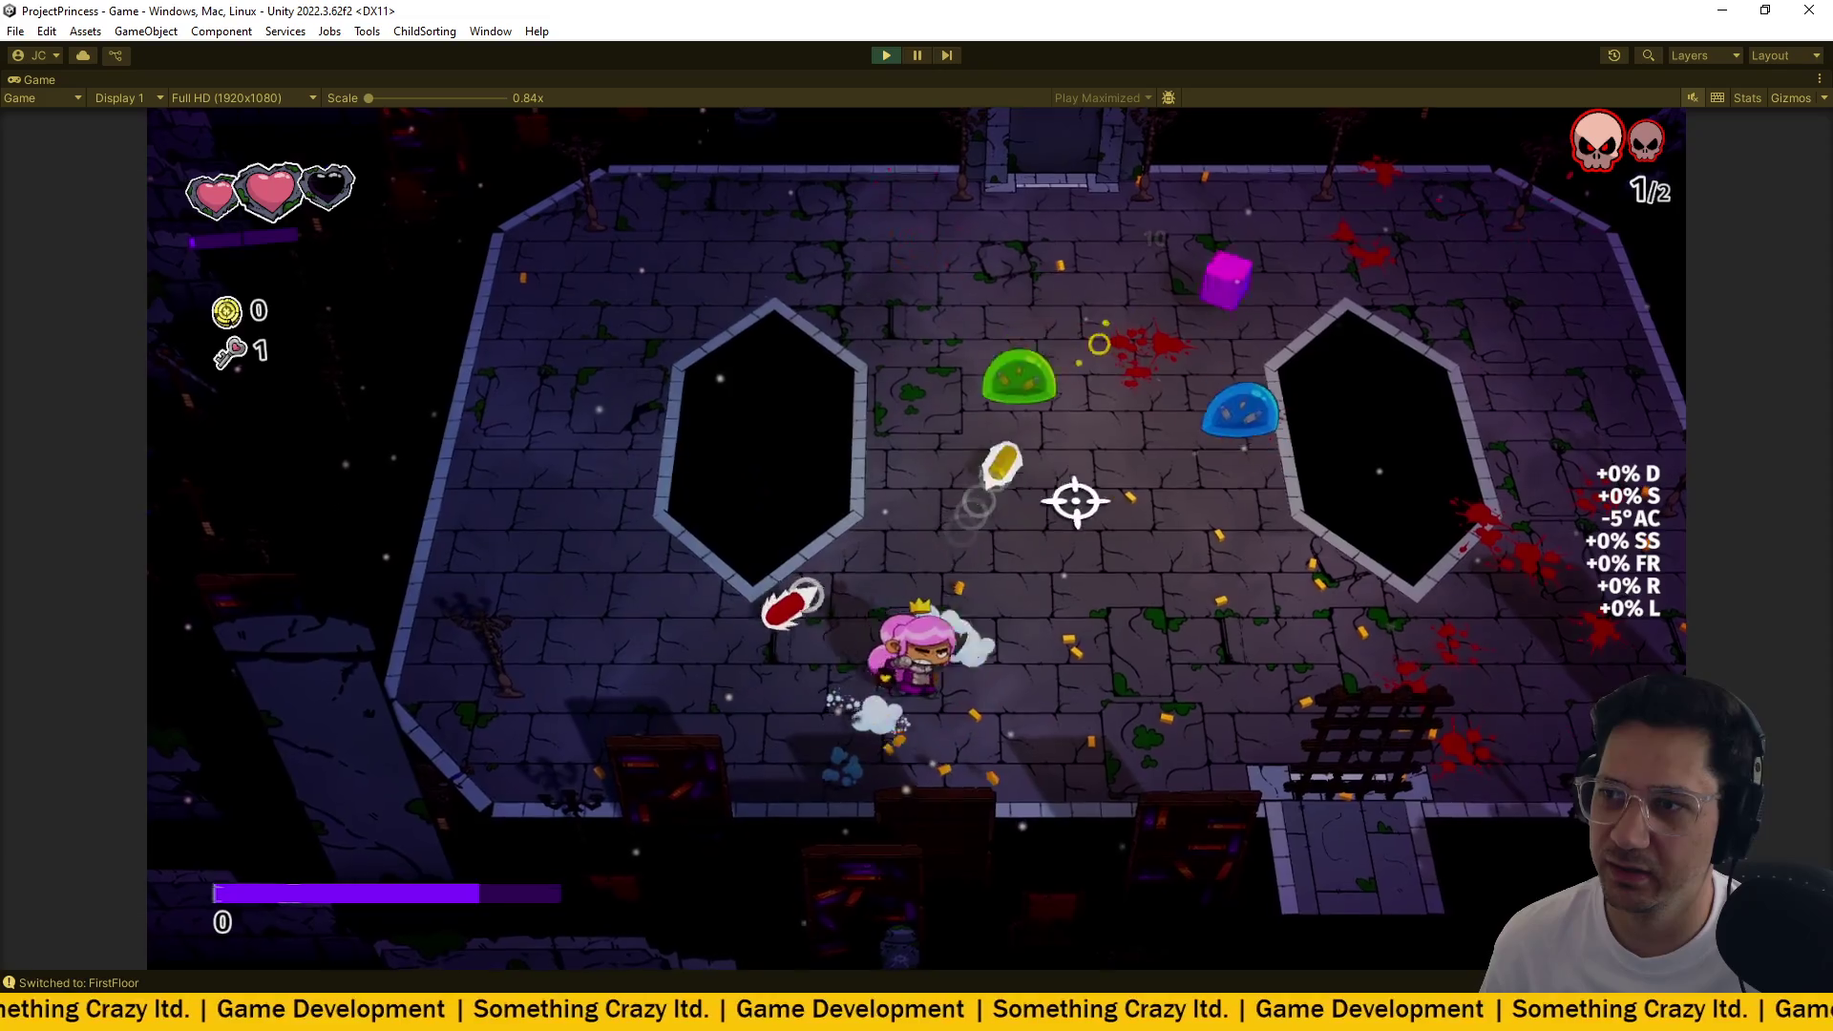
{"action": "key", "text": "d"}
{"action": "left_click", "coordinate": [1092, 601]}
{"action": "key", "text": "w"}
{"action": "key", "text": "w"}
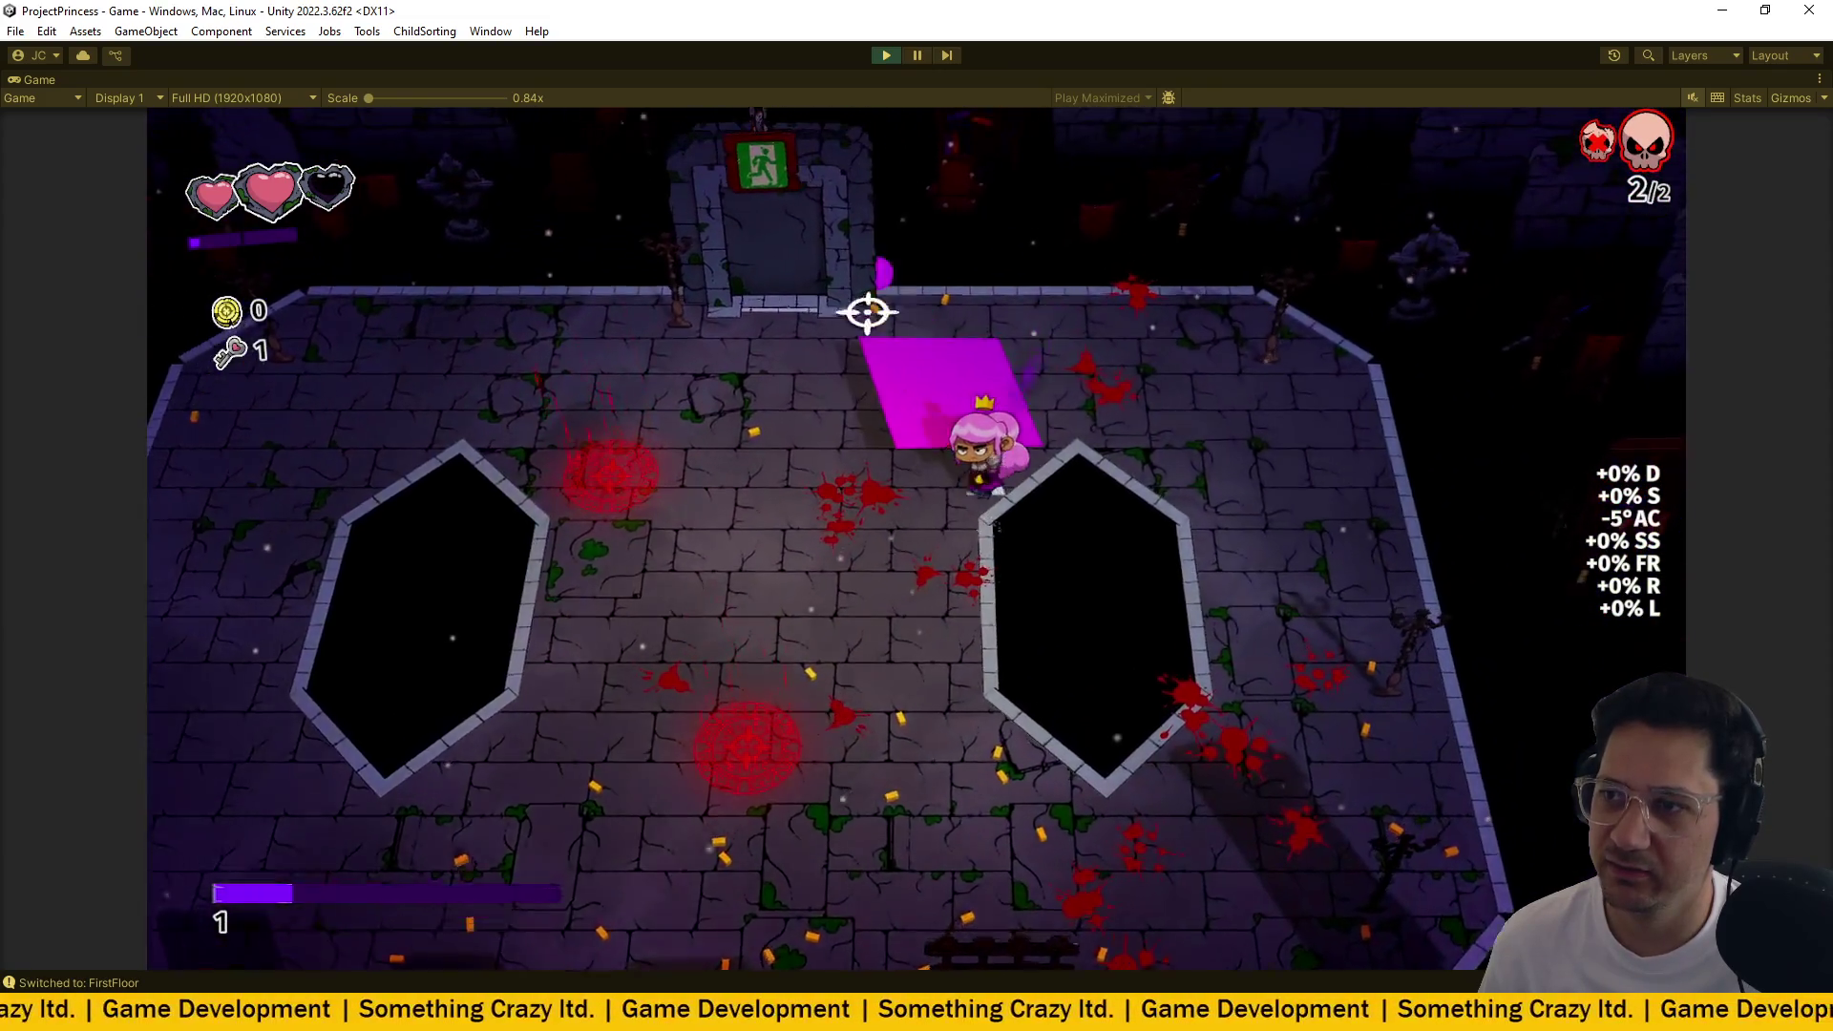
{"action": "left_click", "coordinate": [648, 487]}
{"action": "key", "text": "a"}
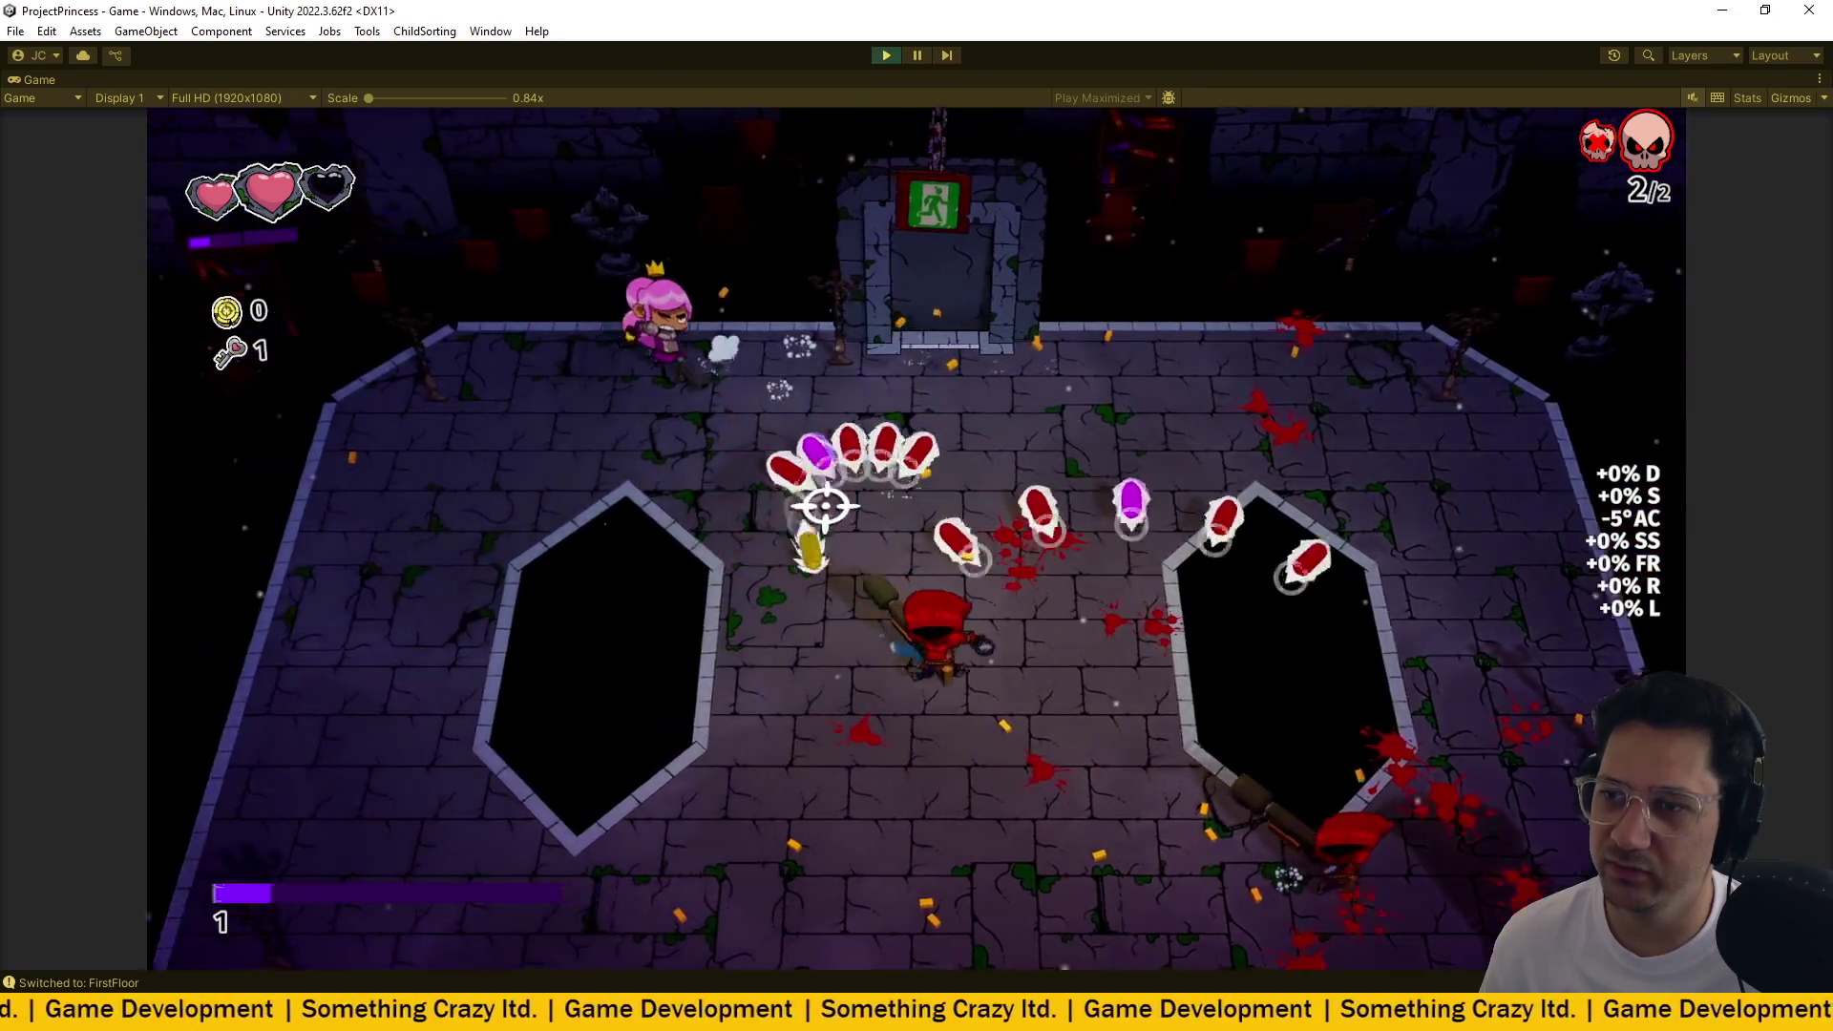
{"action": "key", "text": "s"}
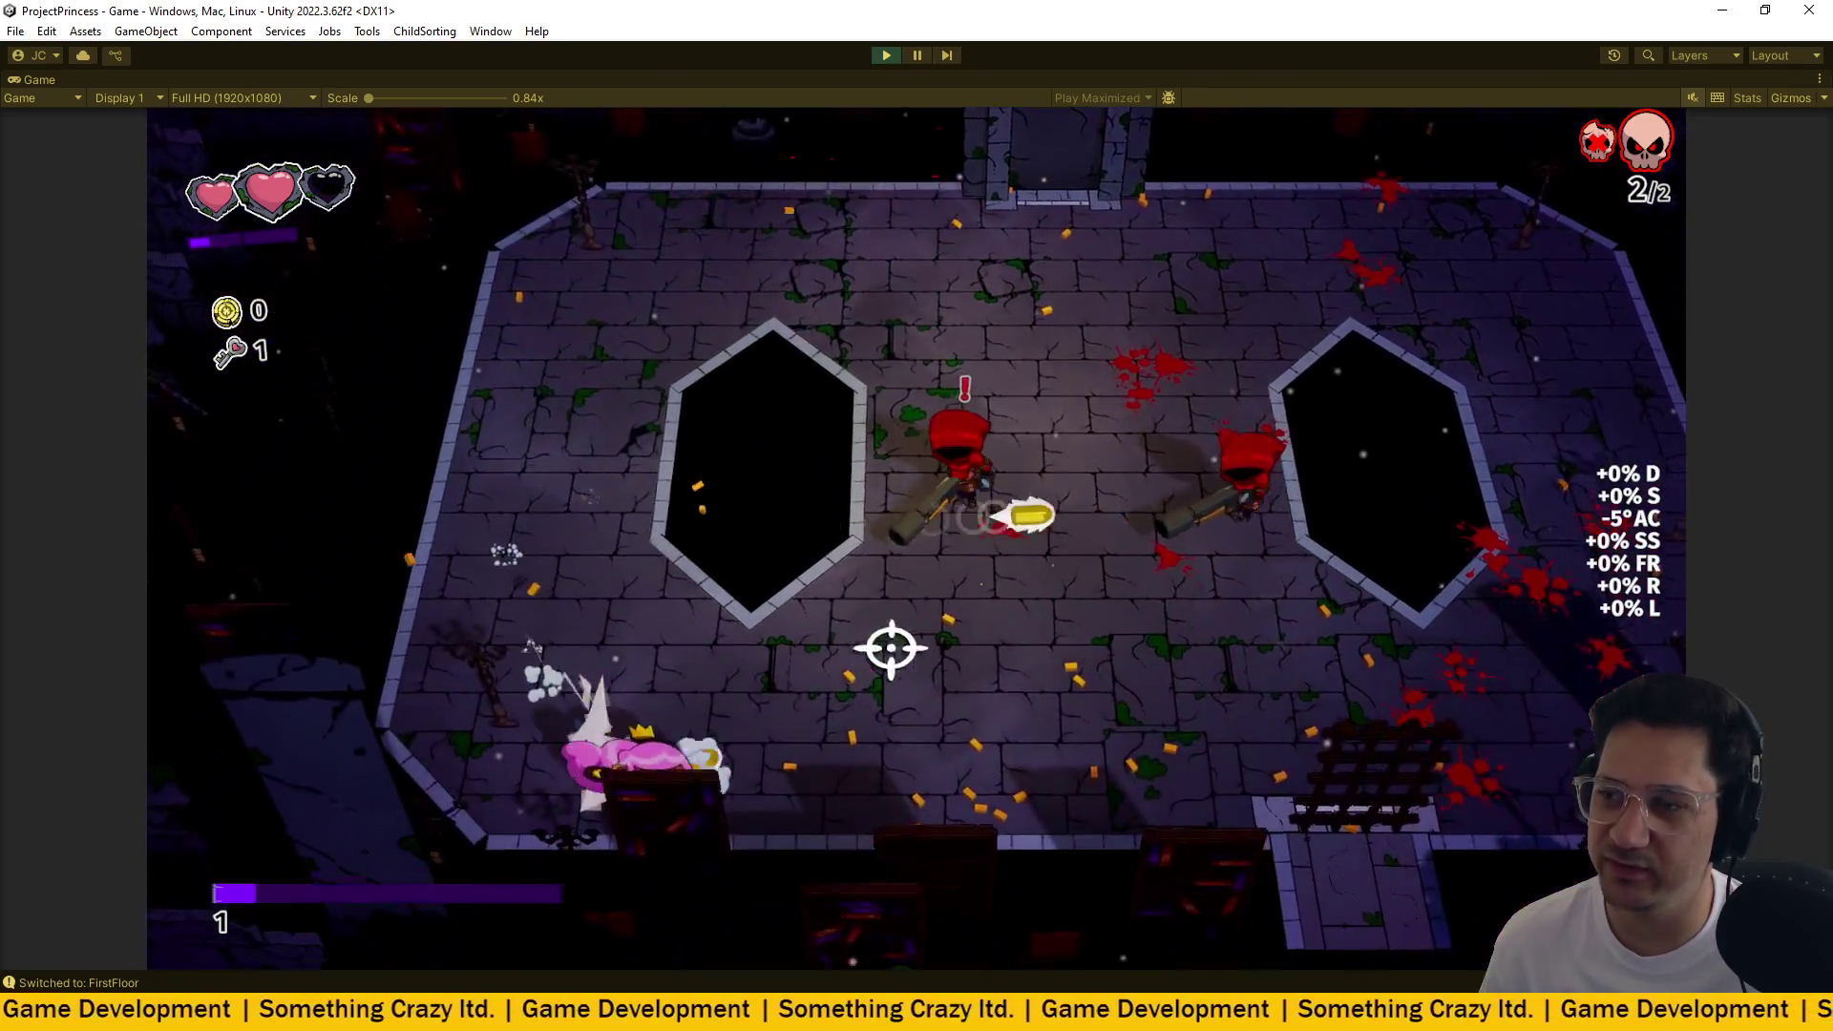
{"action": "key", "text": "w"}
{"action": "left_click", "coordinate": [922, 533]}
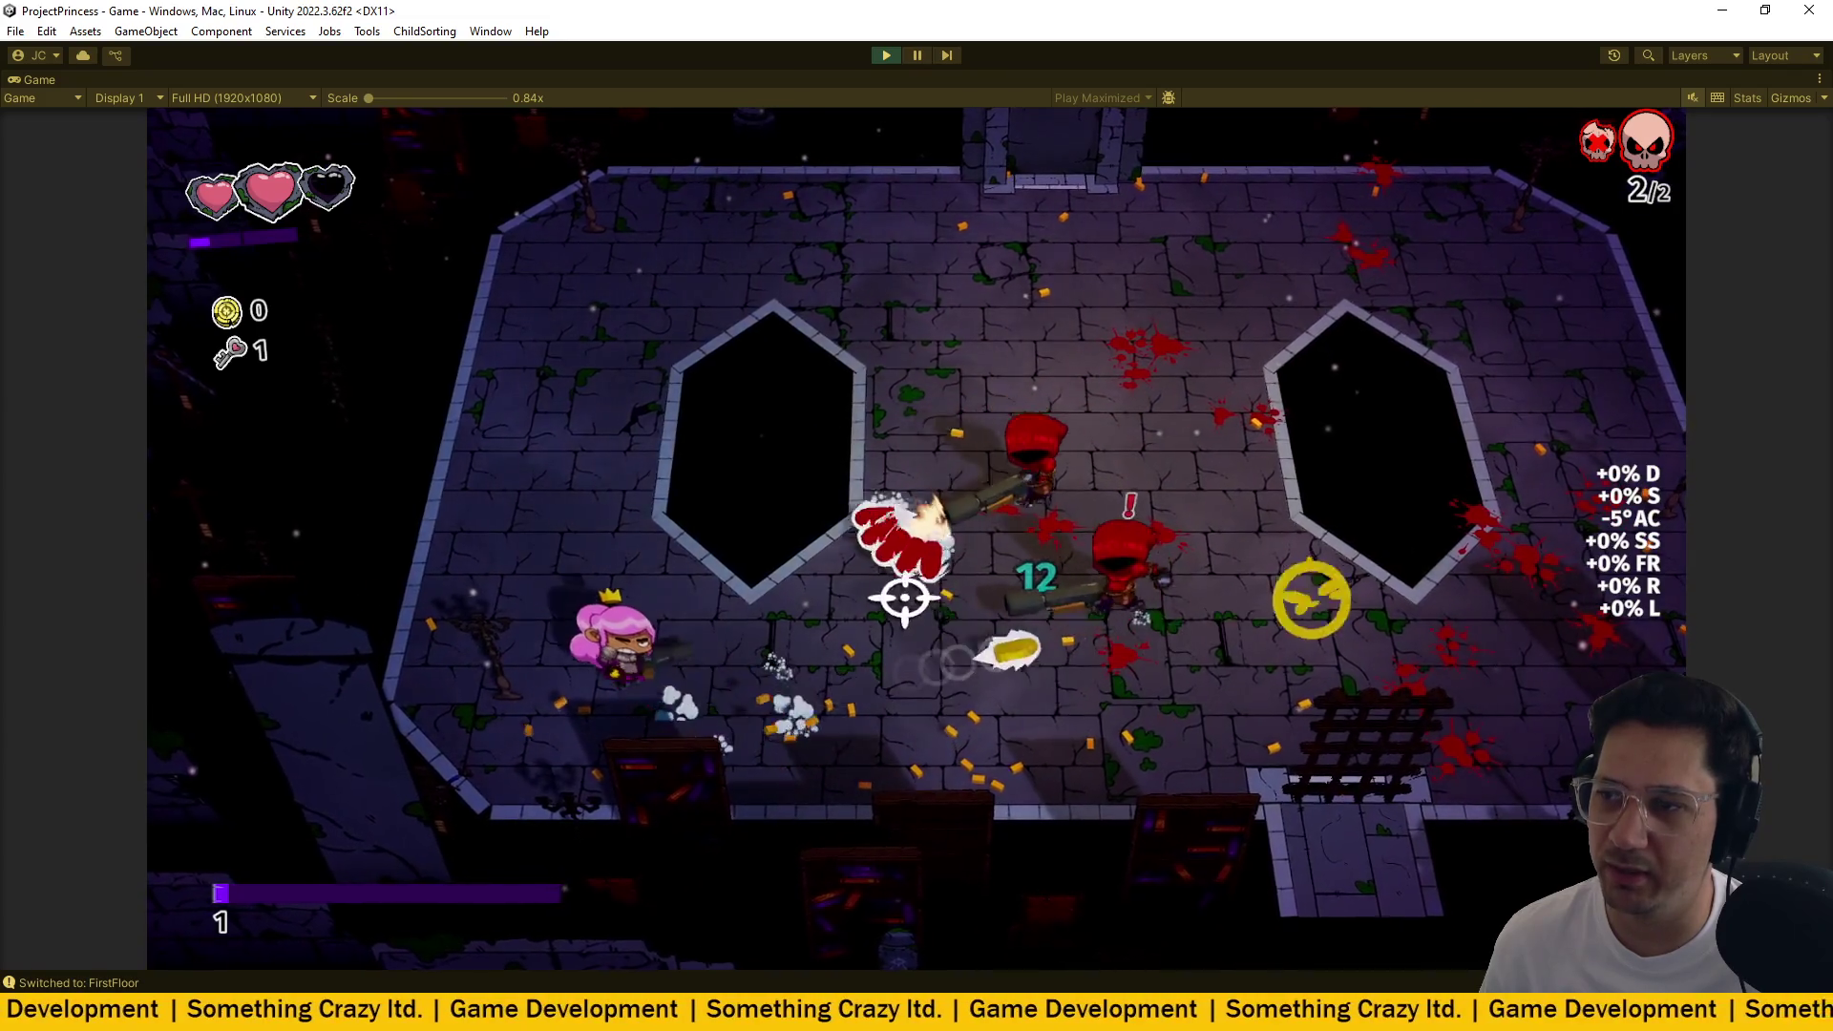
{"action": "key", "text": "w"}
{"action": "key", "text": "s"}
{"action": "left_click", "coordinate": [941, 597]}
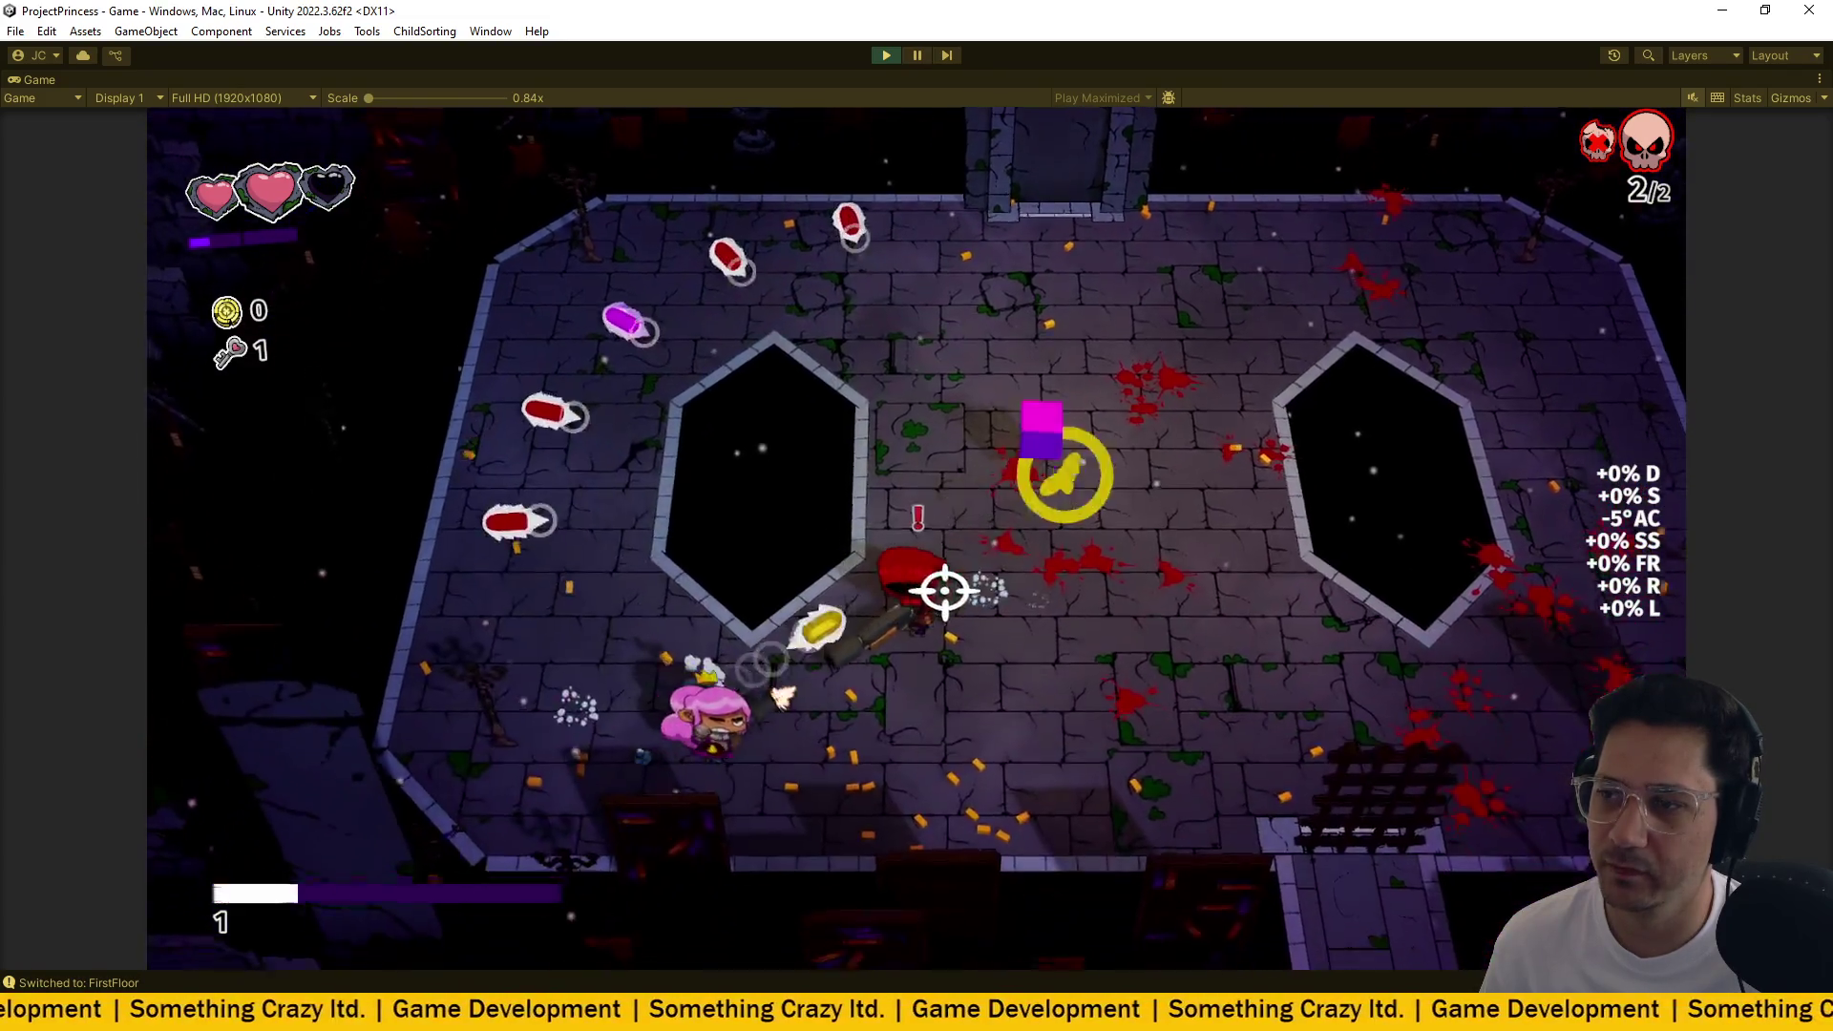
{"action": "left_click", "coordinate": [941, 597]}
{"action": "key", "text": "d"}
{"action": "key", "text": "w"}
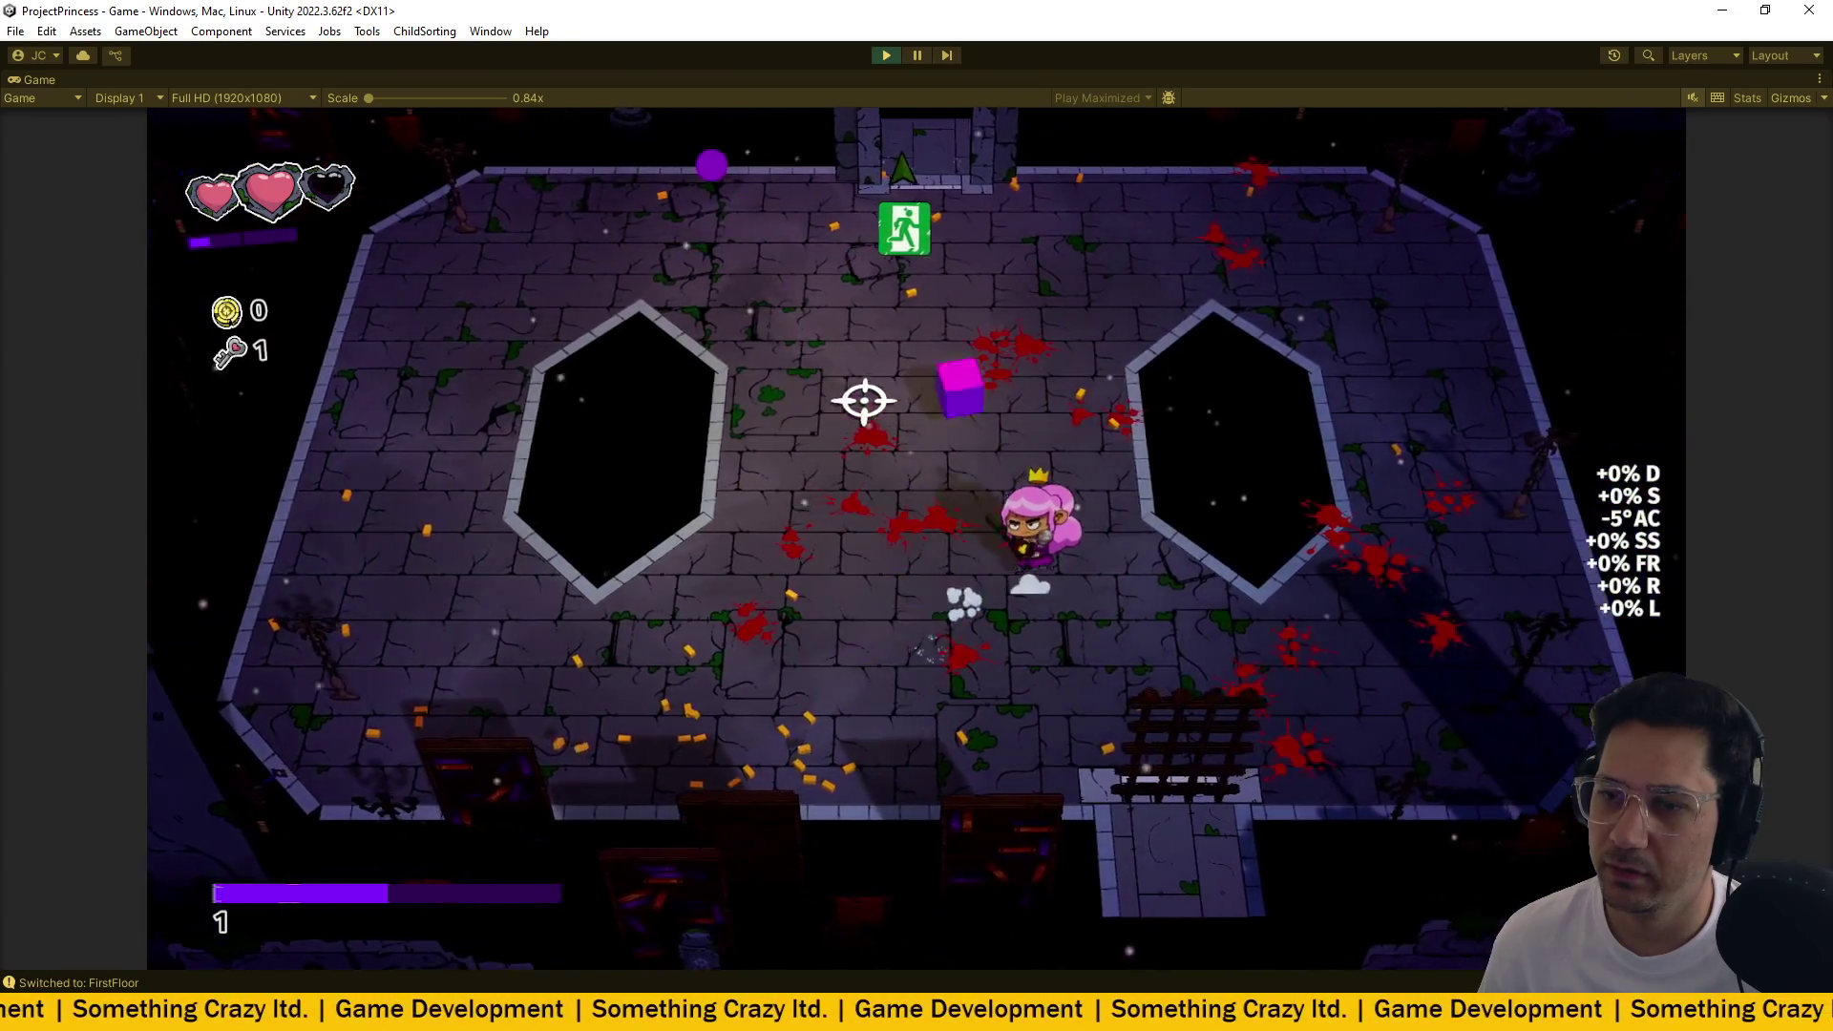
Collect the pink cube, then stop play mode with Ctrl+P.
{"action": "key", "text": "w"}
{"action": "key", "text": "s"}
{"action": "key", "text": "d"}
{"action": "key", "text": "d"}
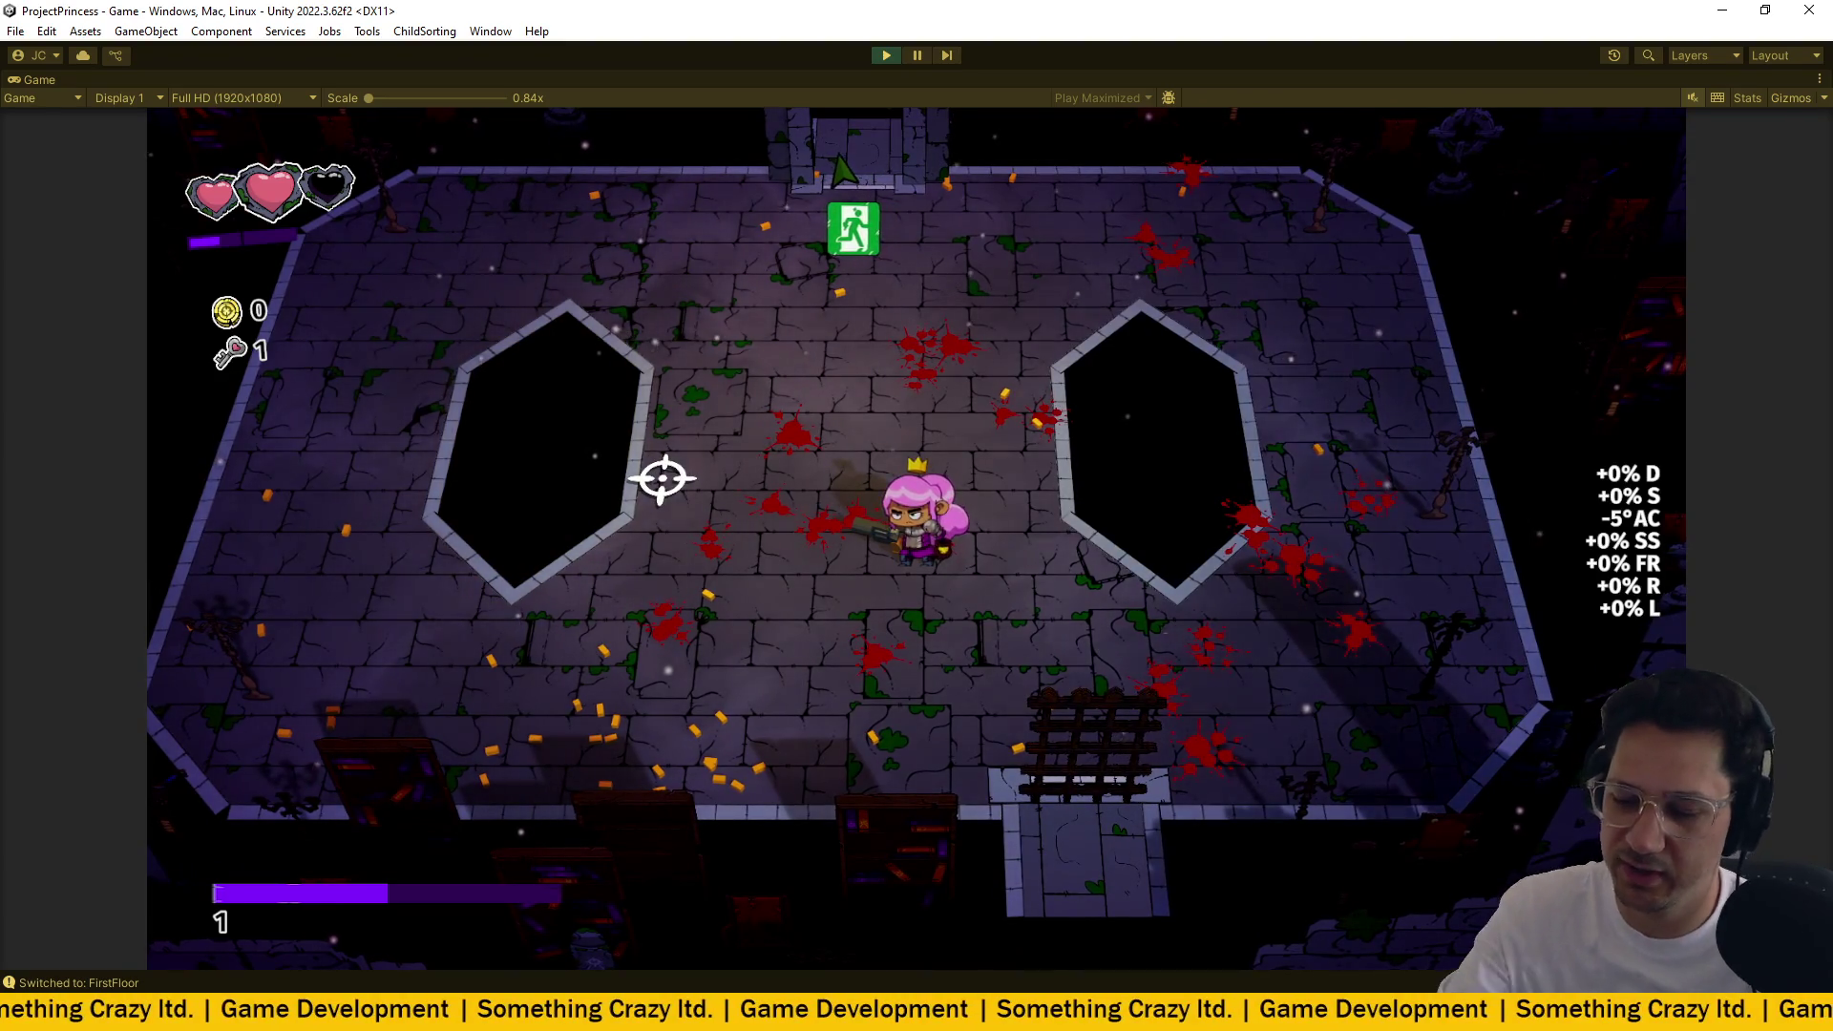
{"action": "key", "text": "ctrl+p"}
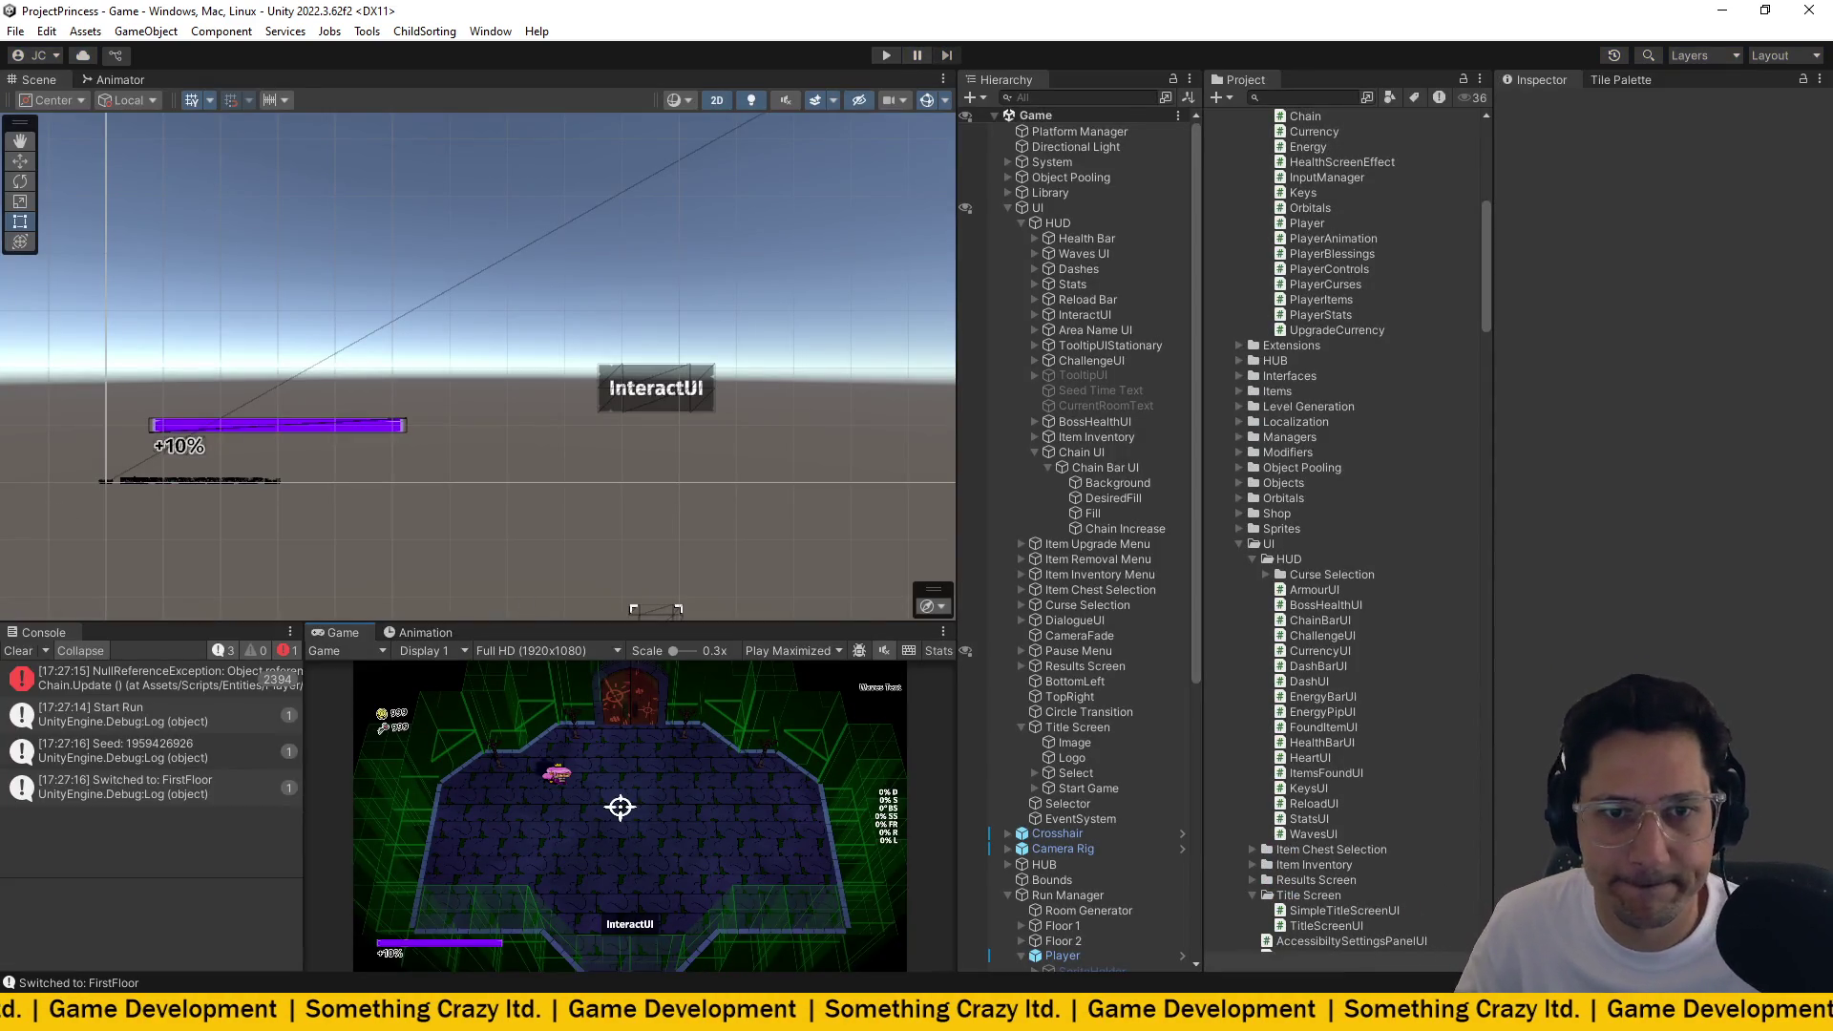
Clear the console and return to Chain.cs in VS Code, scrolled up to Start().
{"action": "left_click", "coordinate": [18, 650]}
{"action": "key", "text": "alt+Tab"}
{"action": "scroll", "coordinate": [484, 512], "scroll_direction": "up", "scroll_amount": 5}
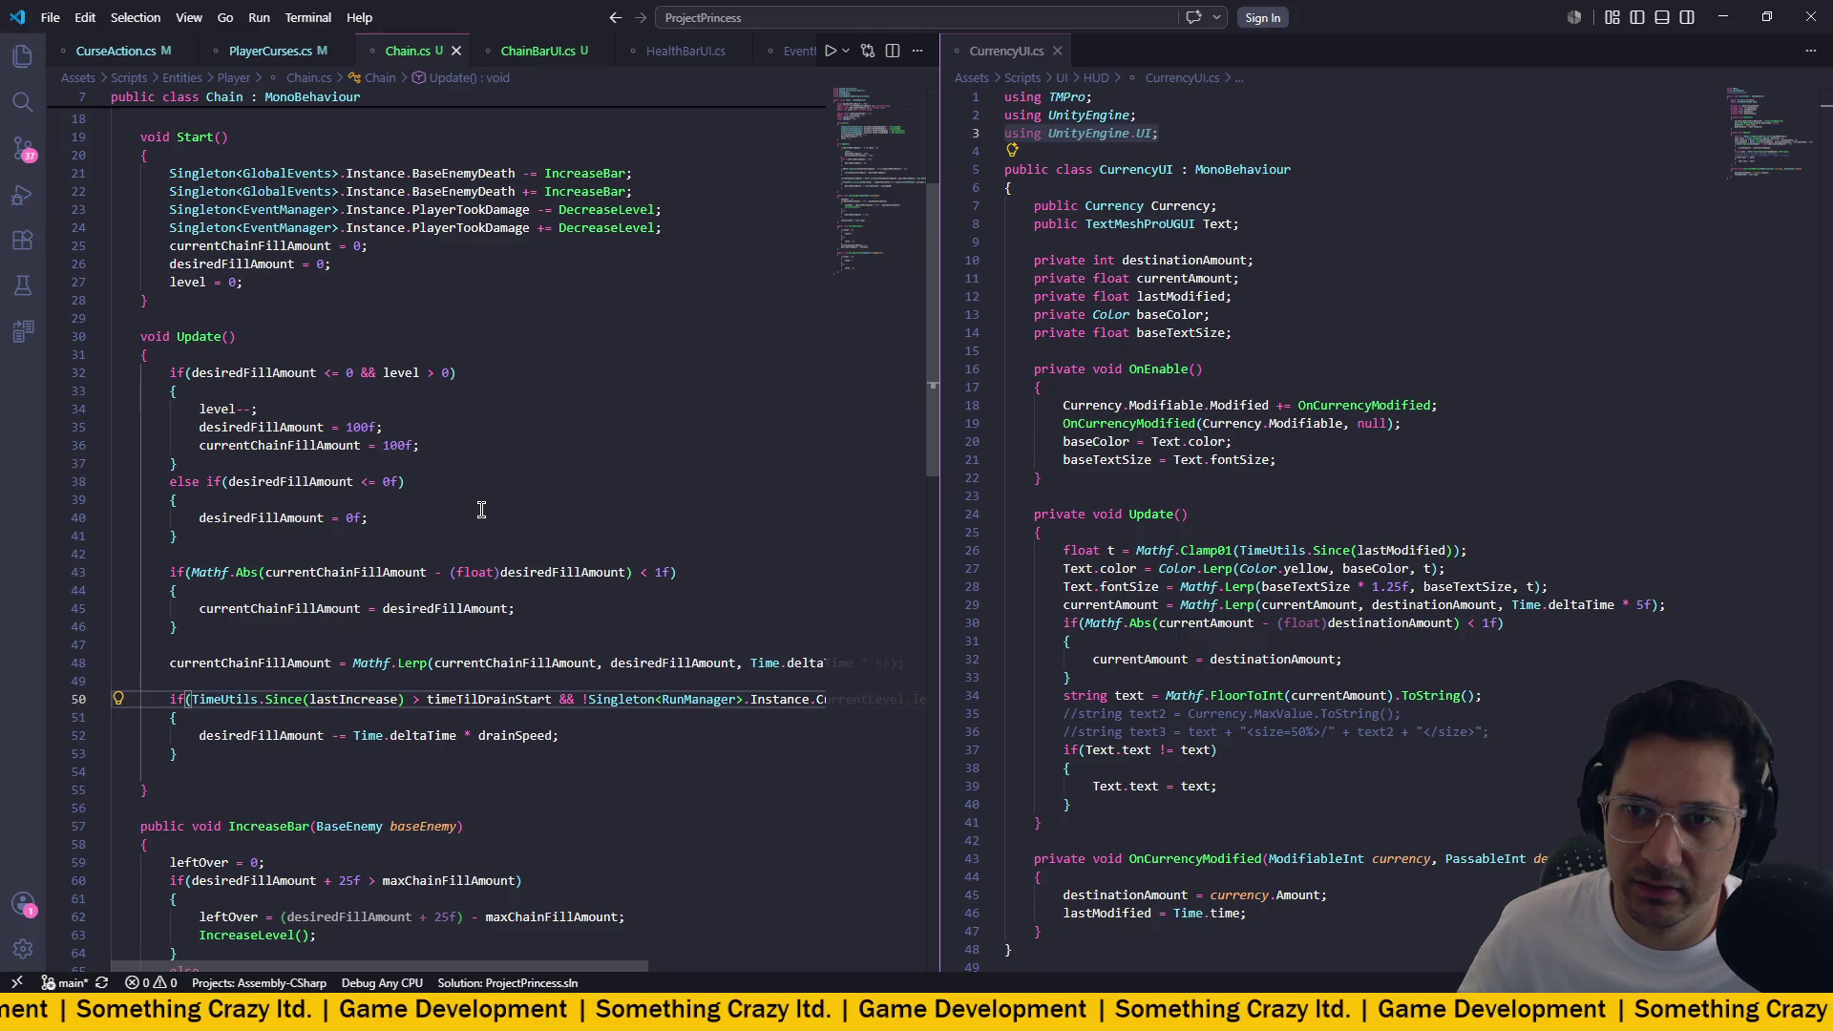
Add an indented if statement at the top of Update beginning with Singleton<RunManager>.
{"action": "left_click", "coordinate": [354, 355]}
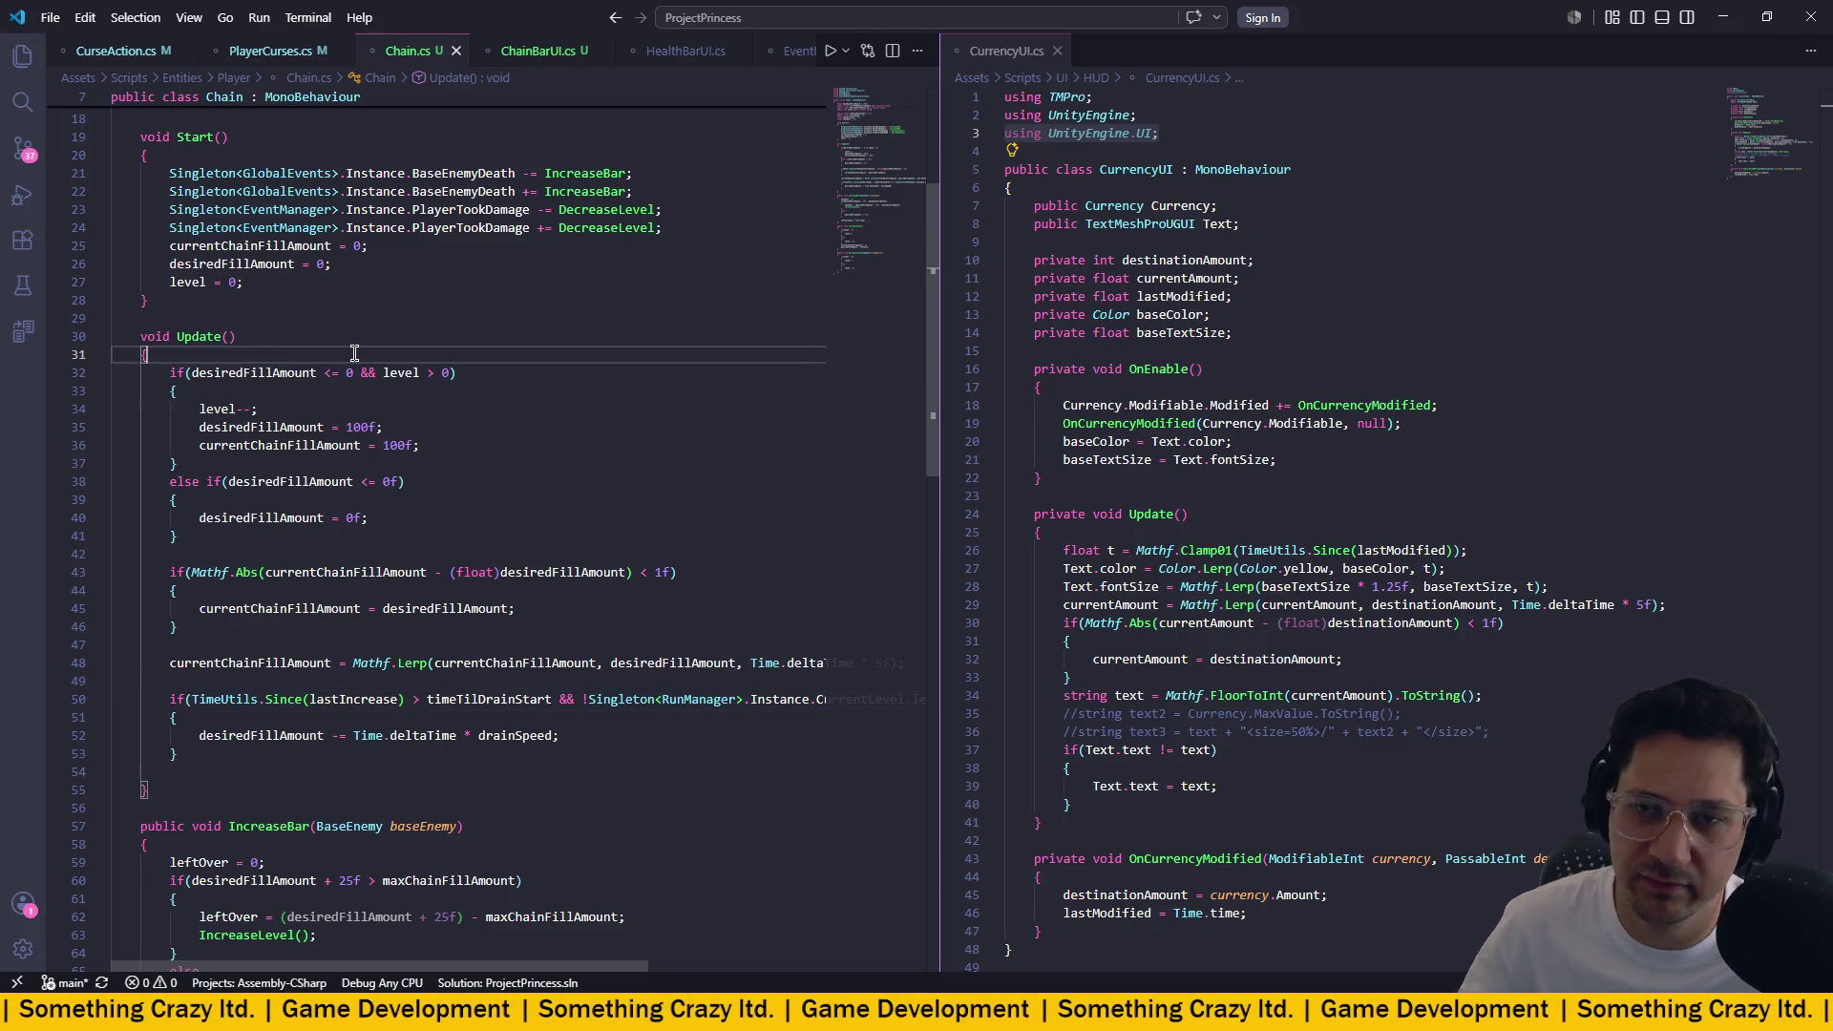
{"action": "key", "text": "Return"}
{"action": "key", "text": "Return"}
{"action": "key", "text": "Up"}
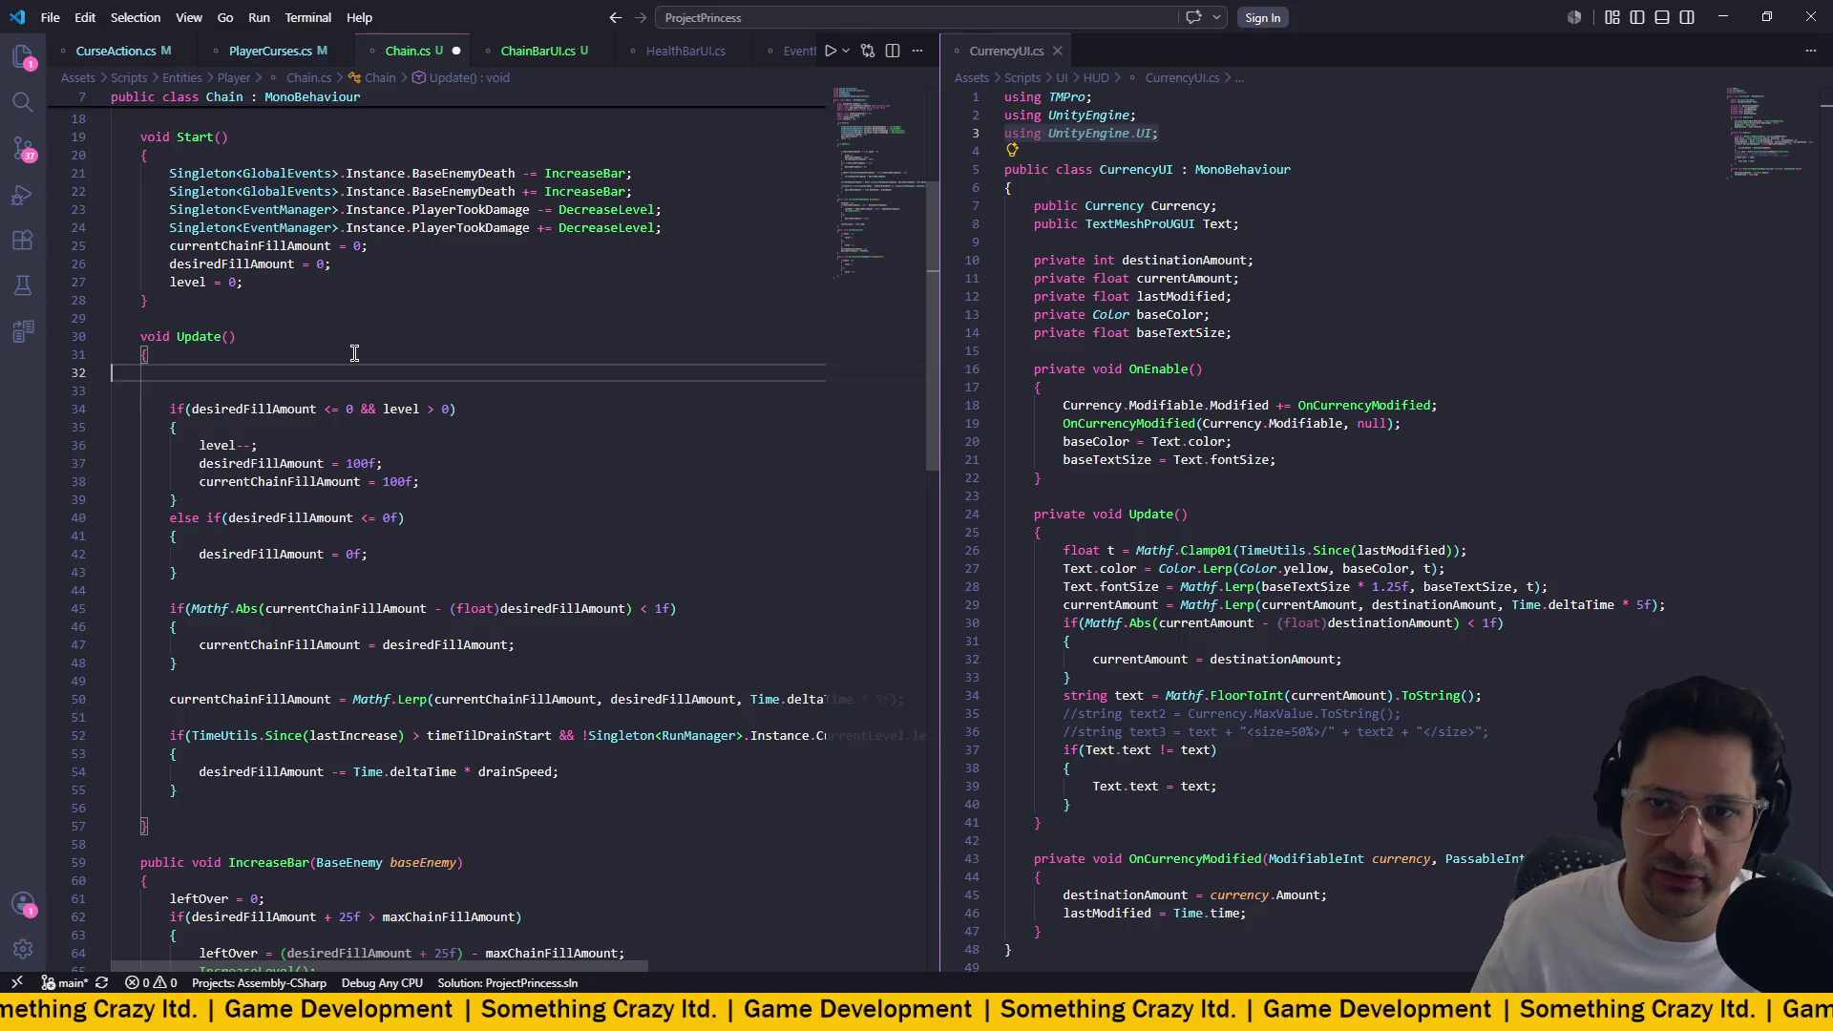
{"action": "key", "text": "Tab"}
{"action": "key", "text": "Tab"}
{"action": "key", "text": "Caps_Lock"}
{"action": "key", "text": "Caps_Lock"}
{"action": "type", "text": "i"}
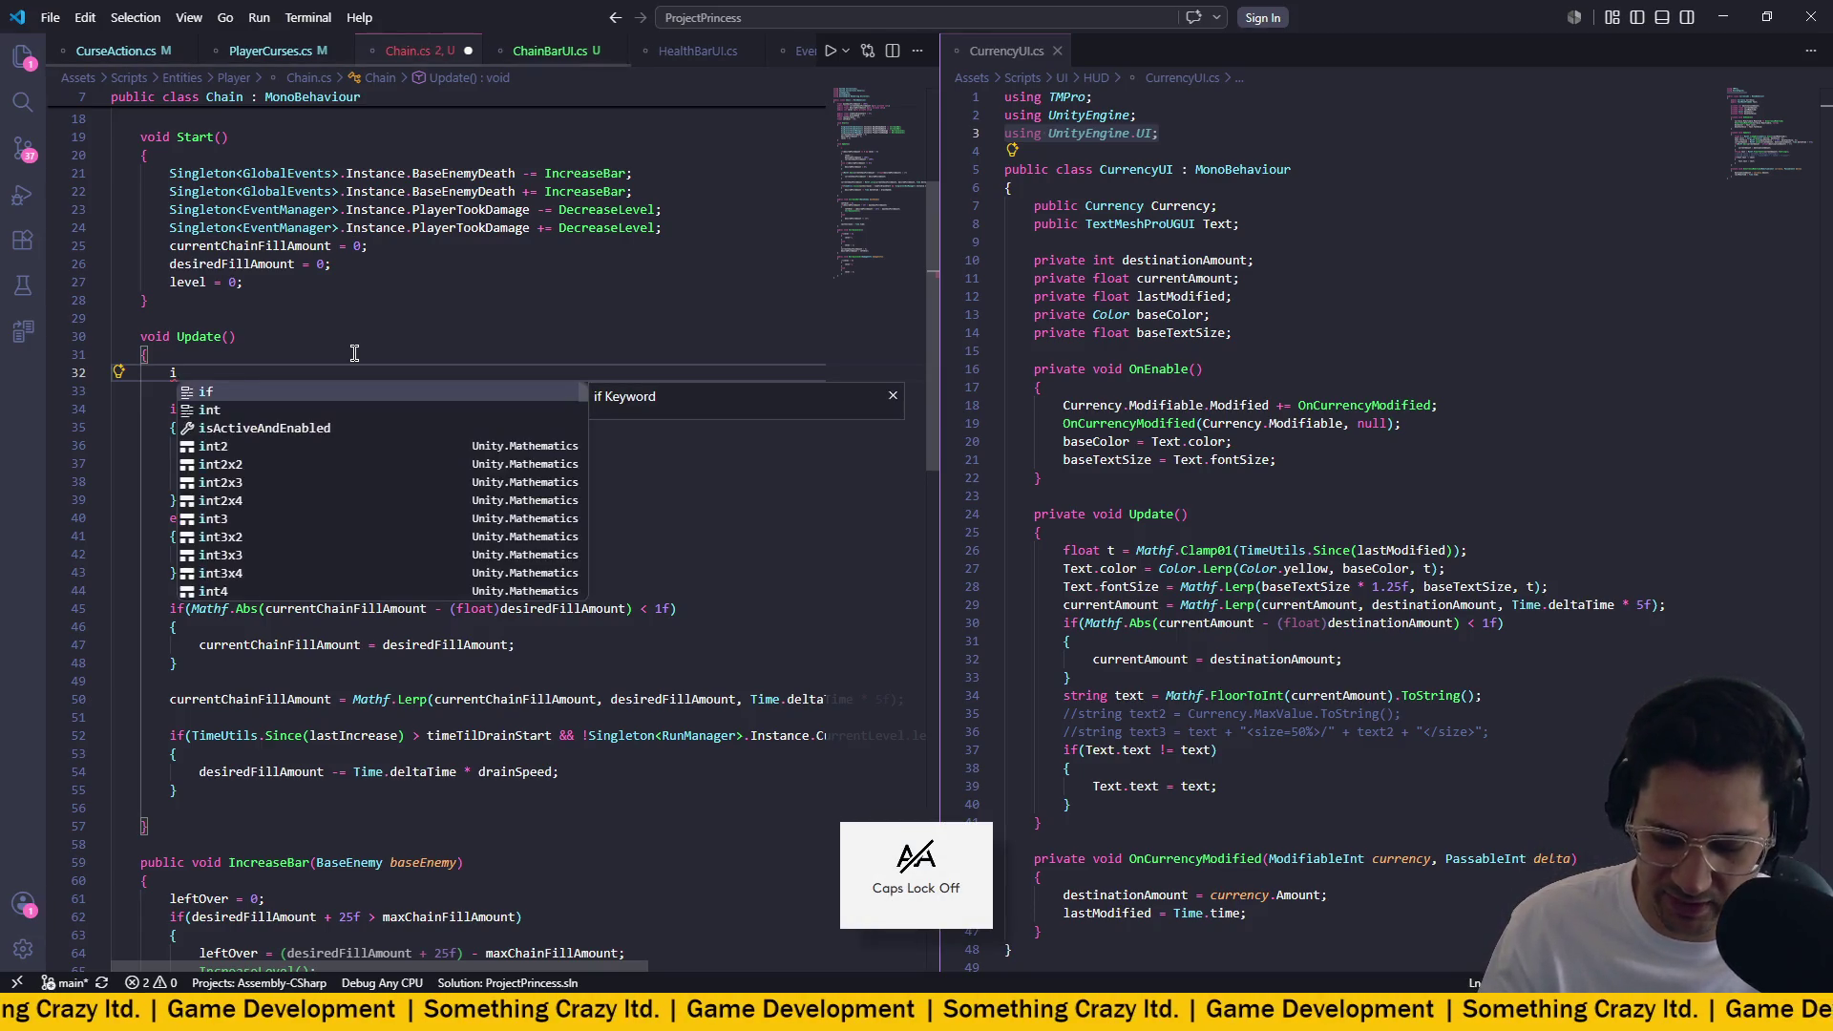
{"action": "type", "text": "f(Sisbg"}
{"action": "key", "text": "BackSpace"}
{"action": "key", "text": "BackSpace"}
{"action": "key", "text": "BackSpace"}
{"action": "type", "text": "inge"}
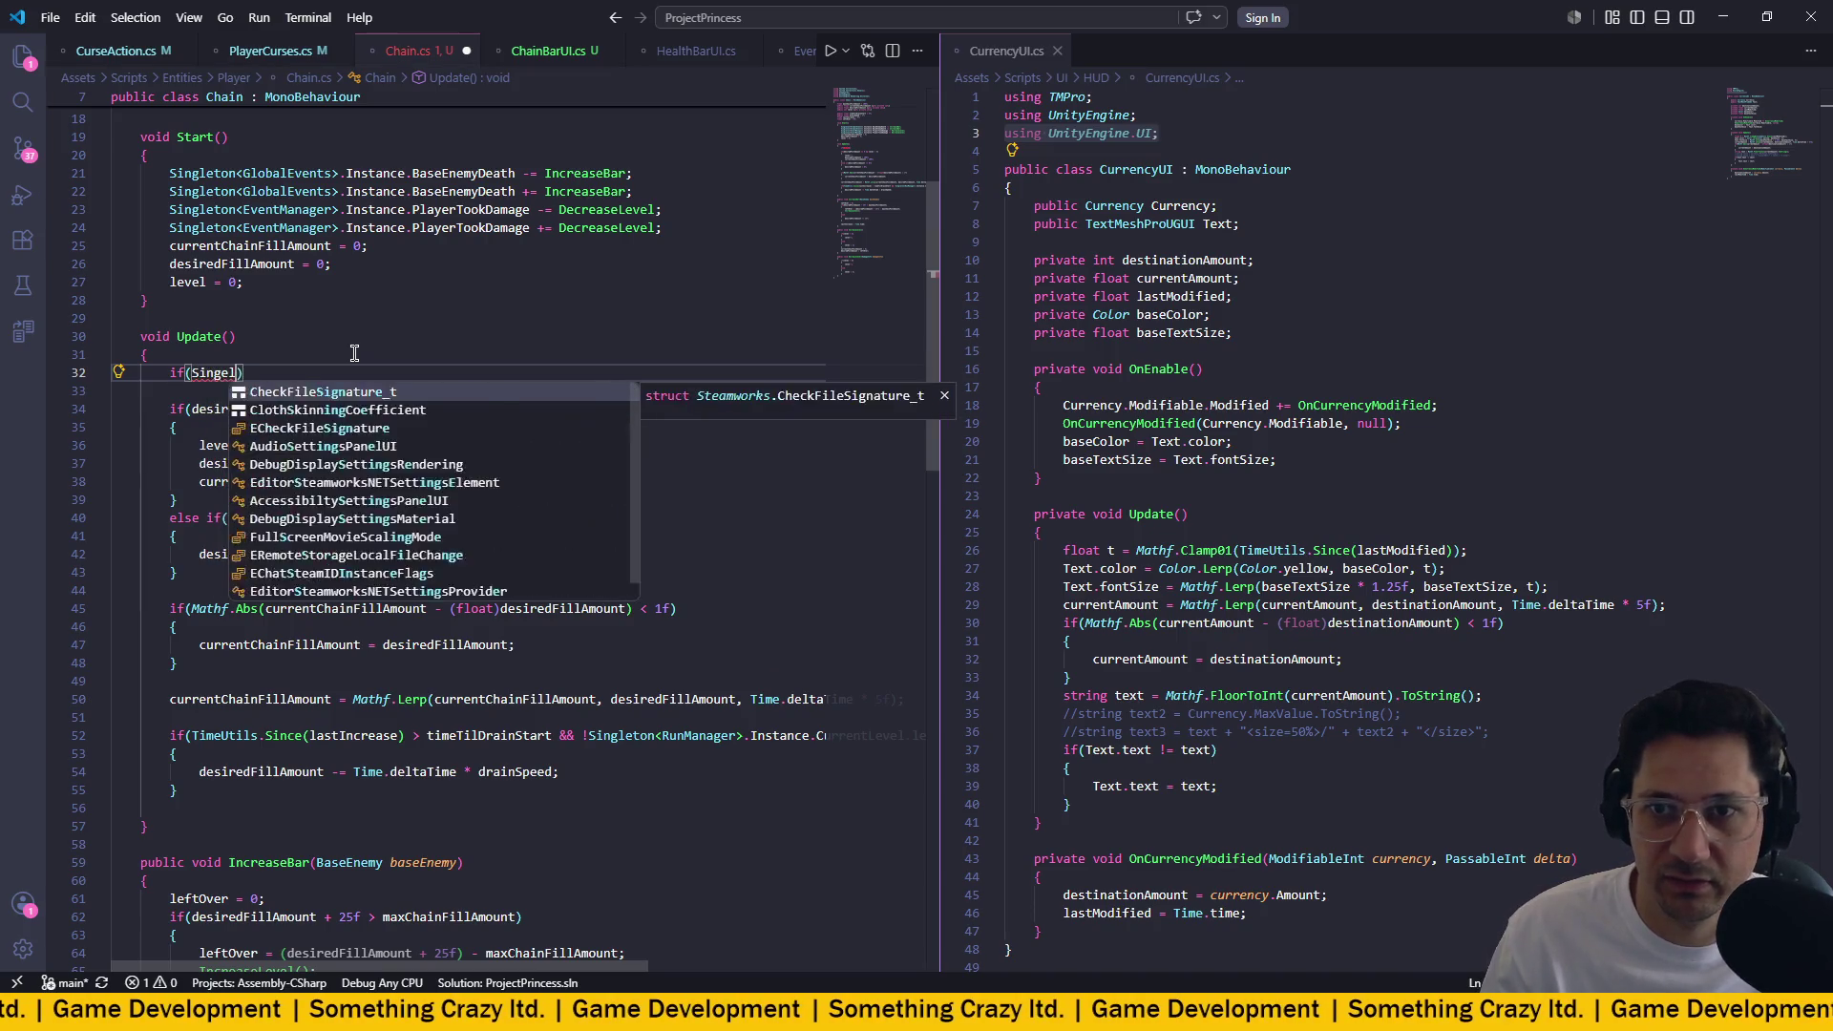
{"action": "key", "text": "BackSpace"}
{"action": "type", "text": "leton<"}
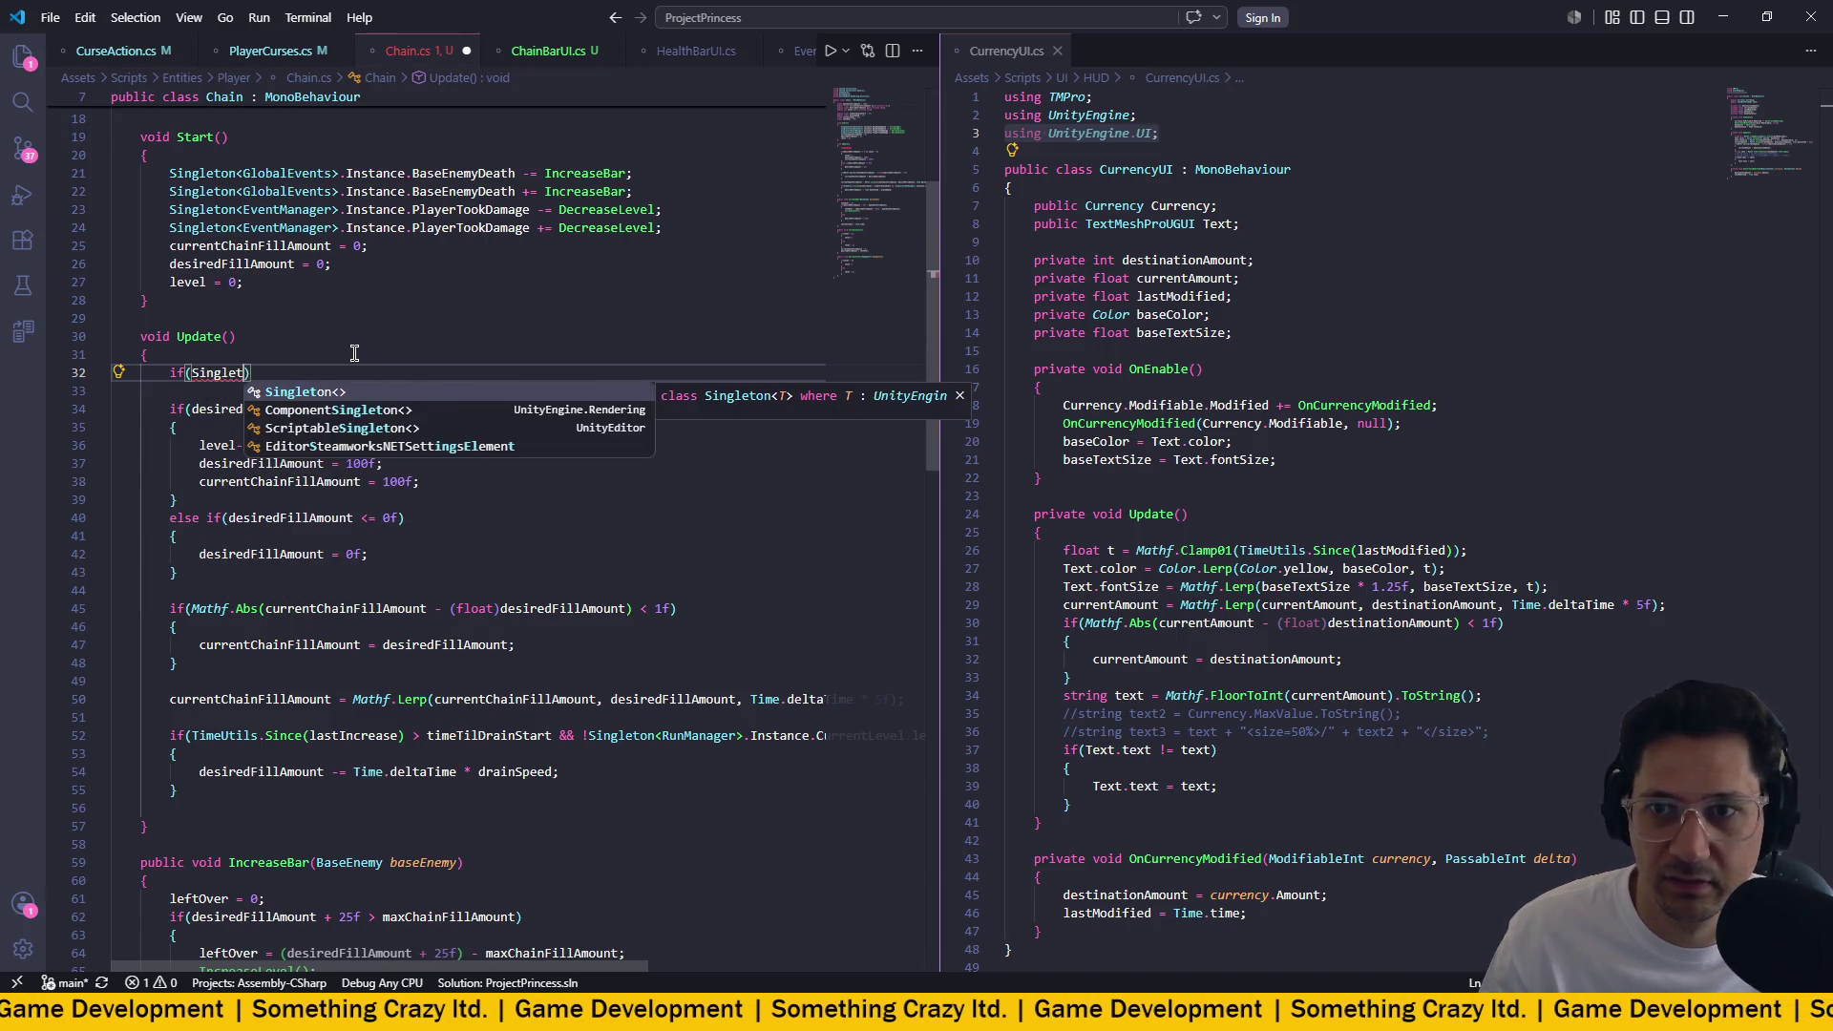
{"action": "type", "text": "Rub"}
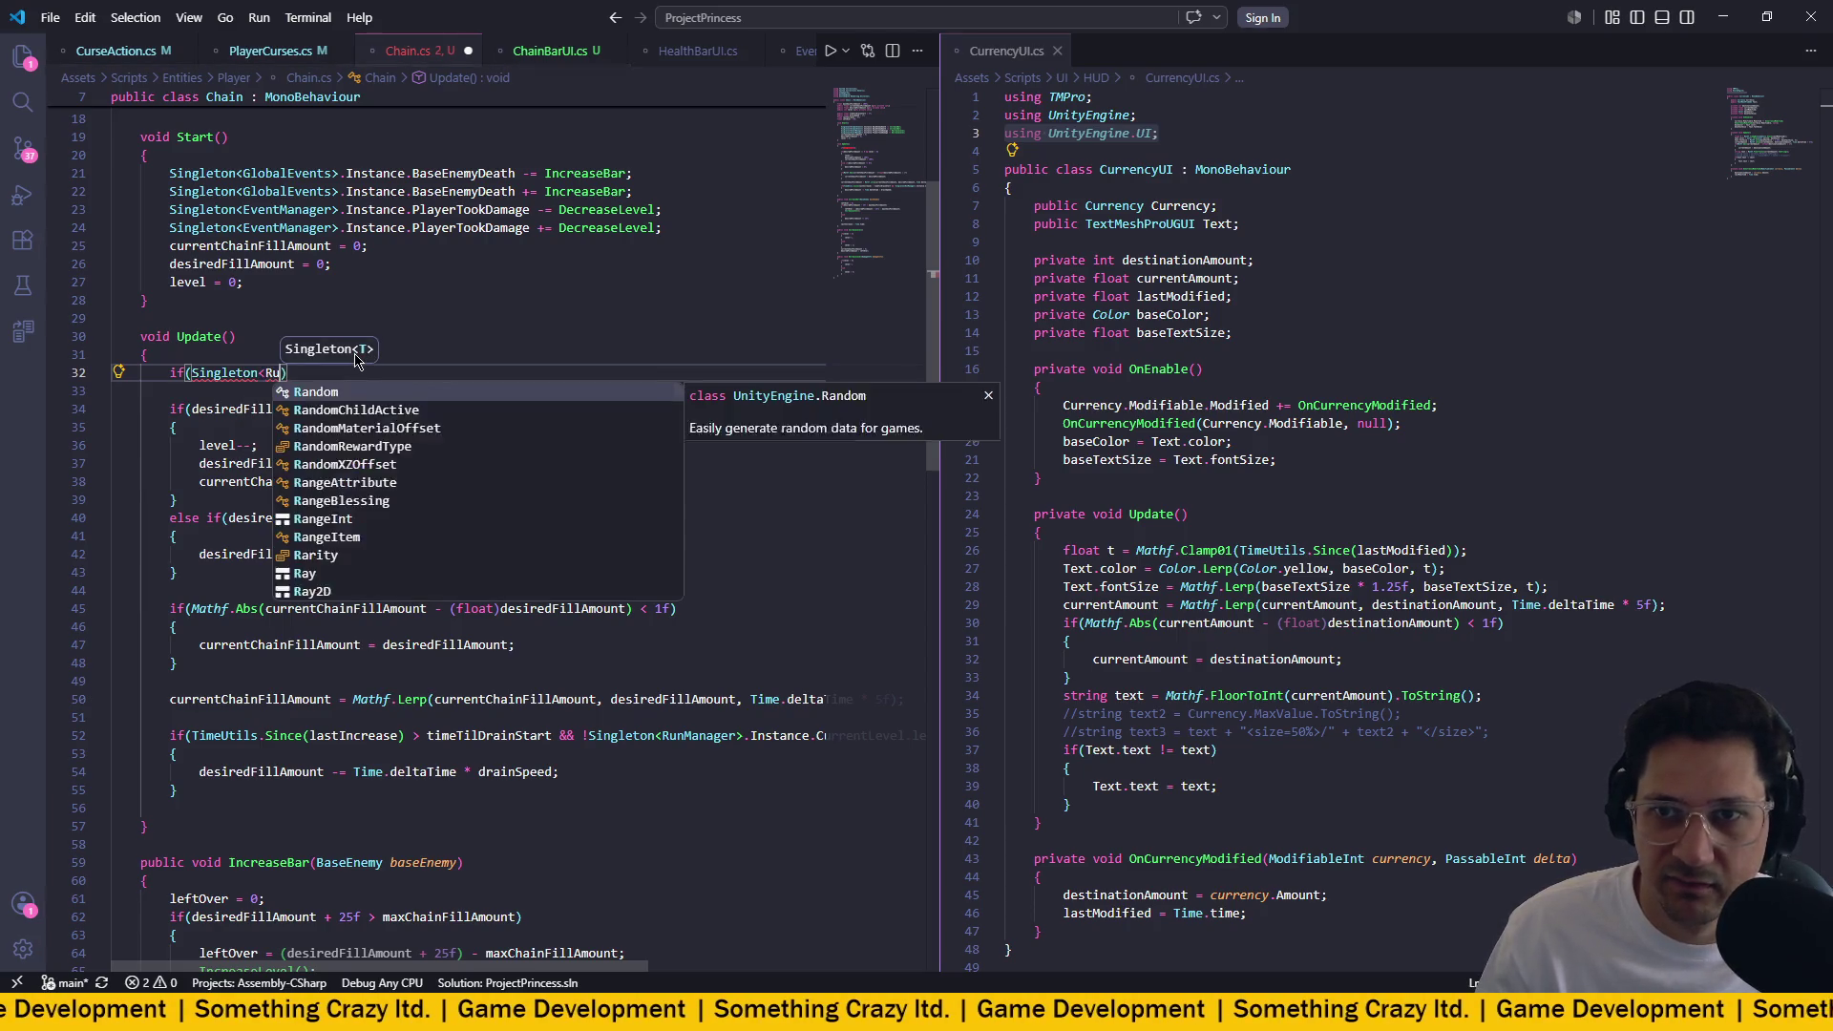
{"action": "key", "text": "BackSpace"}
{"action": "key", "text": "BackSpace"}
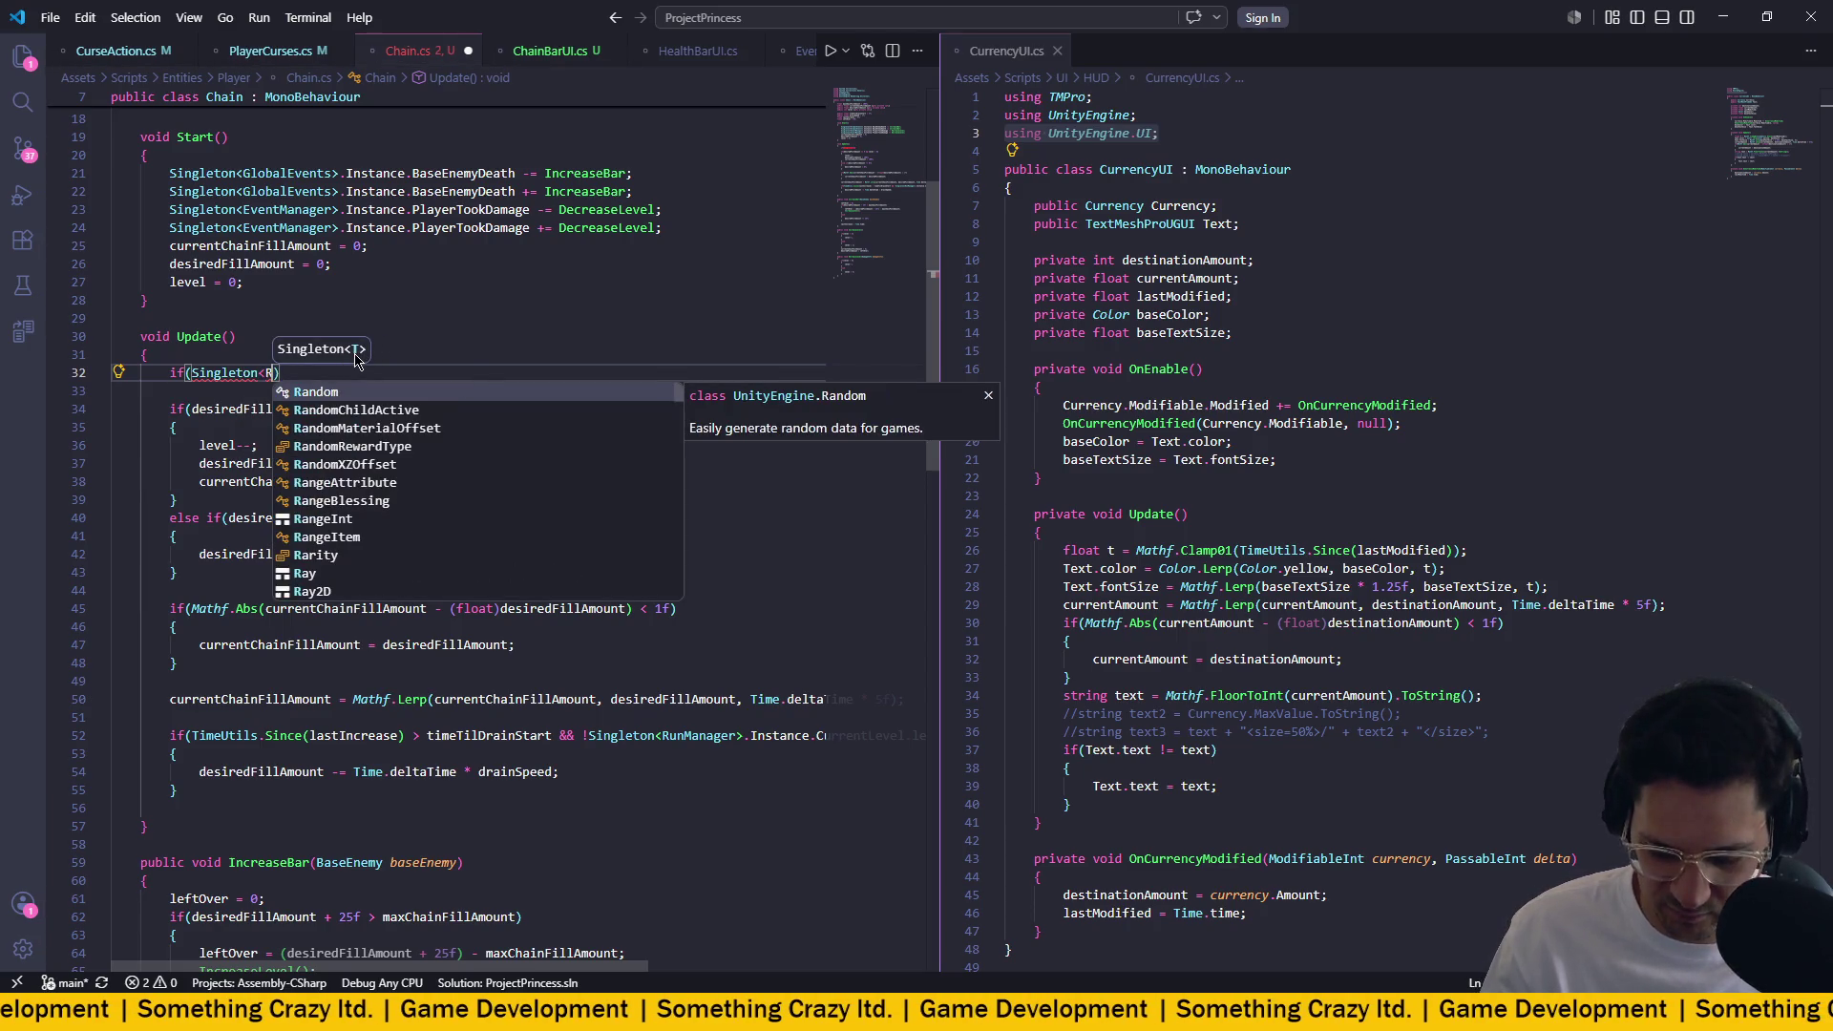
{"action": "type", "text": "uNamn"}
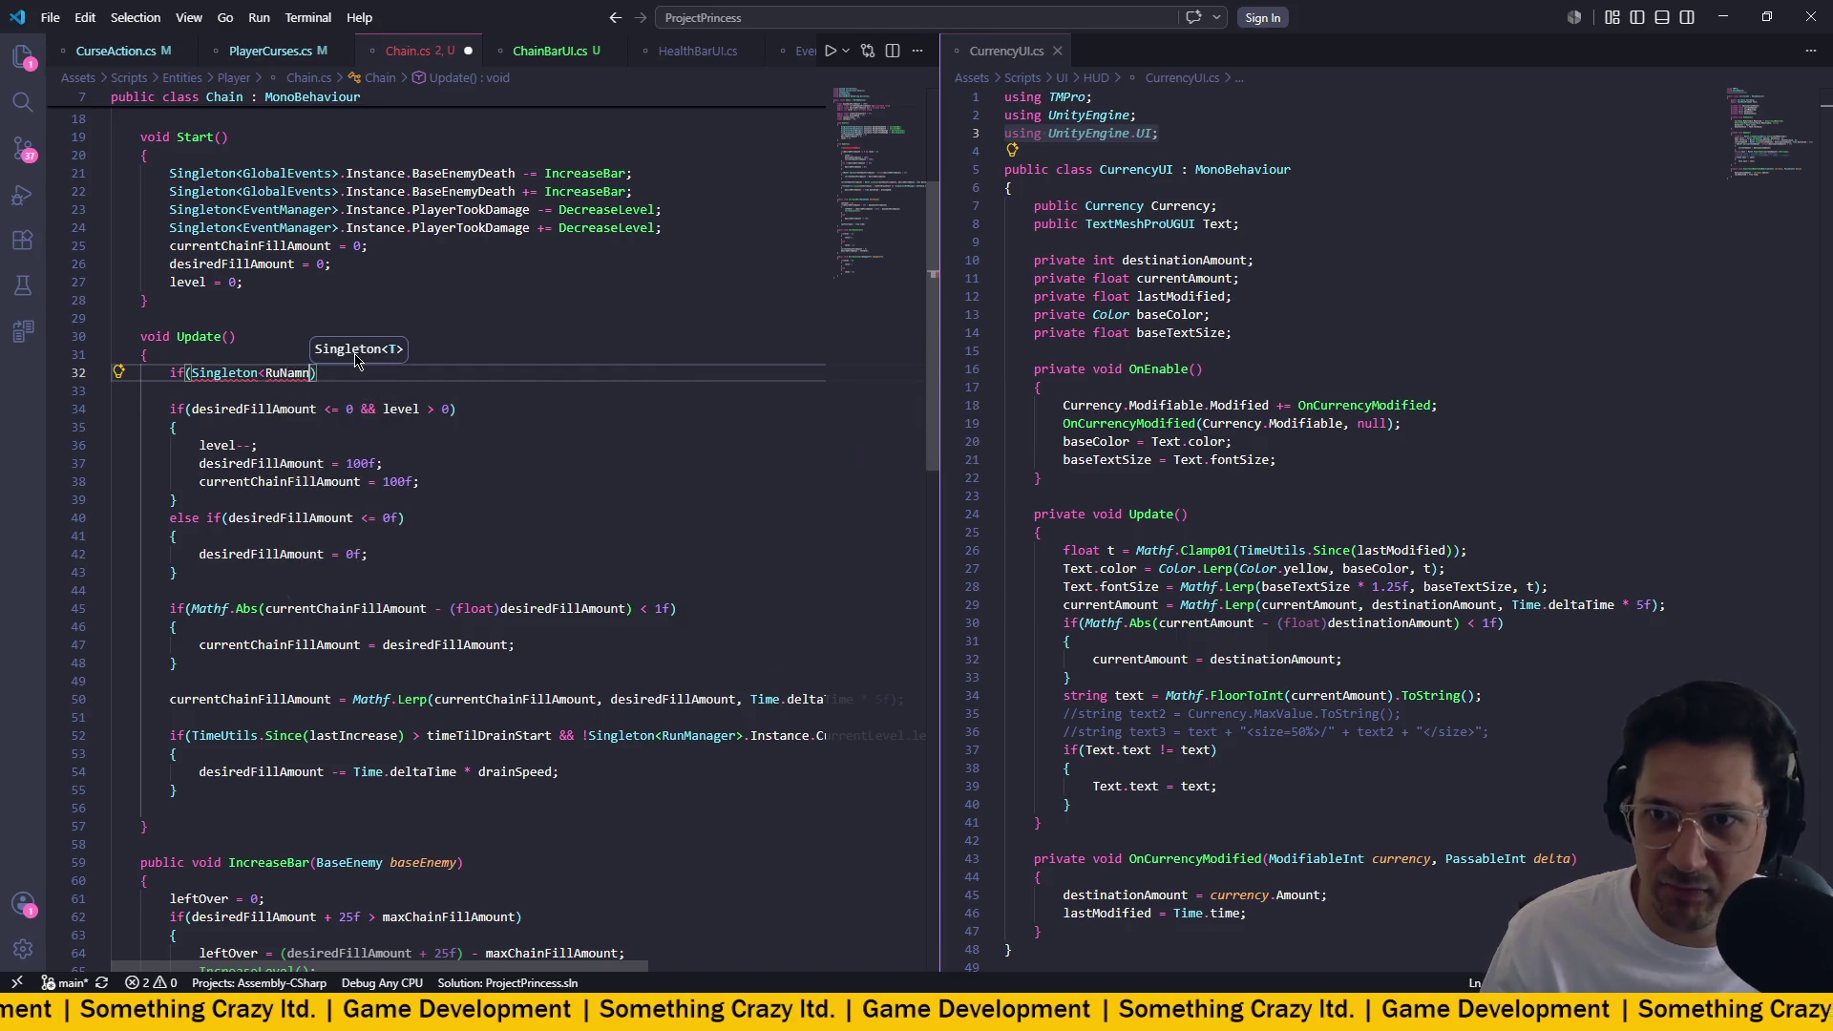
{"action": "key", "text": "ctrl+space"}
{"action": "key", "text": "Return"}
Complete the guard as if (!Singleton<RunManager>.Instance.RunStarted) with a braced return block.
{"action": "type", "text": "."}
{"action": "key", "text": "BackSpace"}
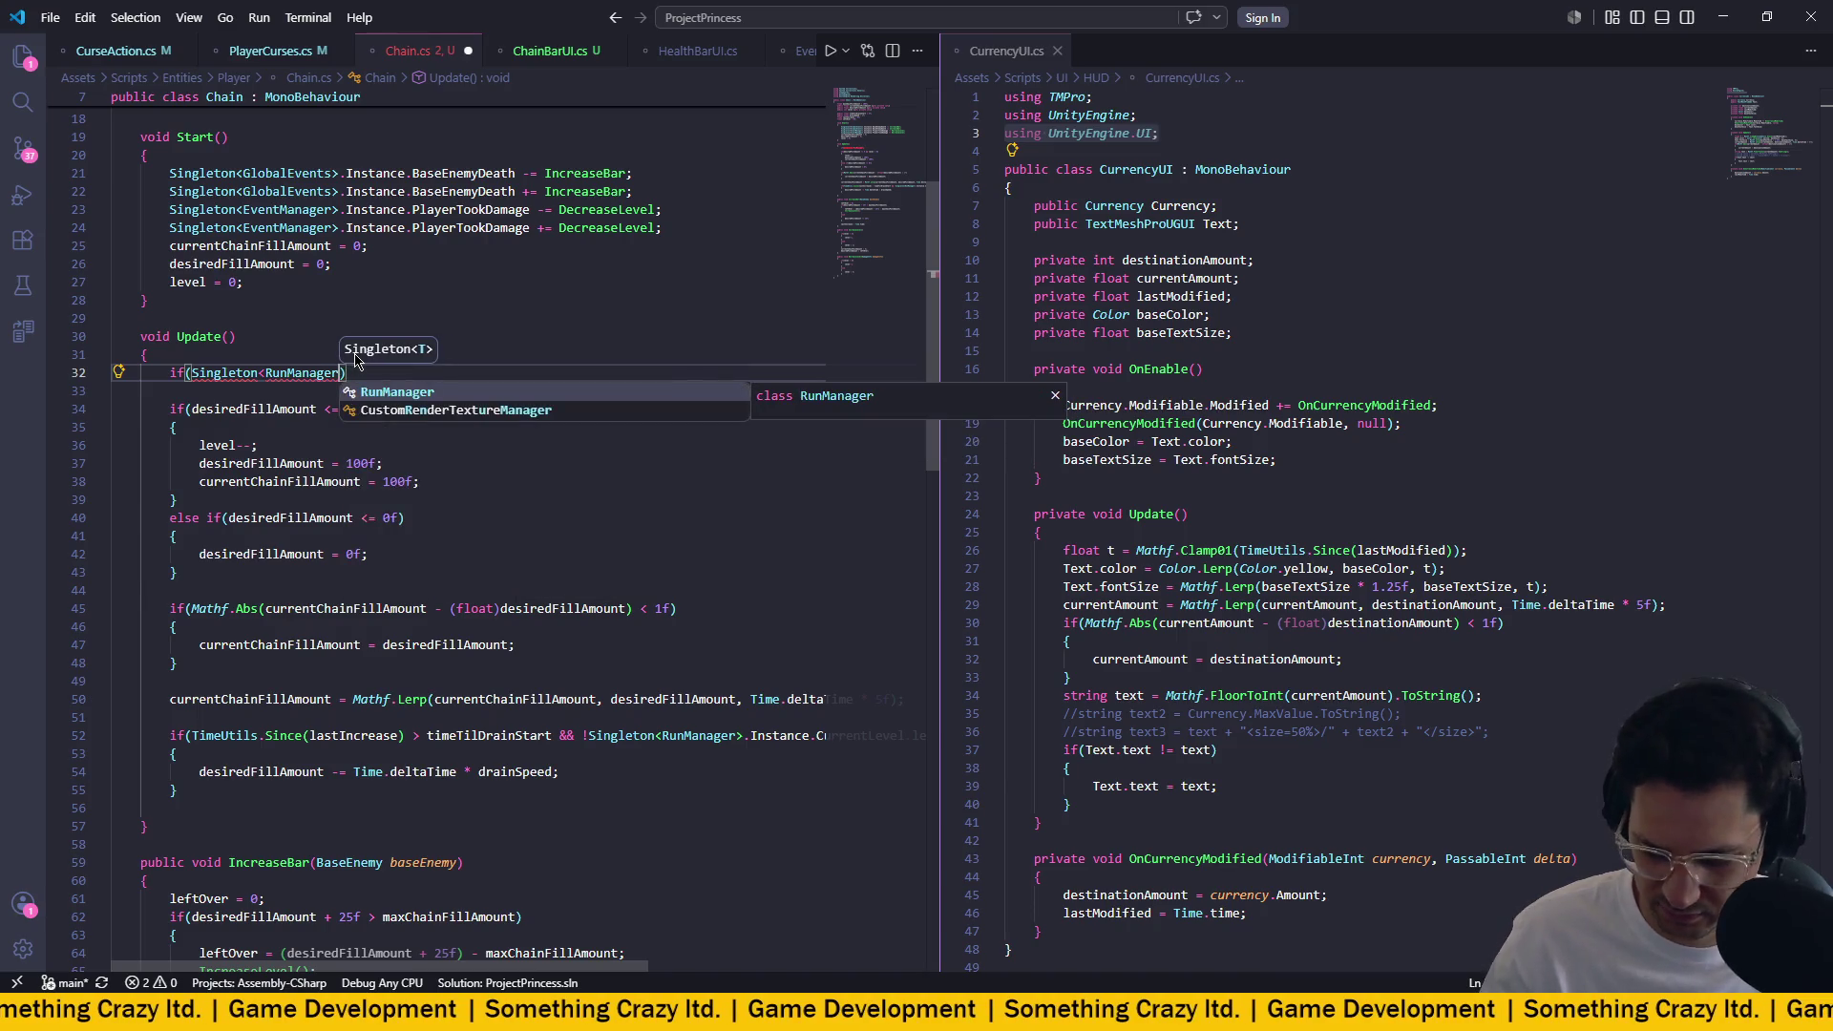
{"action": "type", "text": ">"}
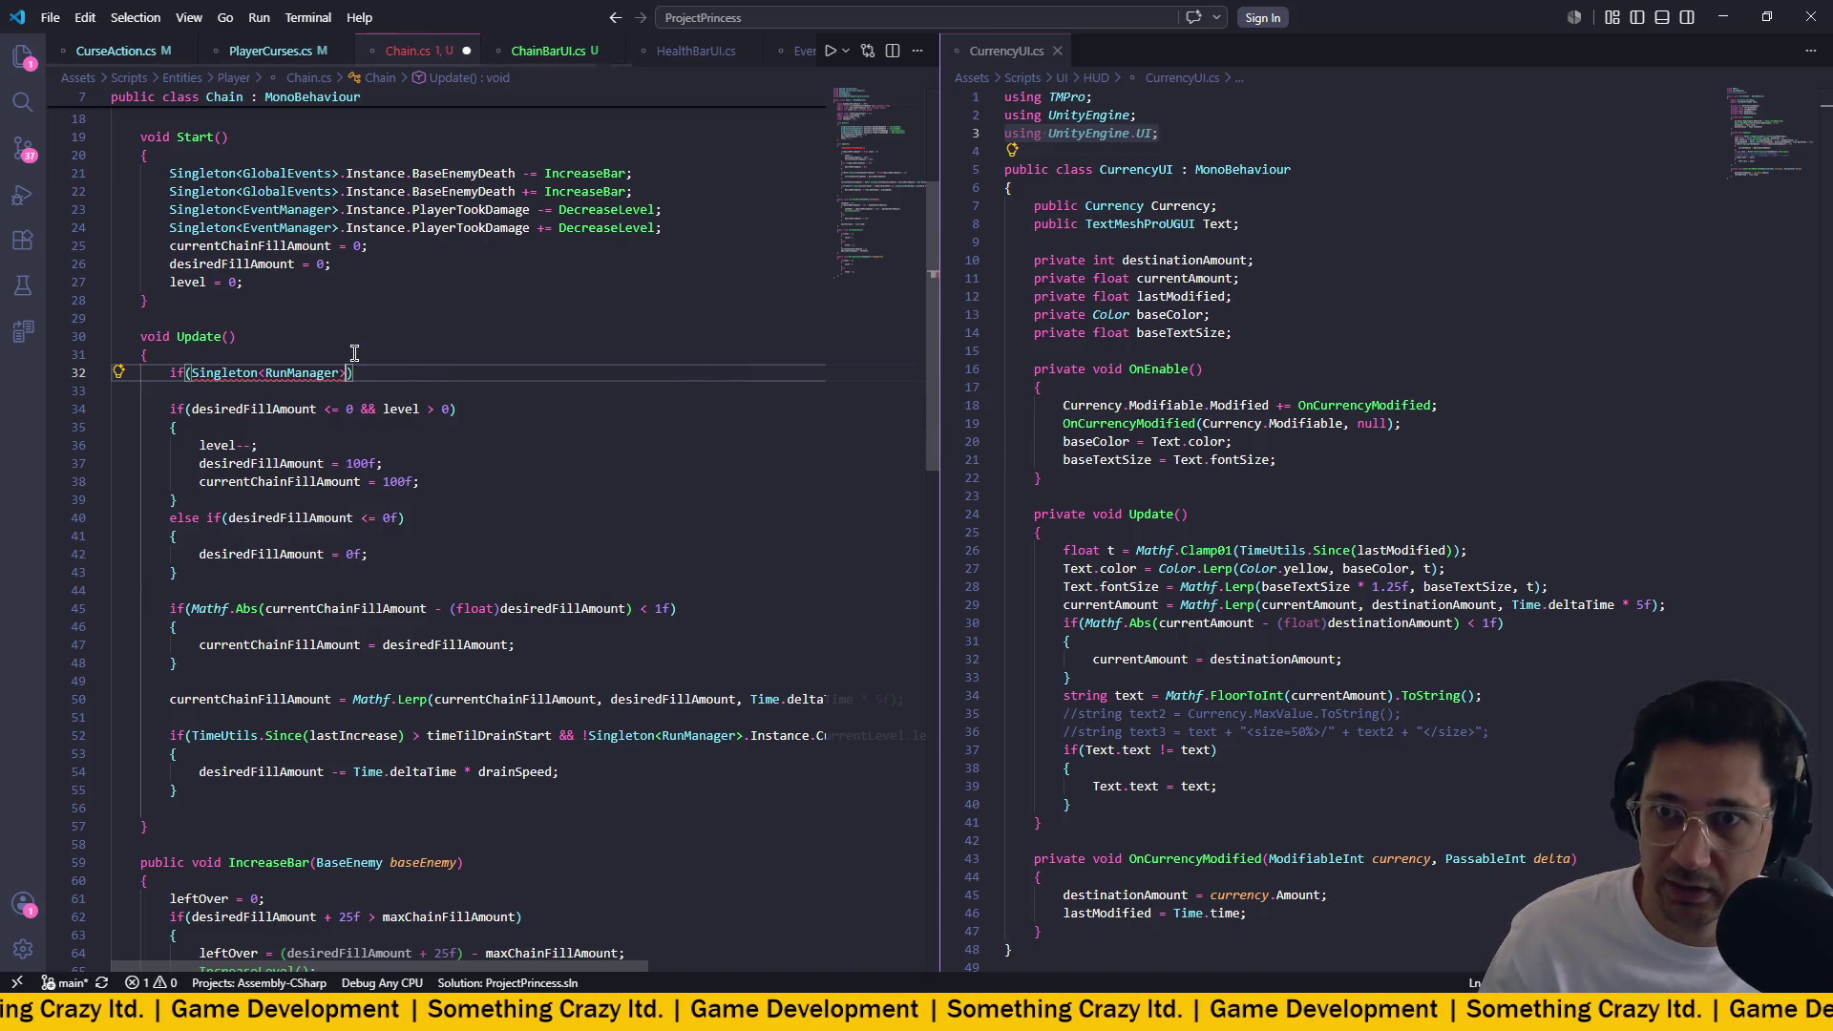
{"action": "type", "text": ".I"}
{"action": "key", "text": "Return"}
{"action": "type", "text": ".Run"}
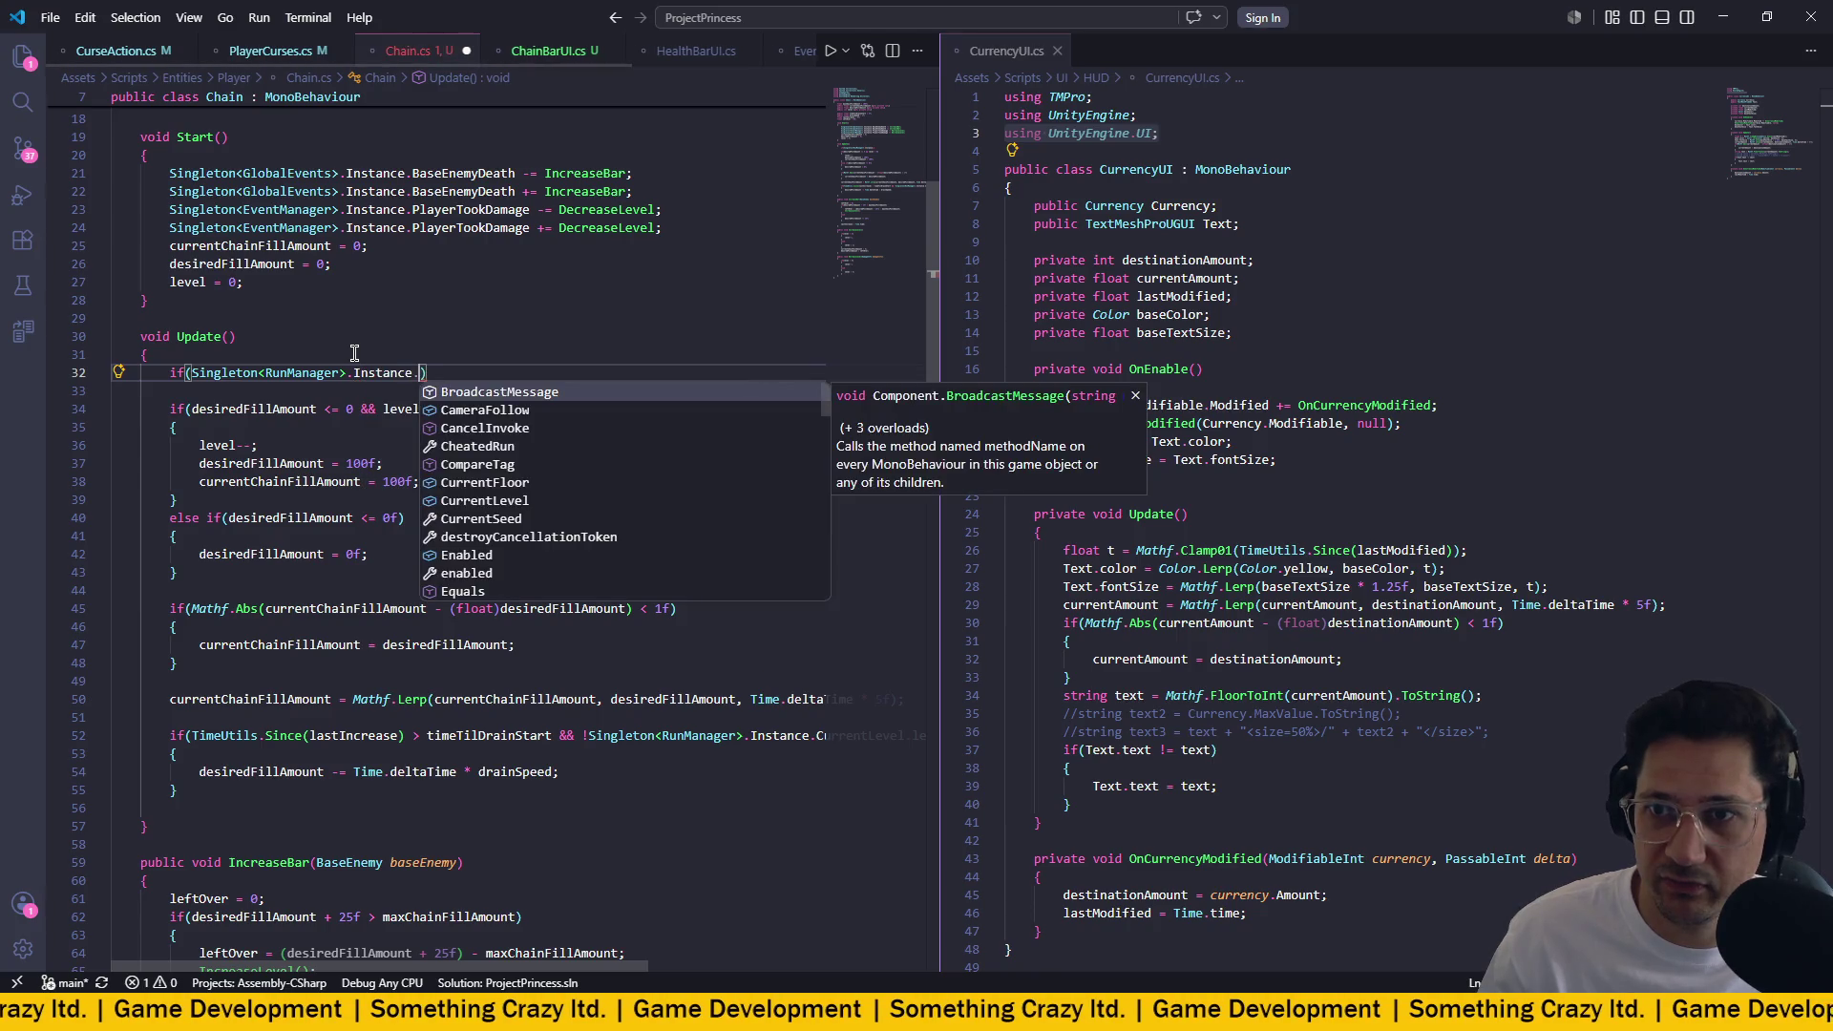
{"action": "key", "text": "Down"}
{"action": "key", "text": "Return"}
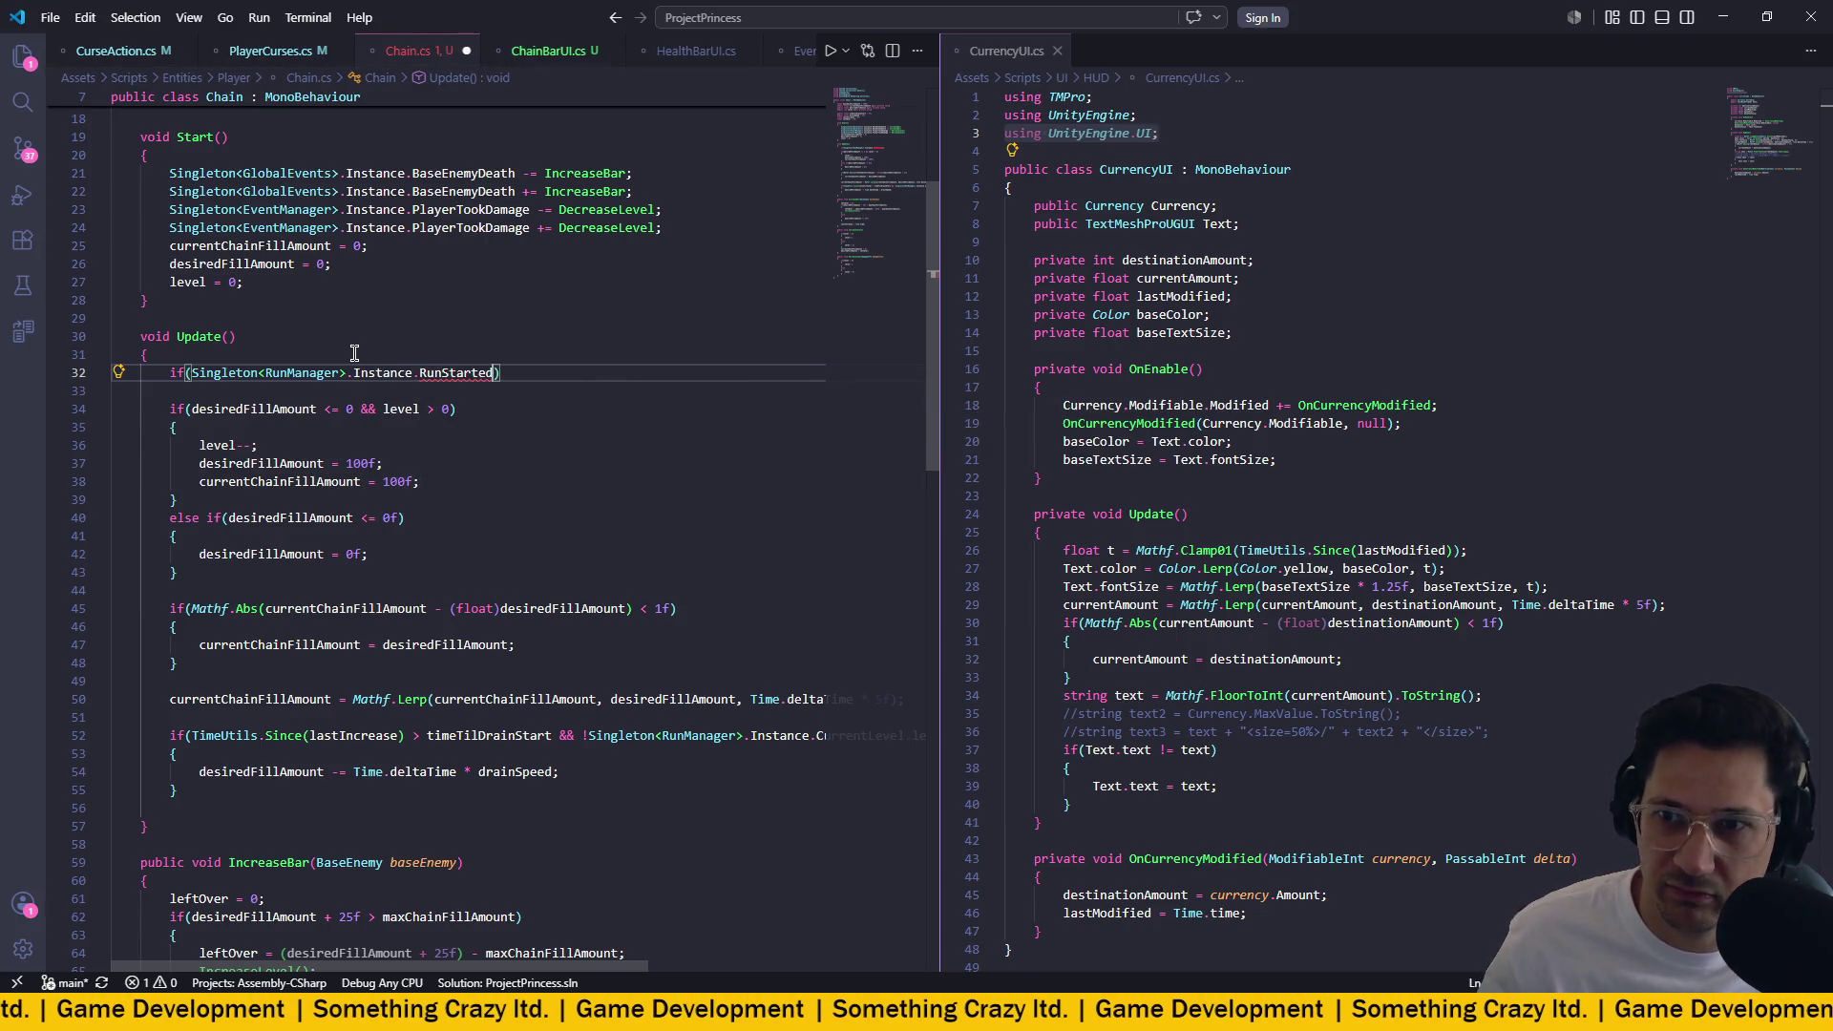
{"action": "left_click", "coordinate": [190, 373]}
{"action": "type", "text": "!"}
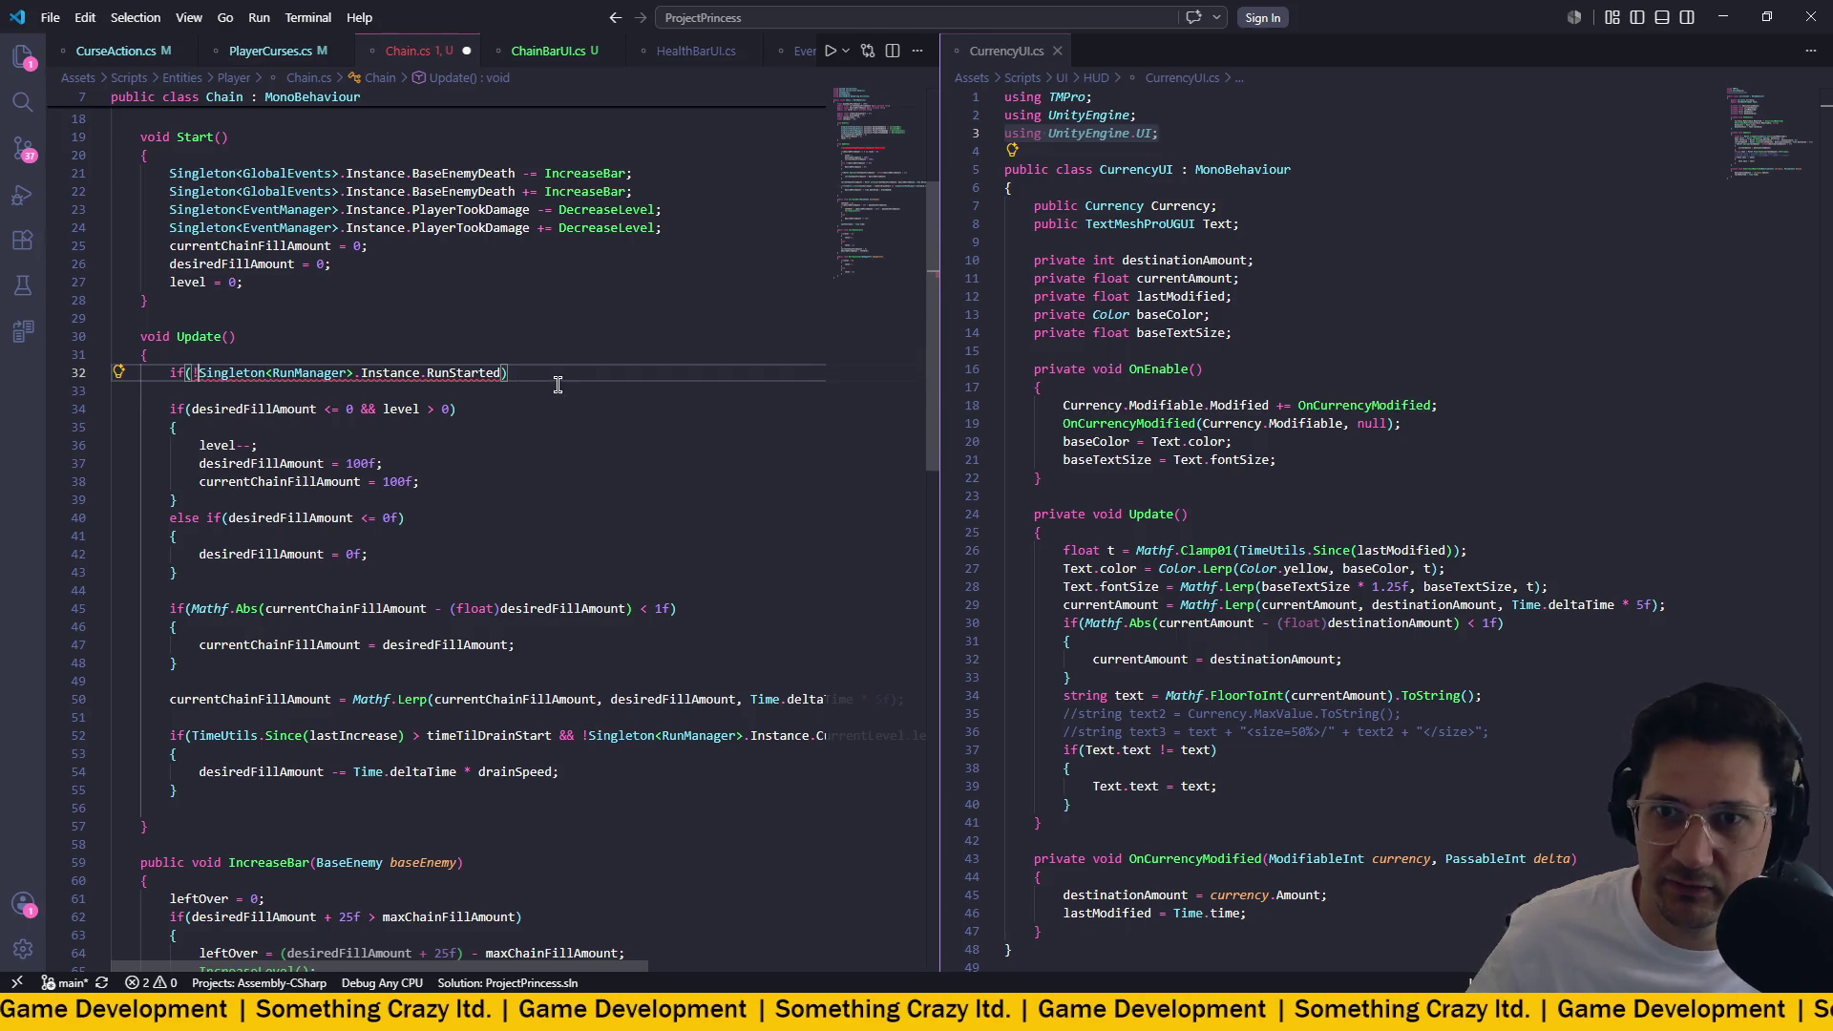
{"action": "key", "text": "Return"}
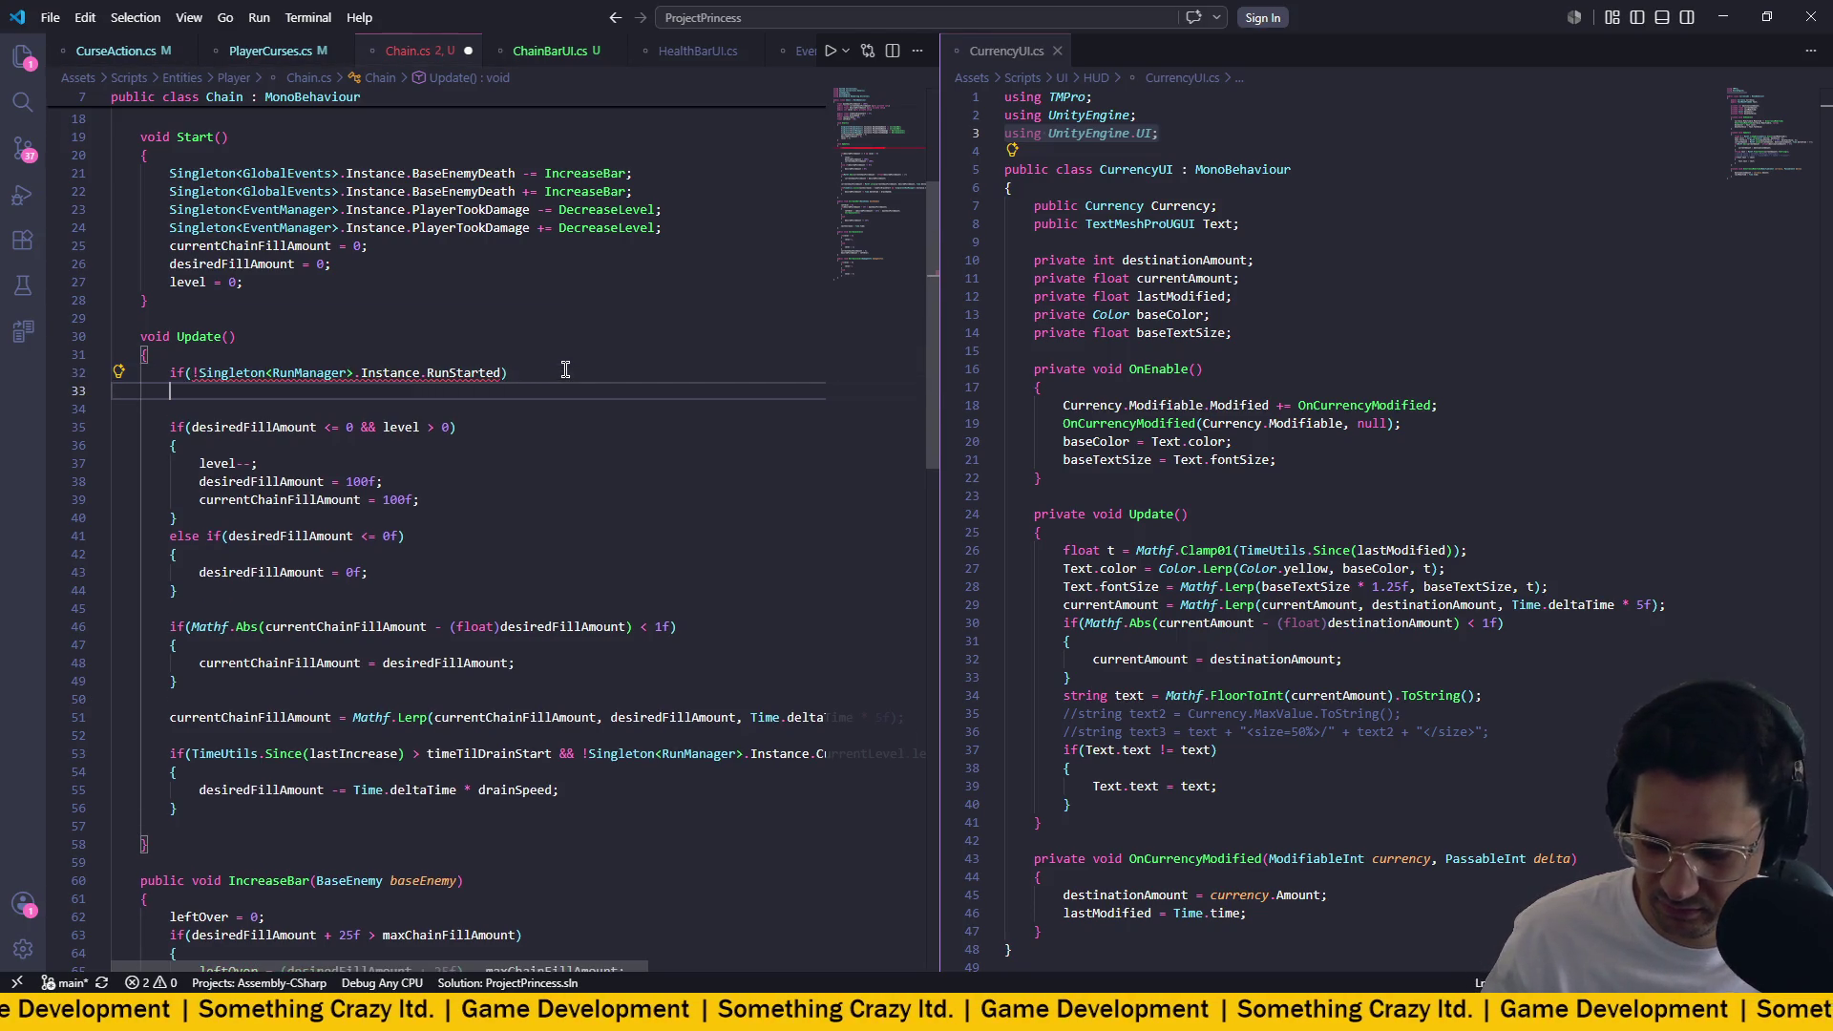
{"action": "type", "text": "{"}
{"action": "key", "text": "Return"}
{"action": "type", "text": "ret"}
{"action": "key", "text": "Return"}
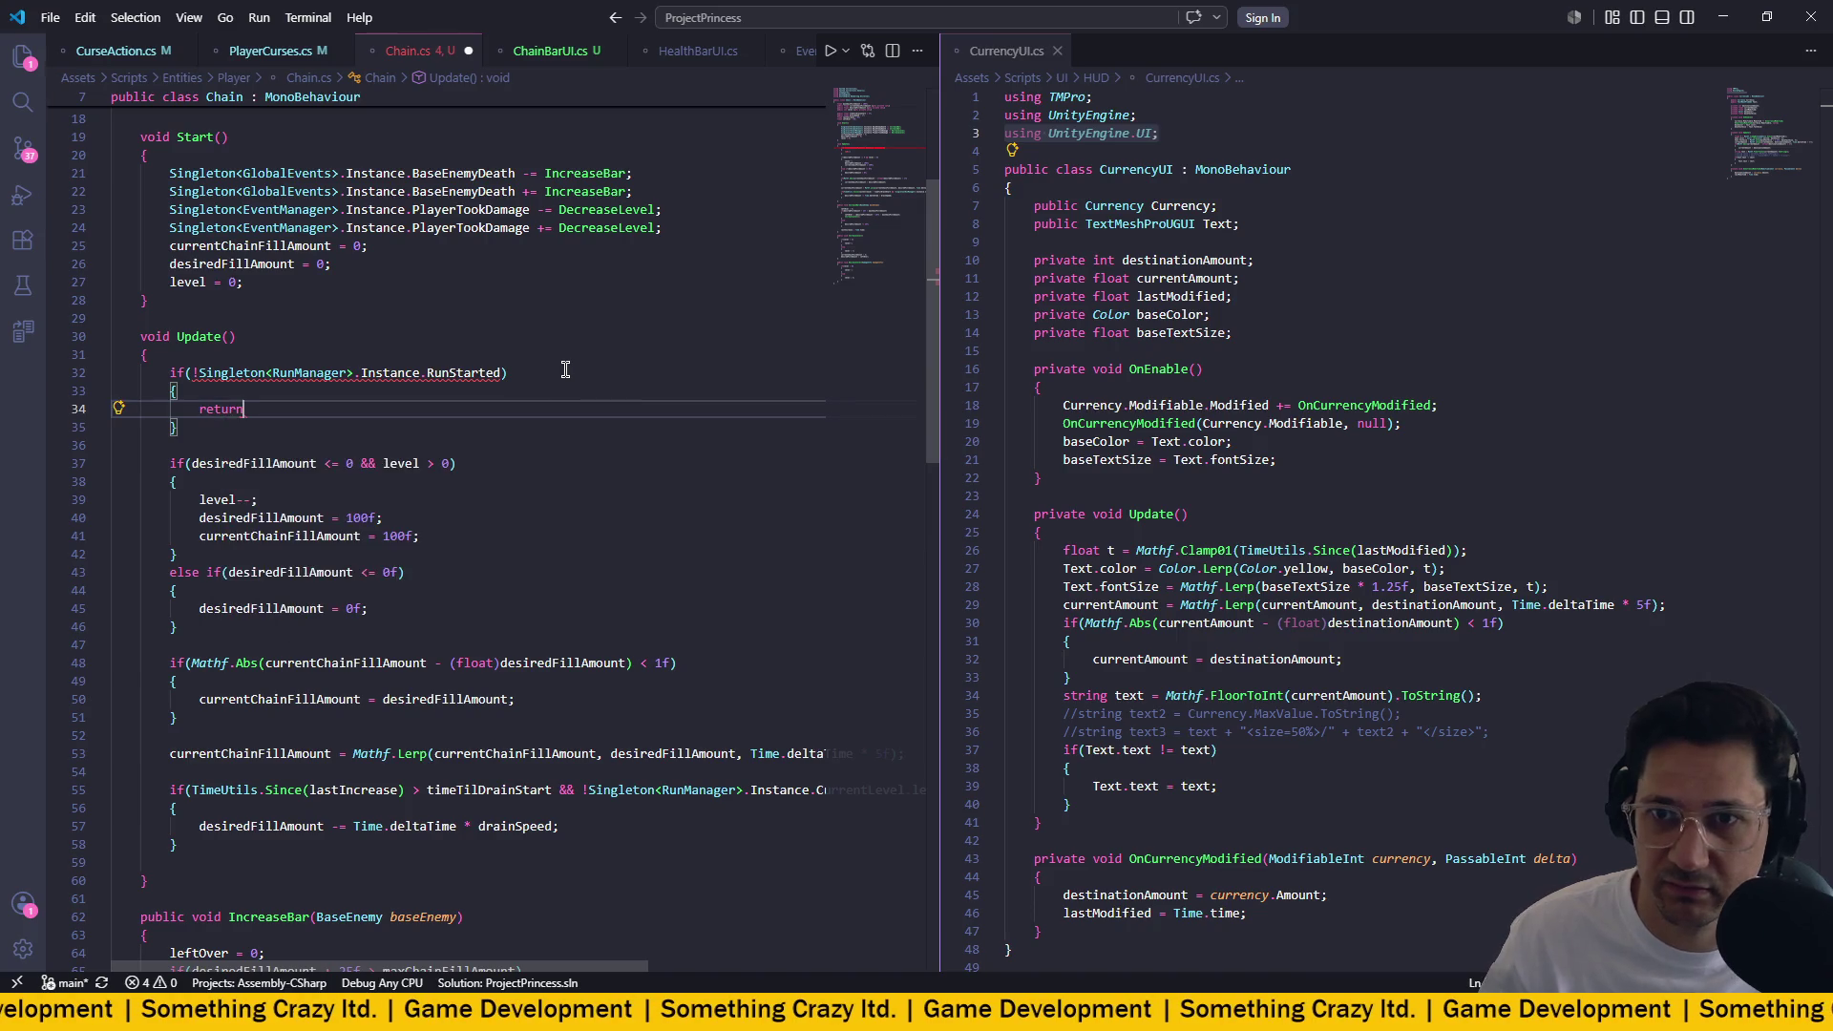
{"action": "type", "text": ";"}
Check the RunStarted error, rewrite the condition as RunStarted != true, and save.
{"action": "left_click", "coordinate": [446, 374]}
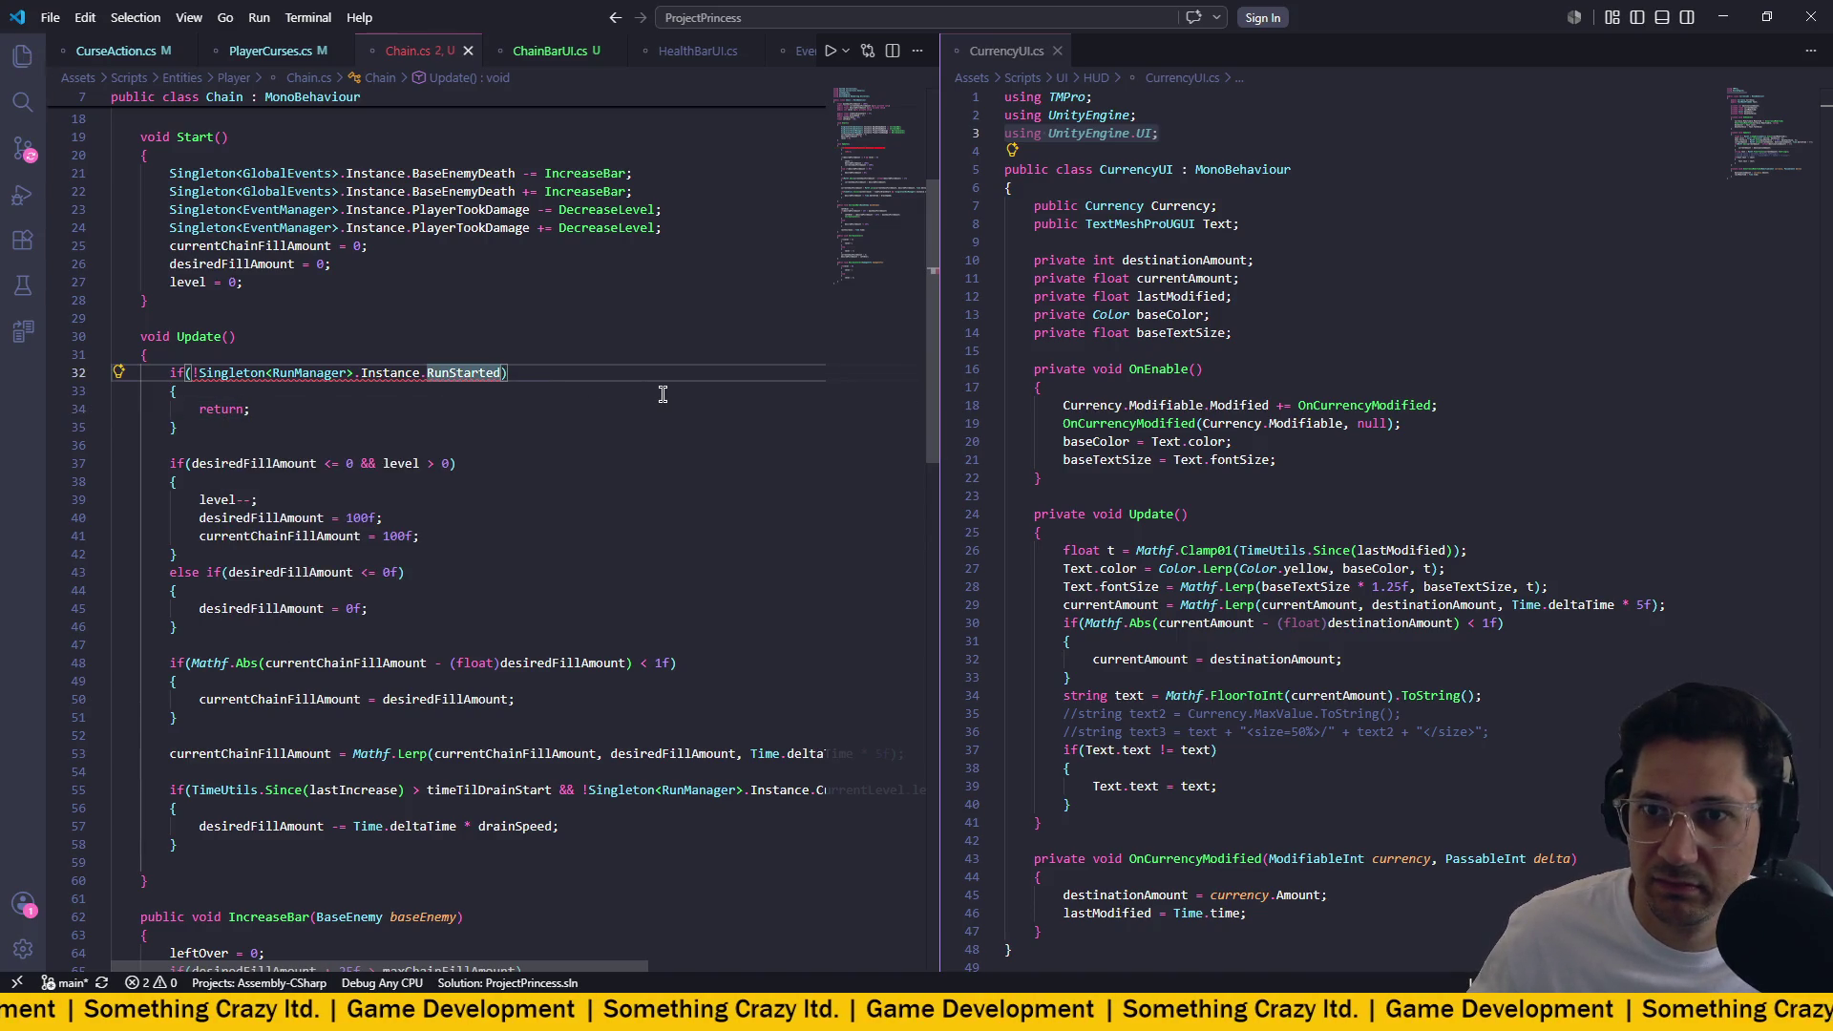
{"action": "mouse_move", "coordinate": [451, 375]}
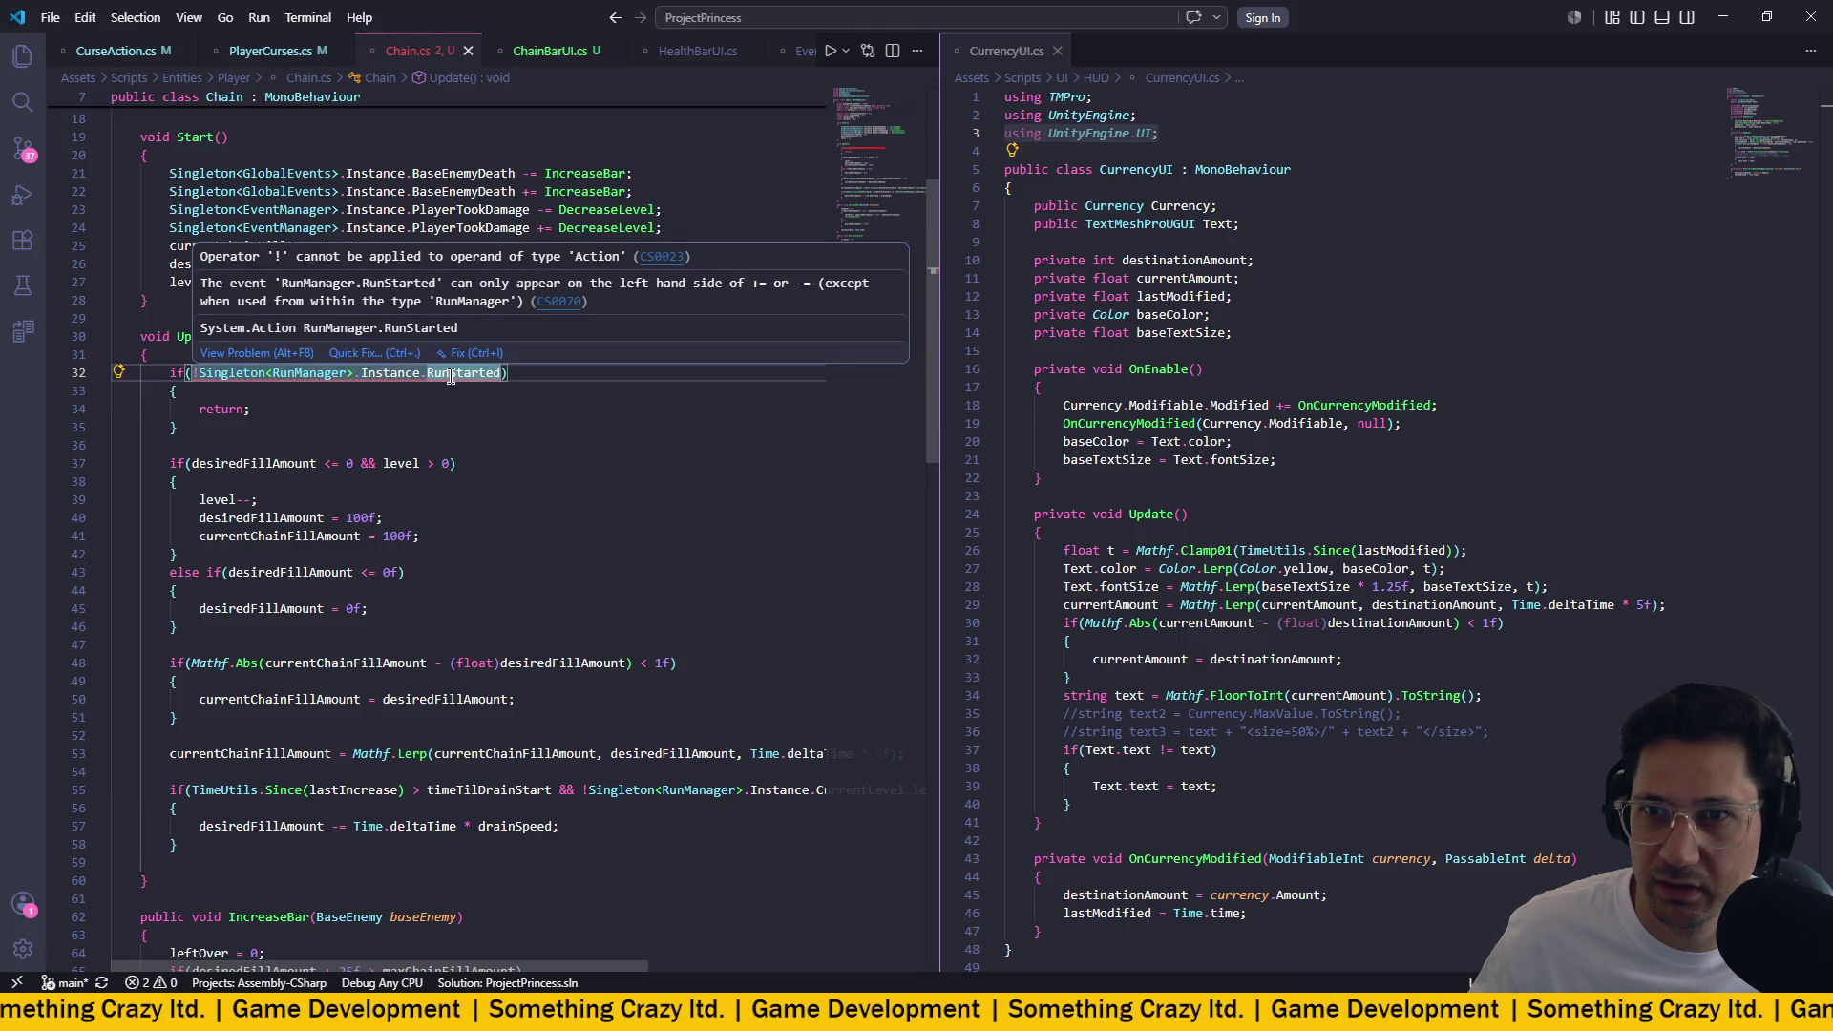
{"action": "key", "text": "Home"}
{"action": "key", "text": "Right"}
{"action": "key", "text": "Right"}
{"action": "key", "text": "Right"}
{"action": "key", "text": "Delete"}
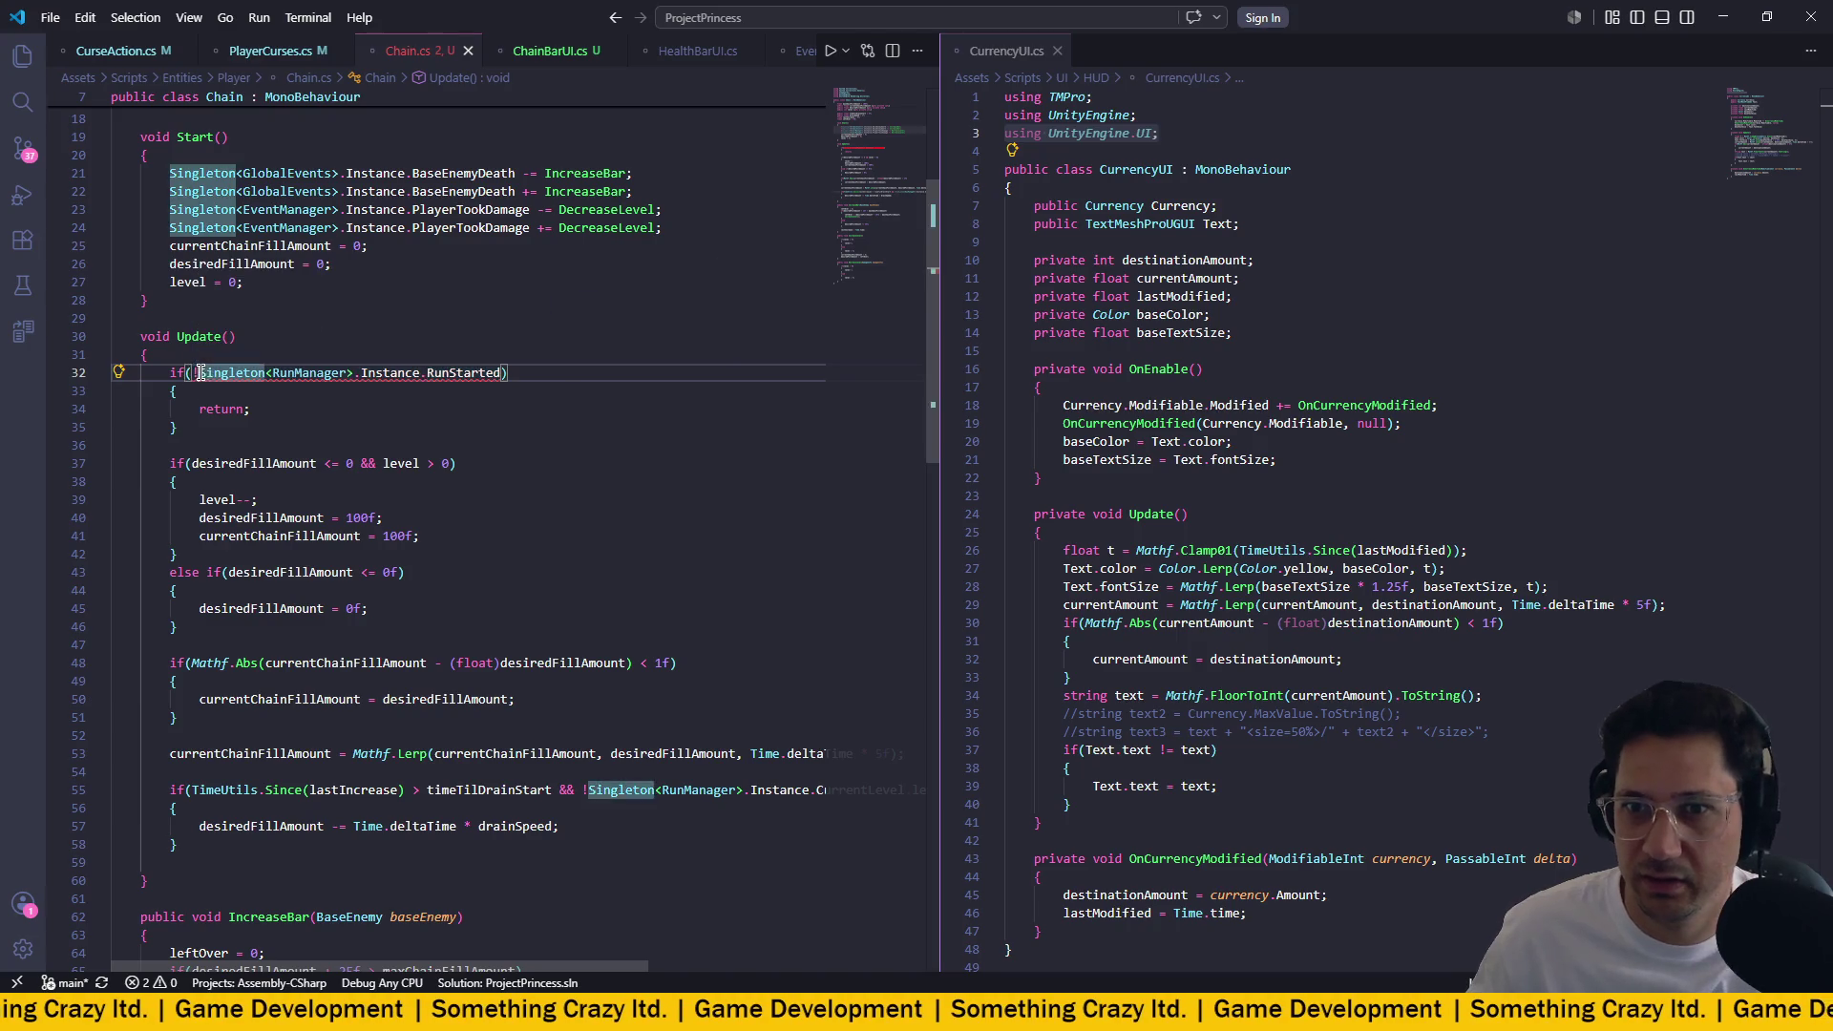
{"action": "left_click", "coordinate": [495, 373]}
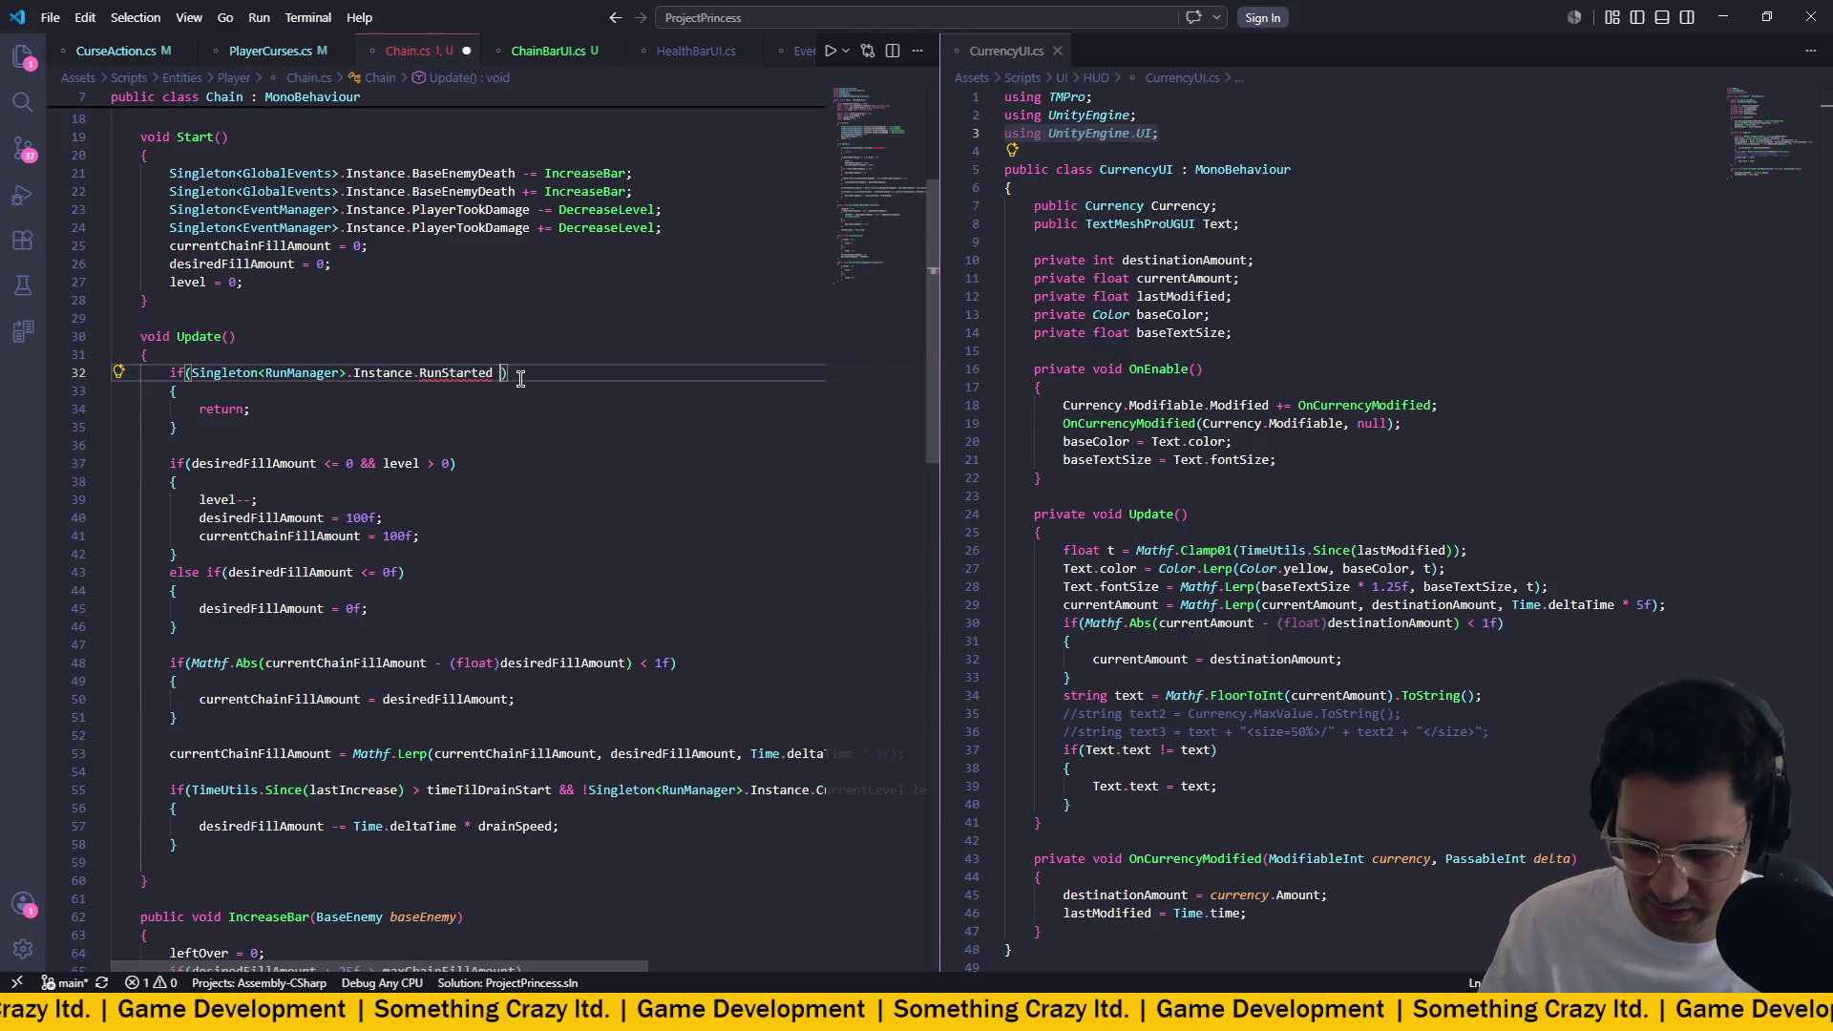
{"action": "type", "text": "!= "}
{"action": "type", "text": "tr"}
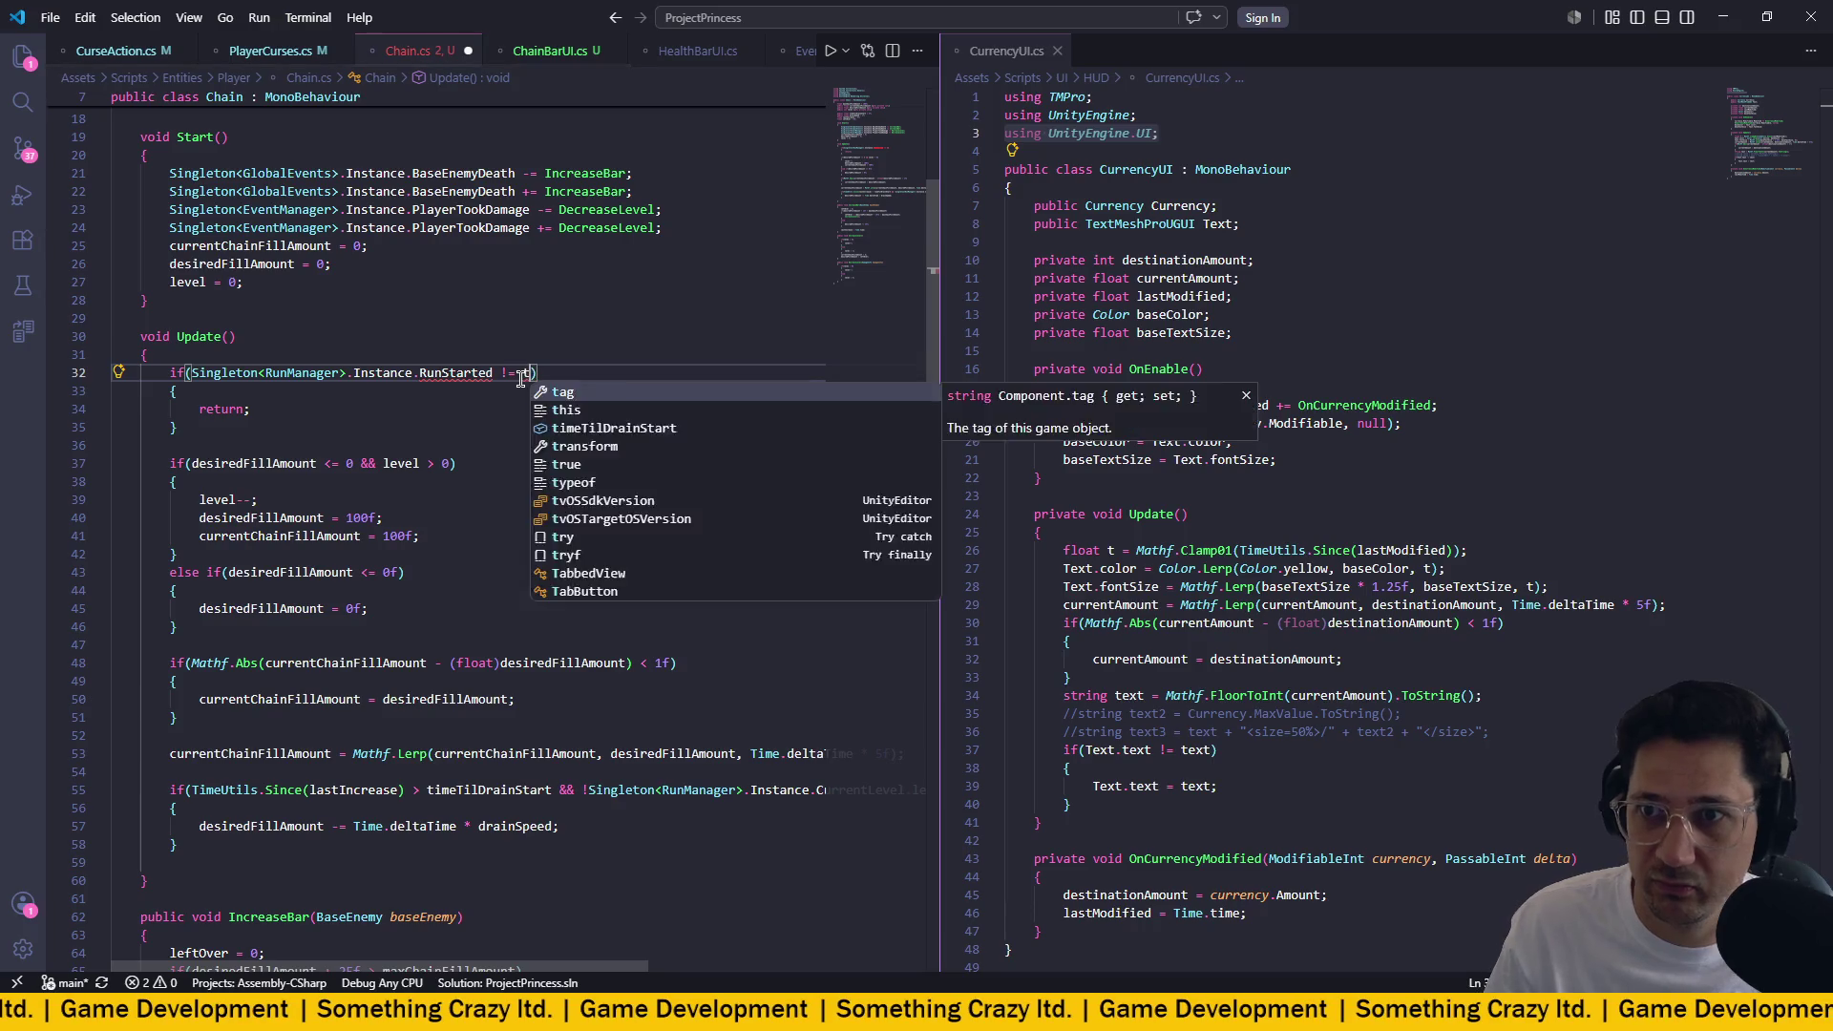
{"action": "key", "text": "Down"}
{"action": "key", "text": "Return"}
{"action": "key", "text": "ctrl+s"}
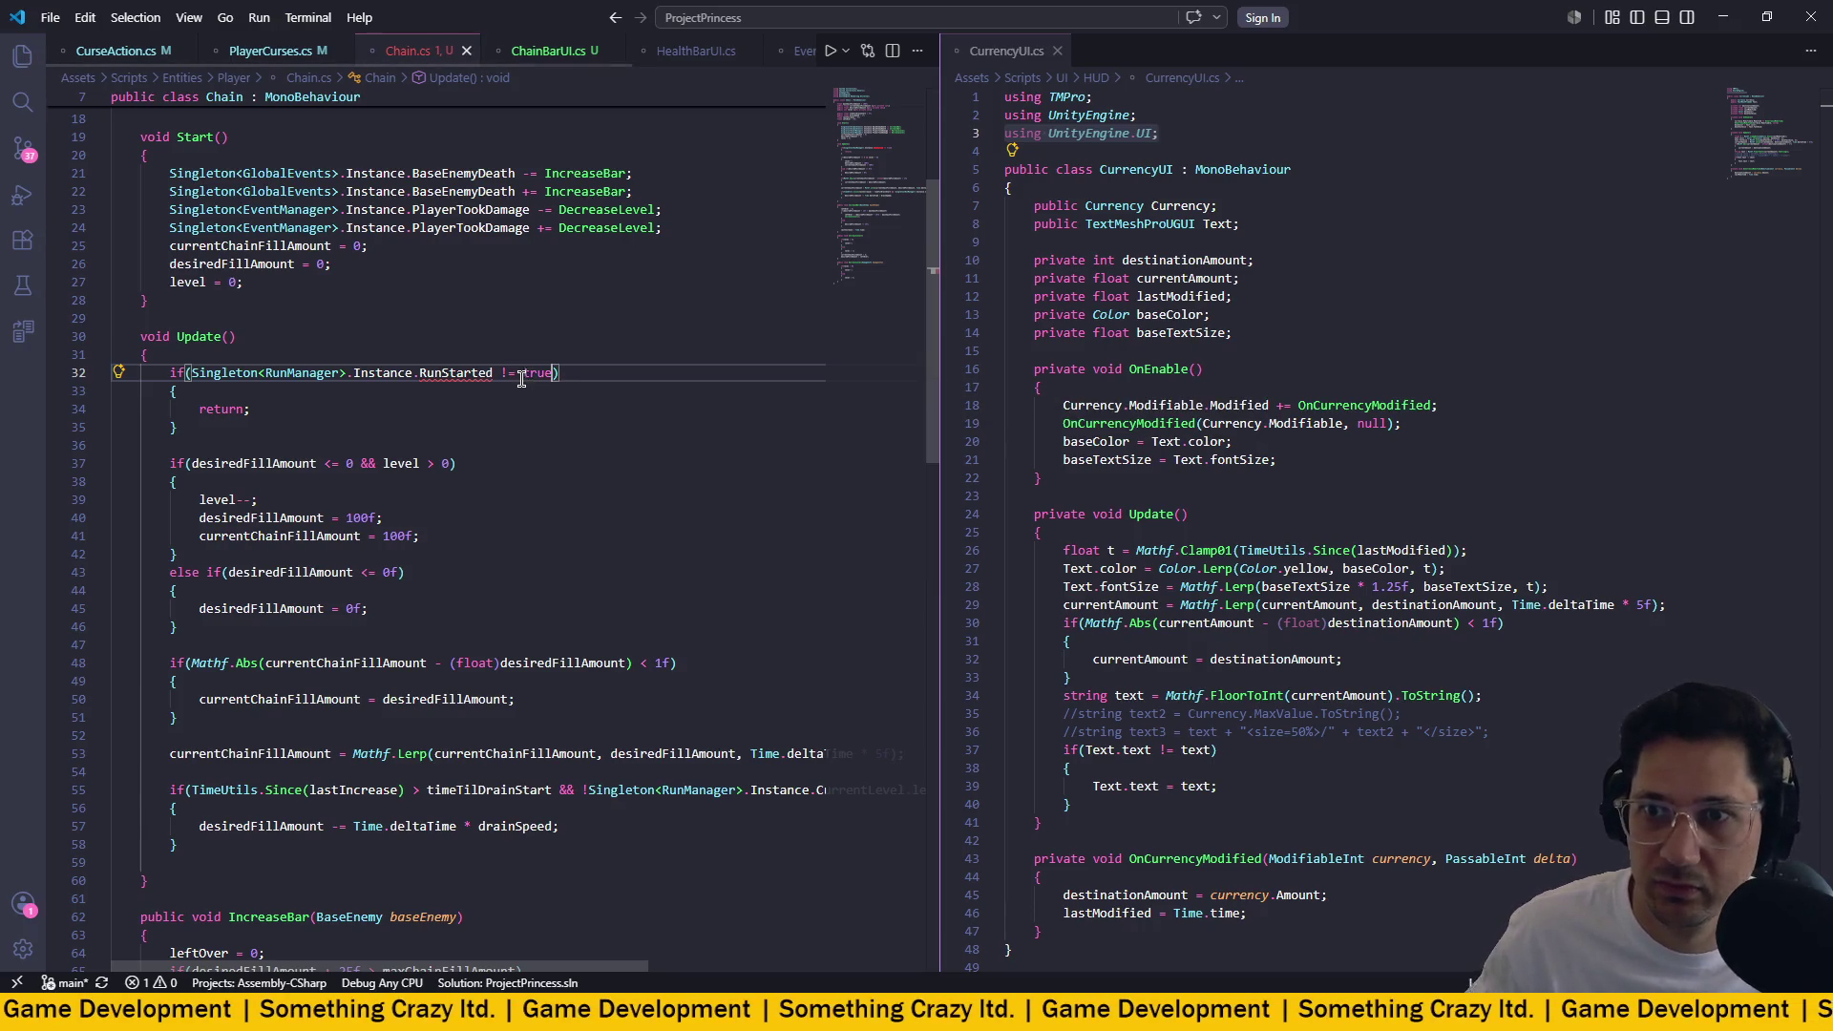
Change the condition to !Singleton<RunManager>.Instance.PlayingRun and save Chain.cs.
{"action": "type", "text": "t"}
{"action": "key", "text": "BackSpace"}
{"action": "key", "text": "BackSpace"}
{"action": "key", "text": "BackSpace"}
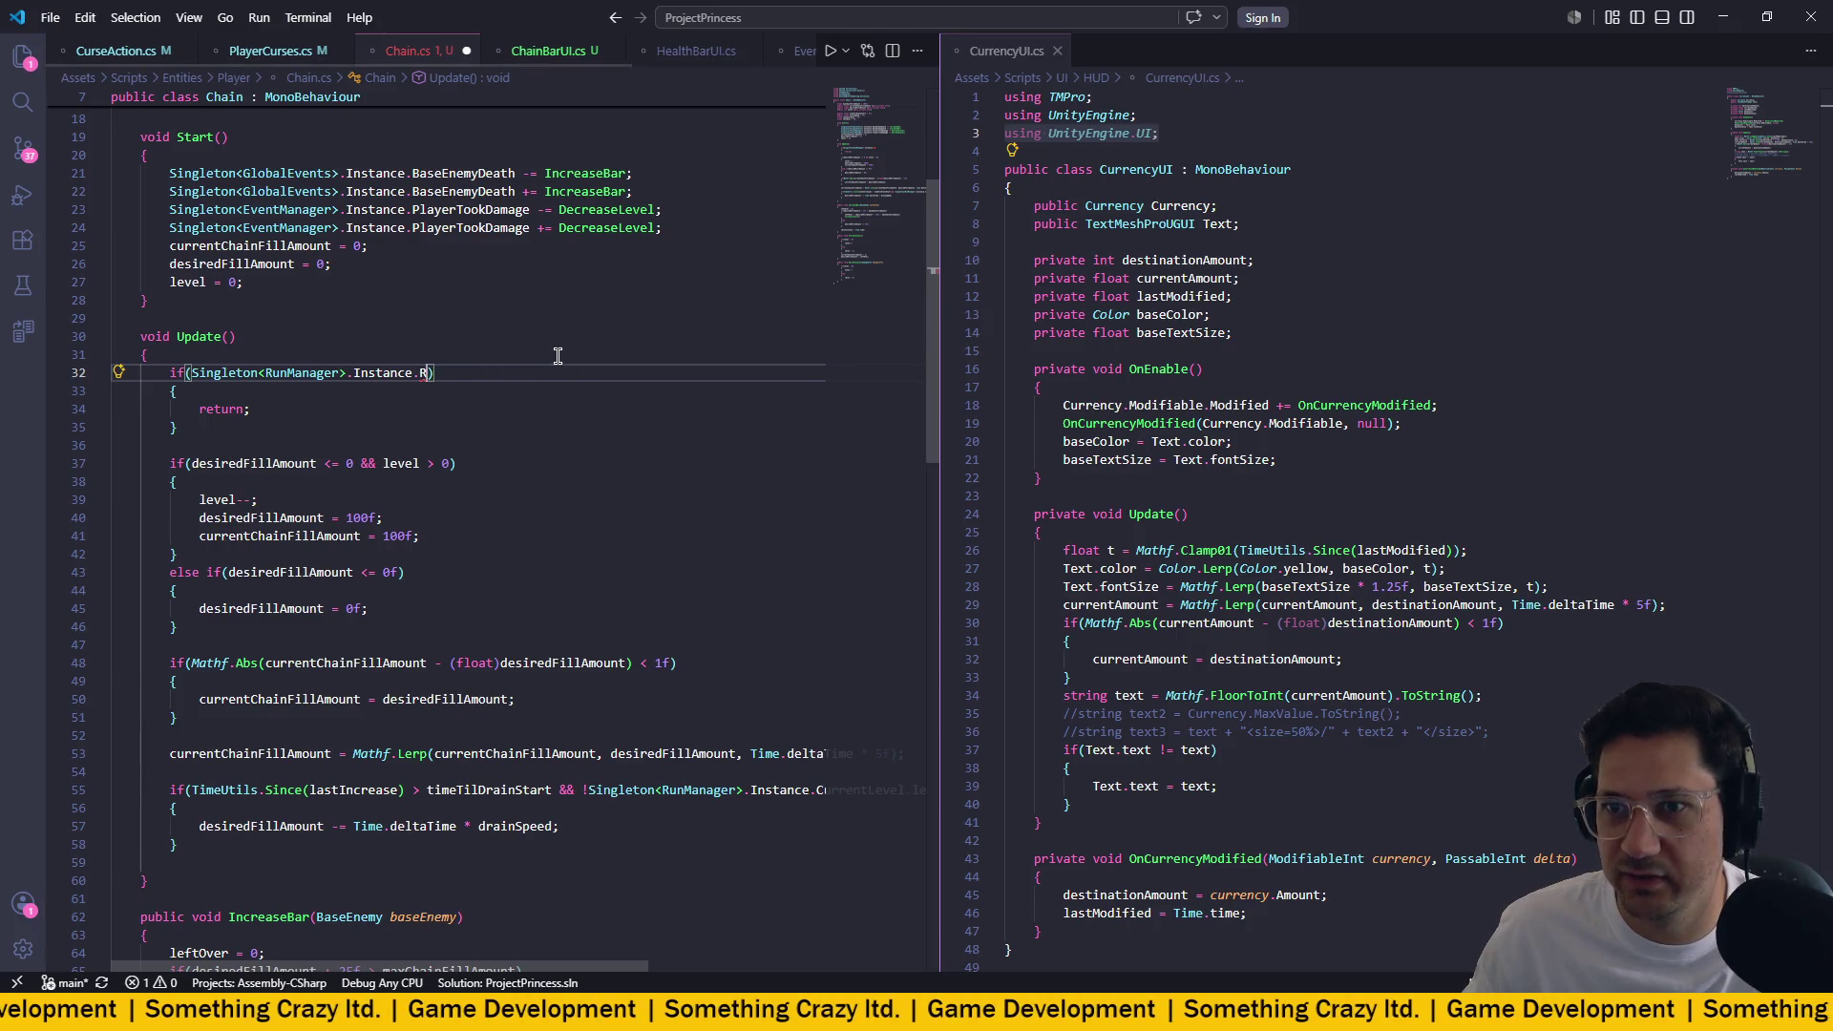
{"action": "type", "text": ".Run"}
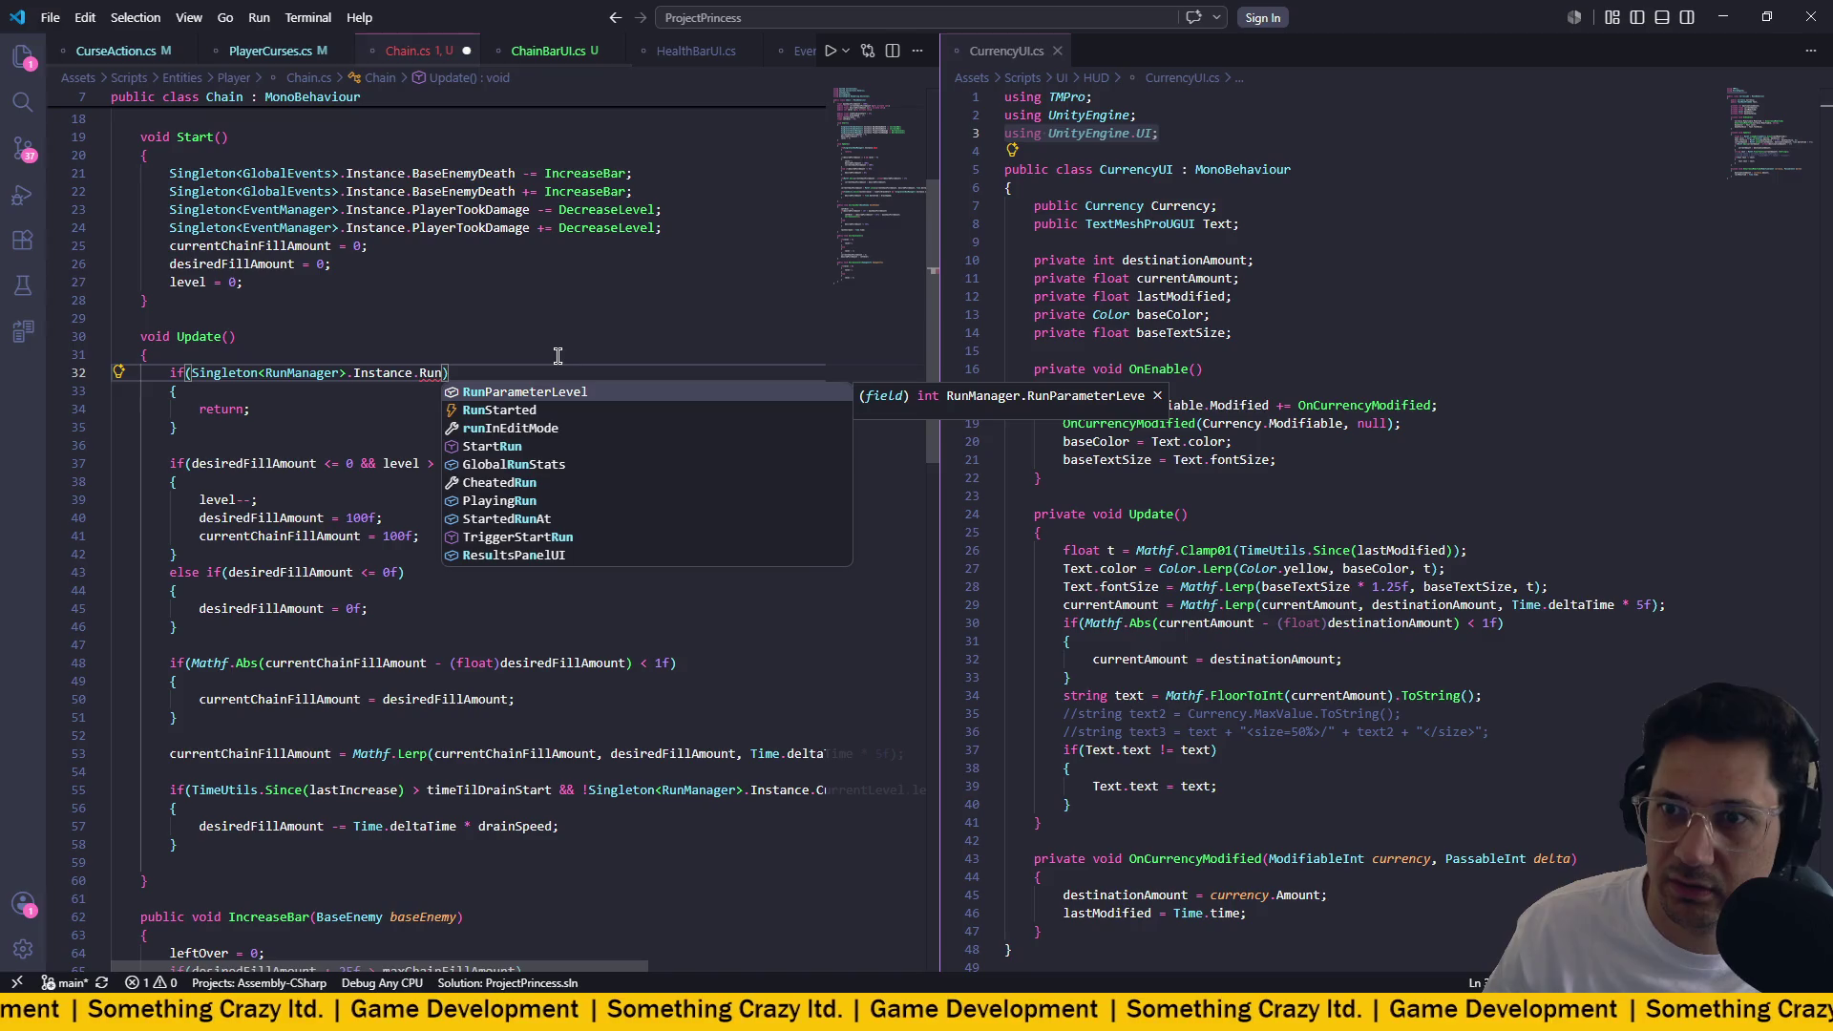
{"action": "key", "text": "Down"}
{"action": "key", "text": "Down"}
{"action": "key", "text": "Down"}
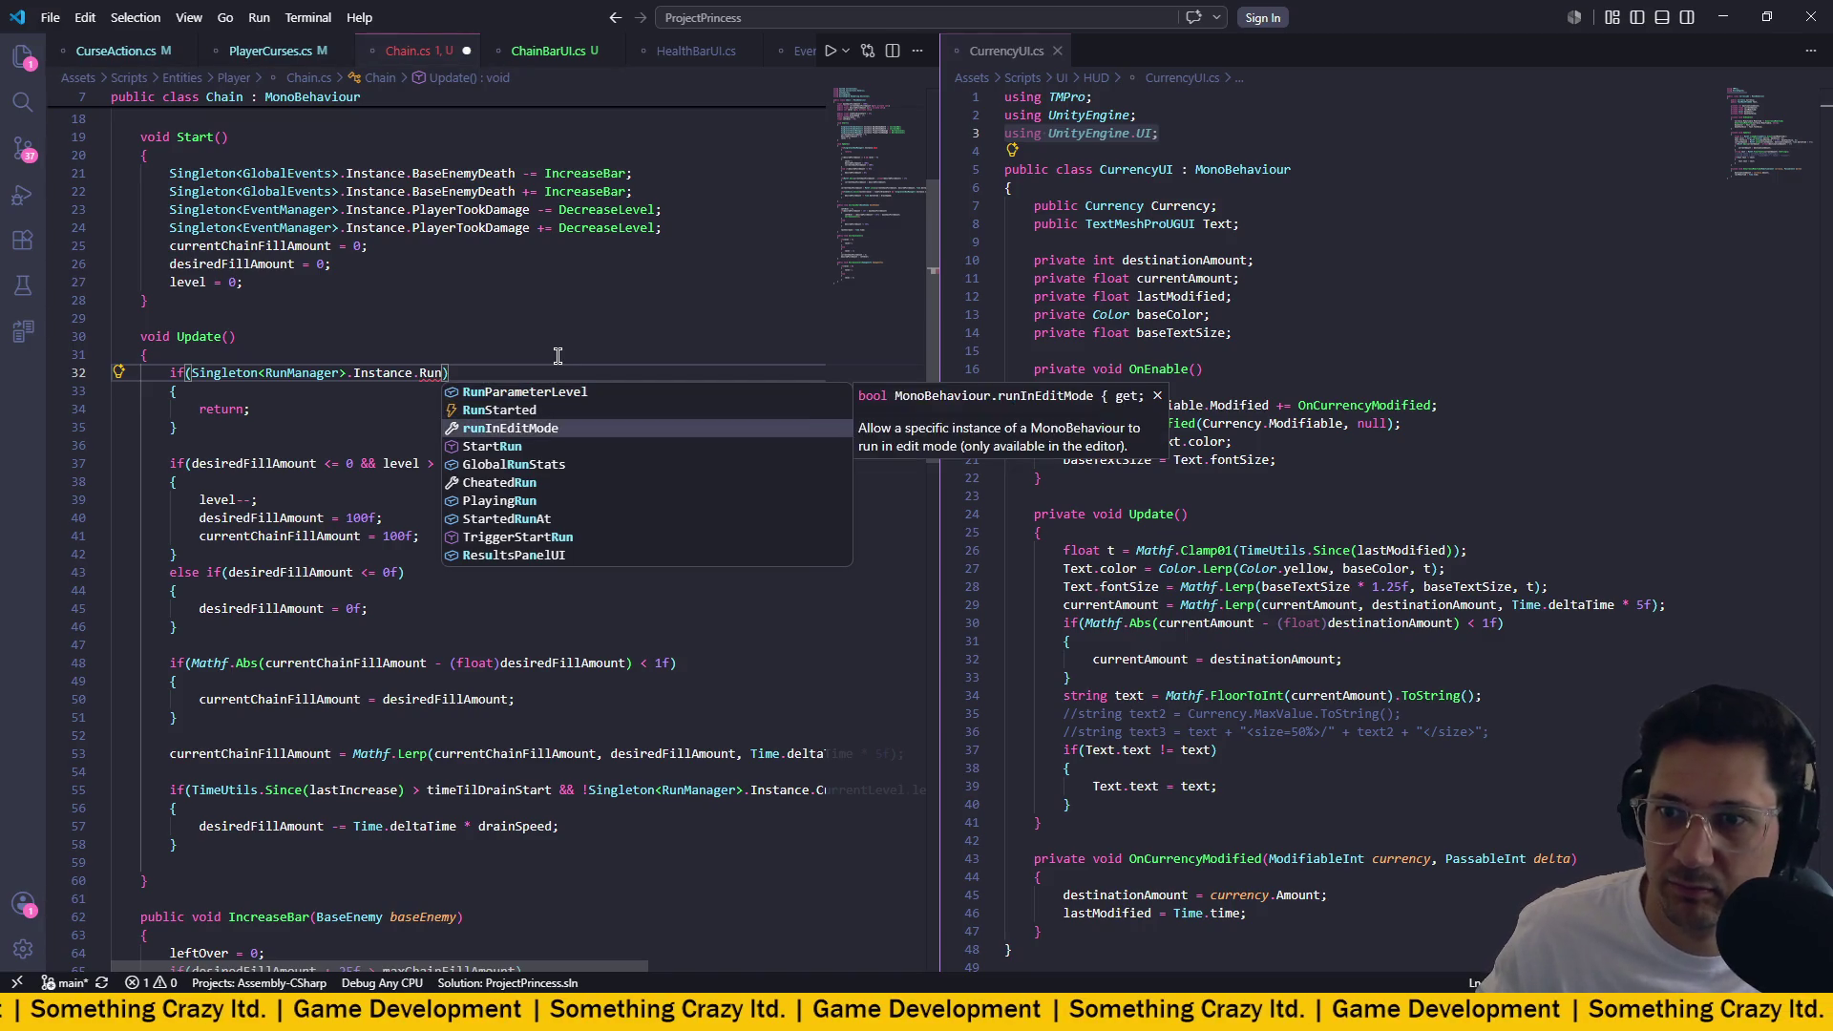
{"action": "key", "text": "Tab"}
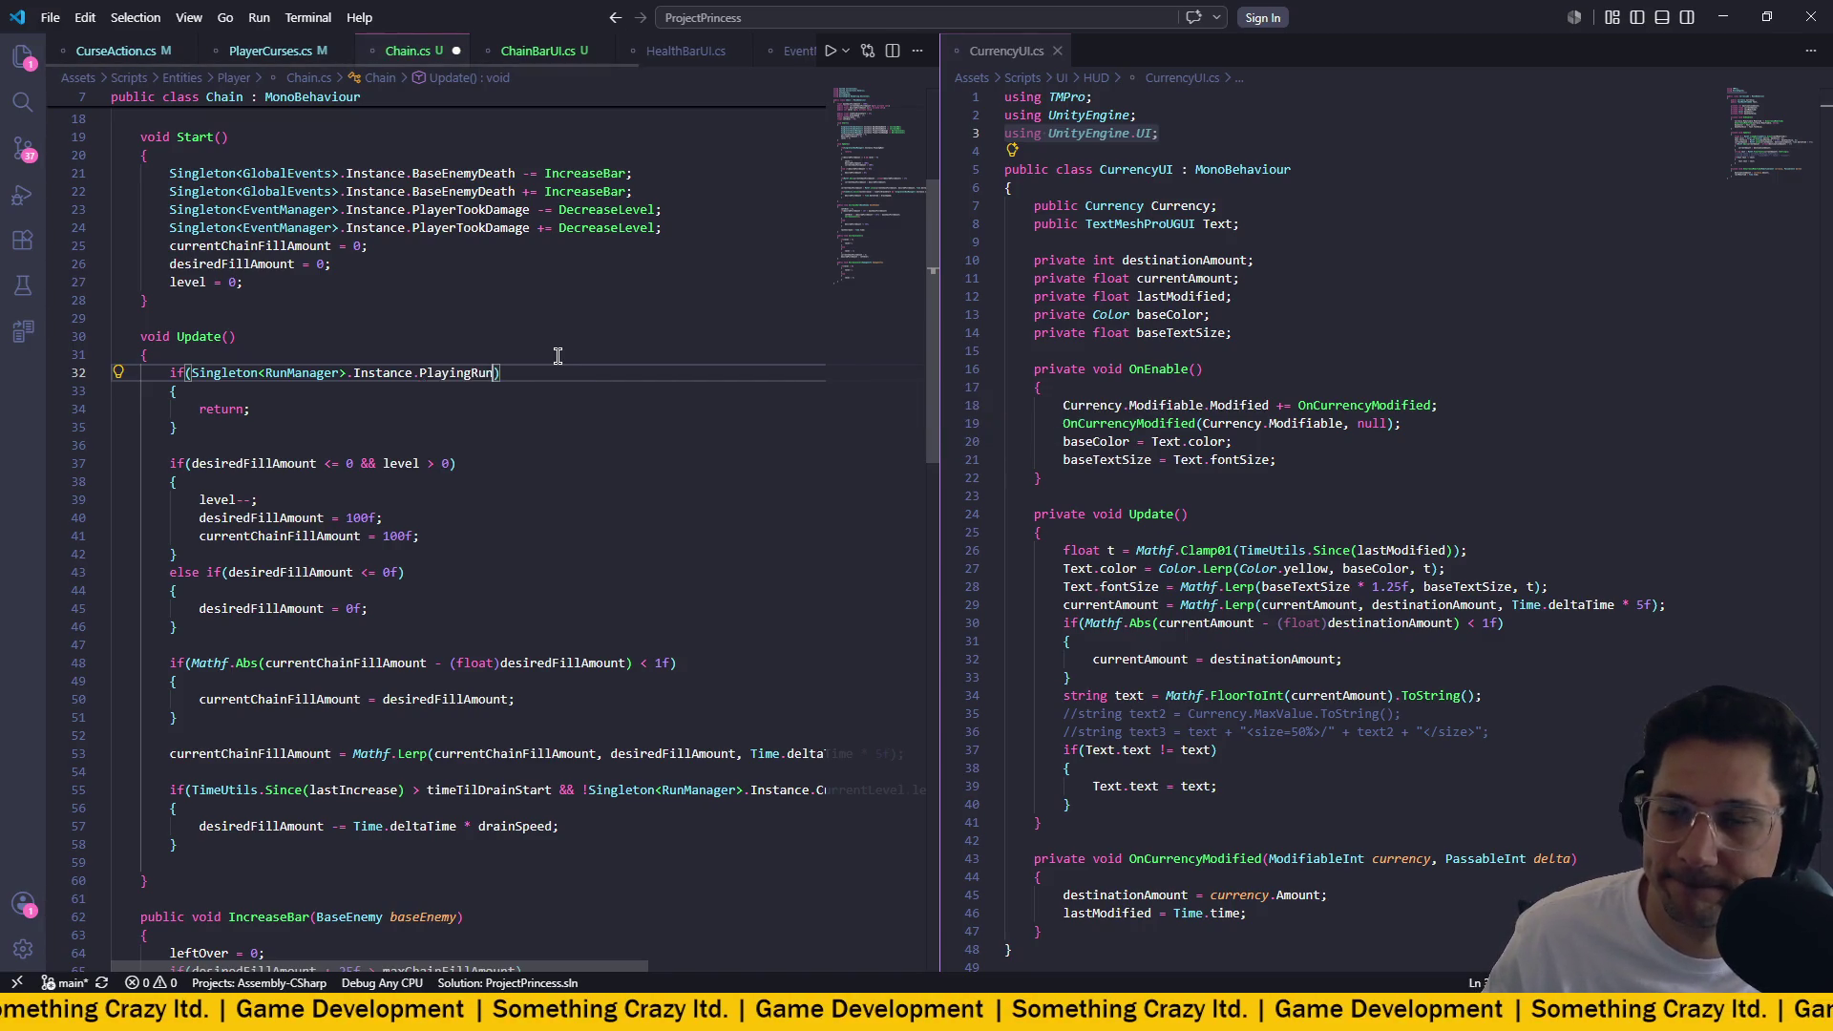
{"action": "left_click", "coordinate": [191, 372]}
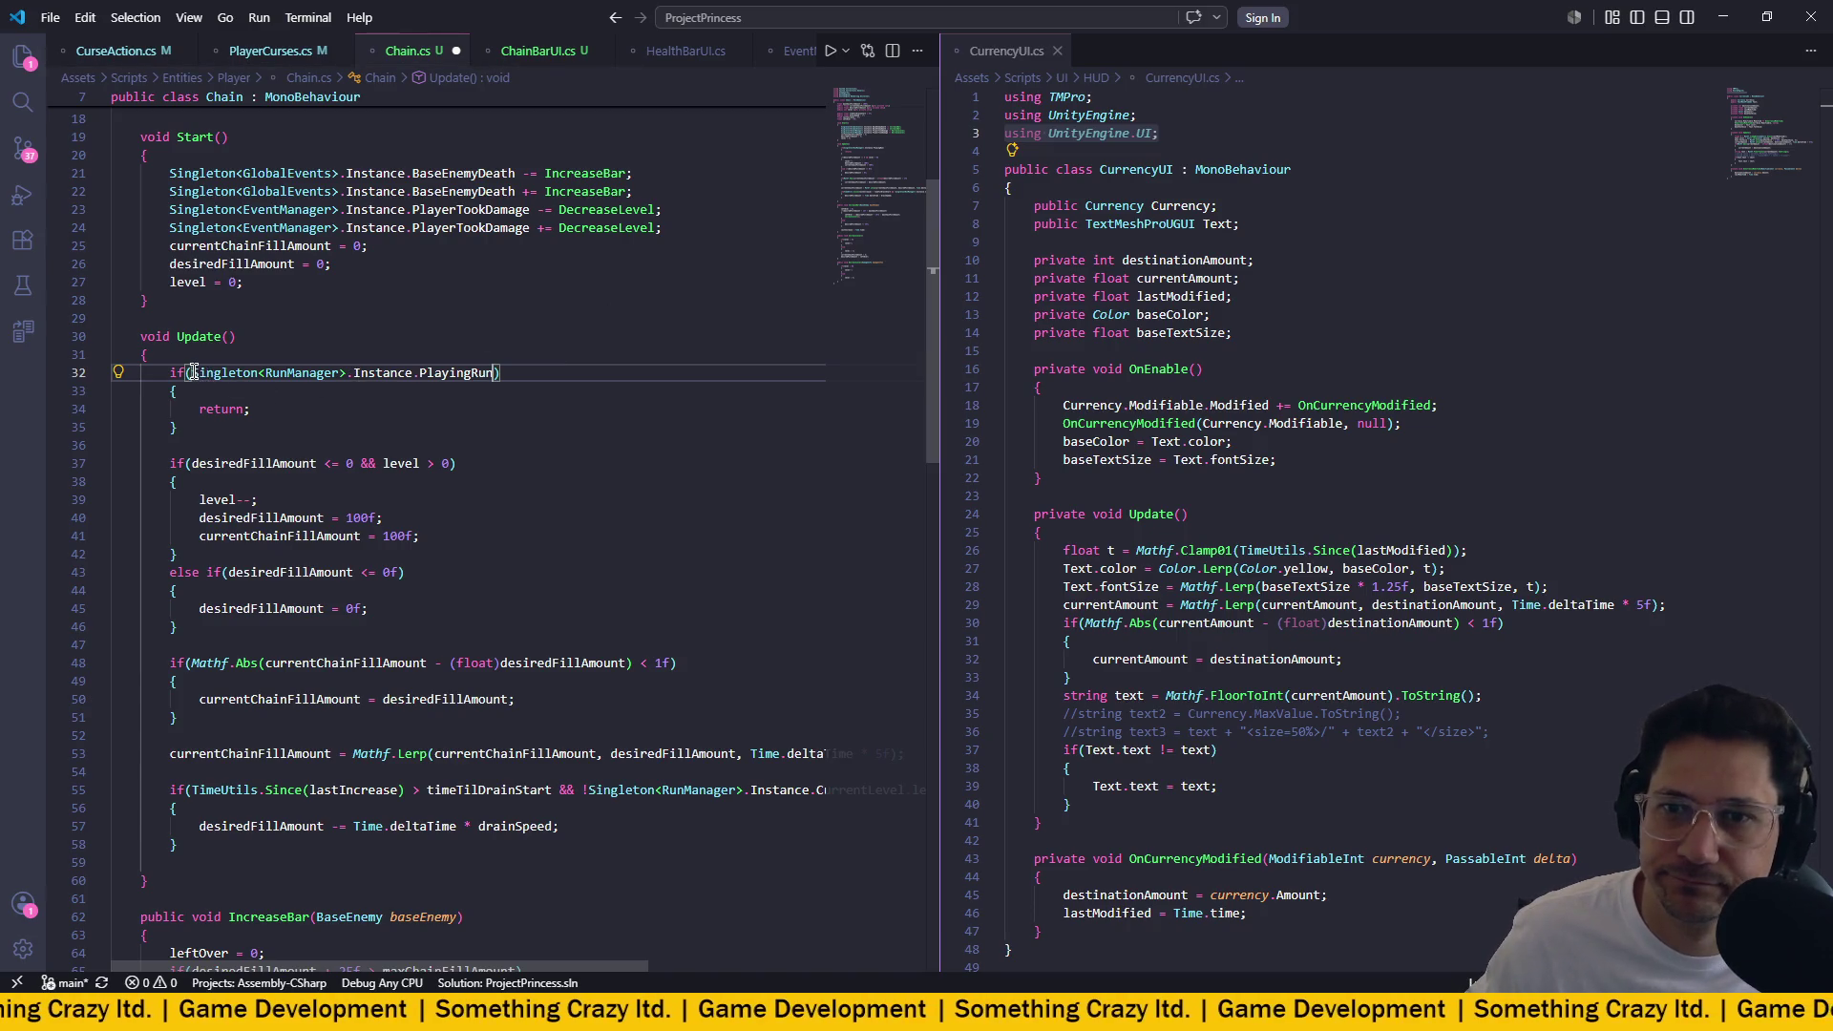
{"action": "type", "text": "!"}
{"action": "left_click", "coordinate": [562, 358]}
{"action": "key", "text": "ctrl+s"}
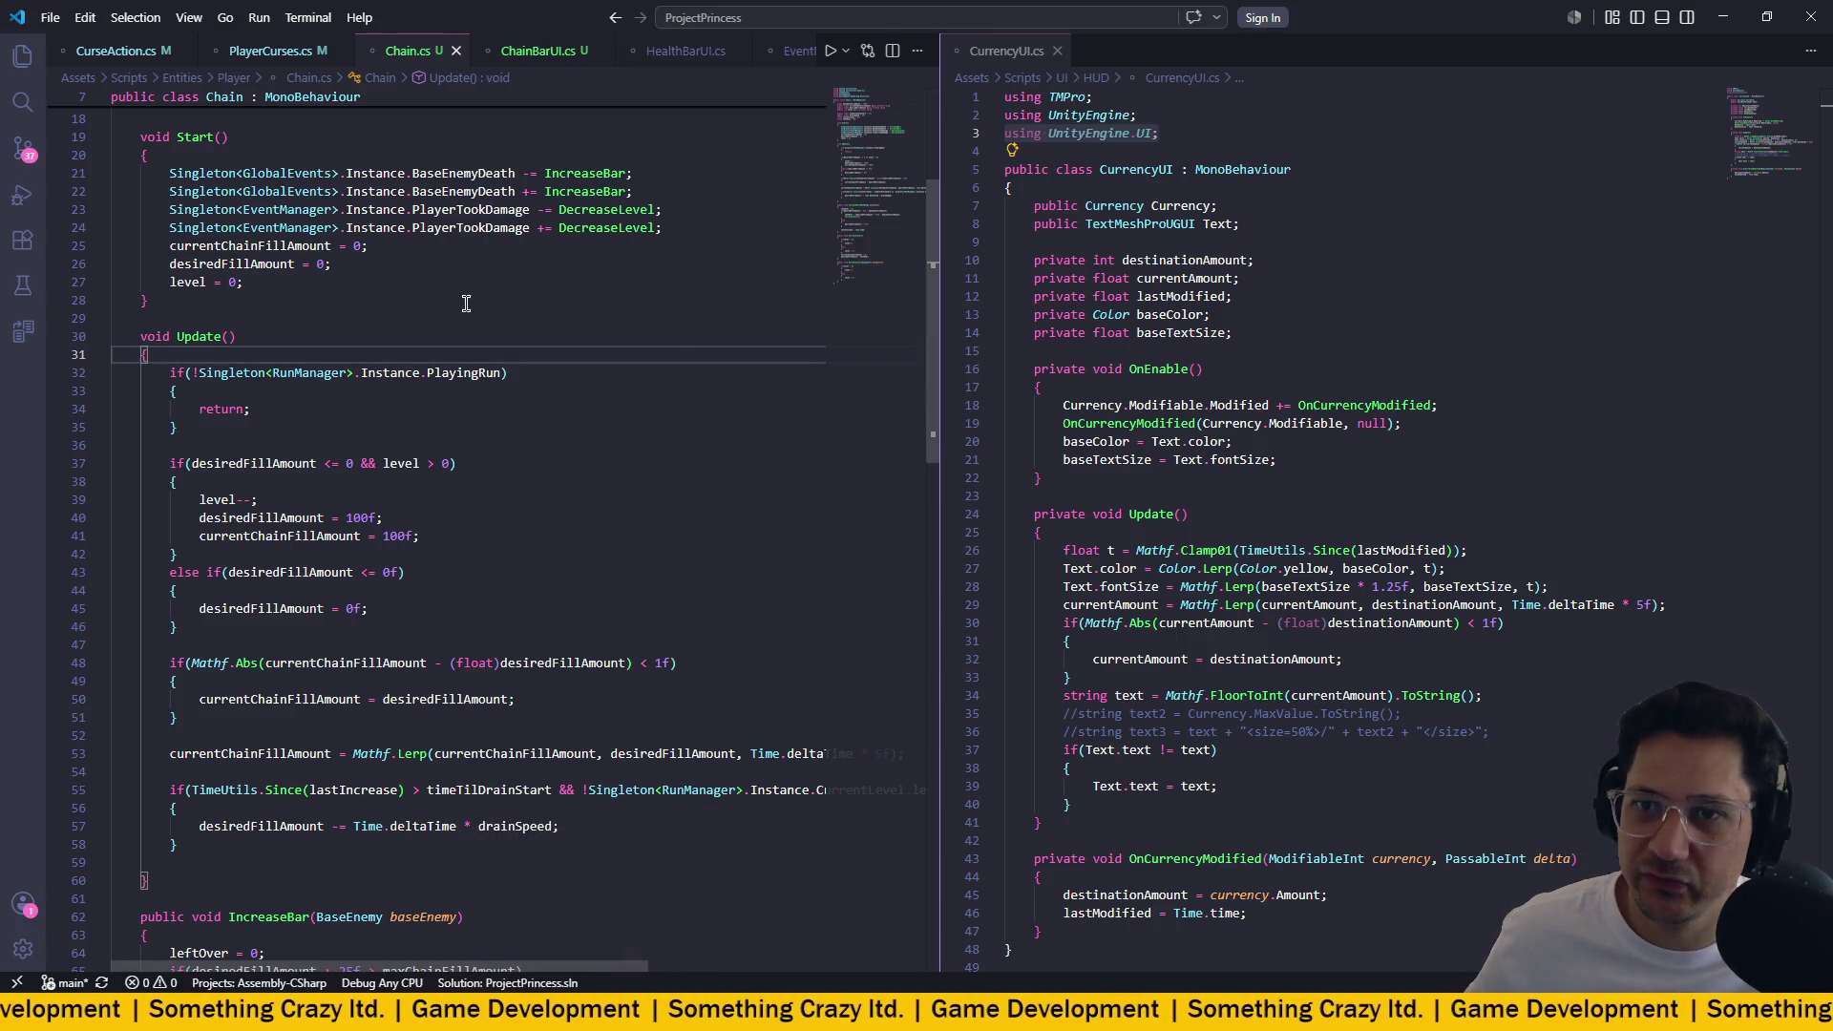
Search project files for 'globals' and open GlobalRunStats.cs.
{"action": "left_click", "coordinate": [763, 17]}
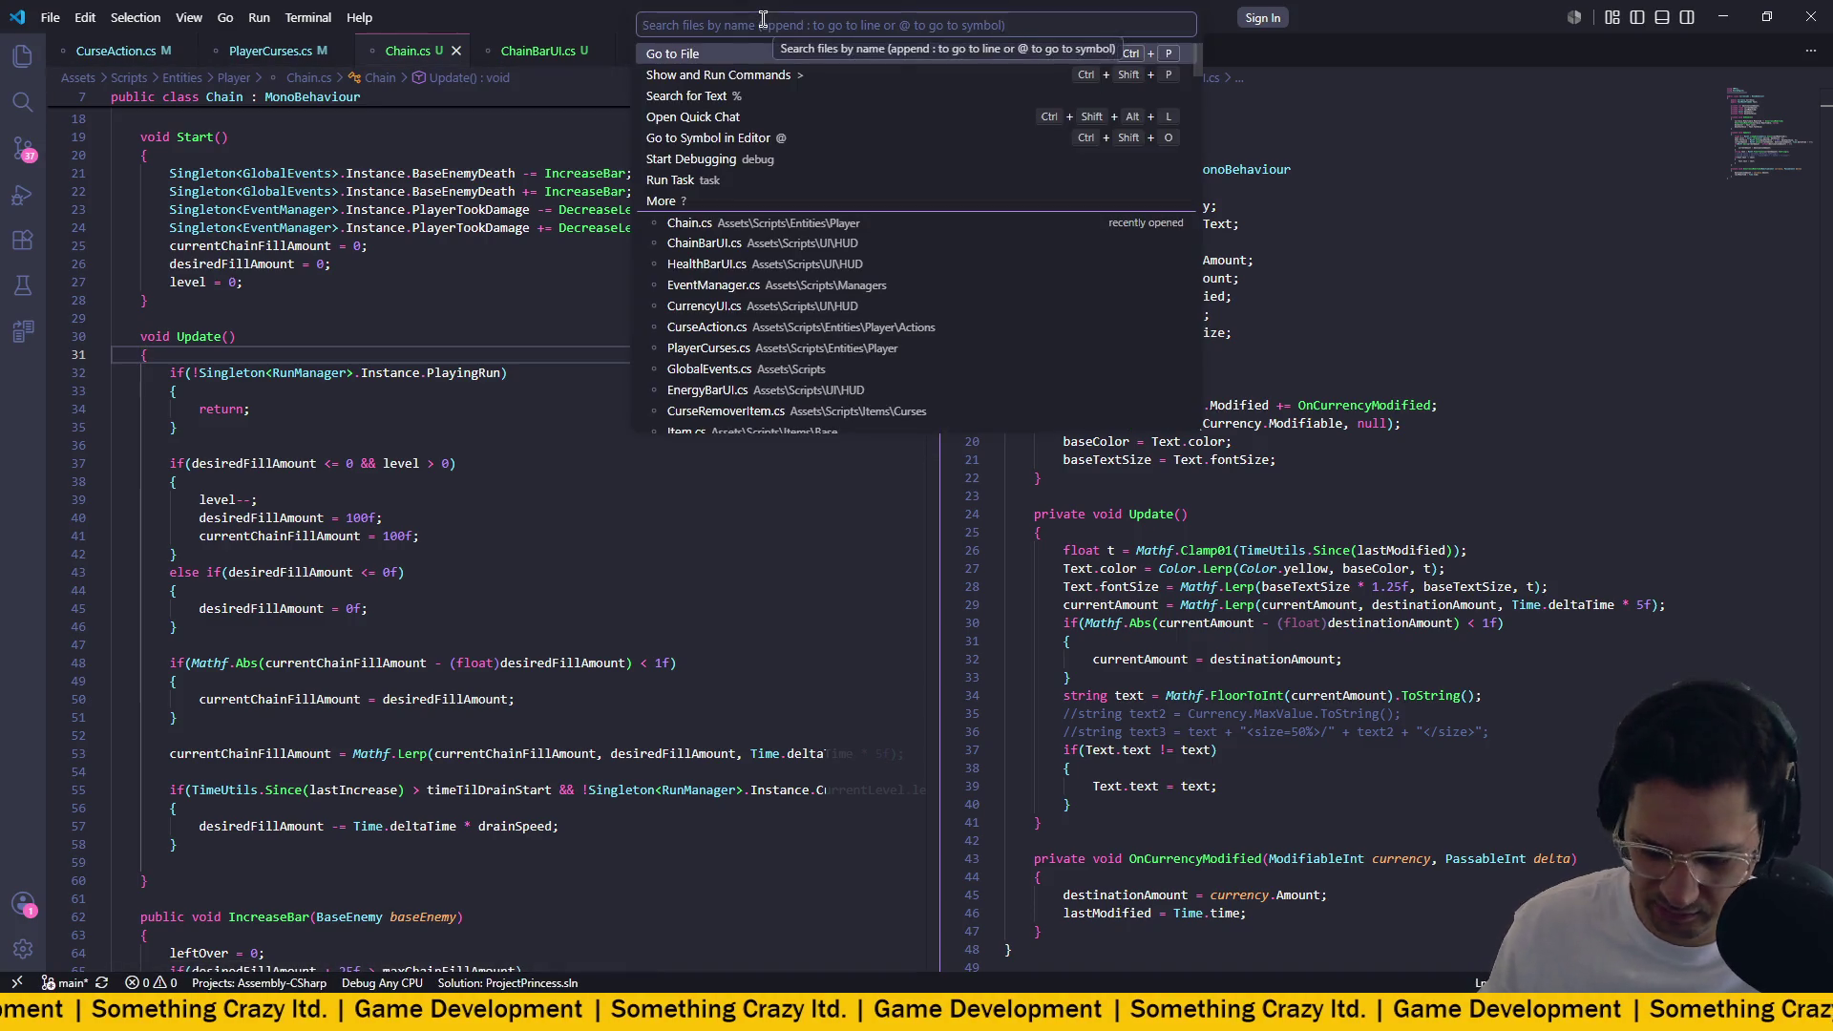
{"action": "type", "text": "globals"}
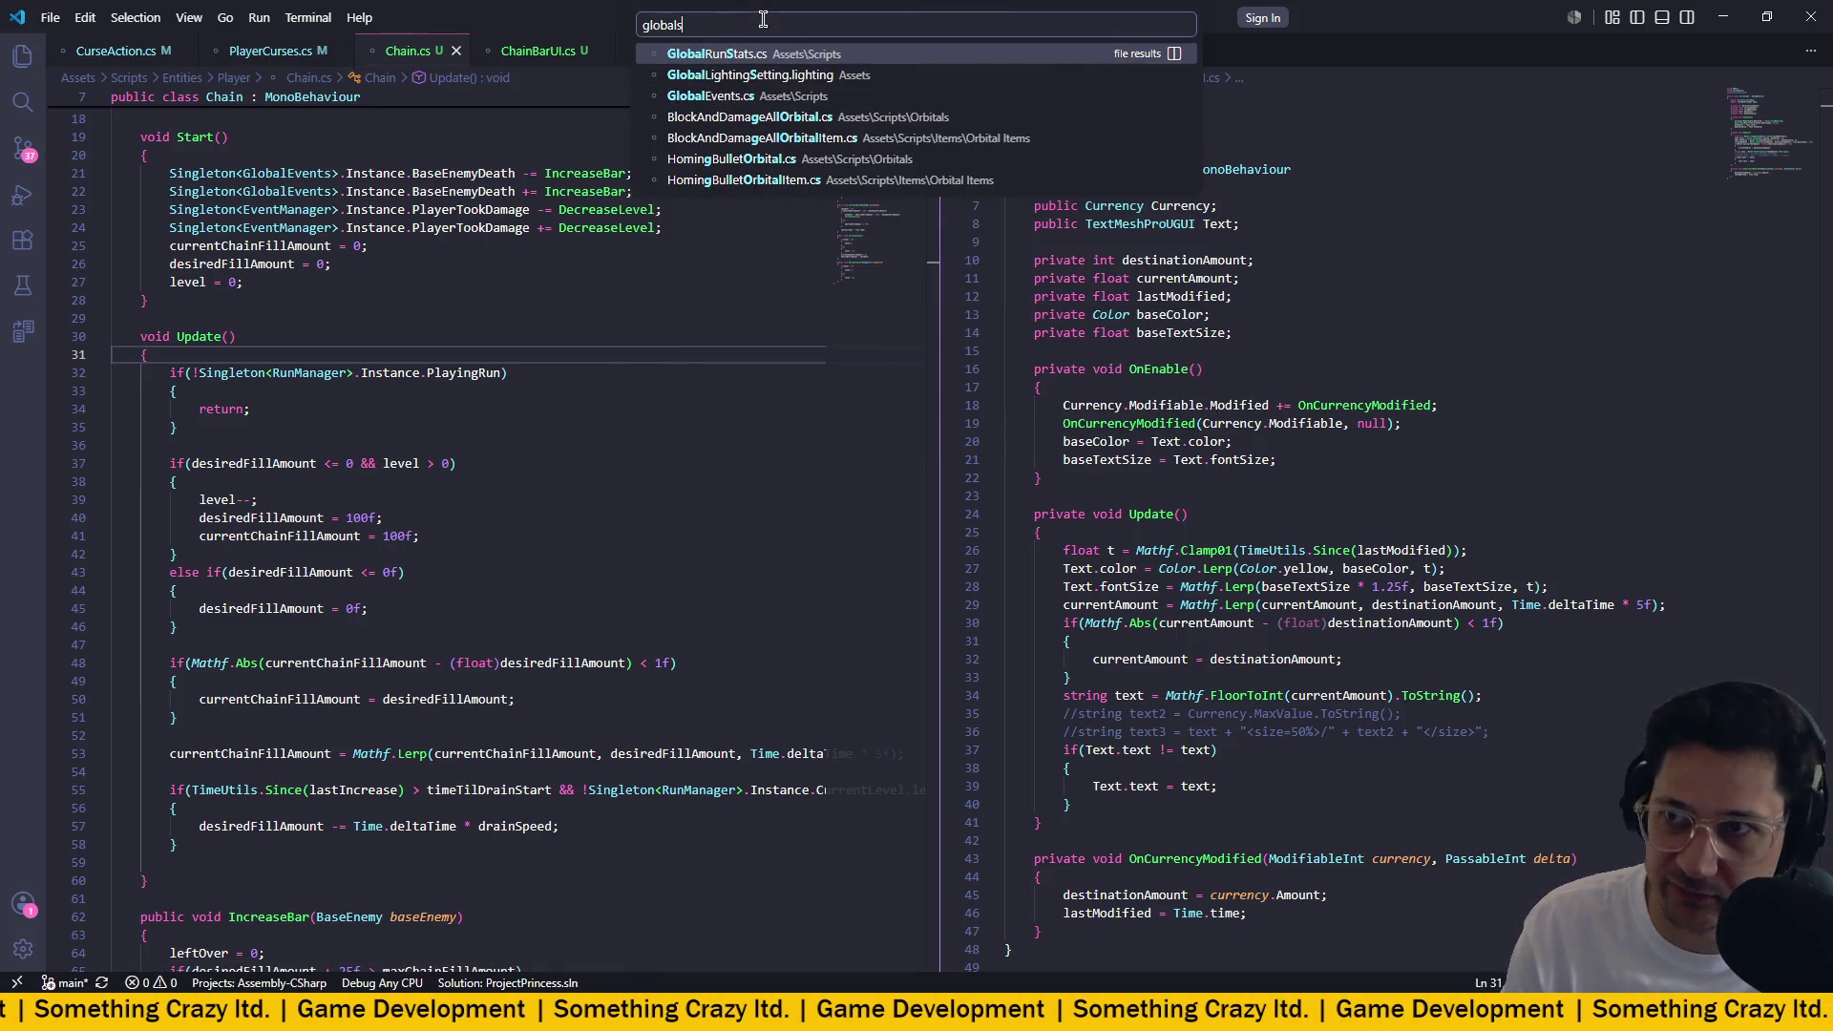
{"action": "left_click", "coordinate": [770, 55]}
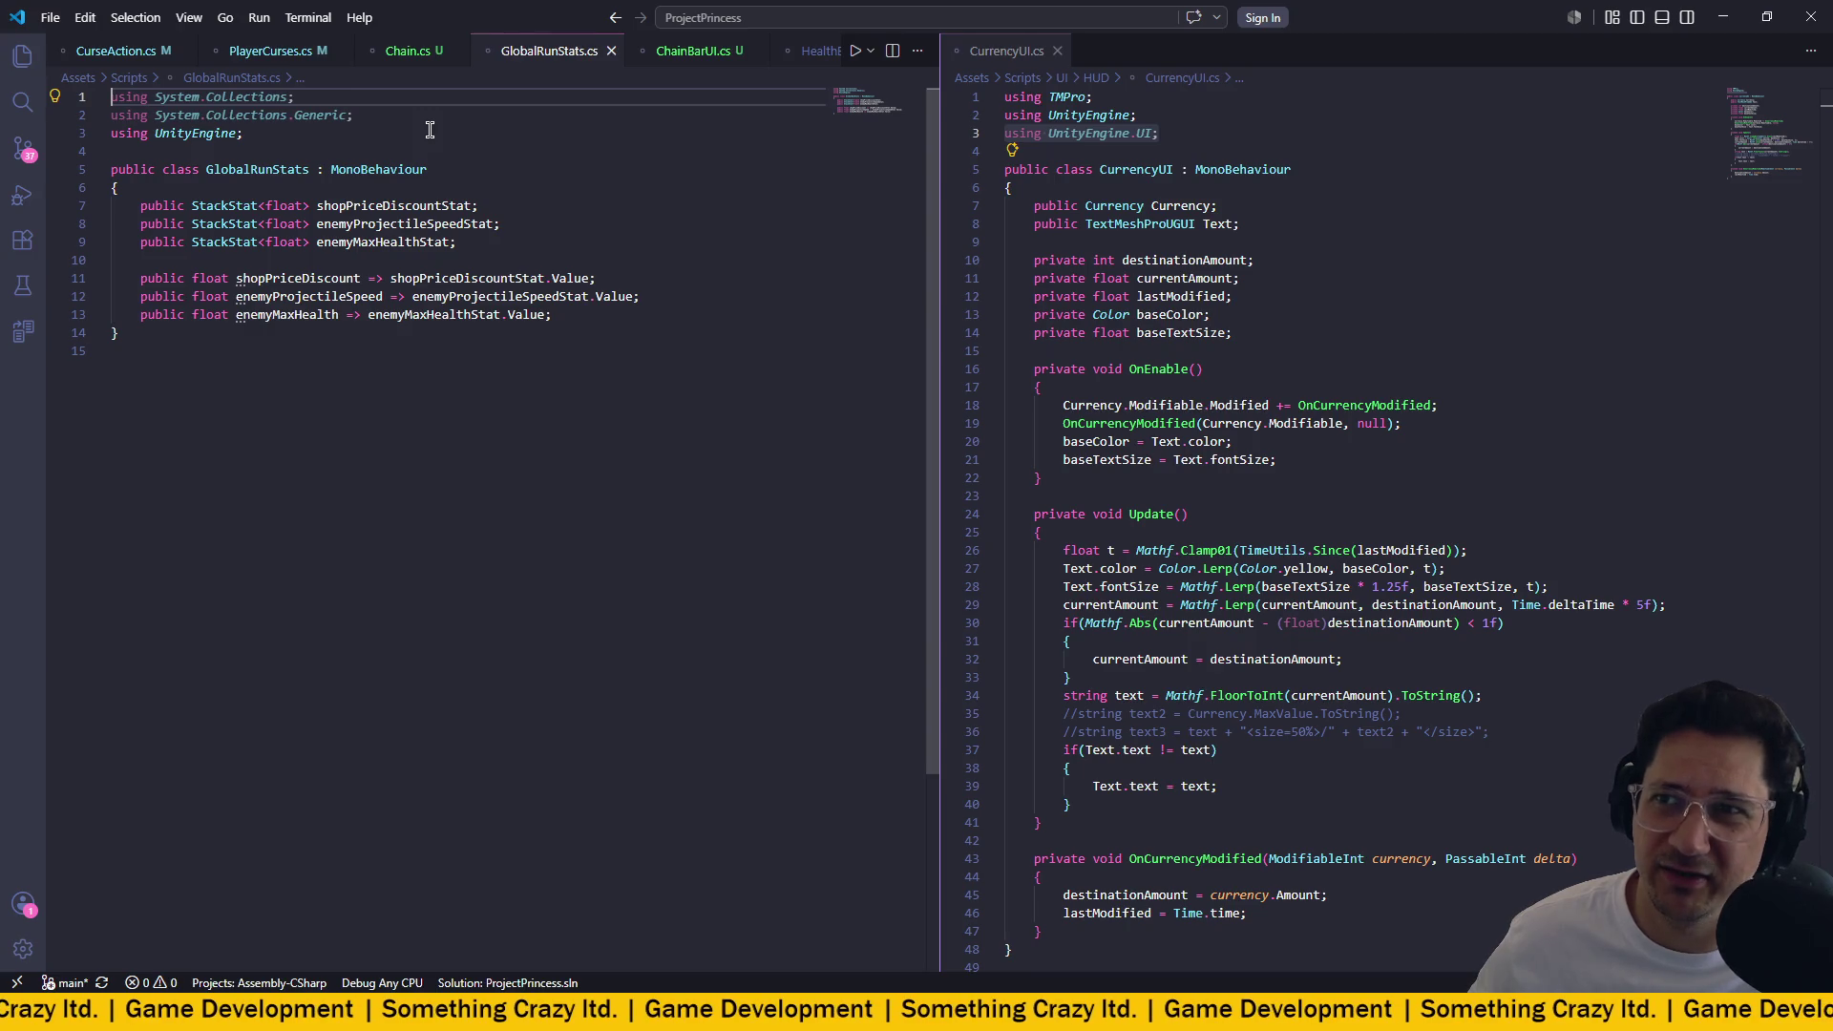
Search project files for 'energy' and open EnergyJewel.cs.
{"action": "left_click", "coordinate": [805, 17]}
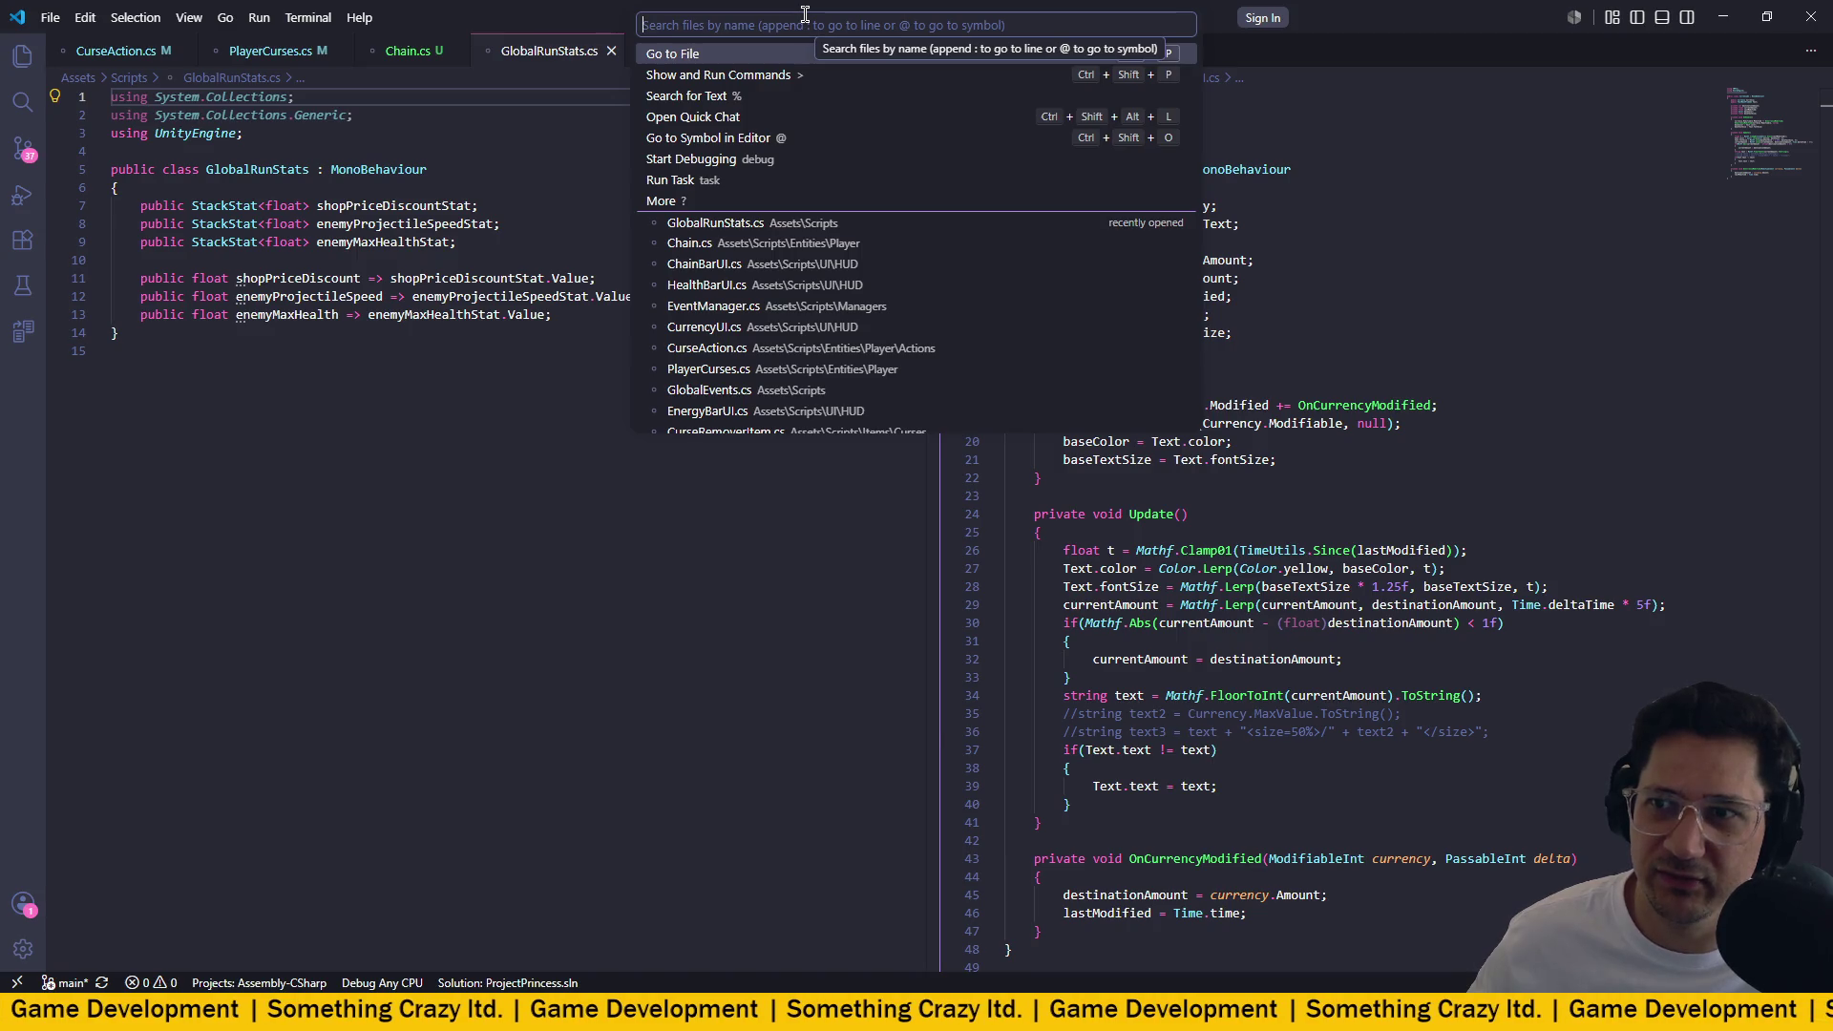
{"action": "type", "text": "e"}
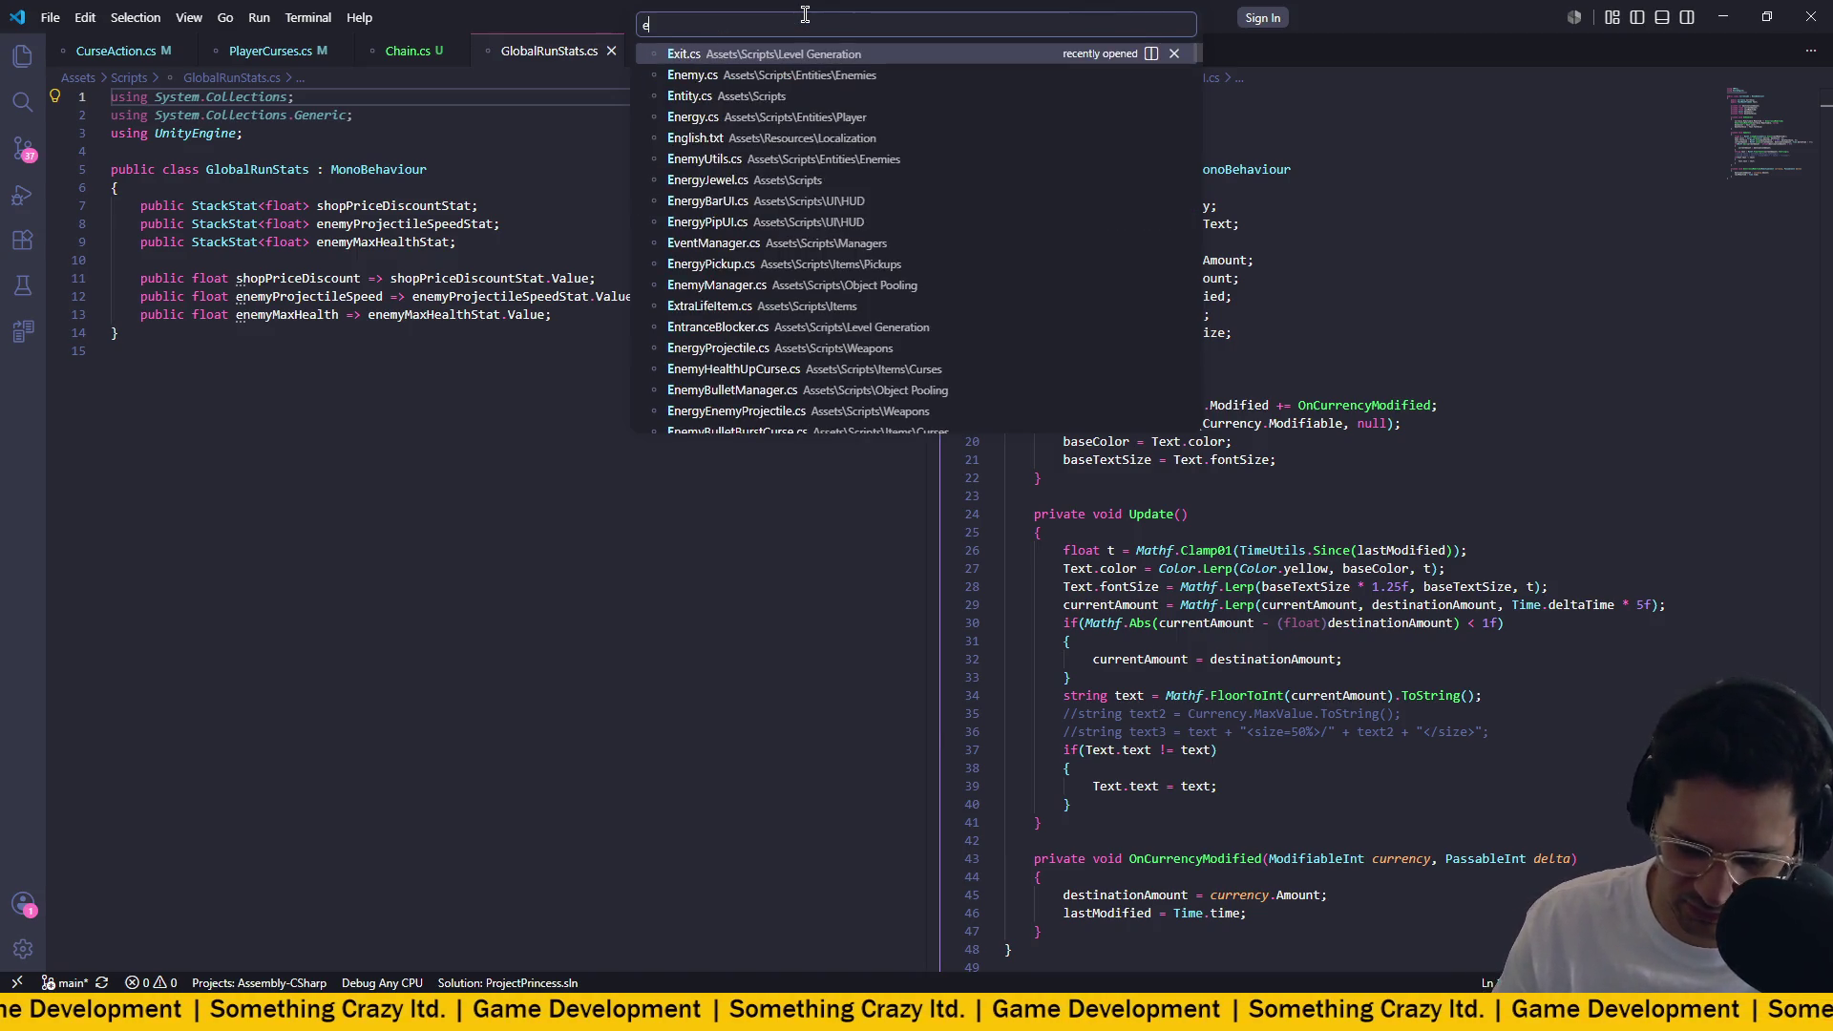
{"action": "type", "text": "nergy"}
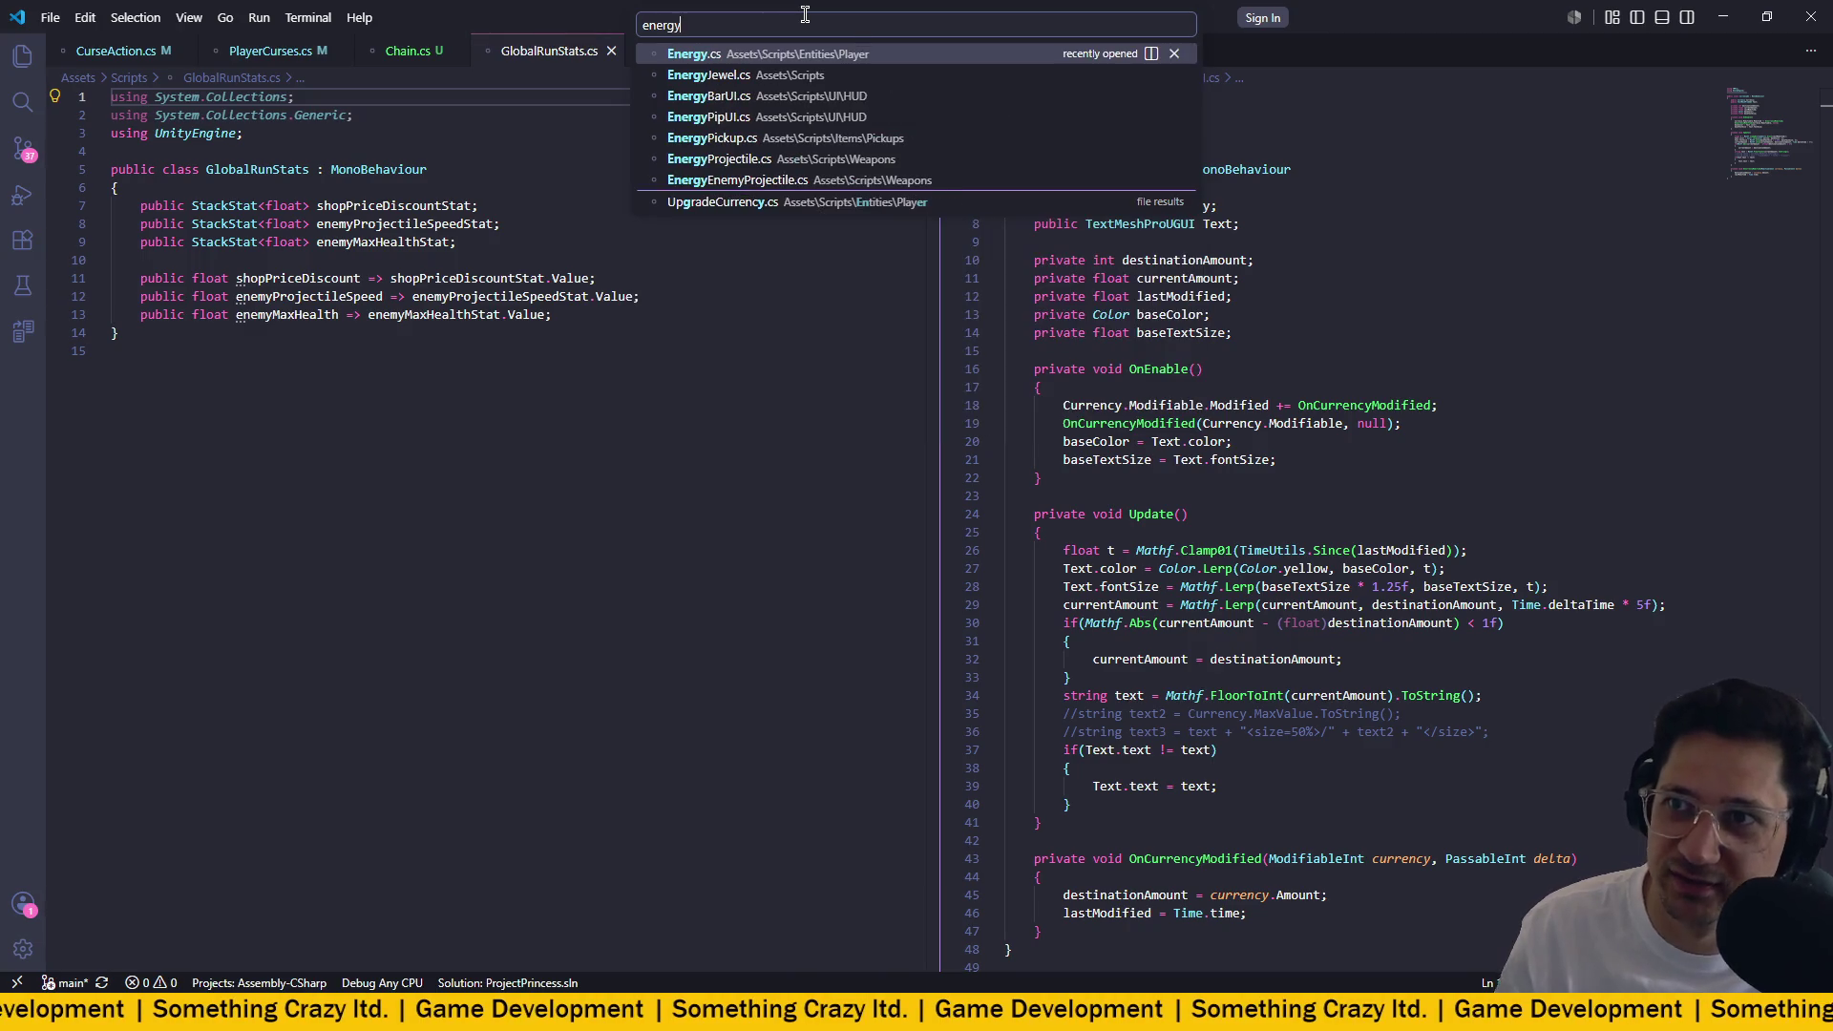
{"action": "left_click", "coordinate": [778, 76]}
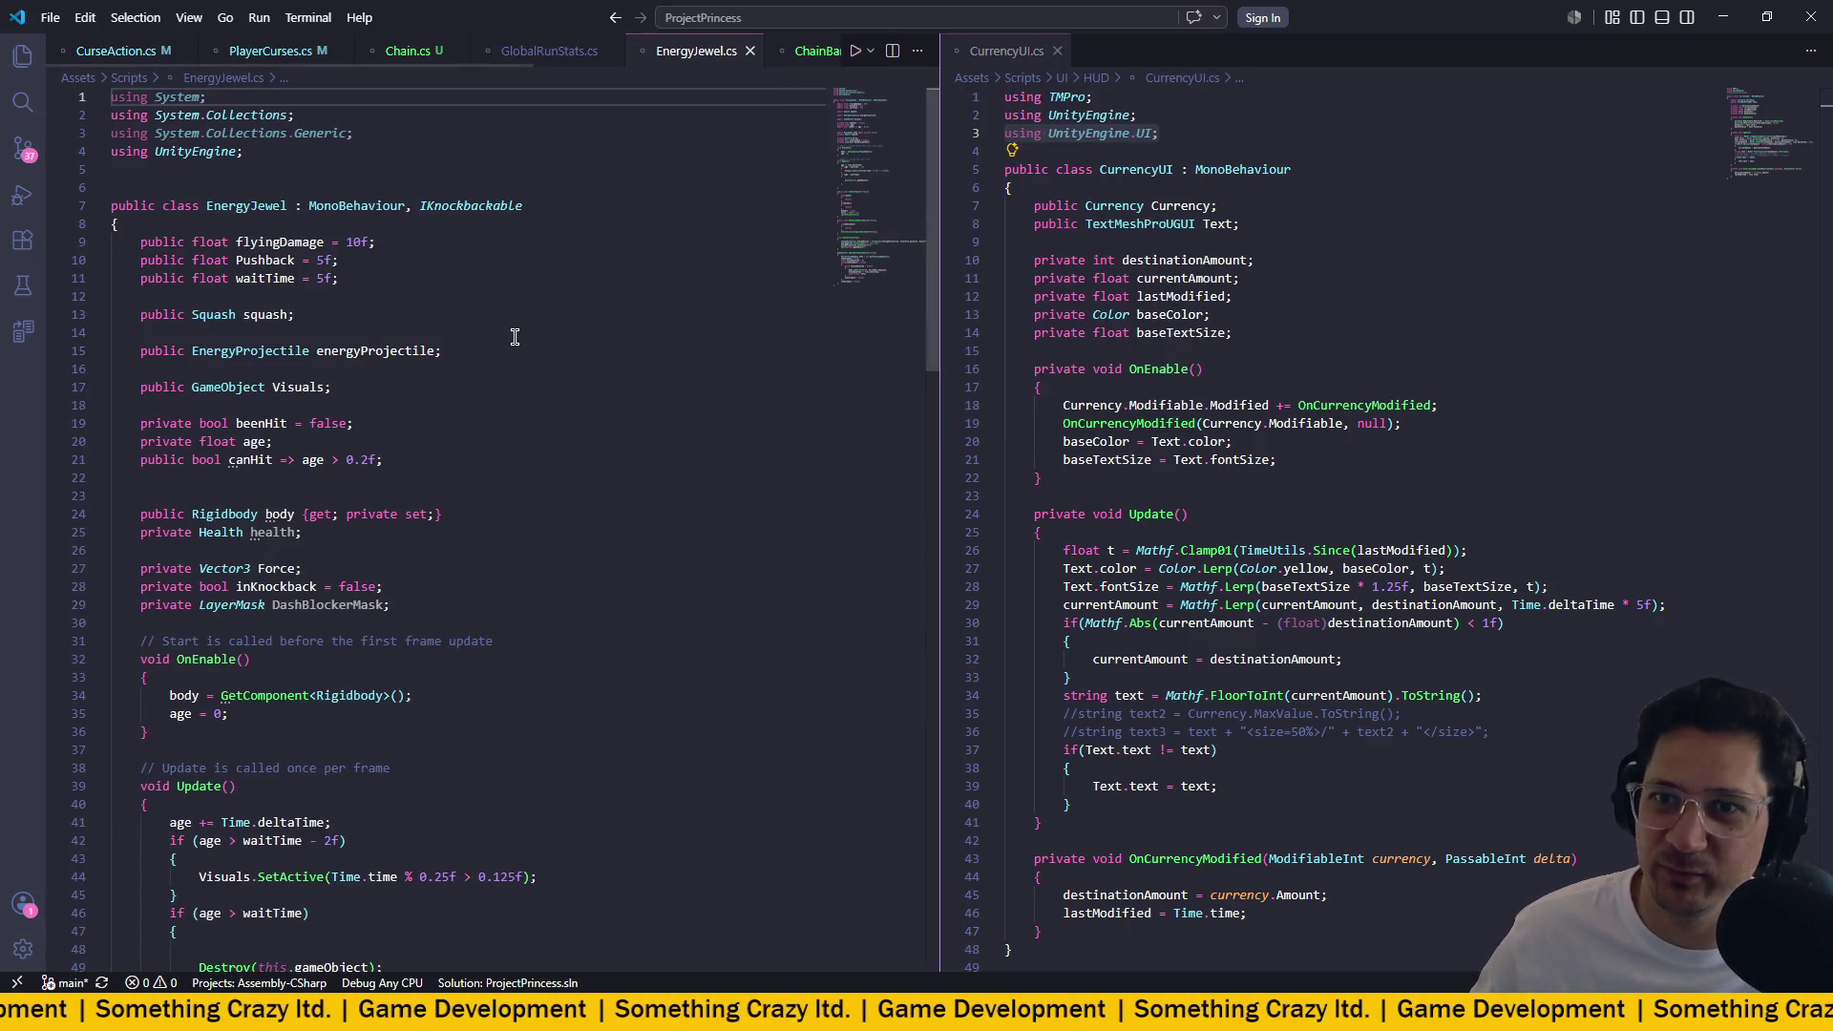
Scroll through EnergyJewel.cs, then go to the definition of EnergyProjectile from LaunchProjectile.
{"action": "scroll", "coordinate": [474, 318], "scroll_direction": "down", "scroll_amount": 9}
{"action": "scroll", "coordinate": [474, 318], "scroll_direction": "down", "scroll_amount": 11}
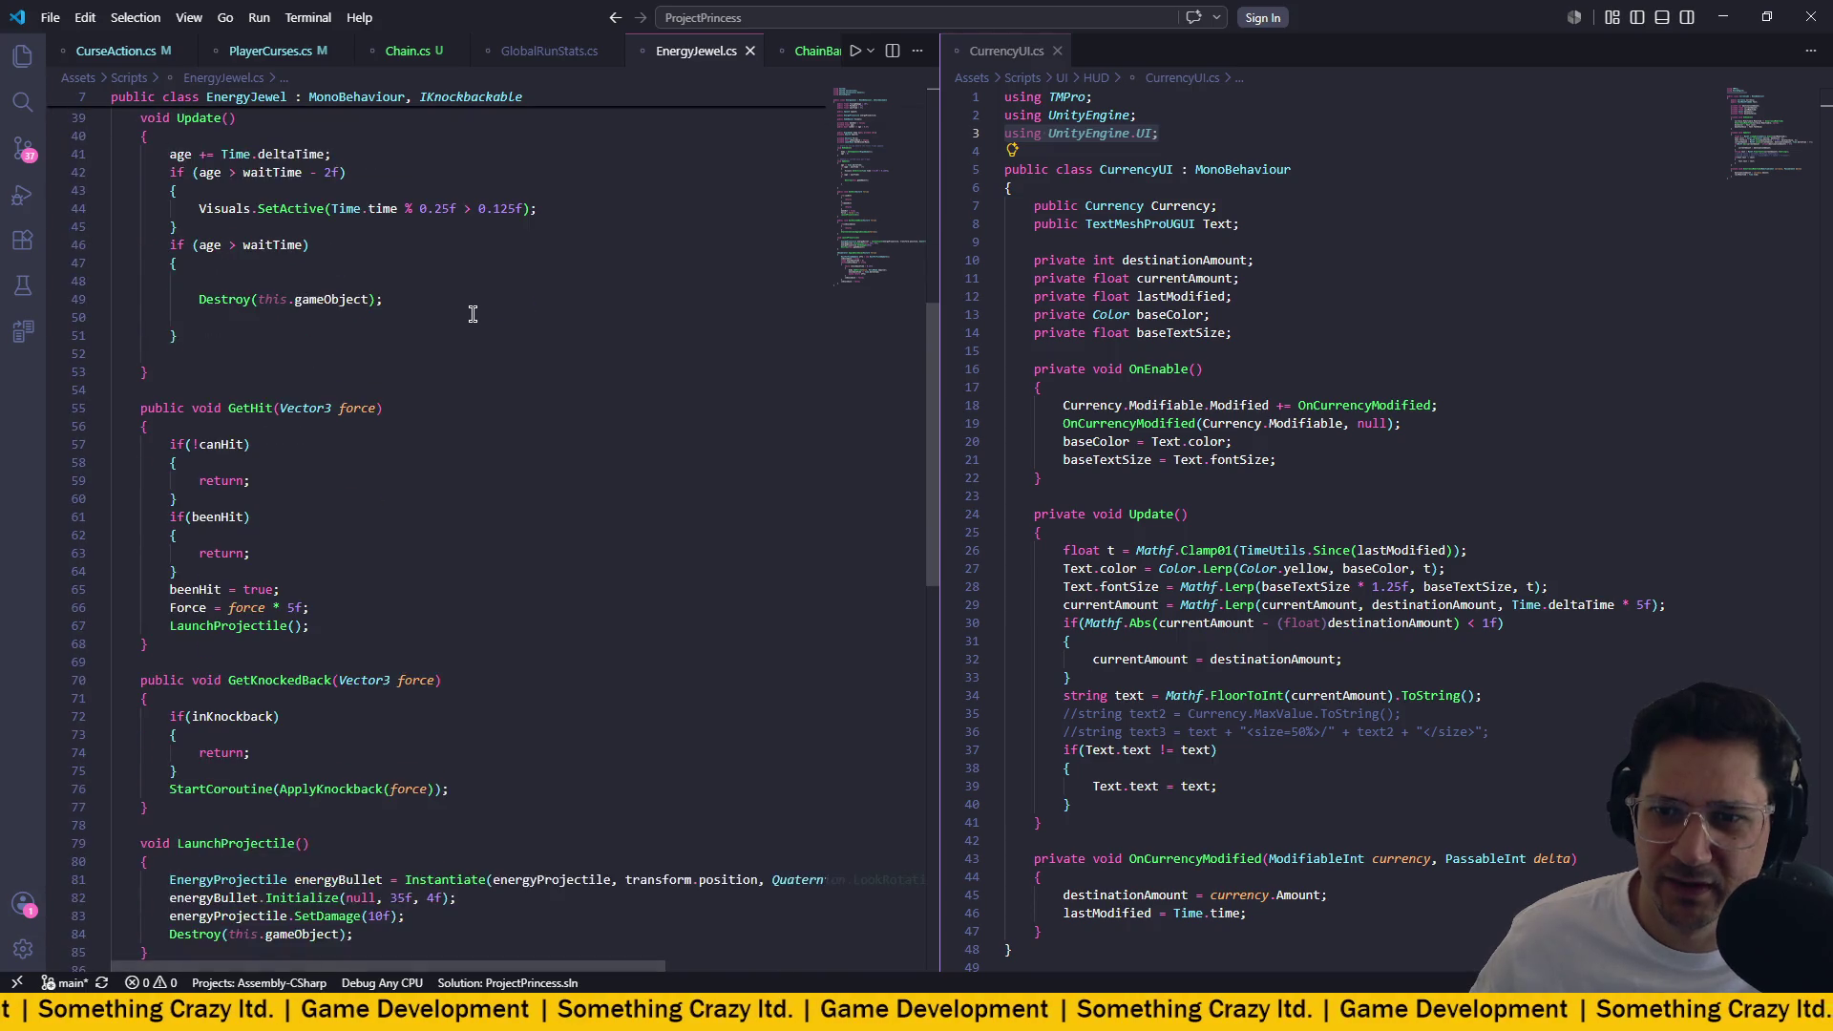
{"action": "scroll", "coordinate": [470, 307], "scroll_direction": "up", "scroll_amount": 1}
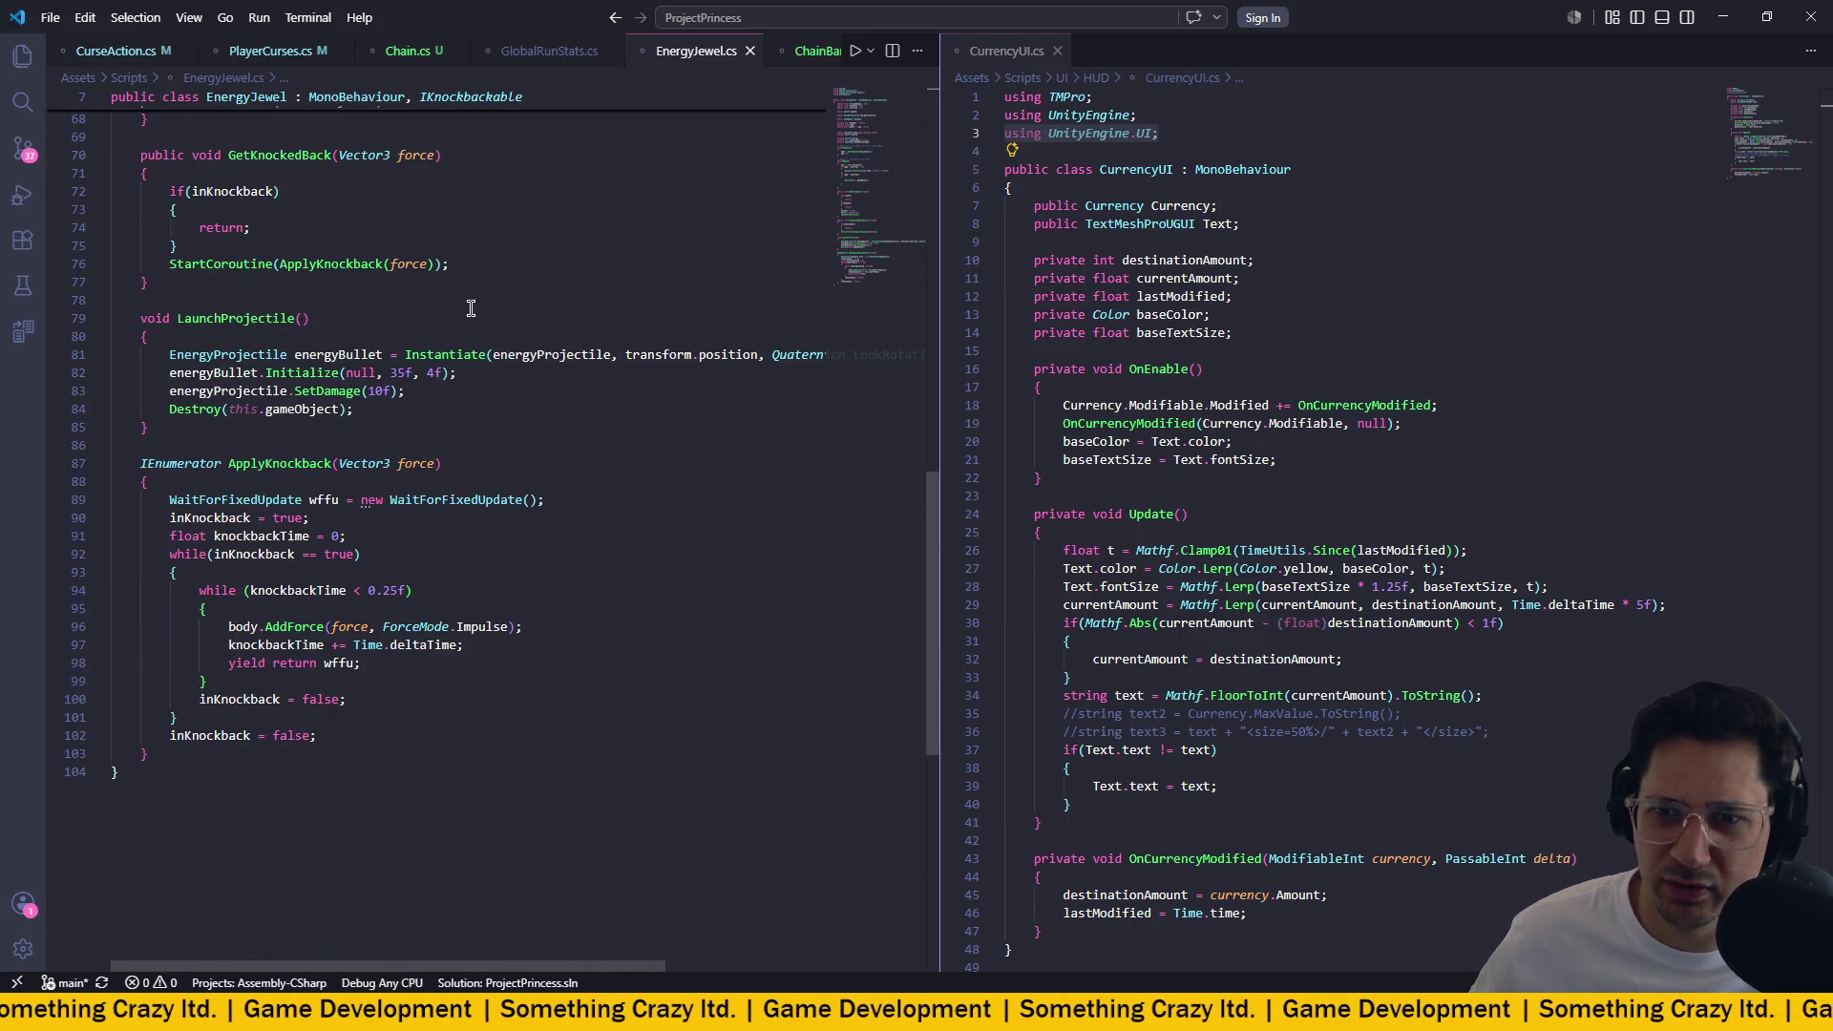
{"action": "scroll", "coordinate": [471, 307], "scroll_direction": "up", "scroll_amount": 12}
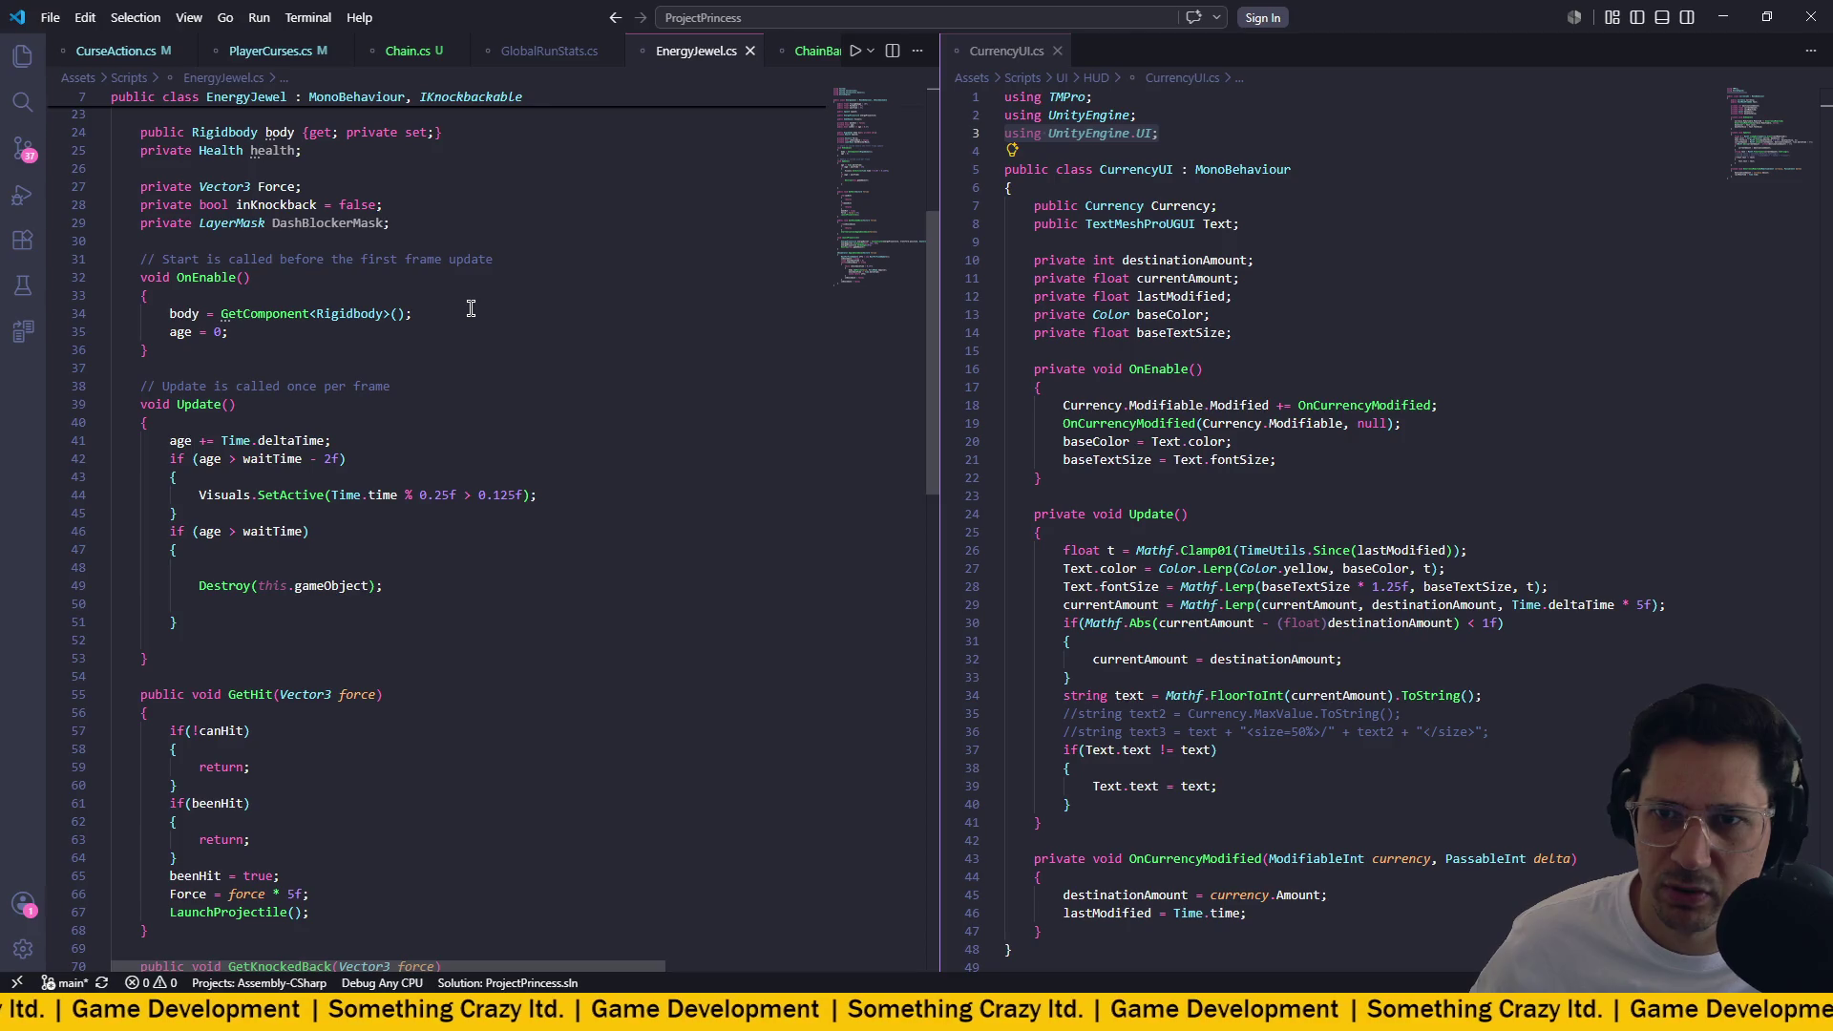
{"action": "scroll", "coordinate": [471, 307], "scroll_direction": "down", "scroll_amount": 11}
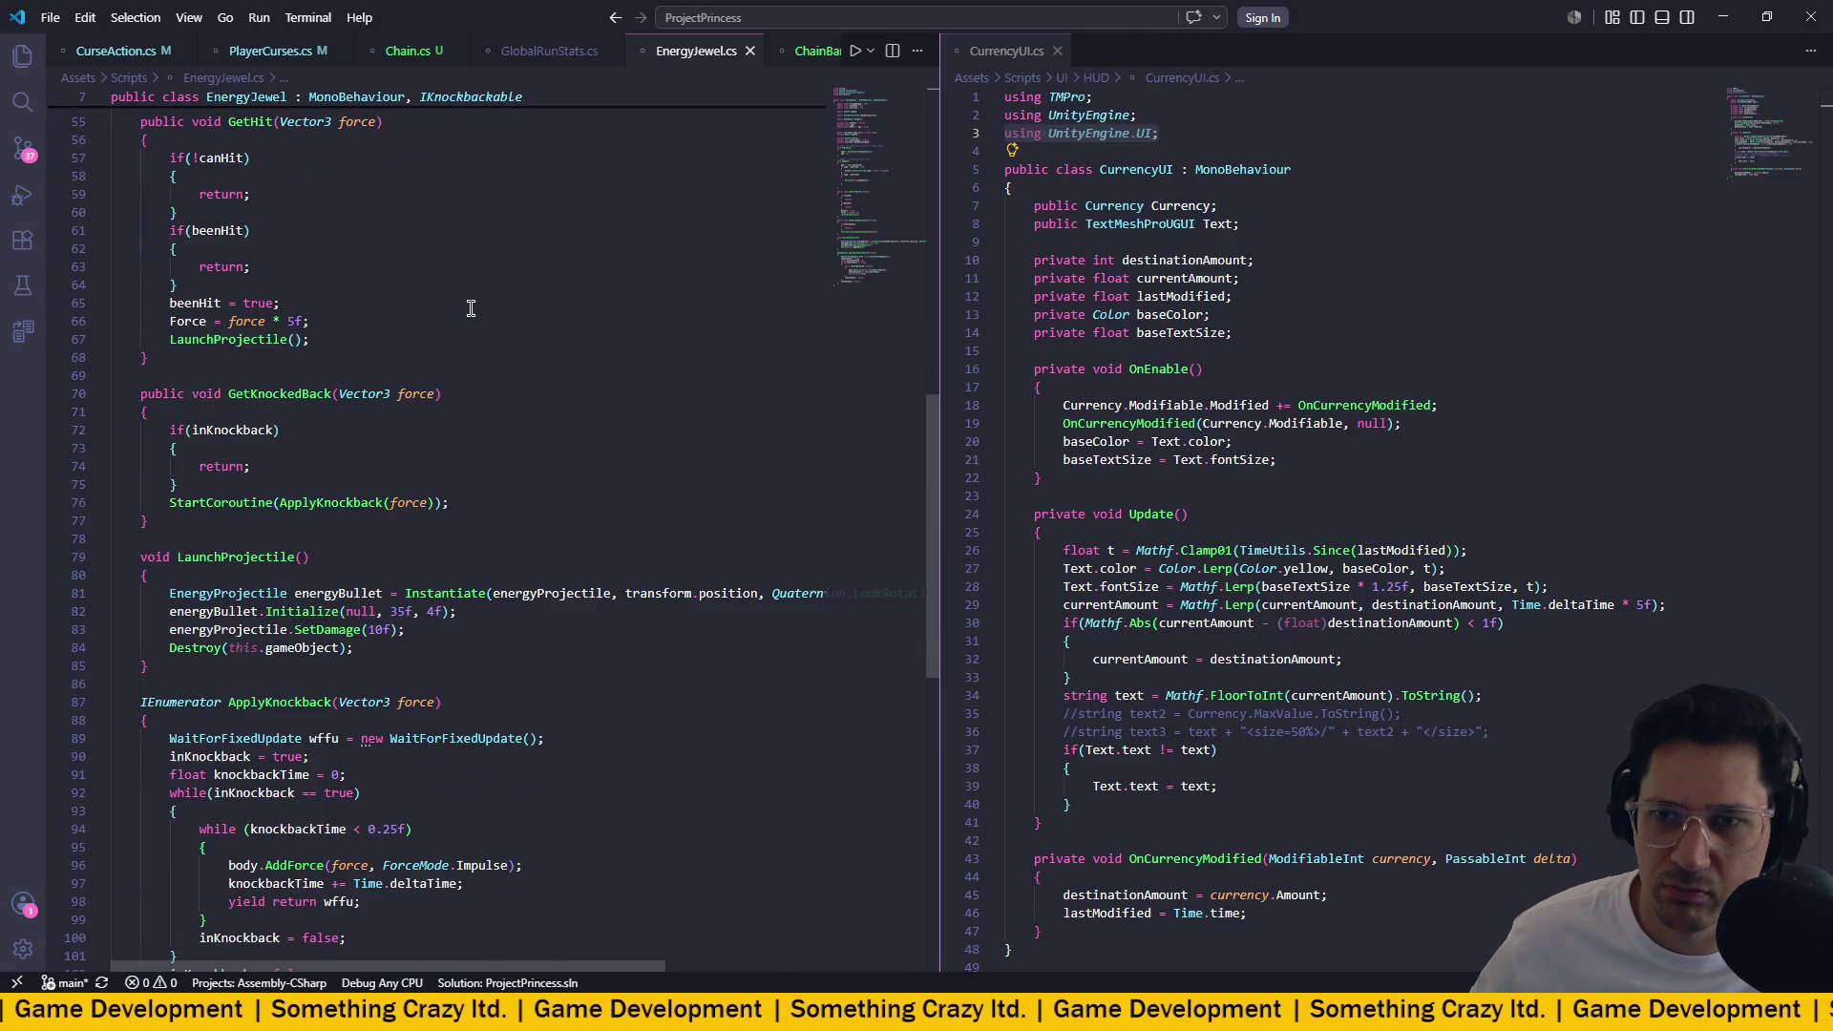
{"action": "scroll", "coordinate": [470, 308], "scroll_direction": "down", "scroll_amount": 2}
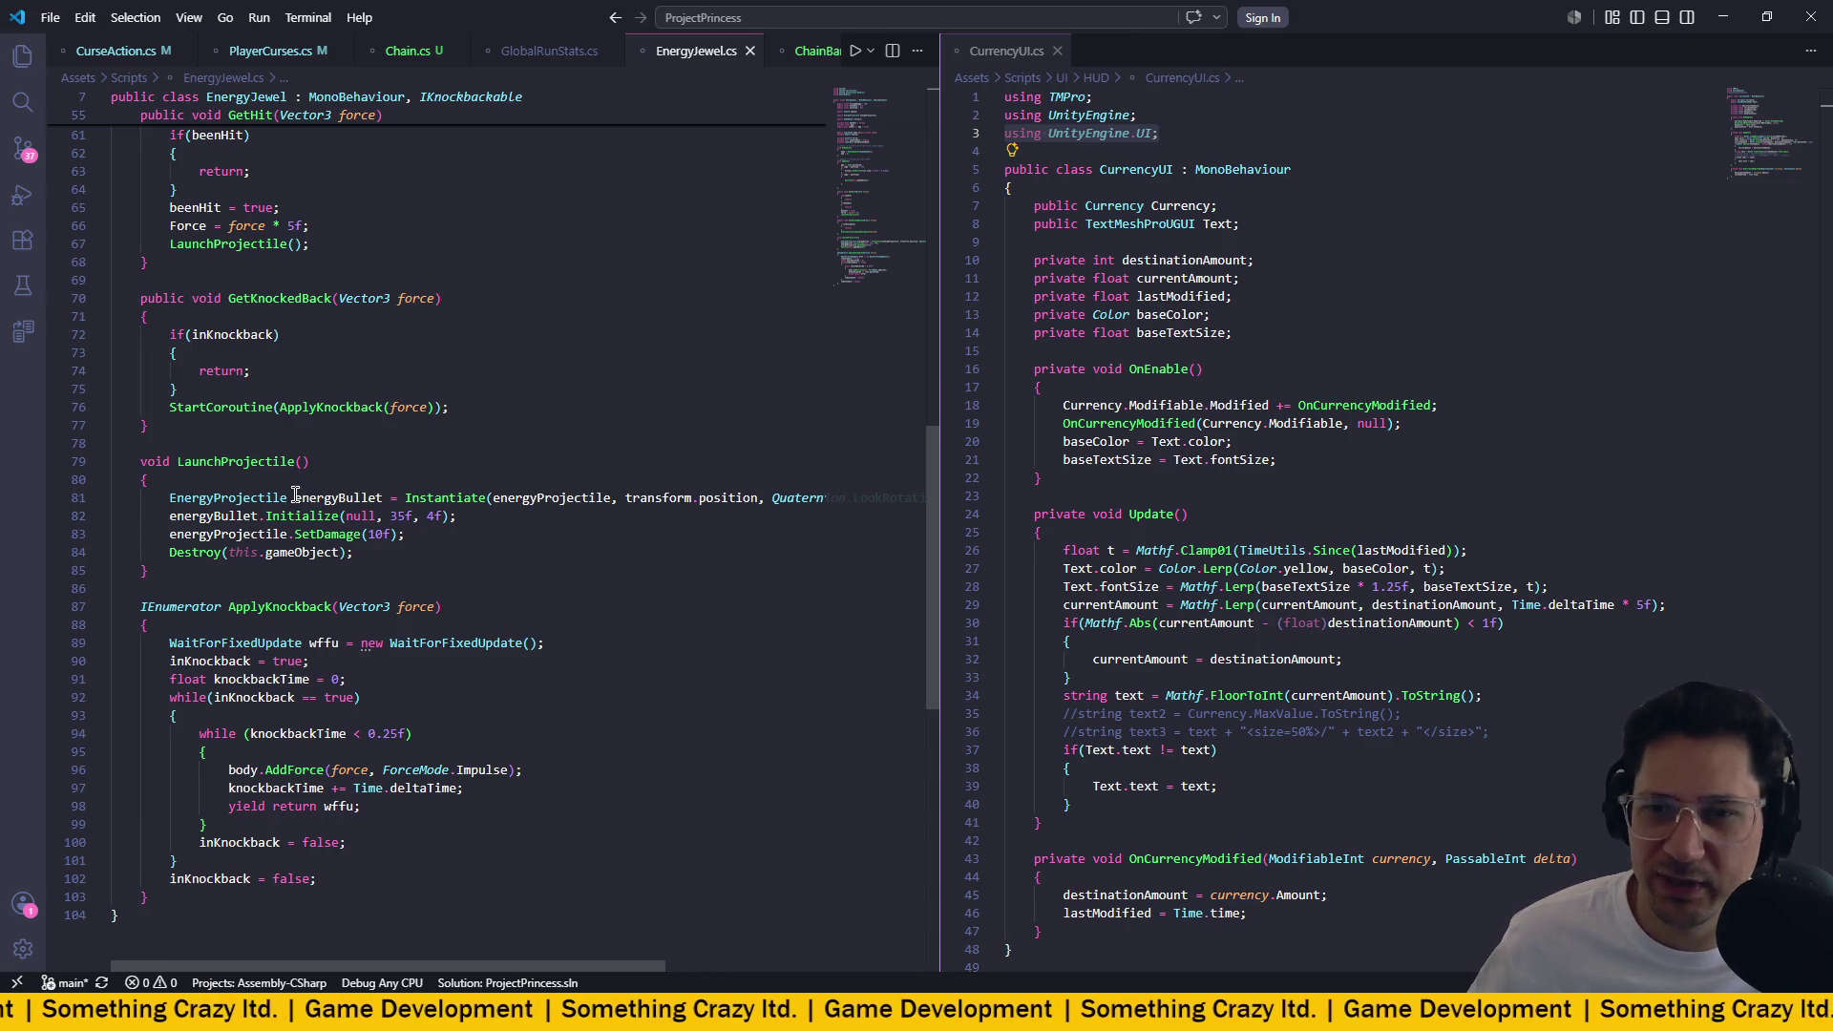
{"action": "right_click", "coordinate": [244, 501]}
{"action": "left_click", "coordinate": [341, 358]}
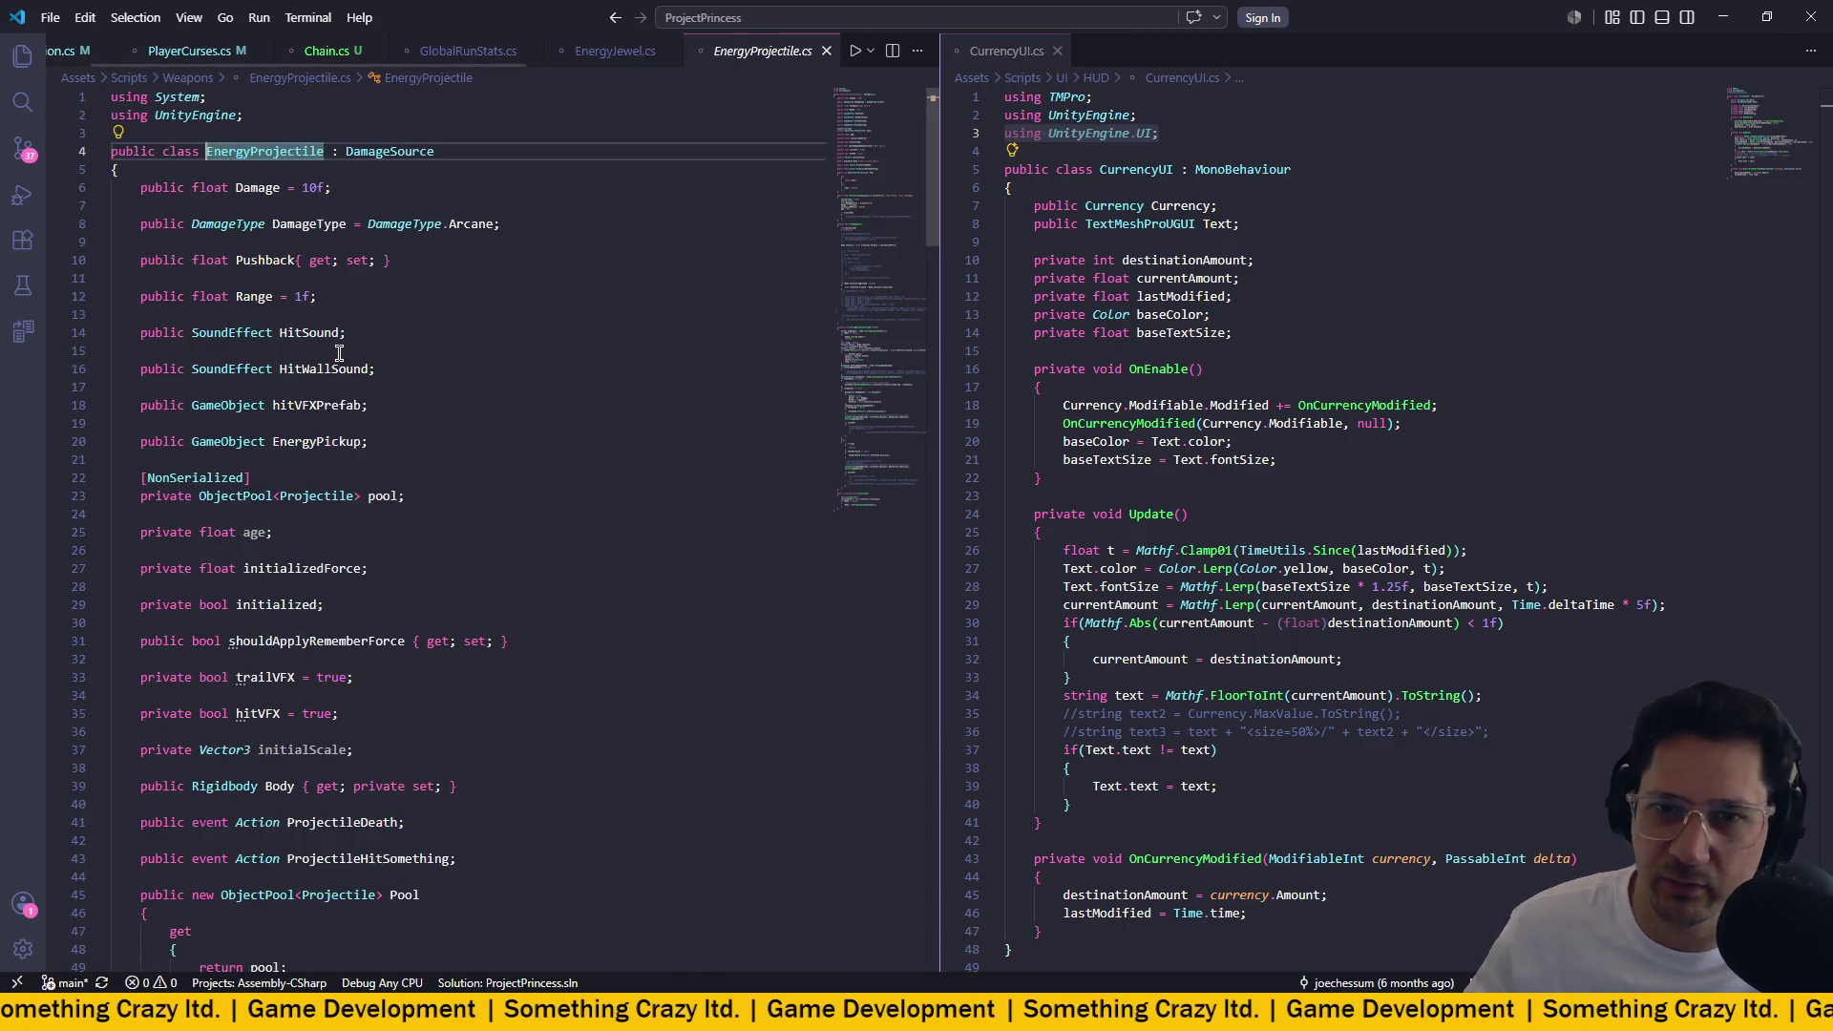
{"action": "scroll", "coordinate": [439, 401], "scroll_direction": "down", "scroll_amount": 20}
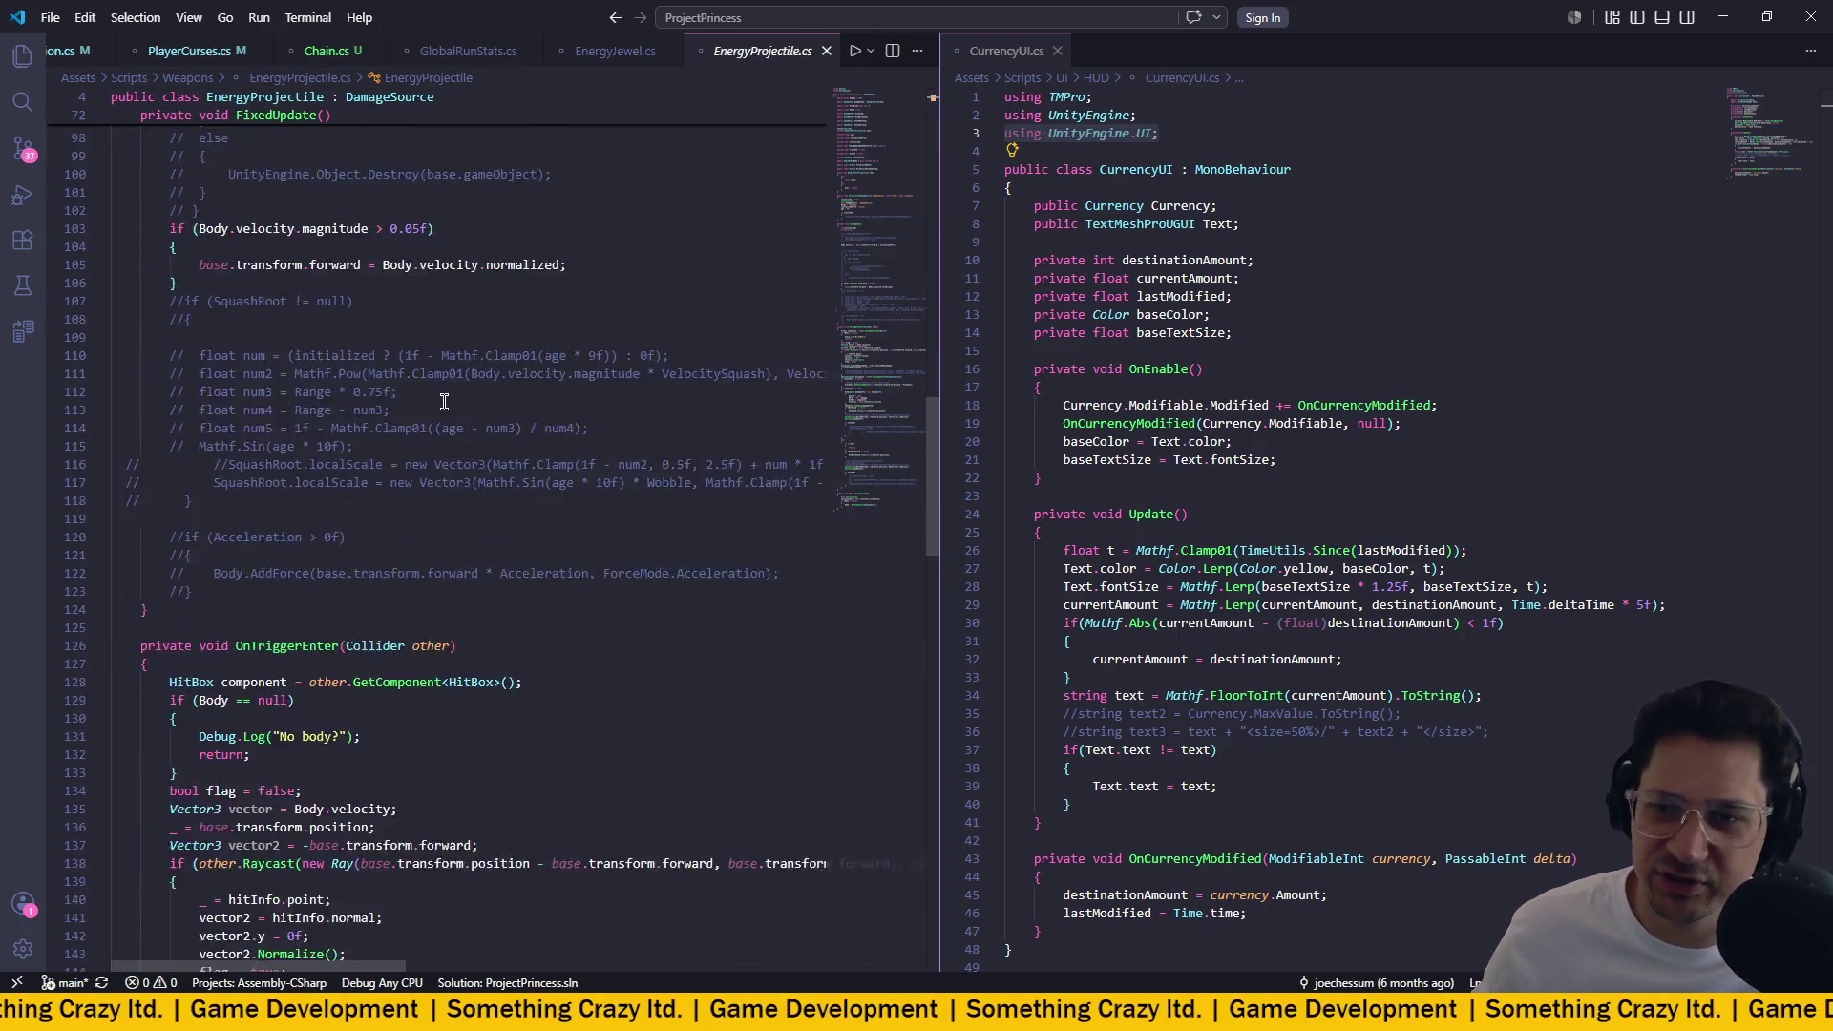
{"action": "scroll", "coordinate": [449, 412], "scroll_direction": "down", "scroll_amount": 3}
{"action": "scroll", "coordinate": [449, 412], "scroll_direction": "down", "scroll_amount": 15}
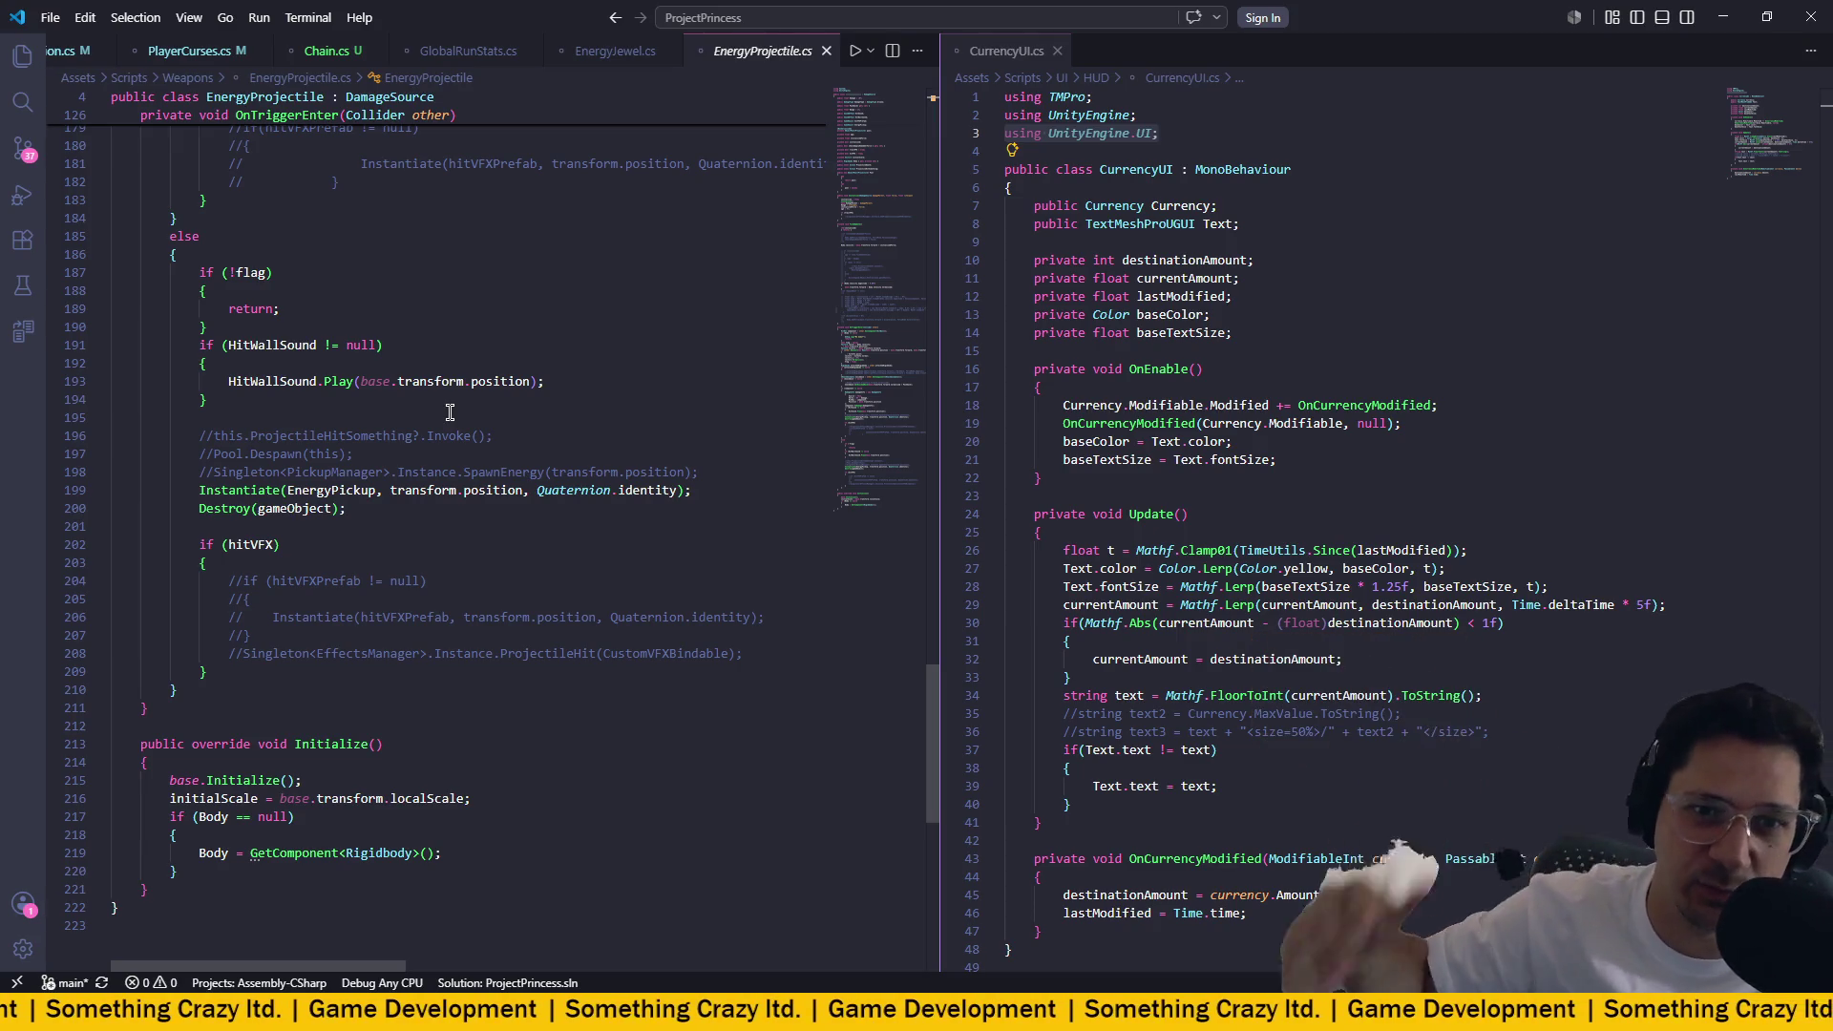
{"action": "scroll", "coordinate": [530, 432], "scroll_direction": "down", "scroll_amount": 3}
{"action": "scroll", "coordinate": [547, 444], "scroll_direction": "up", "scroll_amount": 4}
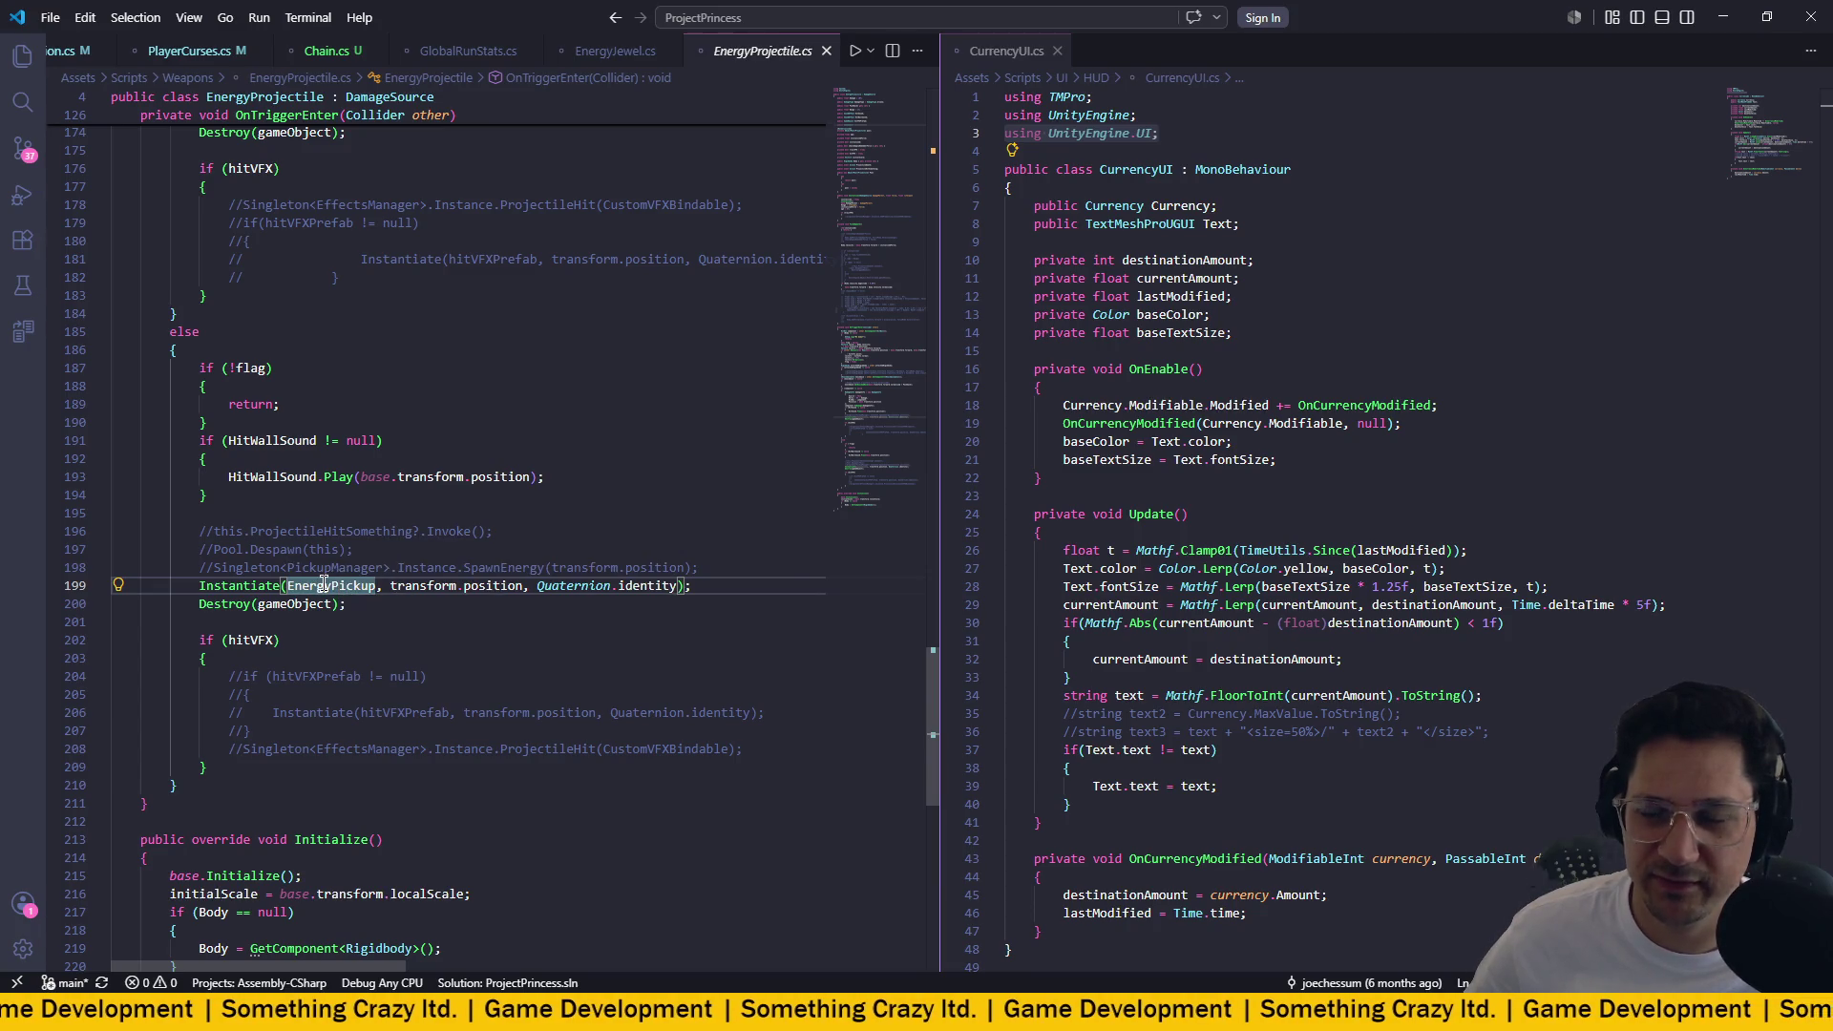
{"action": "scroll", "coordinate": [390, 582], "scroll_direction": "up", "scroll_amount": 5}
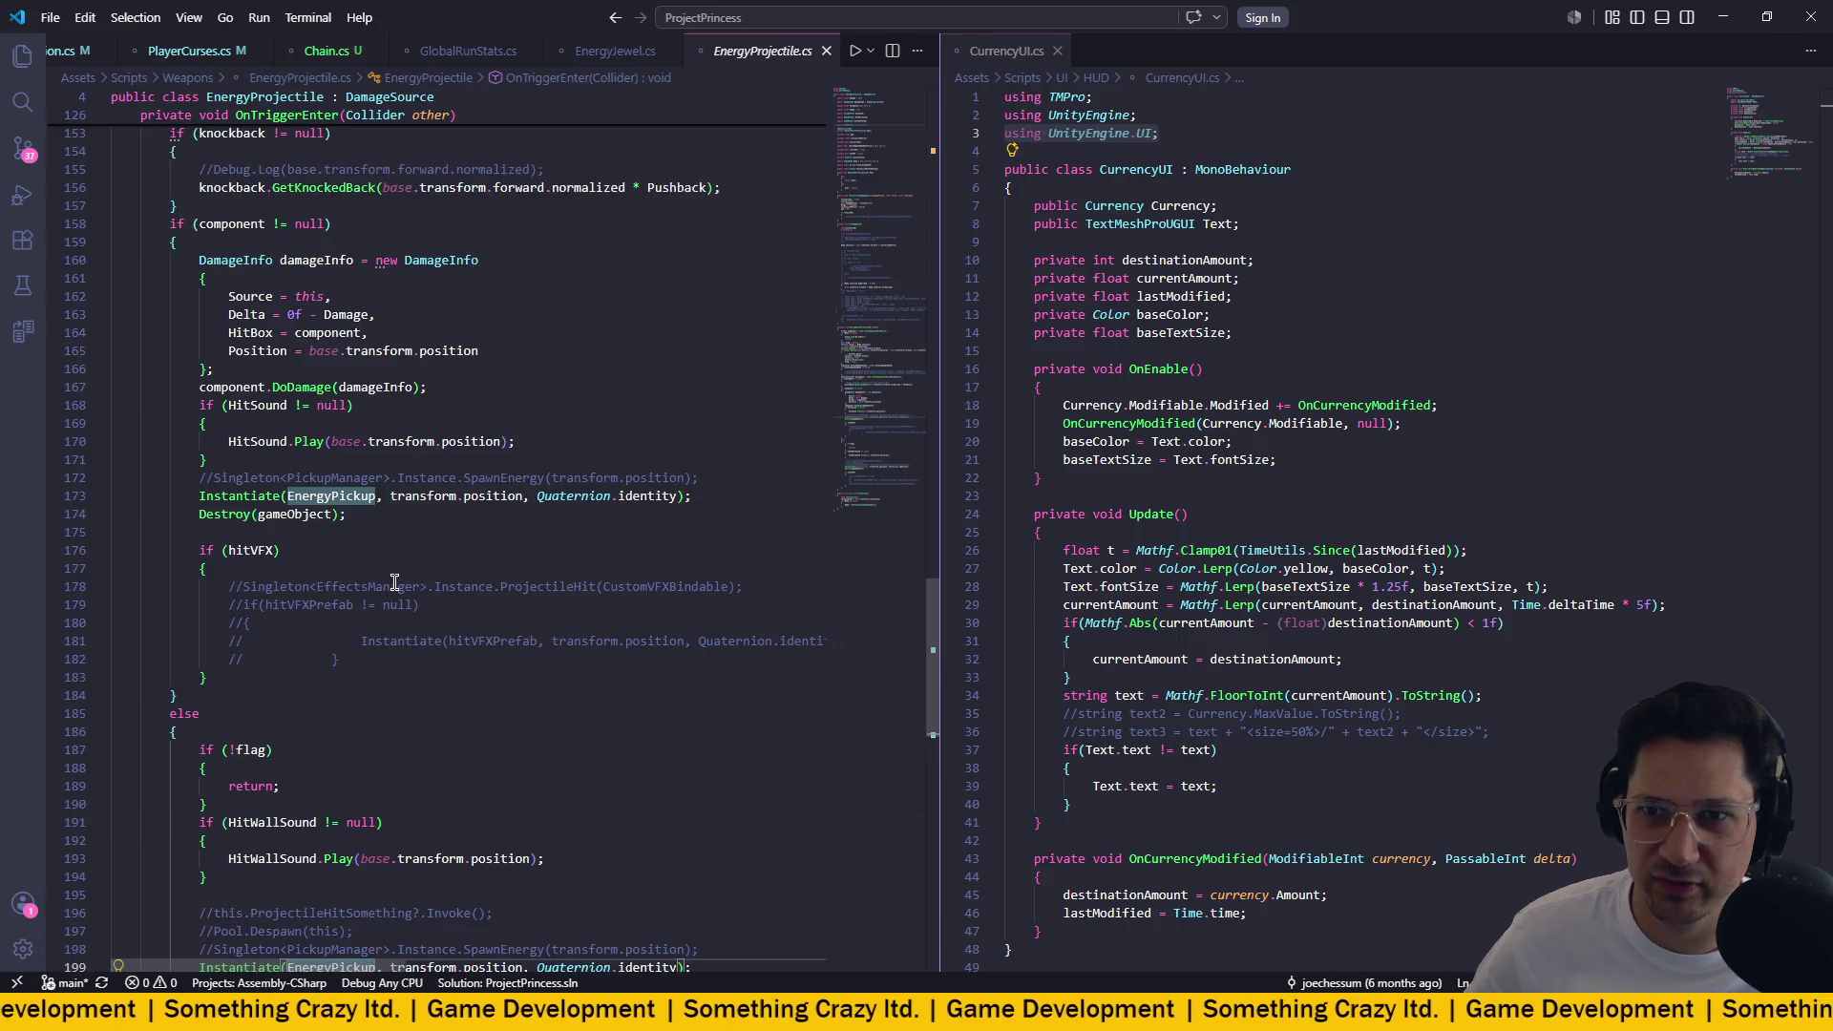
{"action": "scroll", "coordinate": [394, 582], "scroll_direction": "down", "scroll_amount": 1}
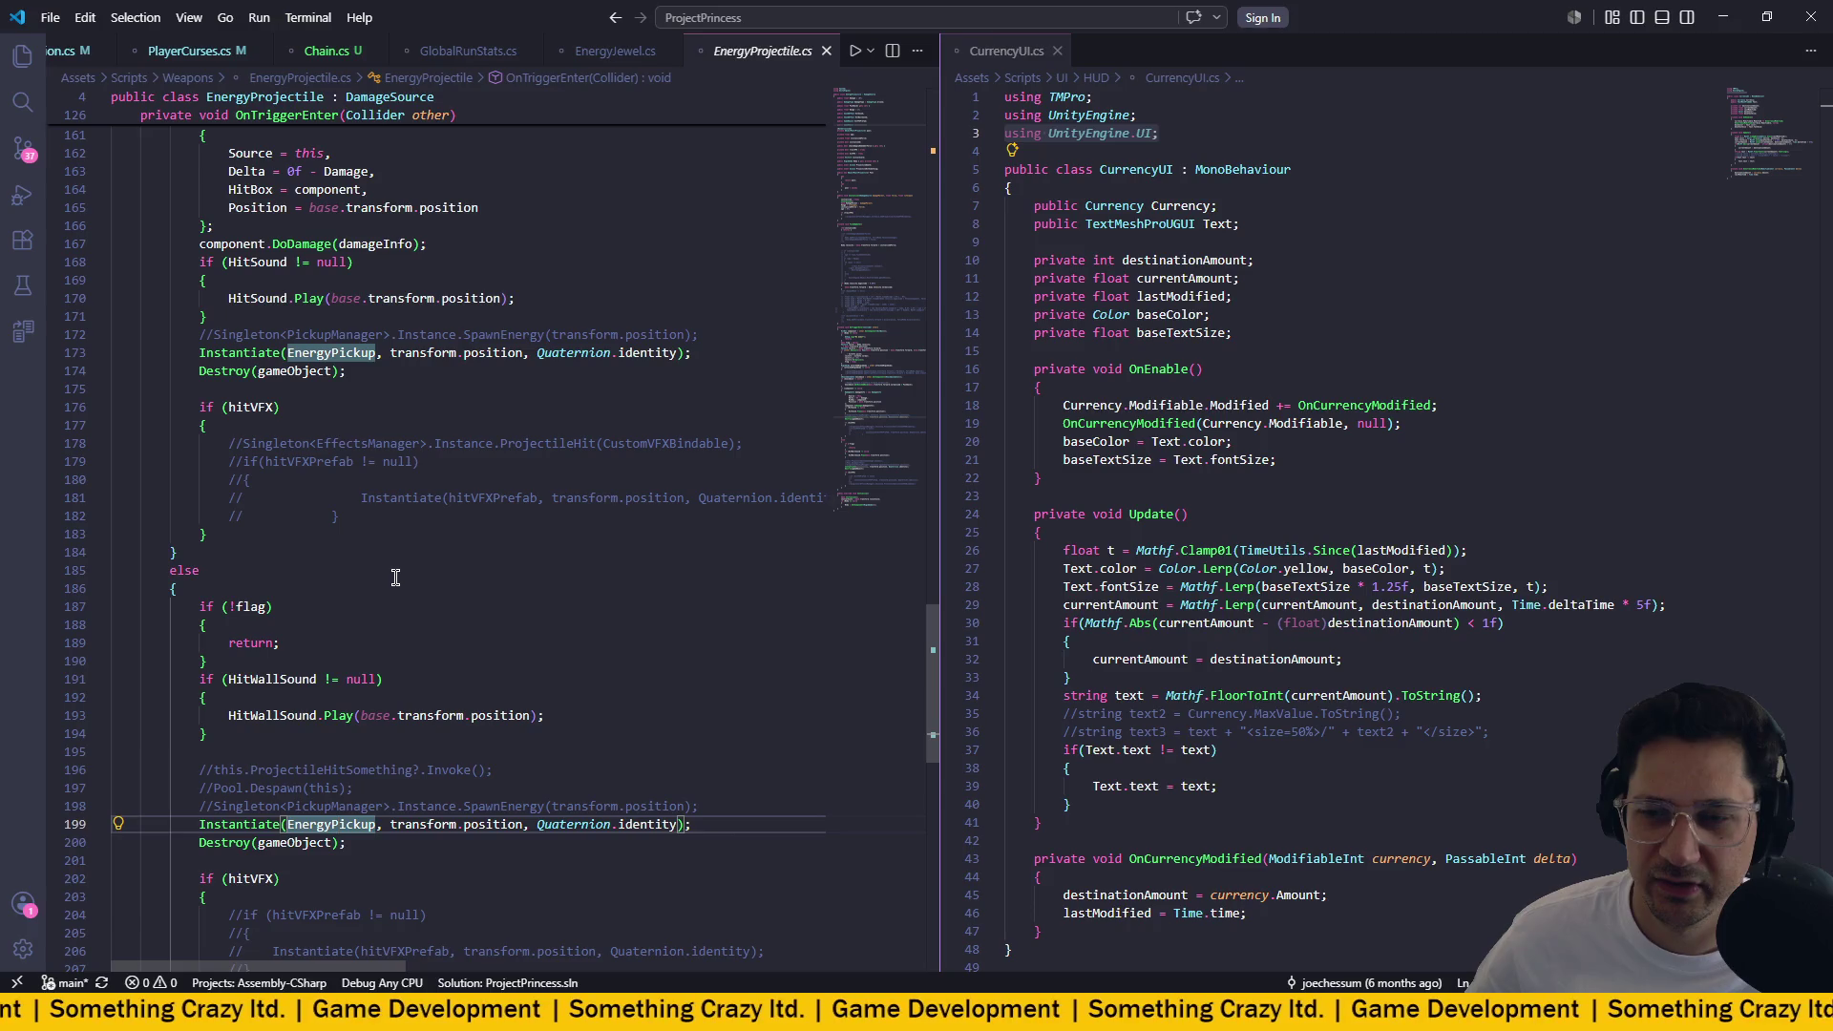
{"action": "scroll", "coordinate": [416, 566], "scroll_direction": "down", "scroll_amount": 3}
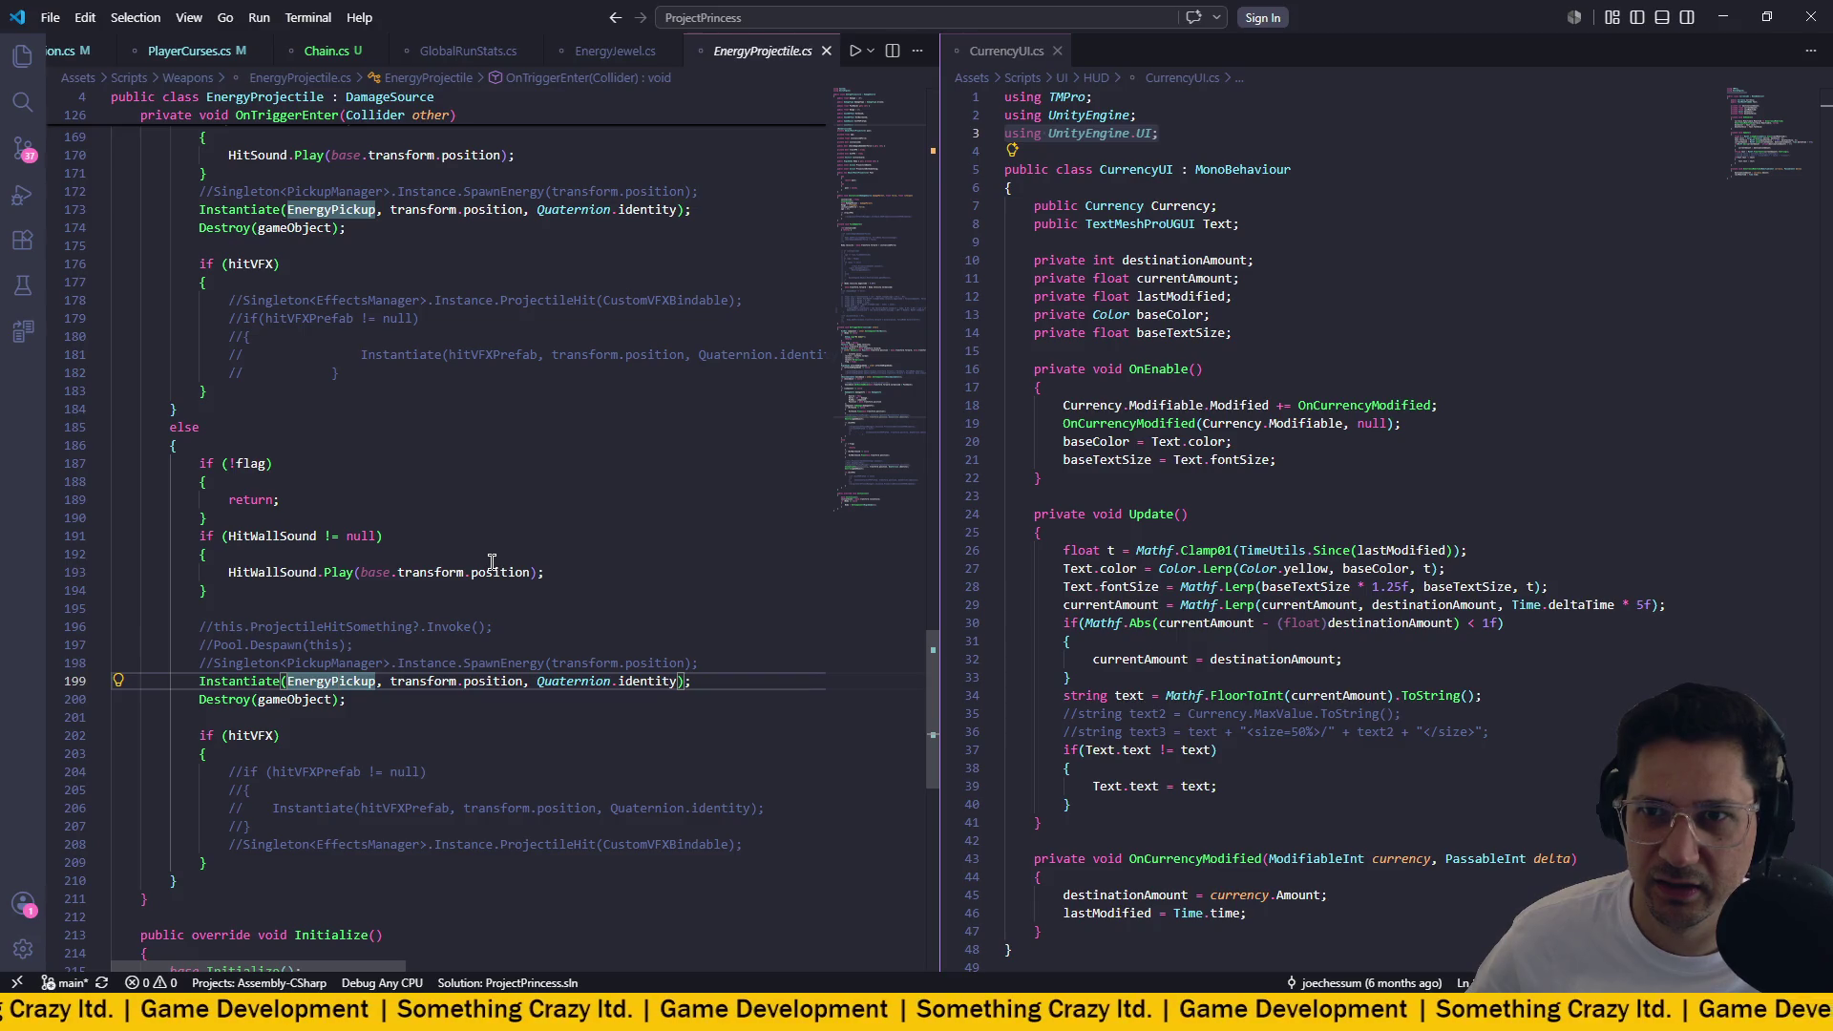
{"action": "scroll", "coordinate": [492, 560], "scroll_direction": "up", "scroll_amount": 13}
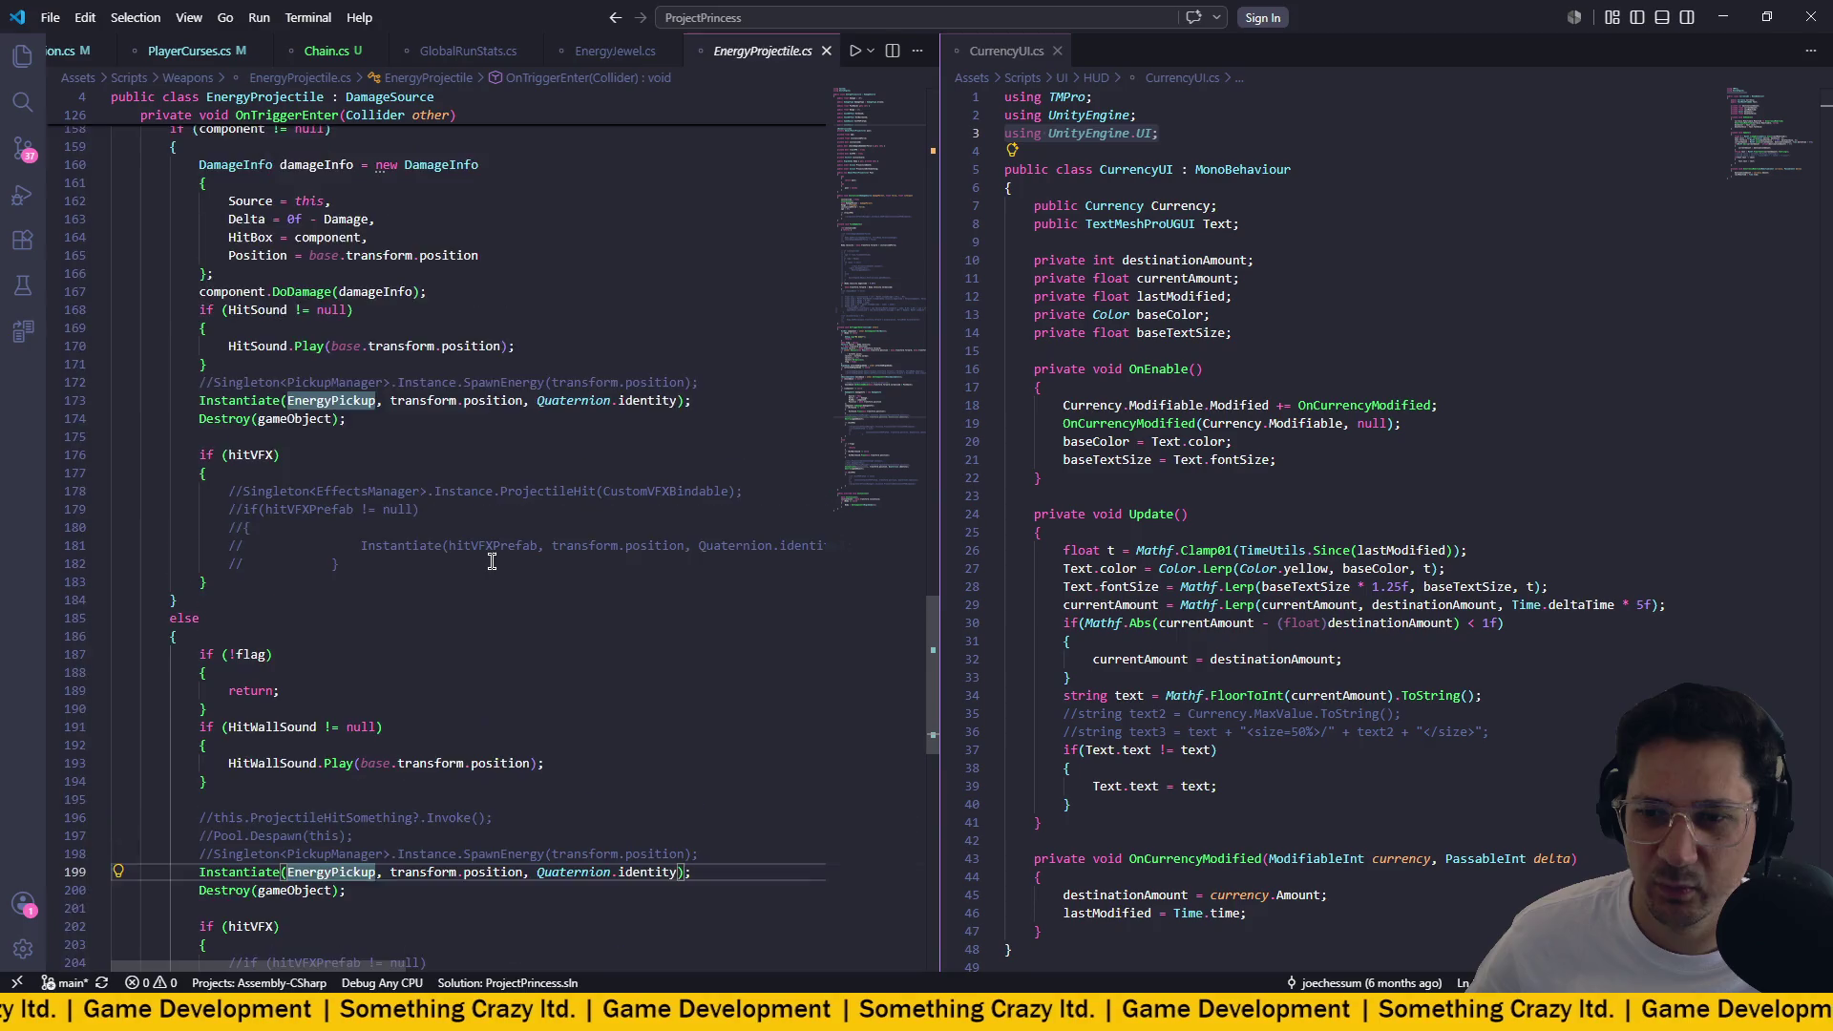
{"action": "scroll", "coordinate": [491, 560], "scroll_direction": "down", "scroll_amount": 4}
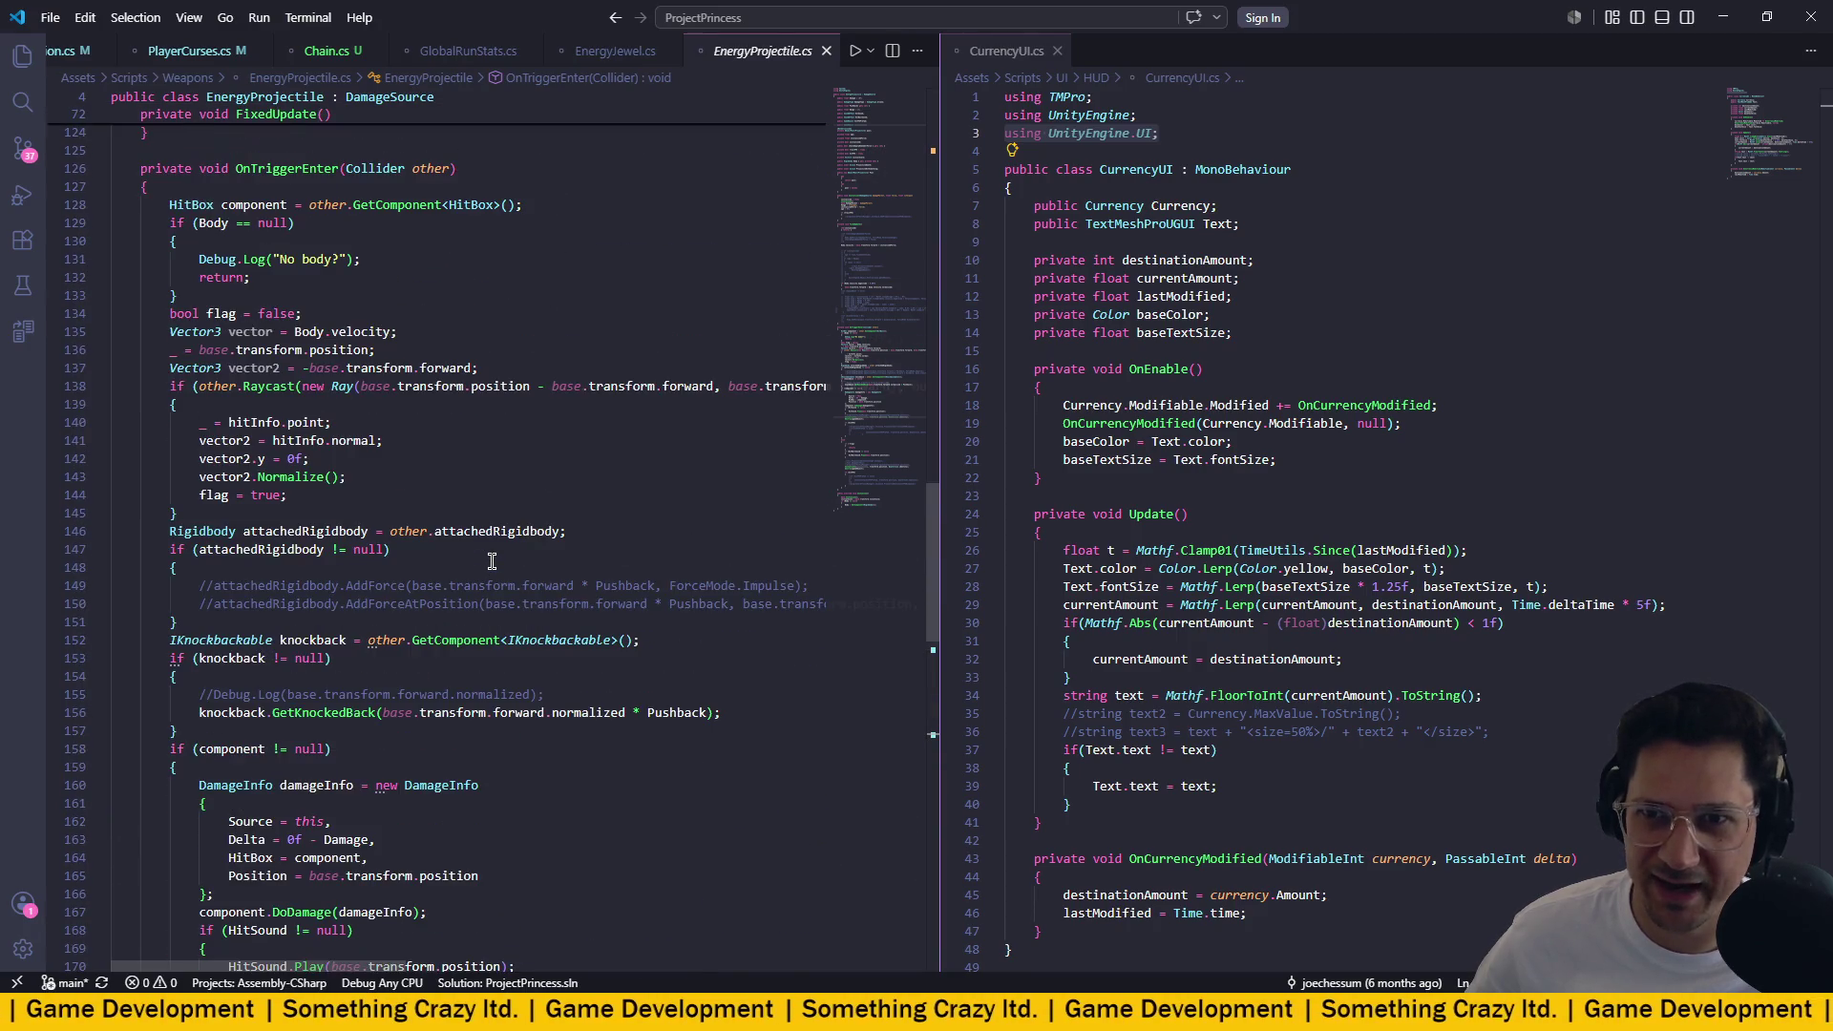
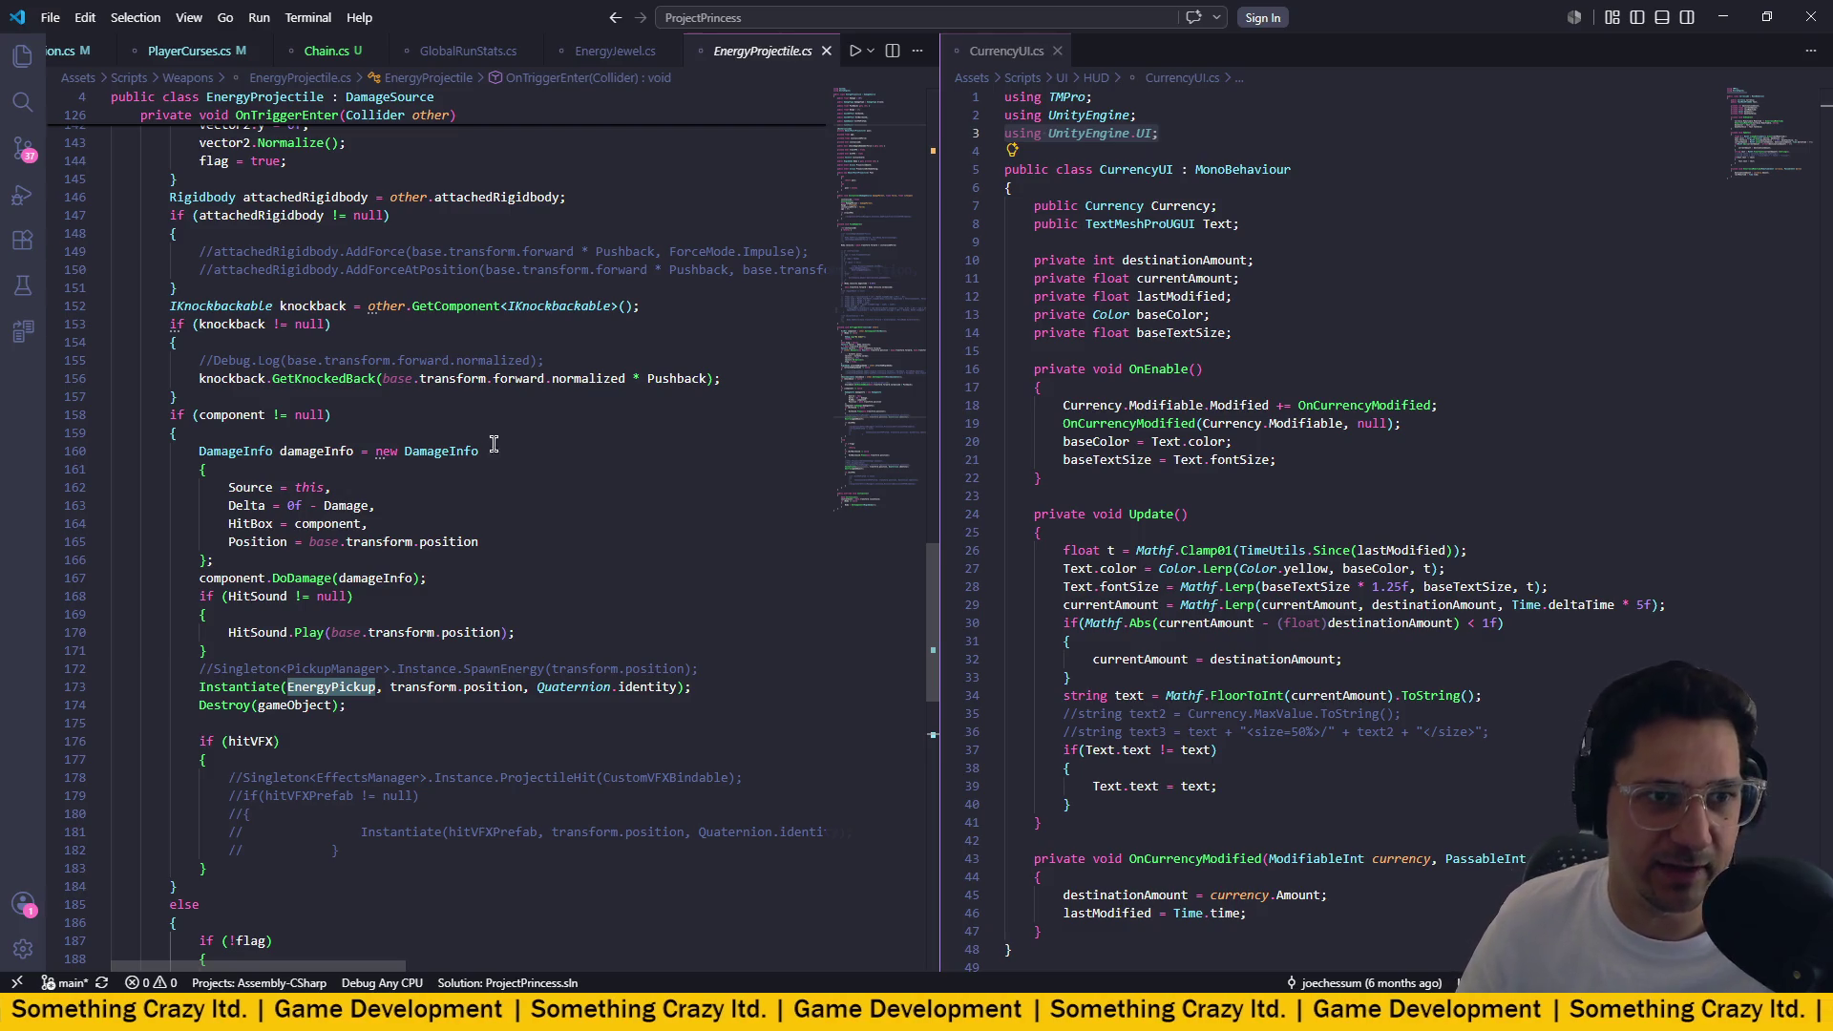
Open BaseEnemy.cs with quick file search by typing 'baseen'.
{"action": "scroll", "coordinate": [595, 433], "scroll_direction": "down", "scroll_amount": 2}
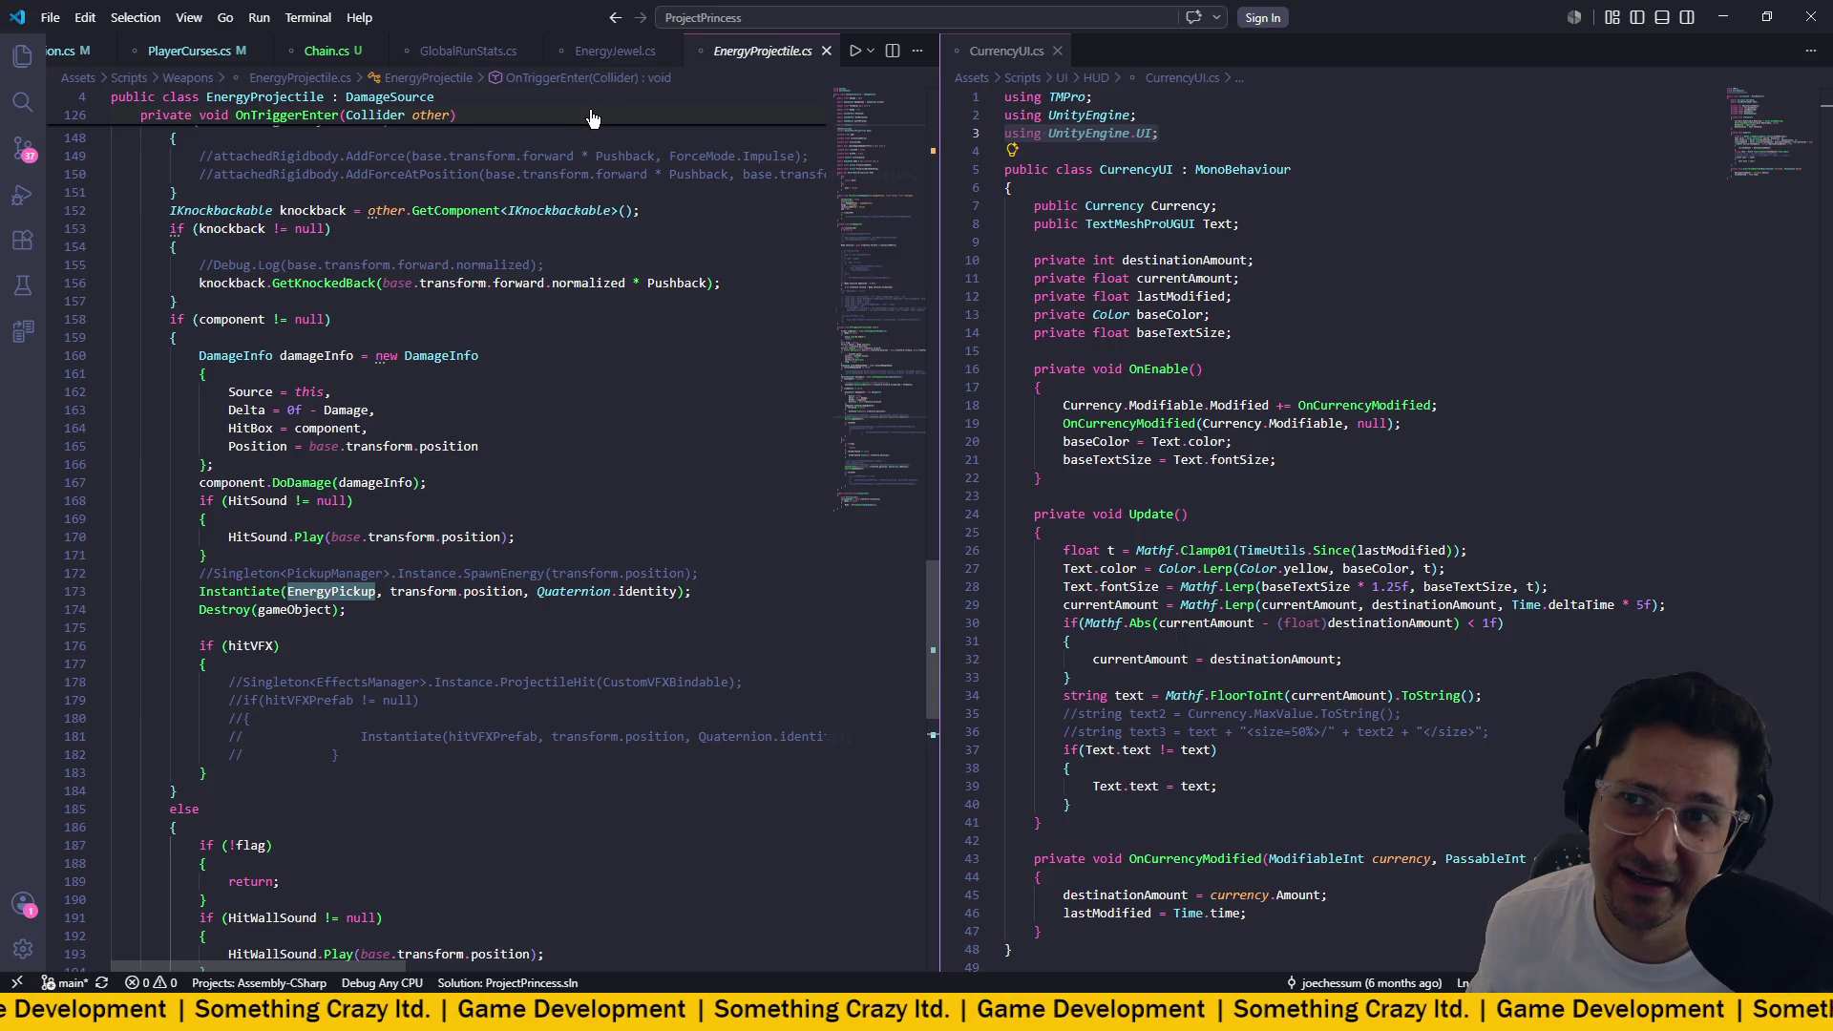
{"action": "left_click", "coordinate": [730, 11]}
{"action": "type", "text": "baseen"}
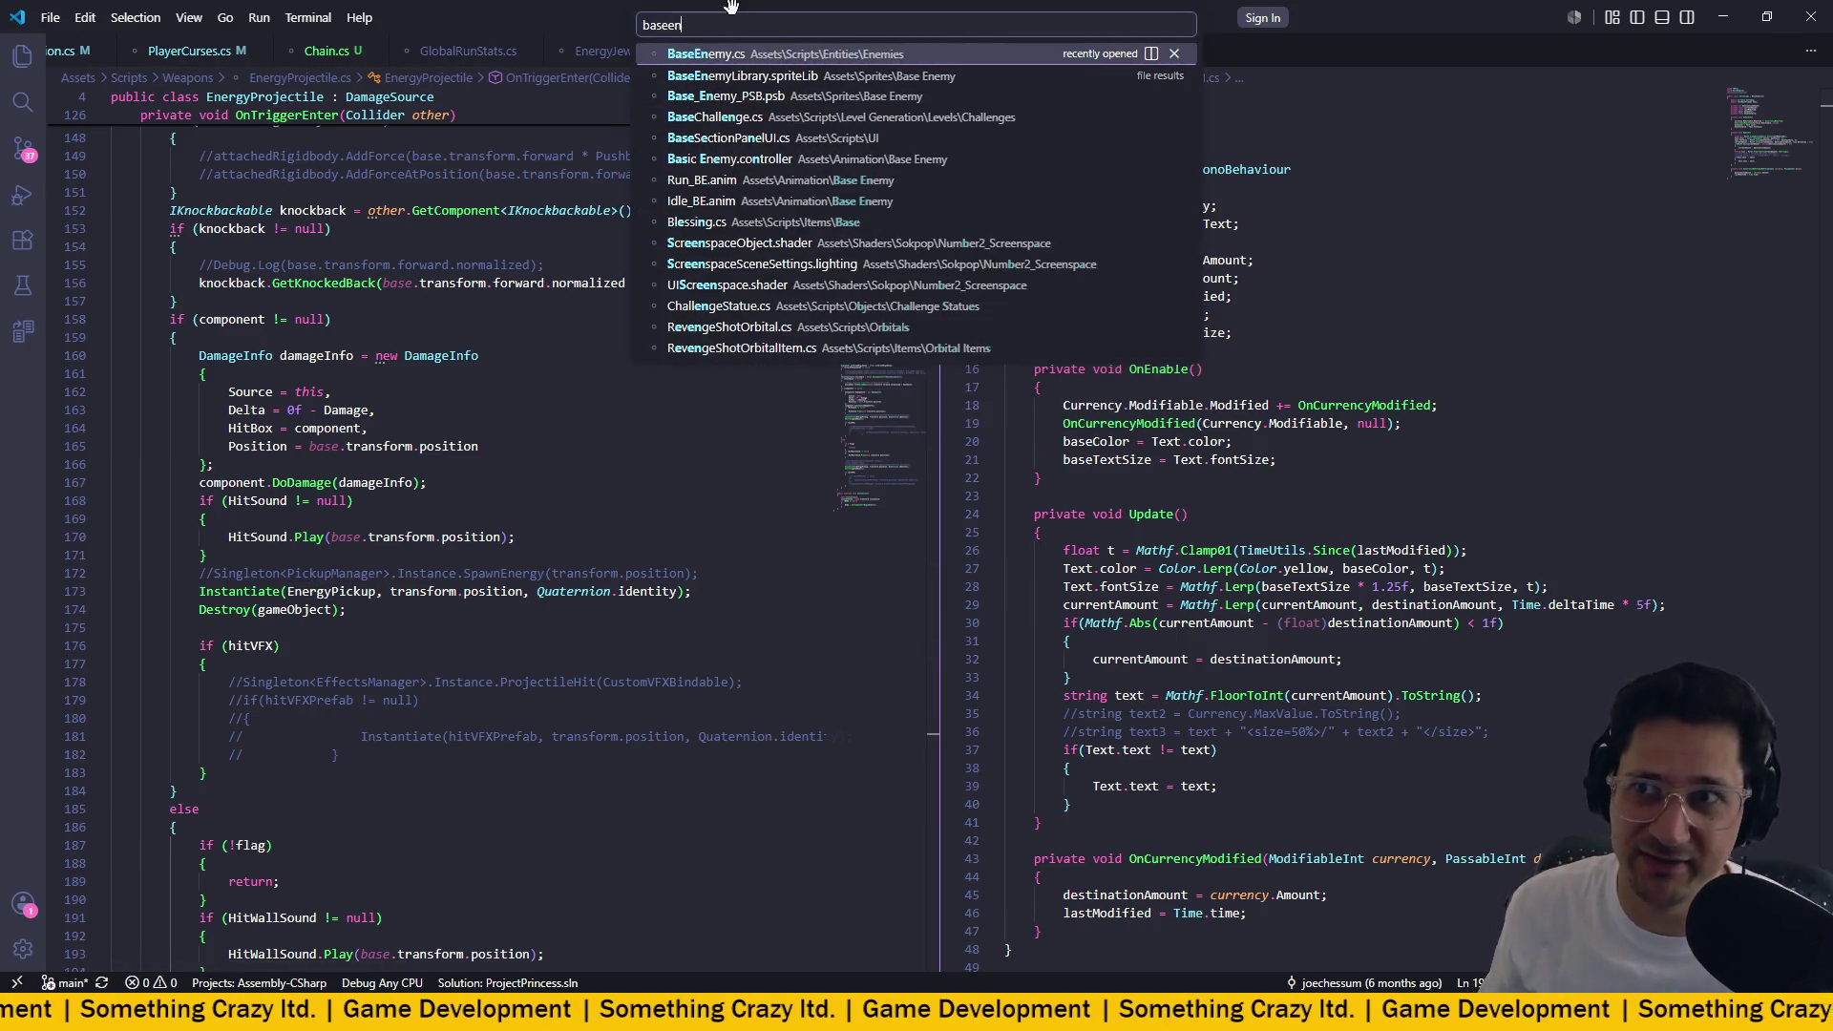
{"action": "key", "text": "Return"}
Find OnDeath and inspect the Instantiate call and jewel variable on line 273.
{"action": "scroll", "coordinate": [605, 315], "scroll_direction": "down", "scroll_amount": 20}
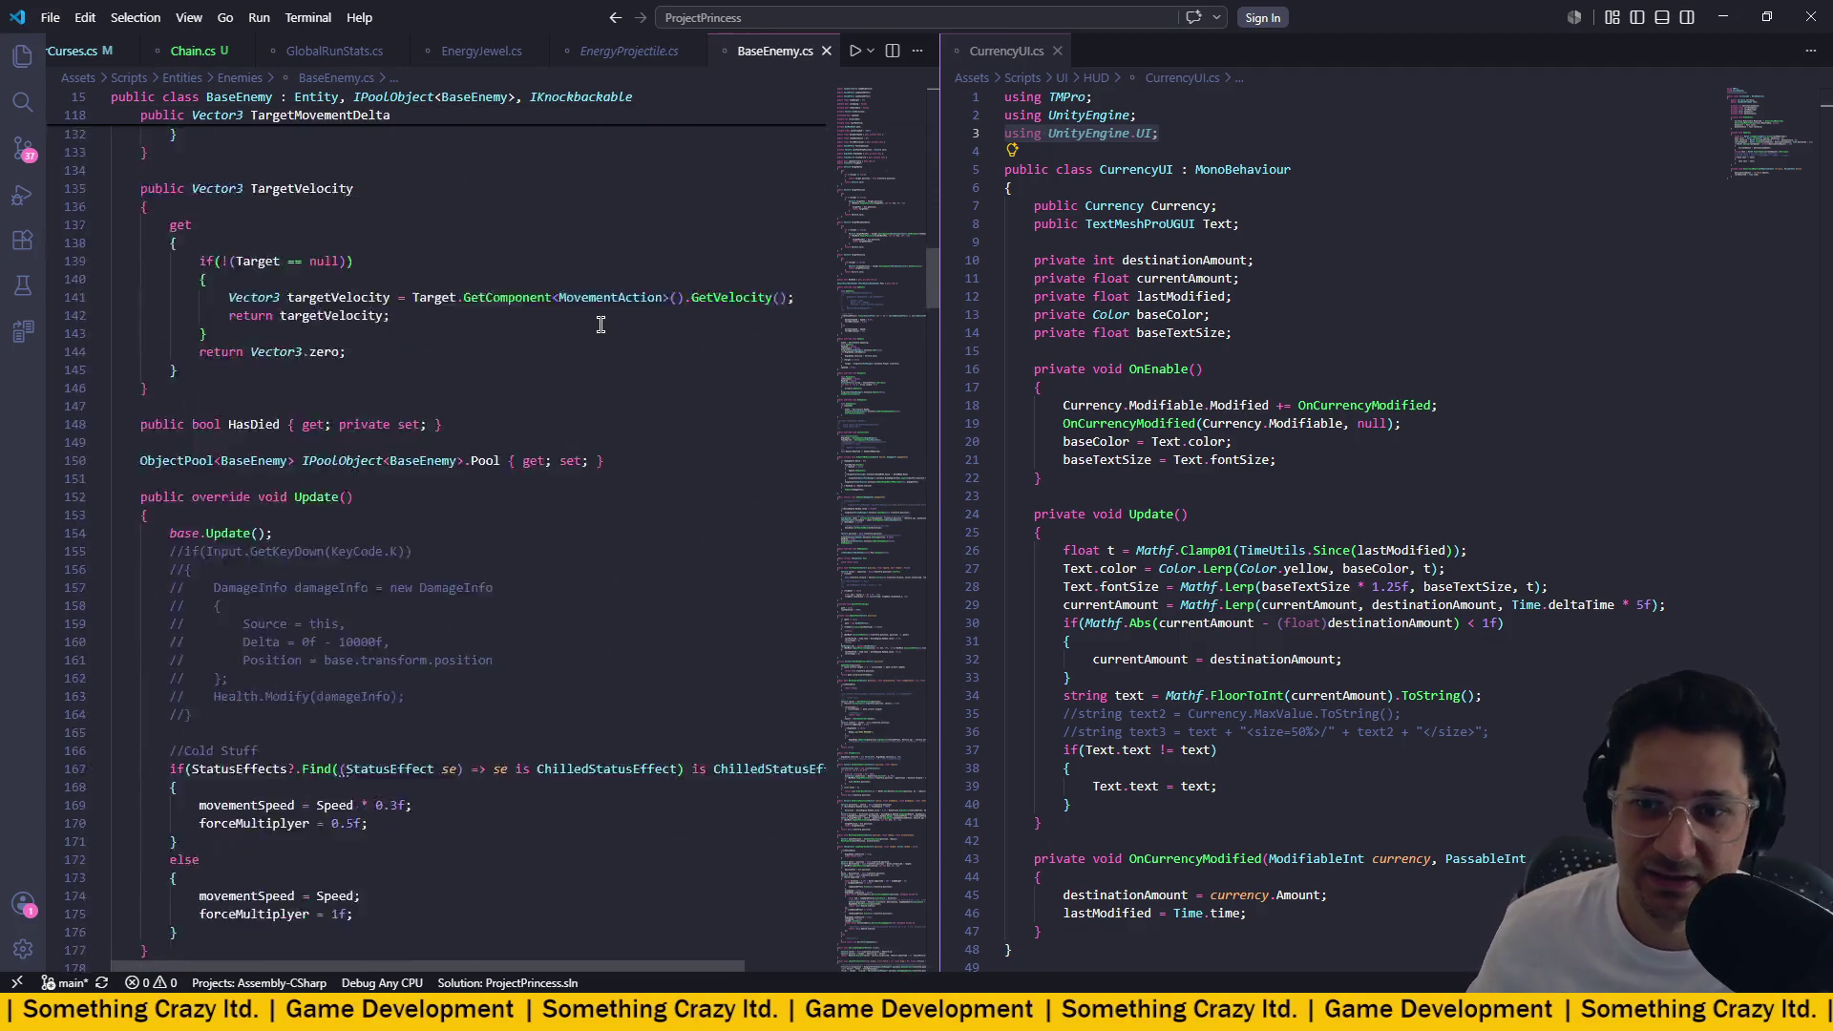
{"action": "scroll", "coordinate": [600, 325], "scroll_direction": "down", "scroll_amount": 8}
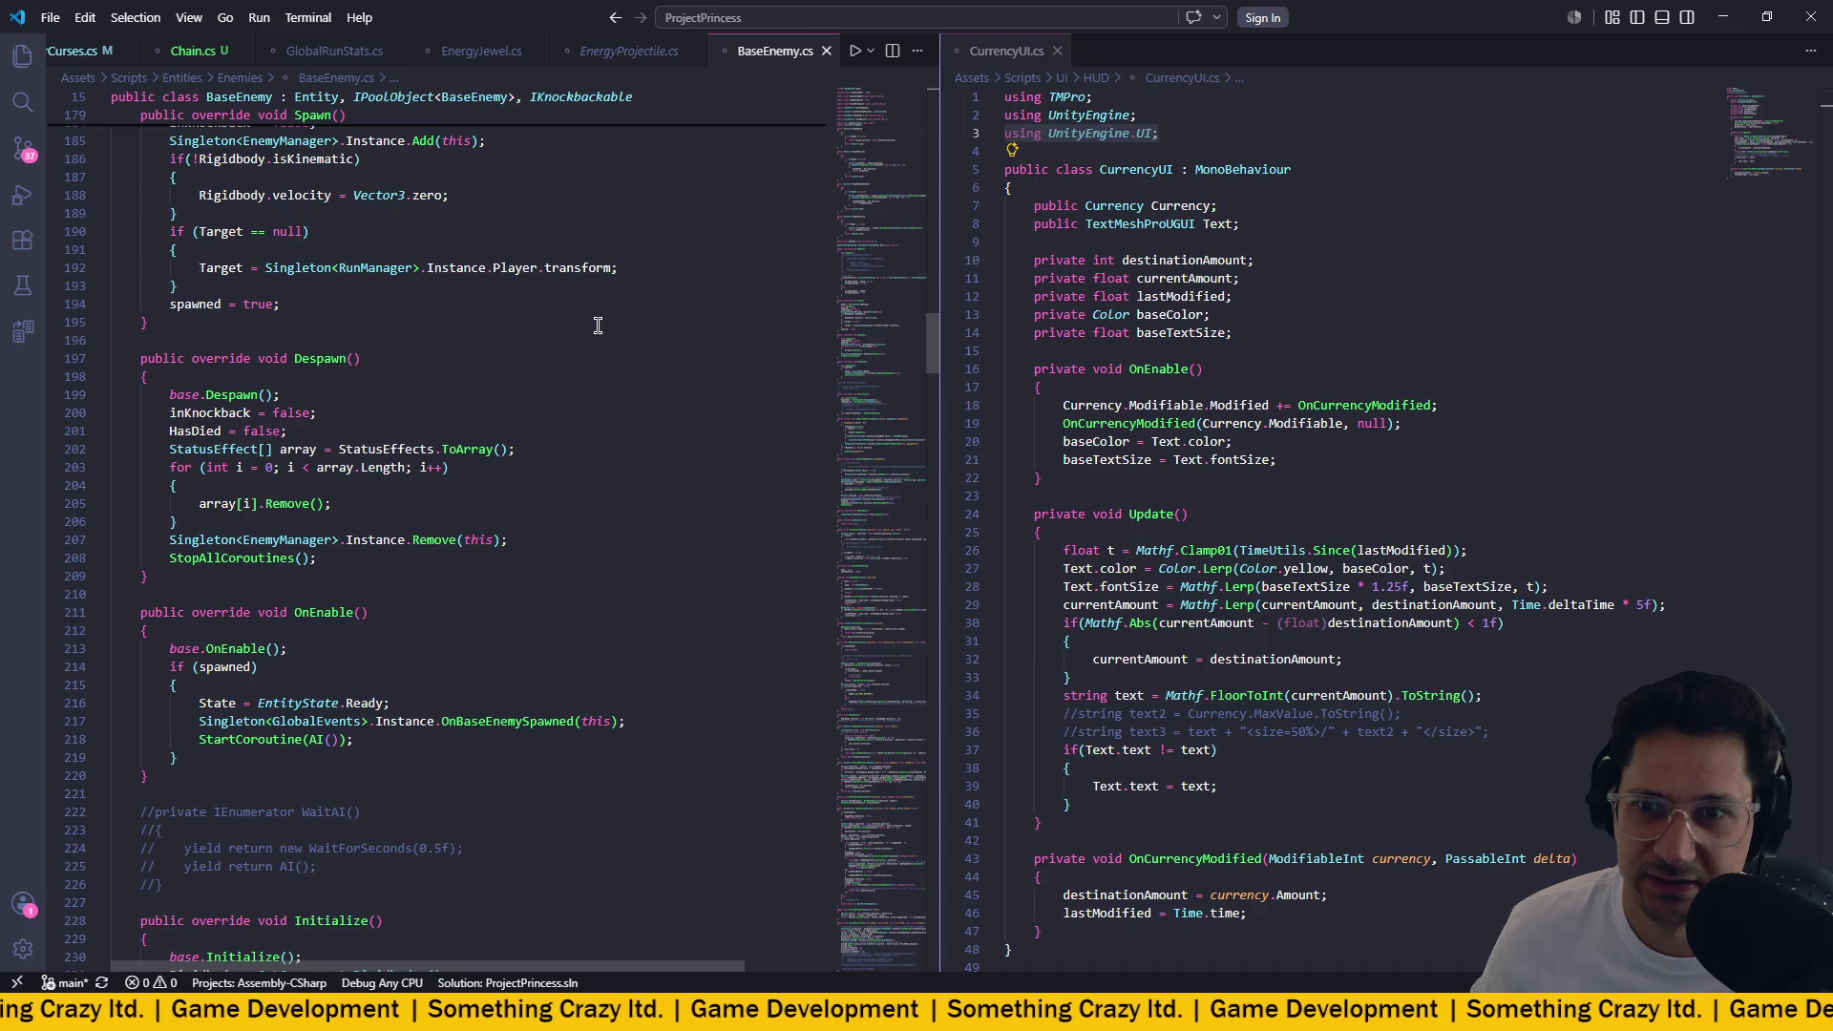
{"action": "scroll", "coordinate": [596, 326], "scroll_direction": "down", "scroll_amount": 4}
{"action": "scroll", "coordinate": [597, 326], "scroll_direction": "down", "scroll_amount": 18}
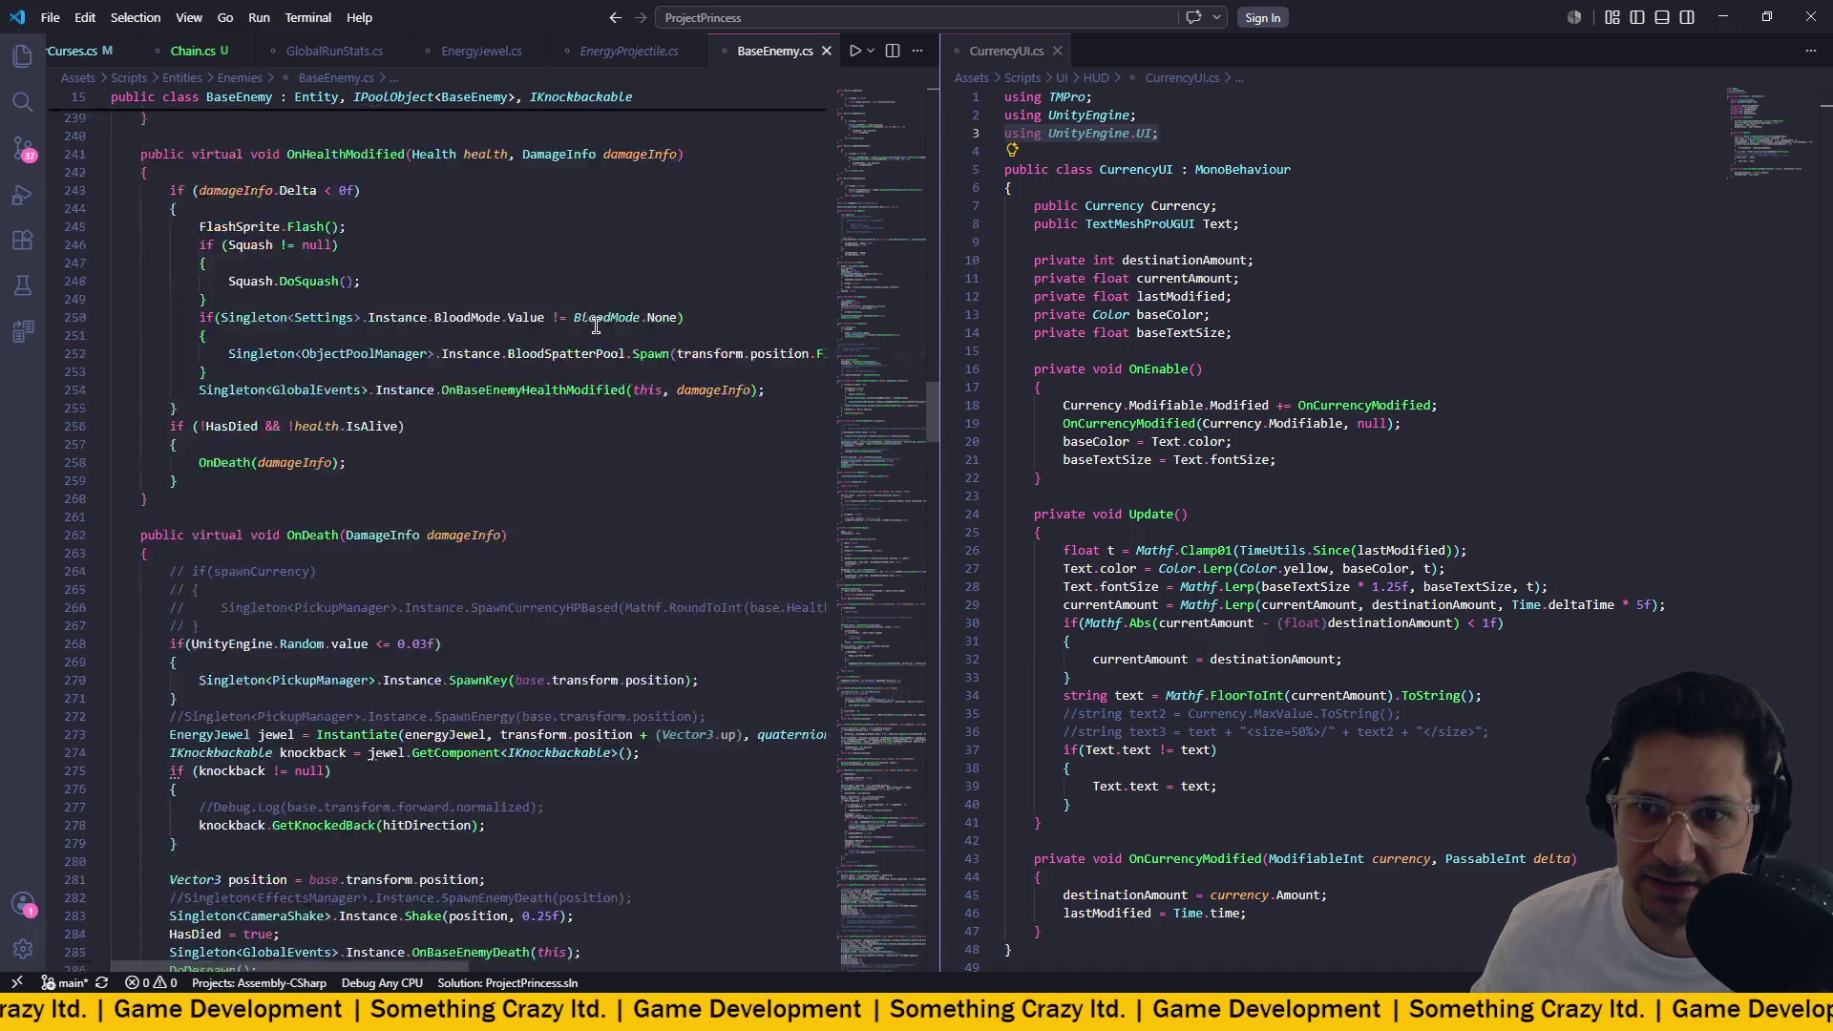
{"action": "scroll", "coordinate": [596, 325], "scroll_direction": "down", "scroll_amount": 2}
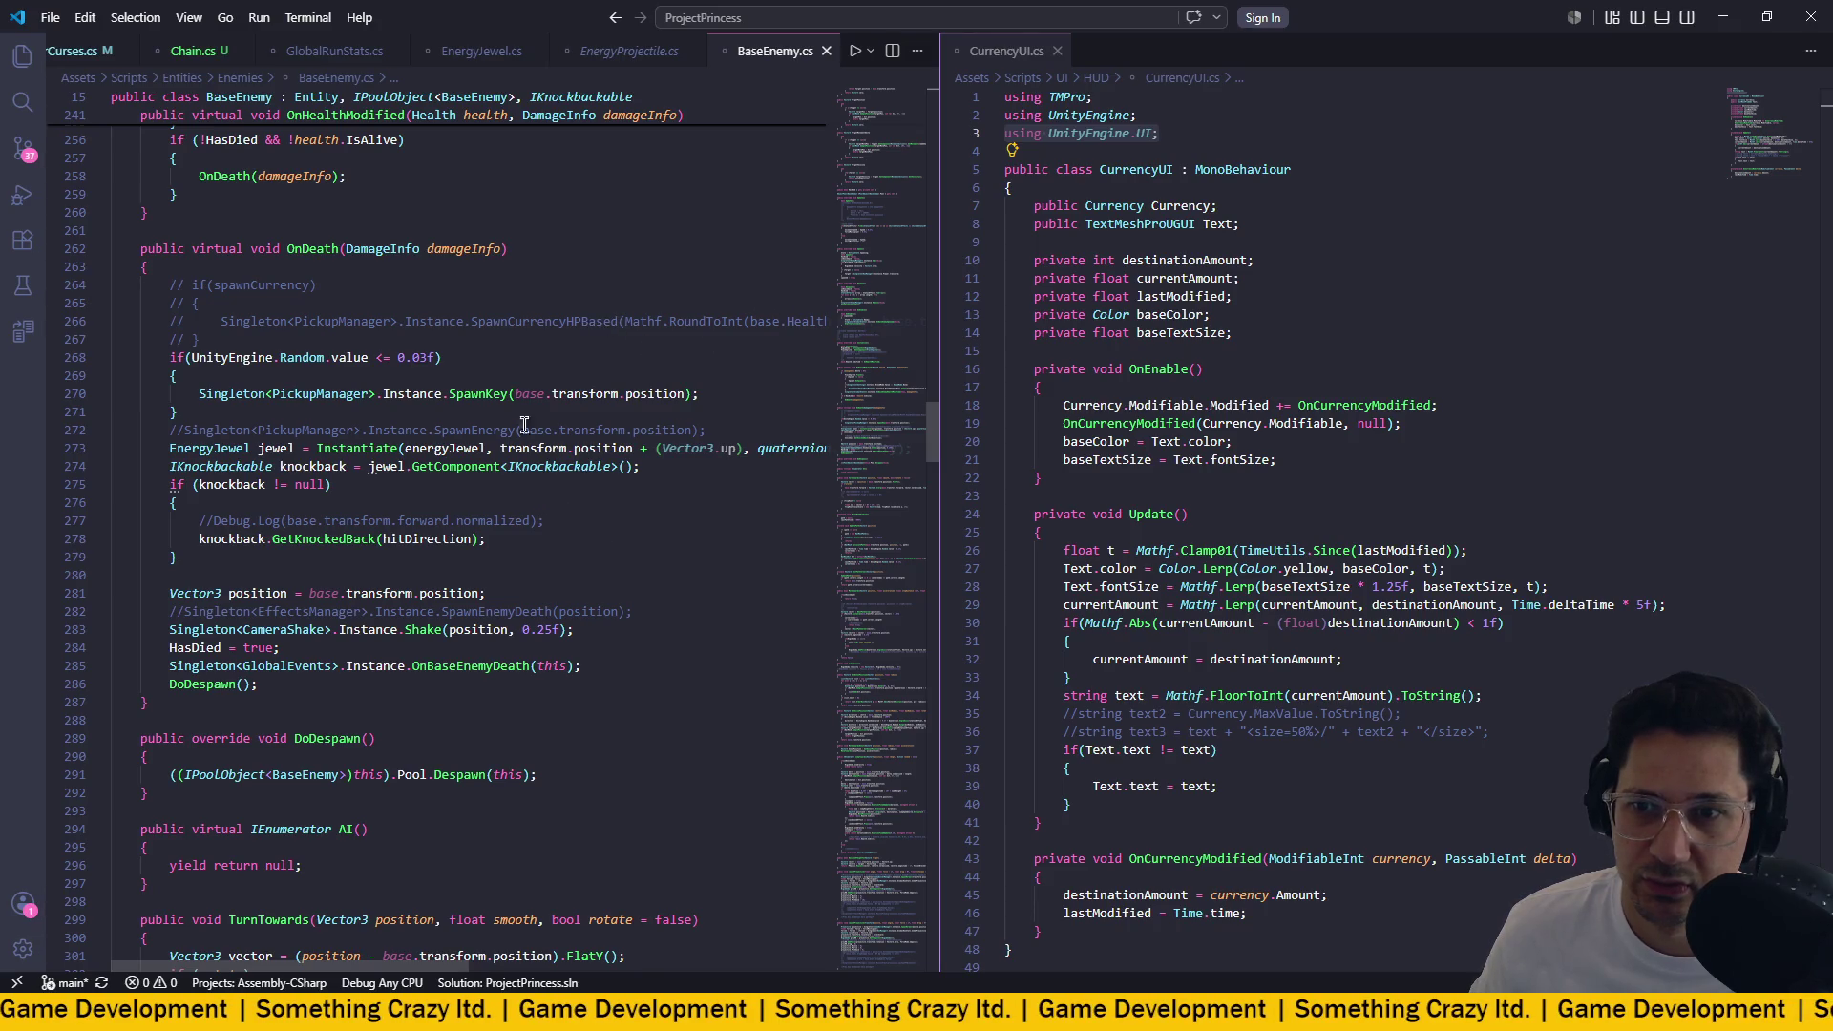
{"action": "scroll", "coordinate": [637, 425], "scroll_direction": "down", "scroll_amount": 1}
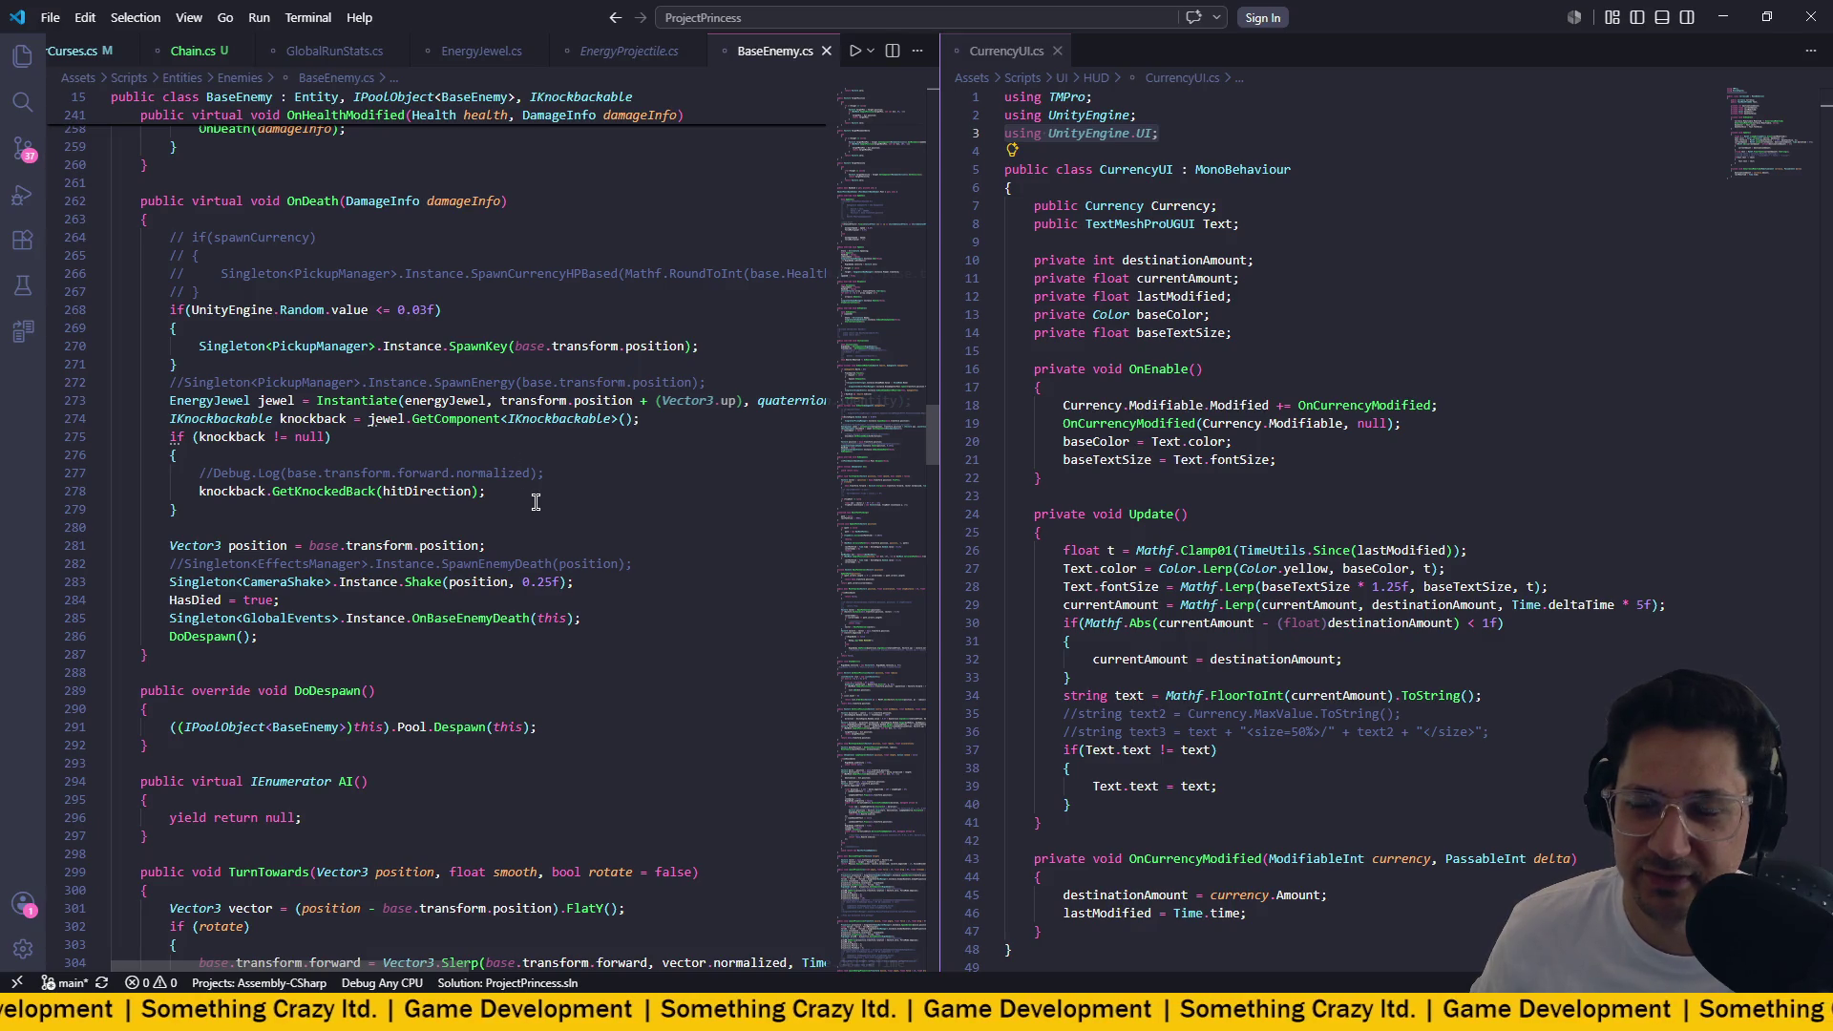
{"action": "scroll", "coordinate": [538, 501], "scroll_direction": "up", "scroll_amount": 2}
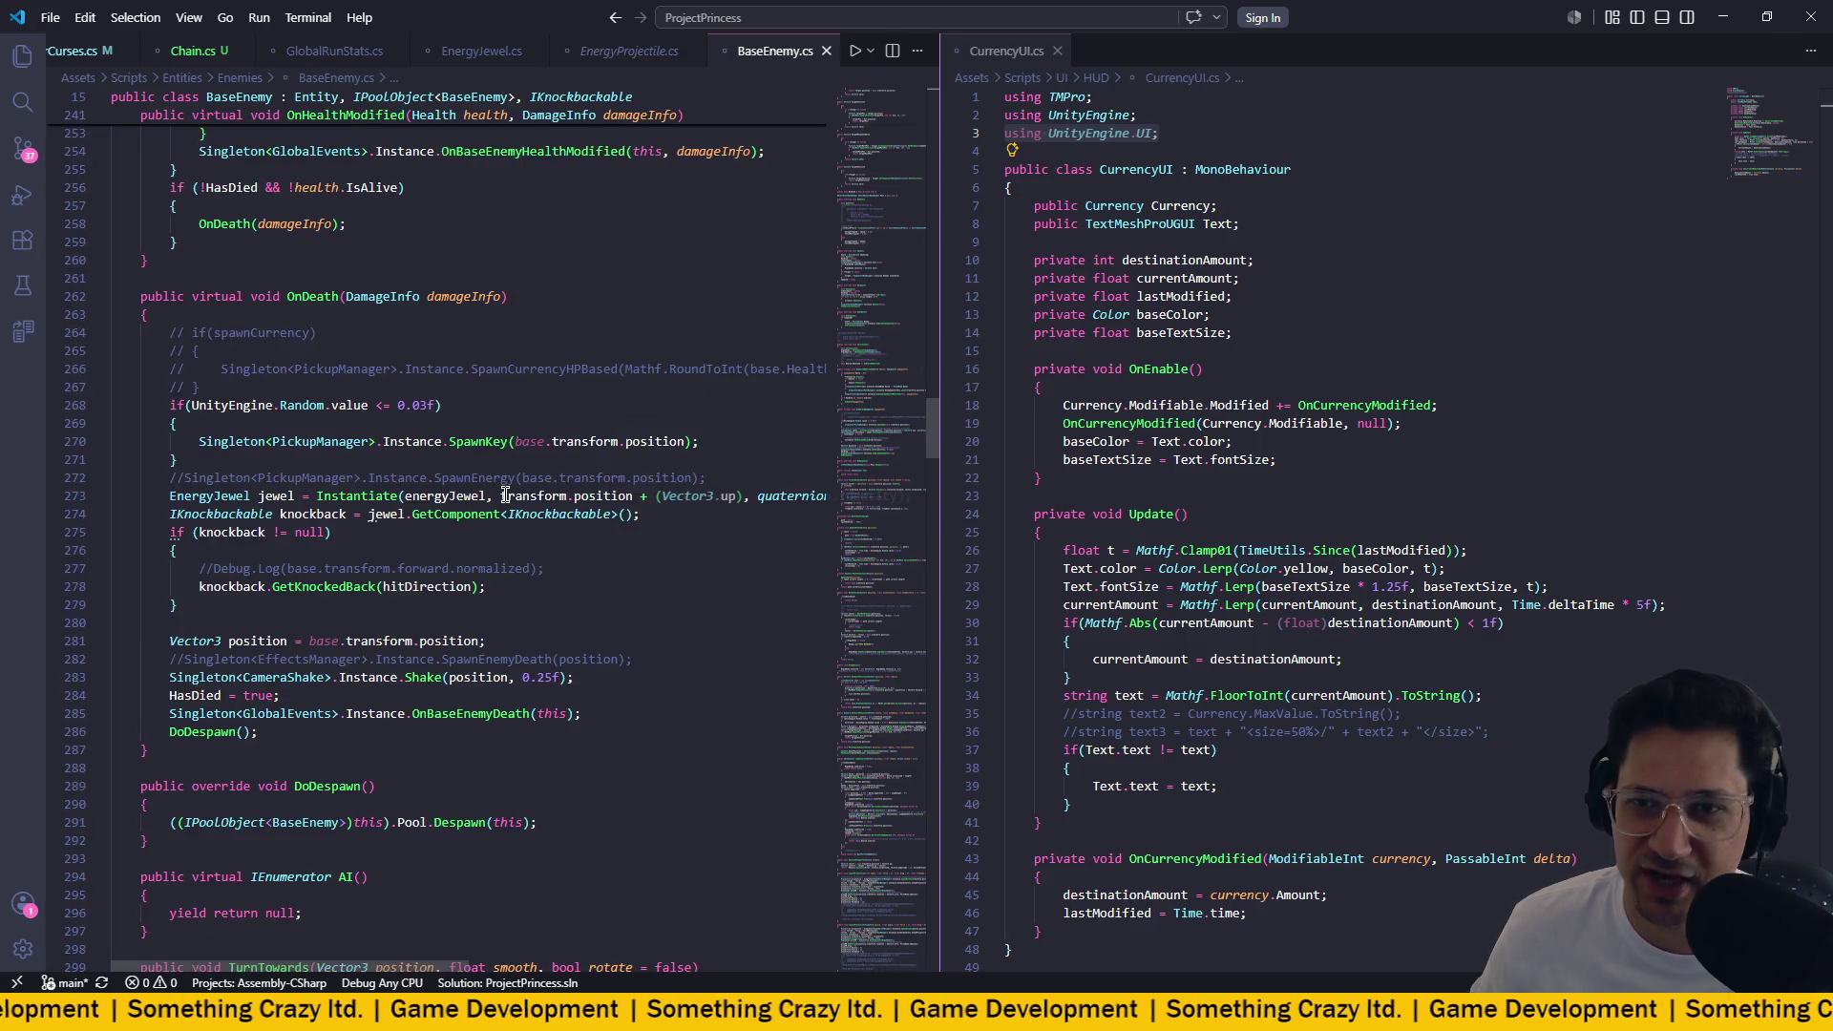
{"action": "left_click", "coordinate": [370, 496]}
{"action": "scroll", "coordinate": [325, 497], "scroll_direction": "right", "scroll_amount": 1}
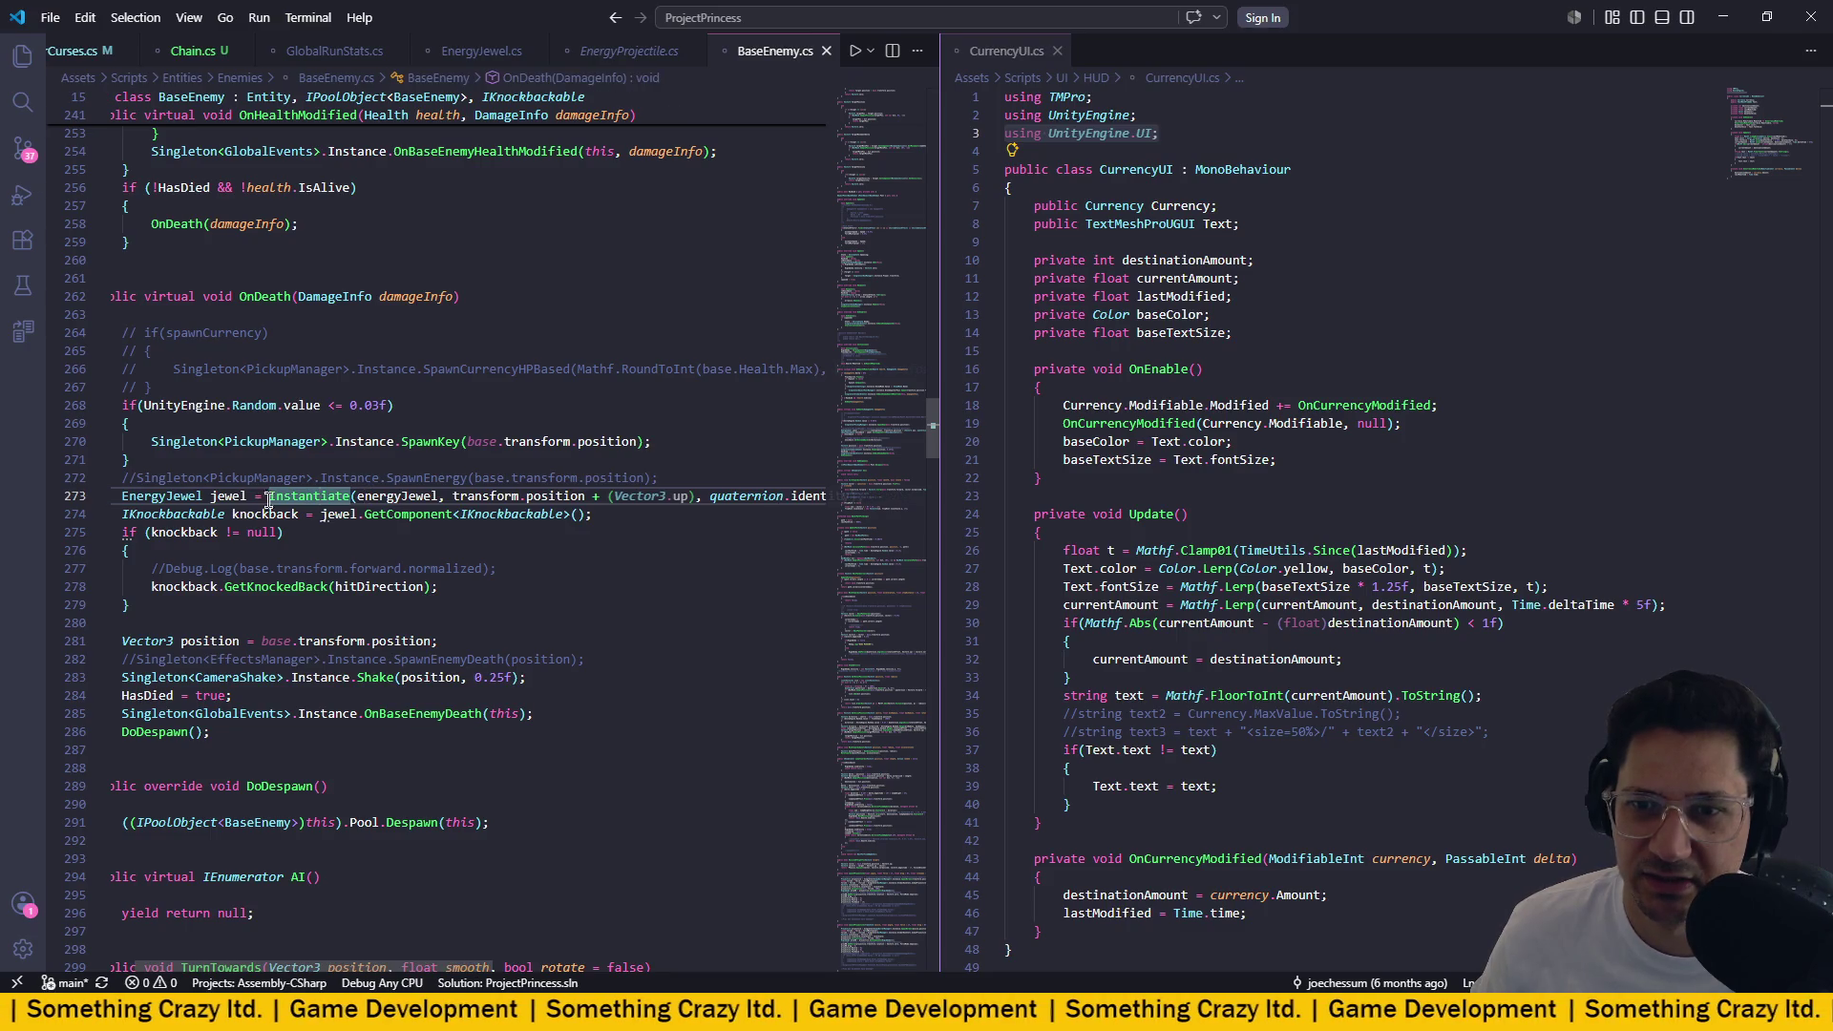
{"action": "left_click", "coordinate": [228, 497]}
{"action": "scroll", "coordinate": [234, 498], "scroll_direction": "left", "scroll_amount": 1}
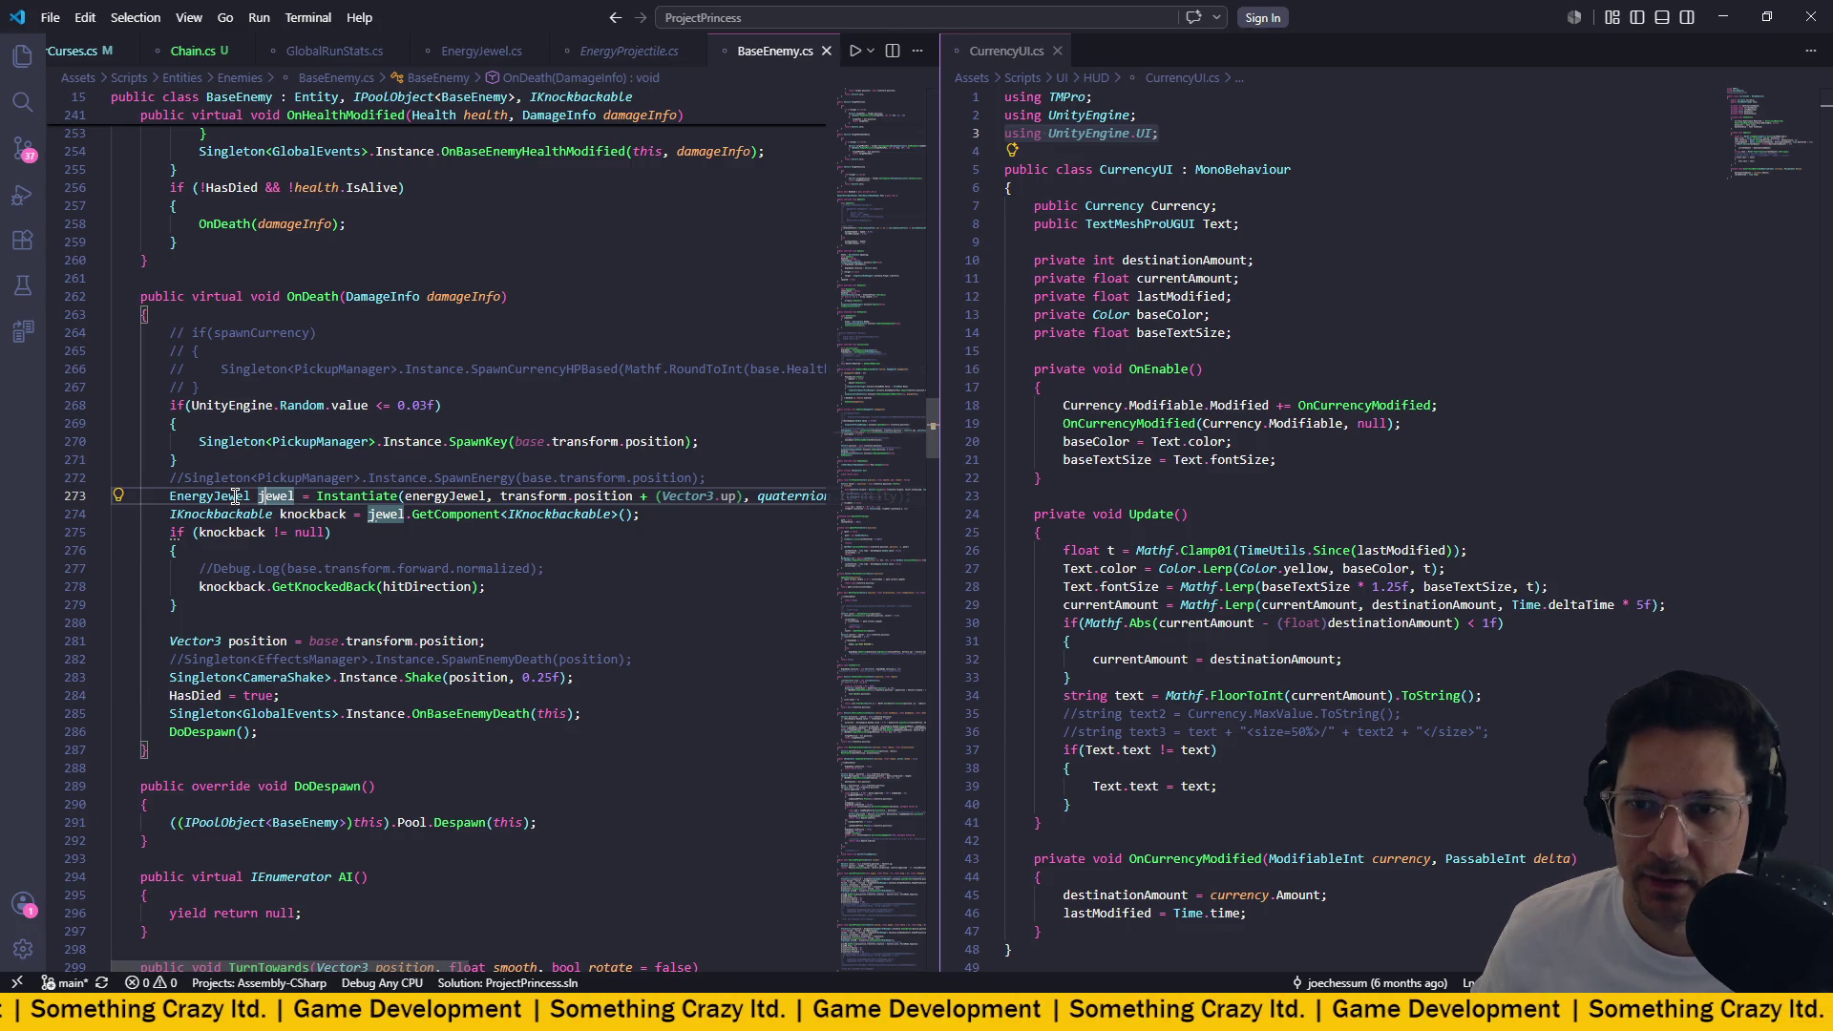
Insert a line above the jewel spawn and type 'for(int i = 0; i <'.
{"action": "key", "text": "ctrl+shift+Return"}
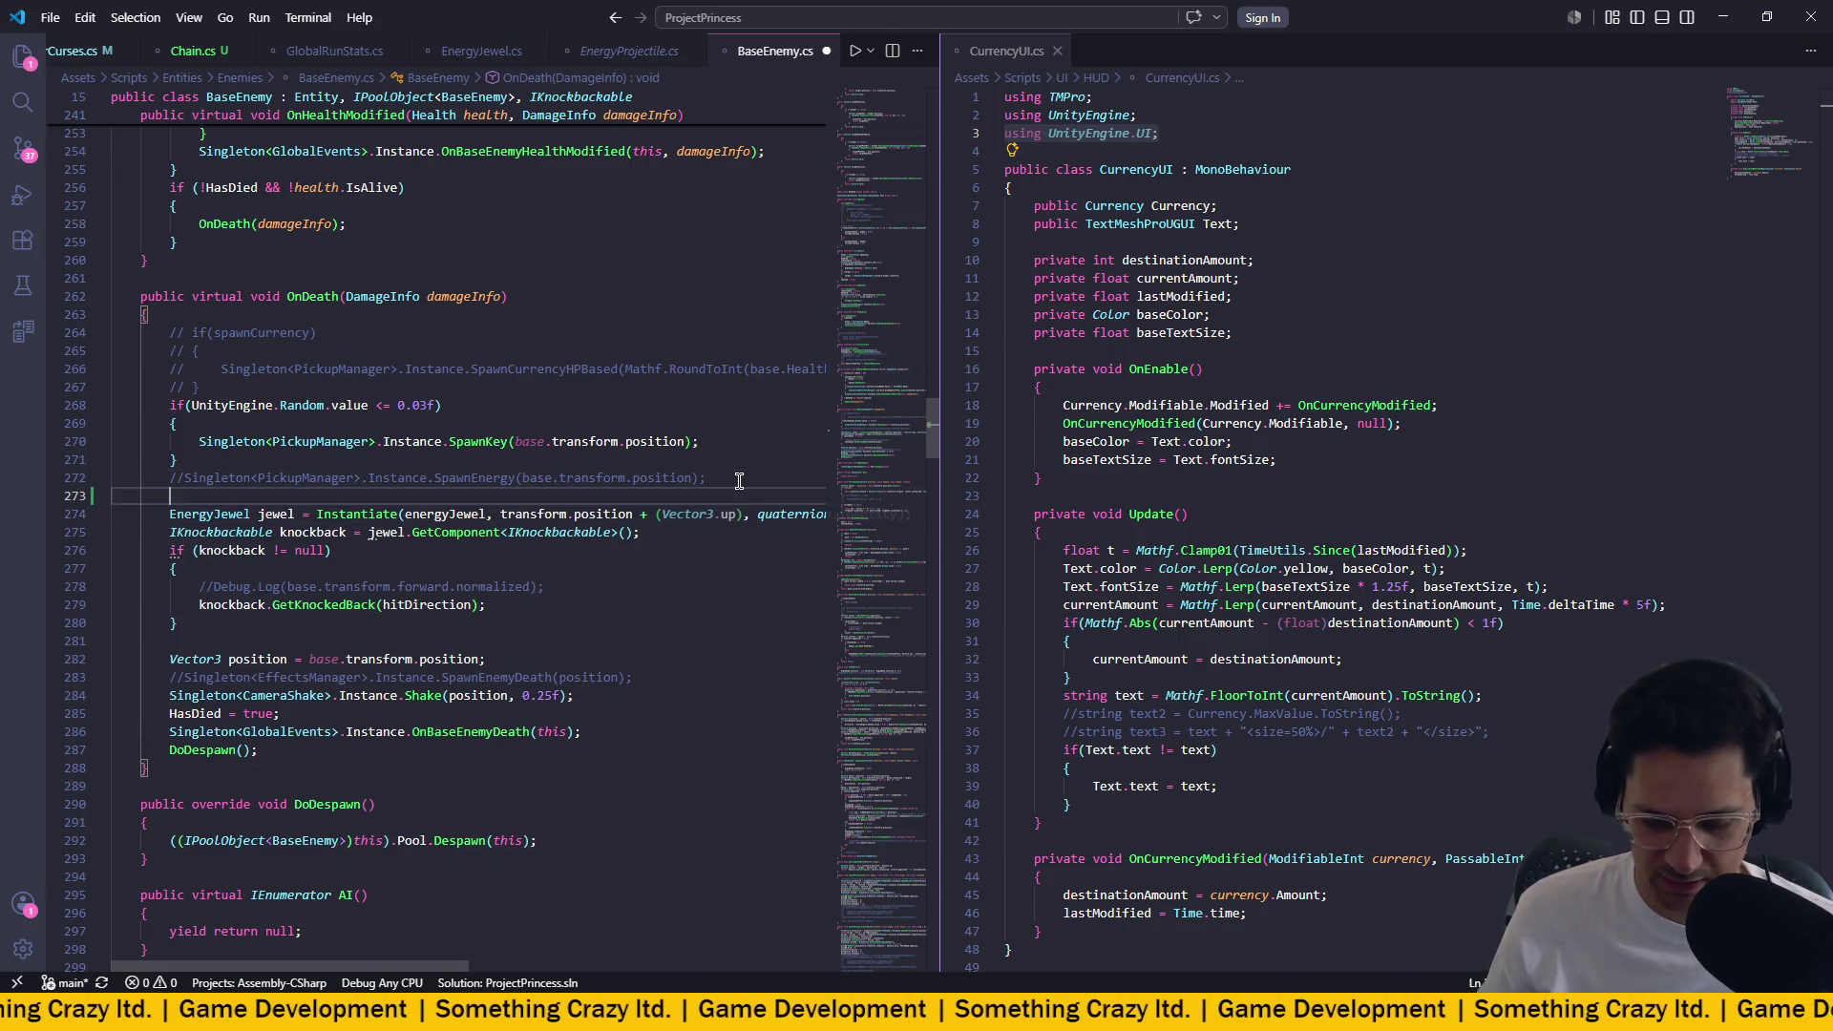
{"action": "type", "text": "for(in"}
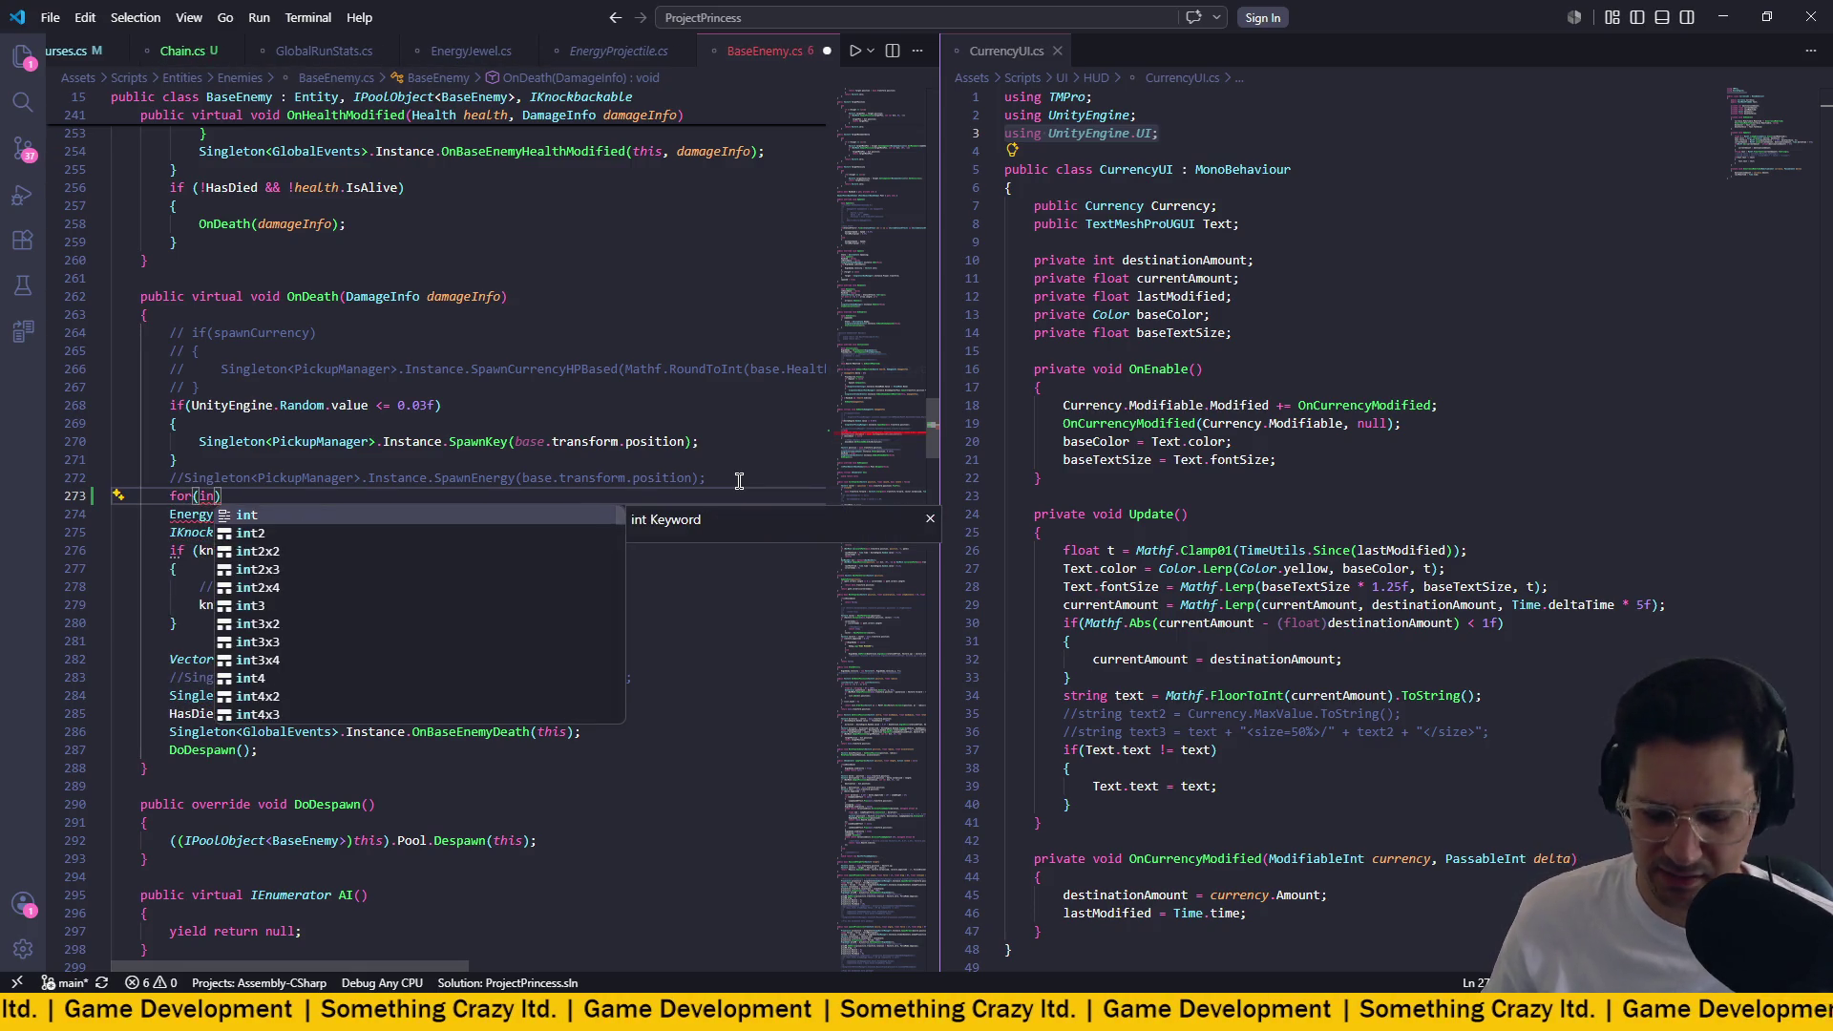
{"action": "type", "text": "t i = "}
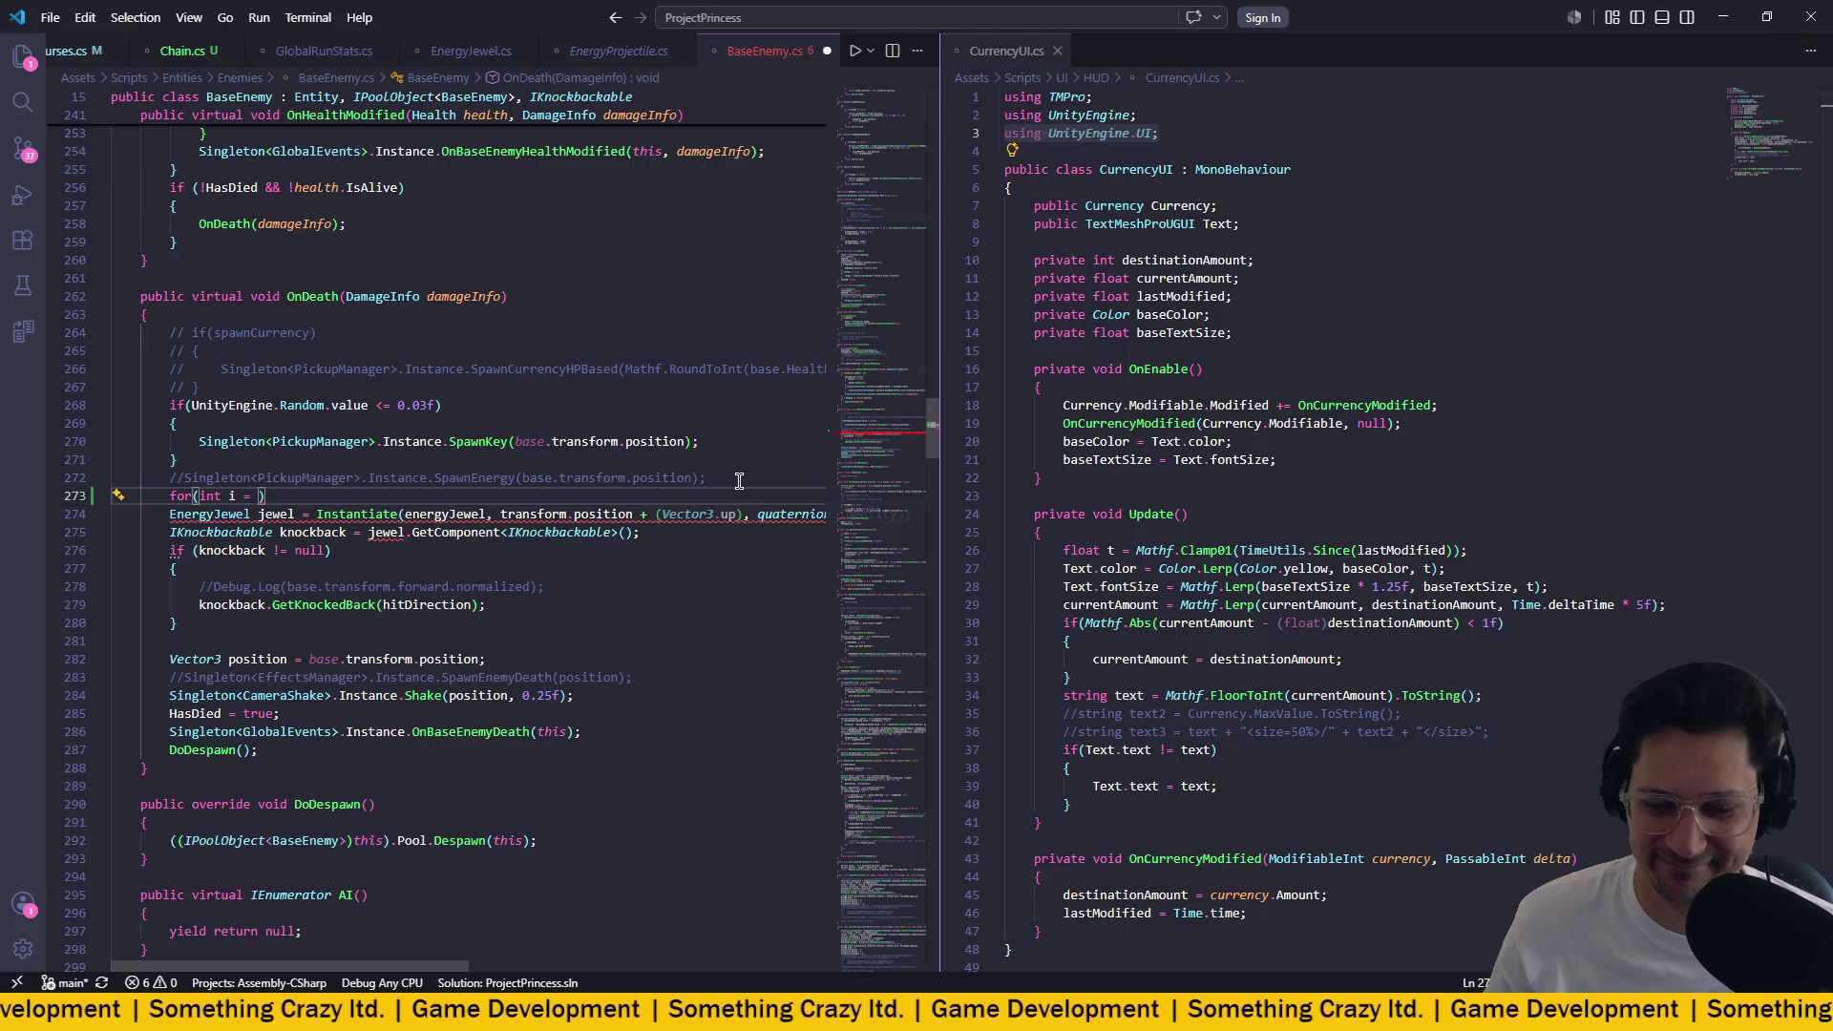
{"action": "type", "text": "0, "}
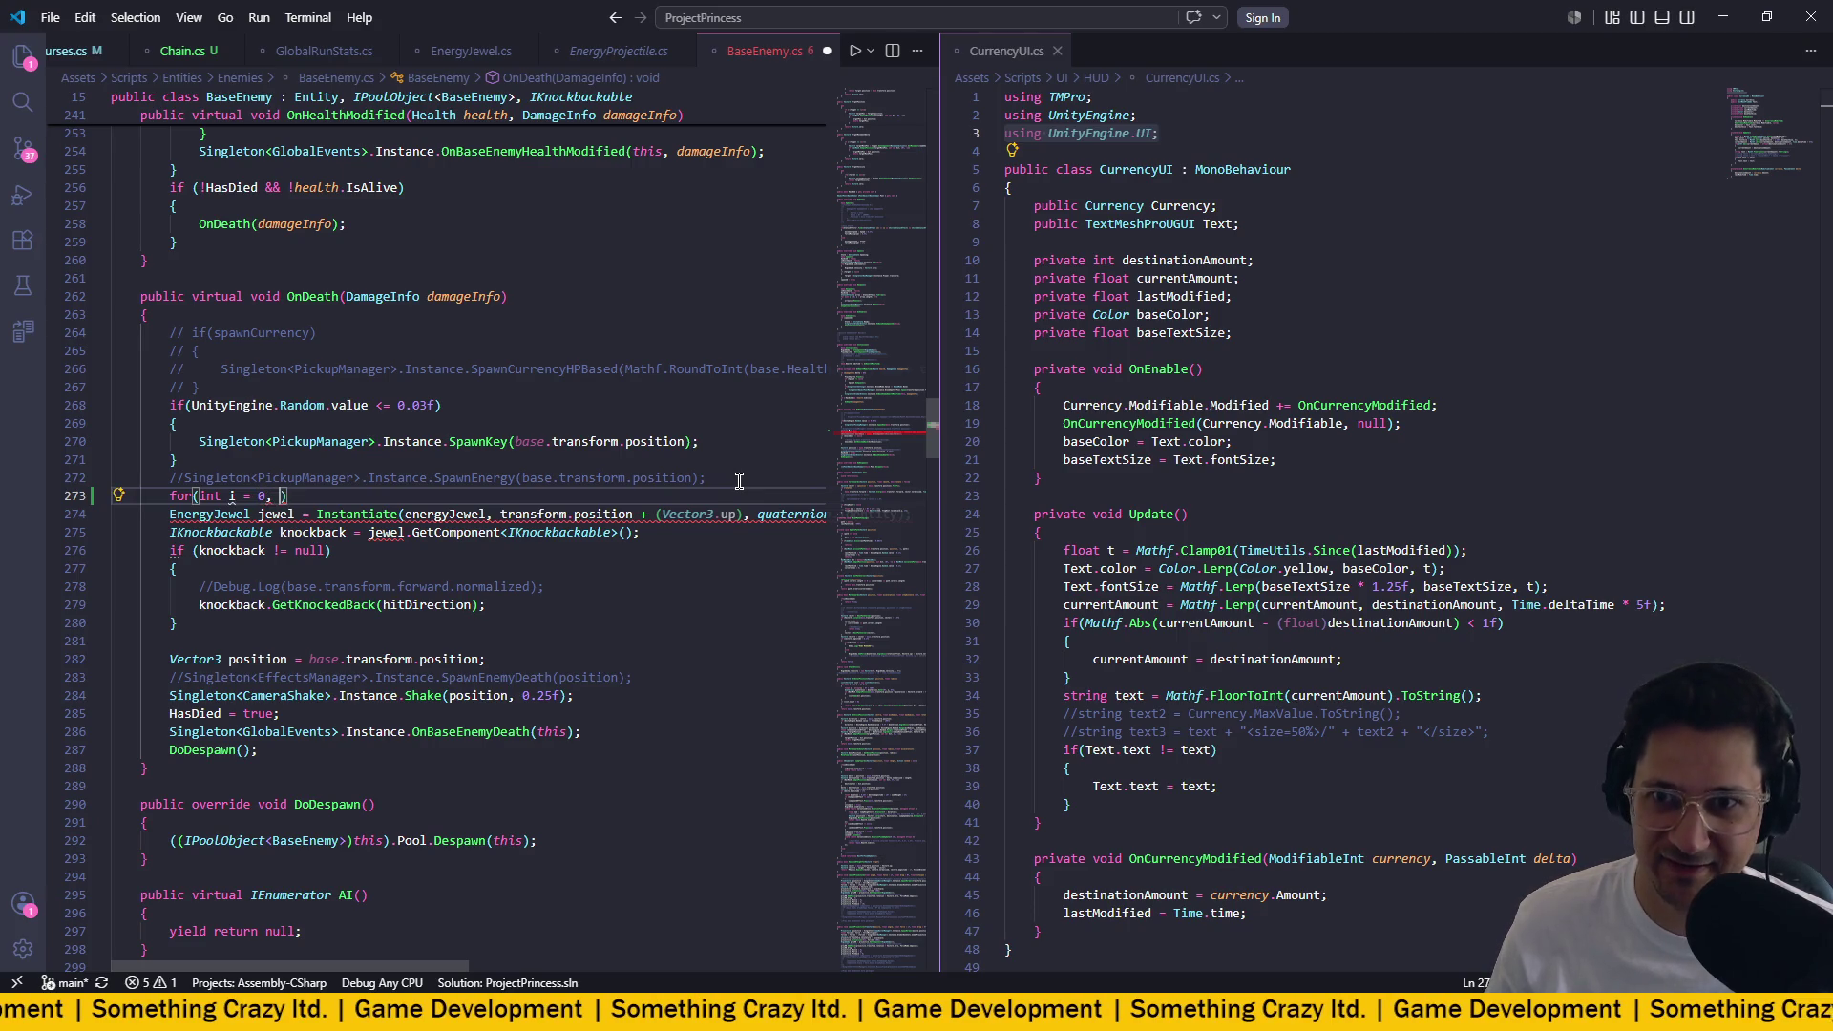
{"action": "type", "text": "i <"}
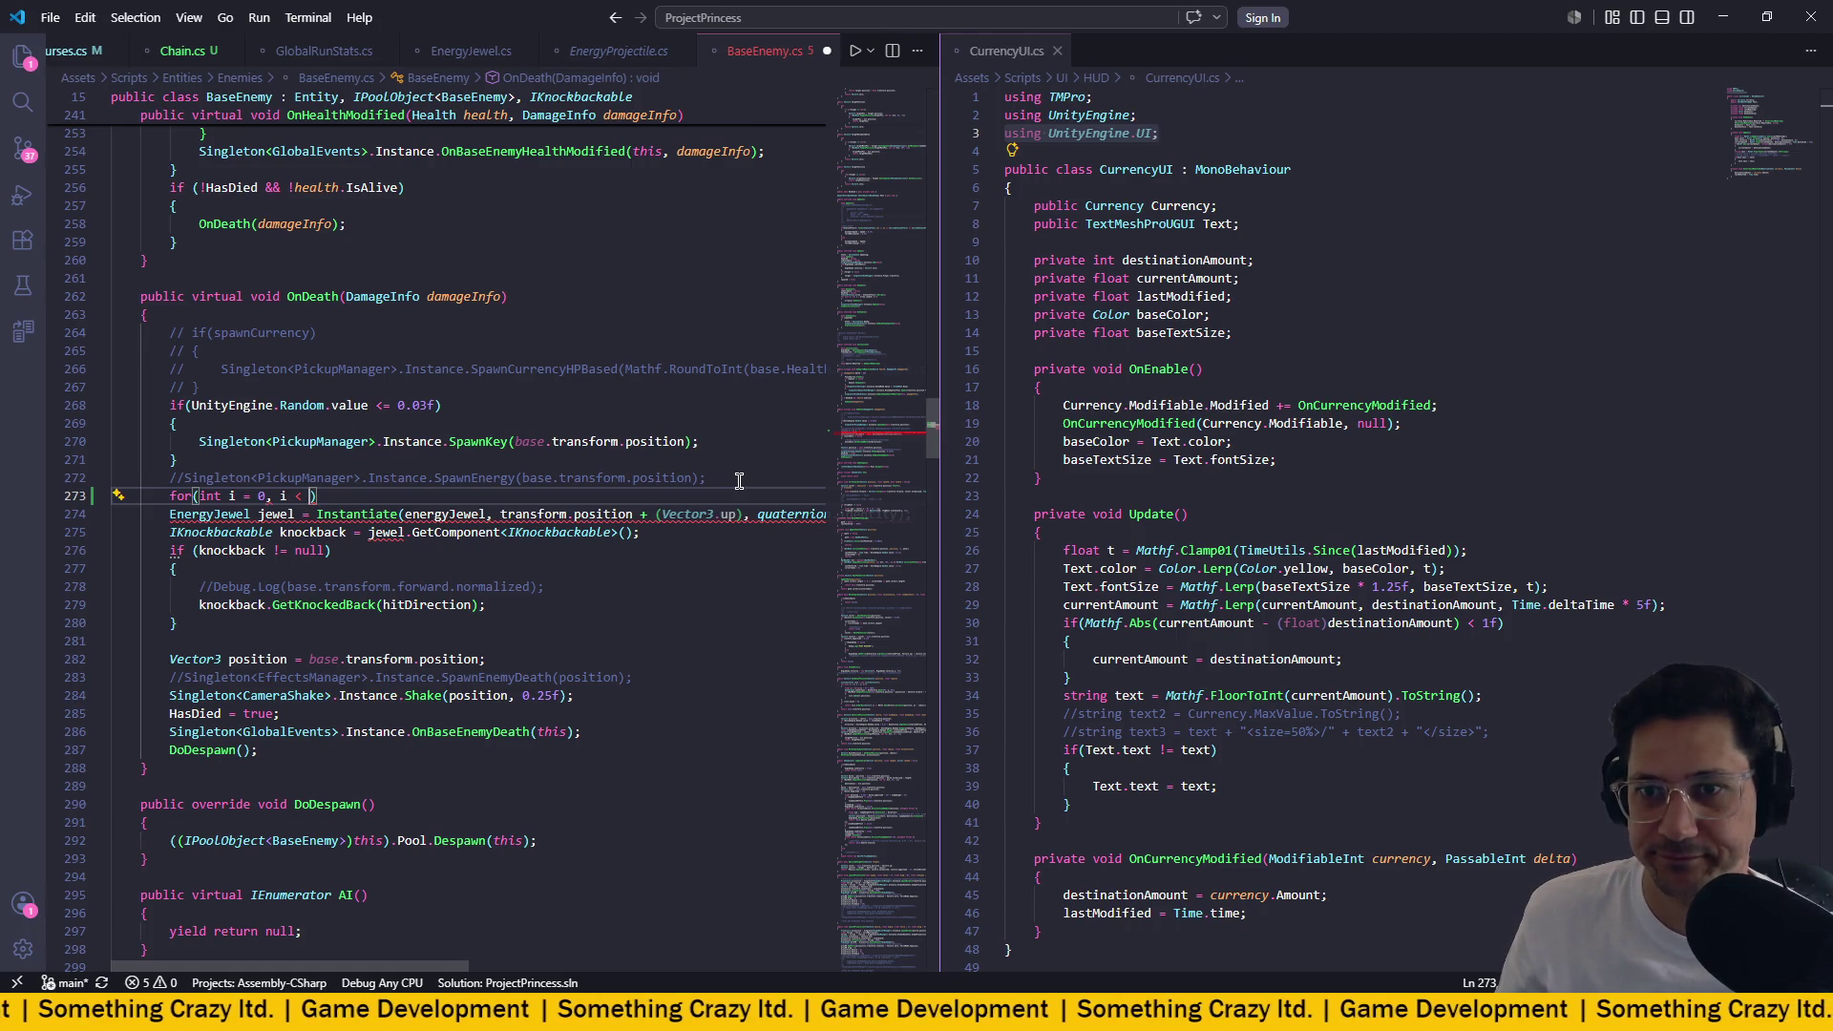
{"action": "key", "text": "BackSpace"}
{"action": "key", "text": "BackSpace"}
{"action": "key", "text": "BackSpace"}
{"action": "type", "text": "; i "}
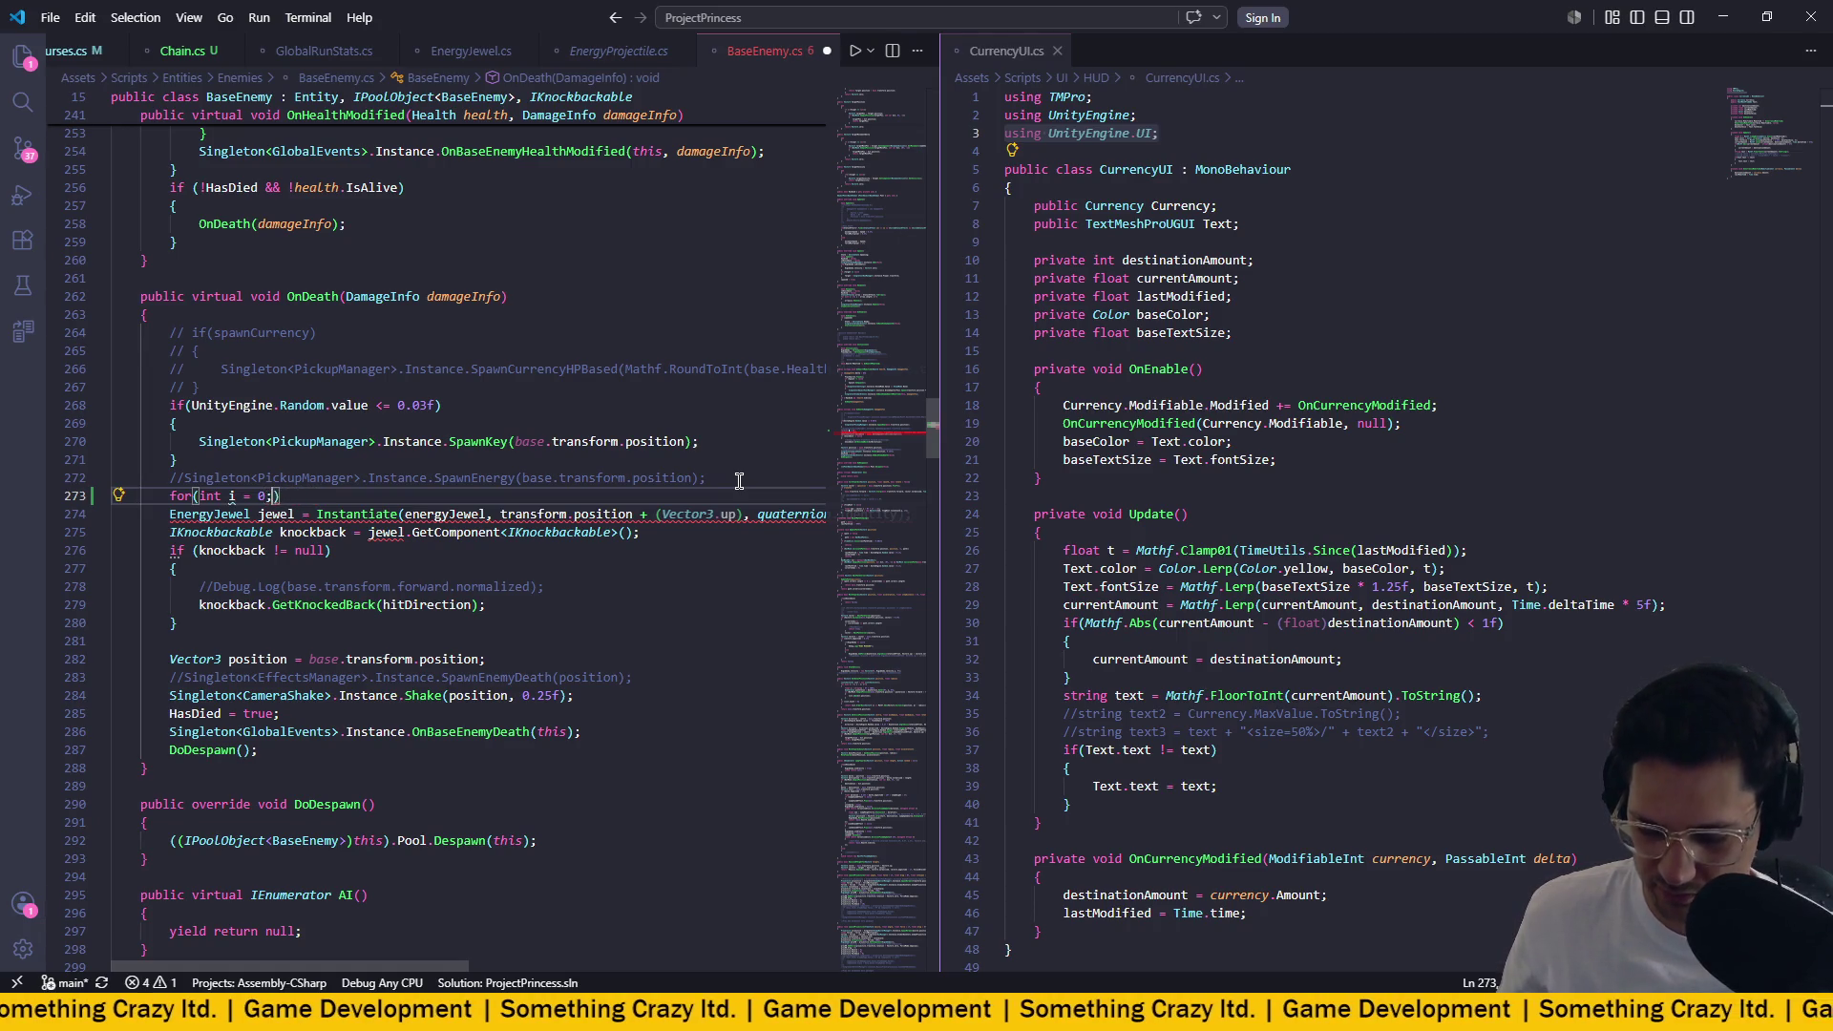
{"action": "type", "text": "<"}
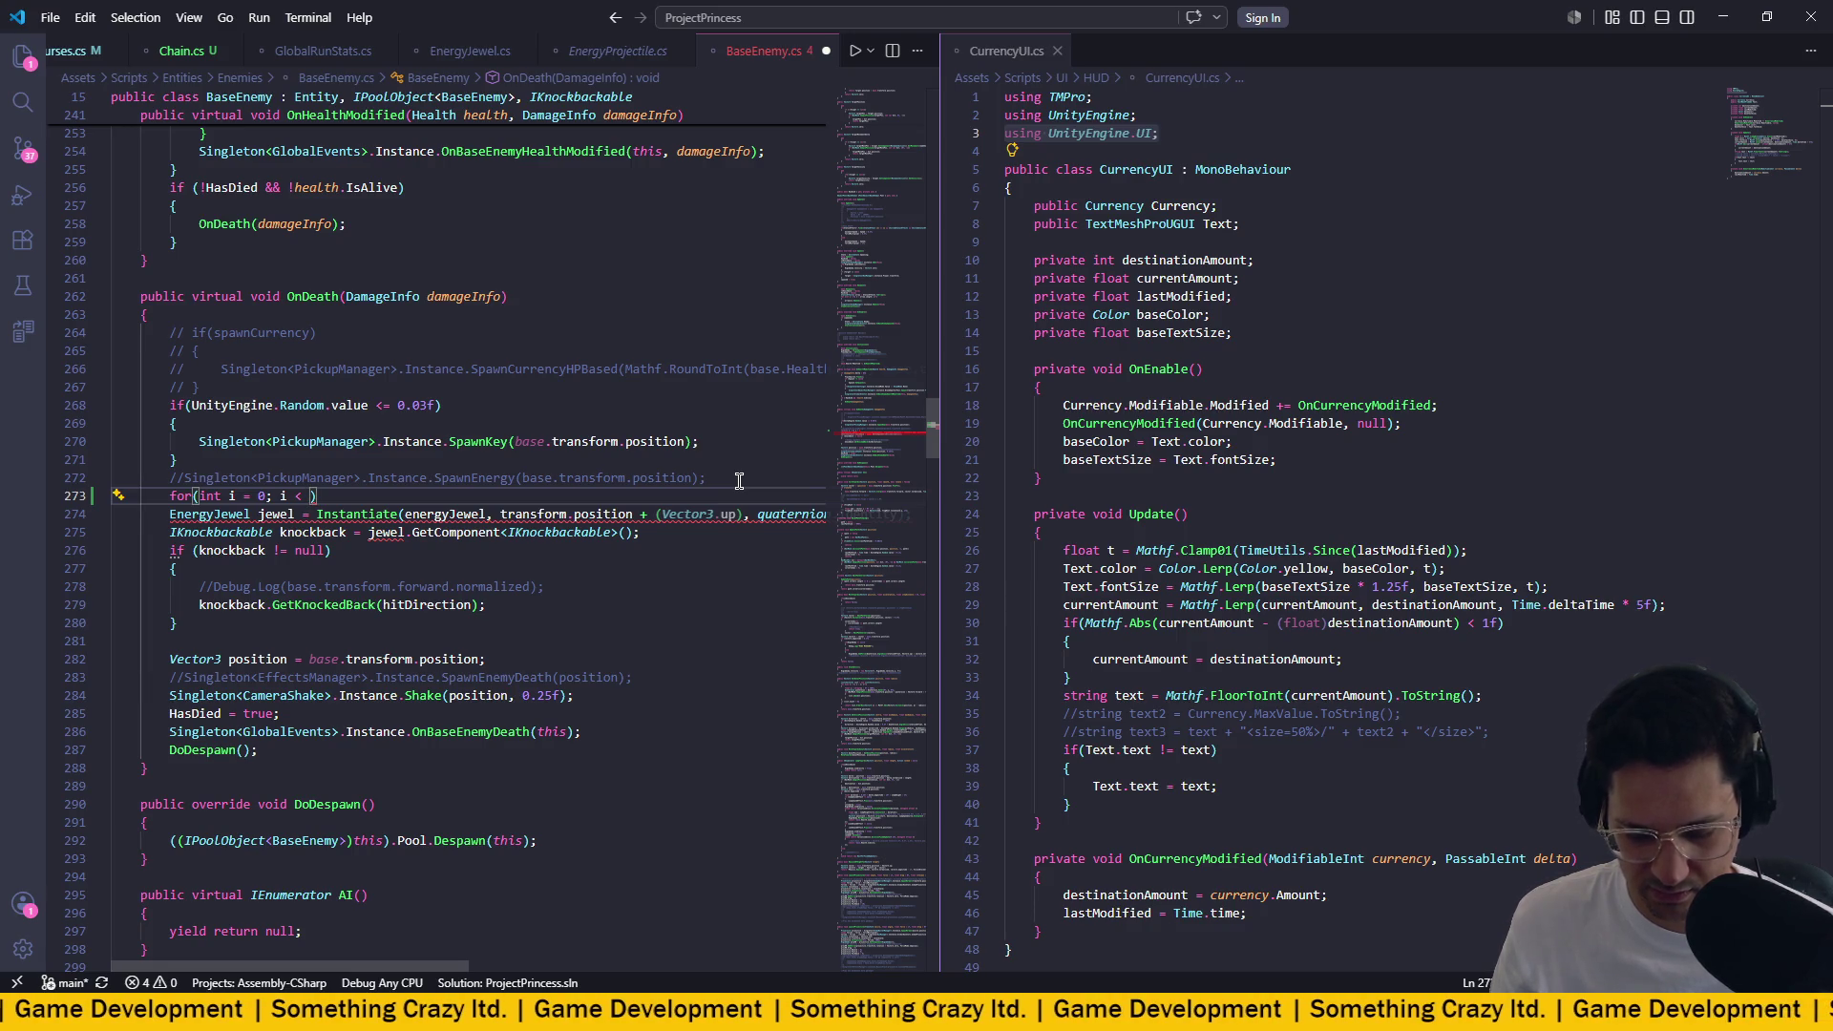
Set the loop bound to '1 + Target.', replacing the initial Player reference.
{"action": "type", "text": "1"}
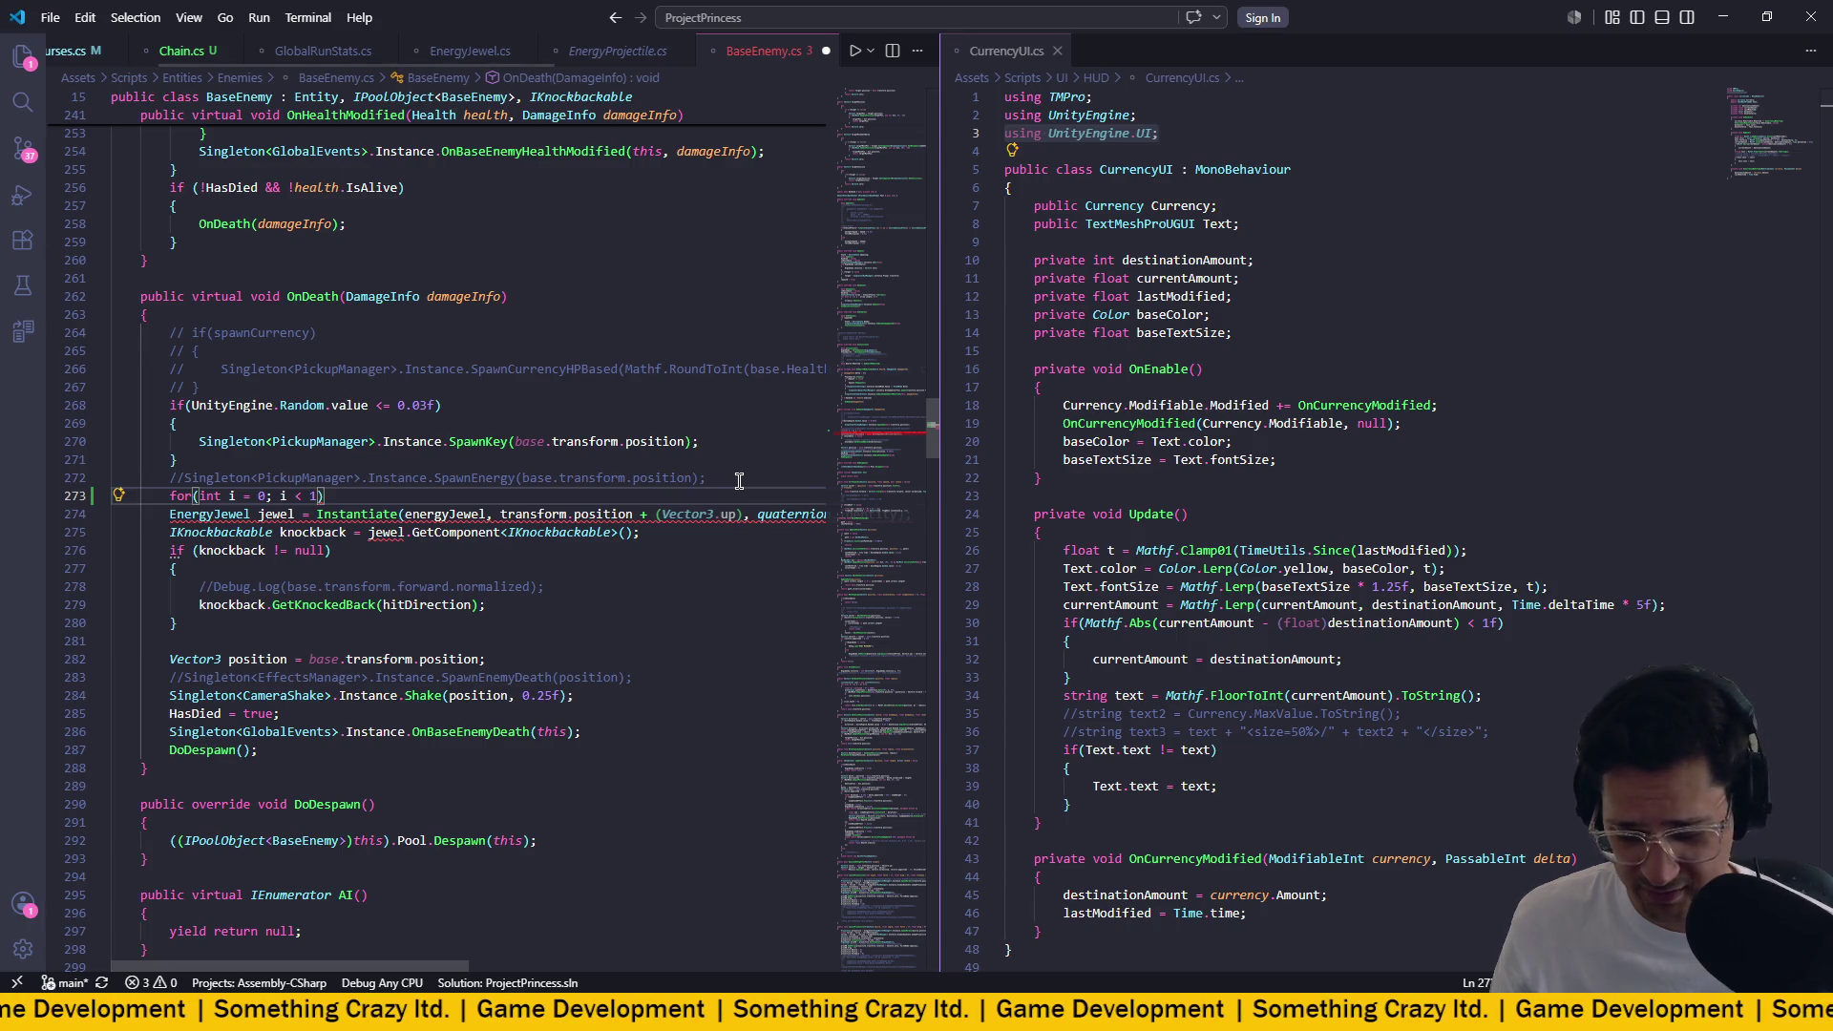
{"action": "type", "text": " + "}
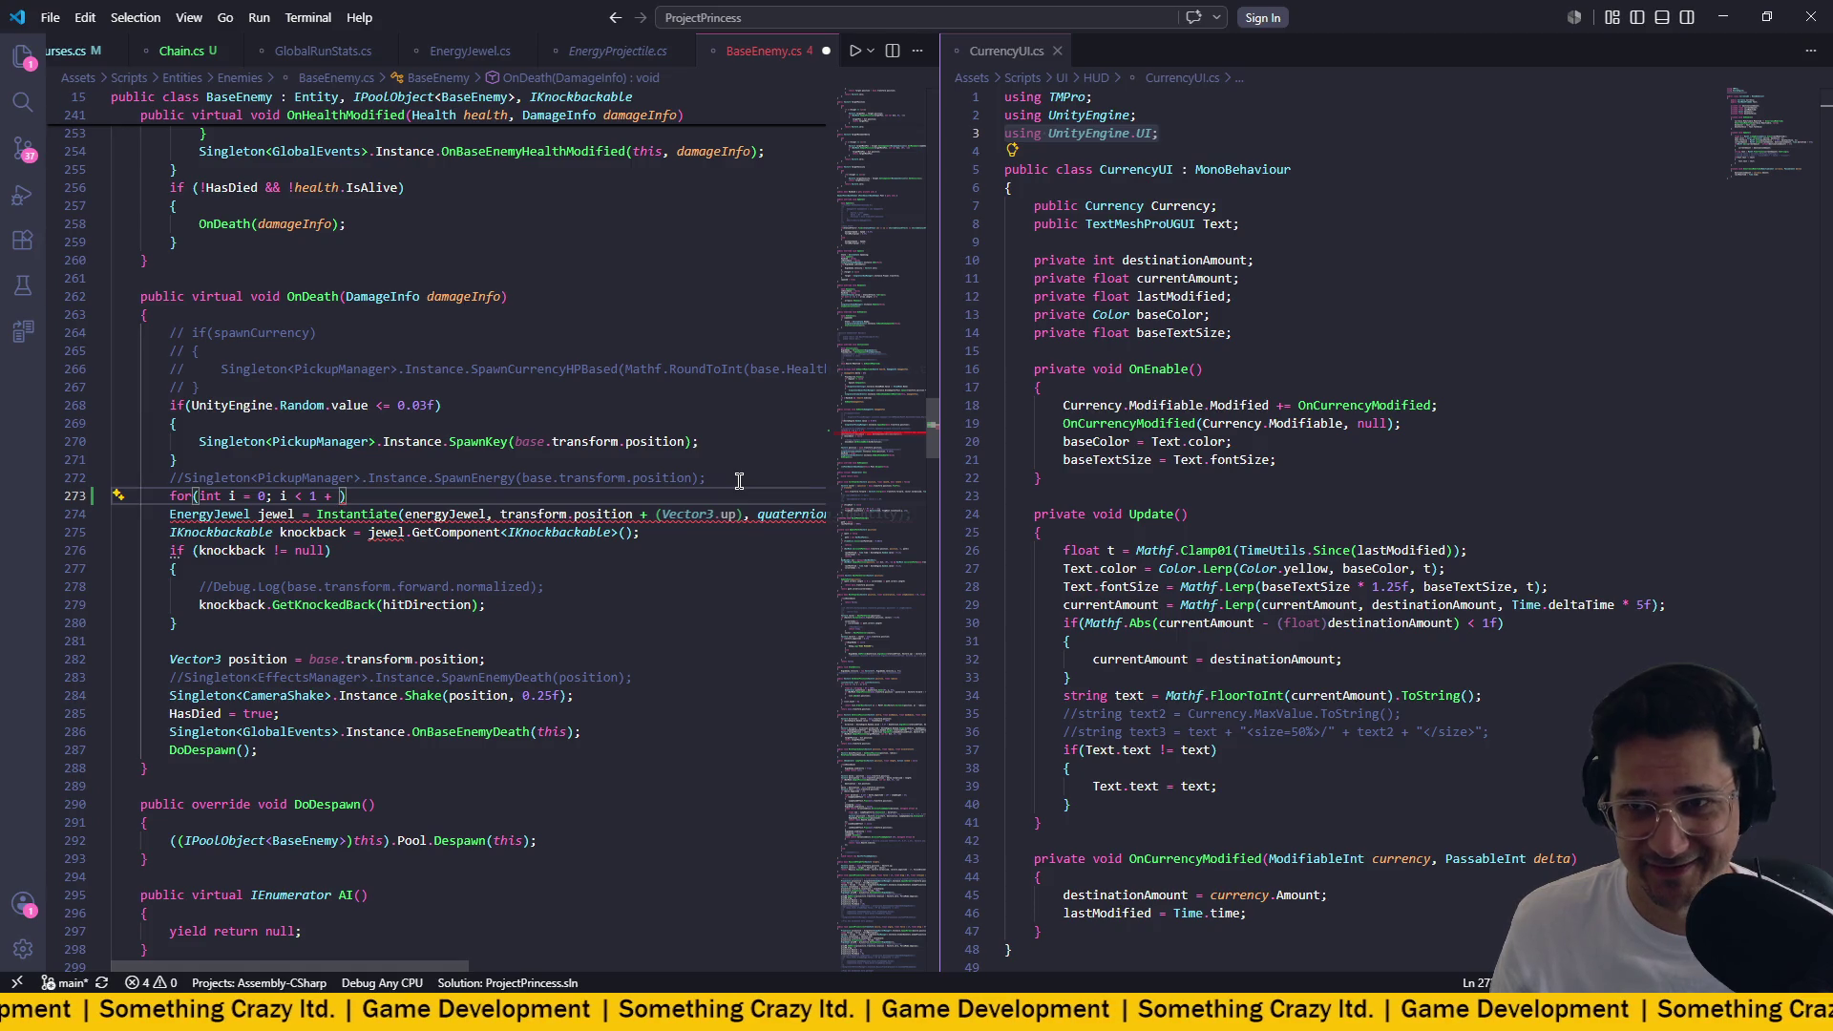
{"action": "type", "text": "Pl"}
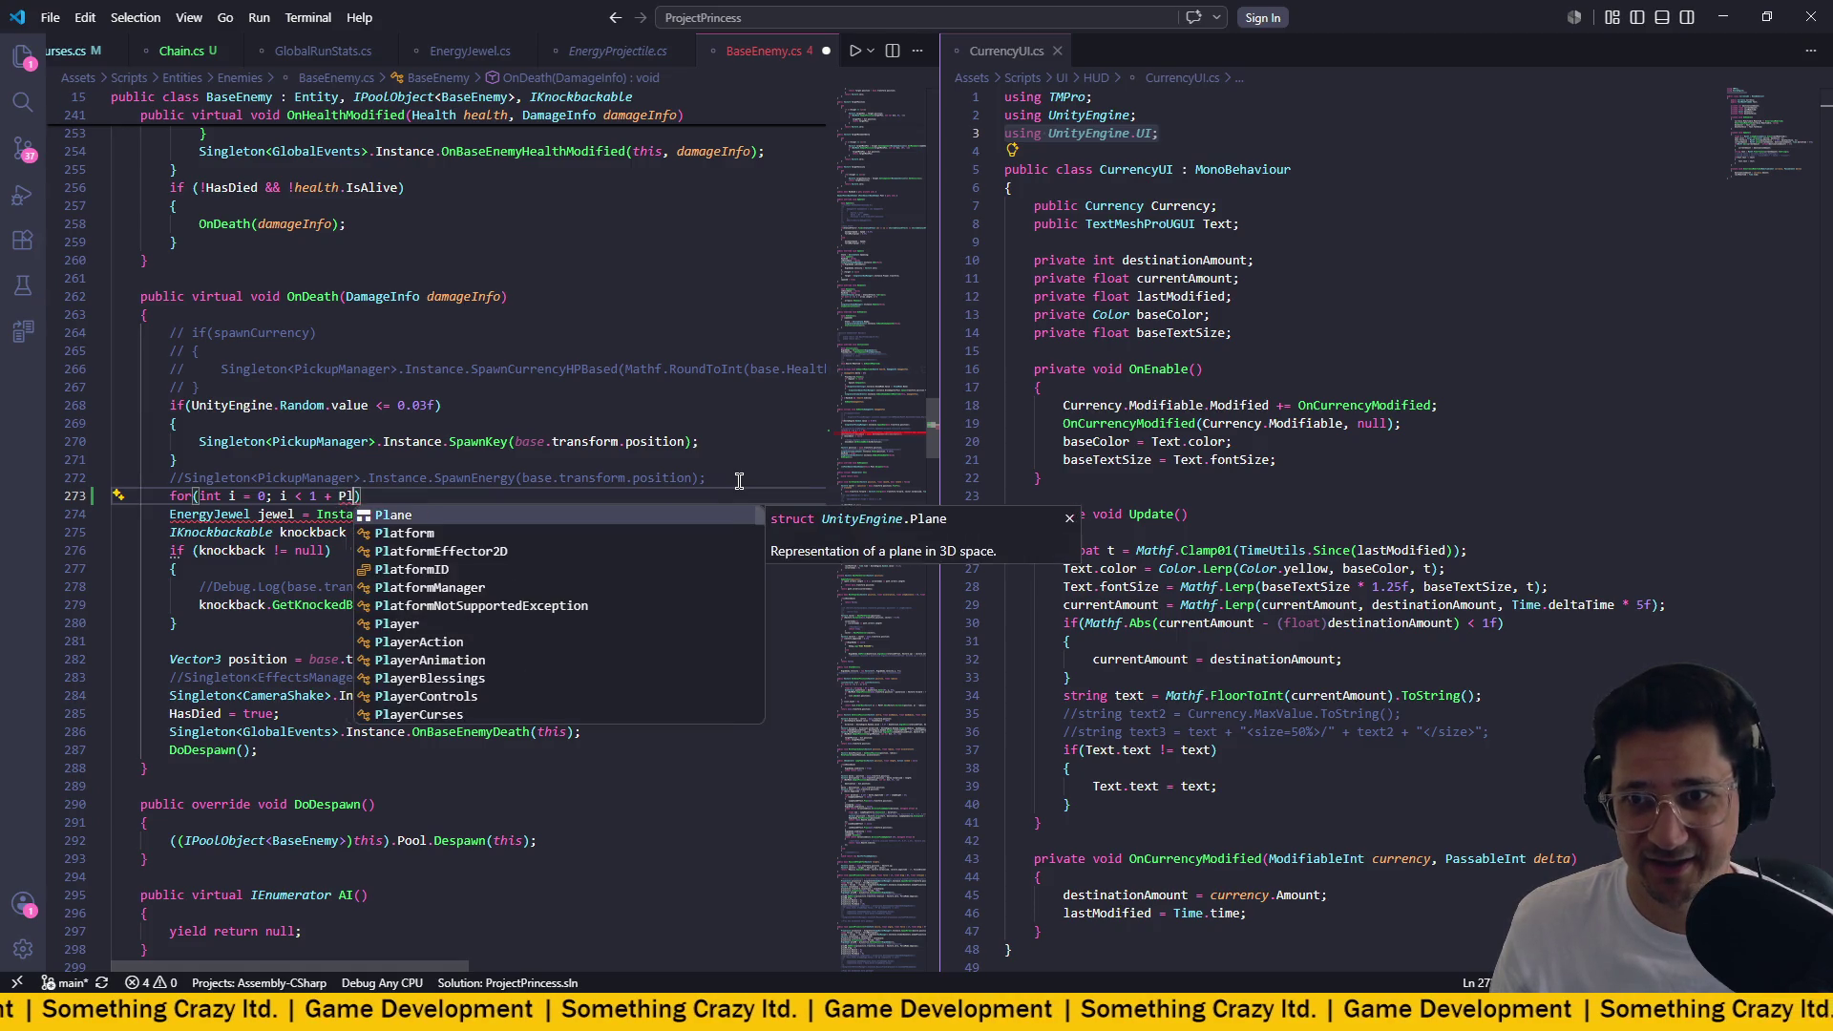
{"action": "type", "text": "ayer."}
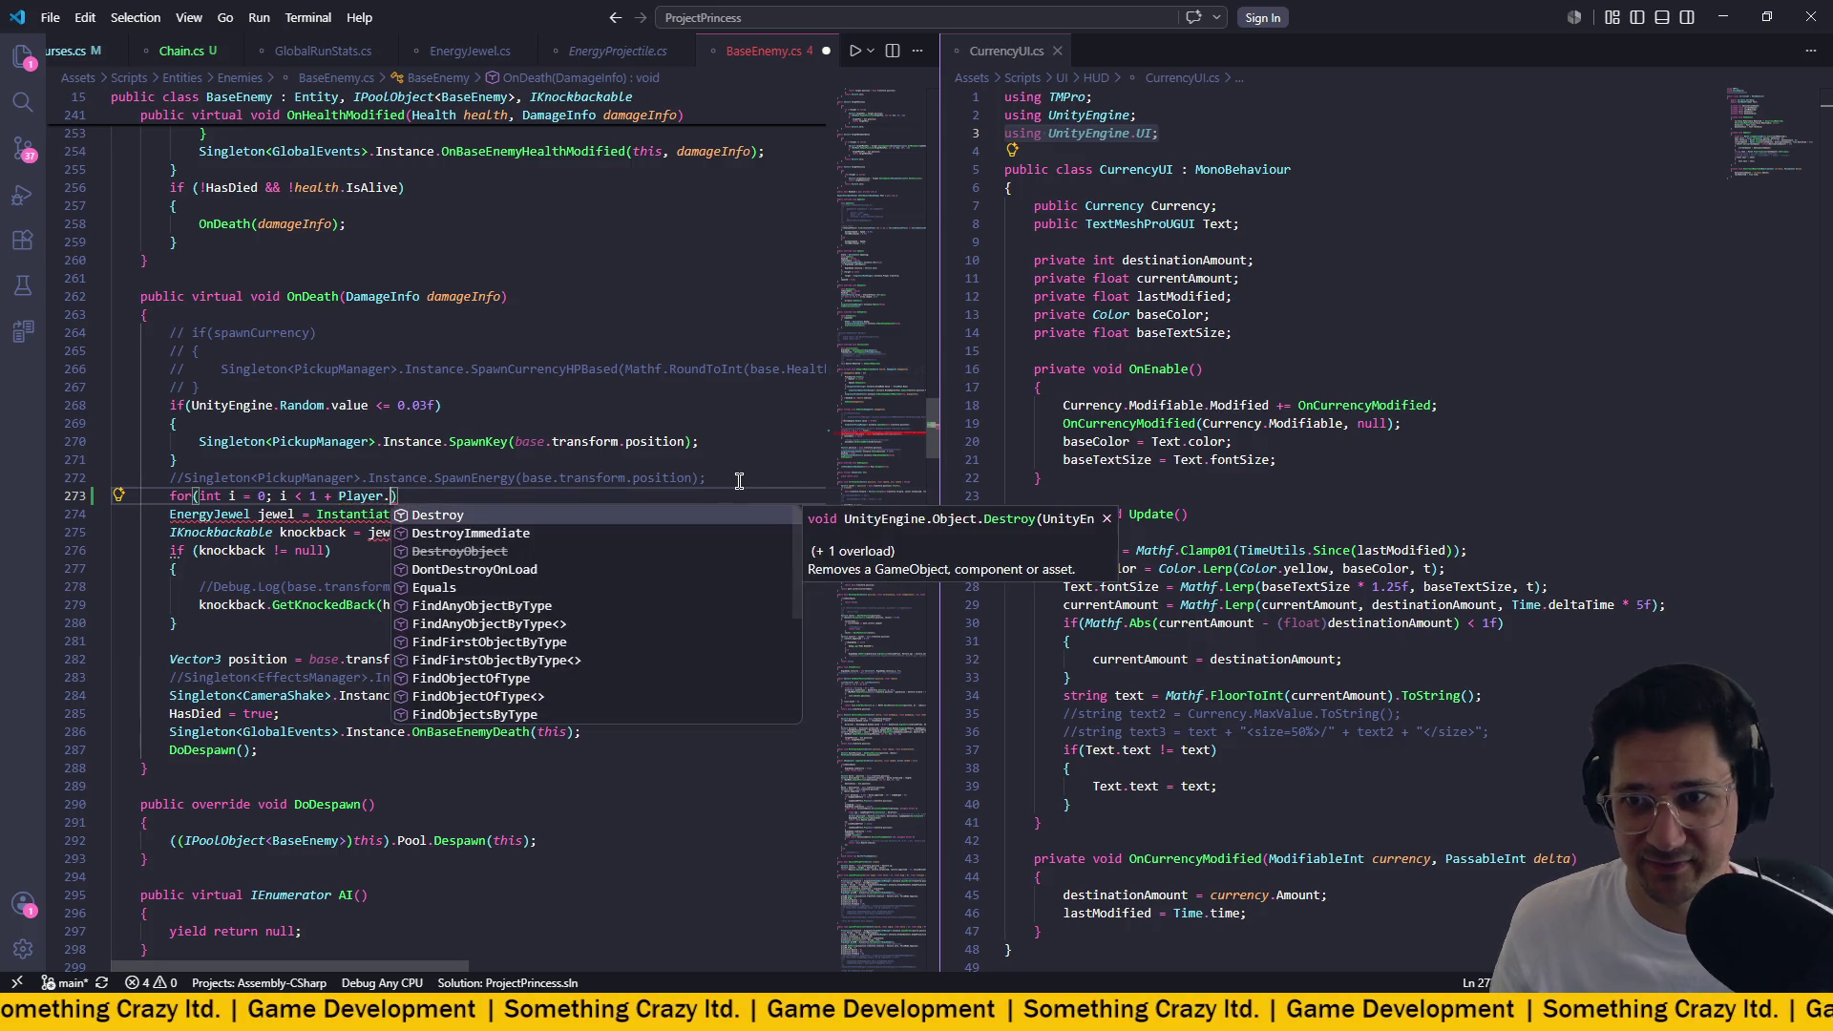
{"action": "key", "text": "Escape"}
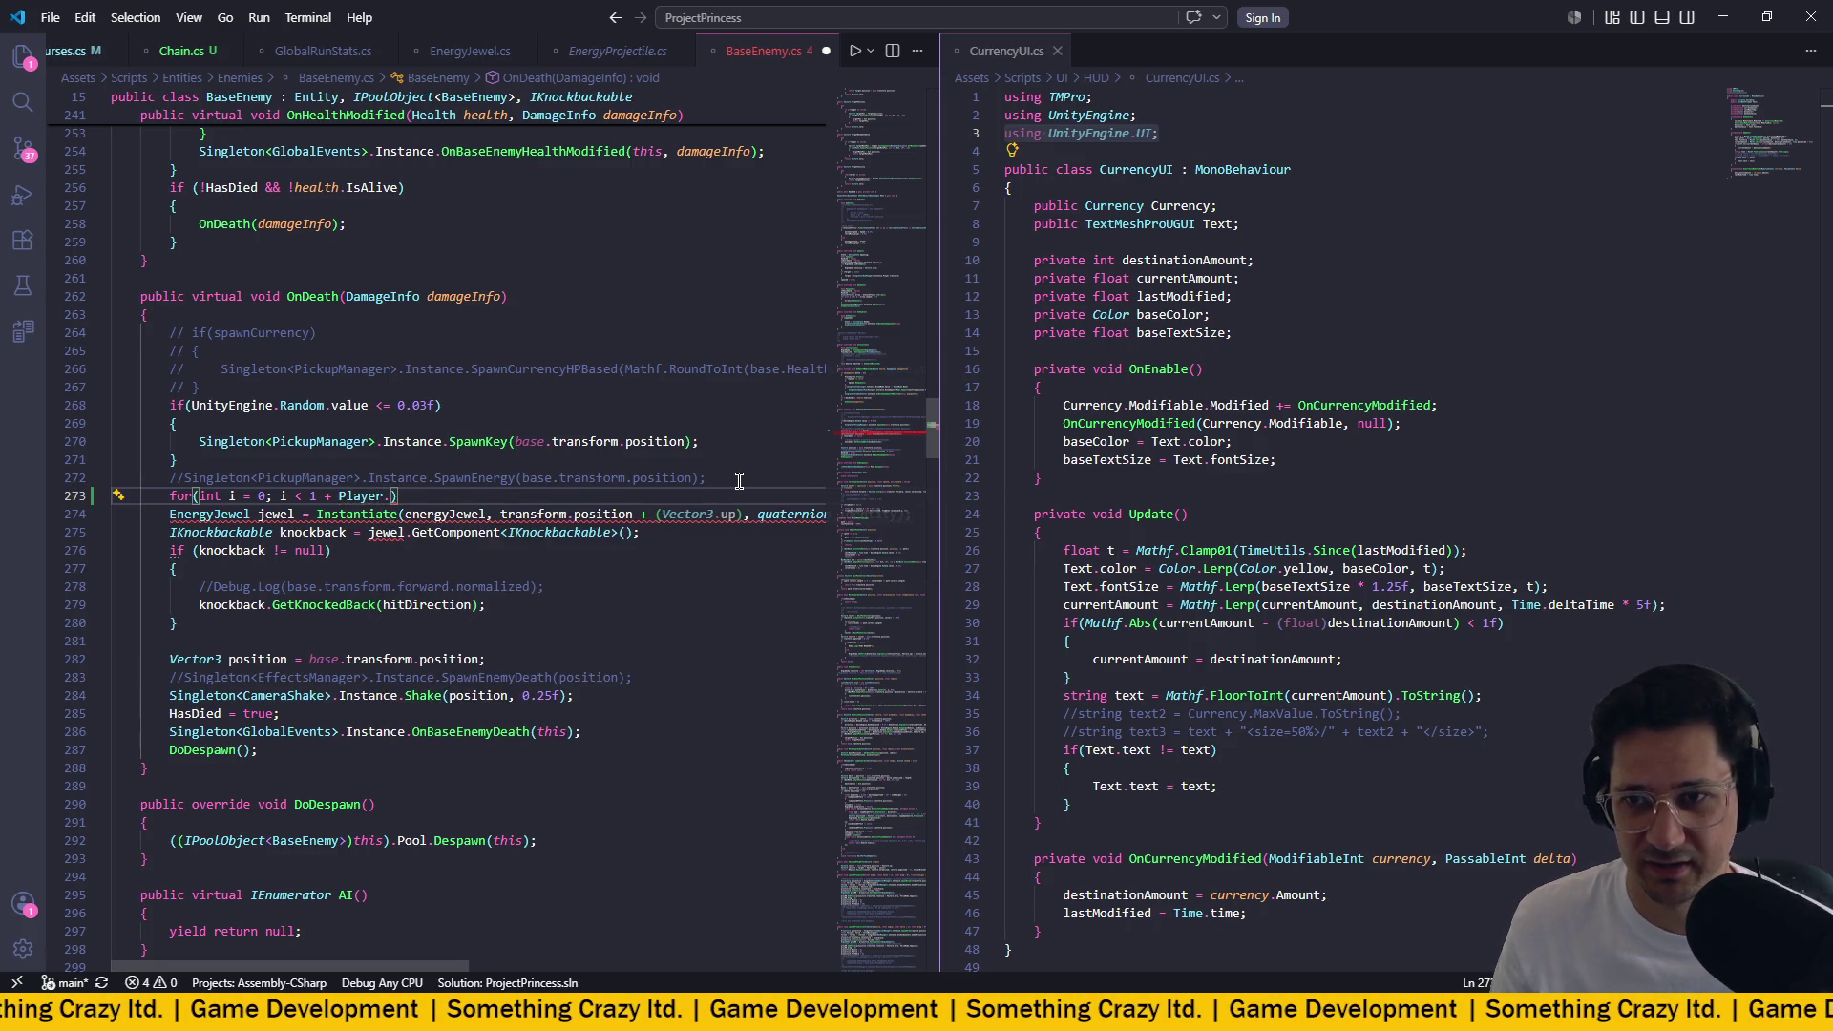
{"action": "type", "text": "C"}
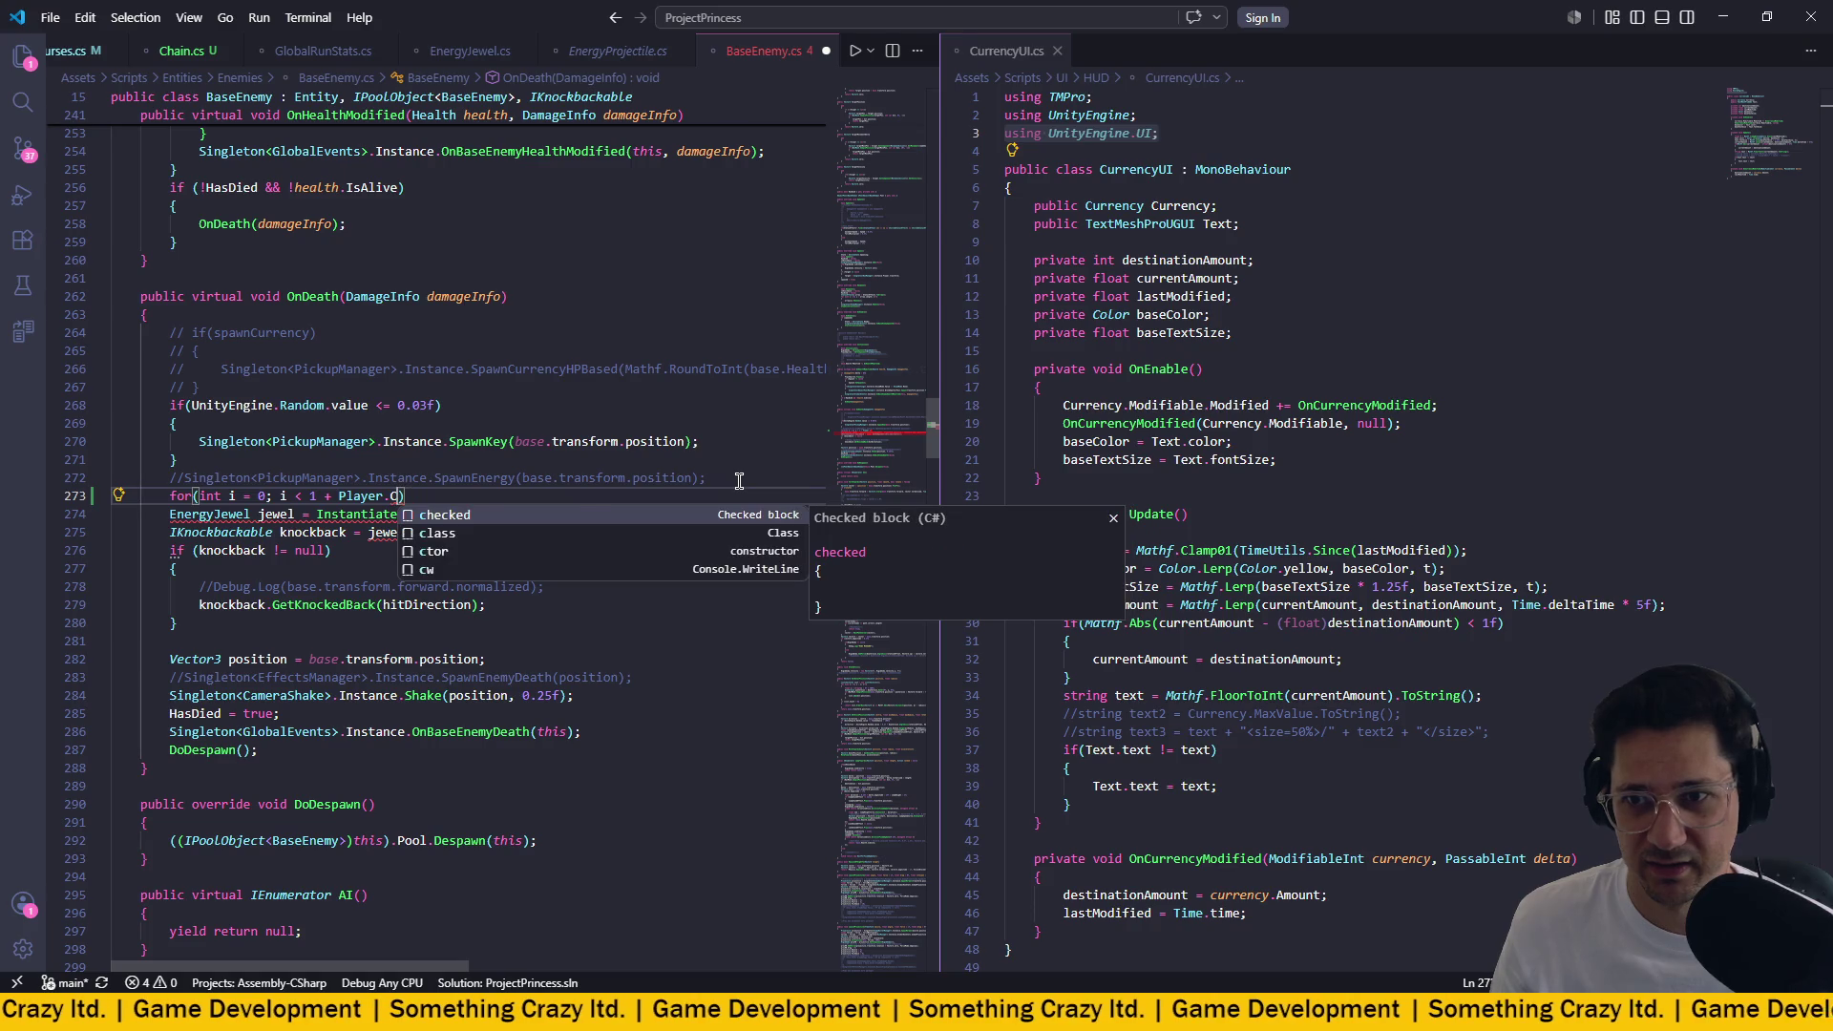
{"action": "key", "text": "Escape"}
{"action": "key", "text": "BackSpace"}
{"action": "key", "text": "BackSpace"}
{"action": "key", "text": "BackSpace"}
{"action": "type", "text": "p"}
{"action": "key", "text": "BackSpace"}
{"action": "type", "text": "target"}
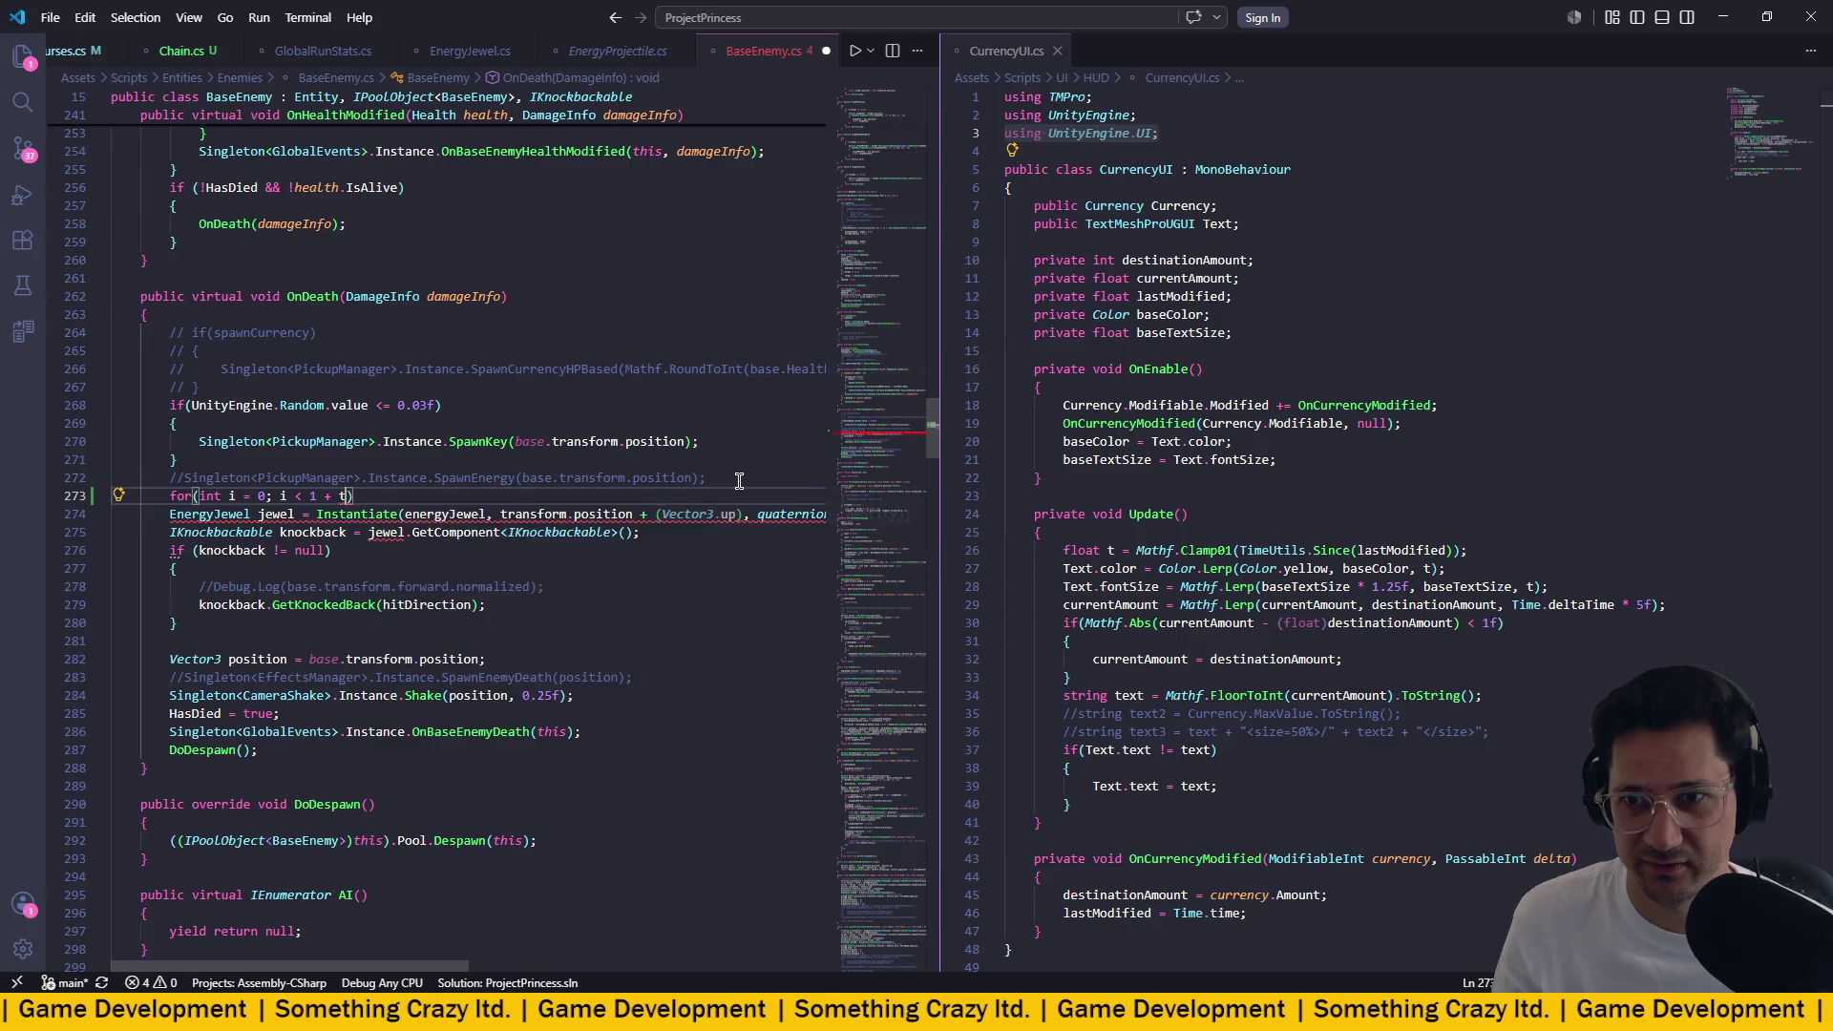
{"action": "type", "text": "."}
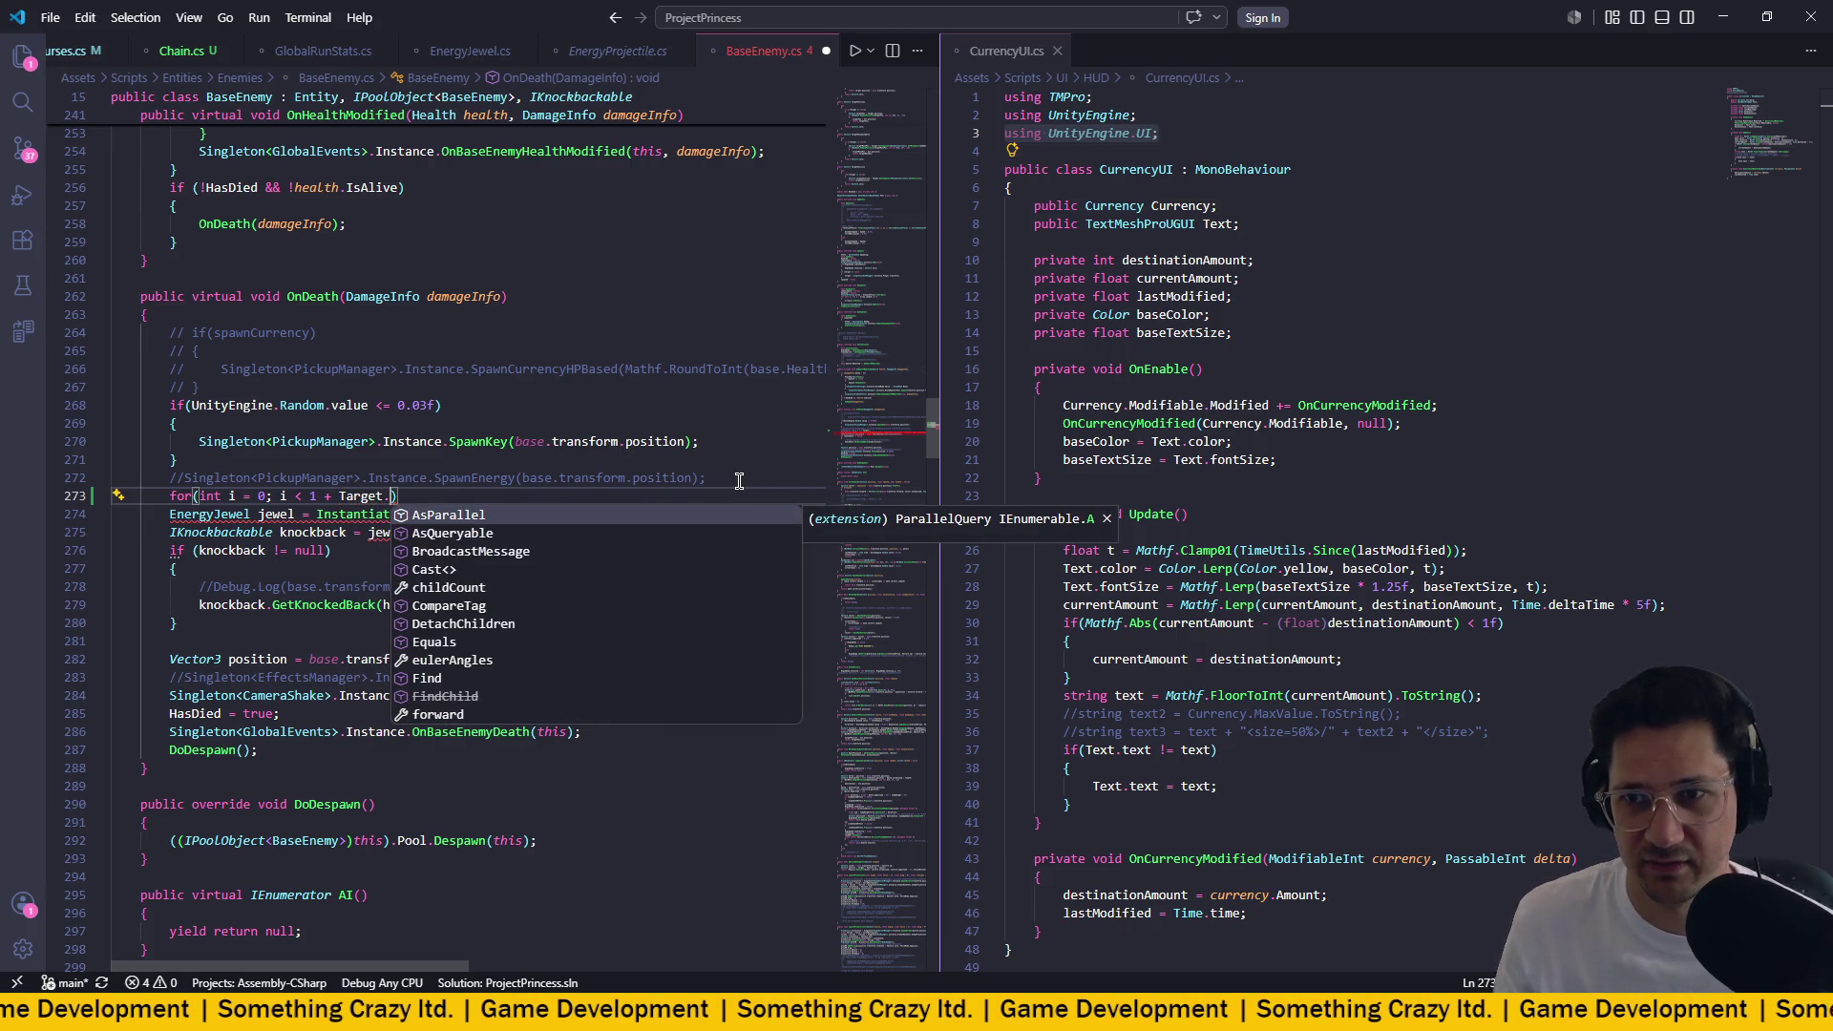
{"action": "left_click", "coordinate": [449, 405]}
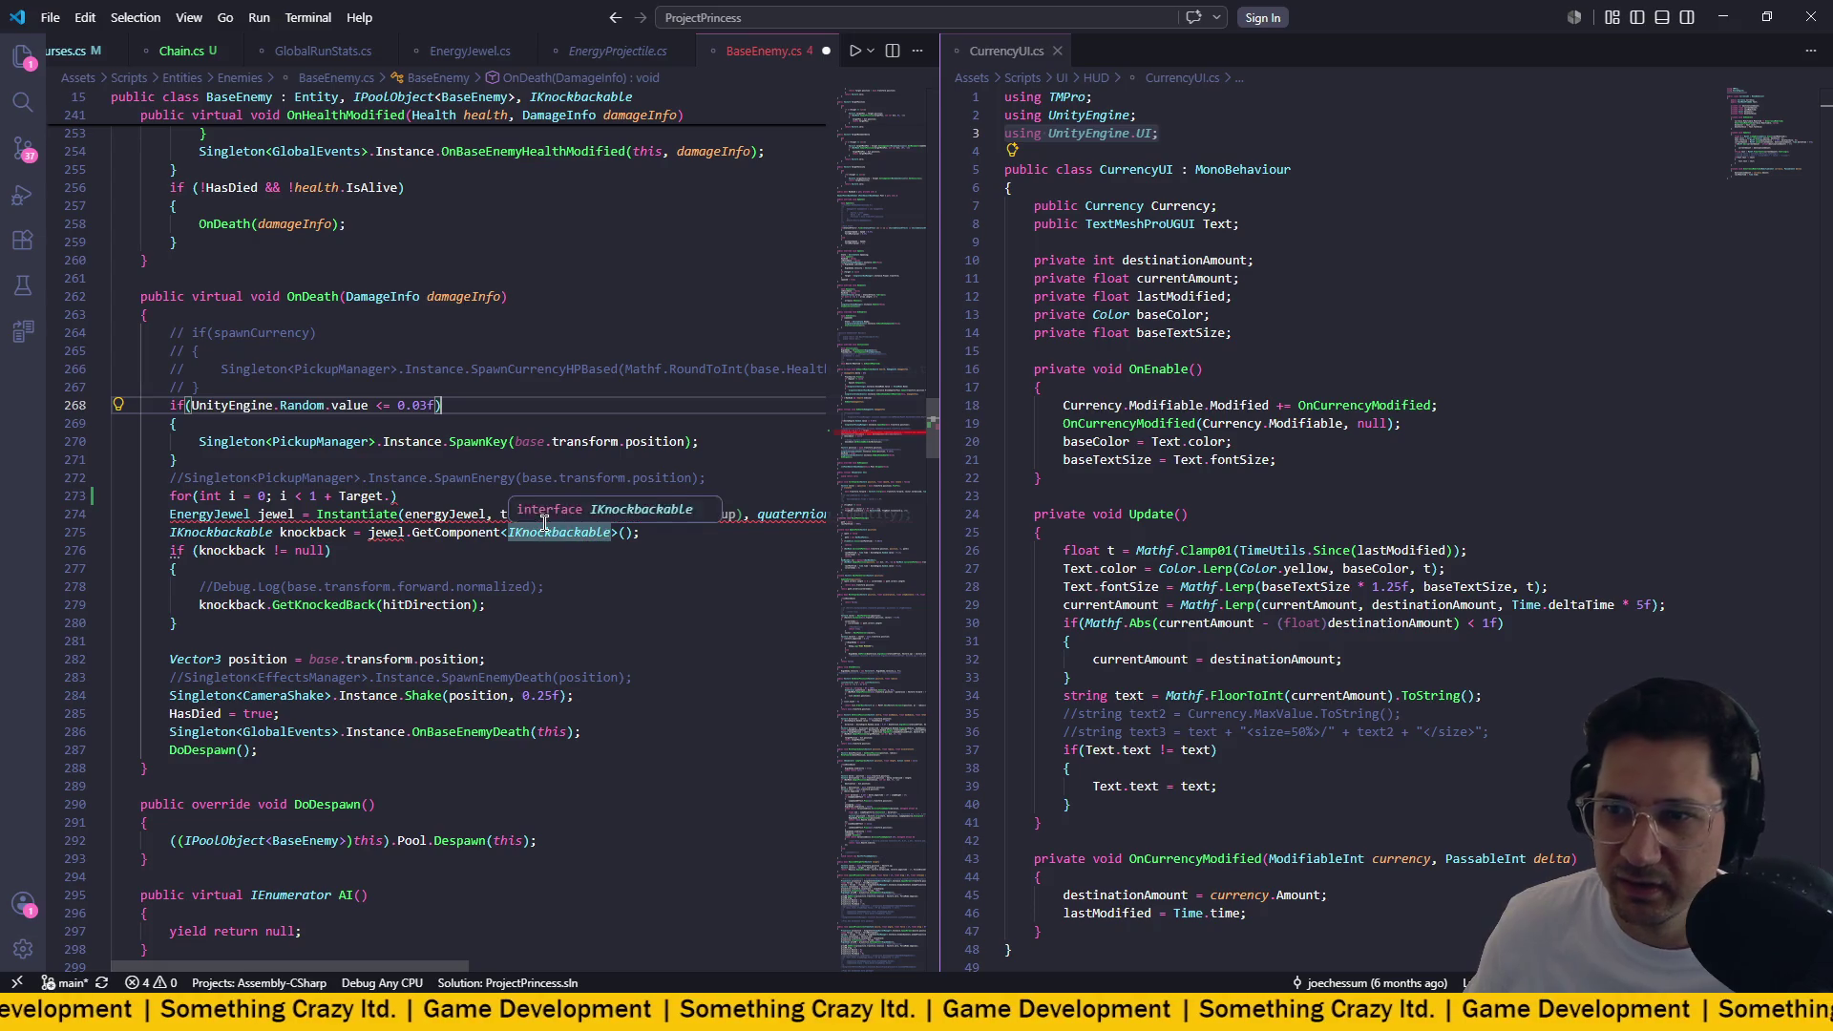
{"action": "scroll", "coordinate": [534, 518], "scroll_direction": "up", "scroll_amount": 3}
{"action": "scroll", "coordinate": [534, 518], "scroll_direction": "up", "scroll_amount": 20}
{"action": "scroll", "coordinate": [535, 519], "scroll_direction": "down", "scroll_amount": 20}
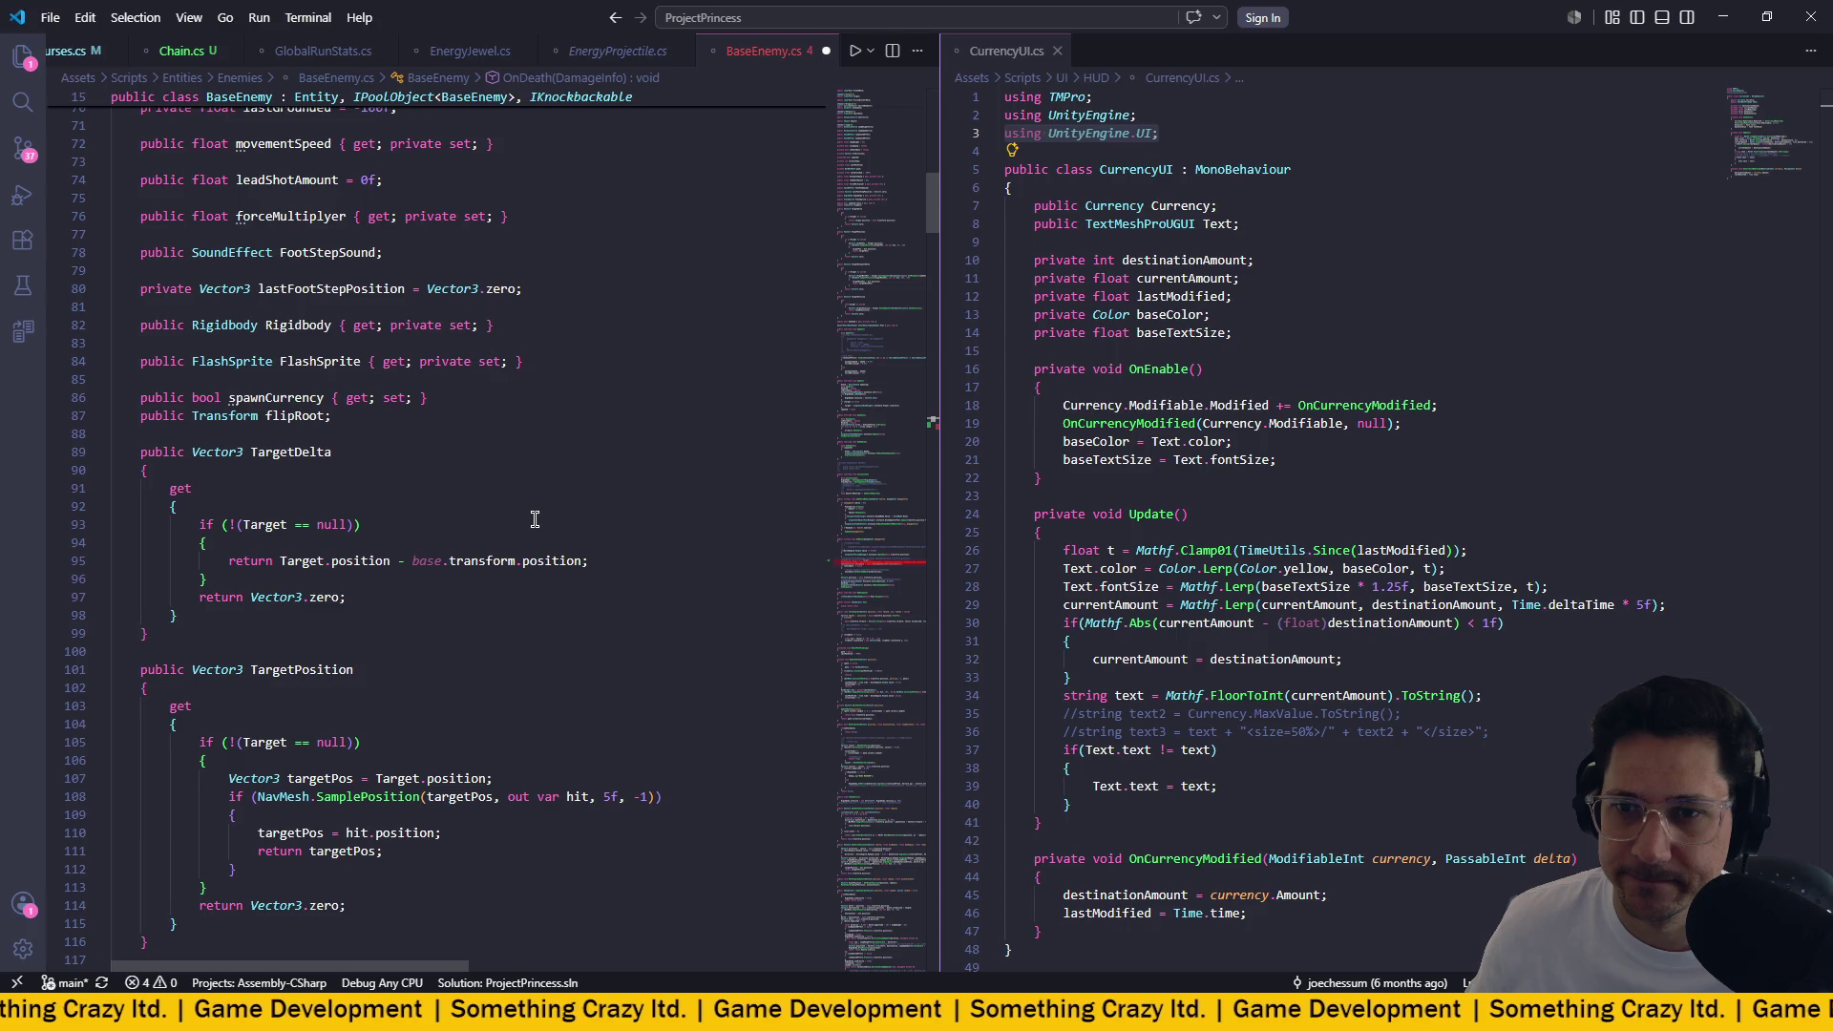
{"action": "scroll", "coordinate": [535, 518], "scroll_direction": "down", "scroll_amount": 3}
{"action": "scroll", "coordinate": [534, 518], "scroll_direction": "down", "scroll_amount": 13}
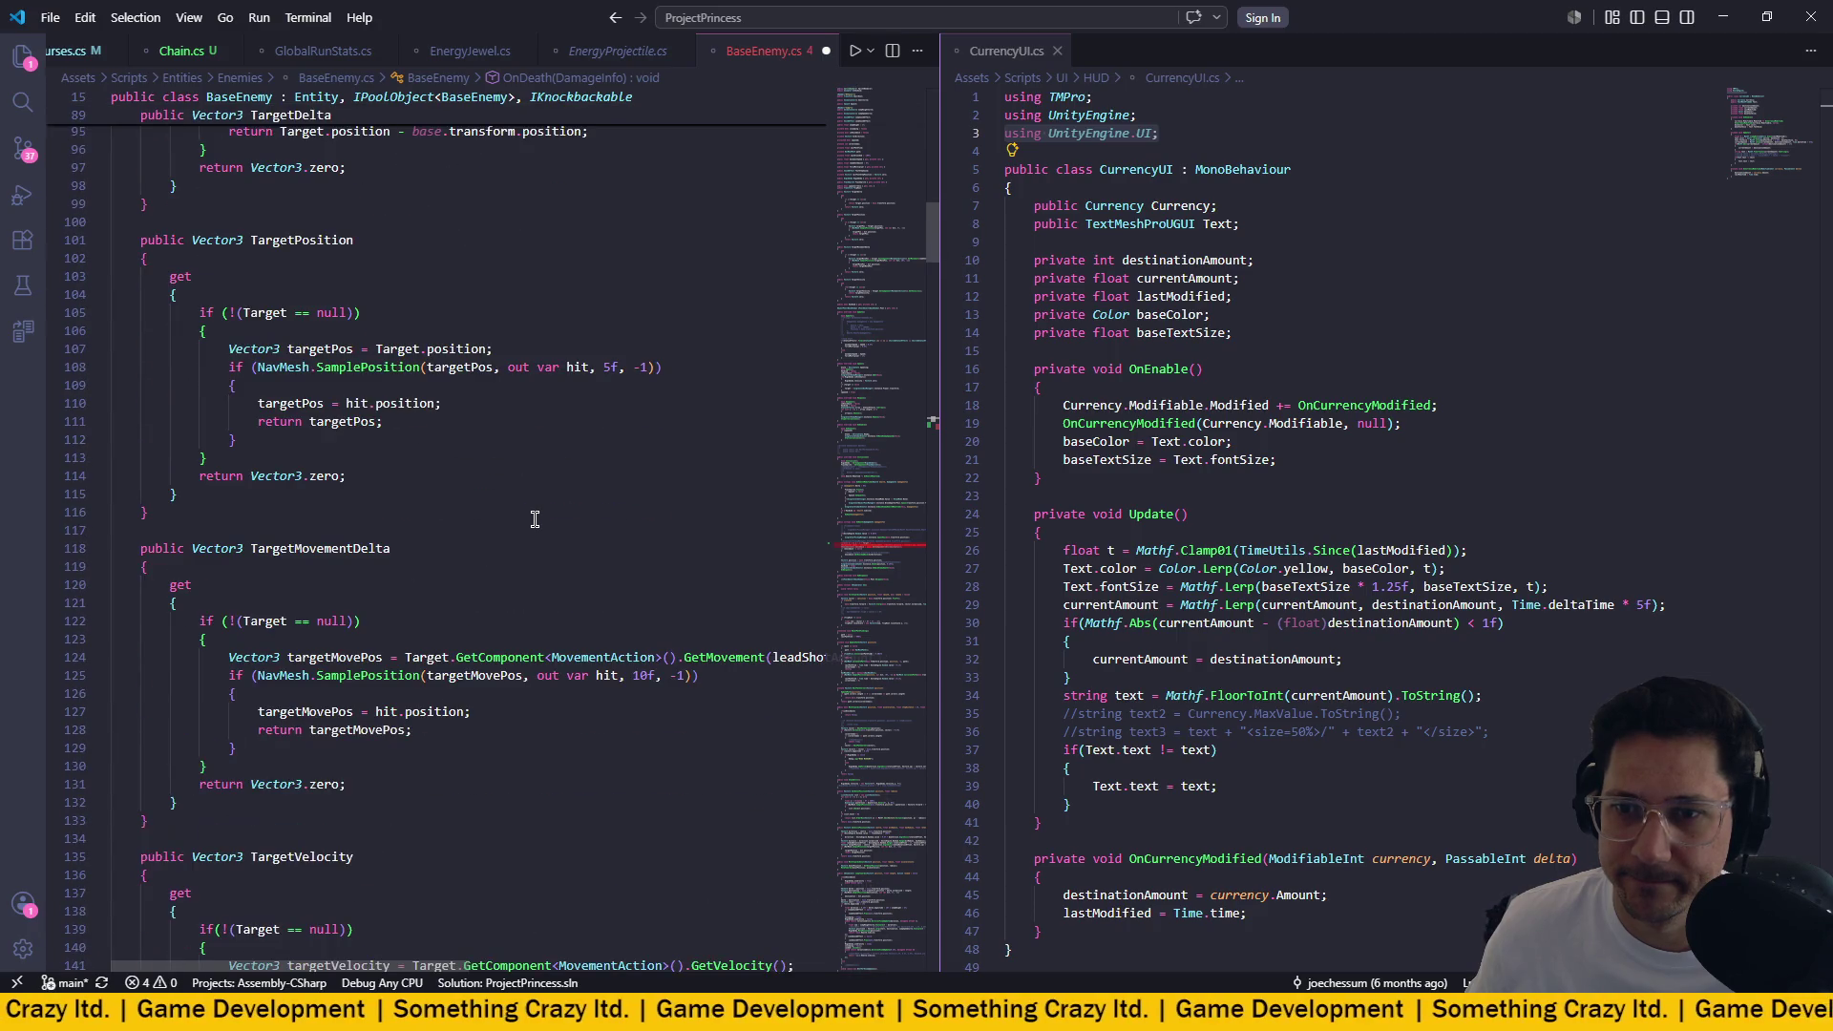
{"action": "scroll", "coordinate": [535, 518], "scroll_direction": "down", "scroll_amount": 4}
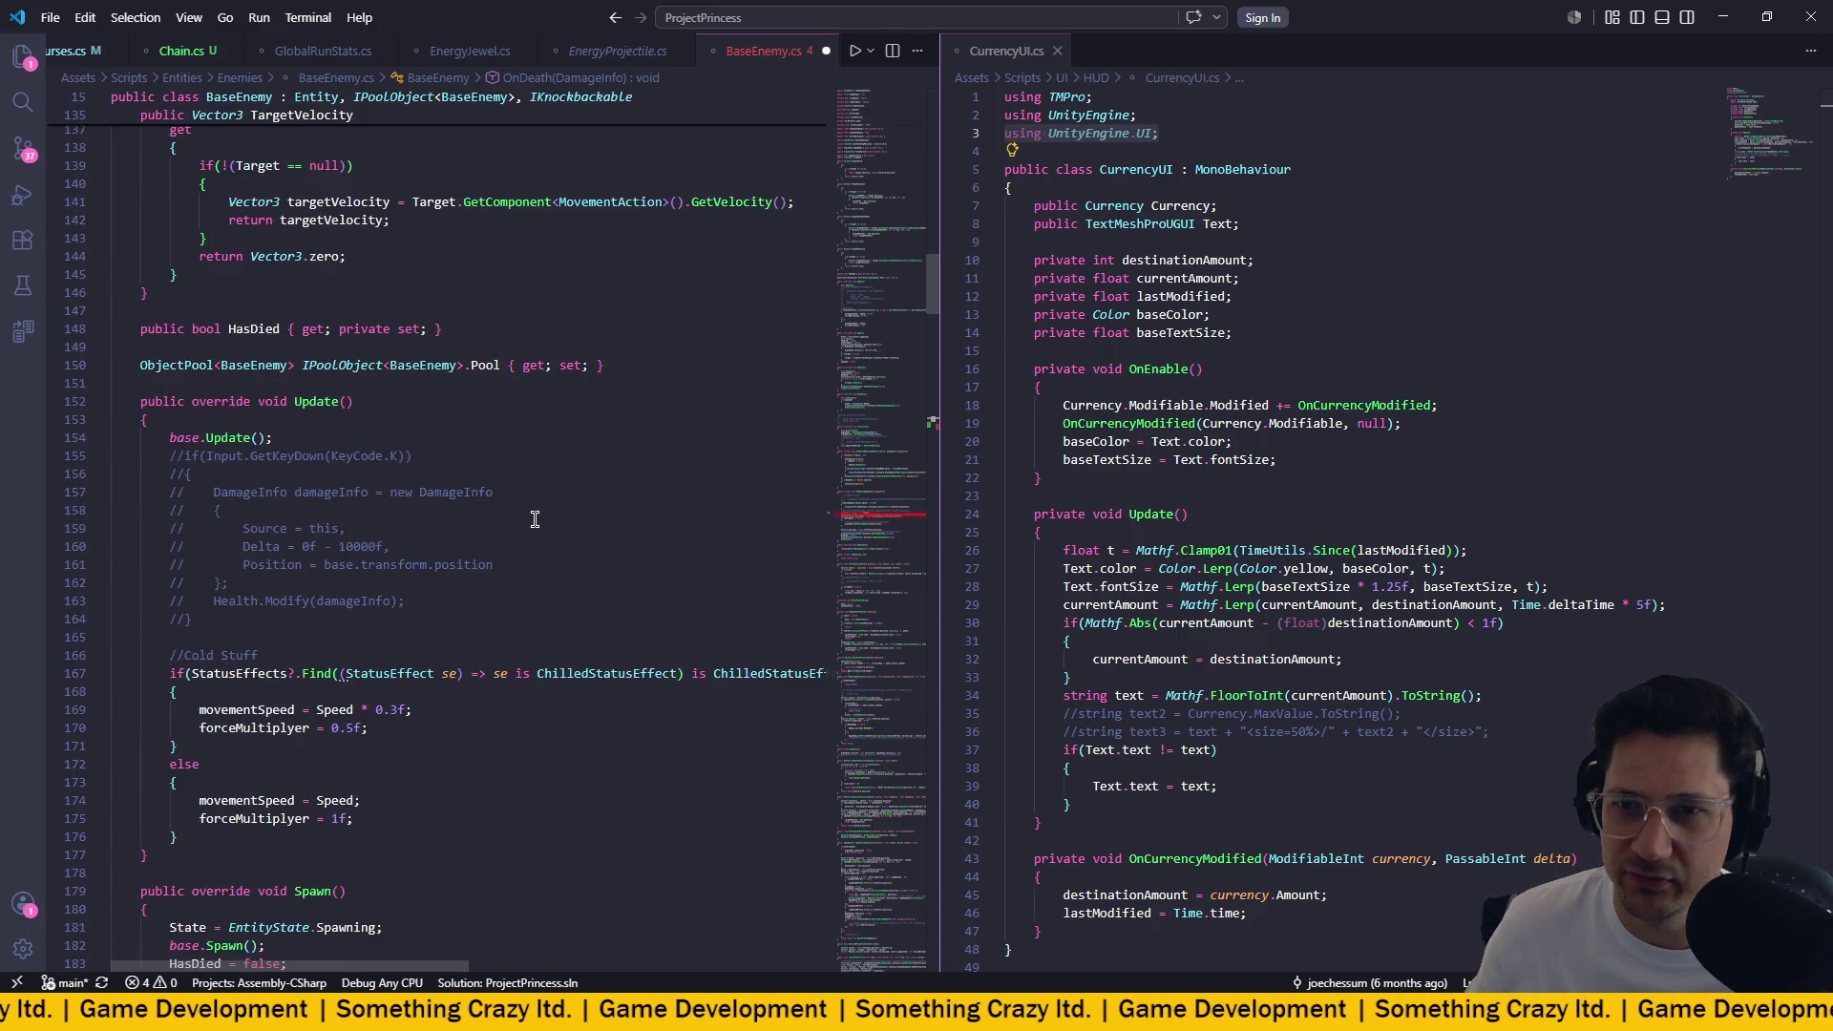
{"action": "scroll", "coordinate": [535, 519], "scroll_direction": "down", "scroll_amount": 4}
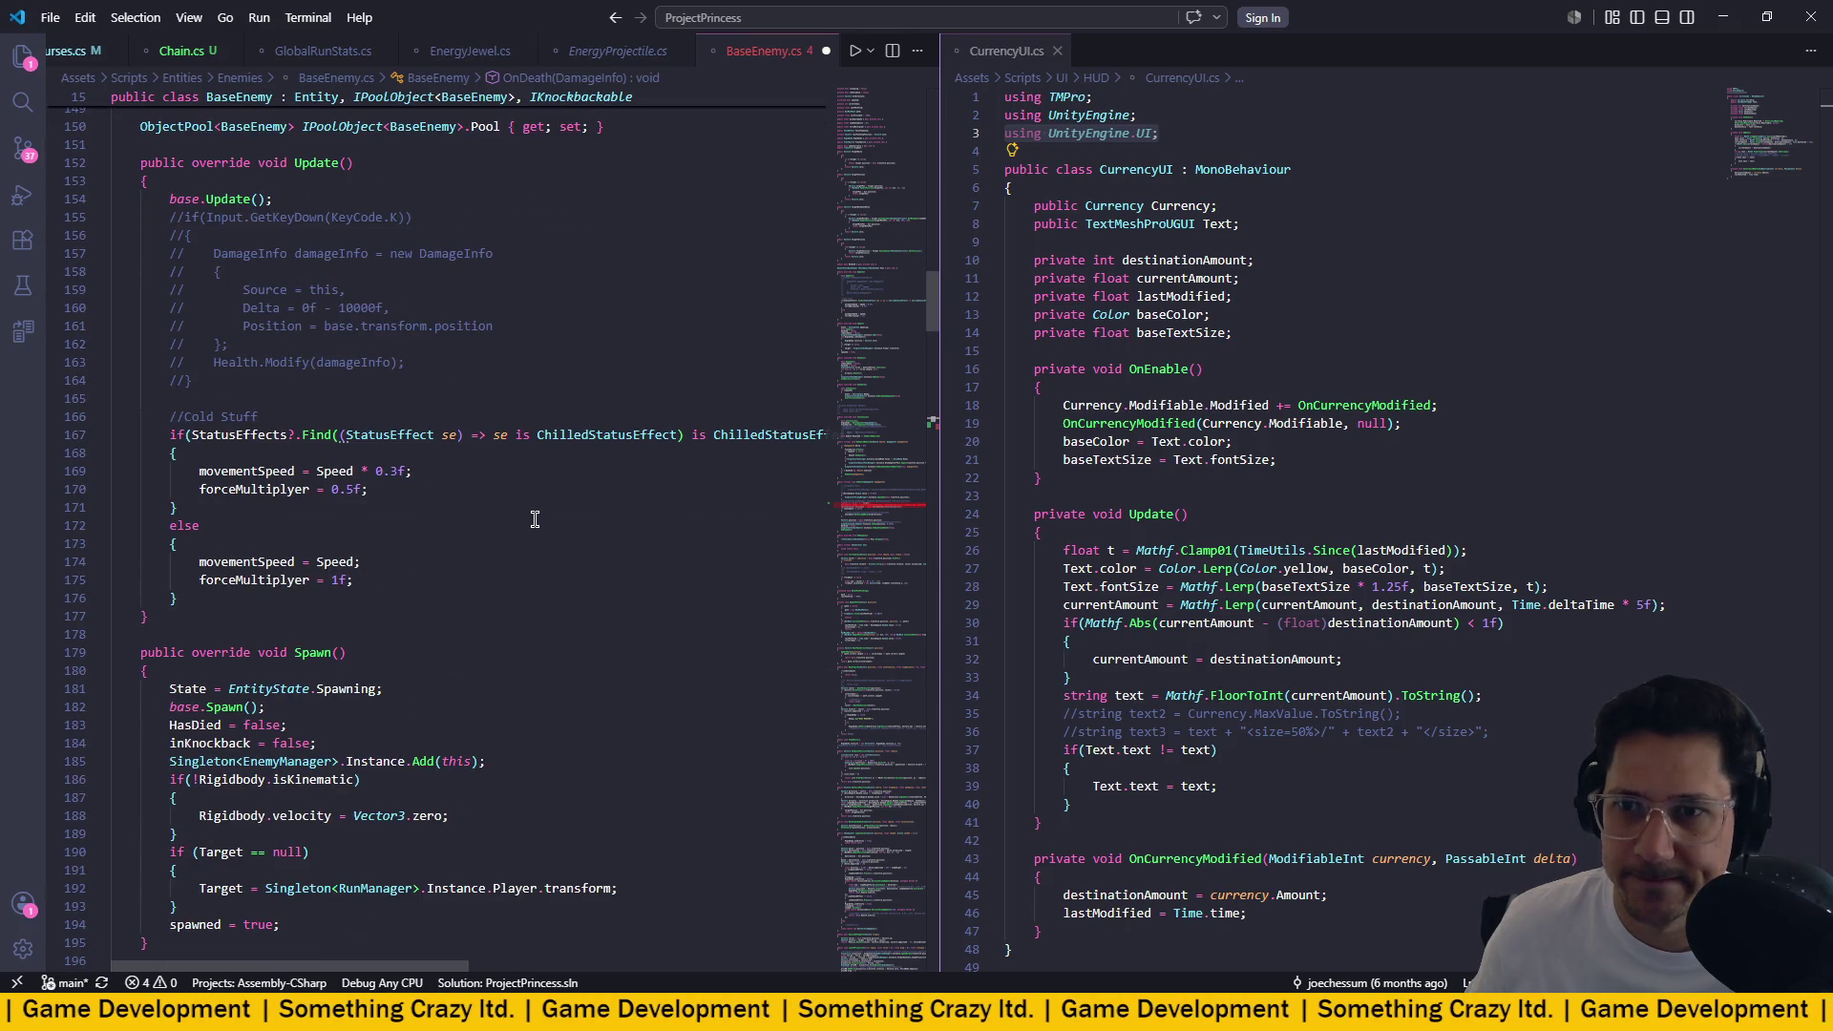
{"action": "scroll", "coordinate": [535, 519], "scroll_direction": "up", "scroll_amount": 20}
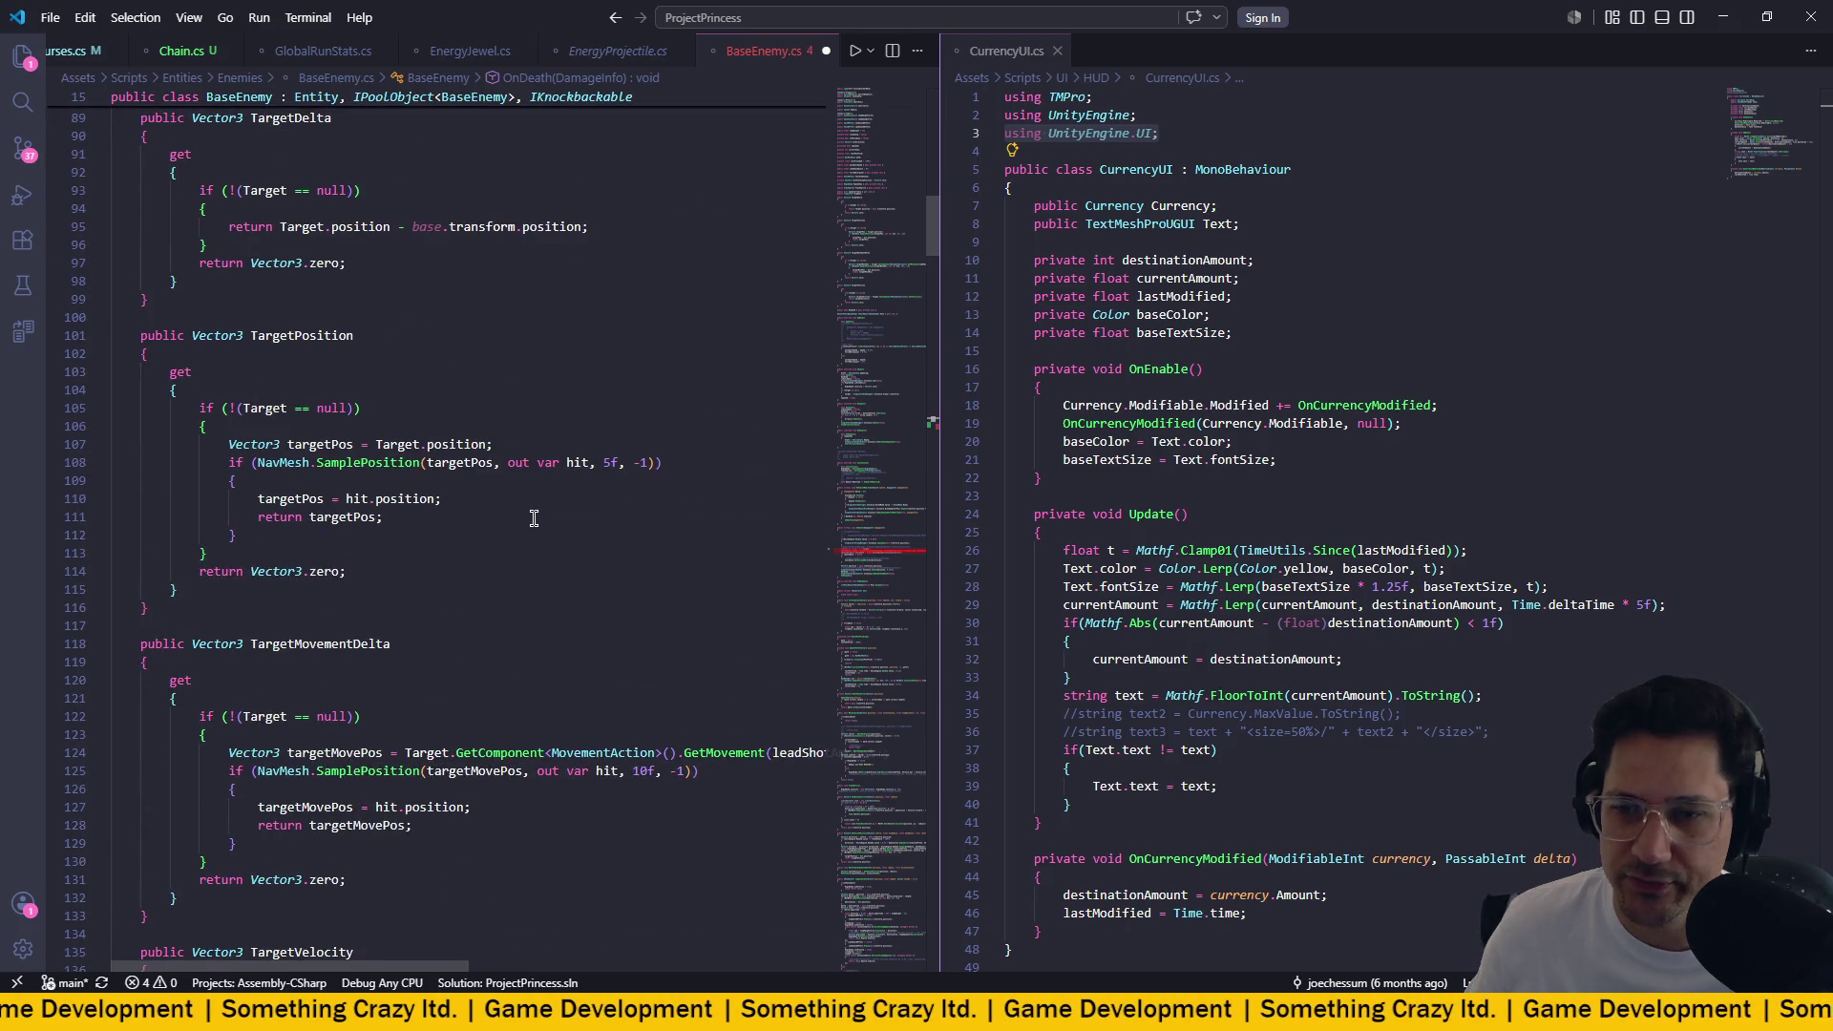
{"action": "scroll", "coordinate": [534, 519], "scroll_direction": "up", "scroll_amount": 12}
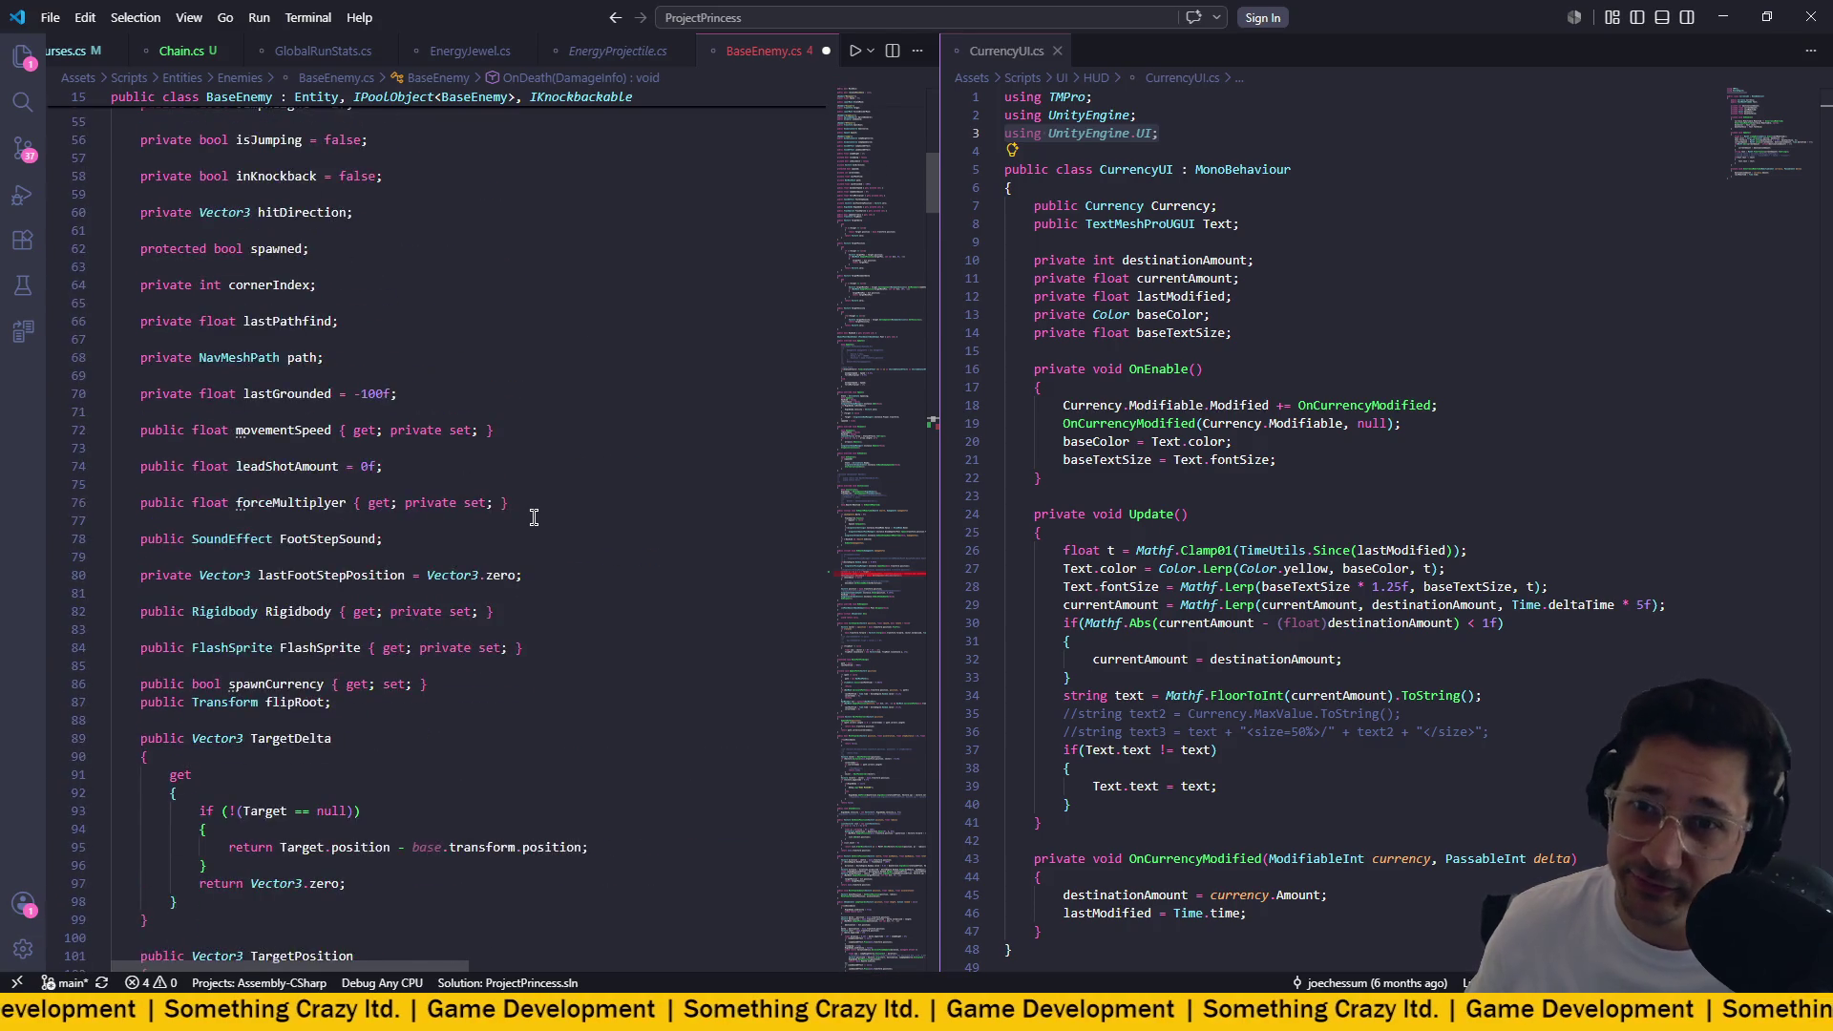
{"action": "scroll", "coordinate": [533, 513], "scroll_direction": "up", "scroll_amount": 7}
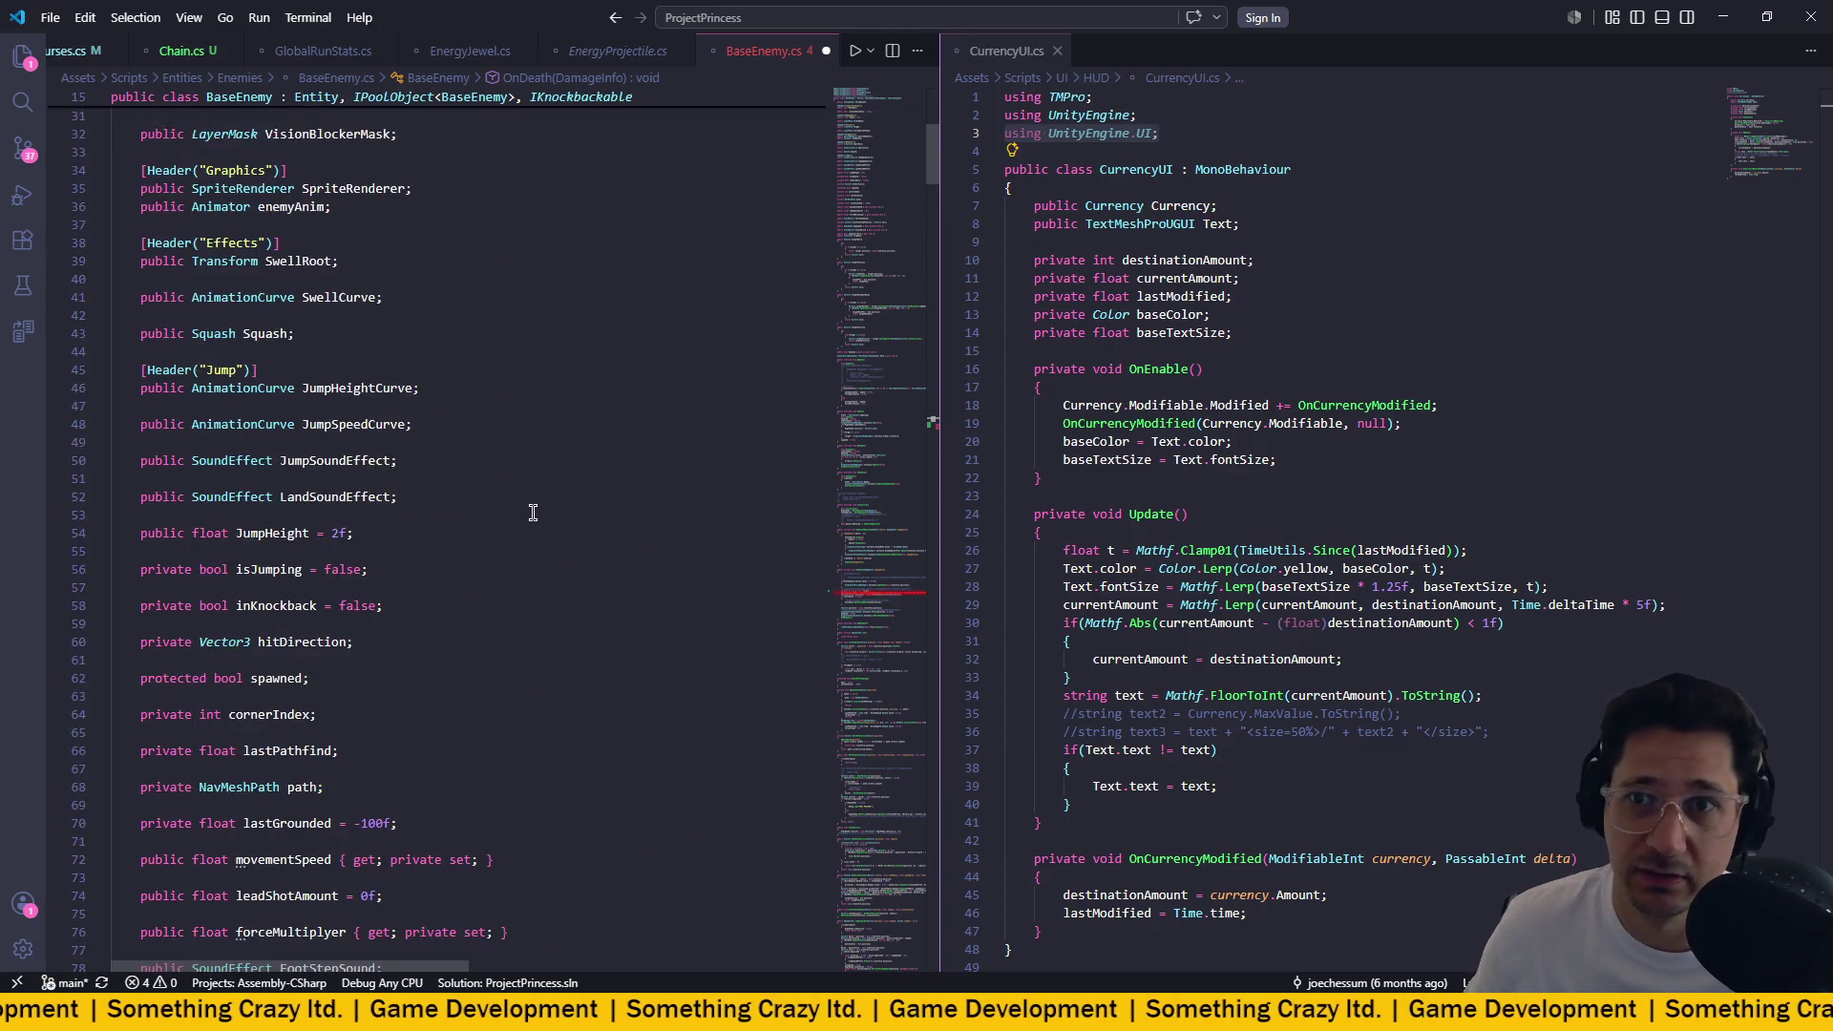
{"action": "scroll", "coordinate": [533, 512], "scroll_direction": "down", "scroll_amount": 13}
{"action": "scroll", "coordinate": [533, 512], "scroll_direction": "down", "scroll_amount": 20}
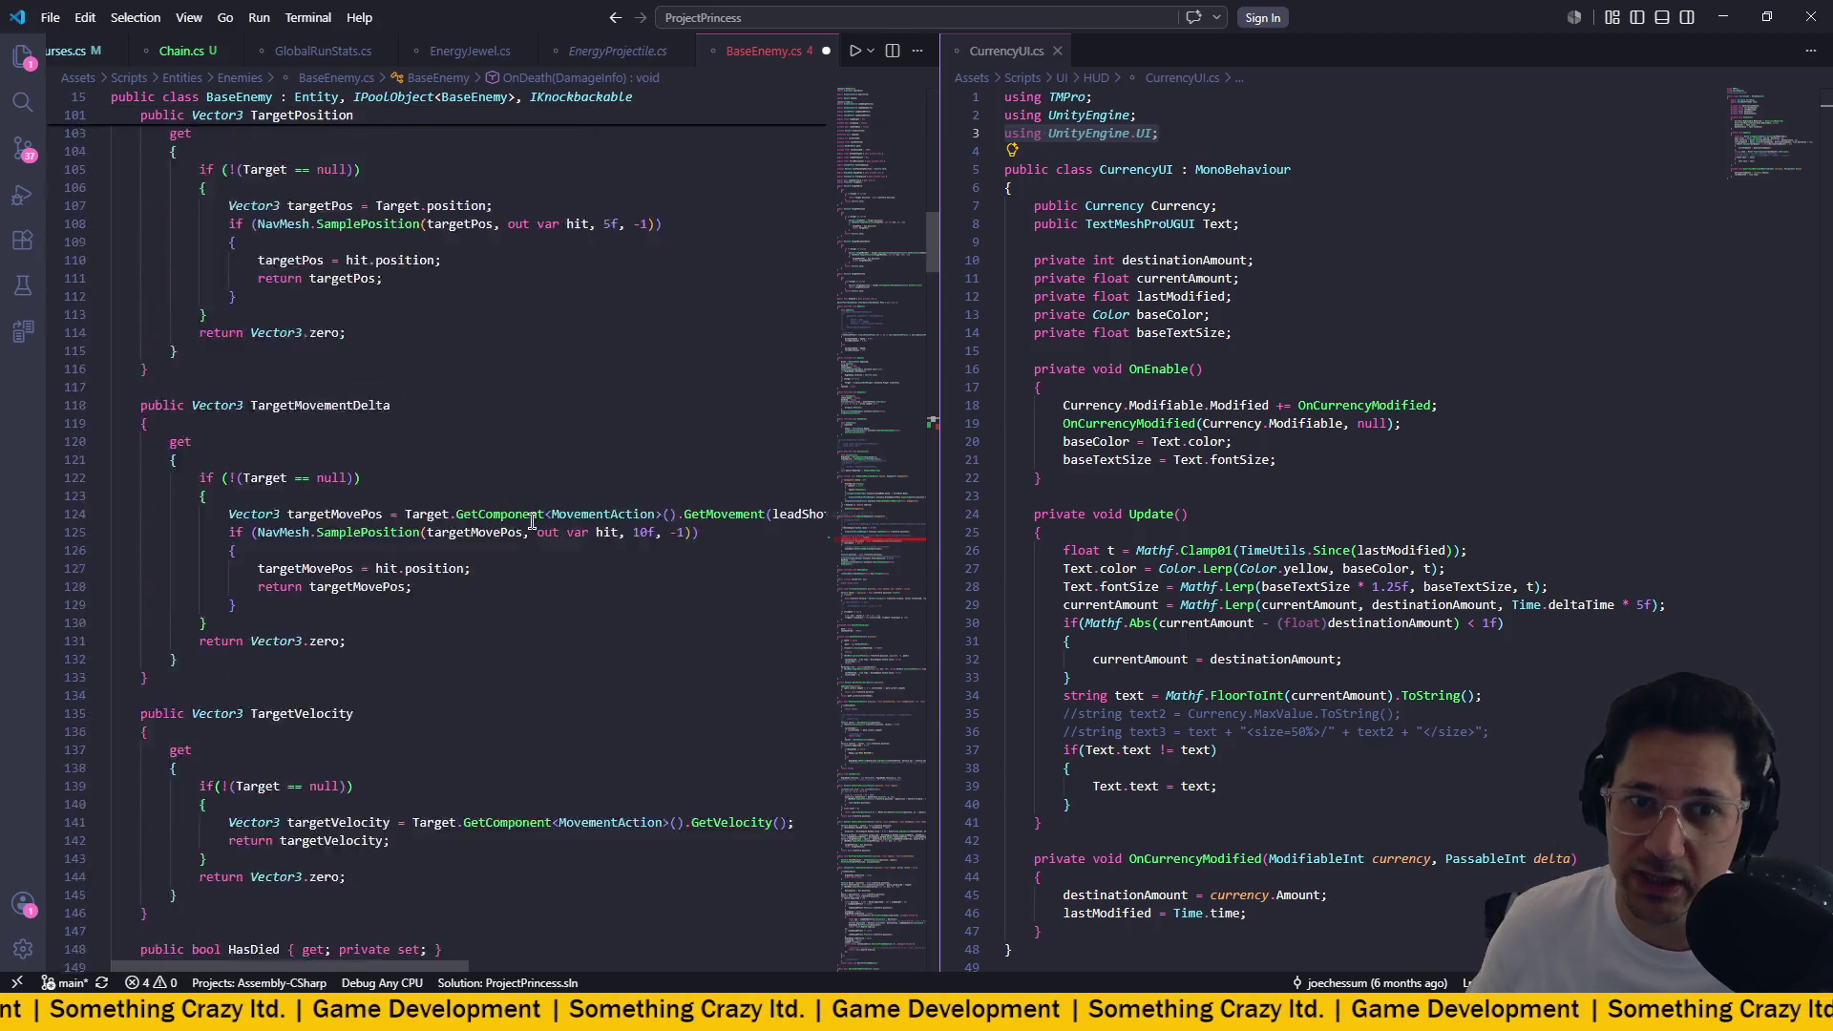
{"action": "scroll", "coordinate": [526, 516], "scroll_direction": "up", "scroll_amount": 1}
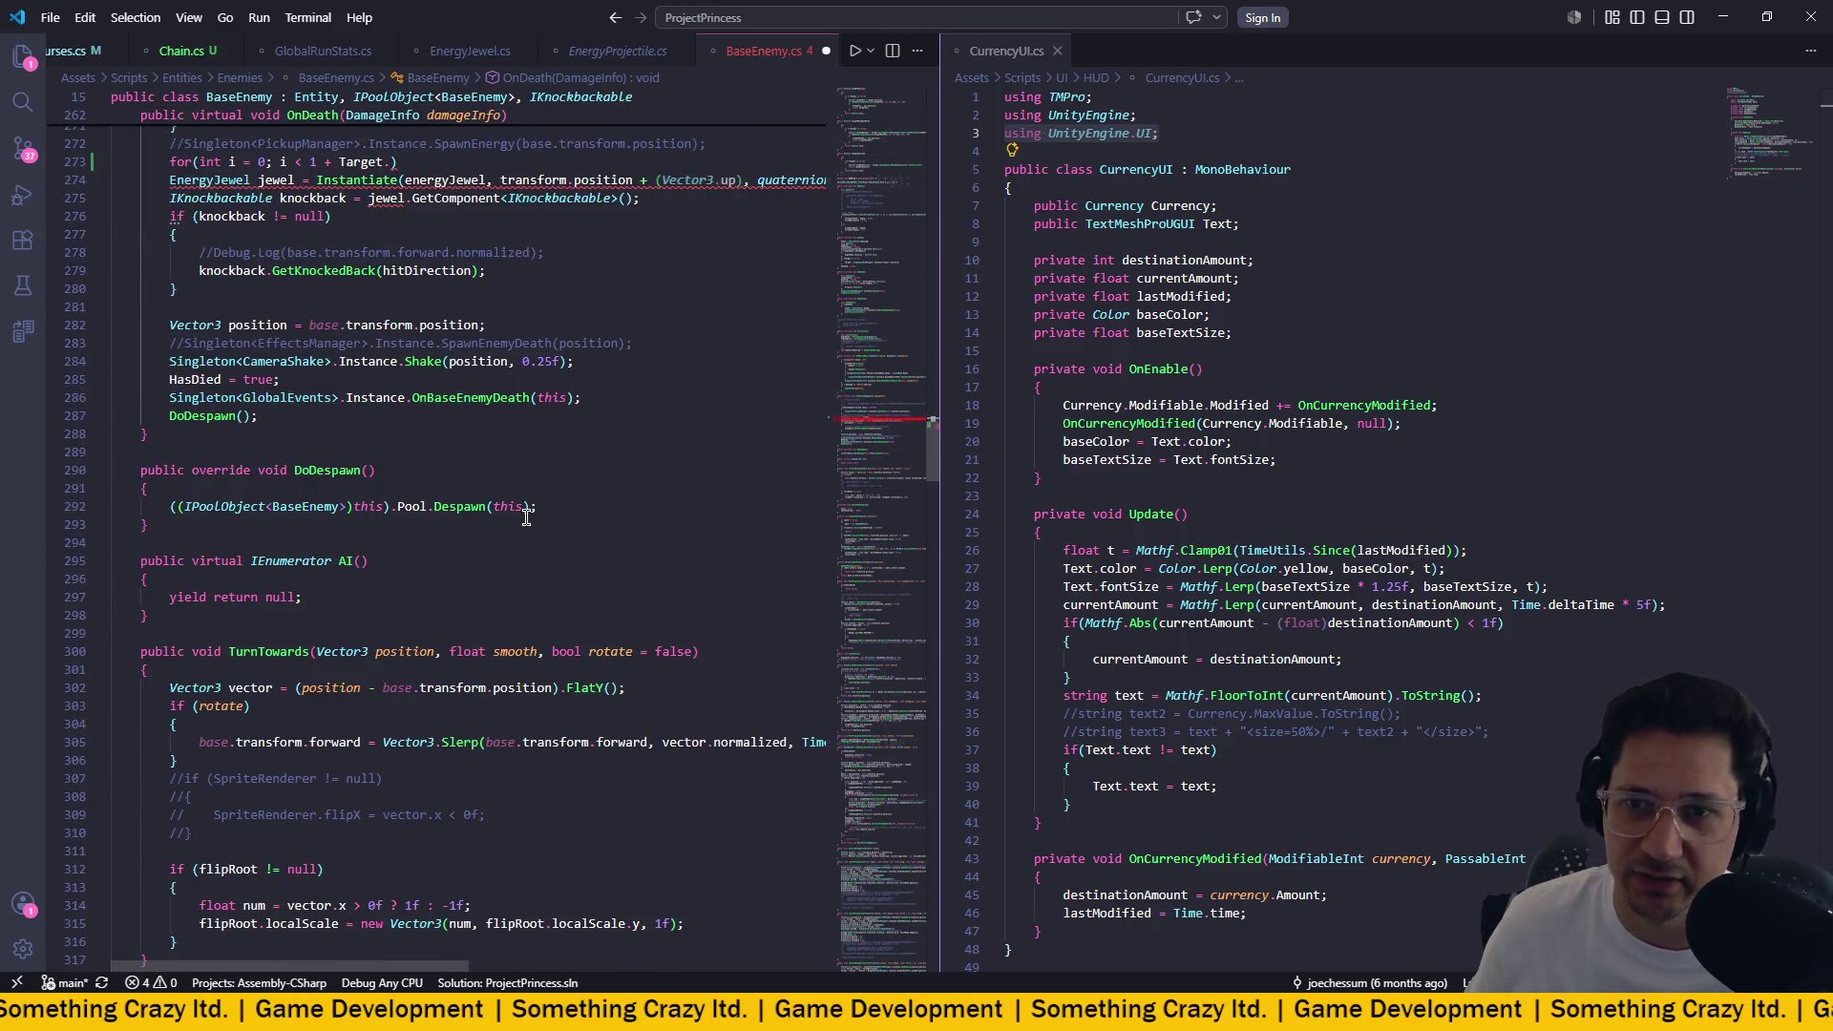
{"action": "scroll", "coordinate": [526, 517], "scroll_direction": "up", "scroll_amount": 4}
{"action": "scroll", "coordinate": [526, 517], "scroll_direction": "down", "scroll_amount": 20}
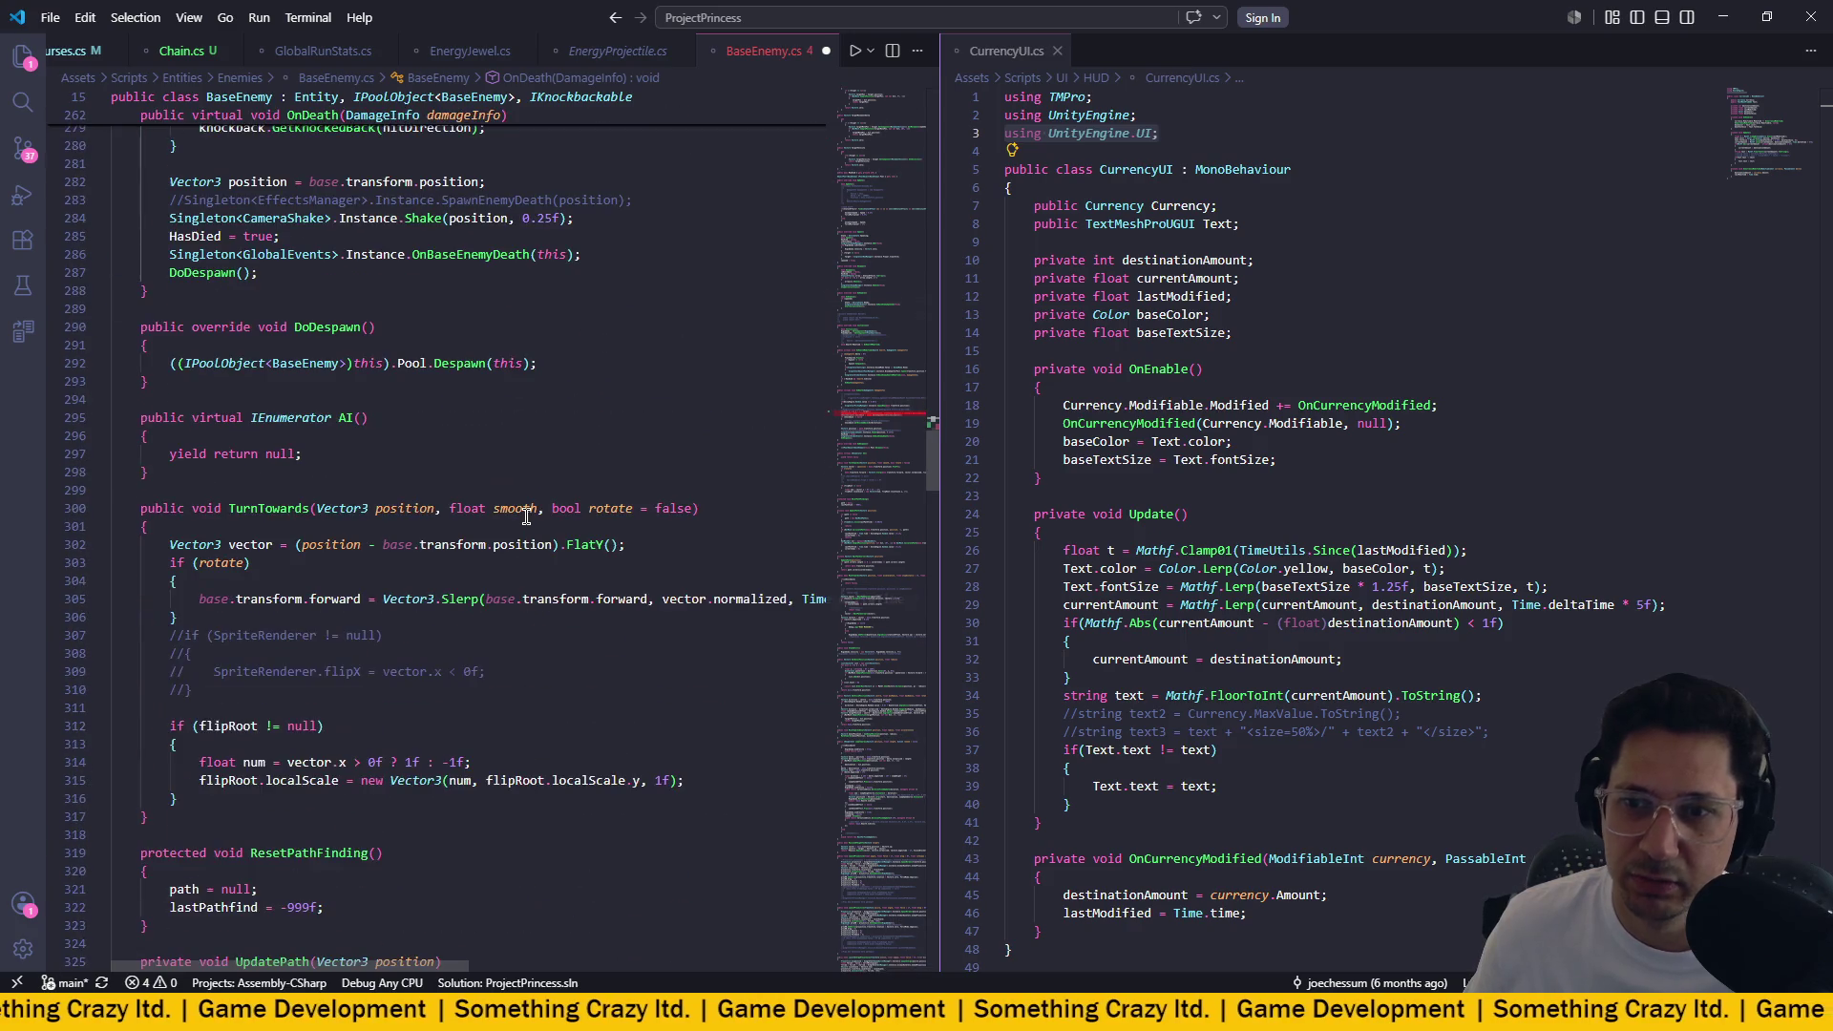
{"action": "scroll", "coordinate": [526, 517], "scroll_direction": "up", "scroll_amount": 20}
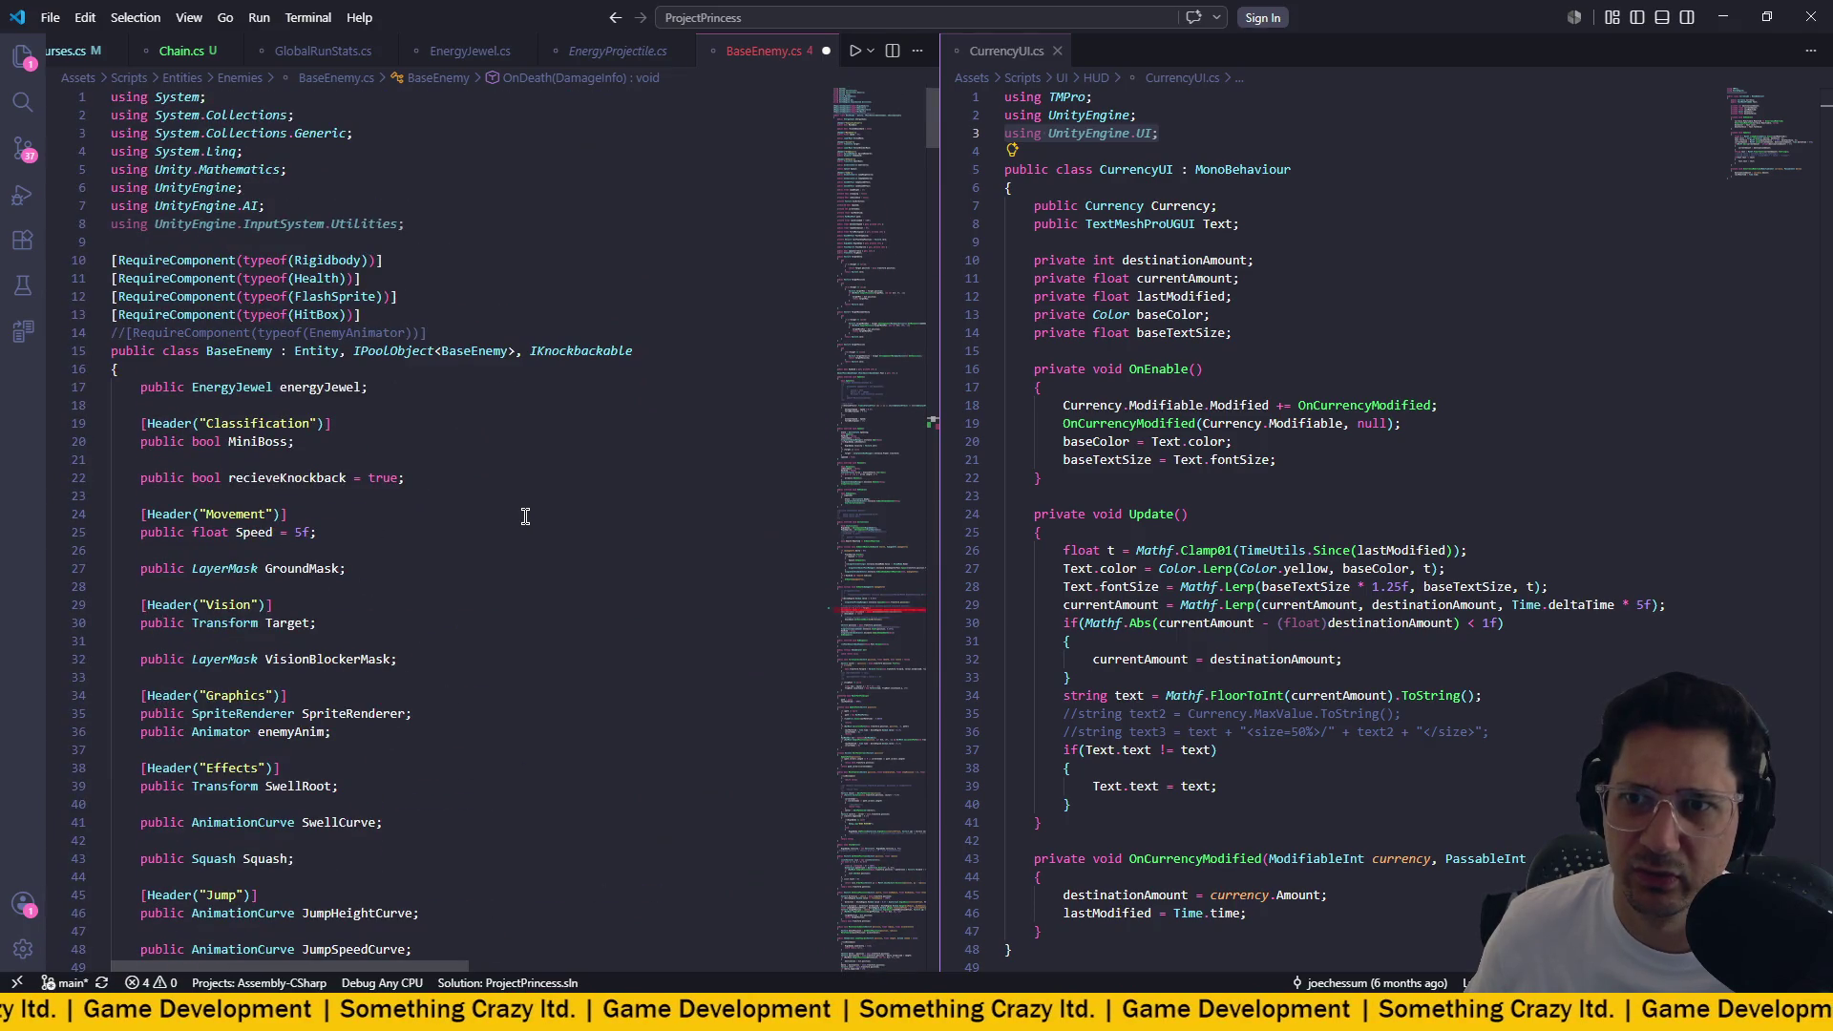
{"action": "right_click", "coordinate": [307, 350]}
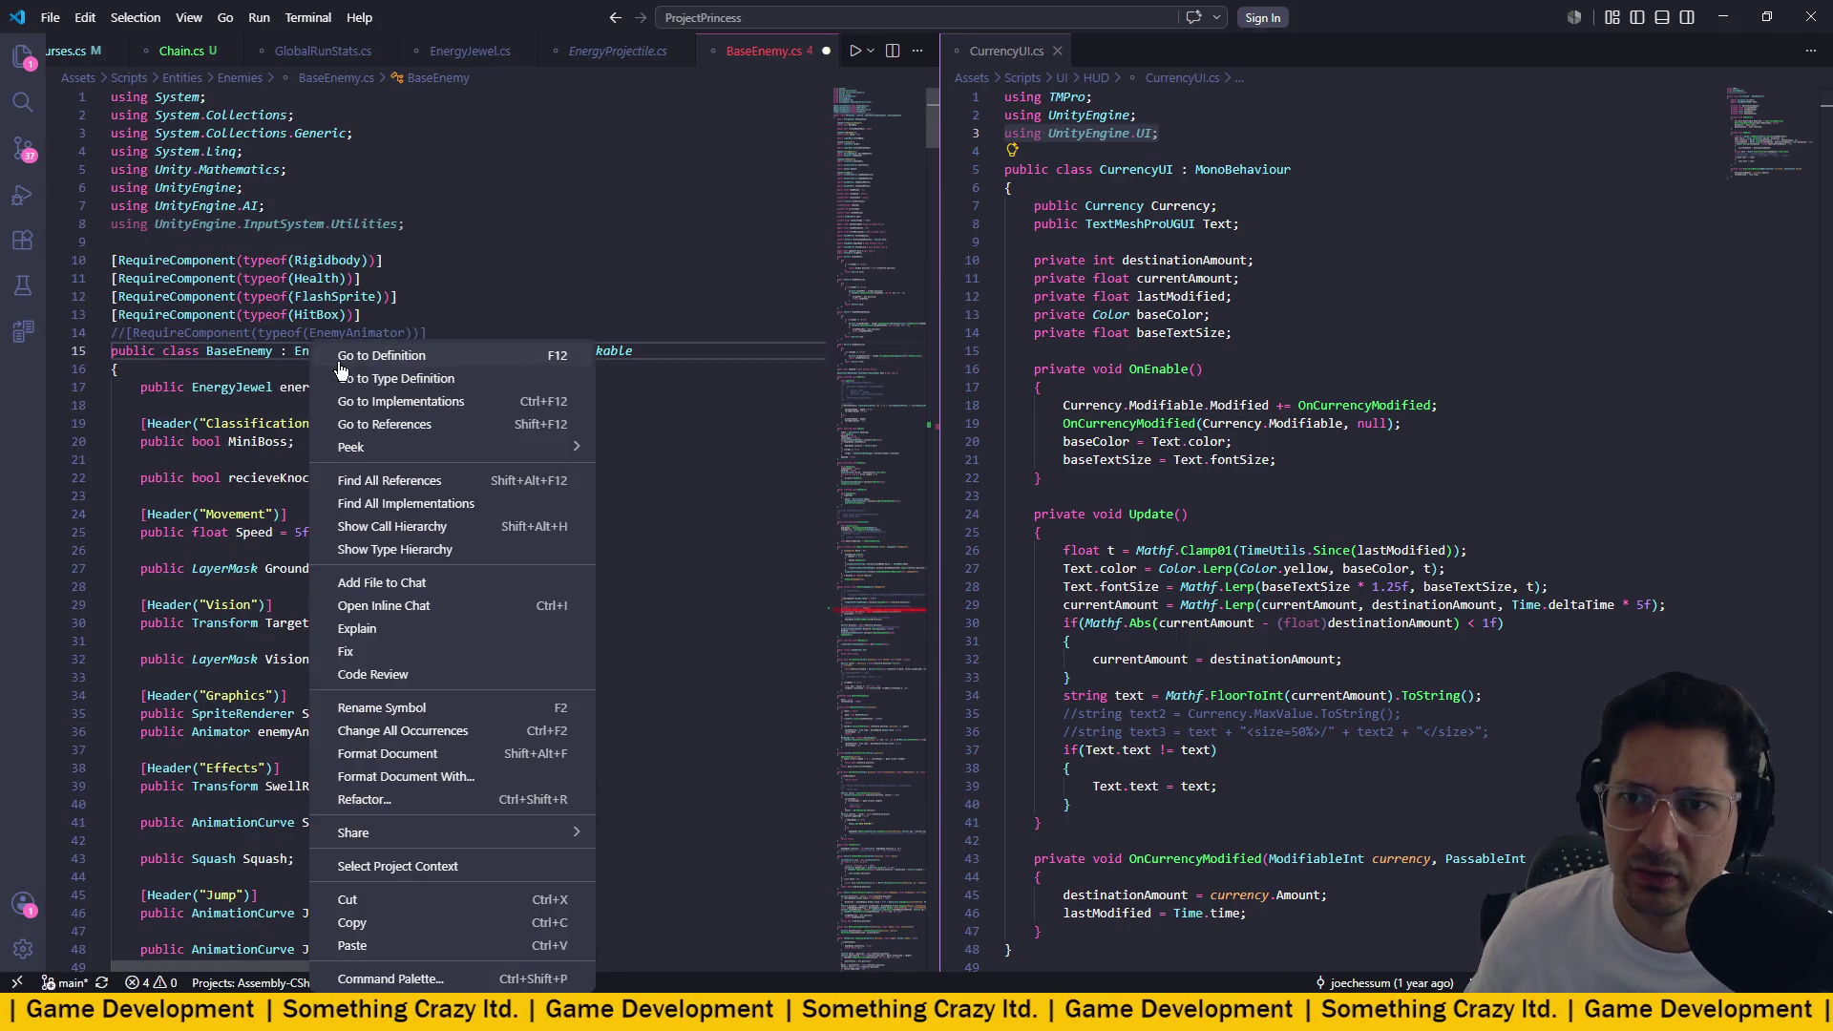
Look up the Entity class definition in Entity.cs, then return to BaseEnemy.cs.
{"action": "left_click", "coordinate": [382, 359]}
{"action": "scroll", "coordinate": [532, 411], "scroll_direction": "down", "scroll_amount": 5}
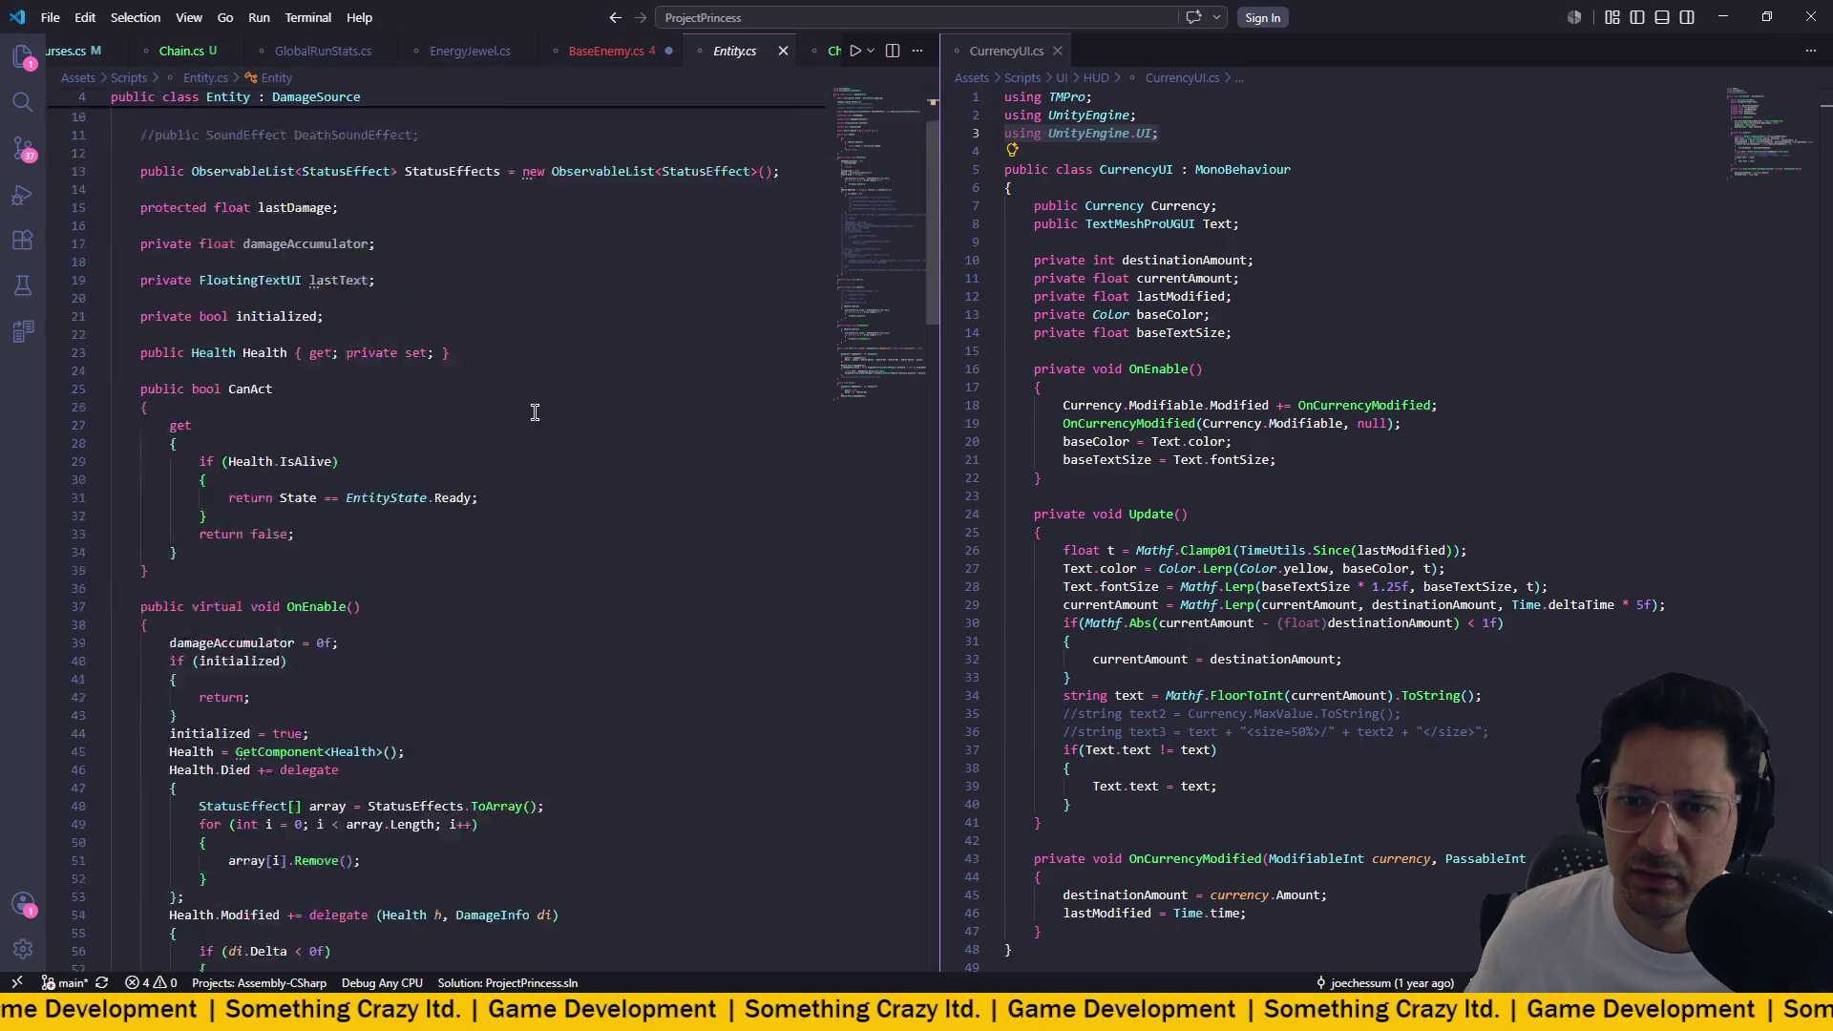
{"action": "scroll", "coordinate": [532, 410], "scroll_direction": "up", "scroll_amount": 5}
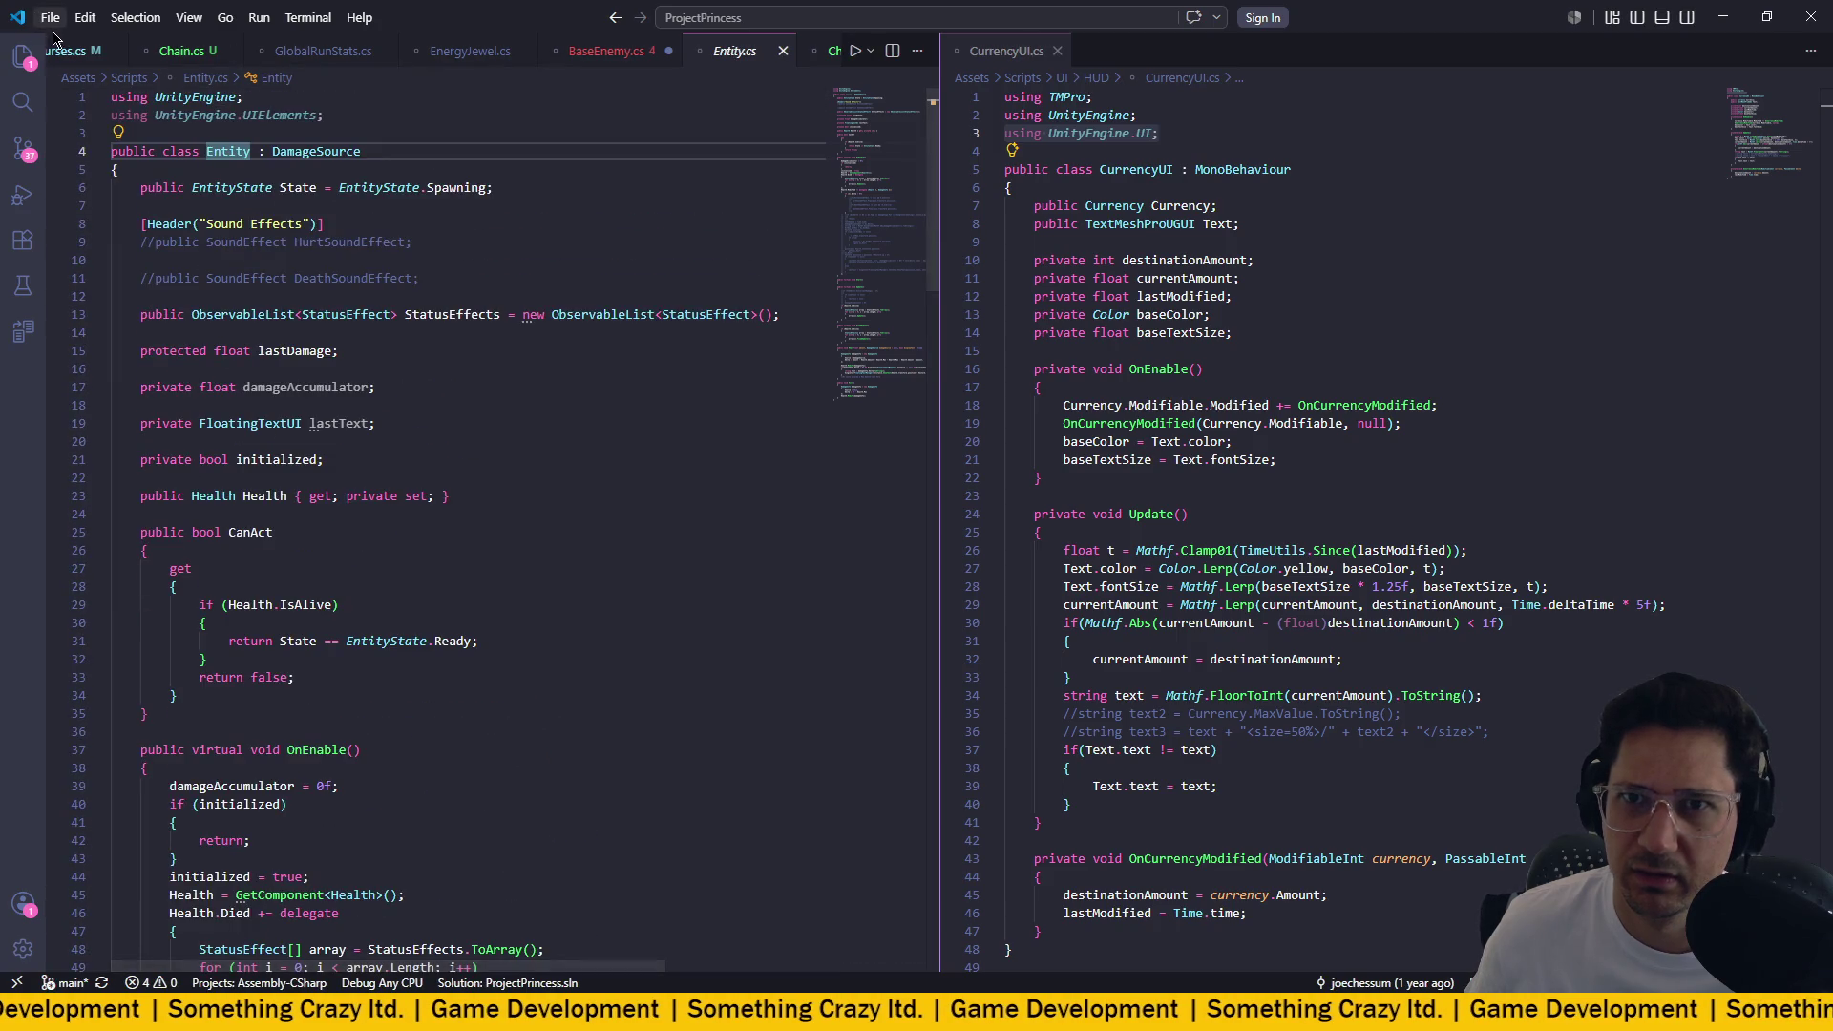
{"action": "left_click", "coordinate": [616, 17]}
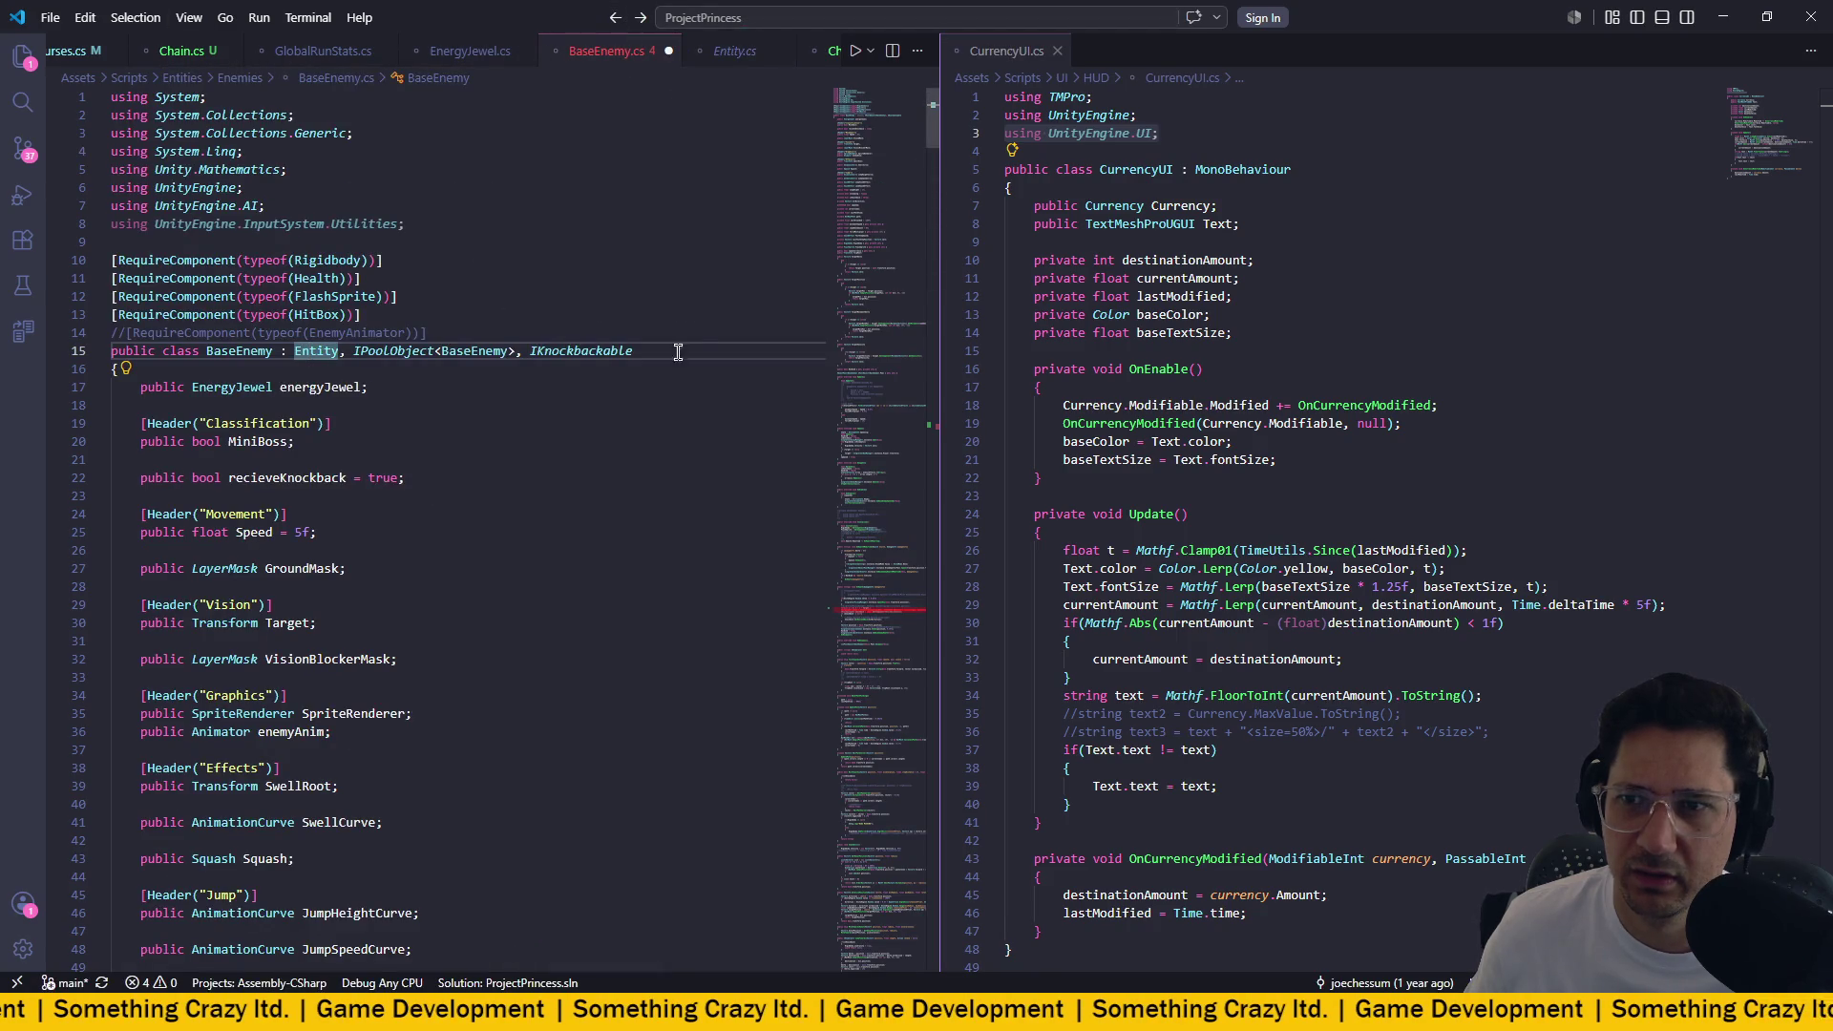
Scroll through BaseEnemy.cs to review the code around the unfinished loop.
{"action": "scroll", "coordinate": [493, 331], "scroll_direction": "down", "scroll_amount": 10}
{"action": "scroll", "coordinate": [494, 331], "scroll_direction": "up", "scroll_amount": 7}
{"action": "scroll", "coordinate": [494, 332], "scroll_direction": "up", "scroll_amount": 4}
{"action": "scroll", "coordinate": [494, 331], "scroll_direction": "down", "scroll_amount": 4}
{"action": "scroll", "coordinate": [493, 331], "scroll_direction": "down", "scroll_amount": 20}
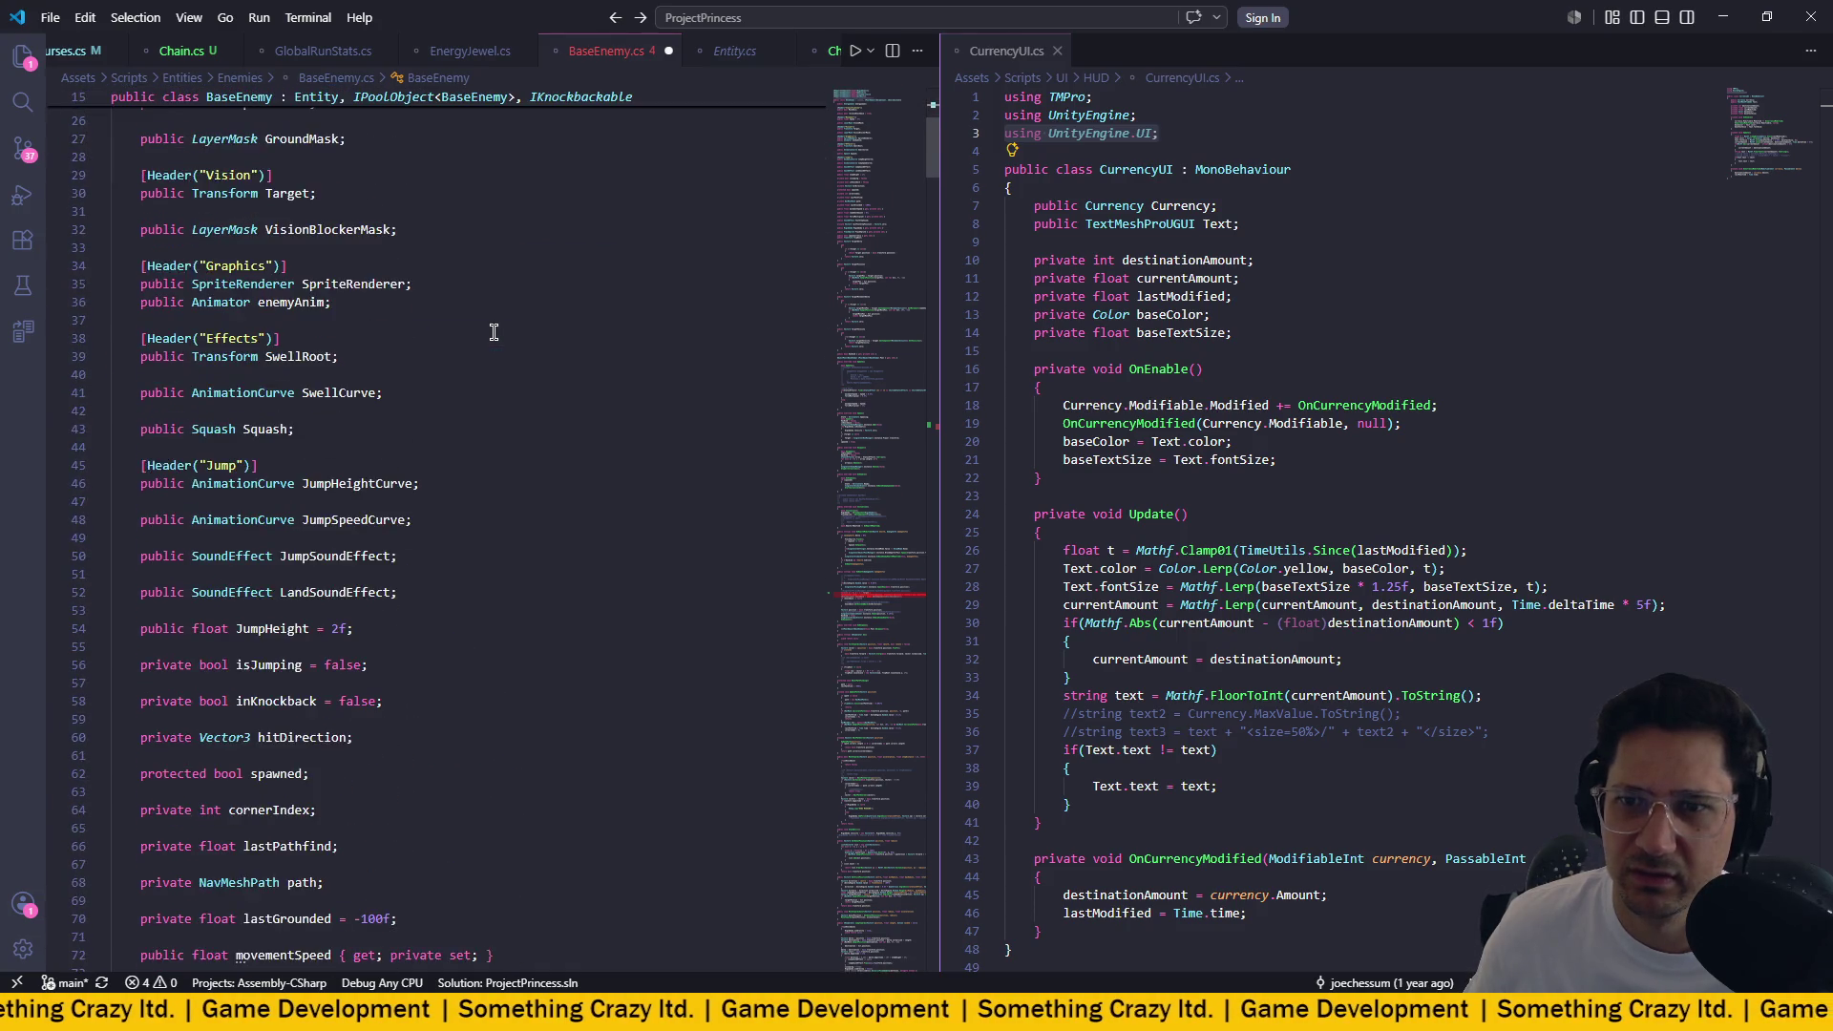
{"action": "scroll", "coordinate": [494, 331], "scroll_direction": "down", "scroll_amount": 7}
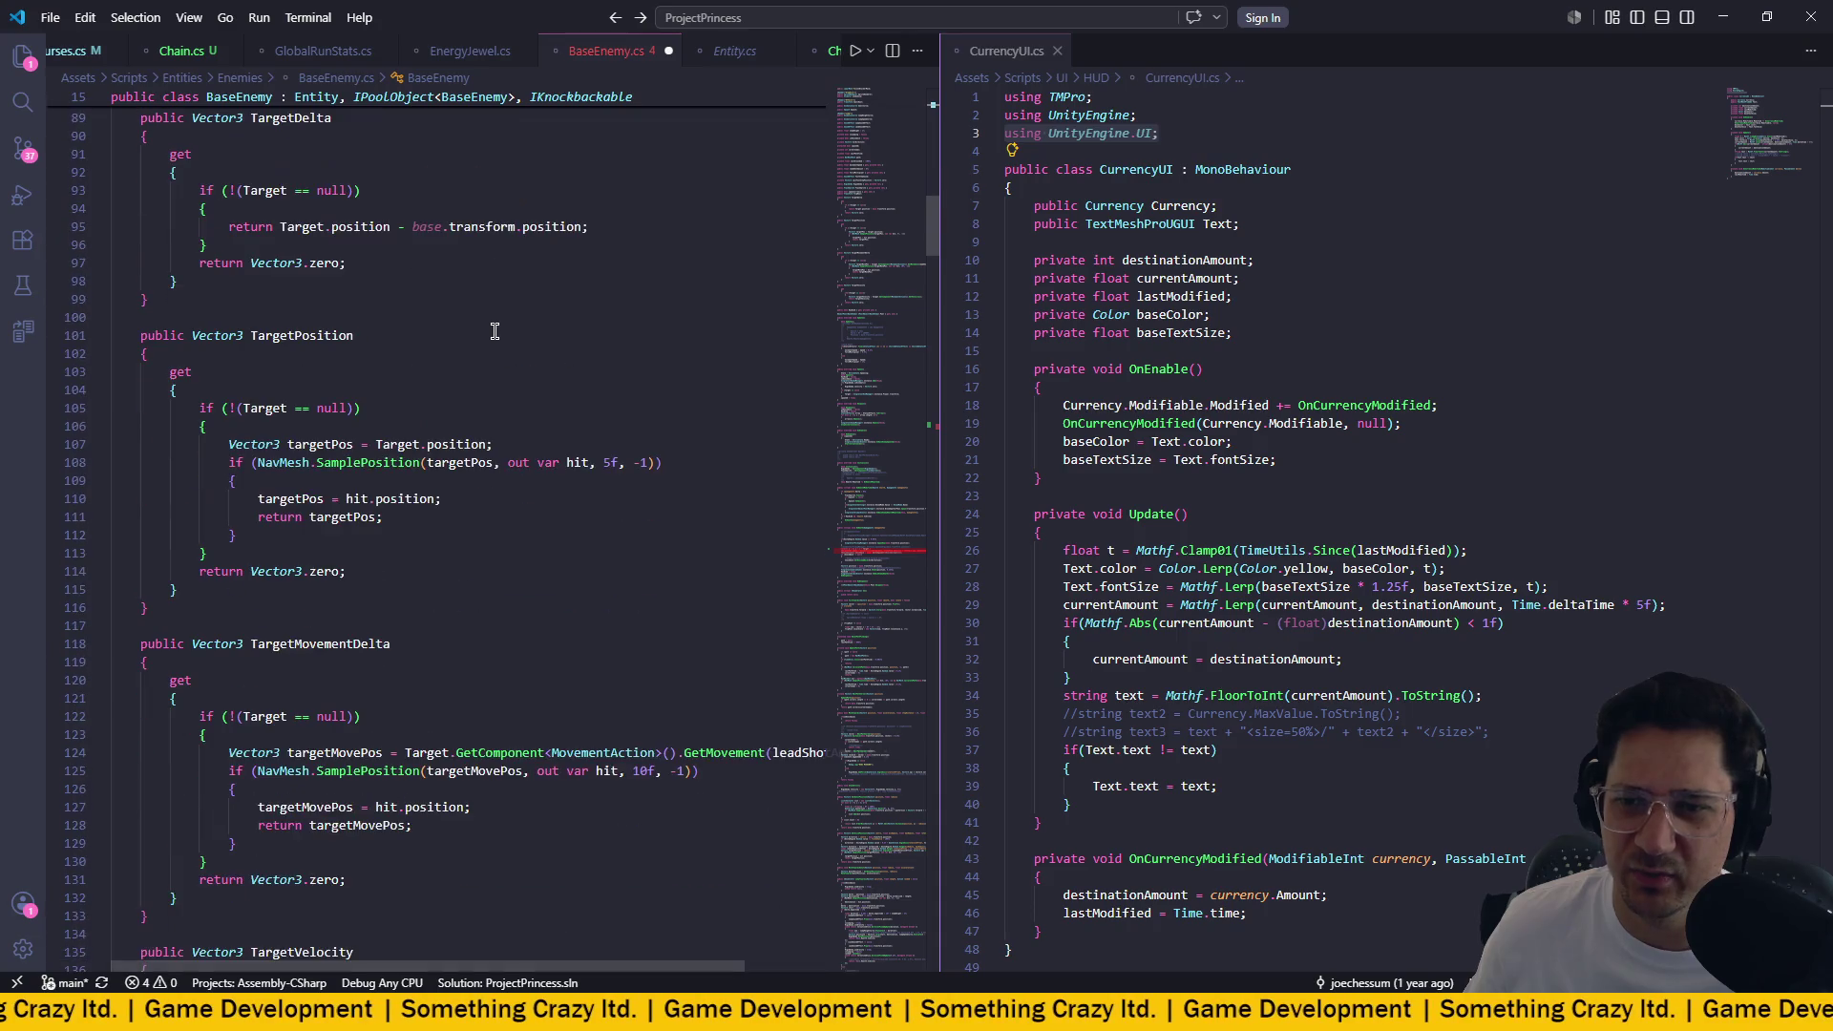
{"action": "scroll", "coordinate": [494, 331], "scroll_direction": "down", "scroll_amount": 7}
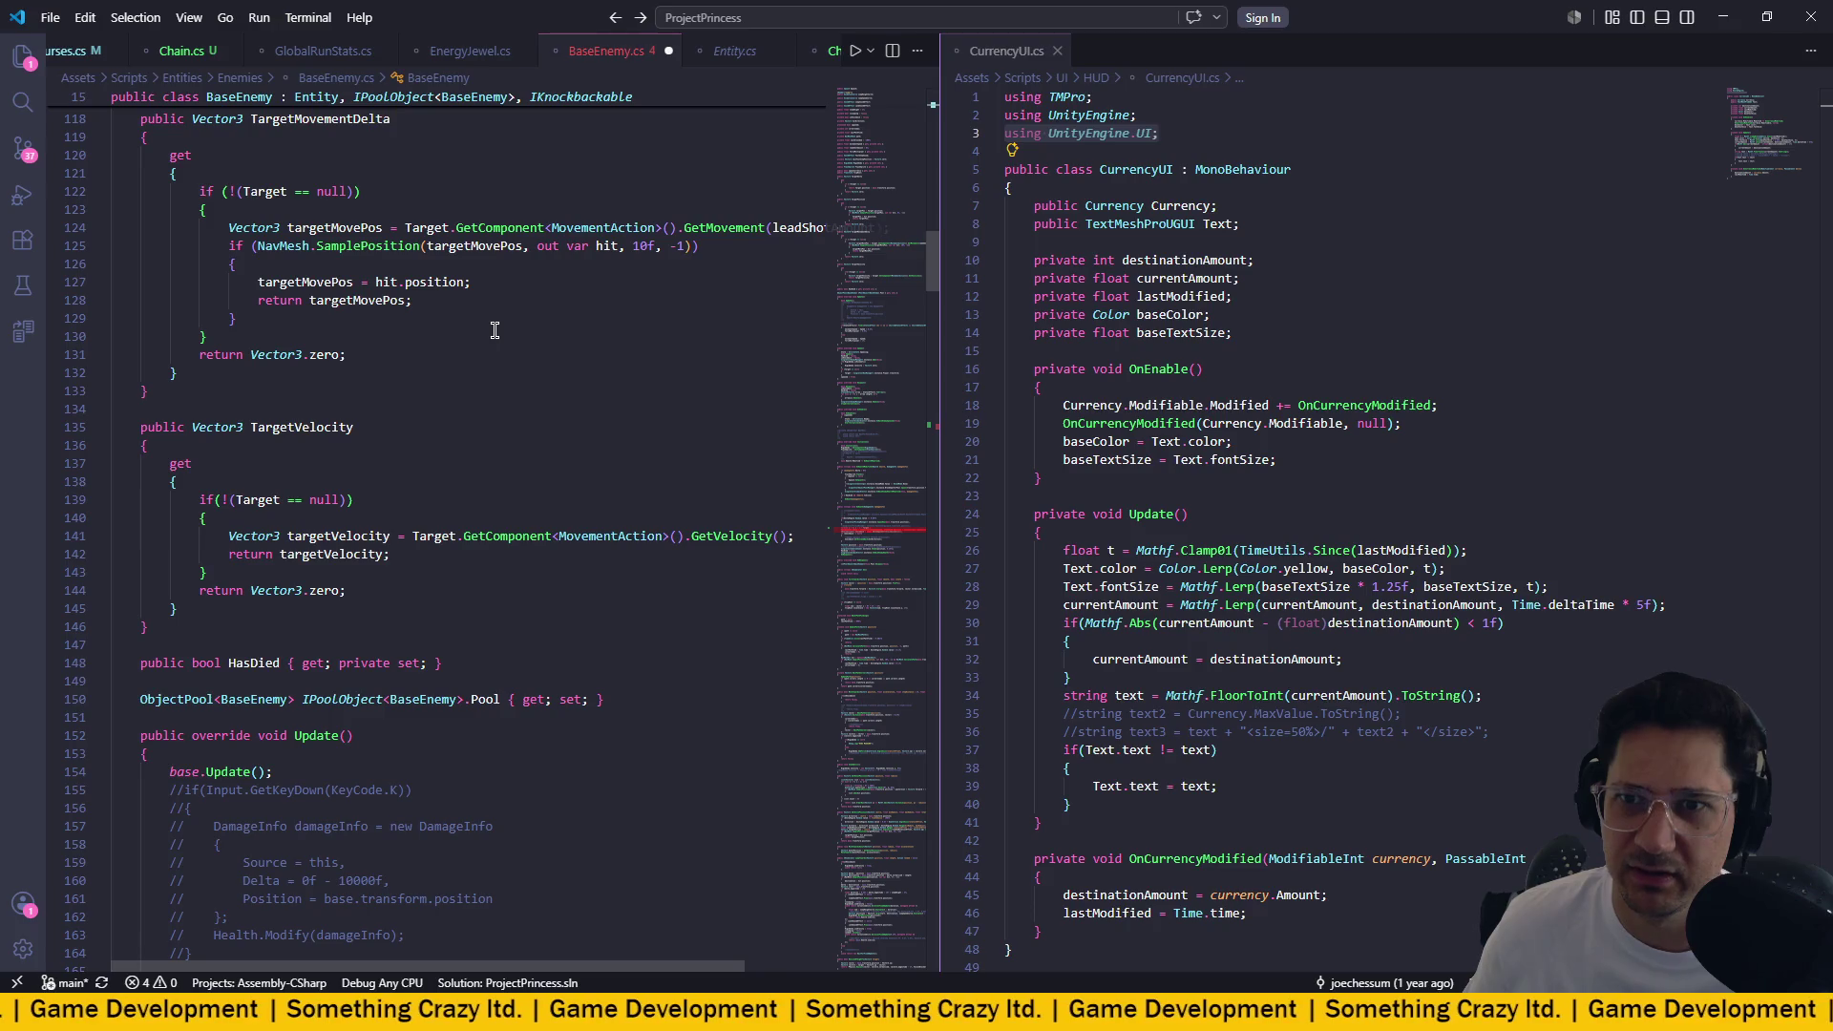
{"action": "scroll", "coordinate": [495, 330], "scroll_direction": "up", "scroll_amount": 3}
{"action": "scroll", "coordinate": [494, 328], "scroll_direction": "up", "scroll_amount": 5}
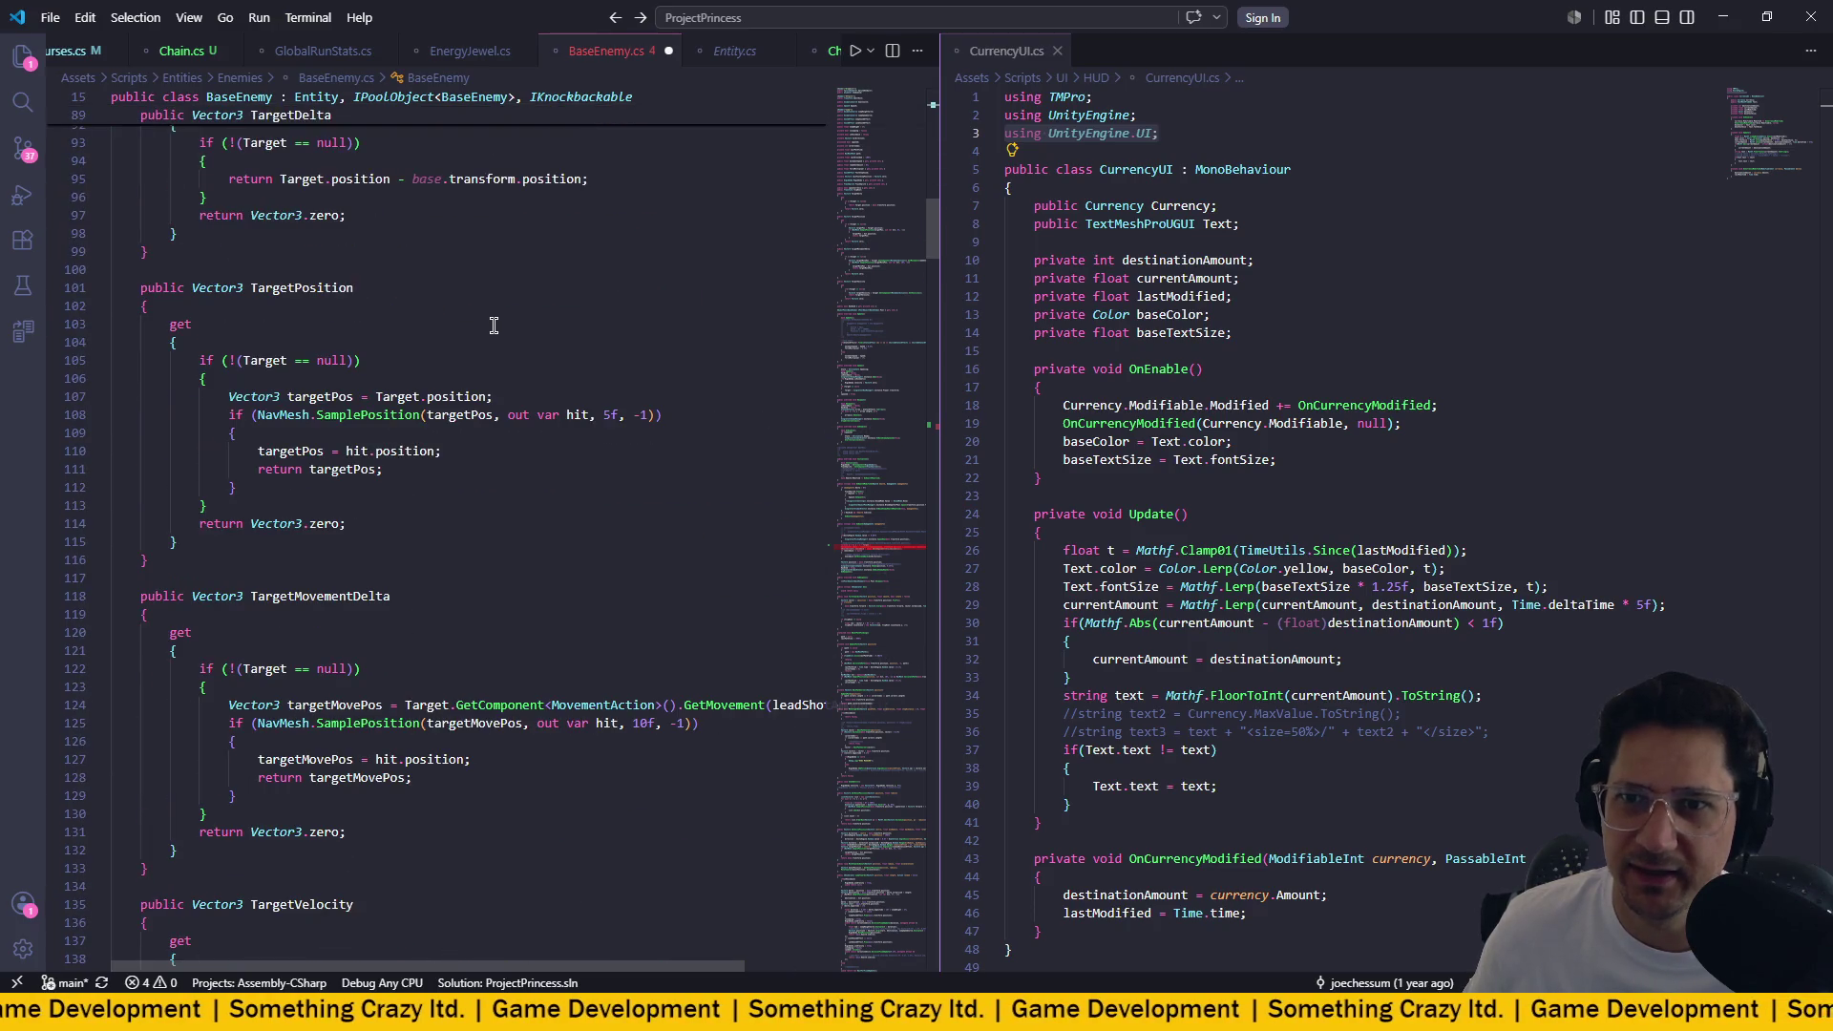
Scroll through BaseEnemy.cs and return to the EnergyJewel spawn on line 273.
{"action": "scroll", "coordinate": [494, 326], "scroll_direction": "up", "scroll_amount": 6}
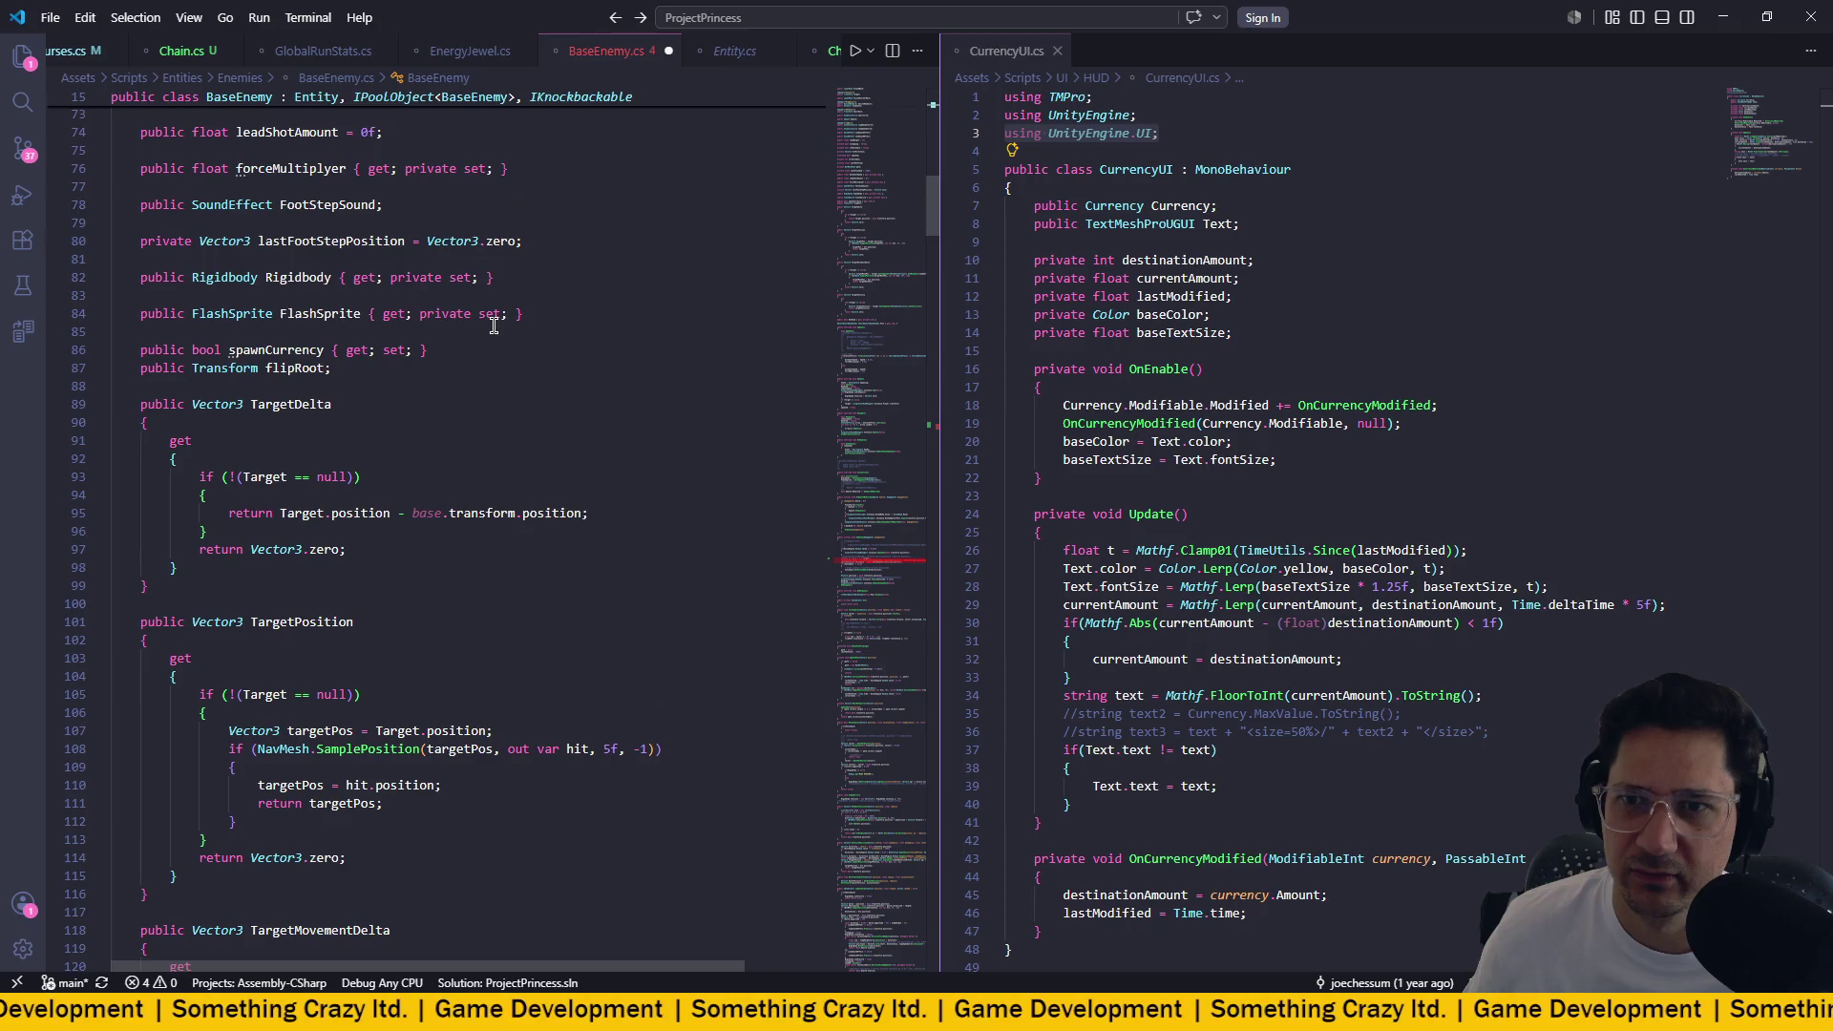
{"action": "scroll", "coordinate": [494, 325], "scroll_direction": "up", "scroll_amount": 10}
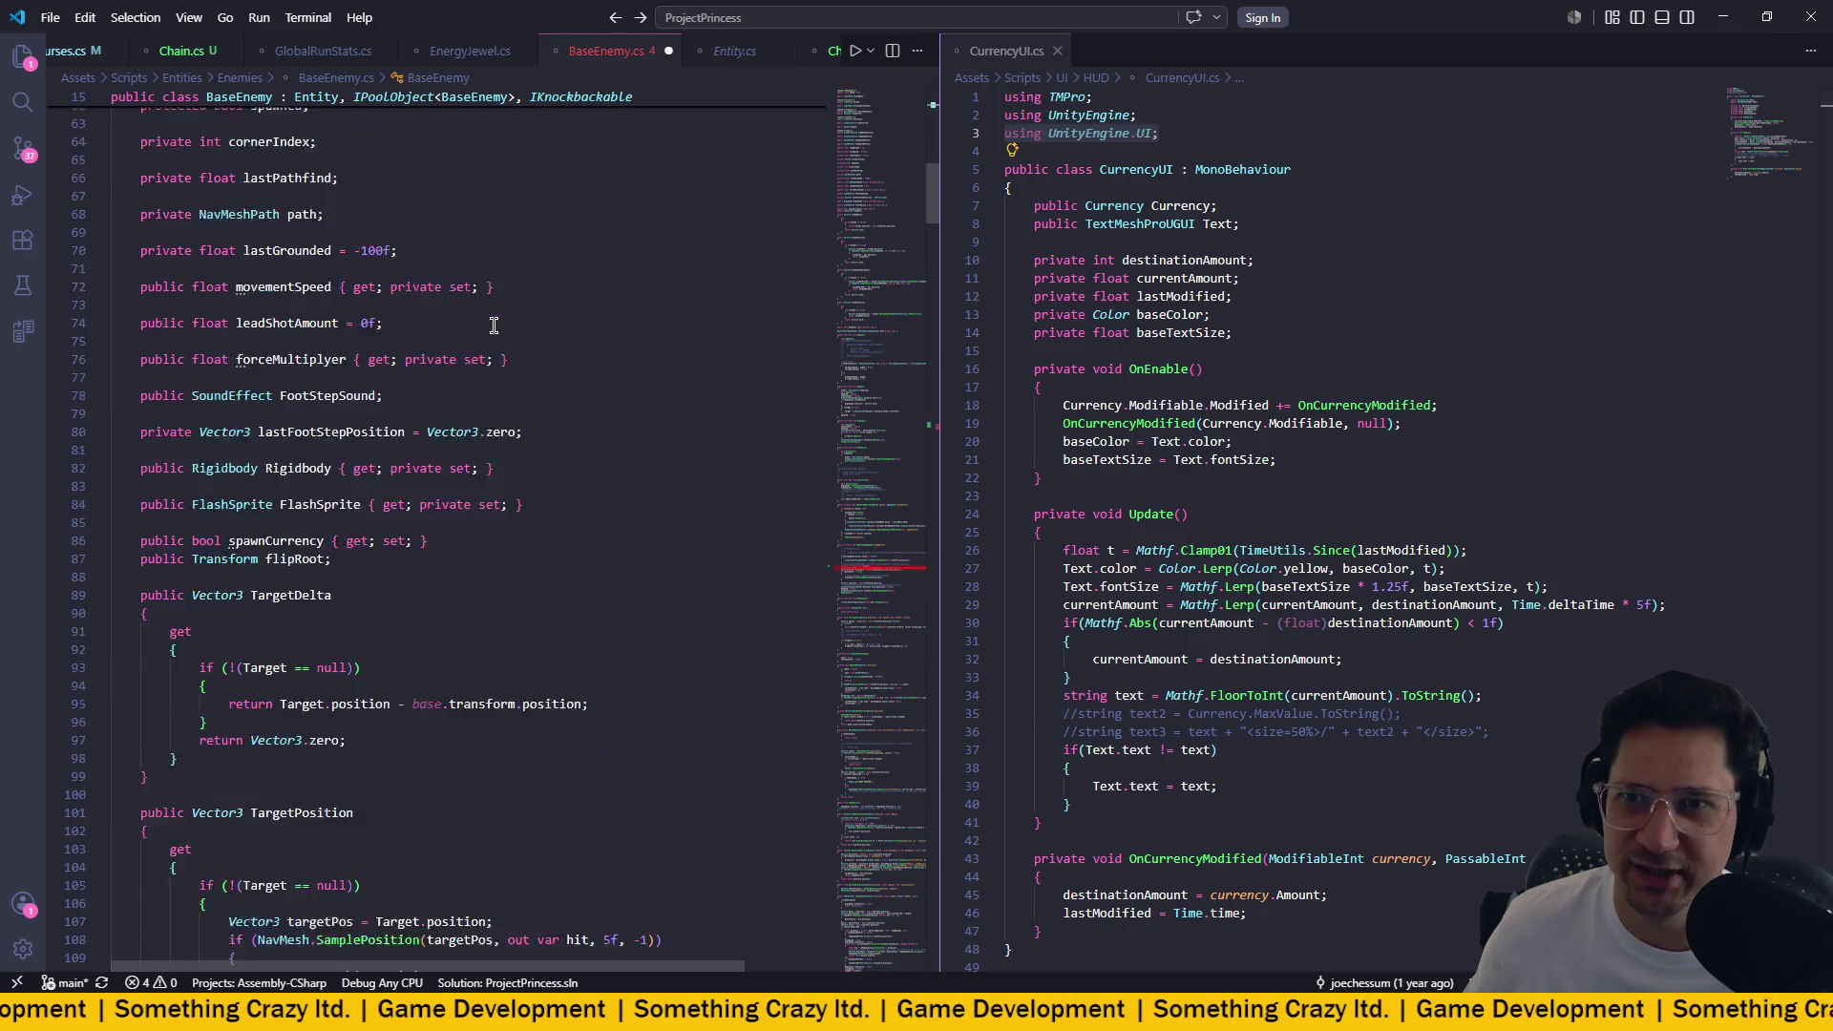
{"action": "scroll", "coordinate": [494, 326], "scroll_direction": "up", "scroll_amount": 10}
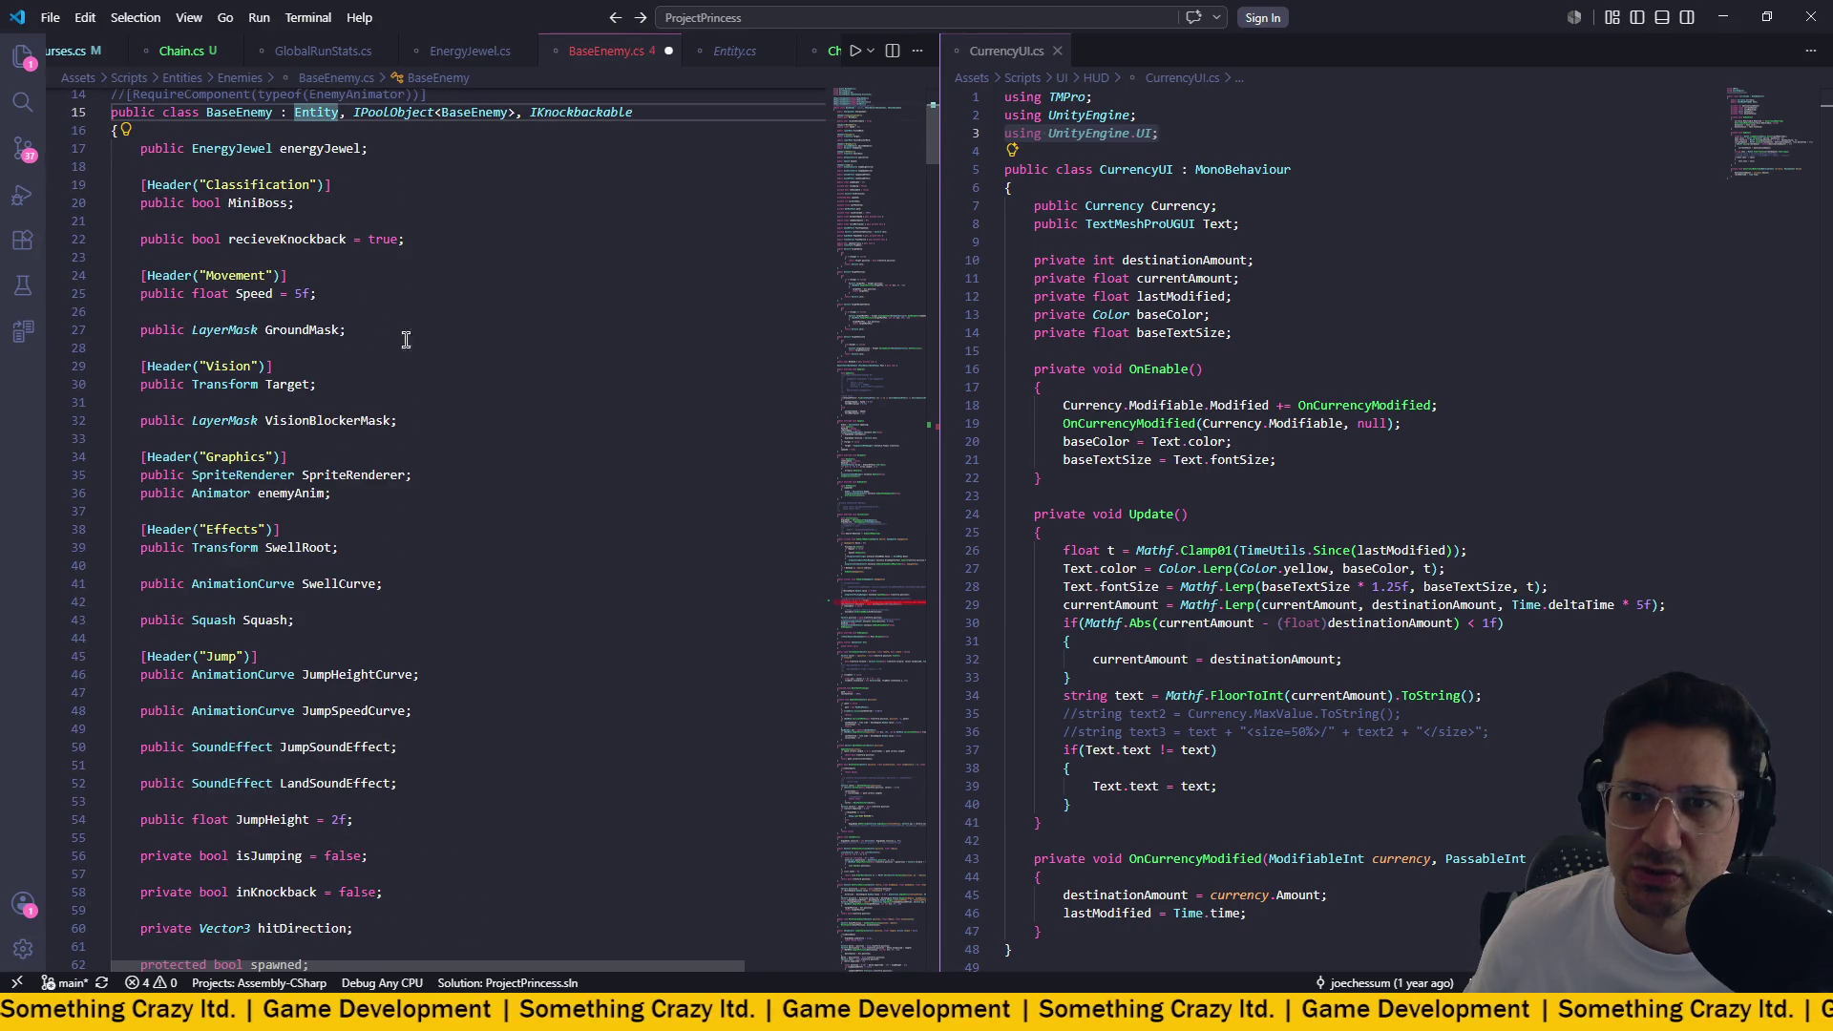
{"action": "scroll", "coordinate": [541, 380], "scroll_direction": "up", "scroll_amount": 4}
{"action": "scroll", "coordinate": [541, 380], "scroll_direction": "down", "scroll_amount": 20}
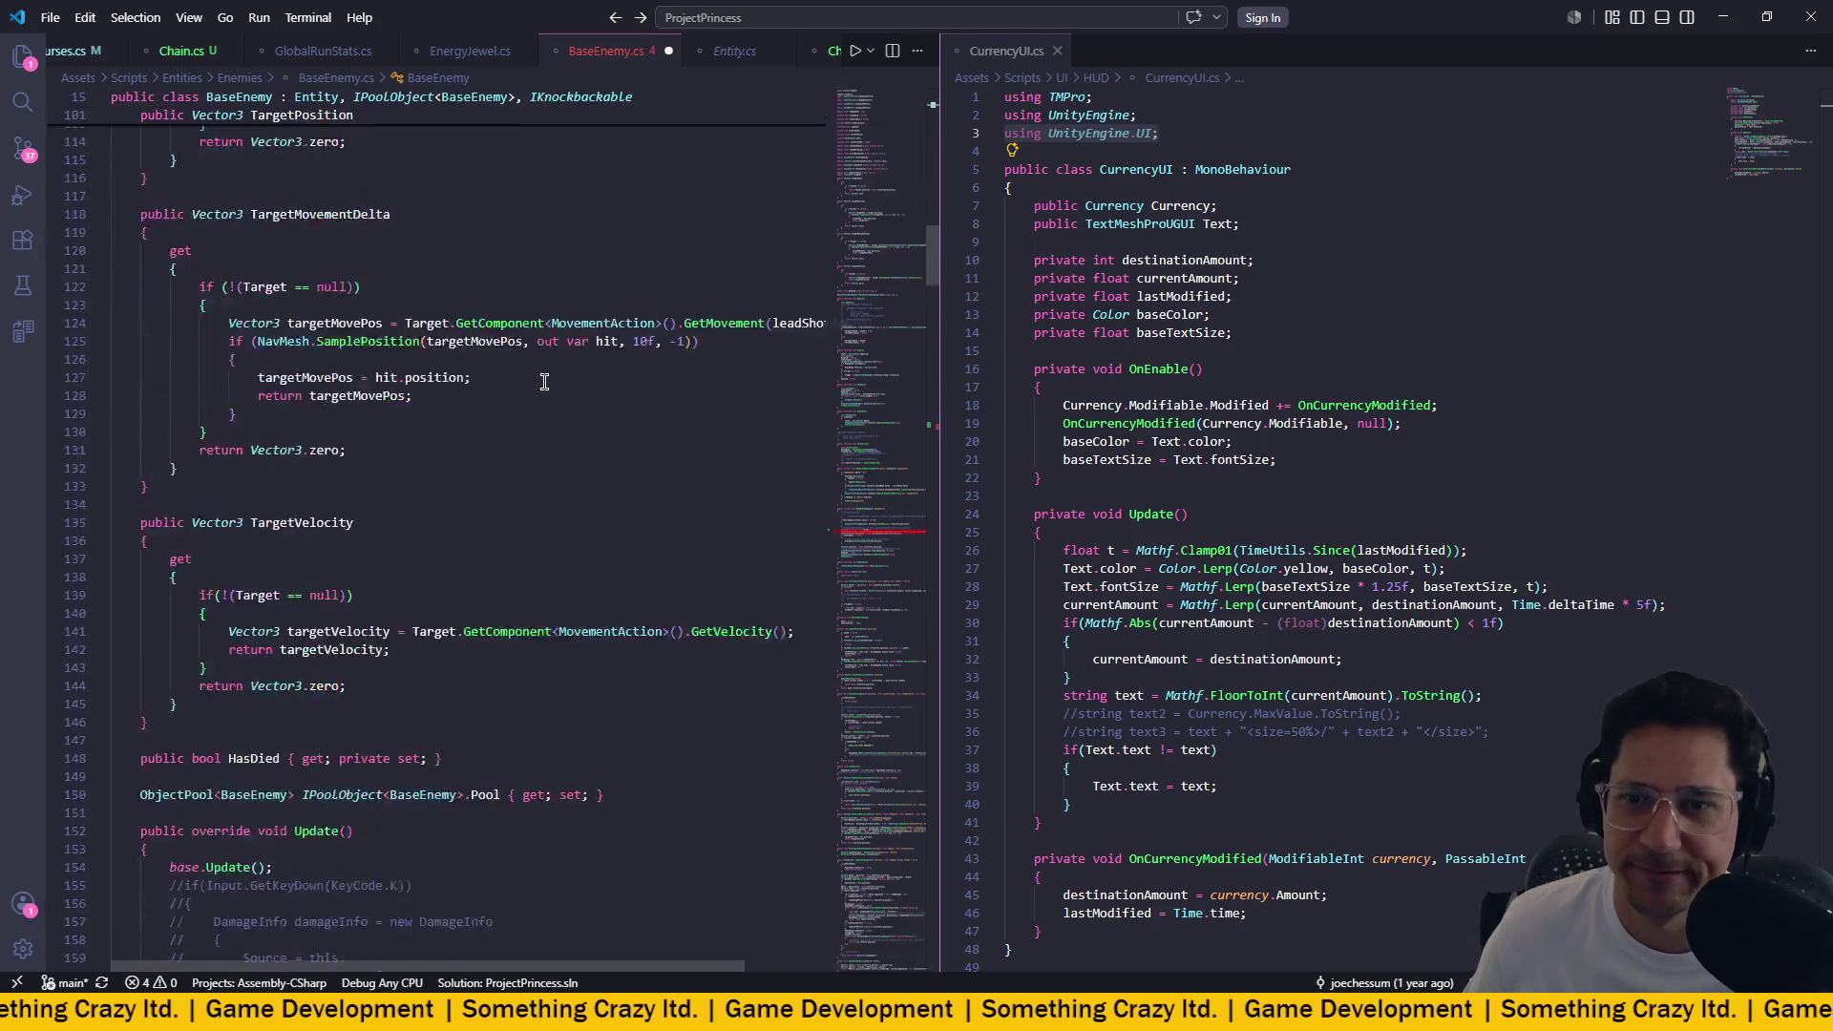
{"action": "scroll", "coordinate": [541, 380], "scroll_direction": "down", "scroll_amount": 20}
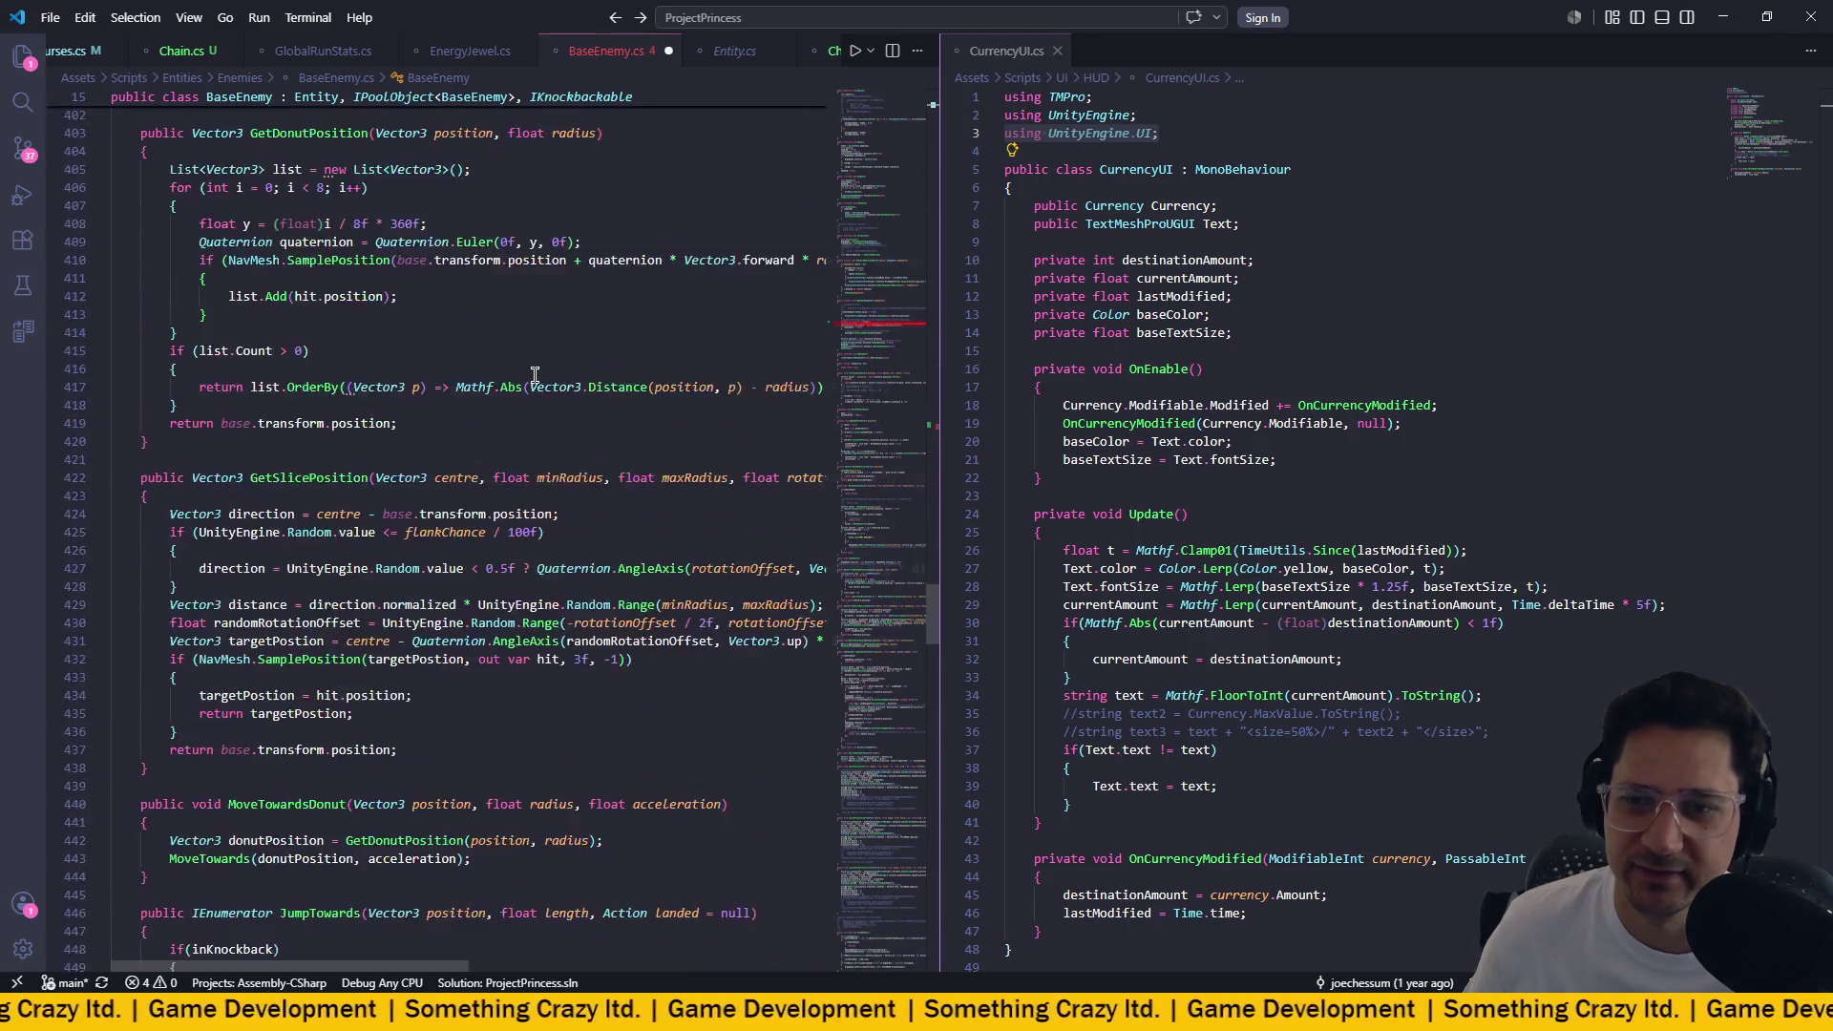
{"action": "scroll", "coordinate": [534, 372], "scroll_direction": "down", "scroll_amount": 15}
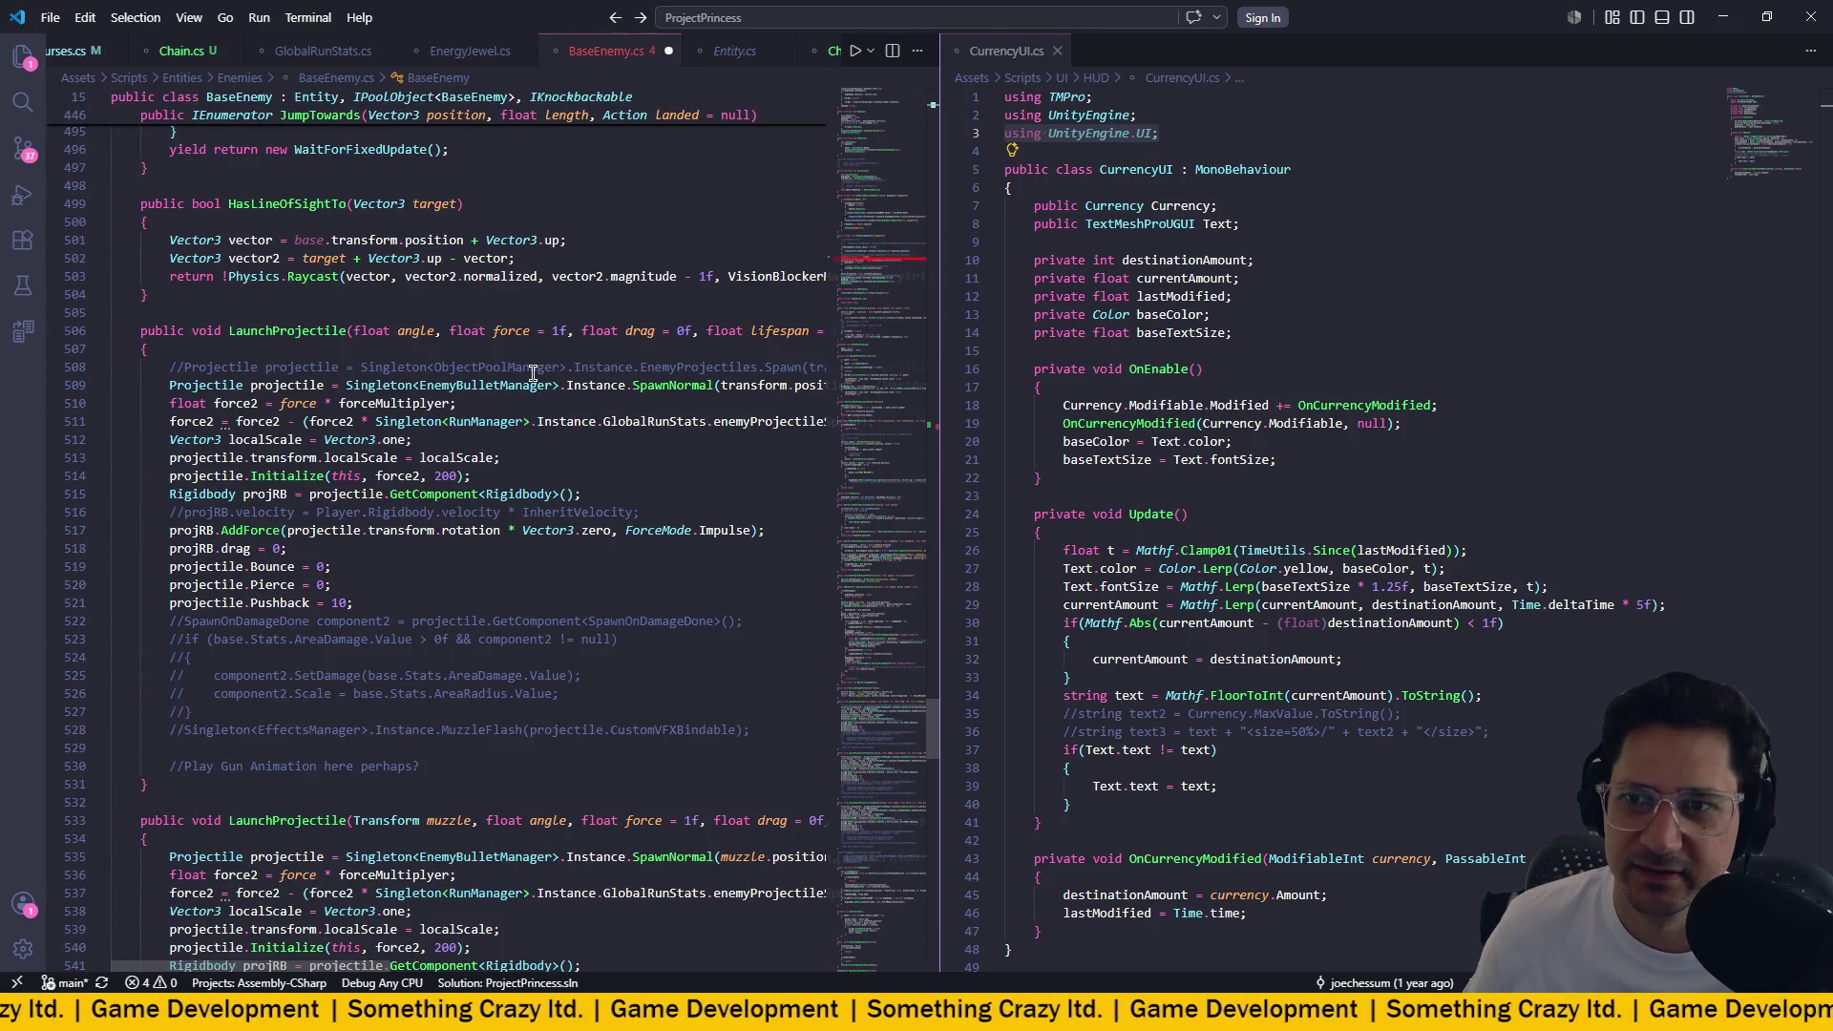
{"action": "scroll", "coordinate": [534, 372], "scroll_direction": "down", "scroll_amount": 20}
{"action": "scroll", "coordinate": [534, 373], "scroll_direction": "down", "scroll_amount": 7}
{"action": "scroll", "coordinate": [533, 373], "scroll_direction": "up", "scroll_amount": 20}
{"action": "scroll", "coordinate": [533, 373], "scroll_direction": "up", "scroll_amount": 17}
{"action": "scroll", "coordinate": [534, 372], "scroll_direction": "up", "scroll_amount": 3}
{"action": "key", "text": "Right"}
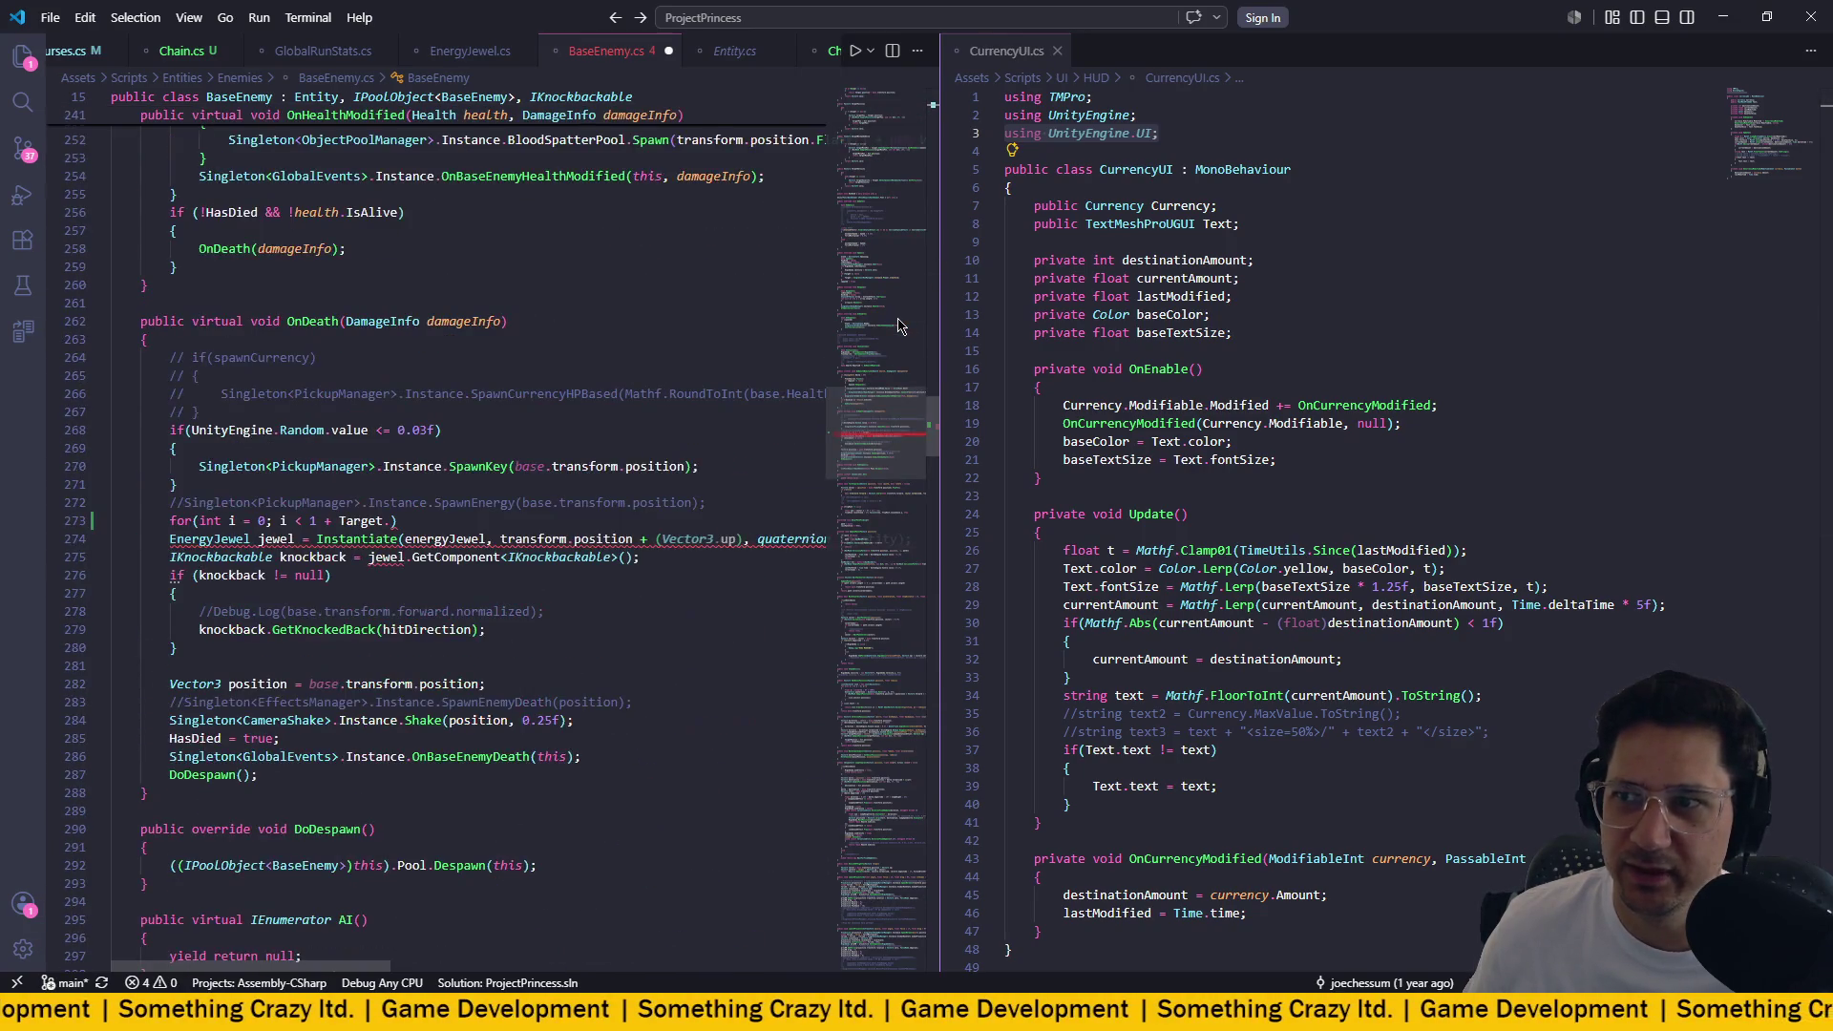
Complete the loop bound as '1 + Target.GetComponent<Chain>().level' and add a line below.
{"action": "scroll", "coordinate": [401, 479], "scroll_direction": "right", "scroll_amount": 2}
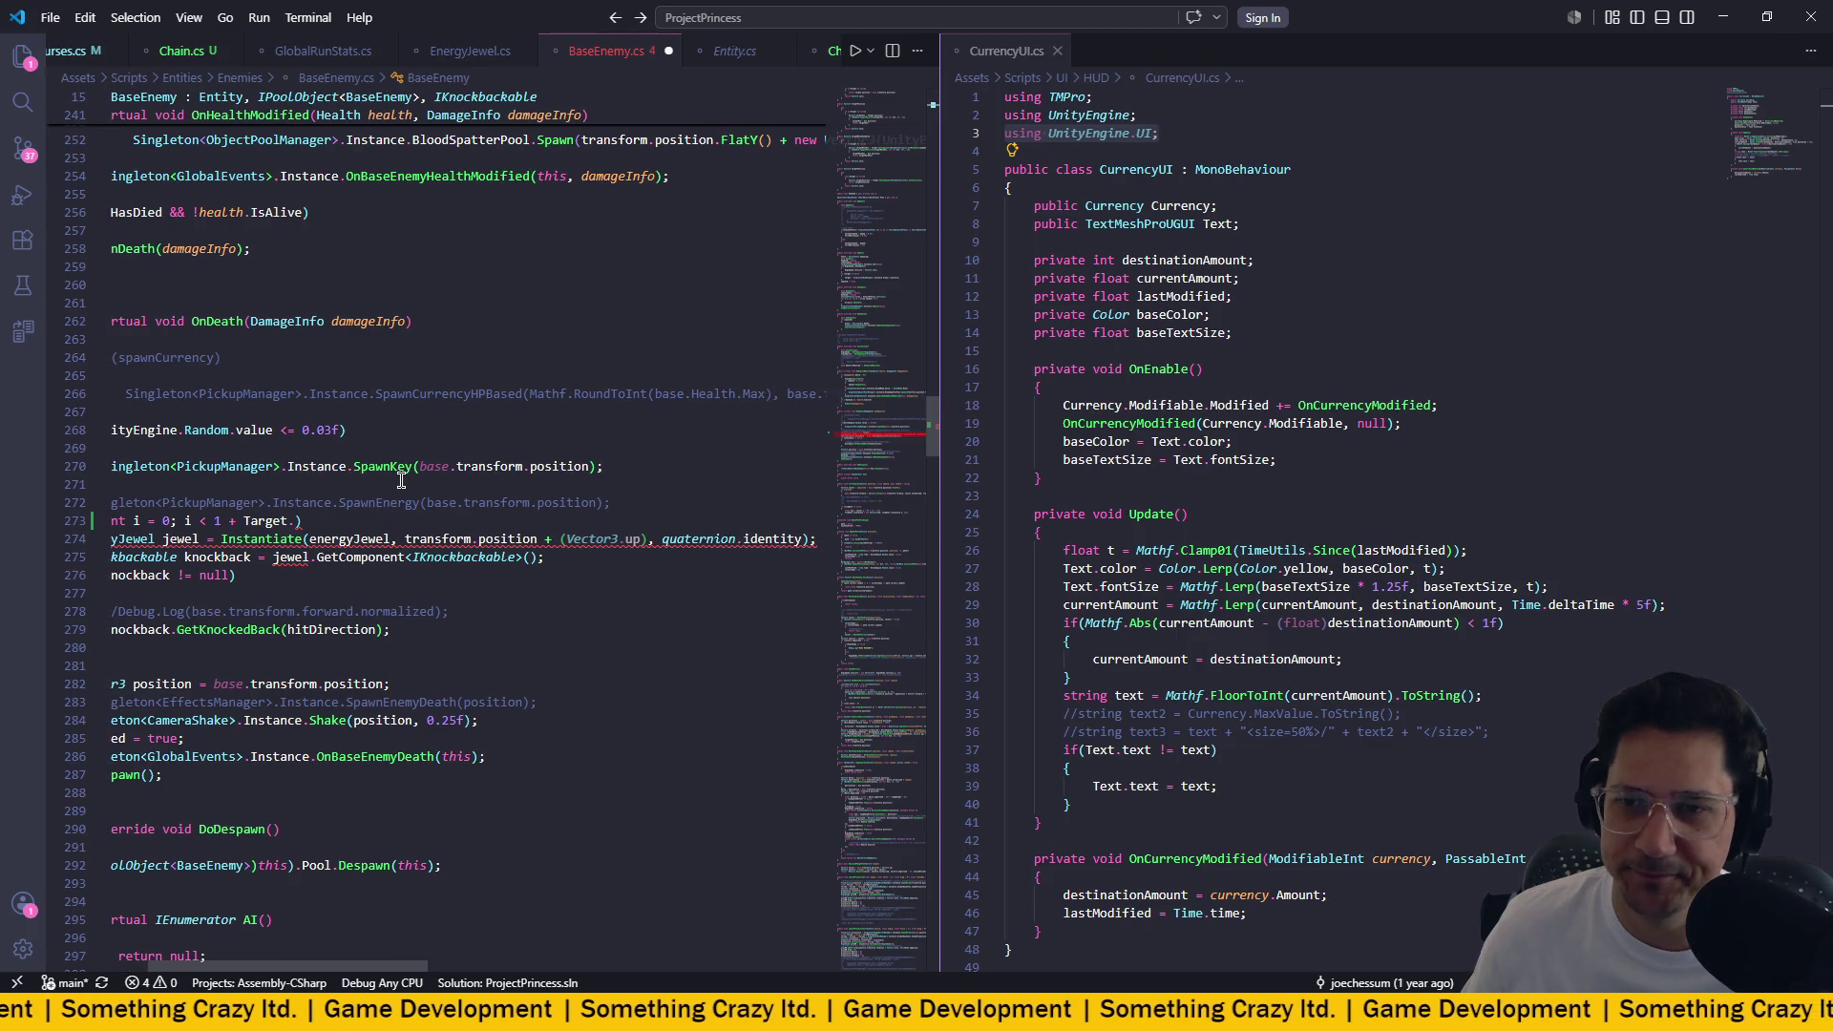
{"action": "scroll", "coordinate": [579, 415], "scroll_direction": "left", "scroll_amount": 2}
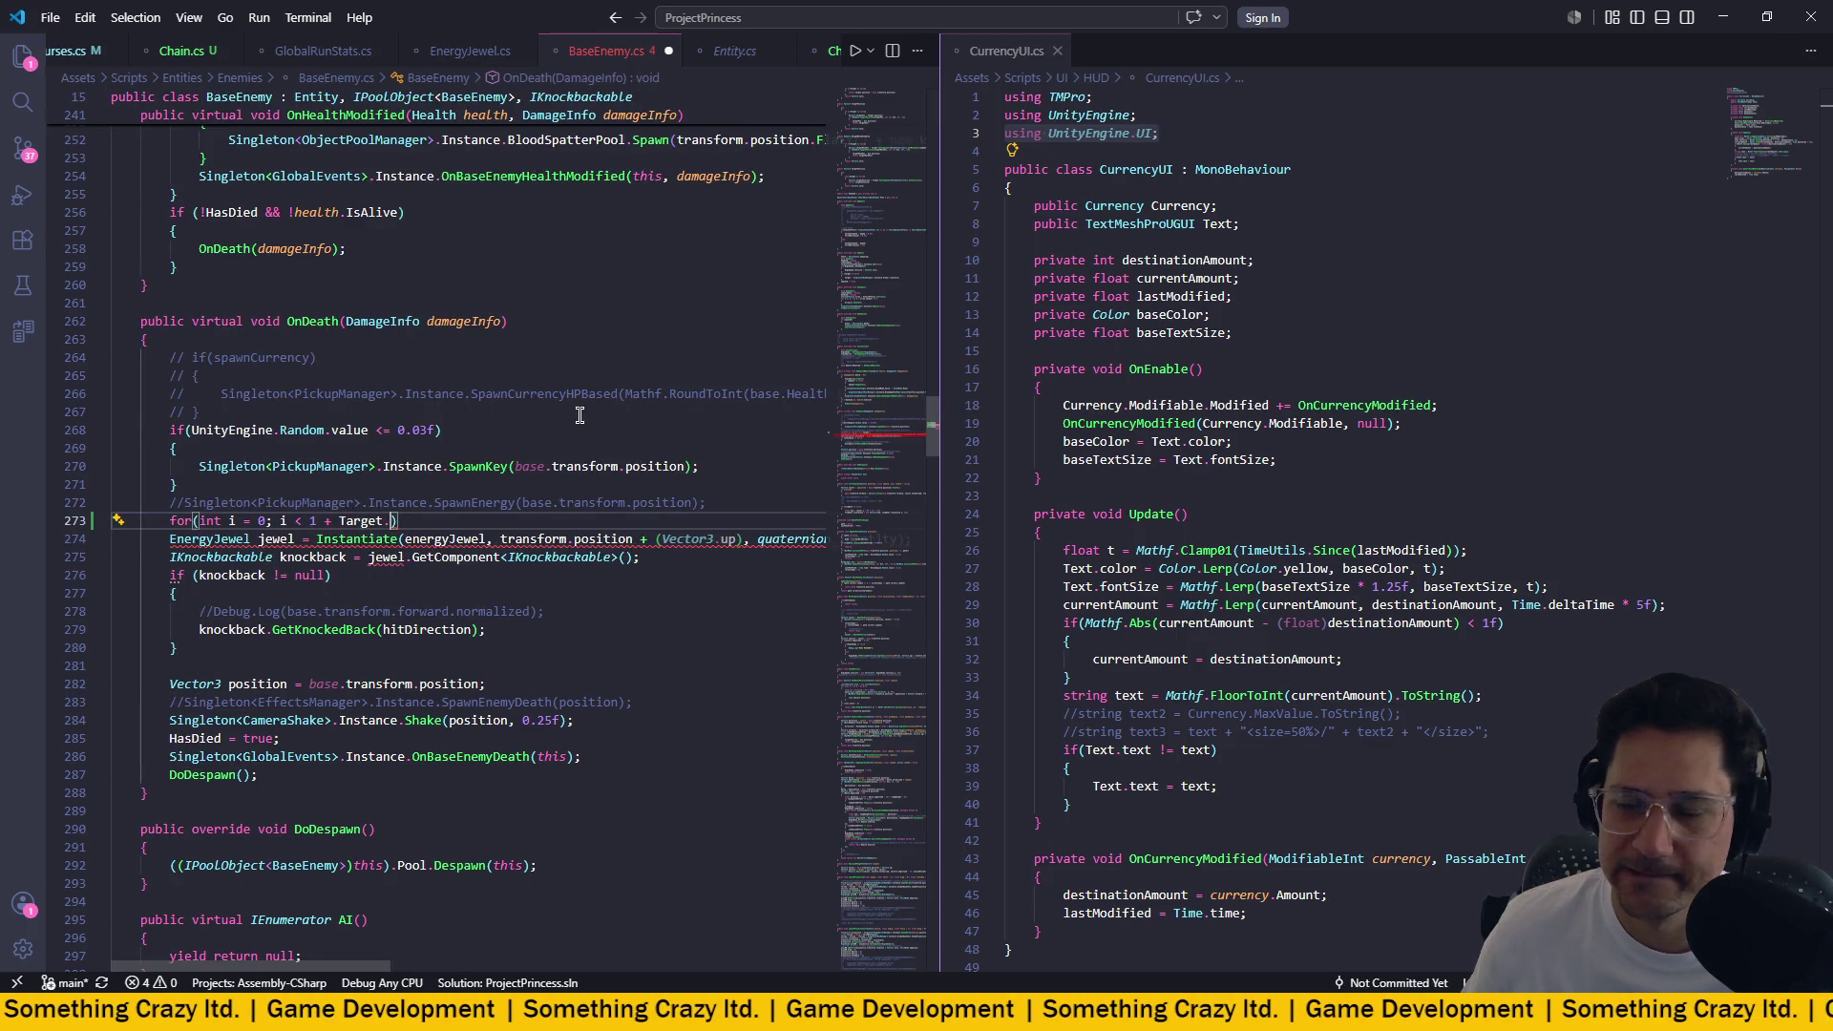
{"action": "type", "text": ".Getcom"}
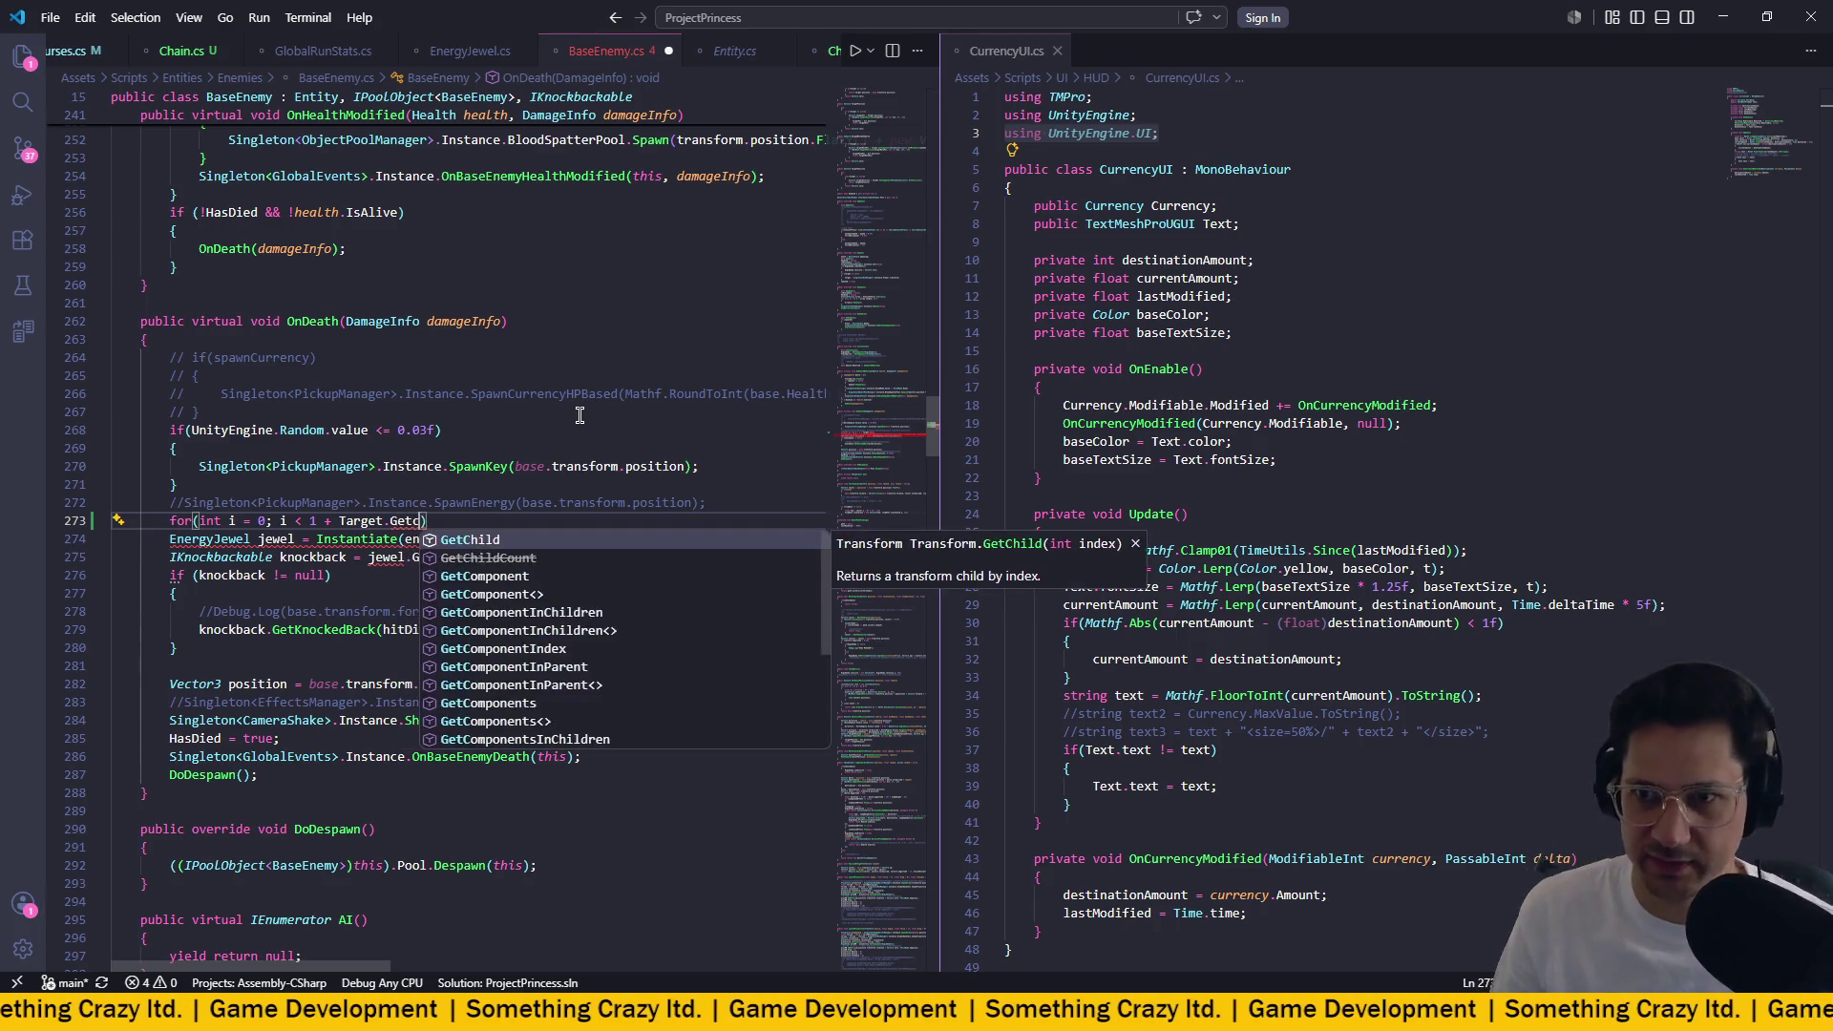
{"action": "key", "text": "Tab"}
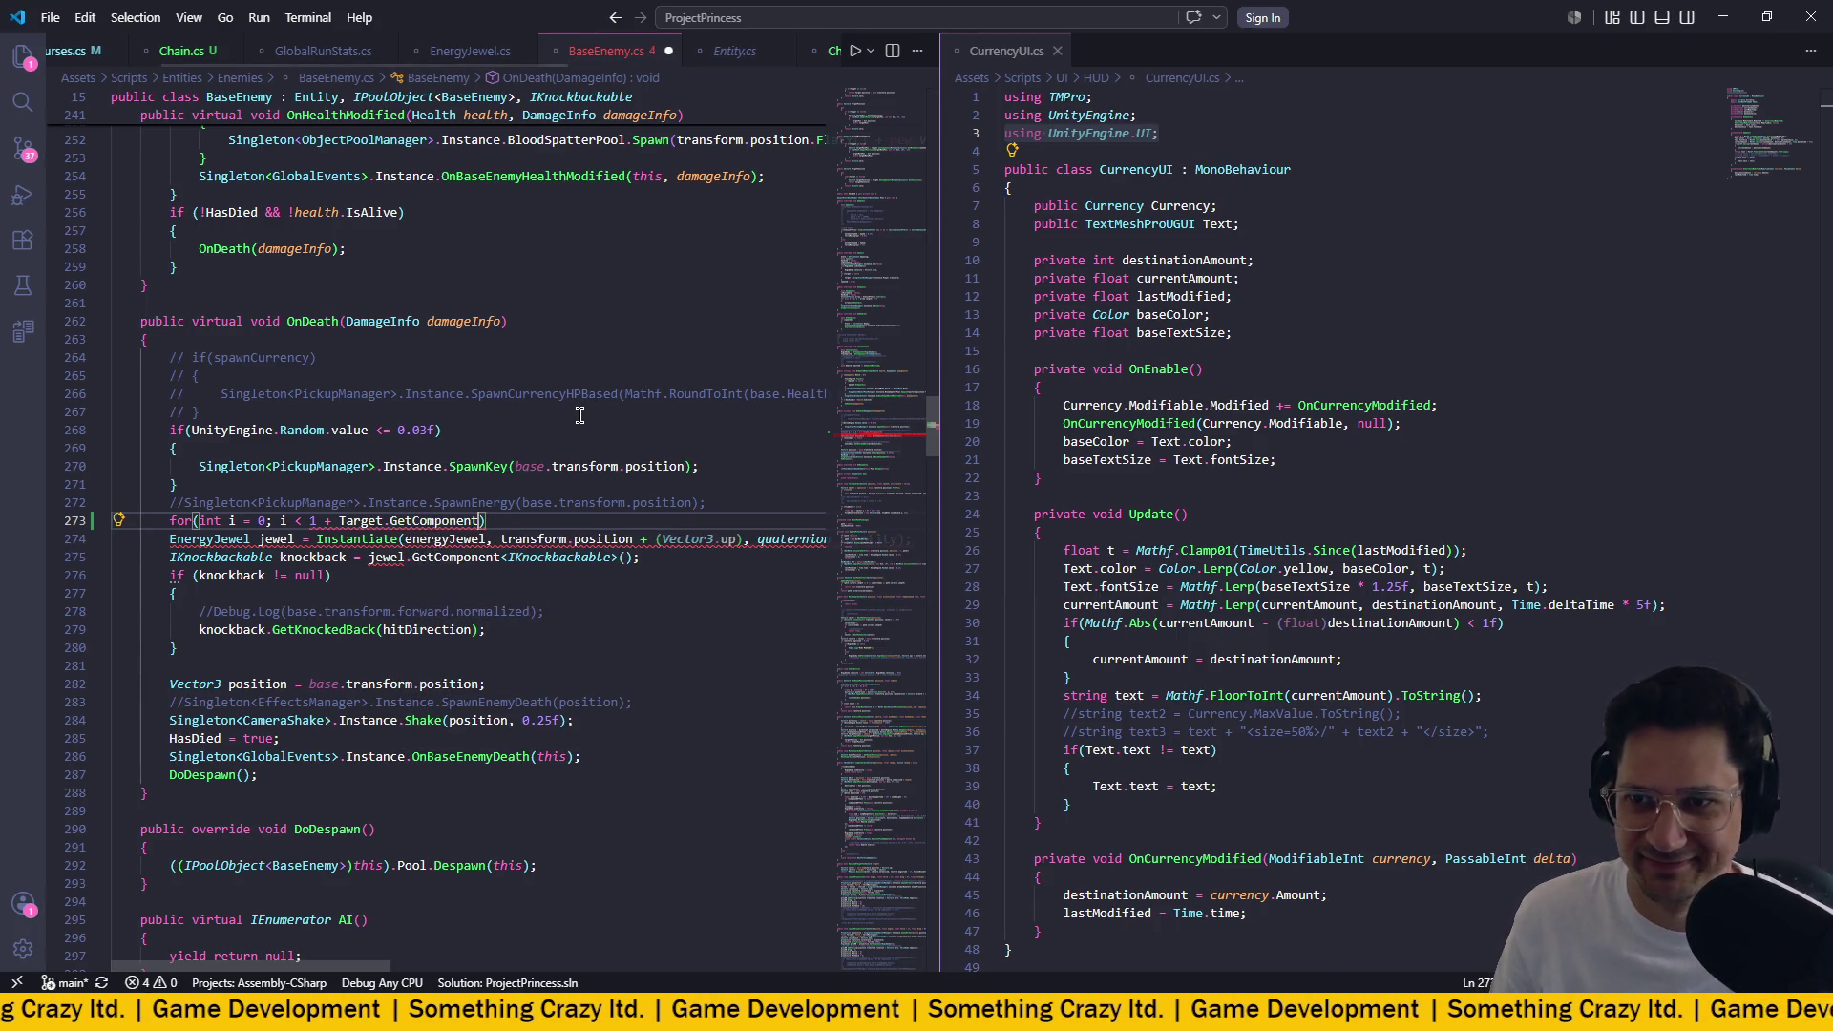
{"action": "type", "text": "<"}
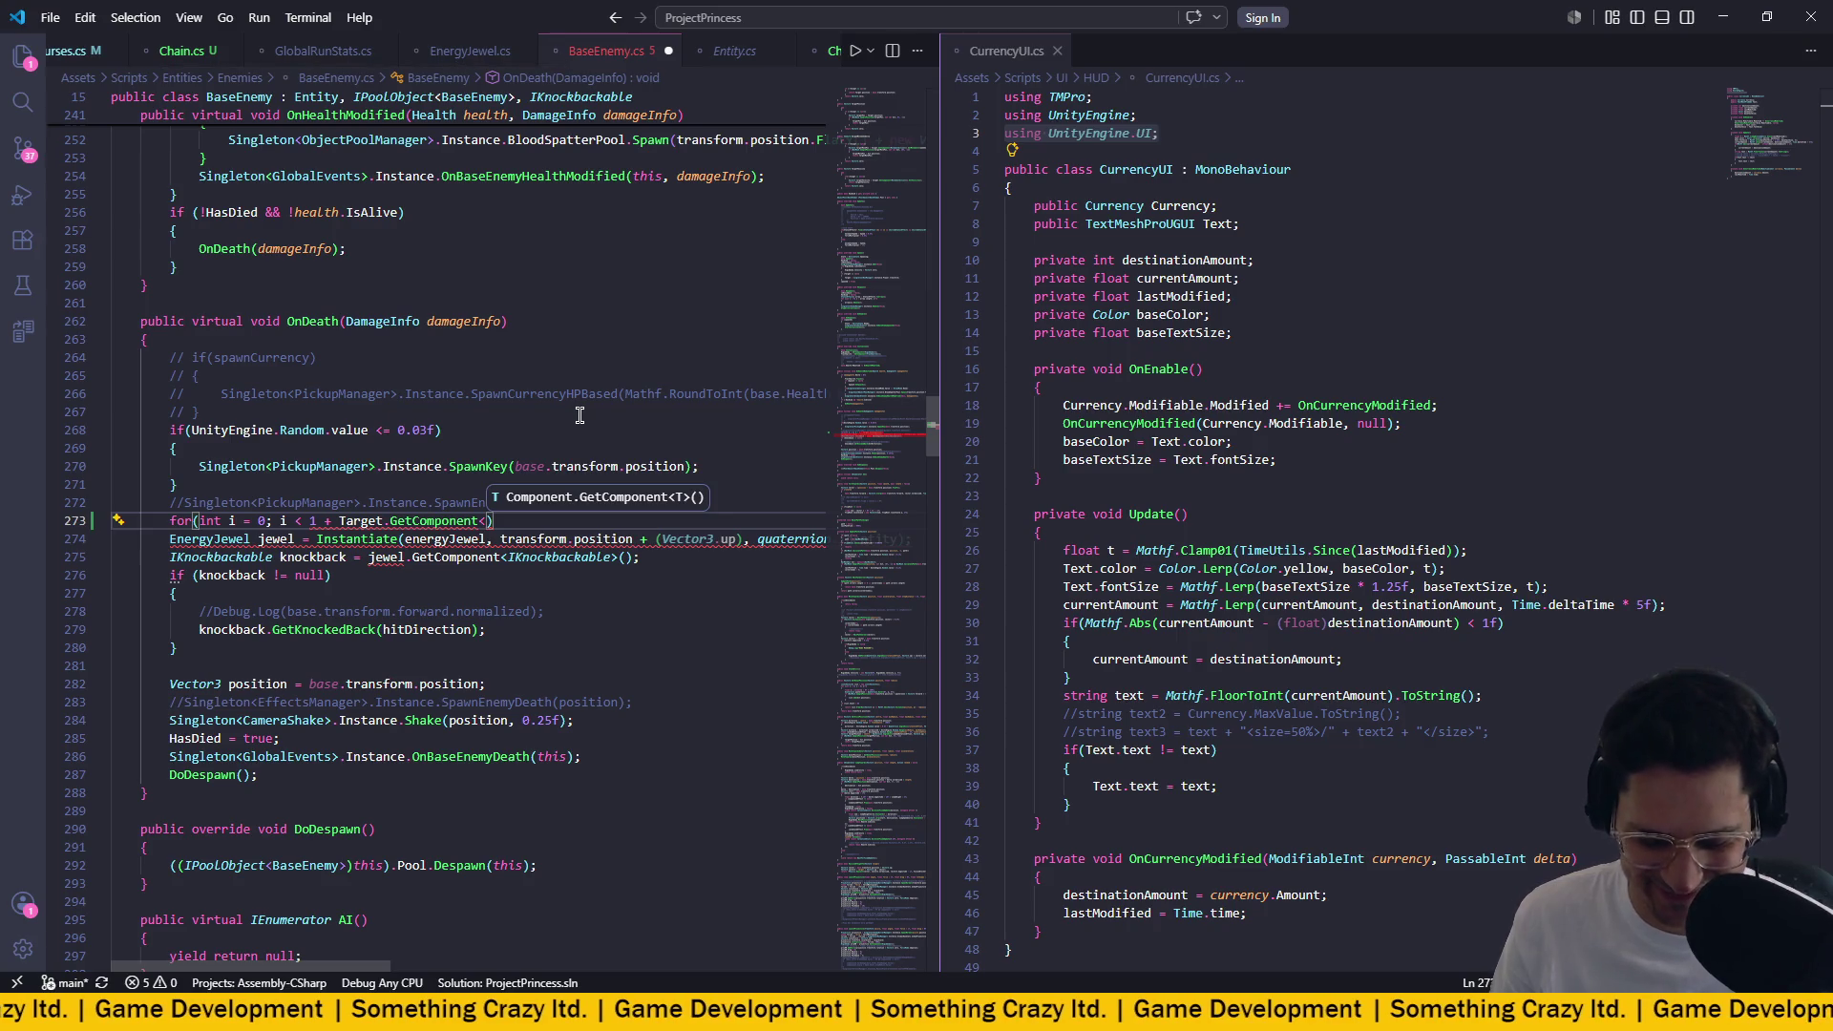
{"action": "type", "text": "Chain<"}
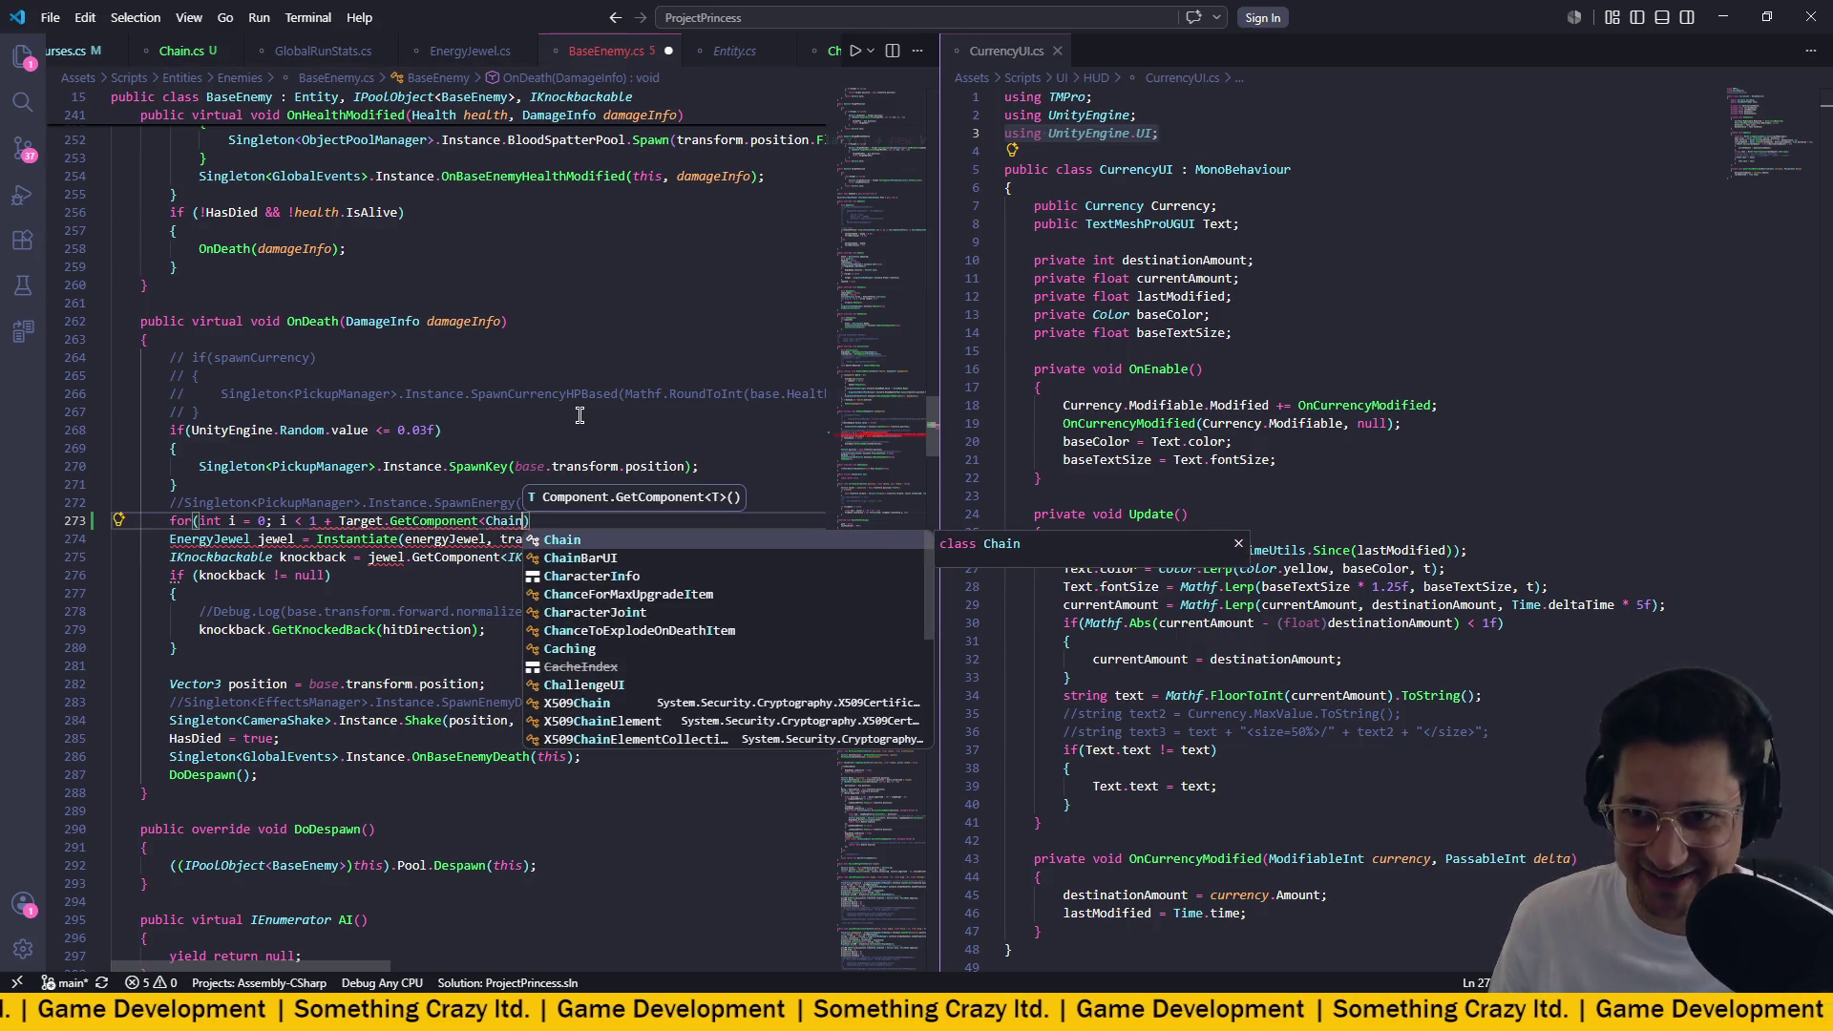
{"action": "key", "text": "BackSpace"}
{"action": "type", "text": ">"}
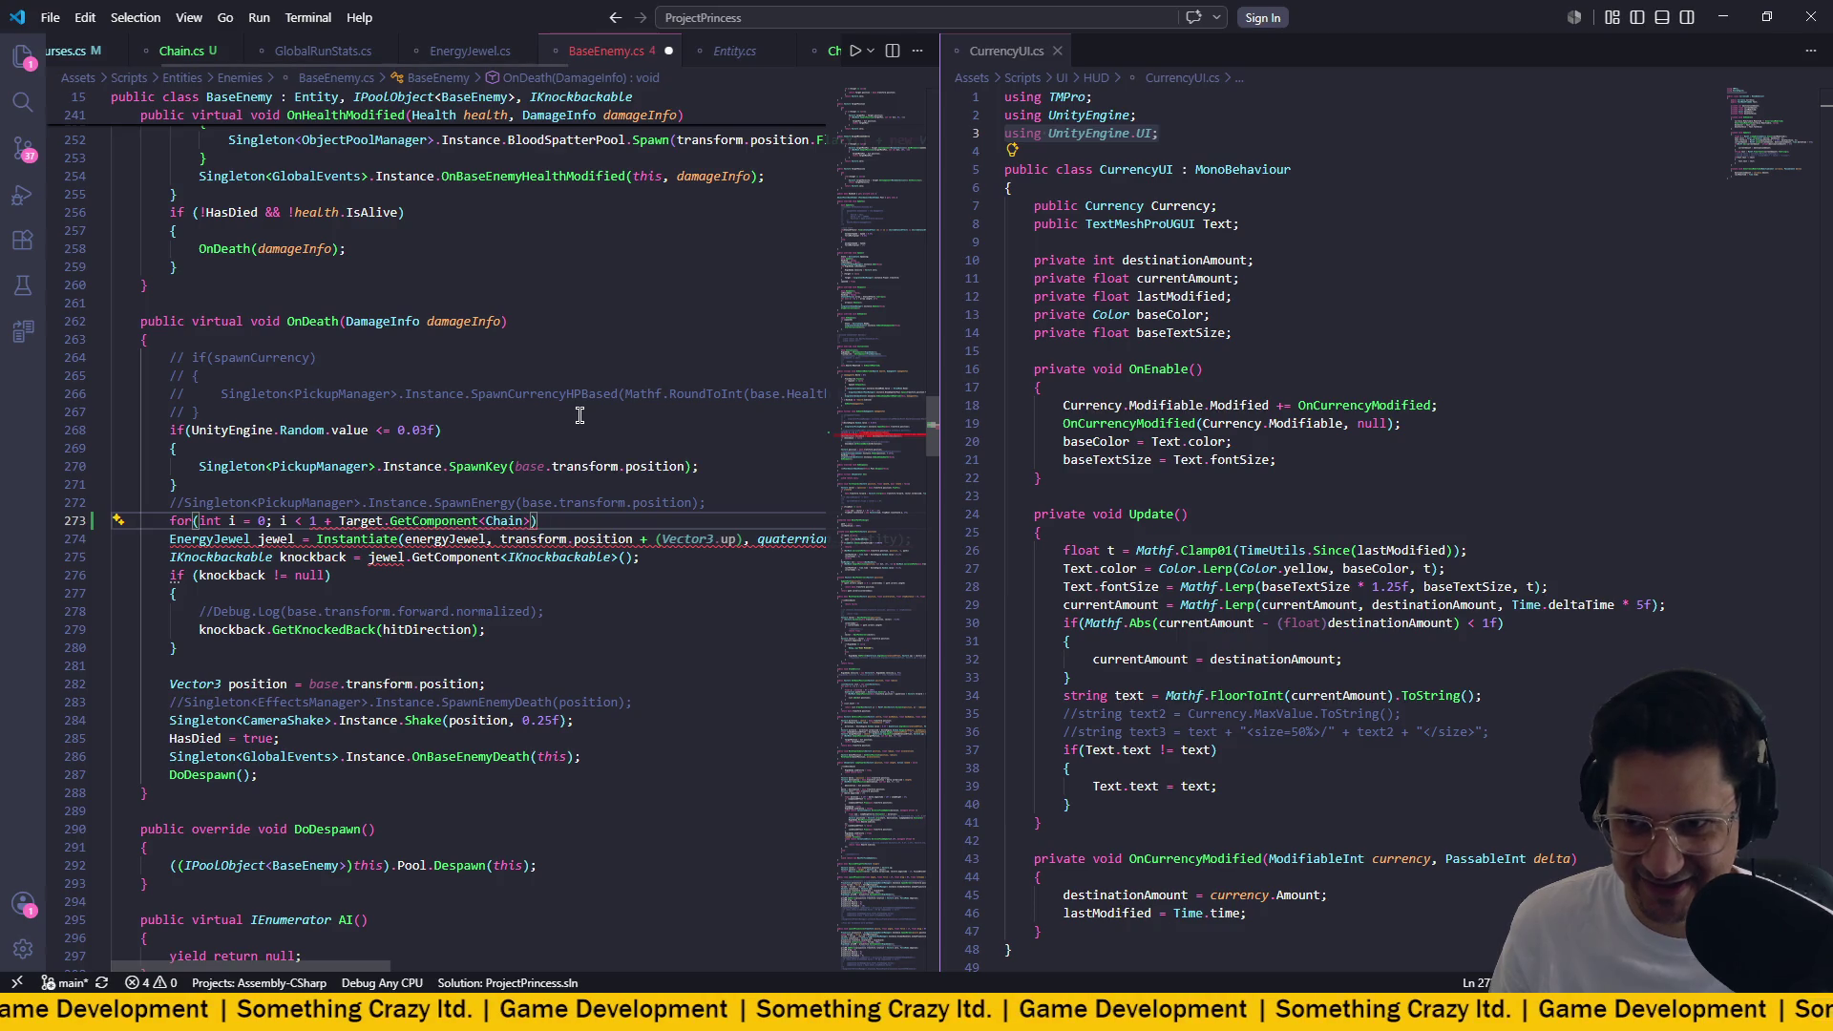
{"action": "type", "text": "().Lev"}
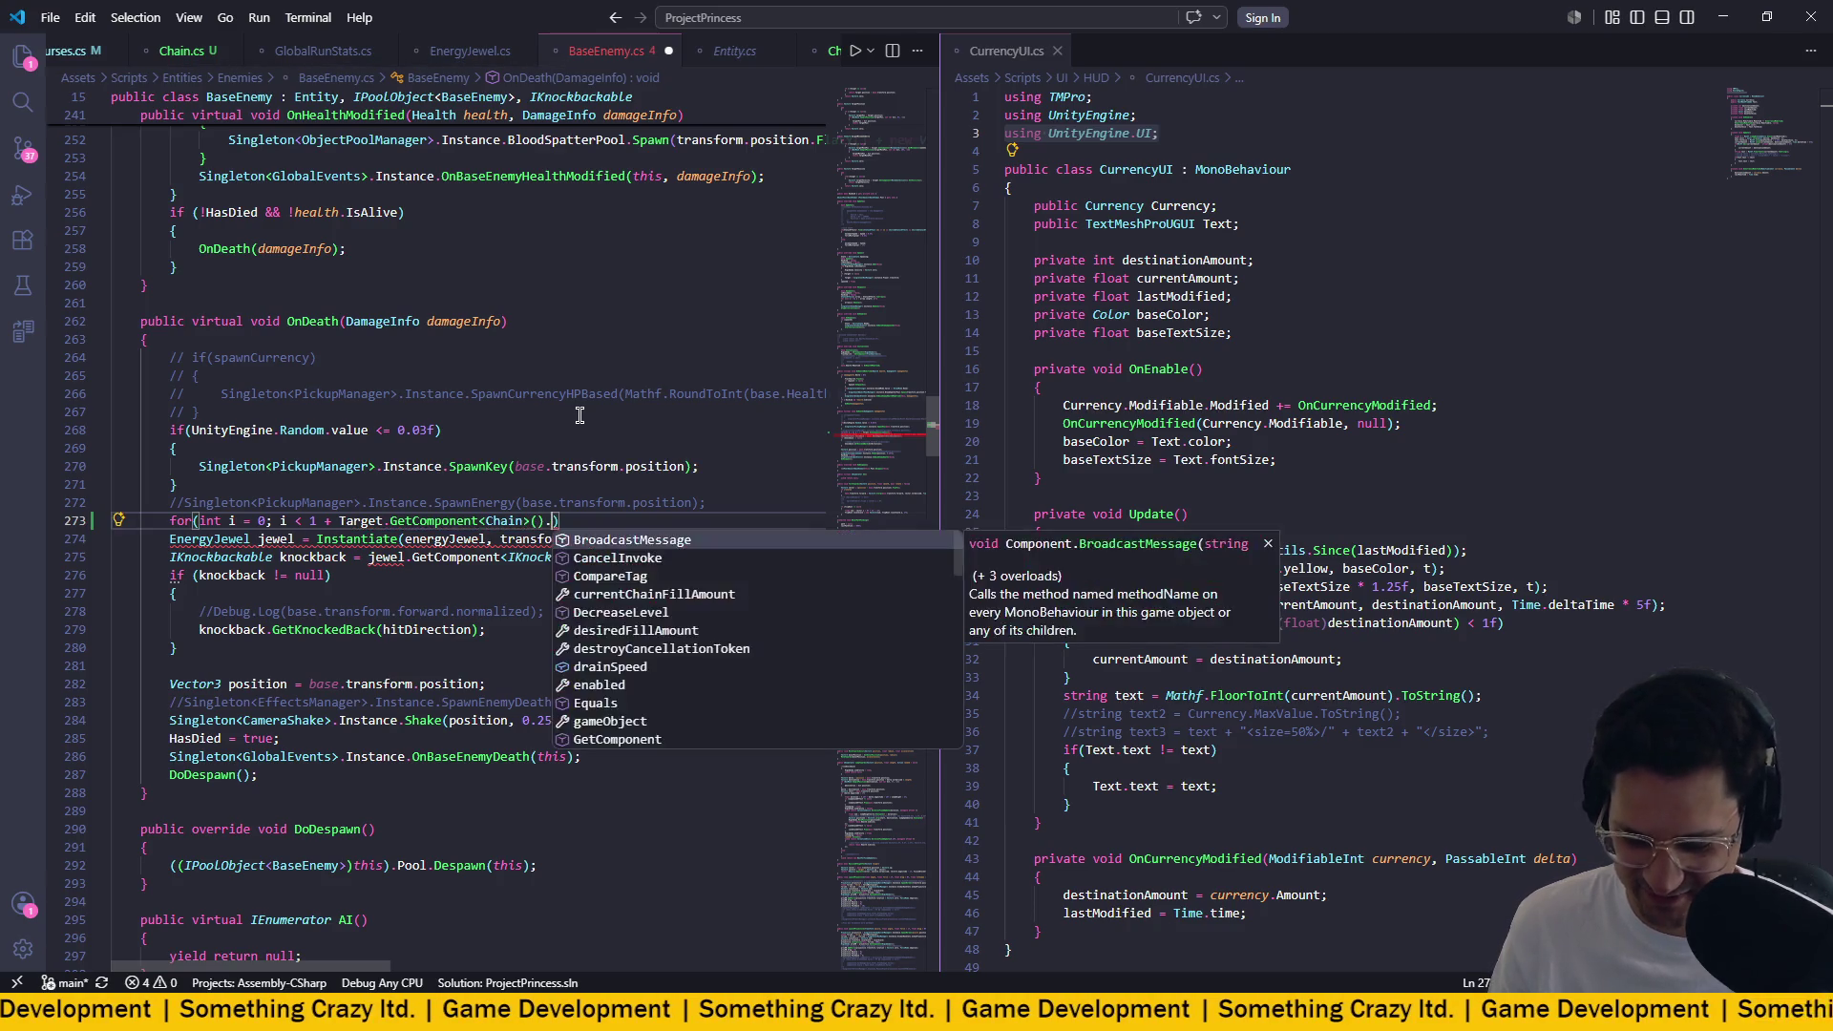
{"action": "key", "text": "Tab"}
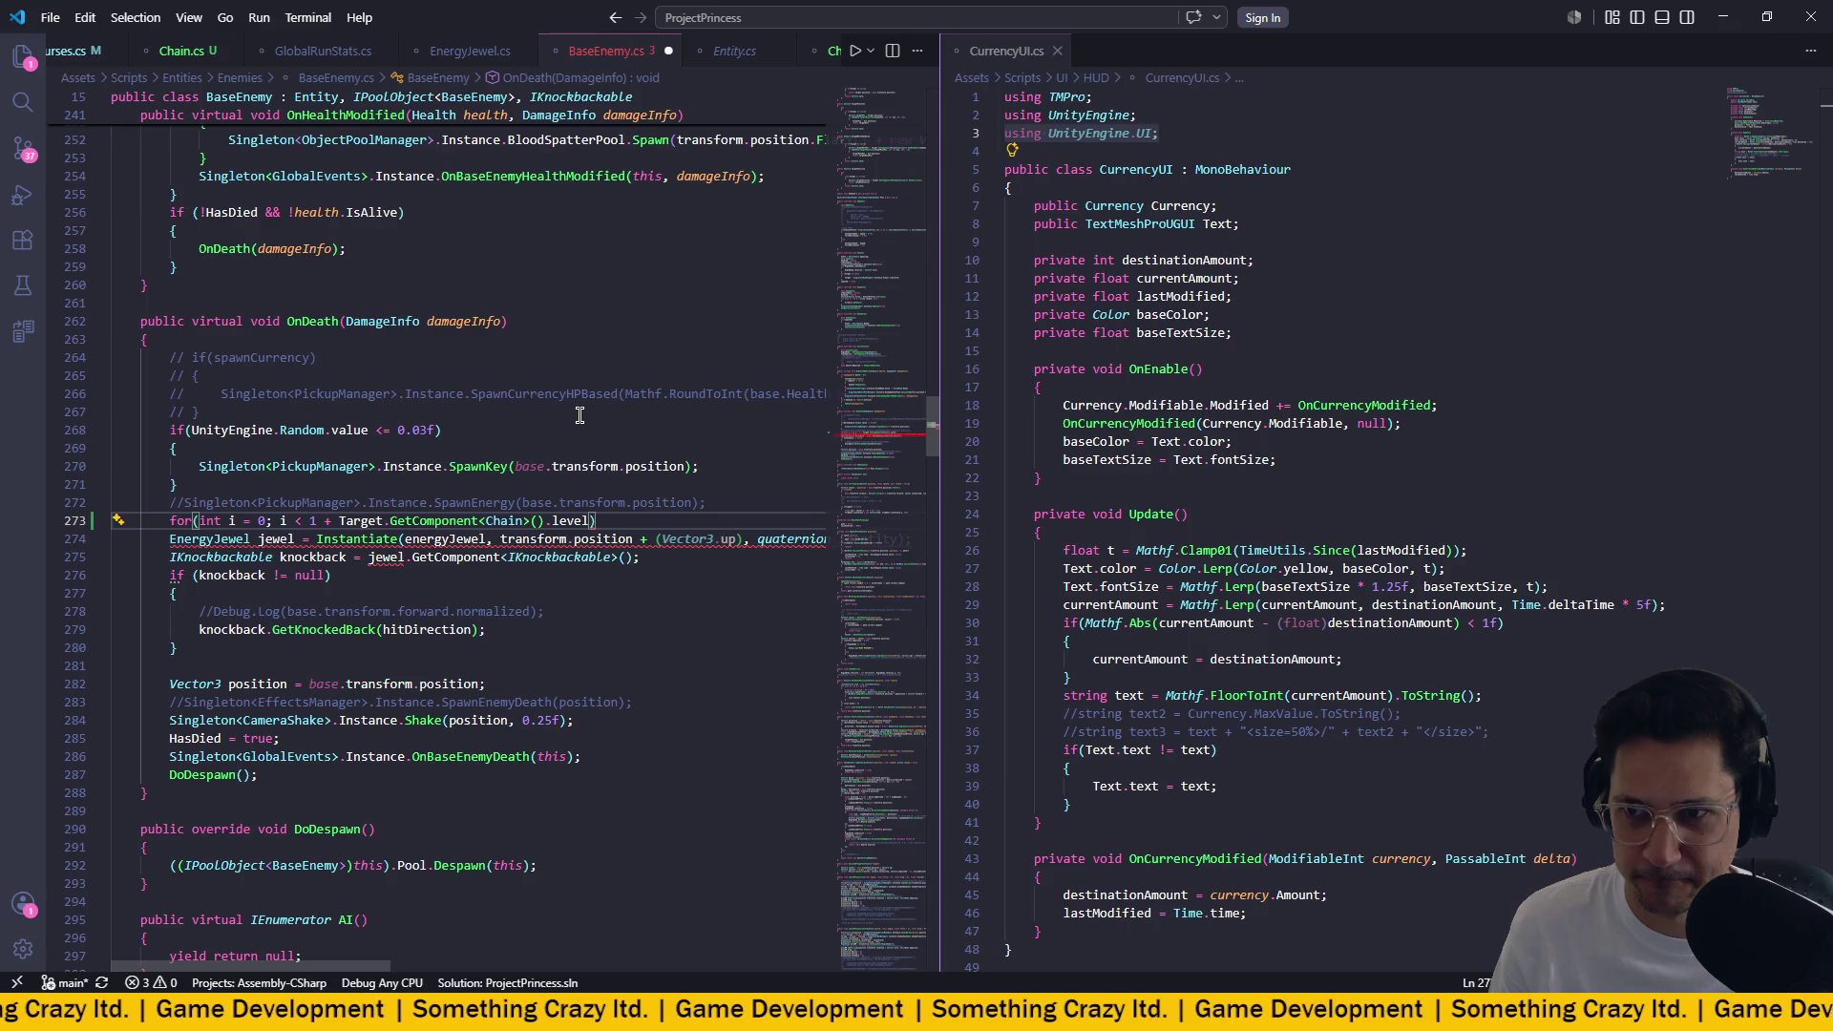
{"action": "key", "text": "Return"}
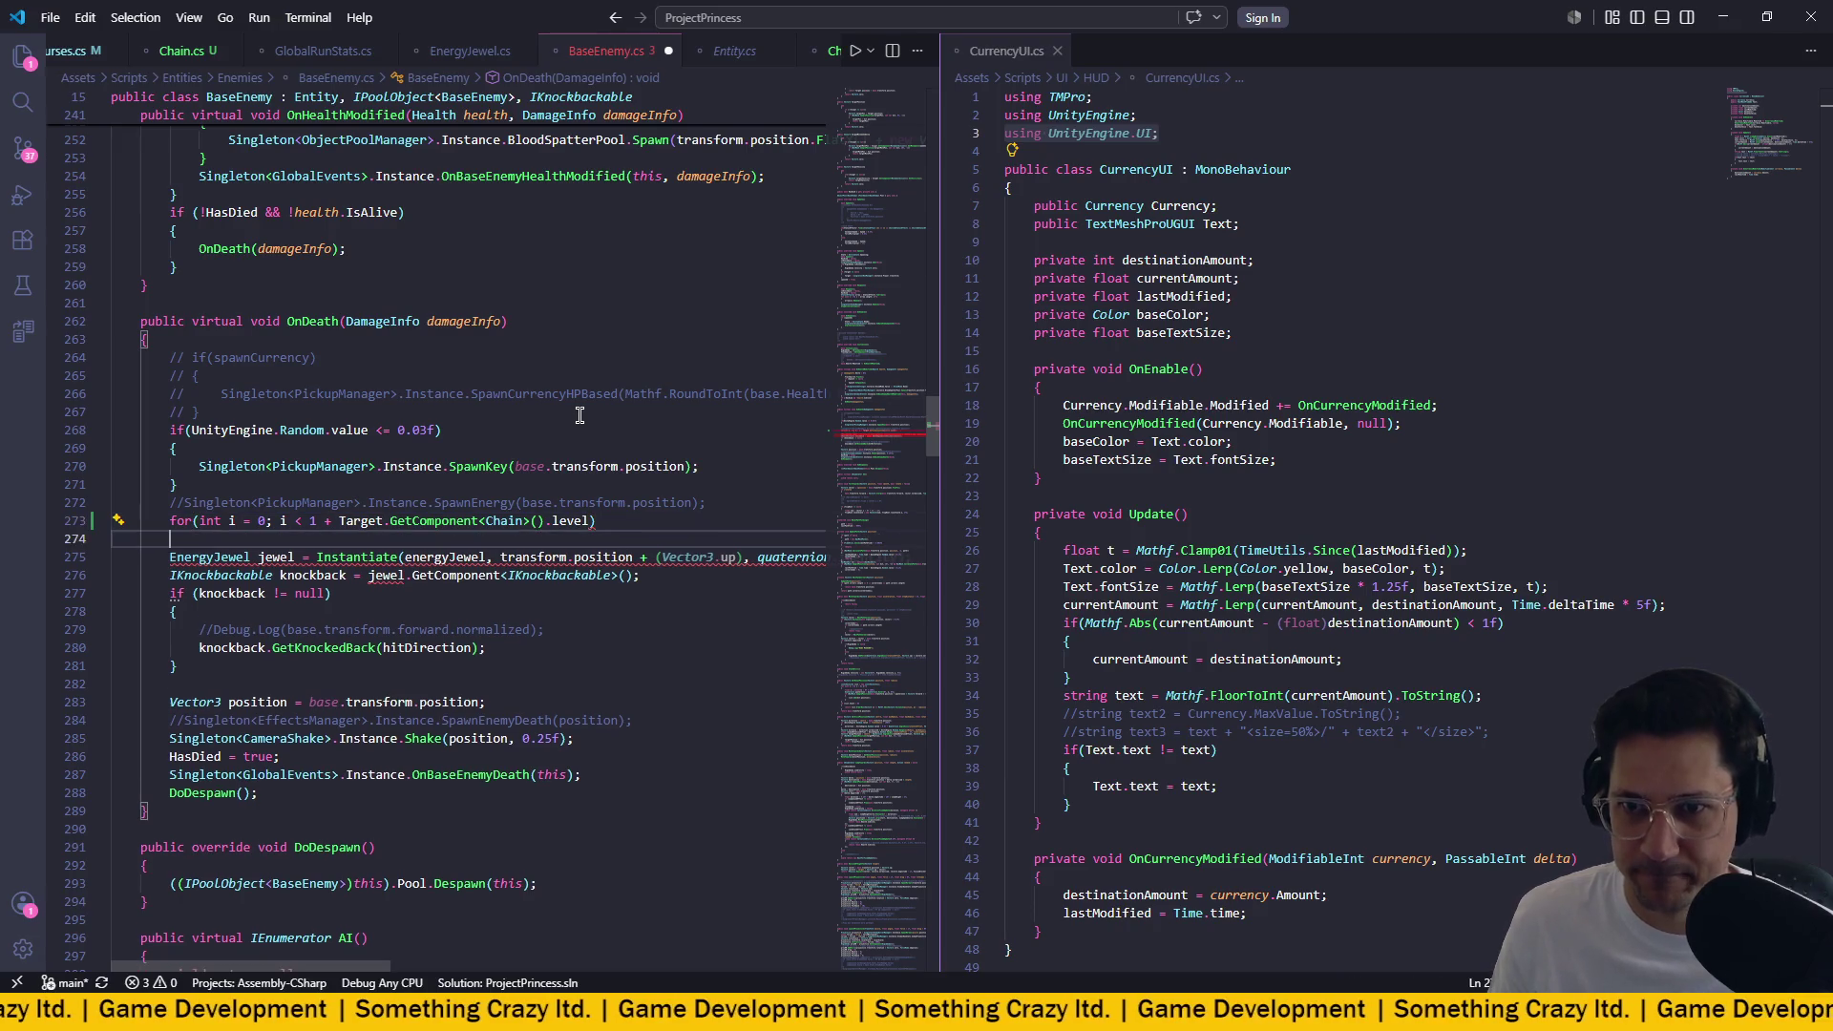
Move the EnergyJewel spawn and knockback code inside loop braces, indent it, and save.
{"action": "type", "text": "{"}
{"action": "key", "text": "Return"}
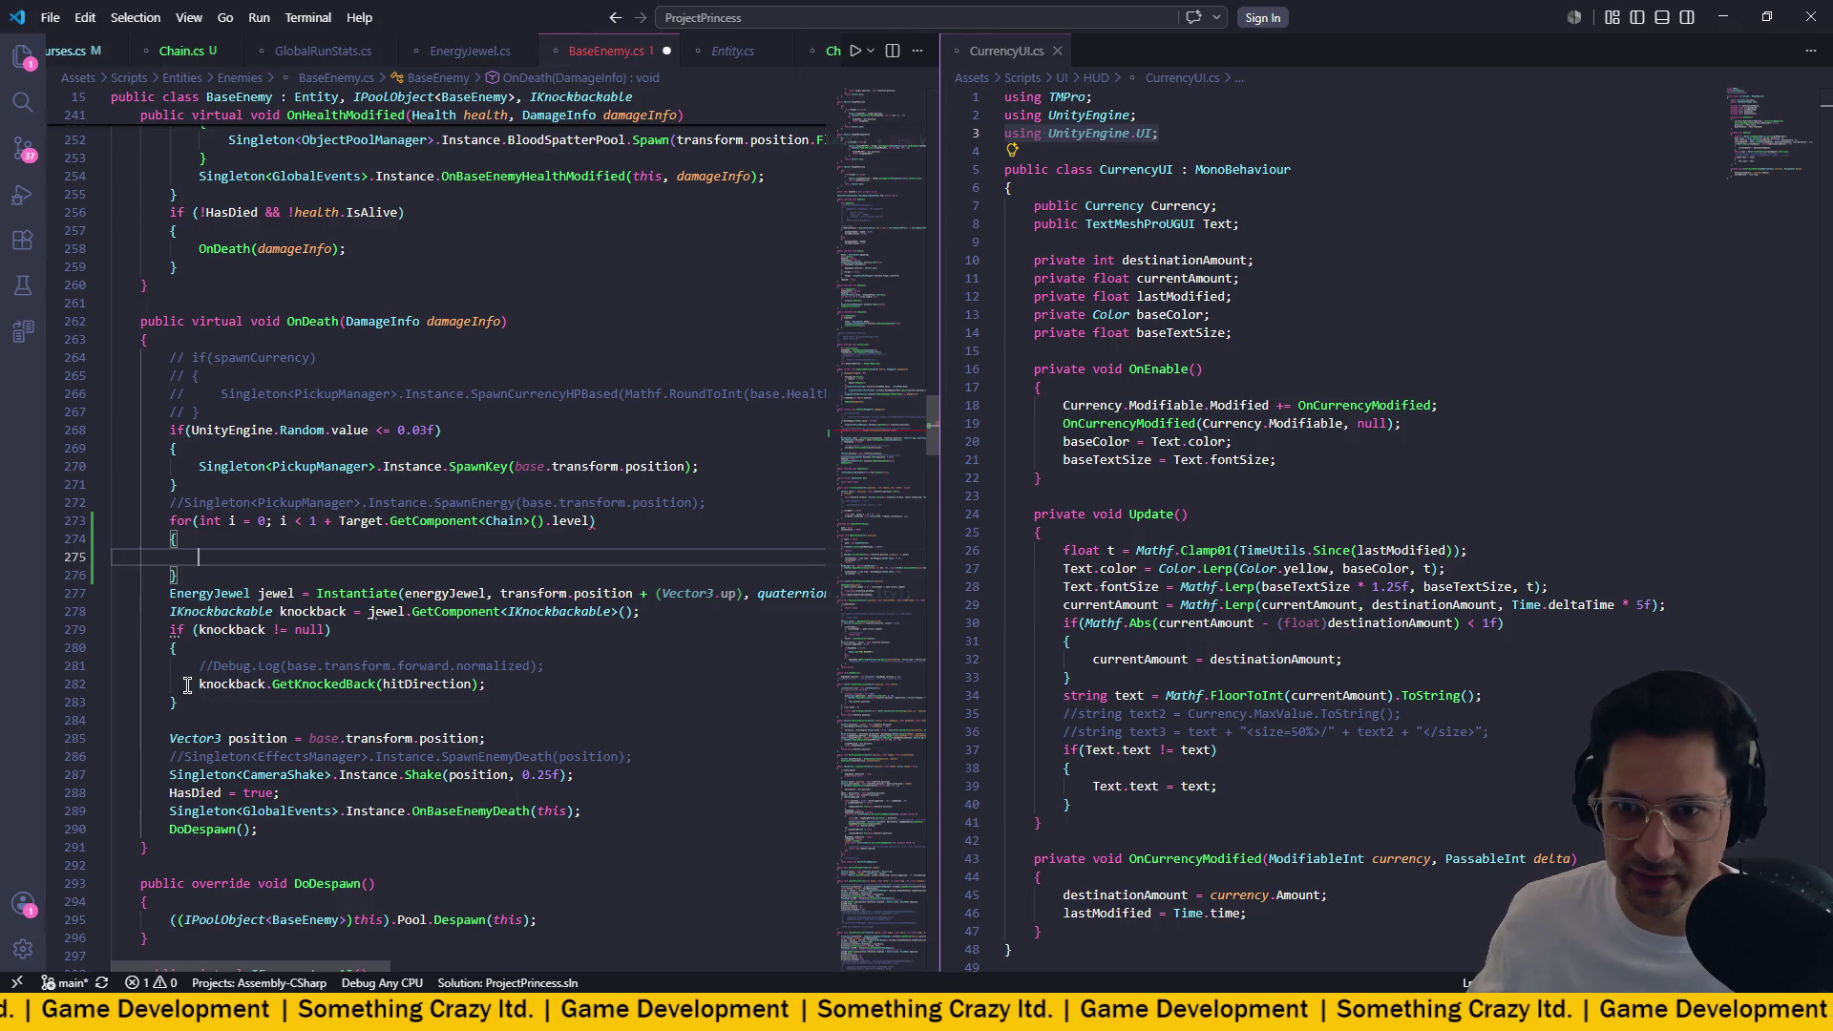
{"action": "left_click", "coordinate": [253, 735]}
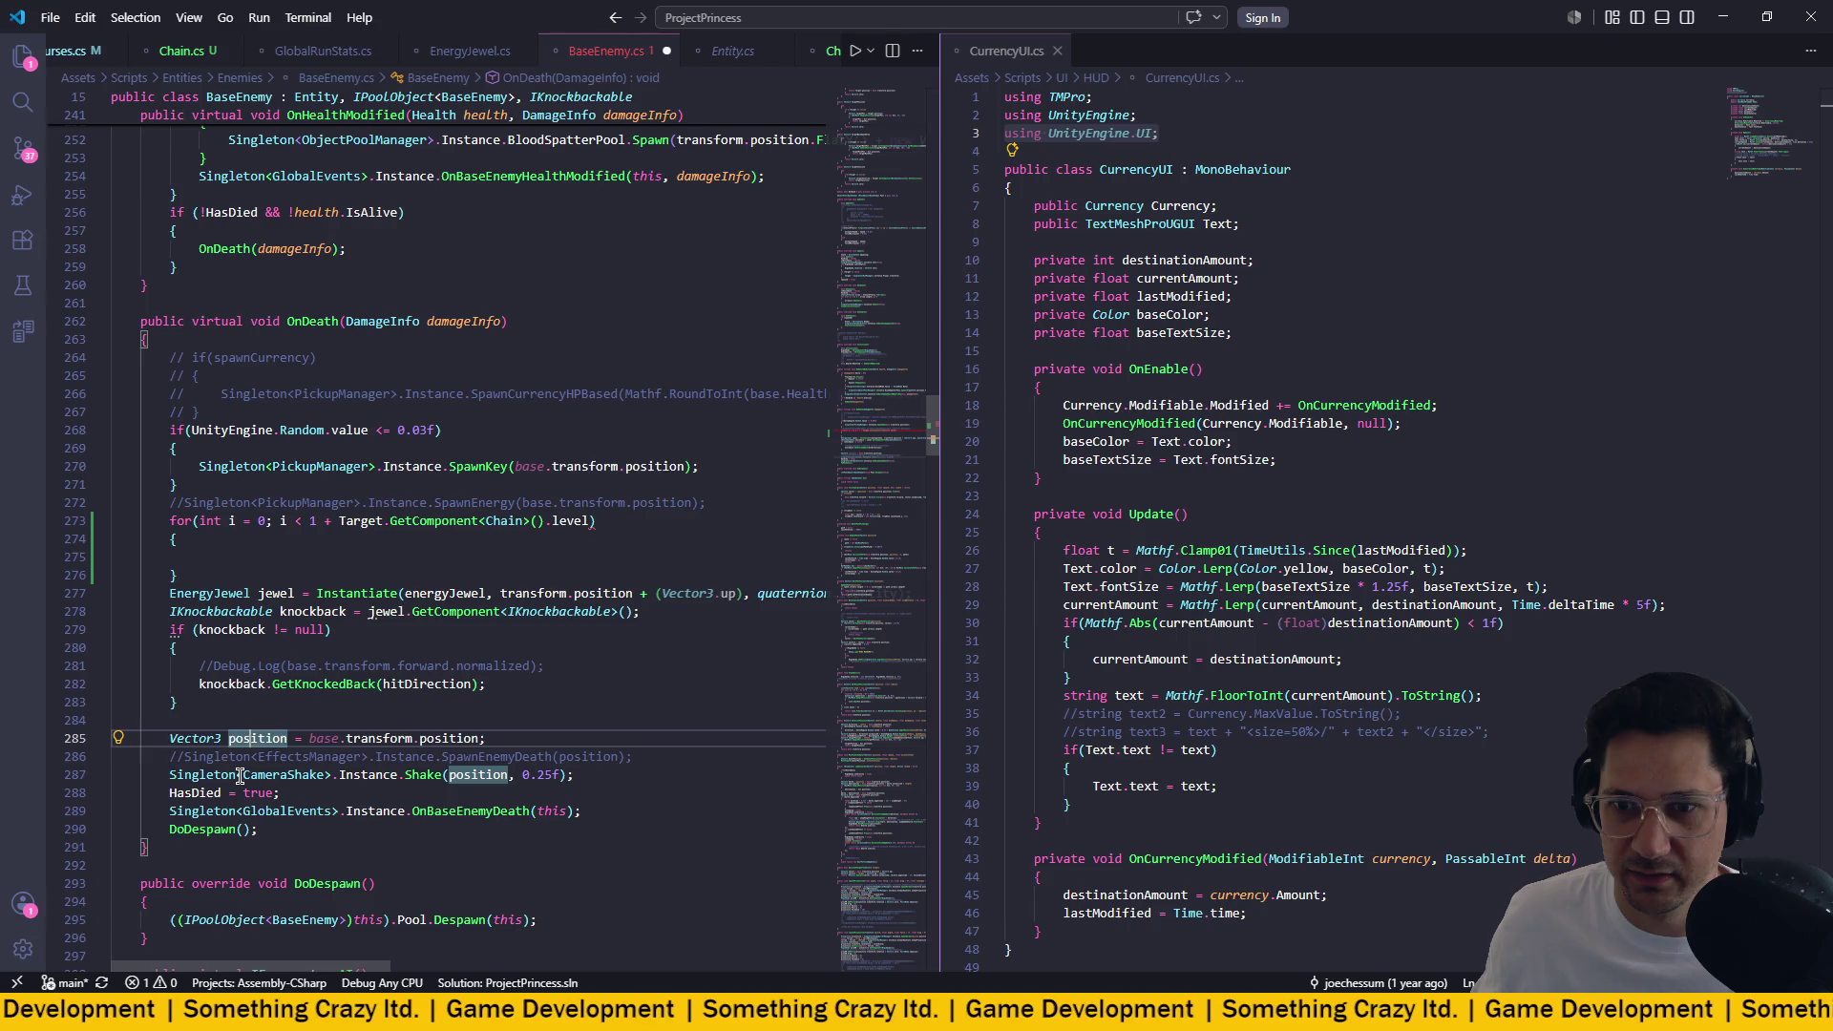
{"action": "mouse_move", "coordinate": [233, 775]}
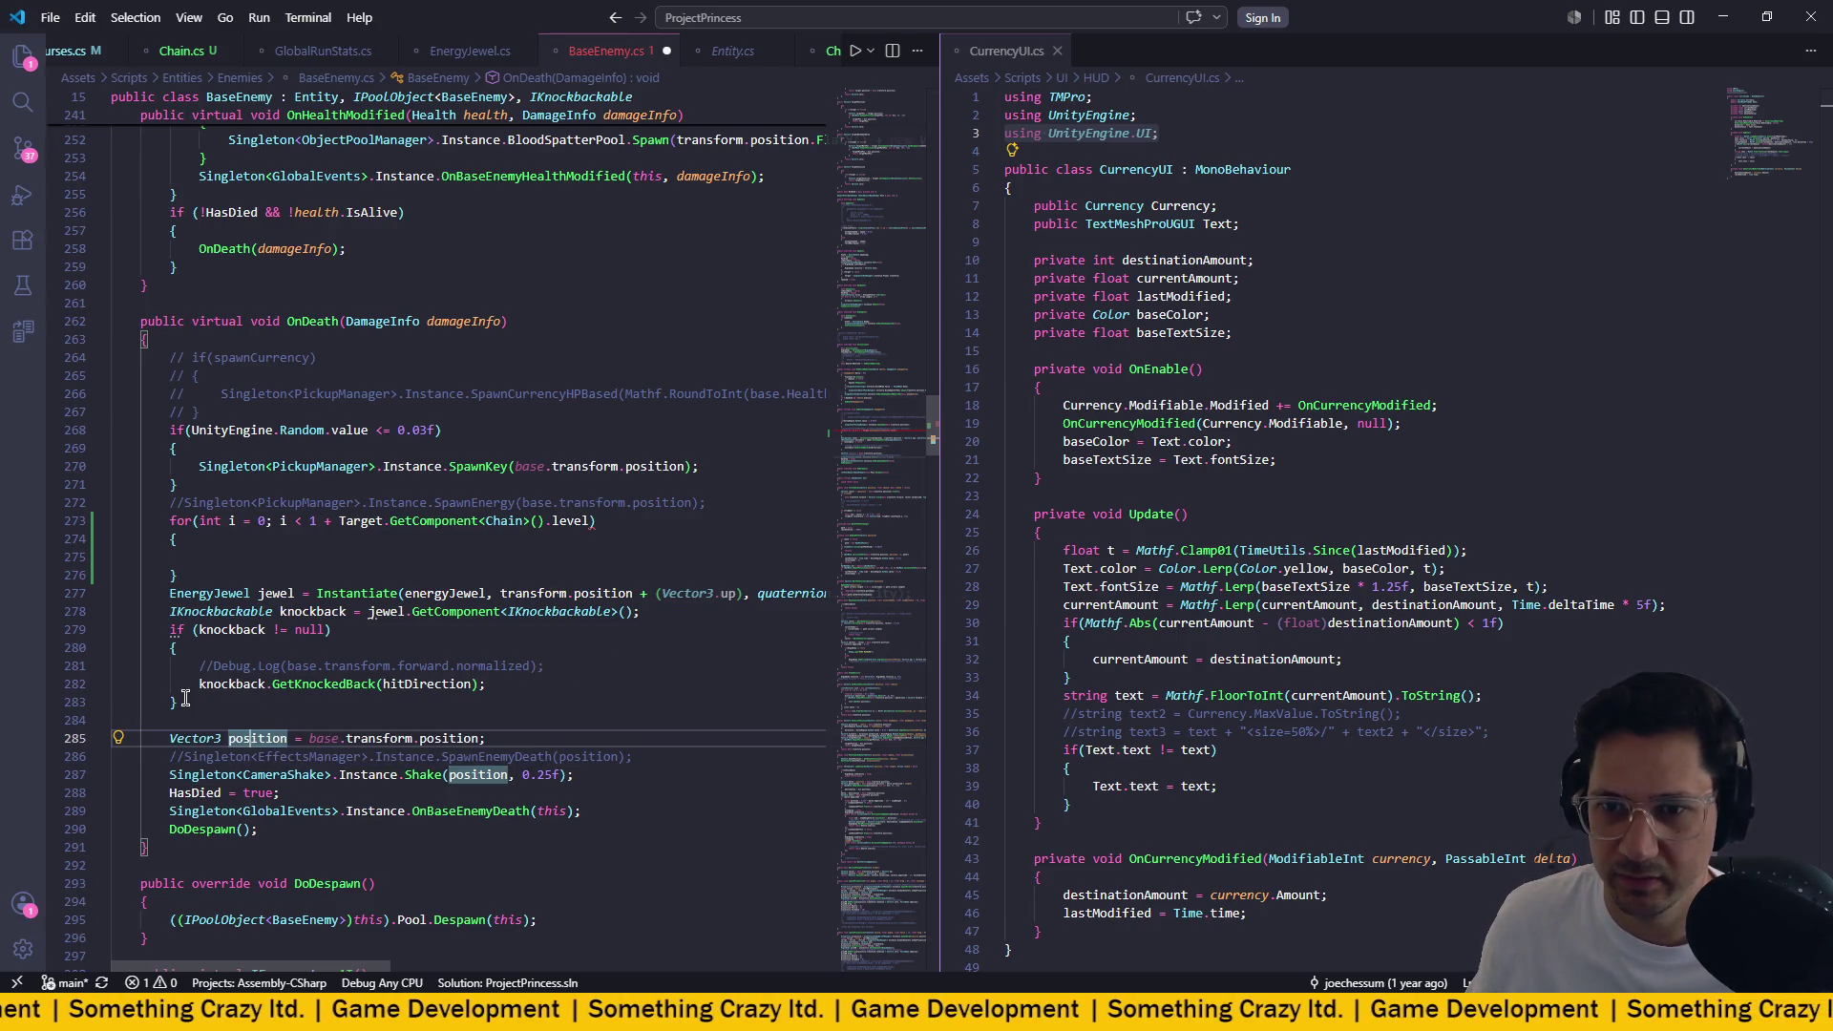
{"action": "mouse_move", "coordinate": [182, 701]}
{"action": "left_mouse_down"}
{"action": "mouse_move", "coordinate": [55, 602]}
{"action": "mouse_move", "coordinate": [284, 564]}
{"action": "left_mouse_up"}
{"action": "left_click_drag", "start_coordinate": [195, 666], "coordinate": [34, 563]}
{"action": "key", "text": "Tab"}
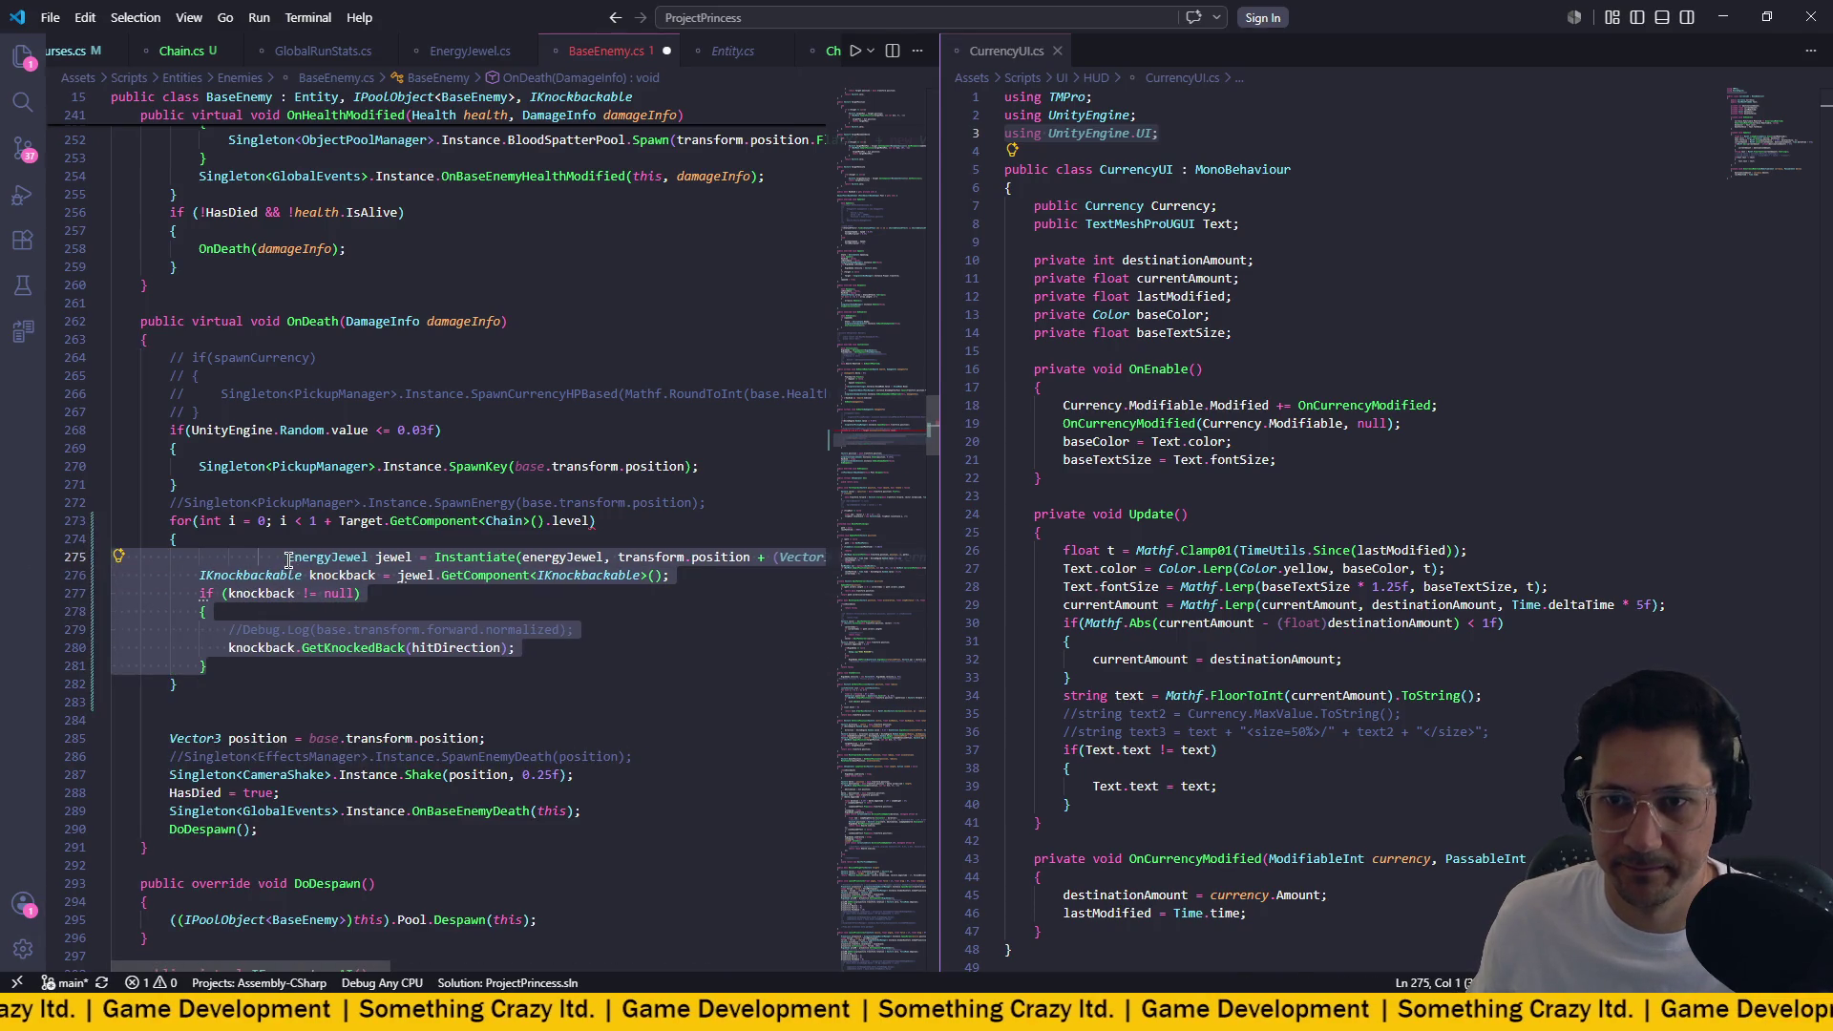
{"action": "key", "text": "Home"}
{"action": "key", "text": "BackSpace"}
{"action": "key", "text": "BackSpace"}
{"action": "key", "text": "BackSpace"}
{"action": "key", "text": "ctrl+s"}
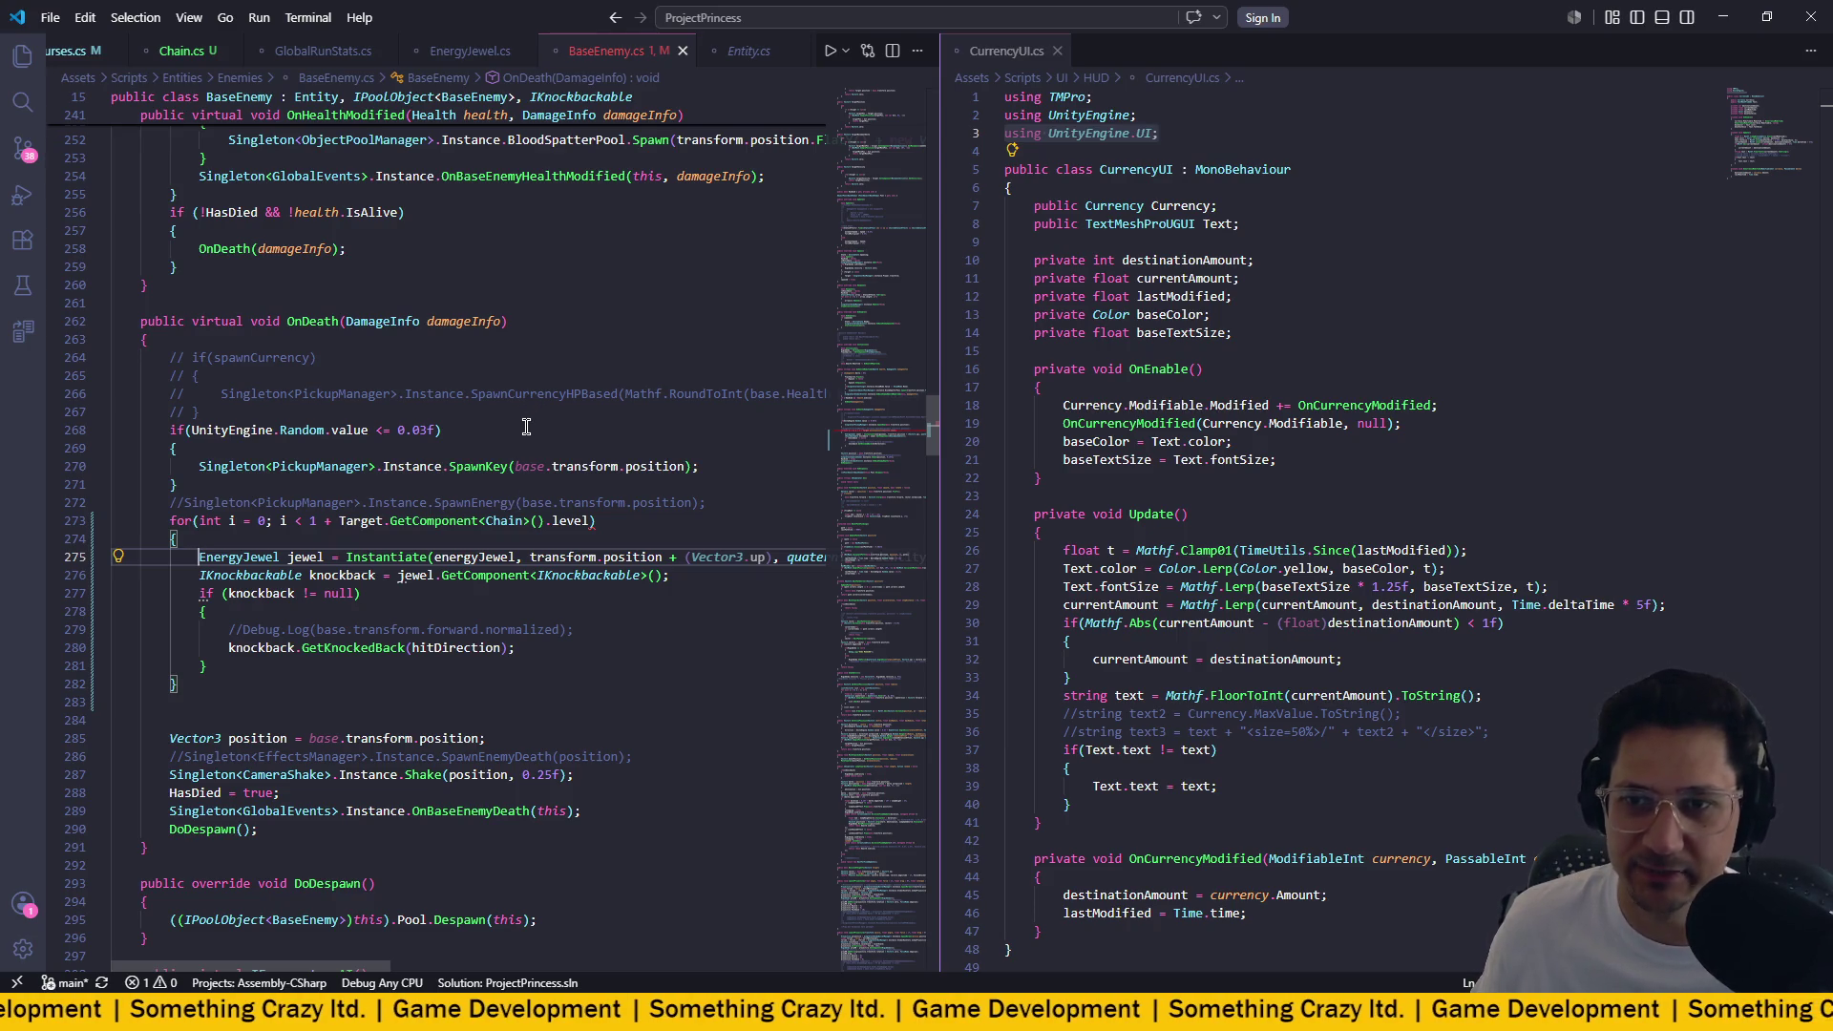
Add '; i++' to the loop header and save BaseEnemy.cs.
{"action": "left_click", "coordinate": [595, 520]}
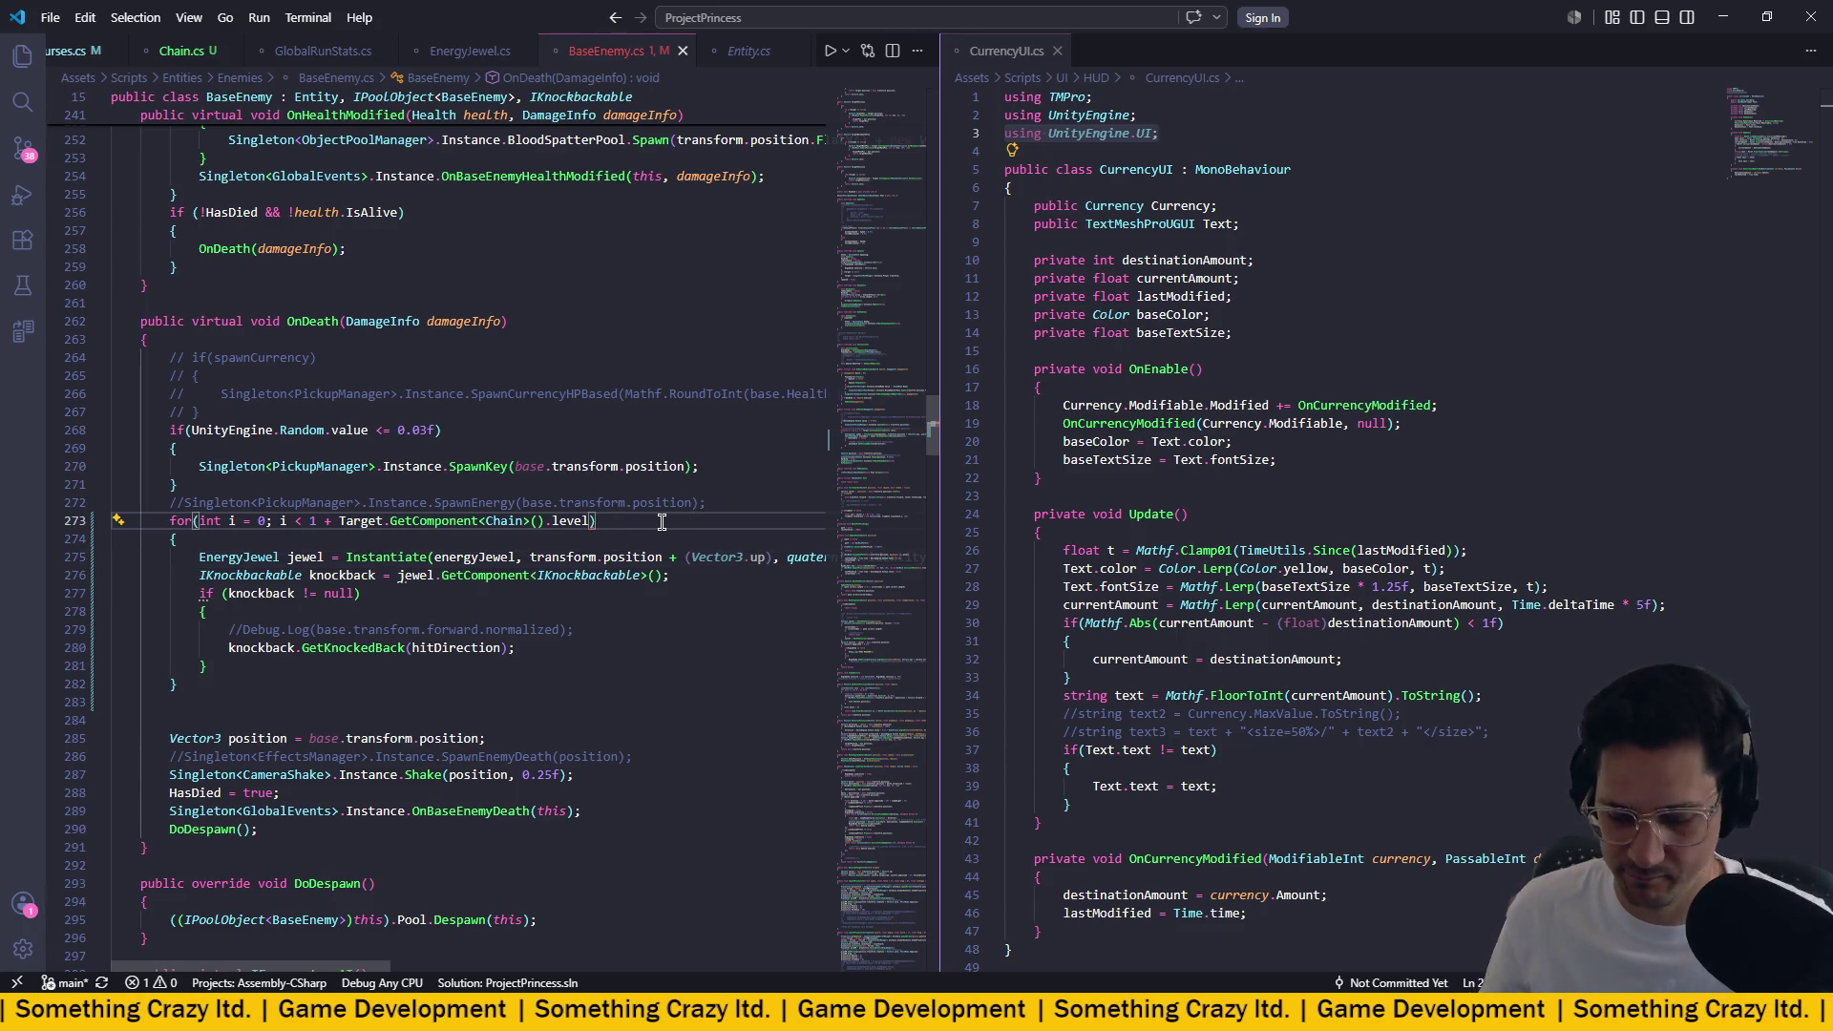
{"action": "type", "text": "; i"}
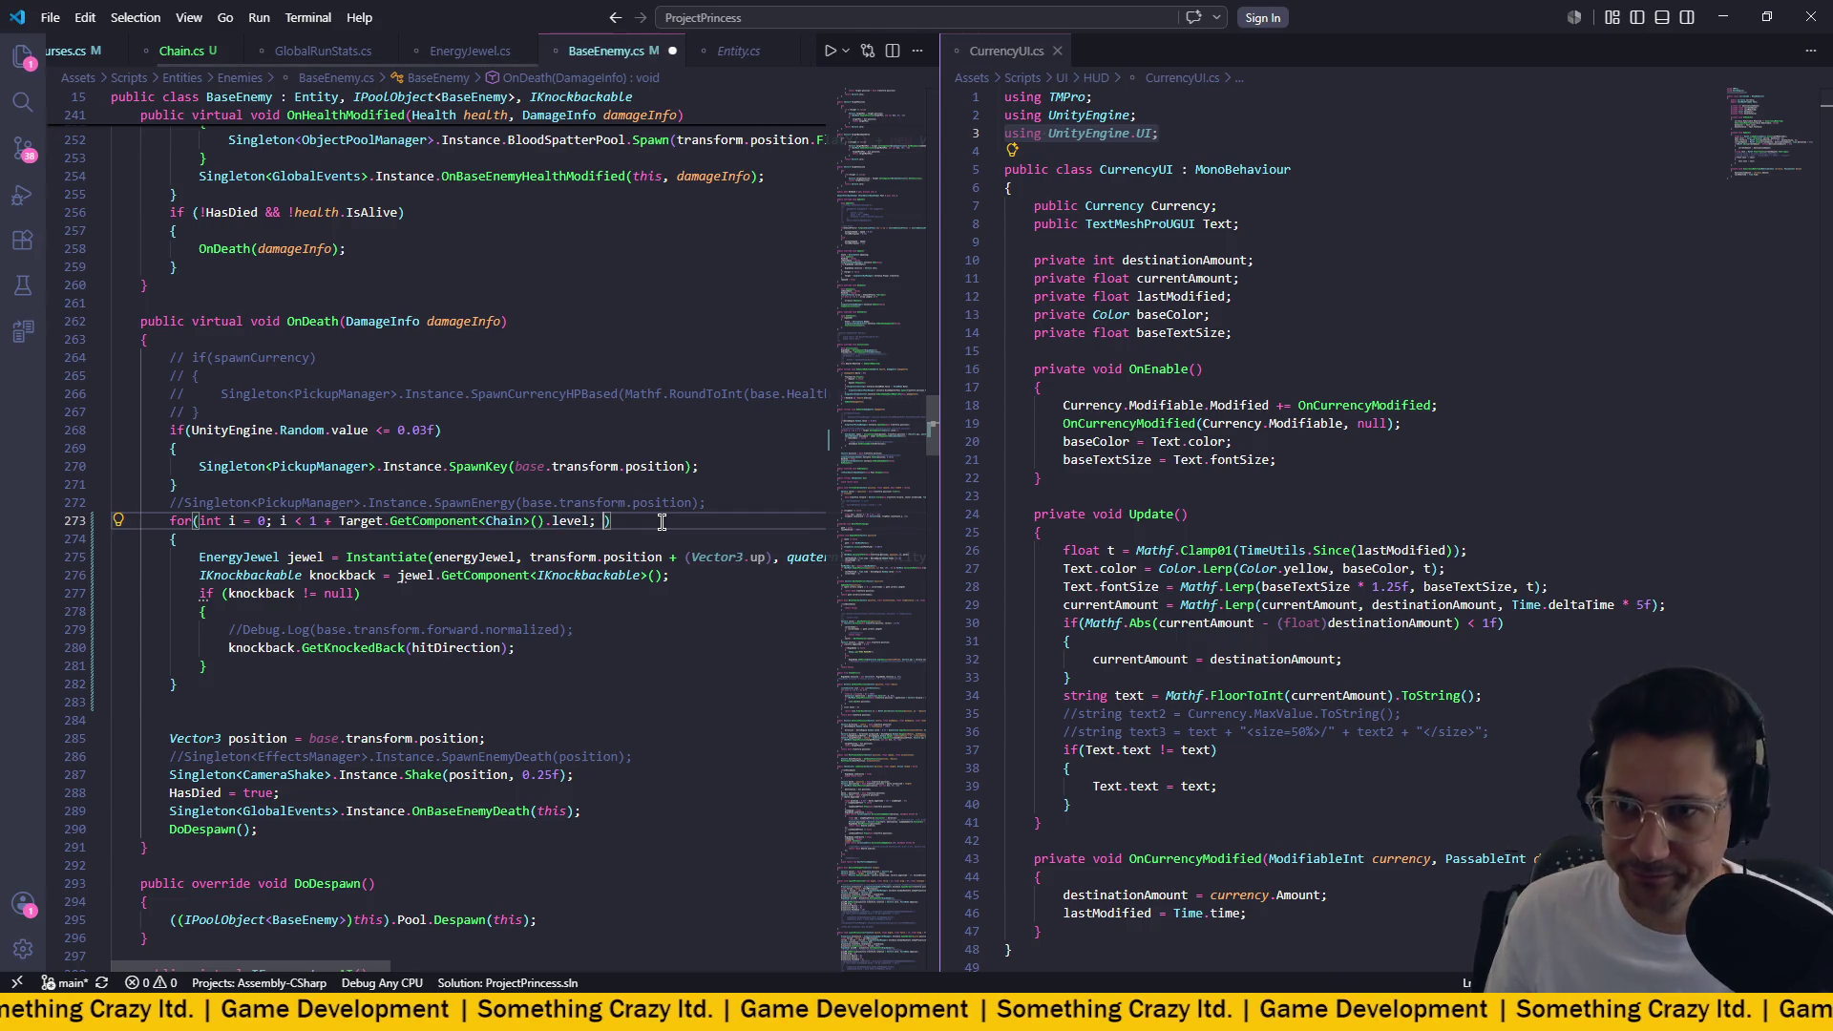
{"action": "type", "text": "++"}
{"action": "key", "text": "ctrl+s"}
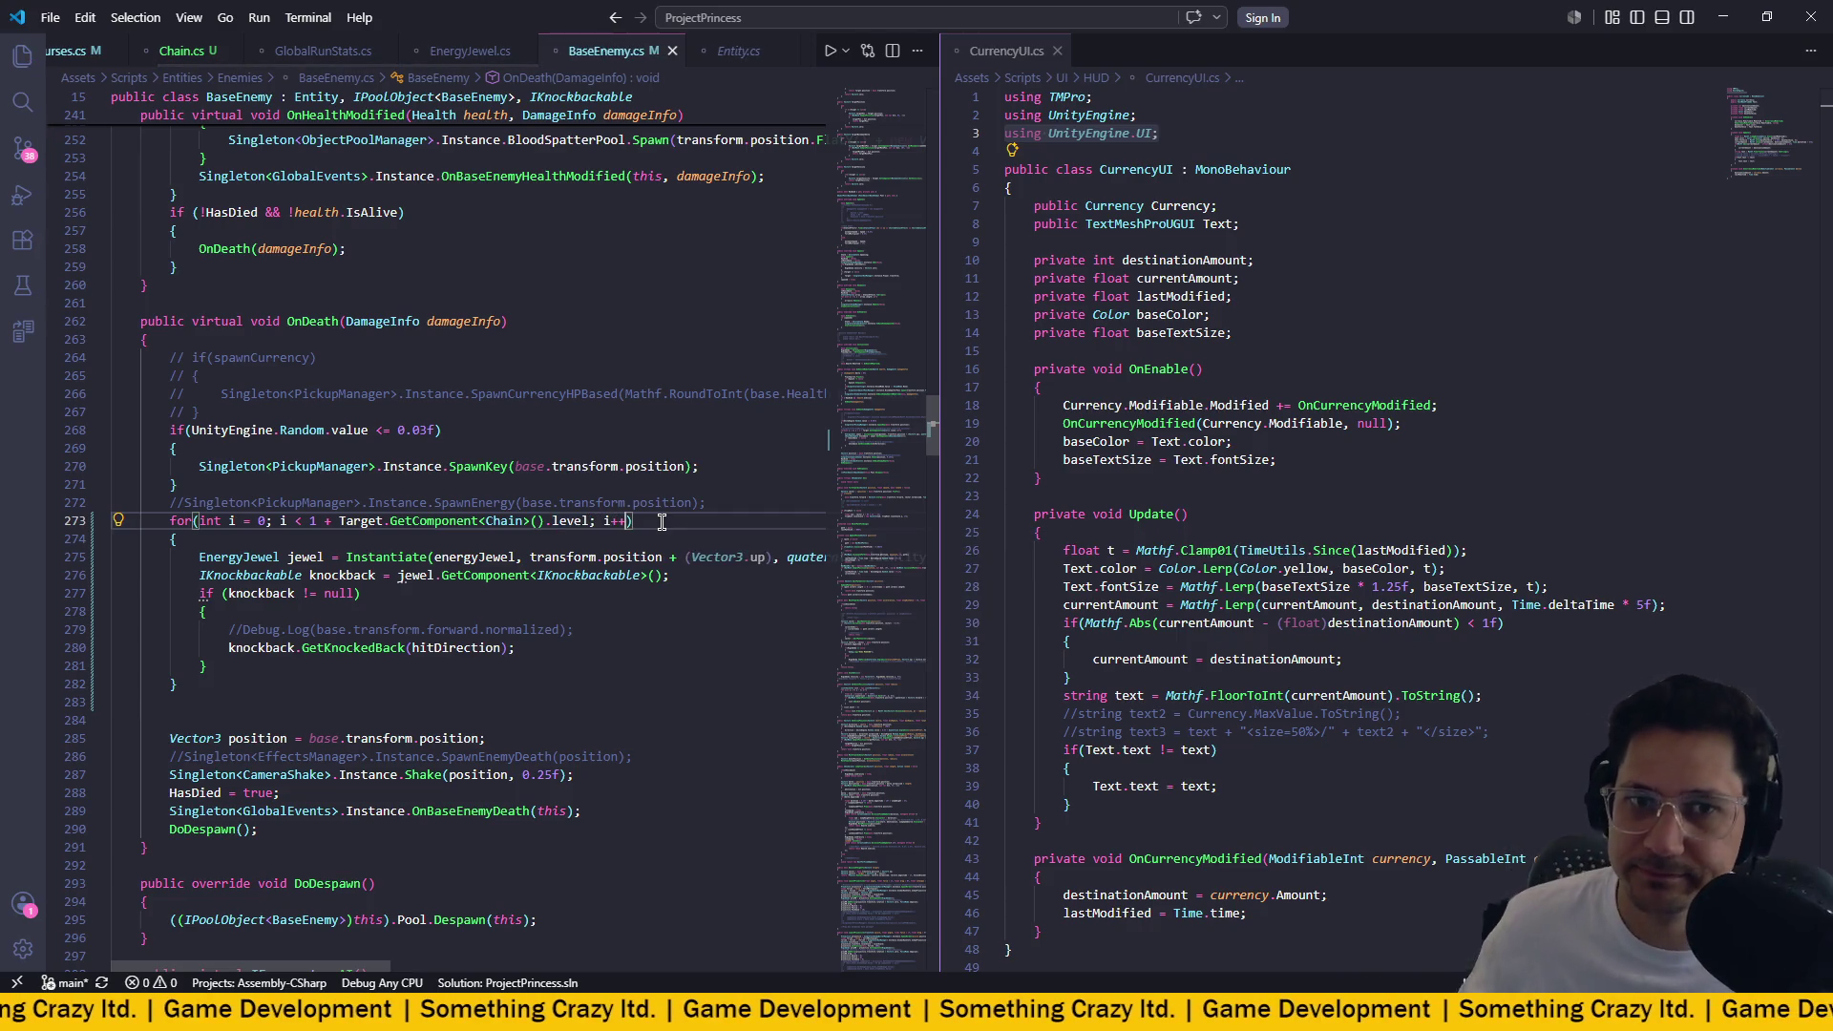
{"action": "left_click", "coordinate": [642, 495]}
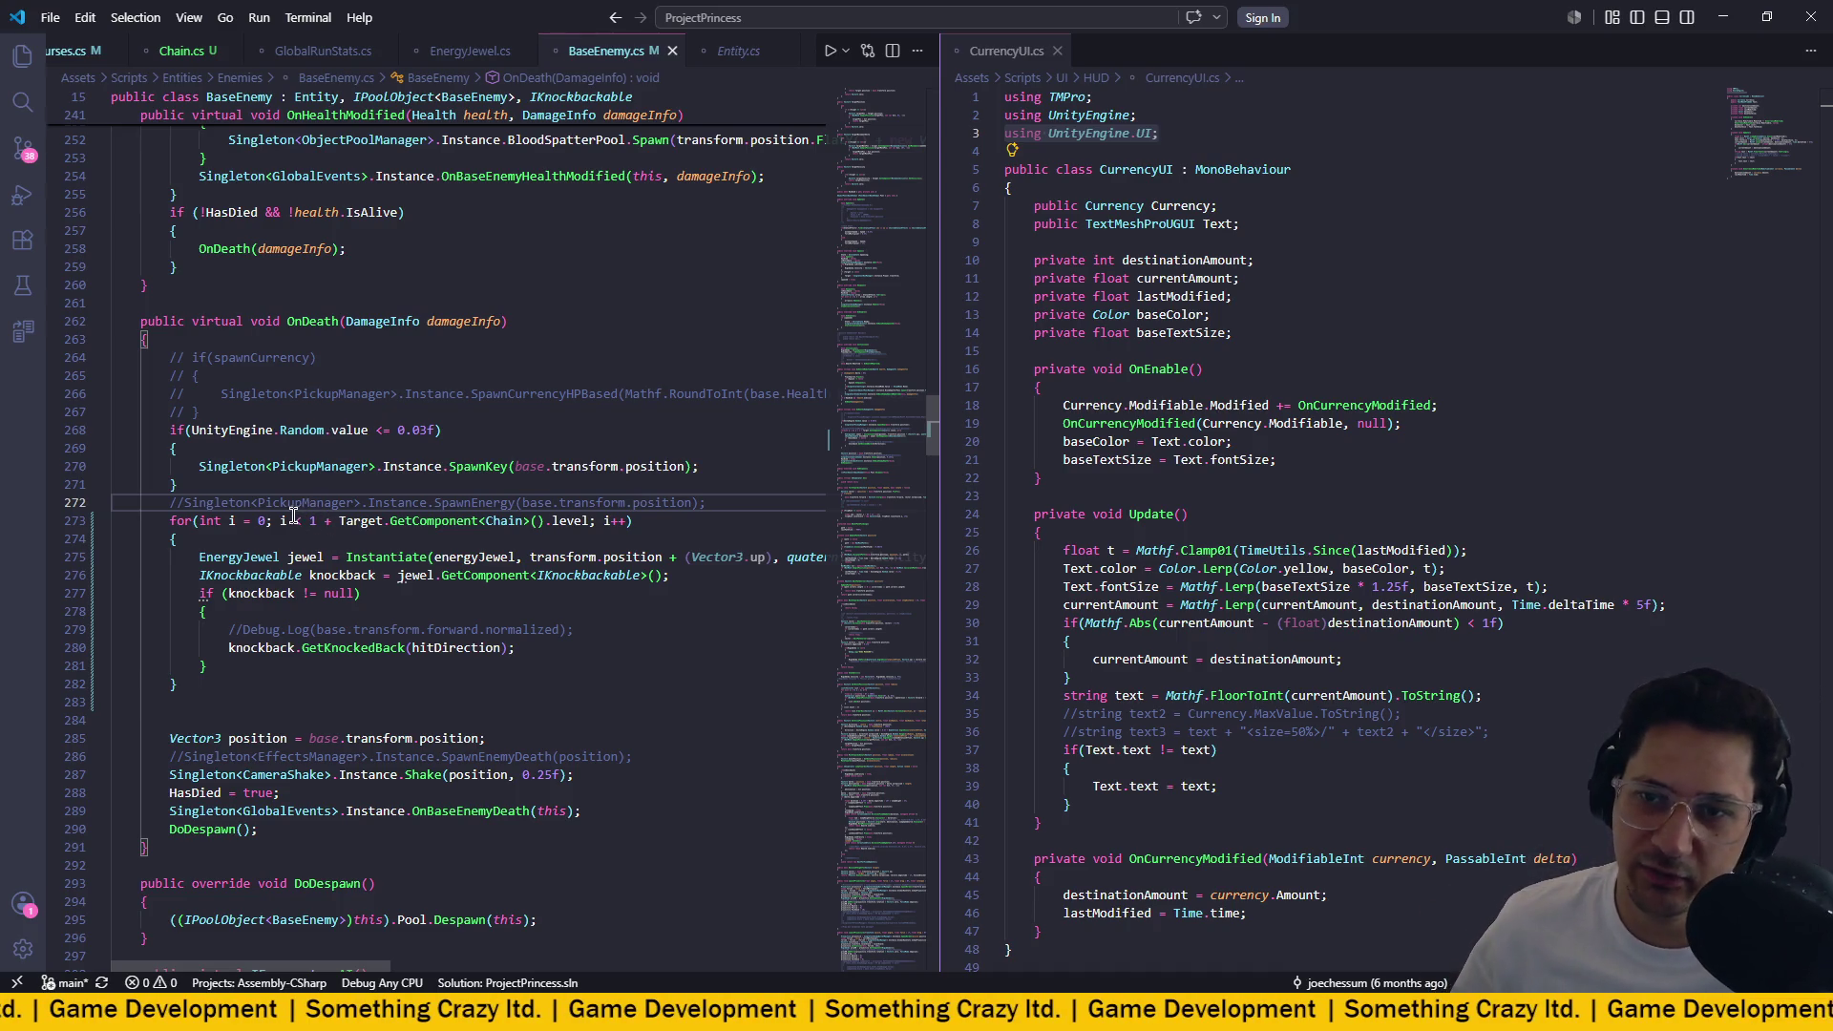
Check the type of the Target.GetComponent<Chain>().level bound, then switch to Unity to recompile.
{"action": "left_click_drag", "start_coordinate": [294, 520], "coordinate": [336, 520]}
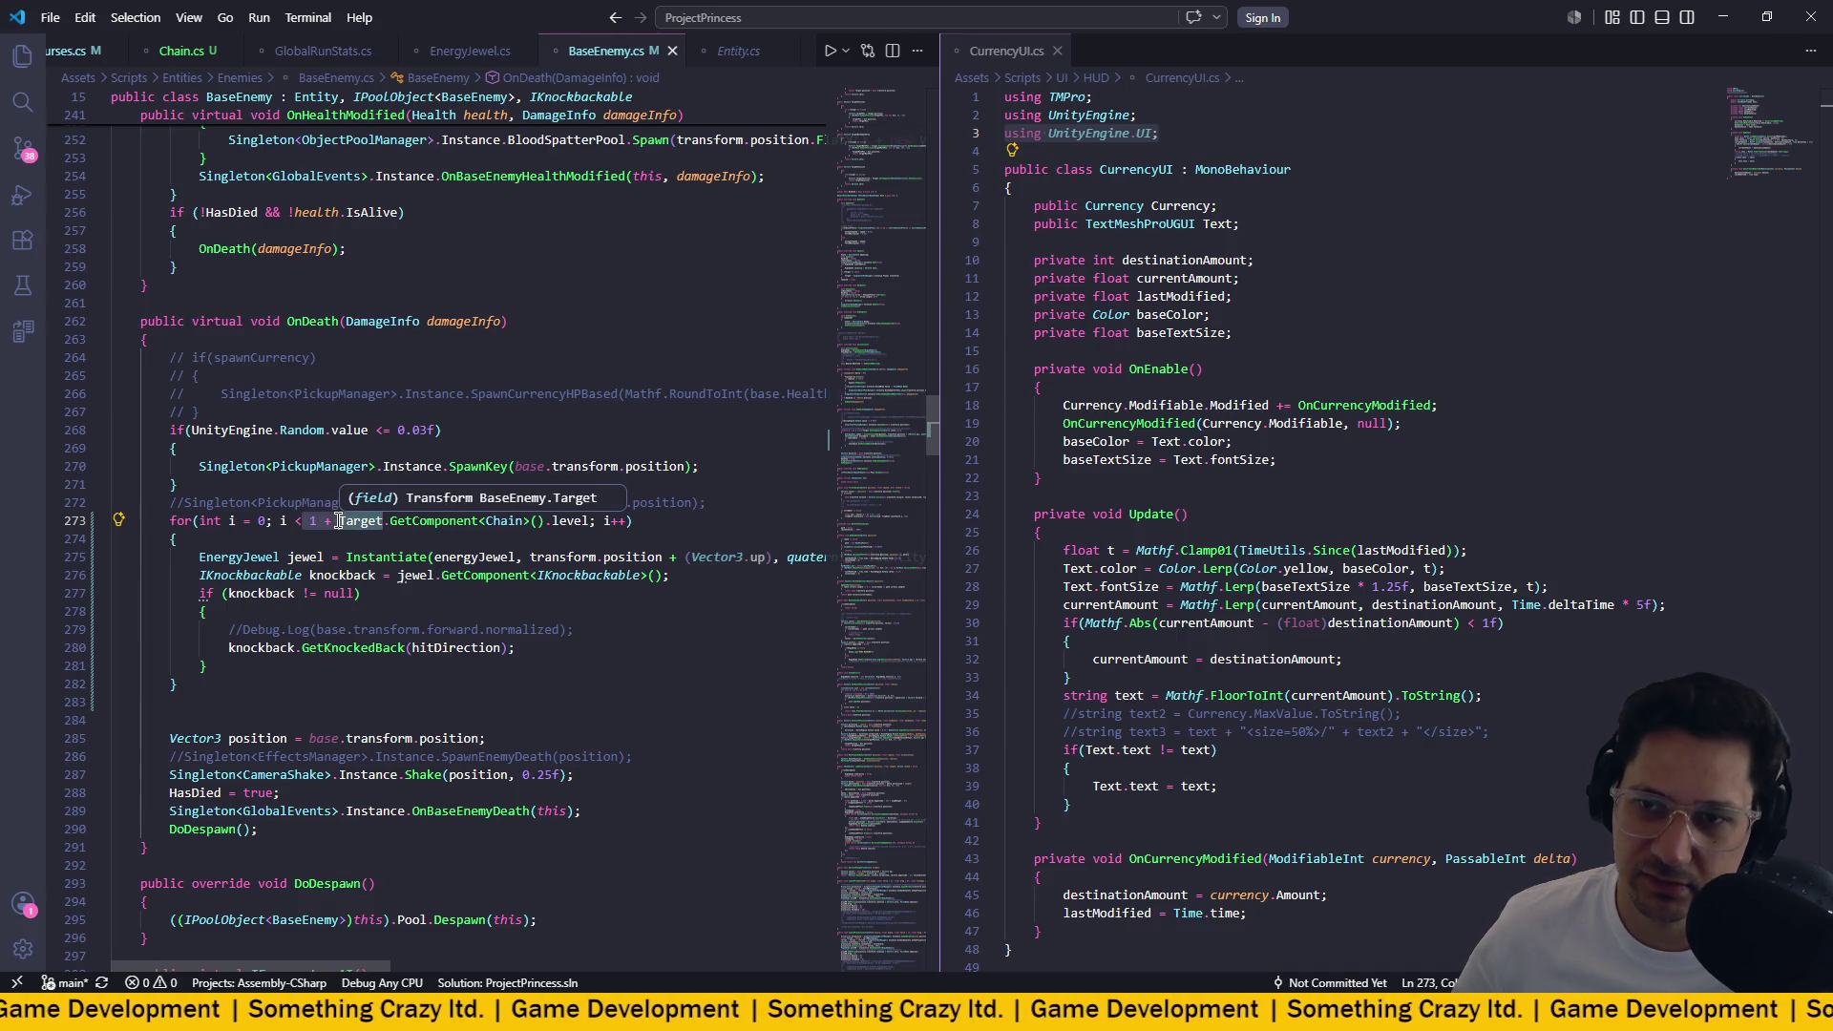
{"action": "left_click", "coordinate": [425, 521]}
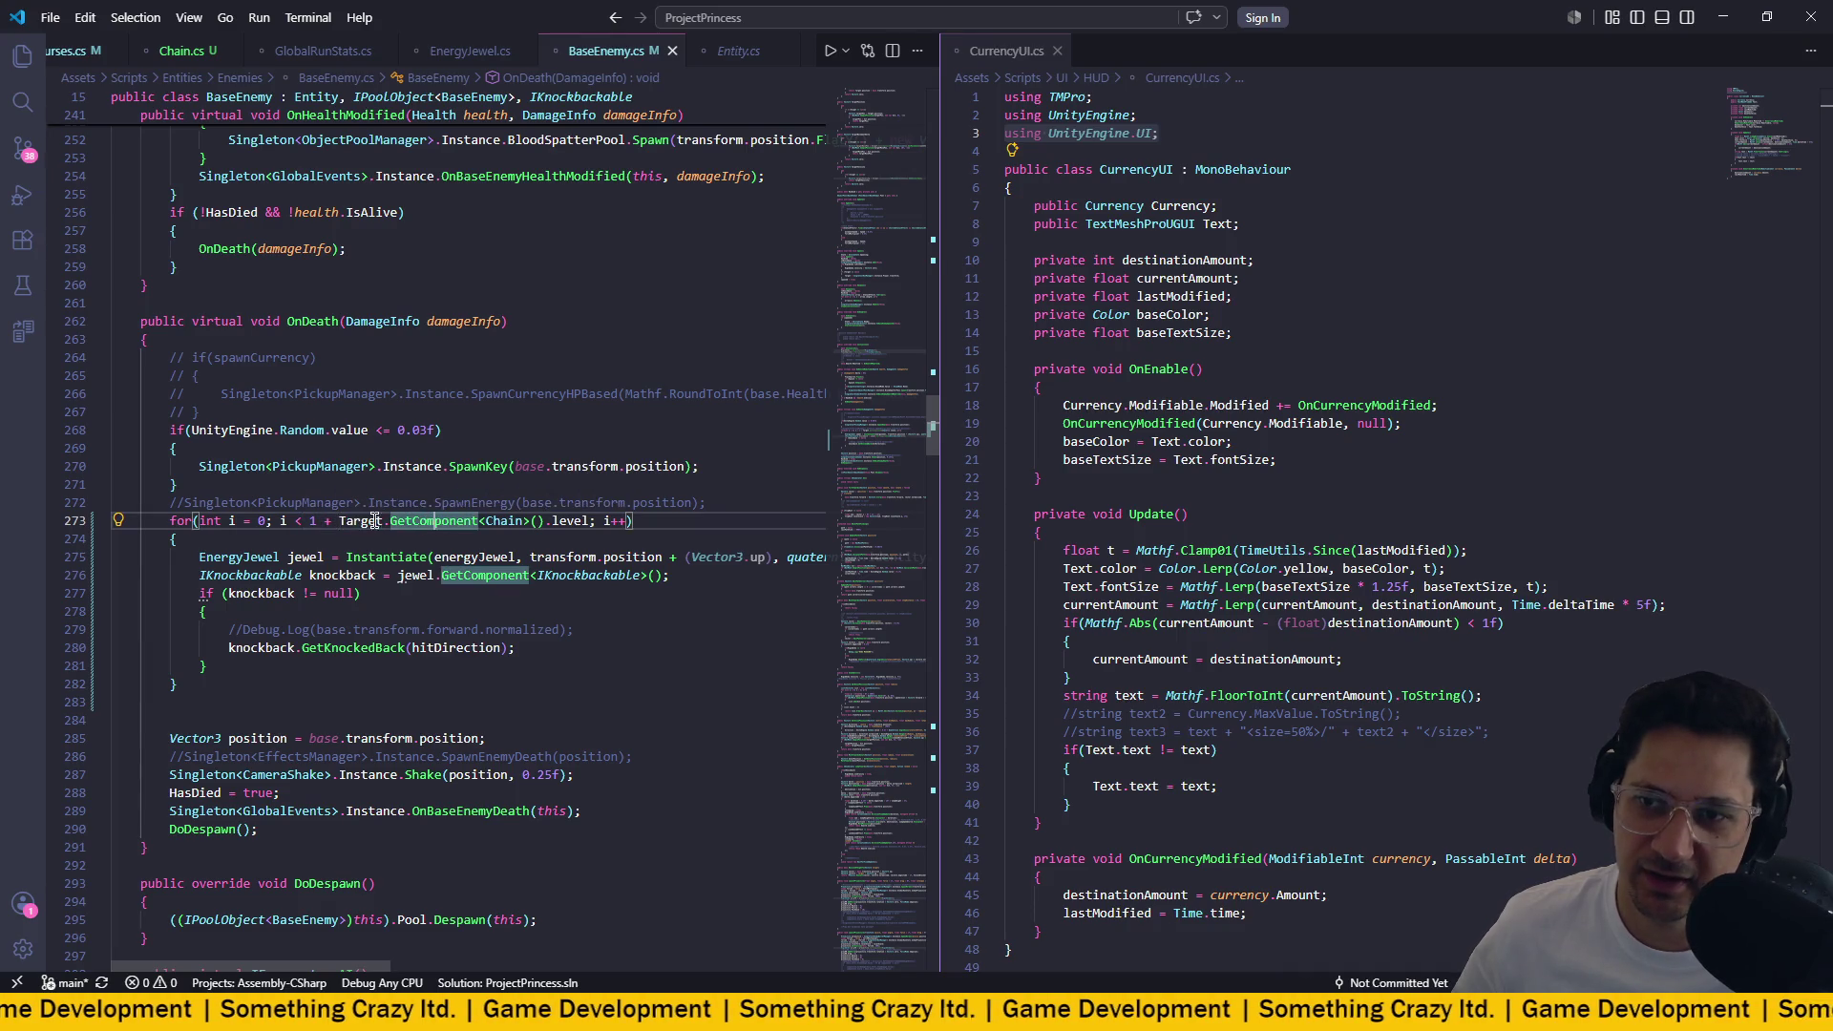
{"action": "double_click", "coordinate": [582, 521]}
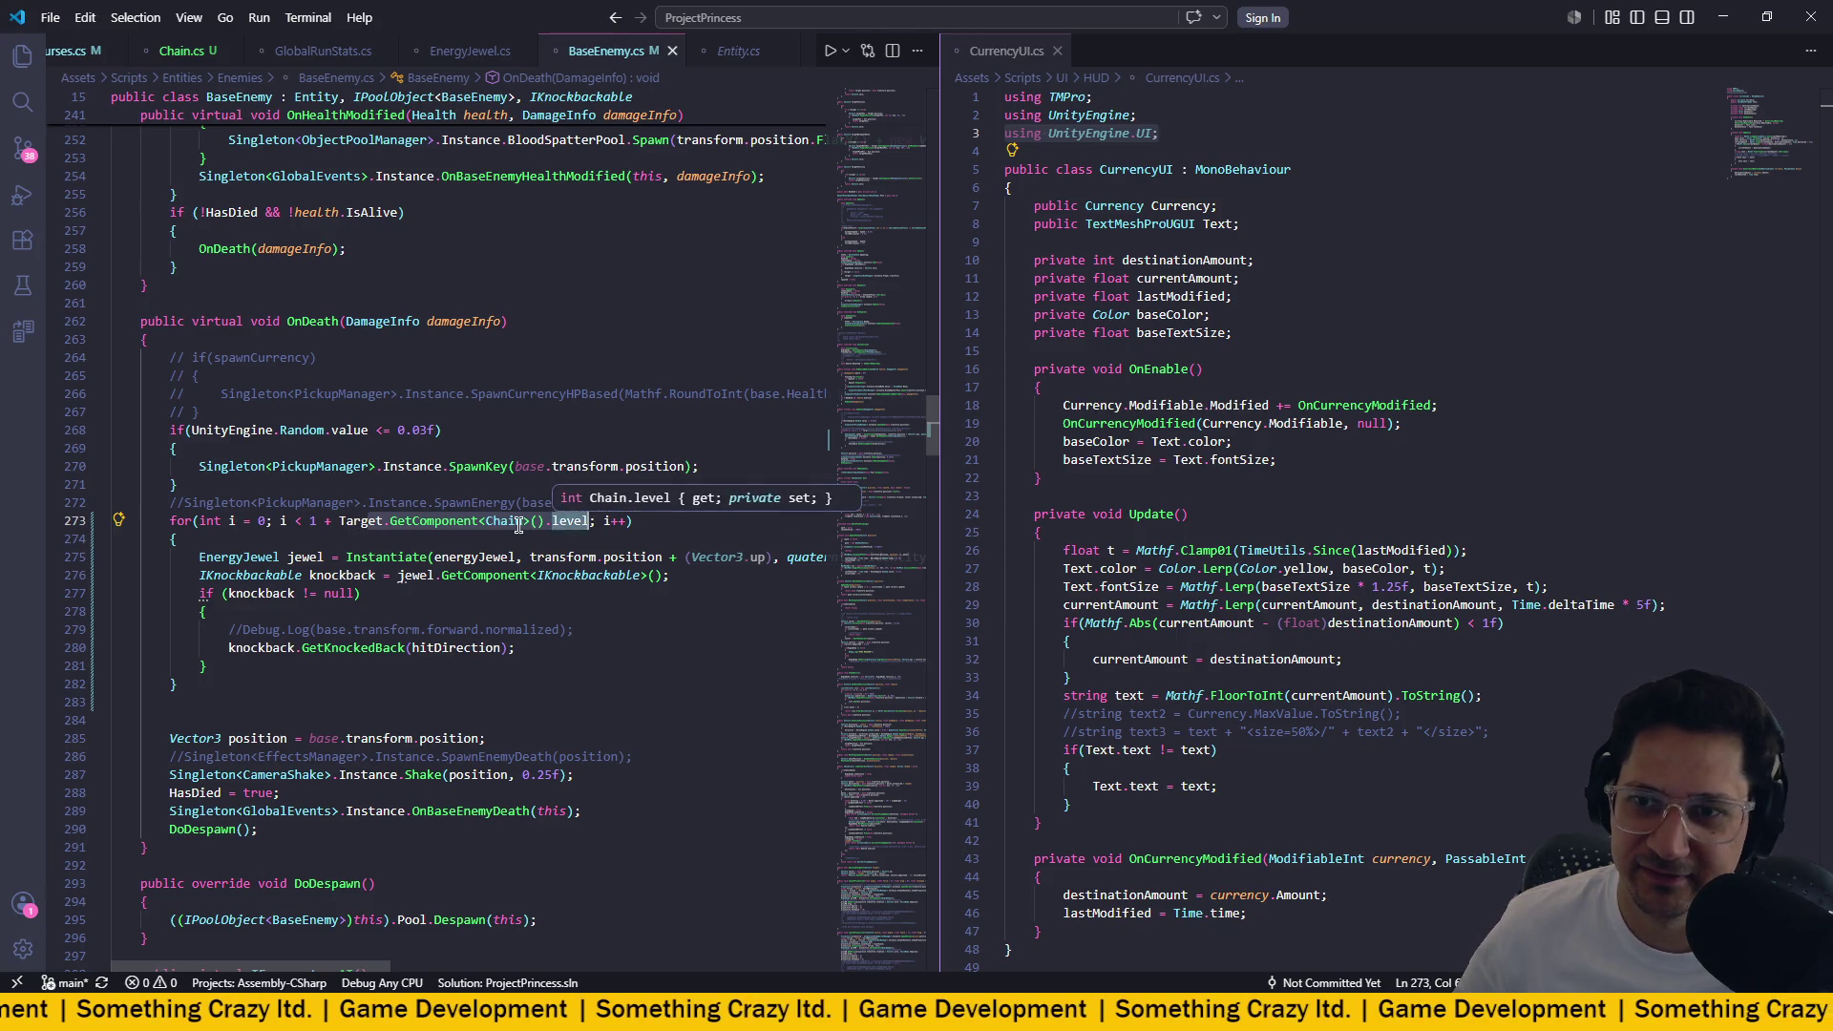
{"action": "key", "text": "shift+alt+Right"}
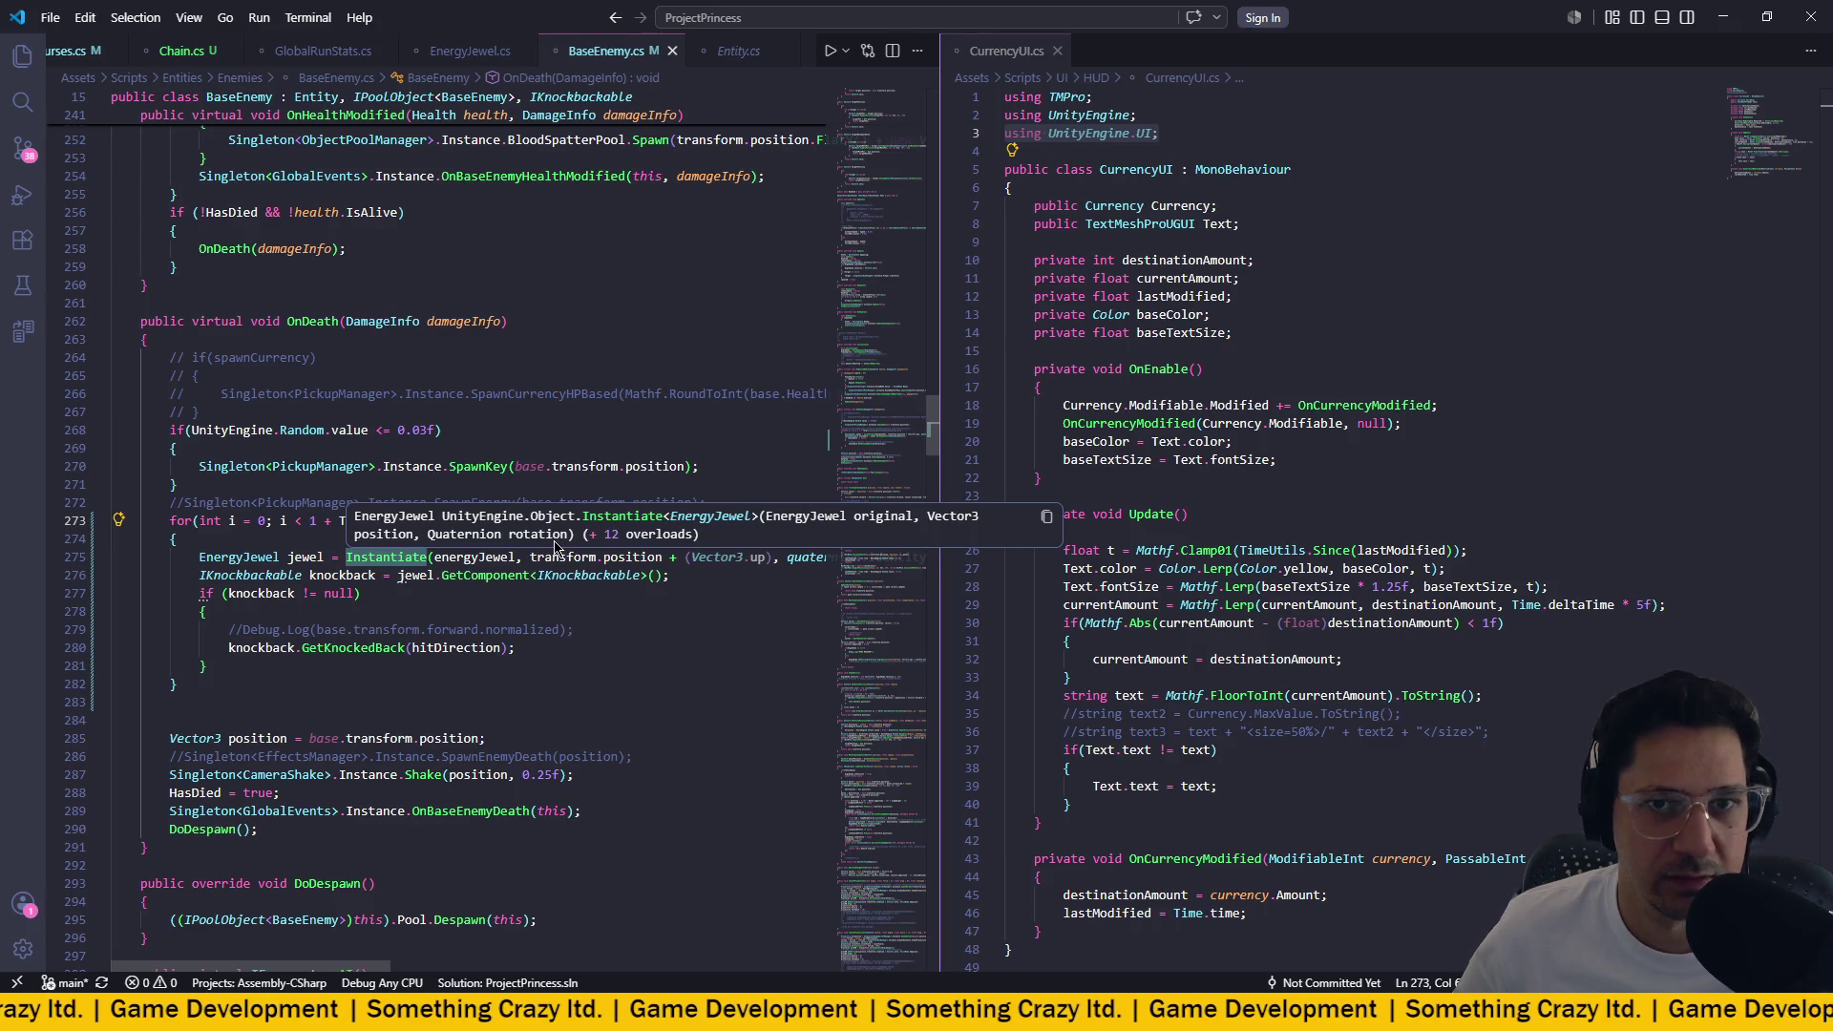
{"action": "key", "text": "Down"}
{"action": "key", "text": "Down"}
{"action": "key", "text": "Down"}
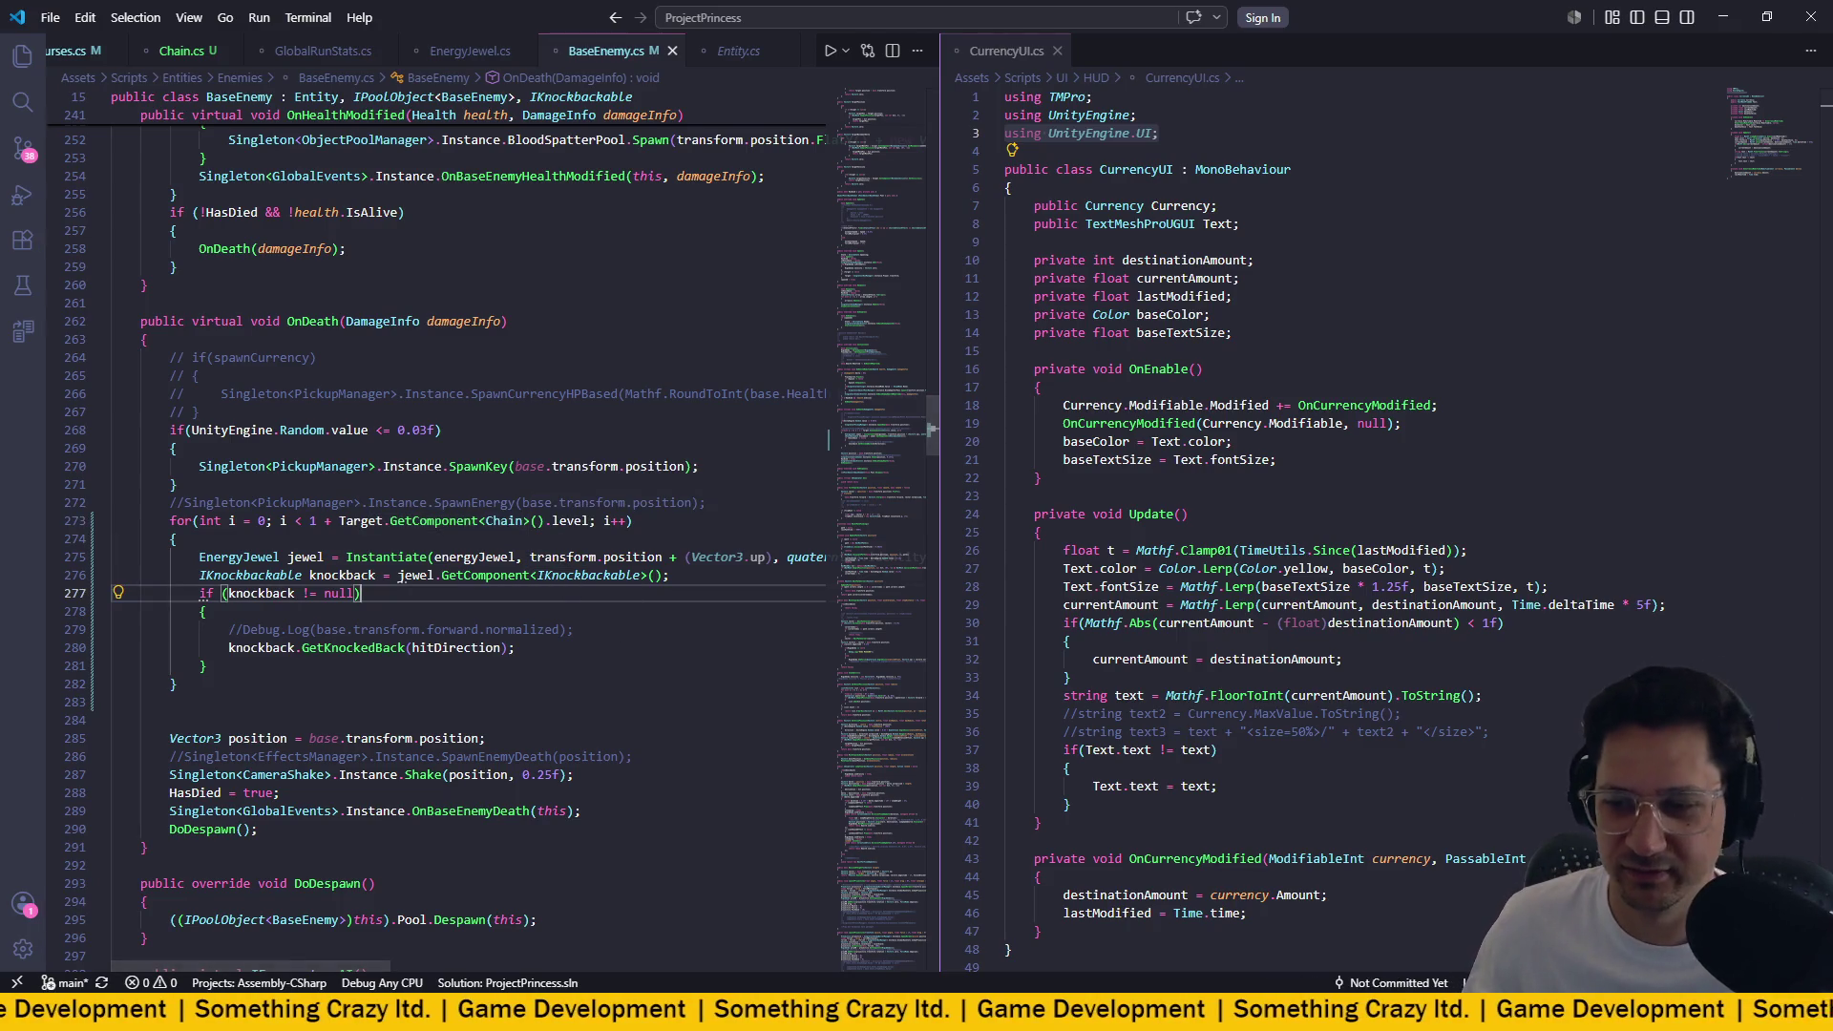
{"action": "key", "text": "alt+Tab"}
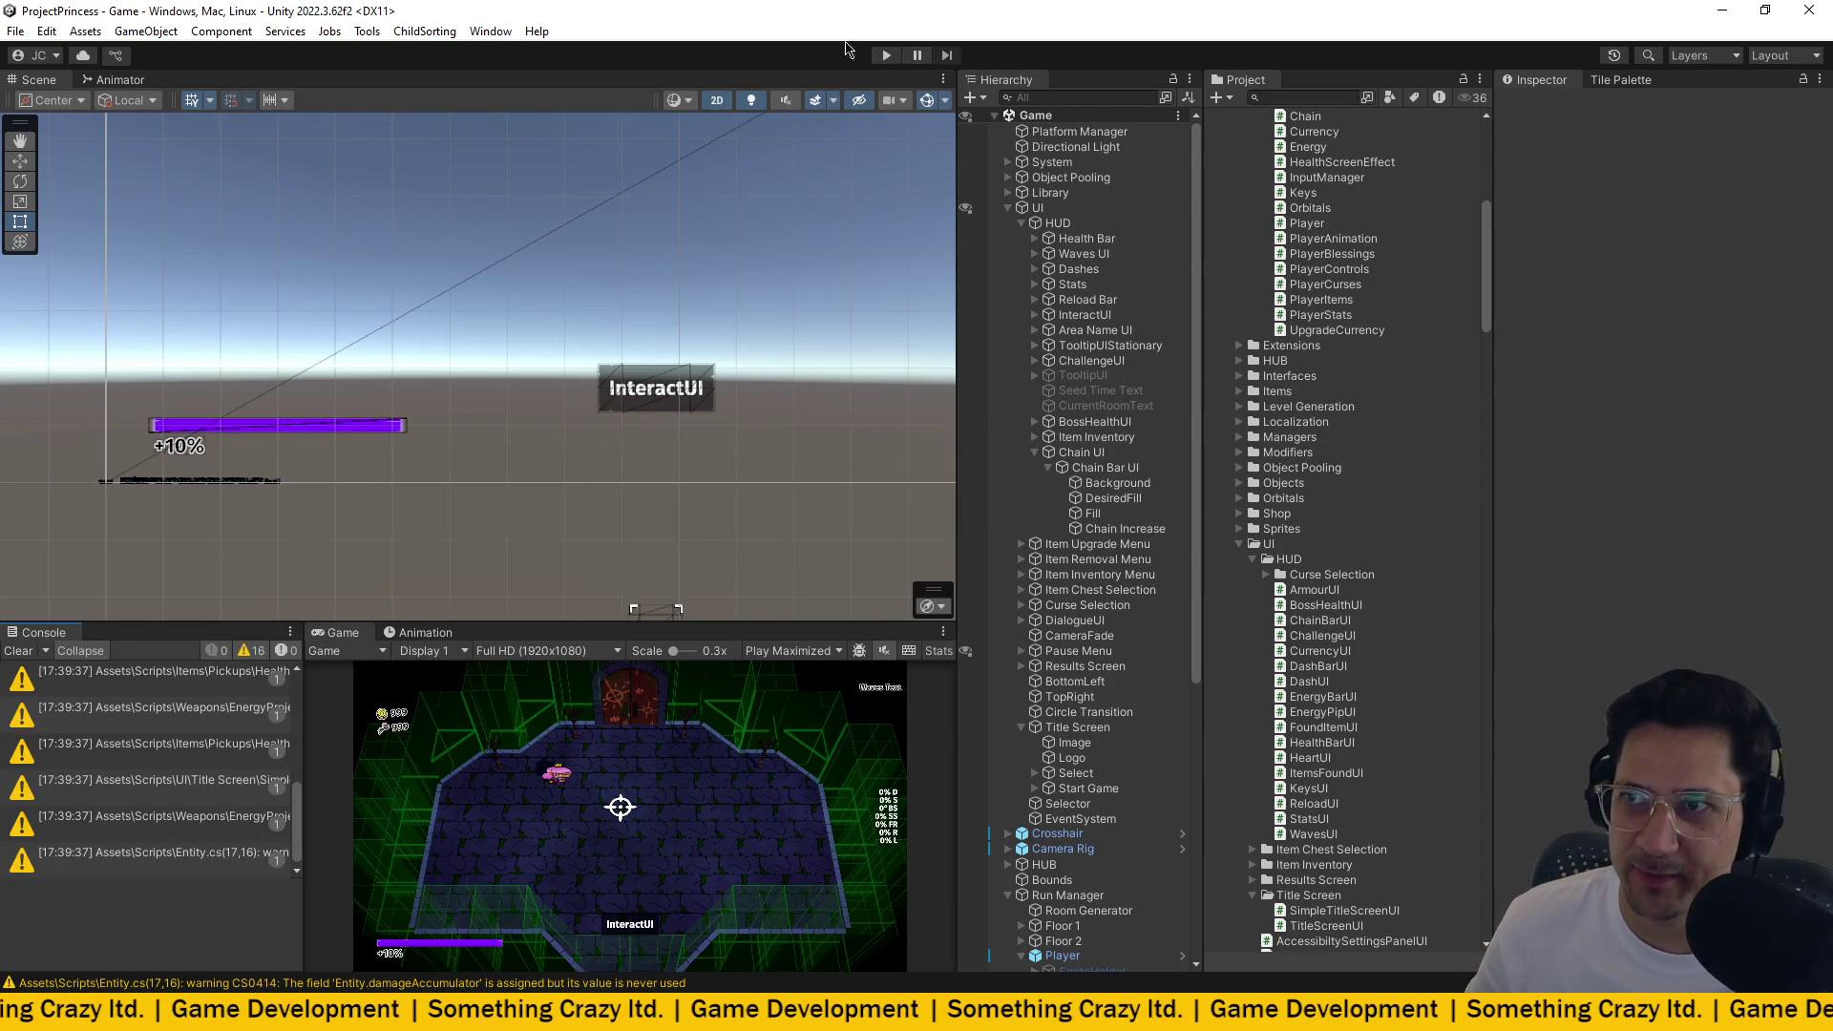
Enter Play mode, accept the Start run prompt, and walk through the first door.
{"action": "left_click", "coordinate": [886, 55]}
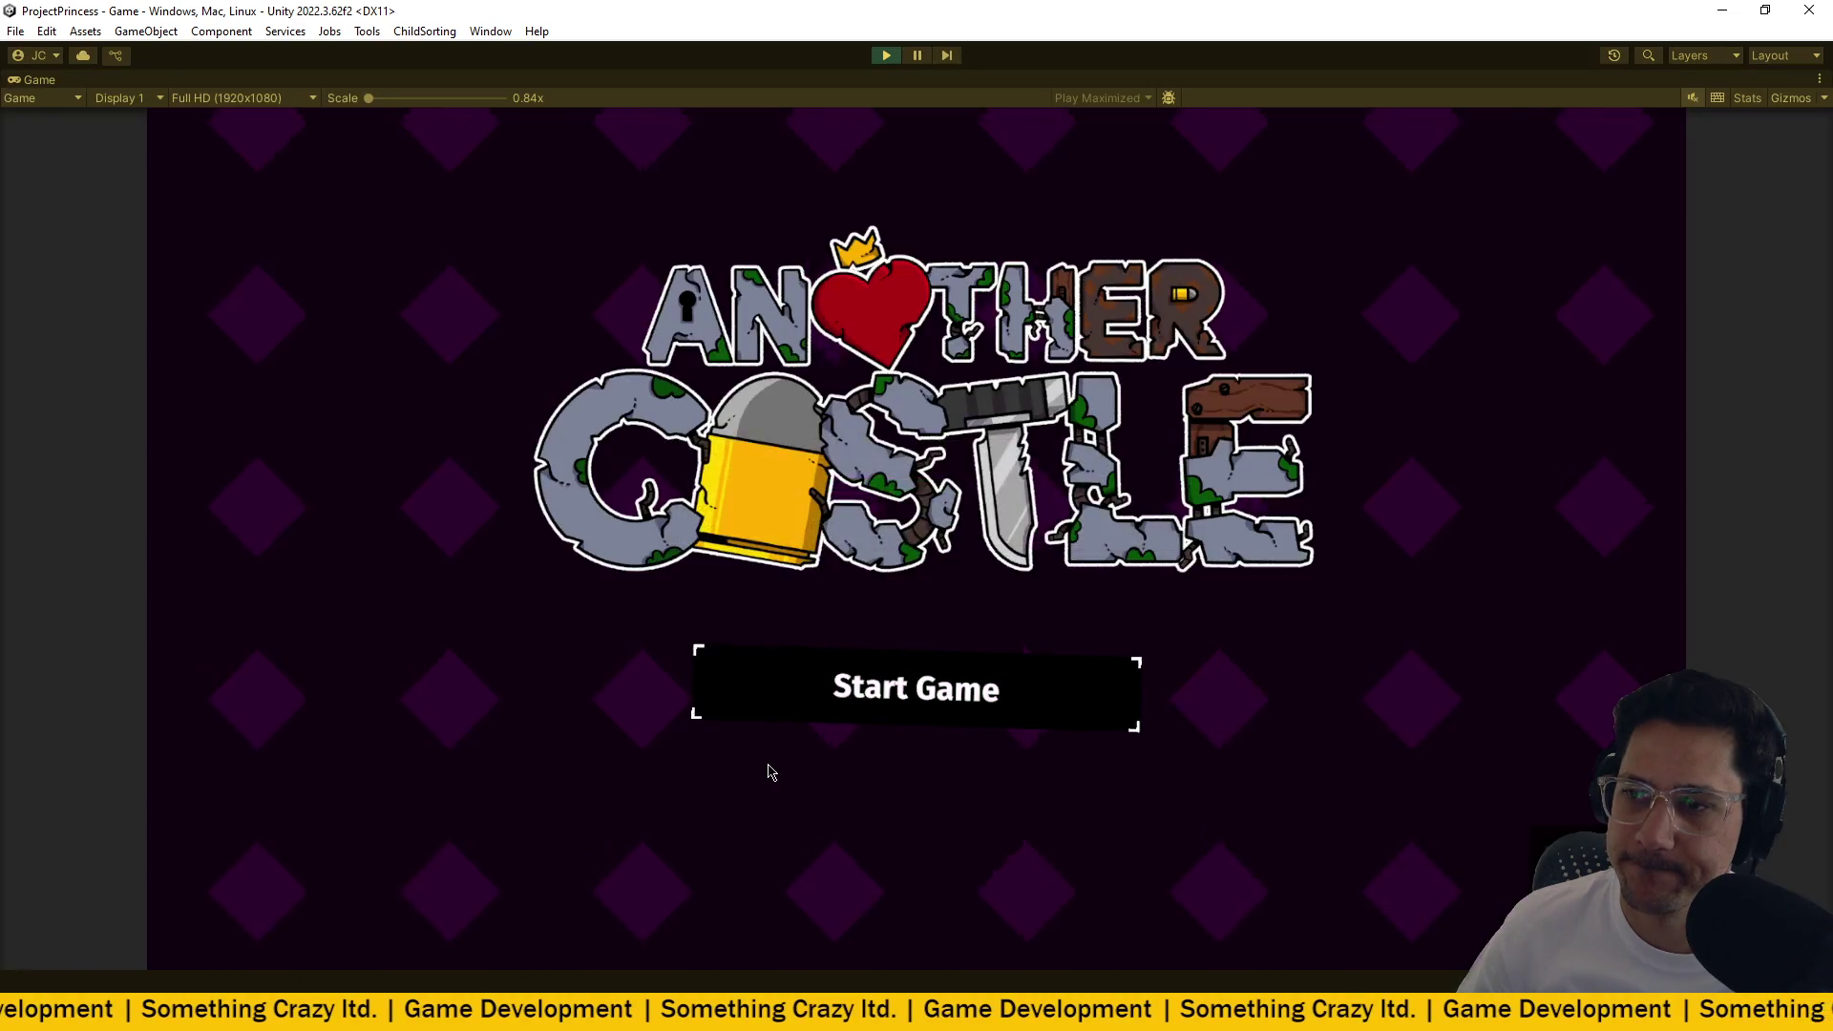
{"action": "key", "text": "w"}
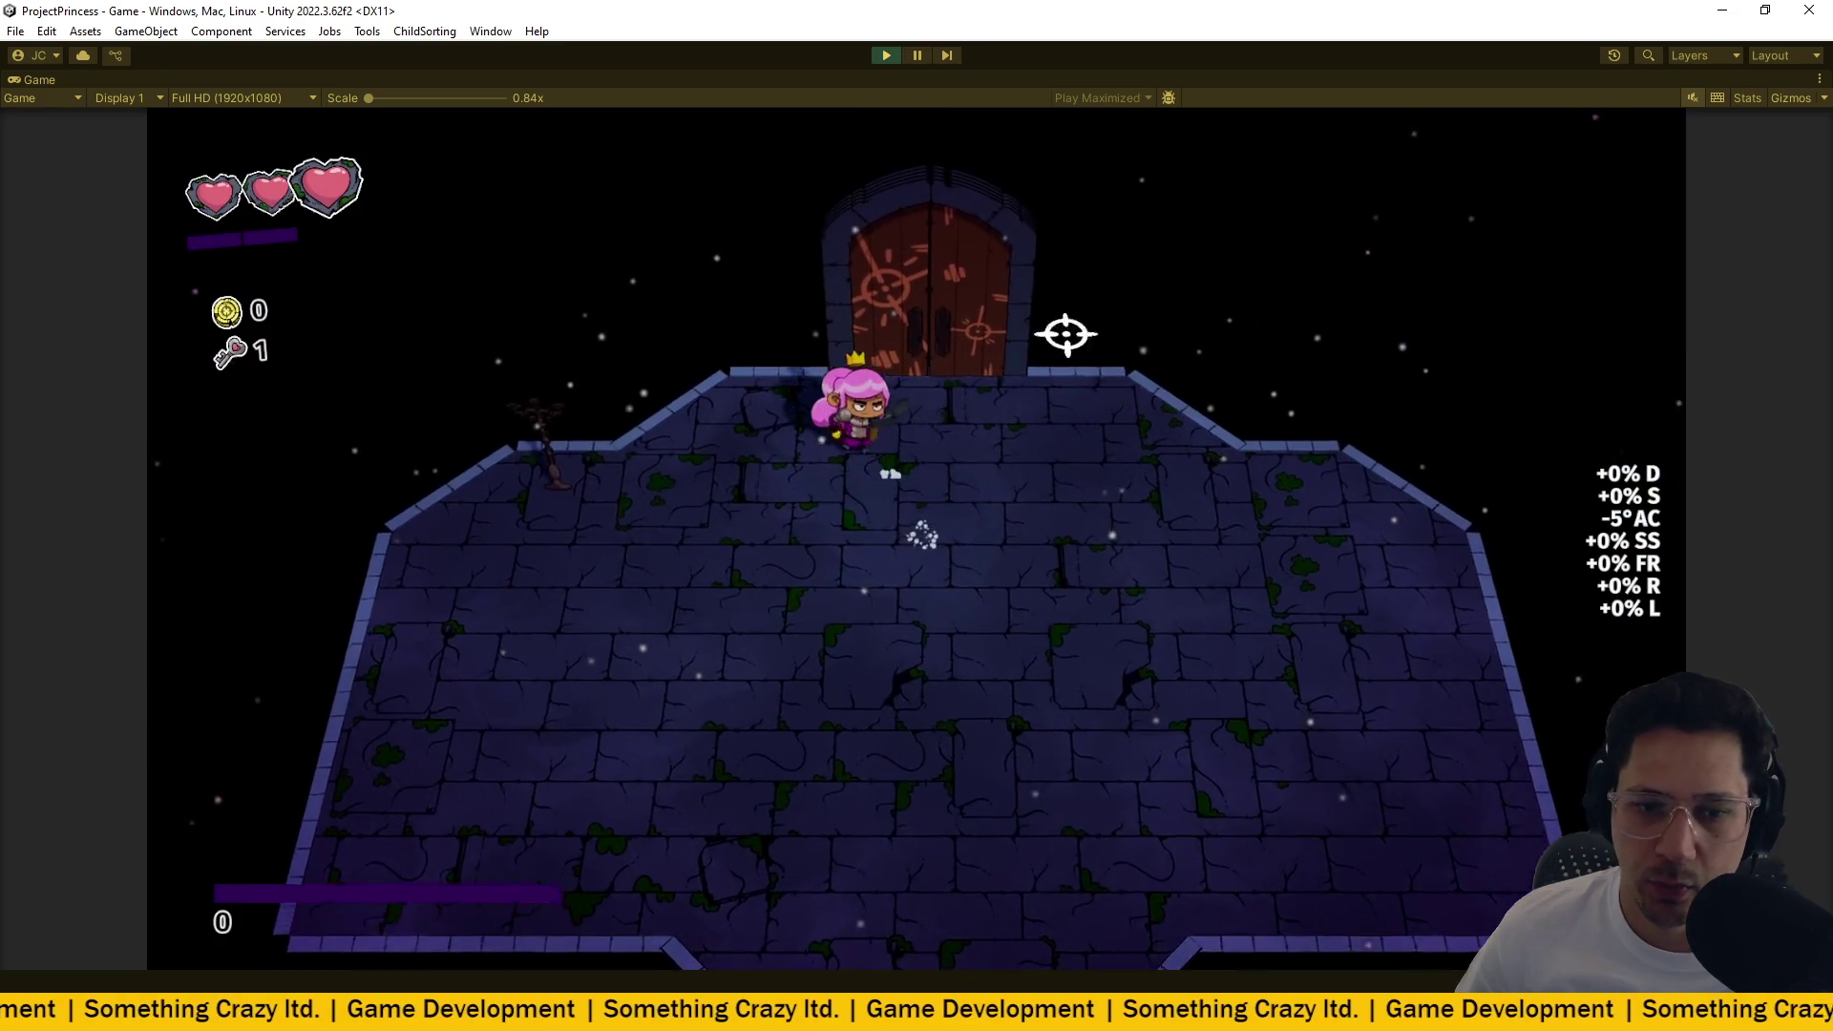
{"action": "key", "text": "e"}
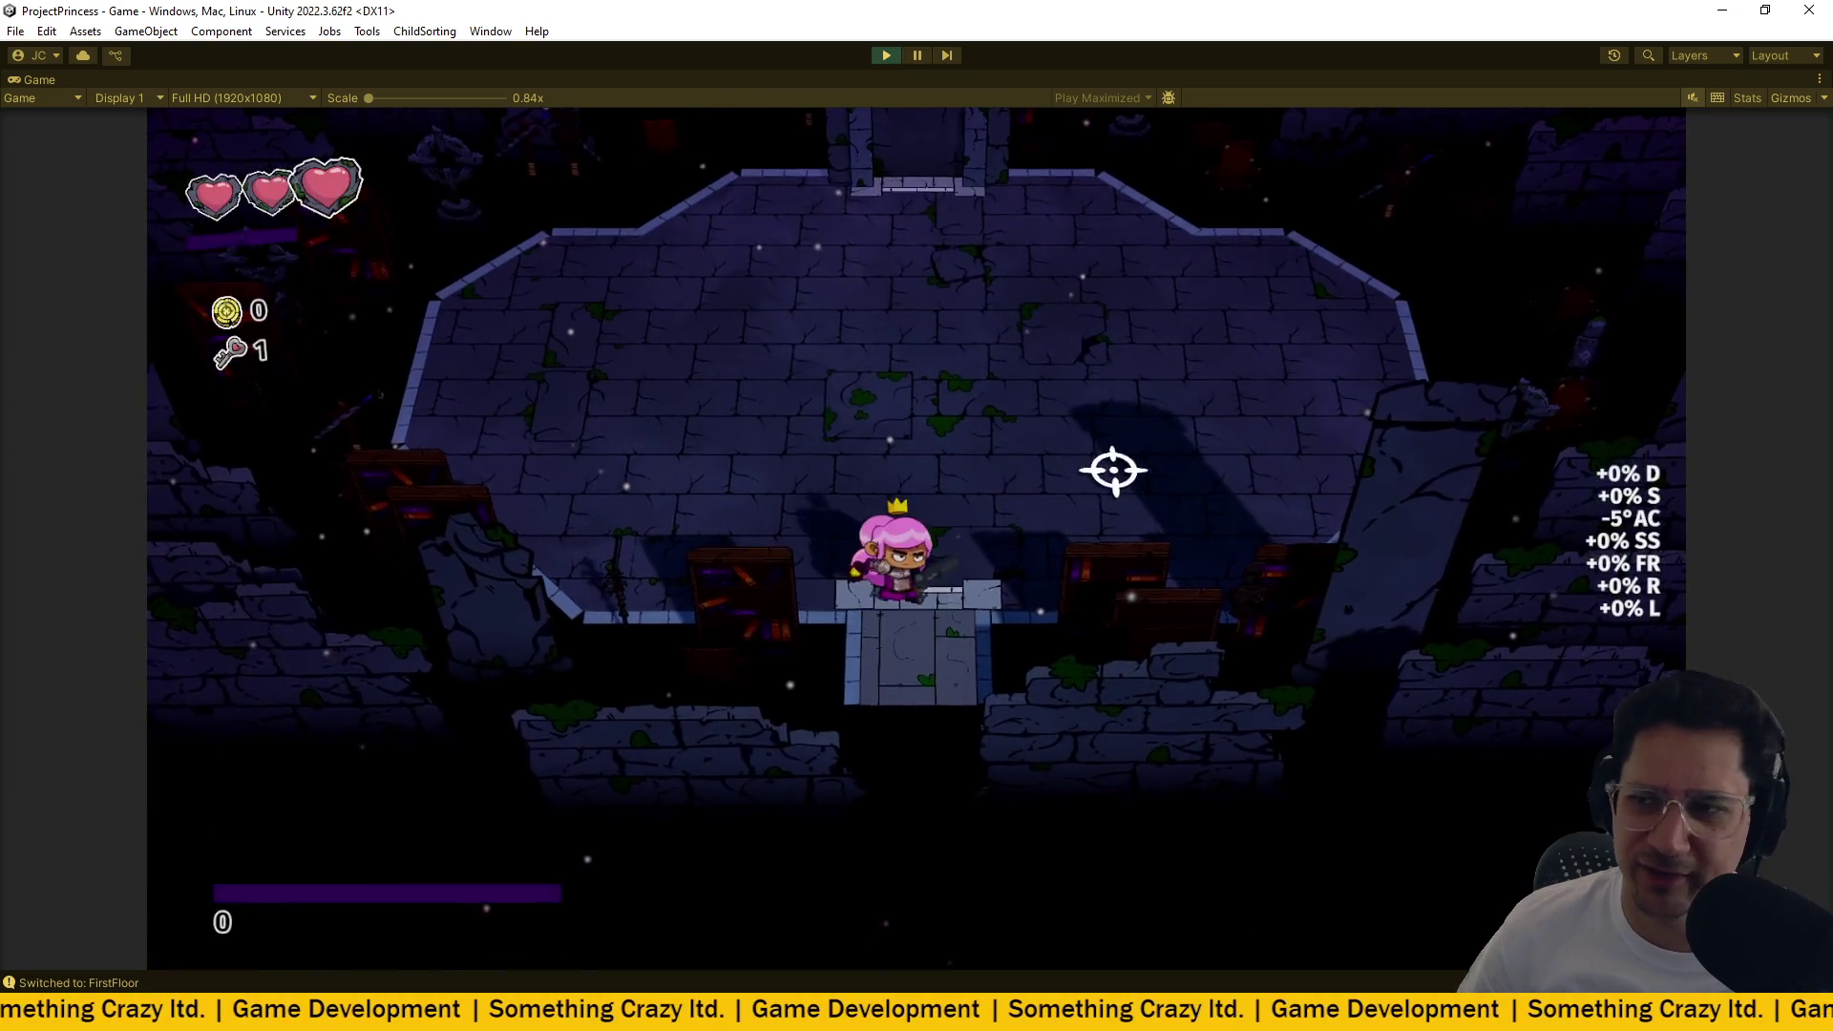
{"action": "key", "text": "w"}
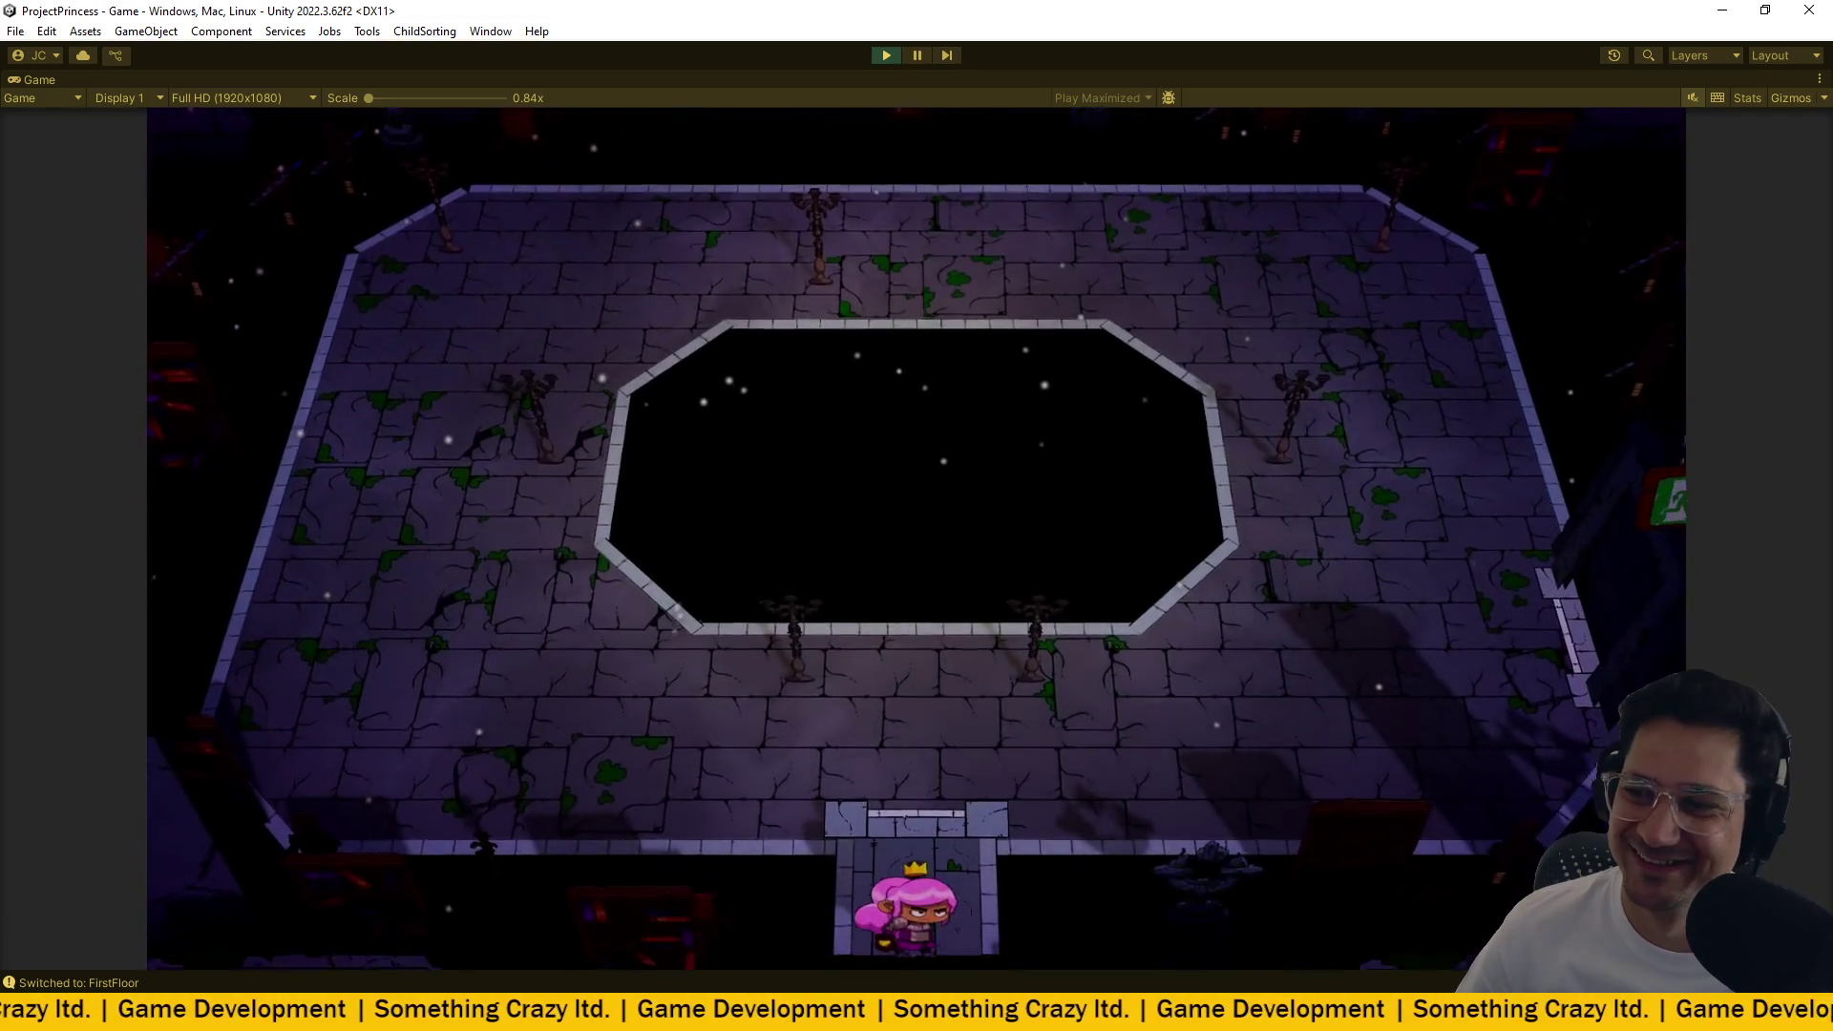
Trigger the room's enemies, kill one, and walk toward the dropped pickup.
{"action": "key", "text": "a"}
{"action": "key", "text": "w"}
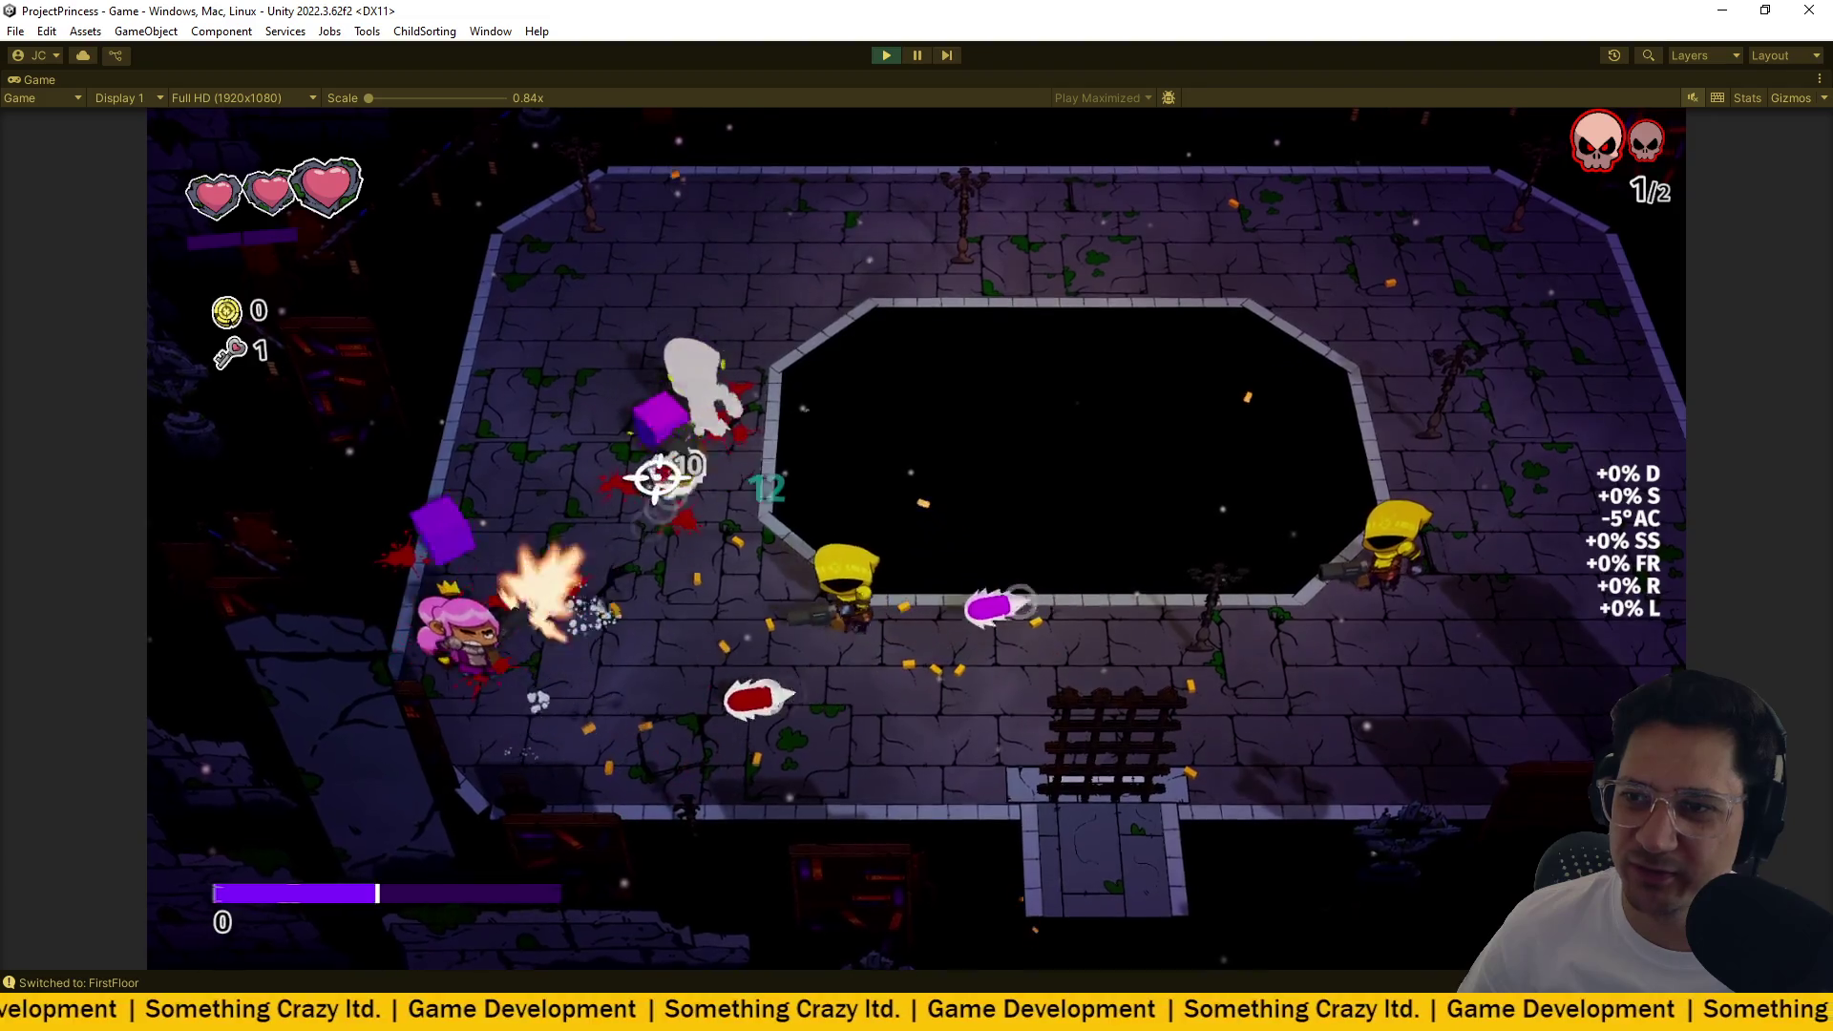
{"action": "key", "text": "d"}
{"action": "key", "text": "a"}
{"action": "key", "text": "s"}
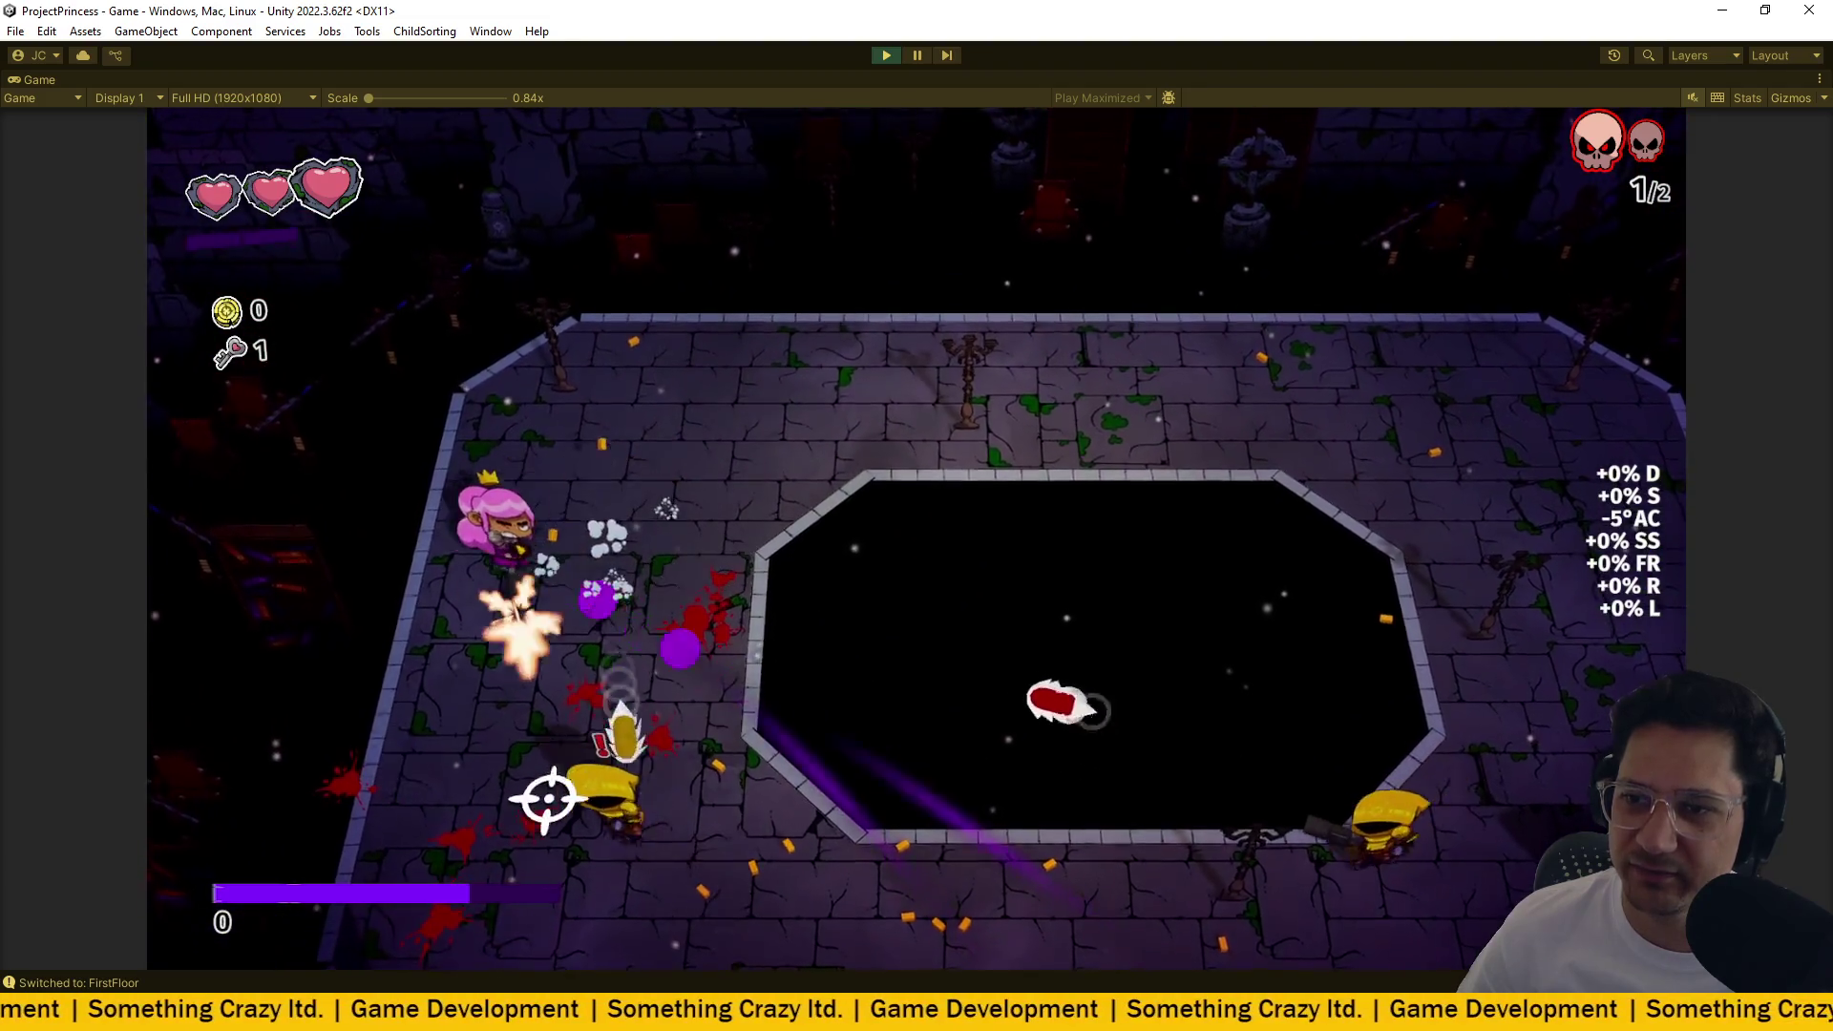
{"action": "key", "text": "d"}
{"action": "key", "text": "s"}
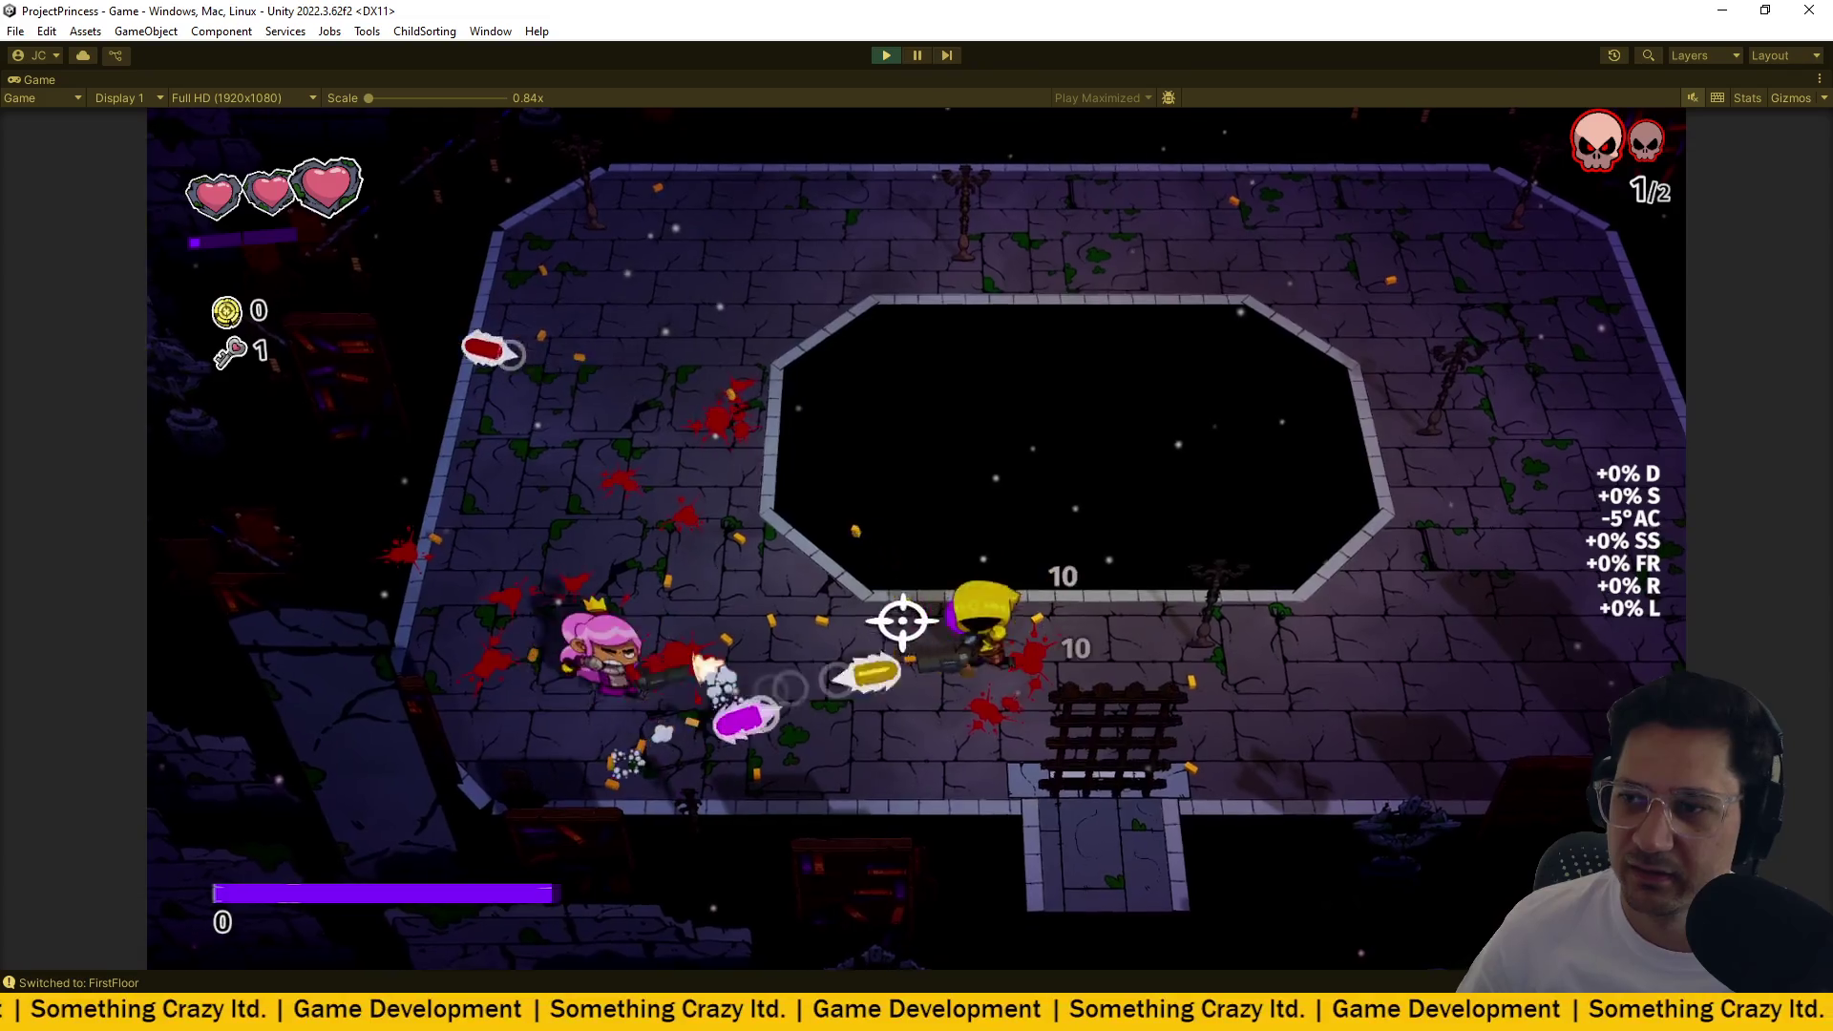
{"action": "key", "text": "d"}
{"action": "key", "text": "a"}
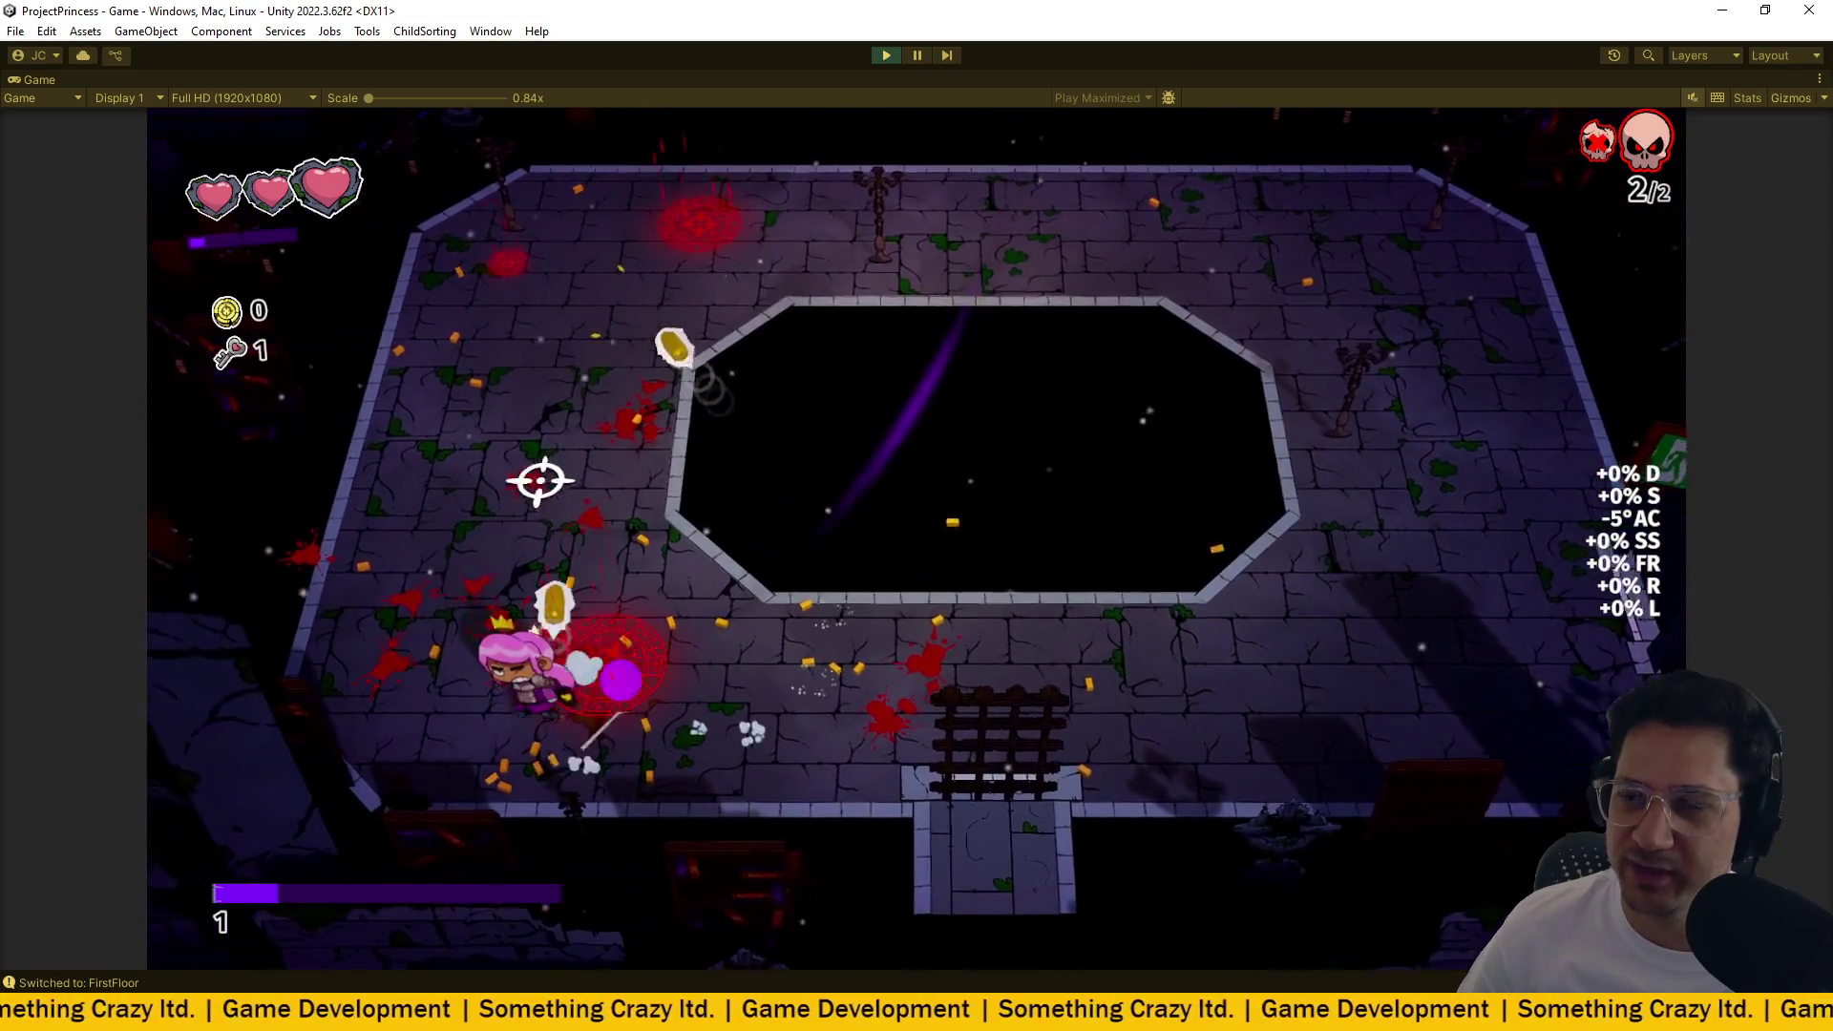
Move around the room dodging bullets and firing at the enemies.
{"action": "key", "text": "w"}
{"action": "key", "text": "d"}
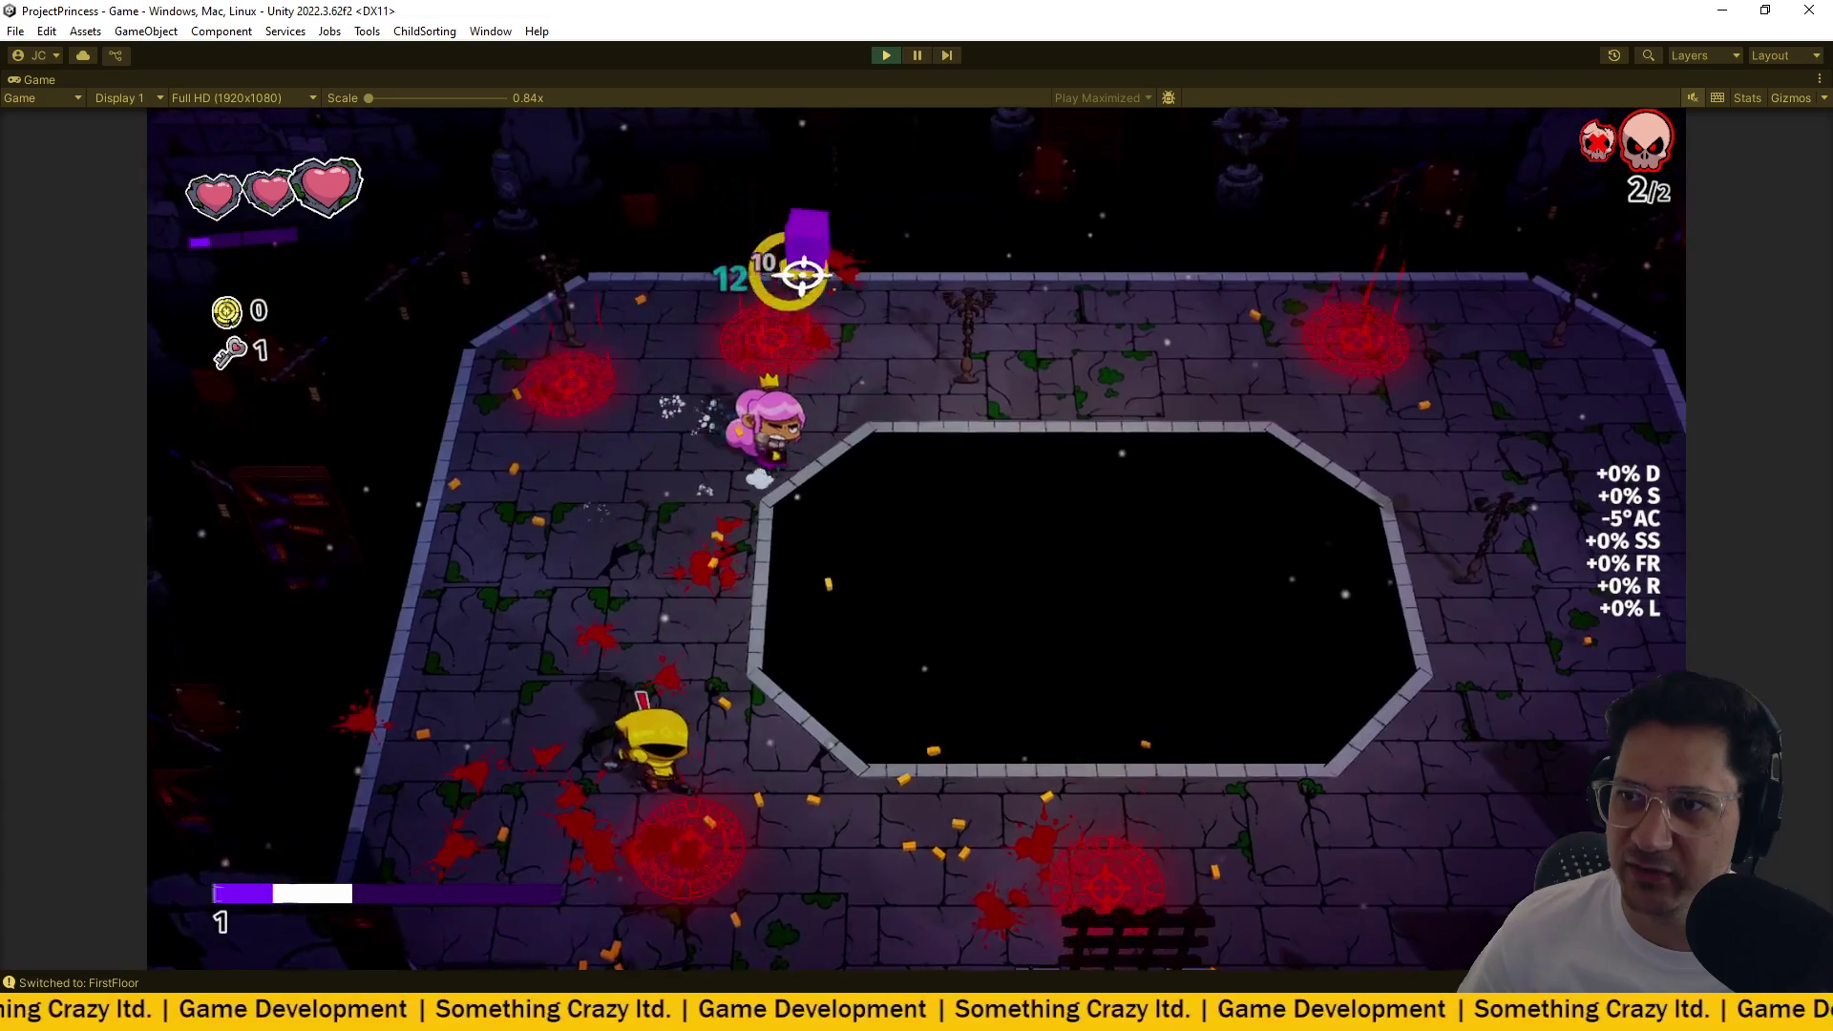
{"action": "key", "text": "w"}
{"action": "key", "text": "s"}
{"action": "key", "text": "a"}
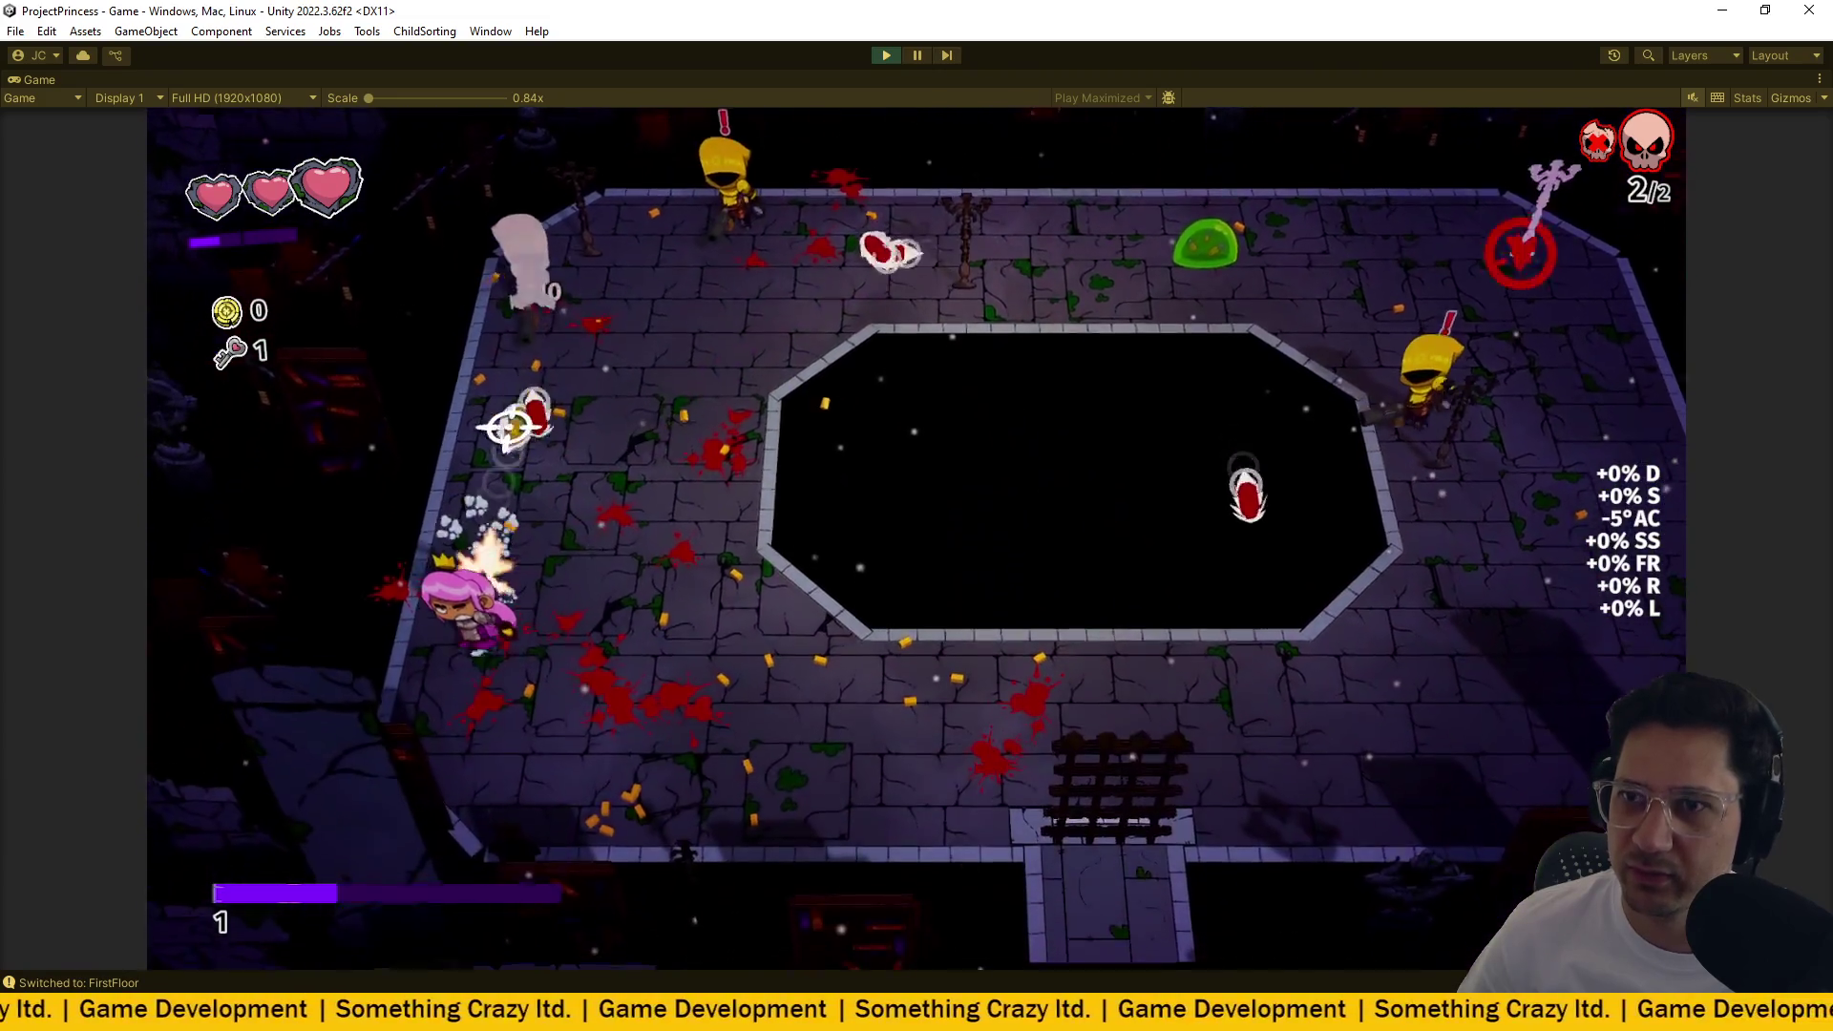
{"action": "key", "text": "d"}
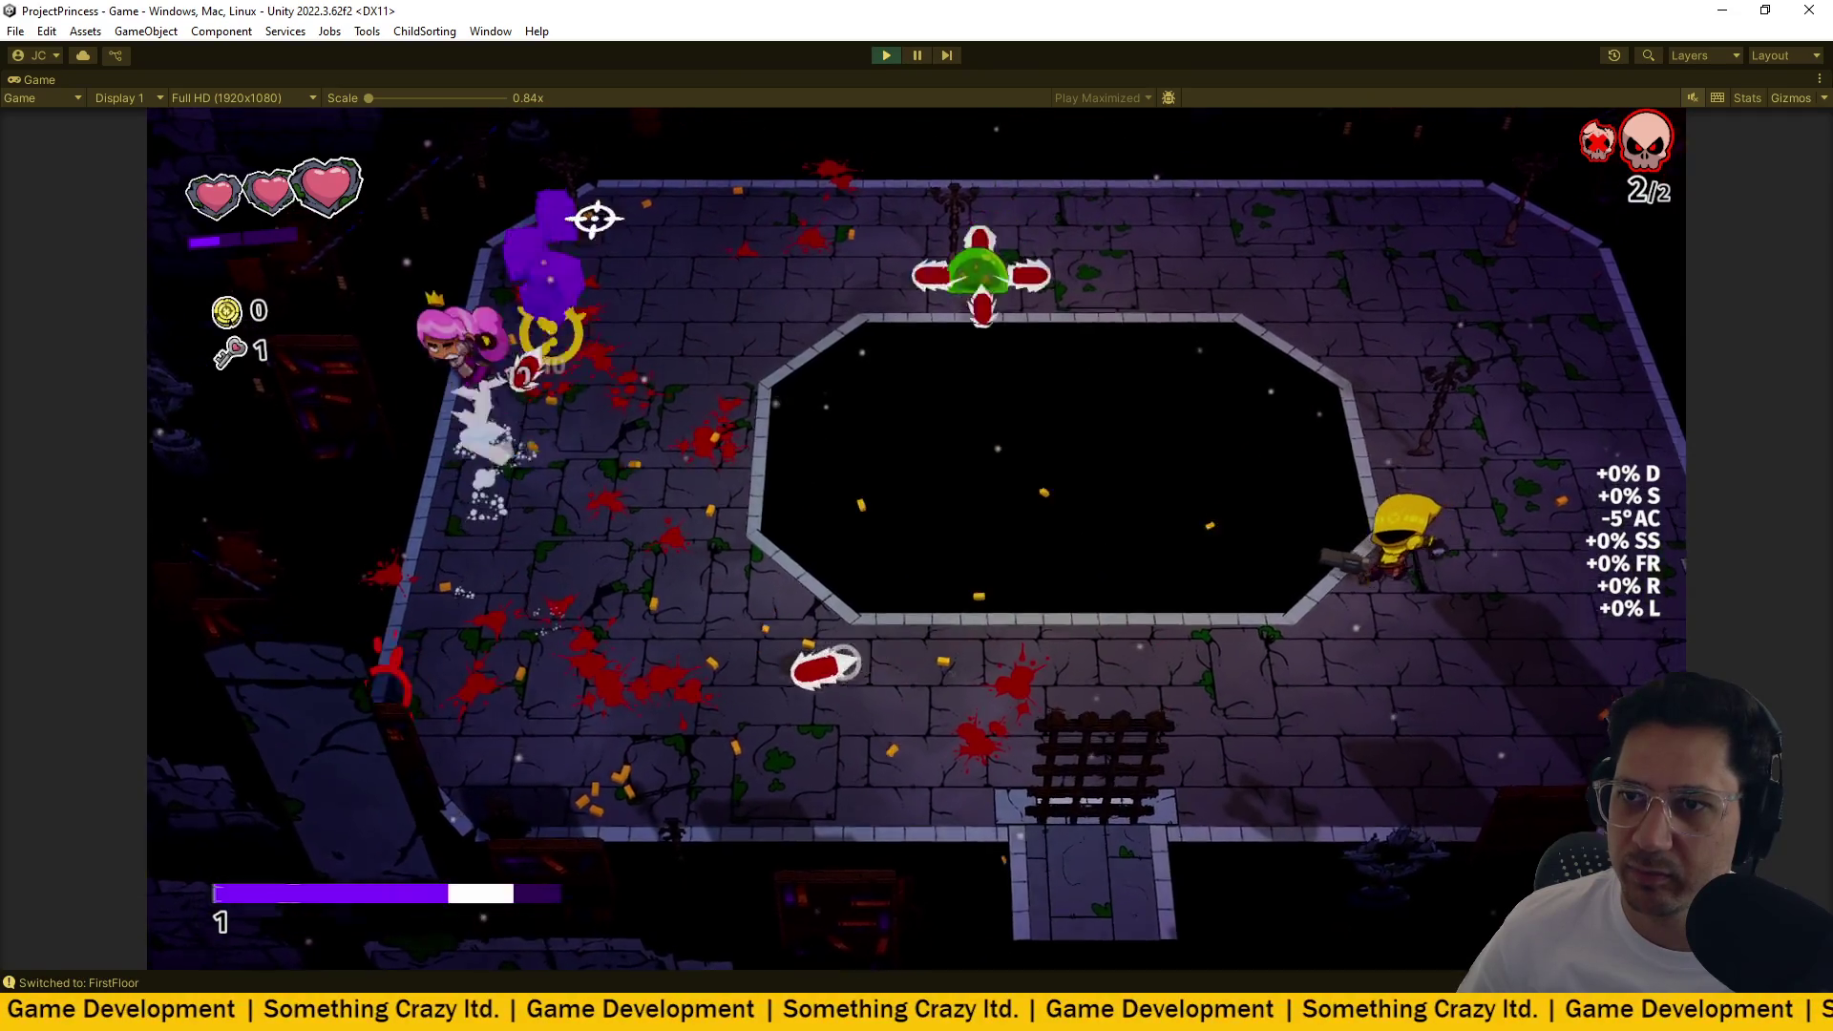
{"action": "key", "text": "s"}
{"action": "key", "text": "d"}
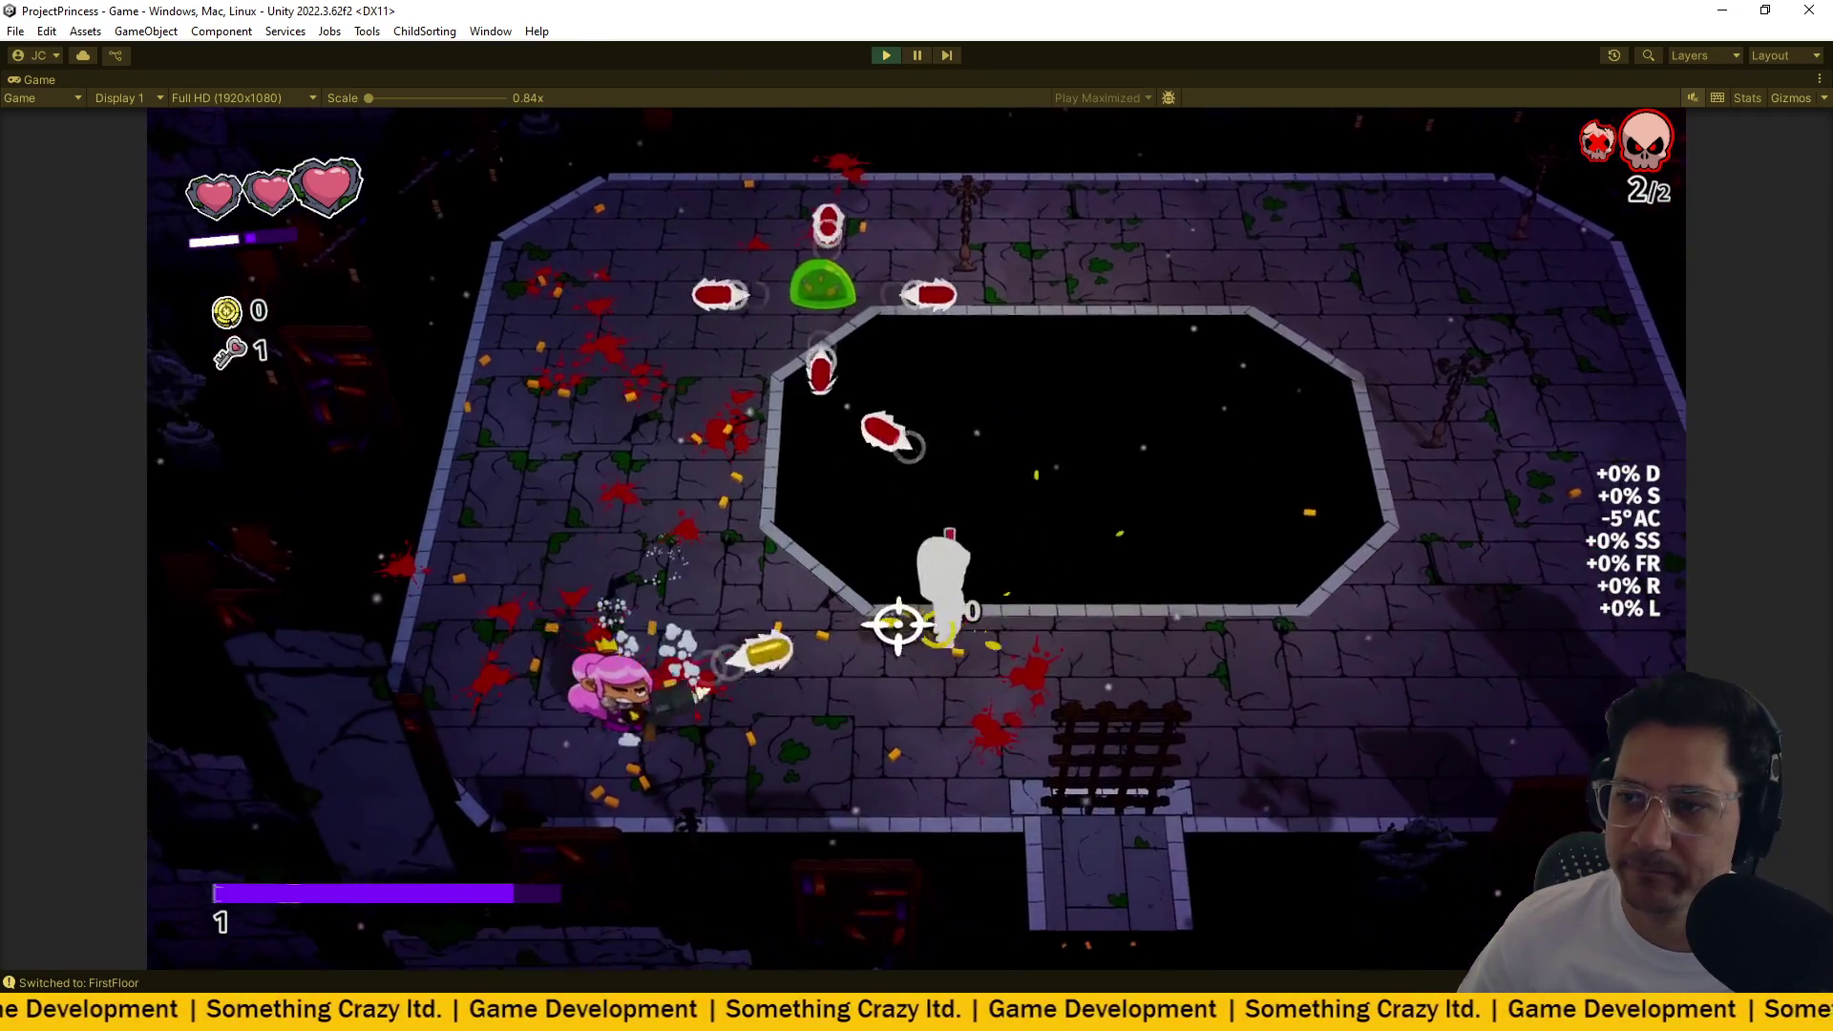
{"action": "key", "text": "d"}
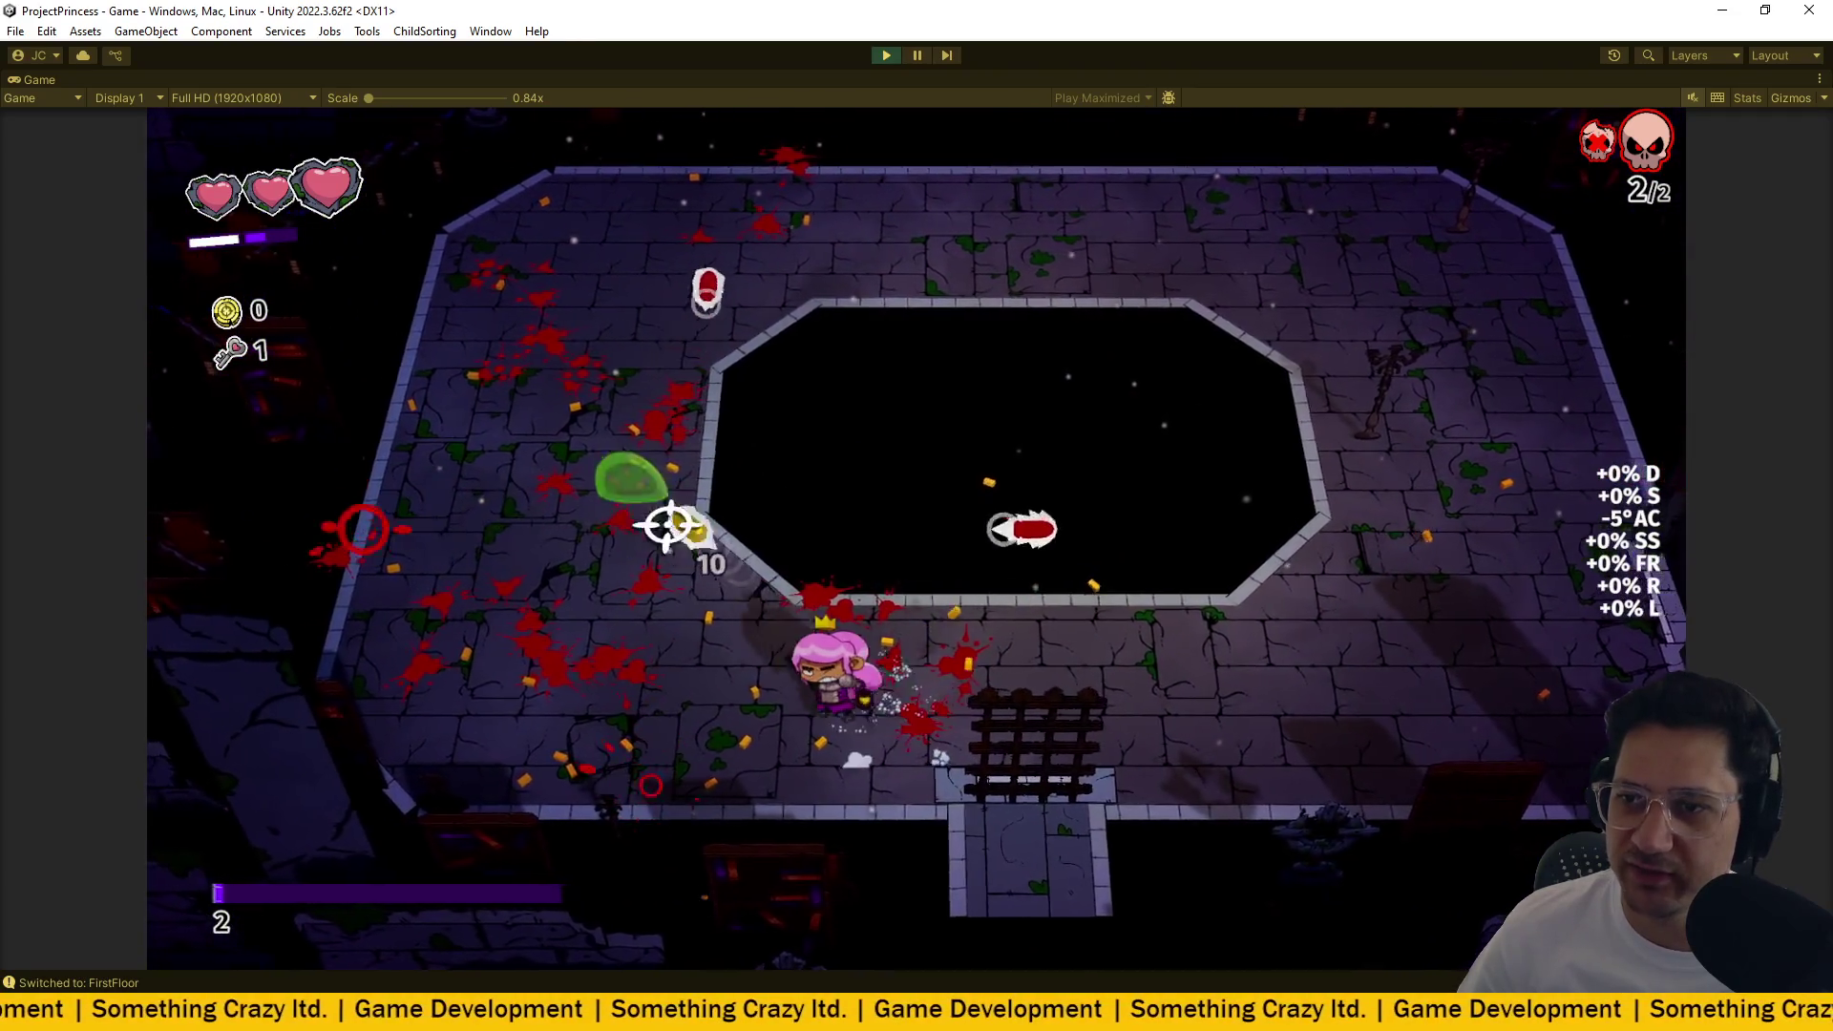
{"action": "key", "text": "a"}
{"action": "key", "text": "w"}
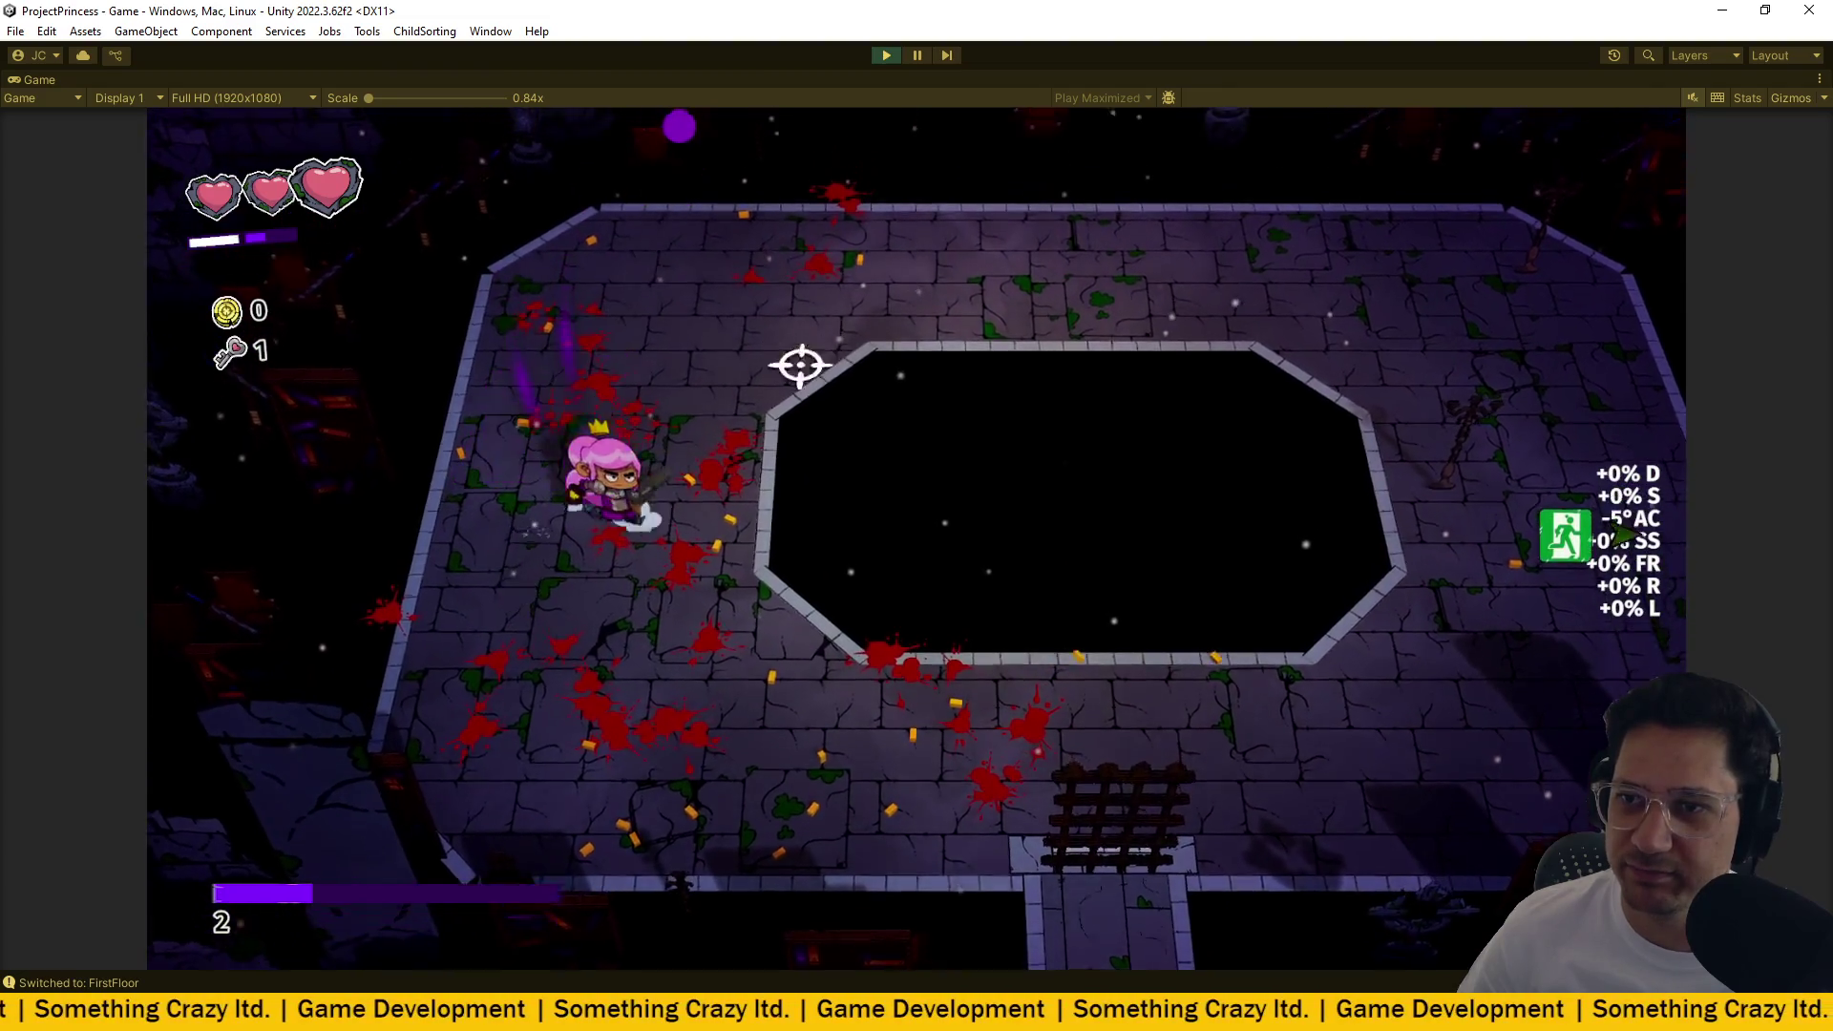
{"action": "key", "text": "s"}
{"action": "key", "text": "d"}
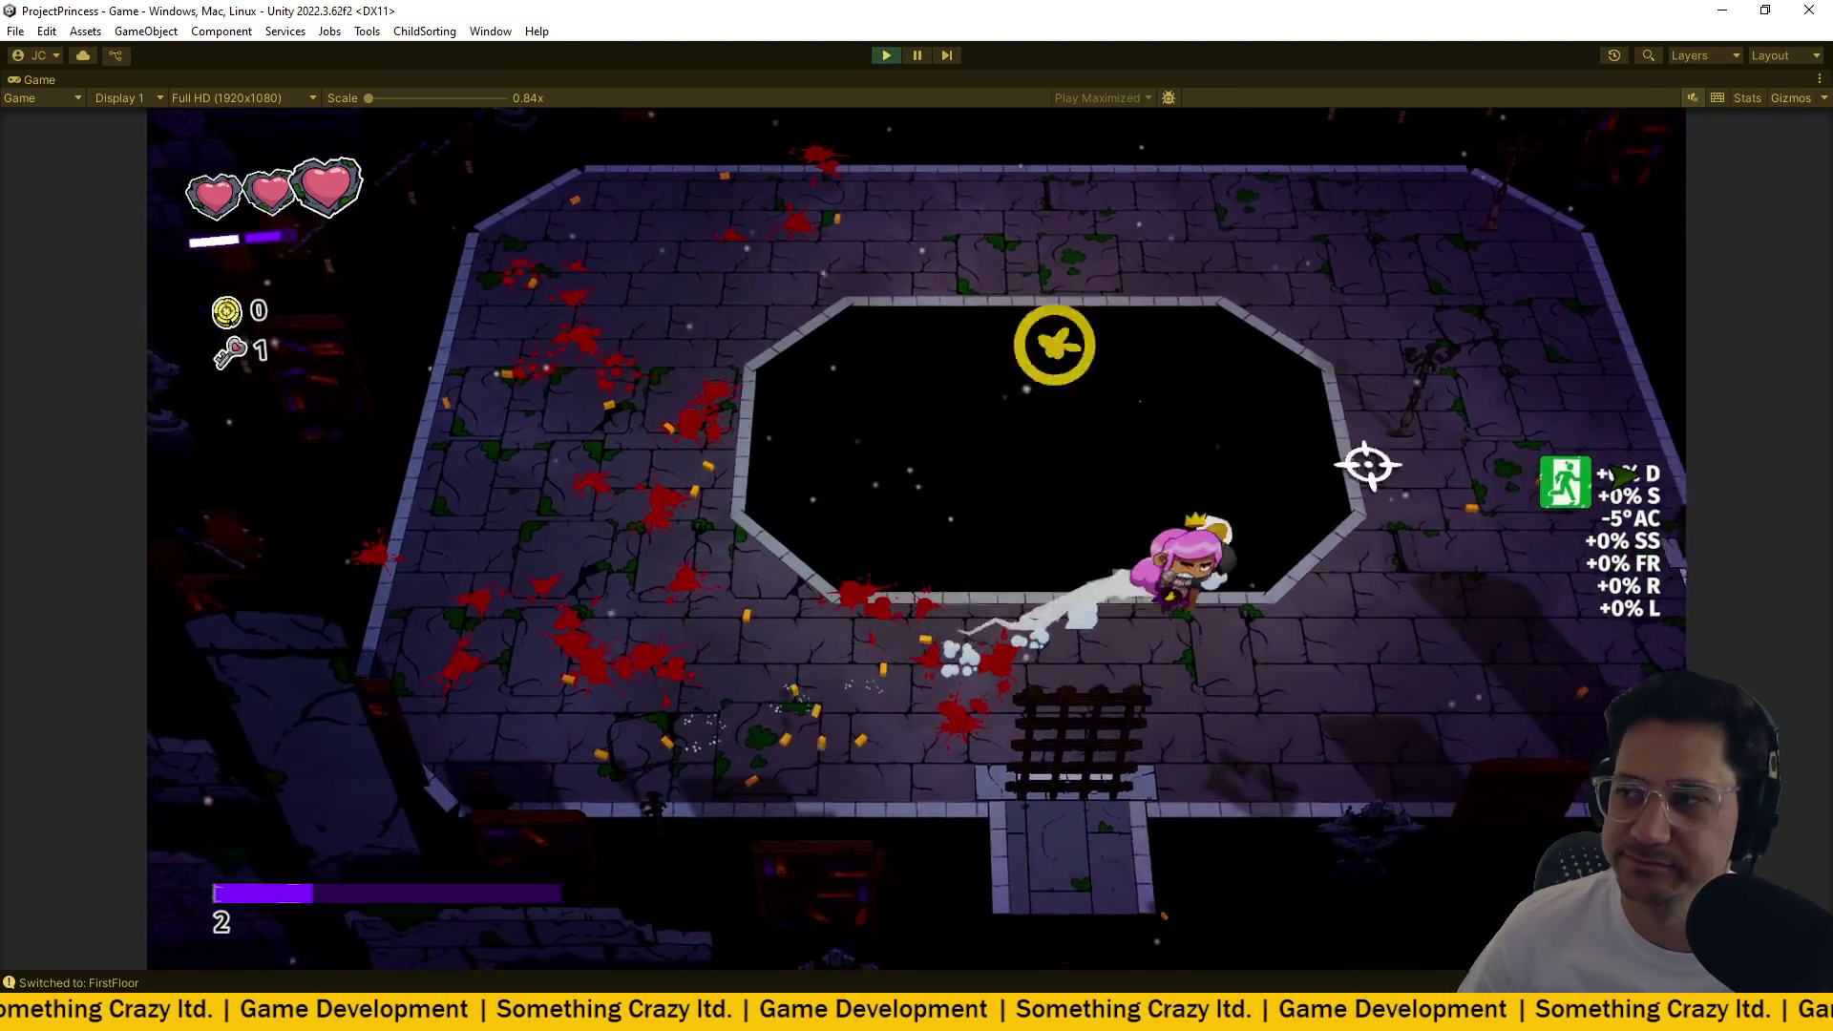
{"action": "key", "text": "s"}
{"action": "key", "text": "d"}
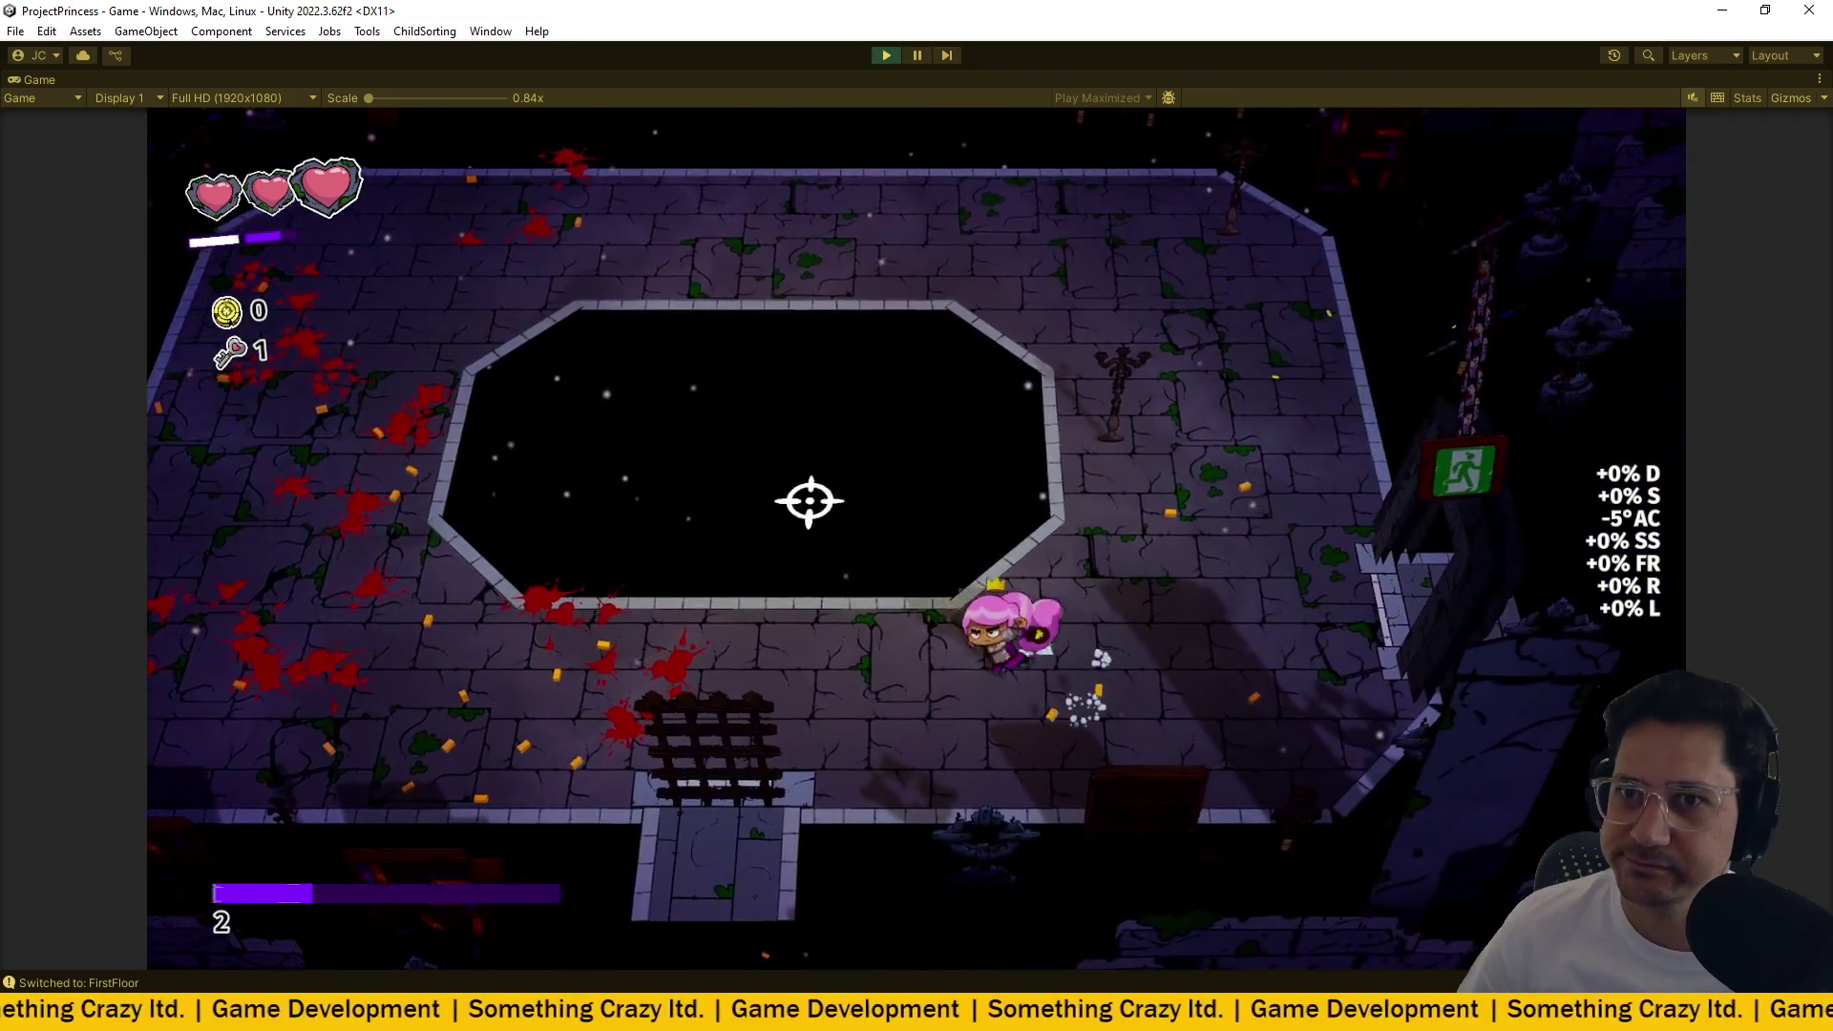
{"action": "key", "text": "a"}
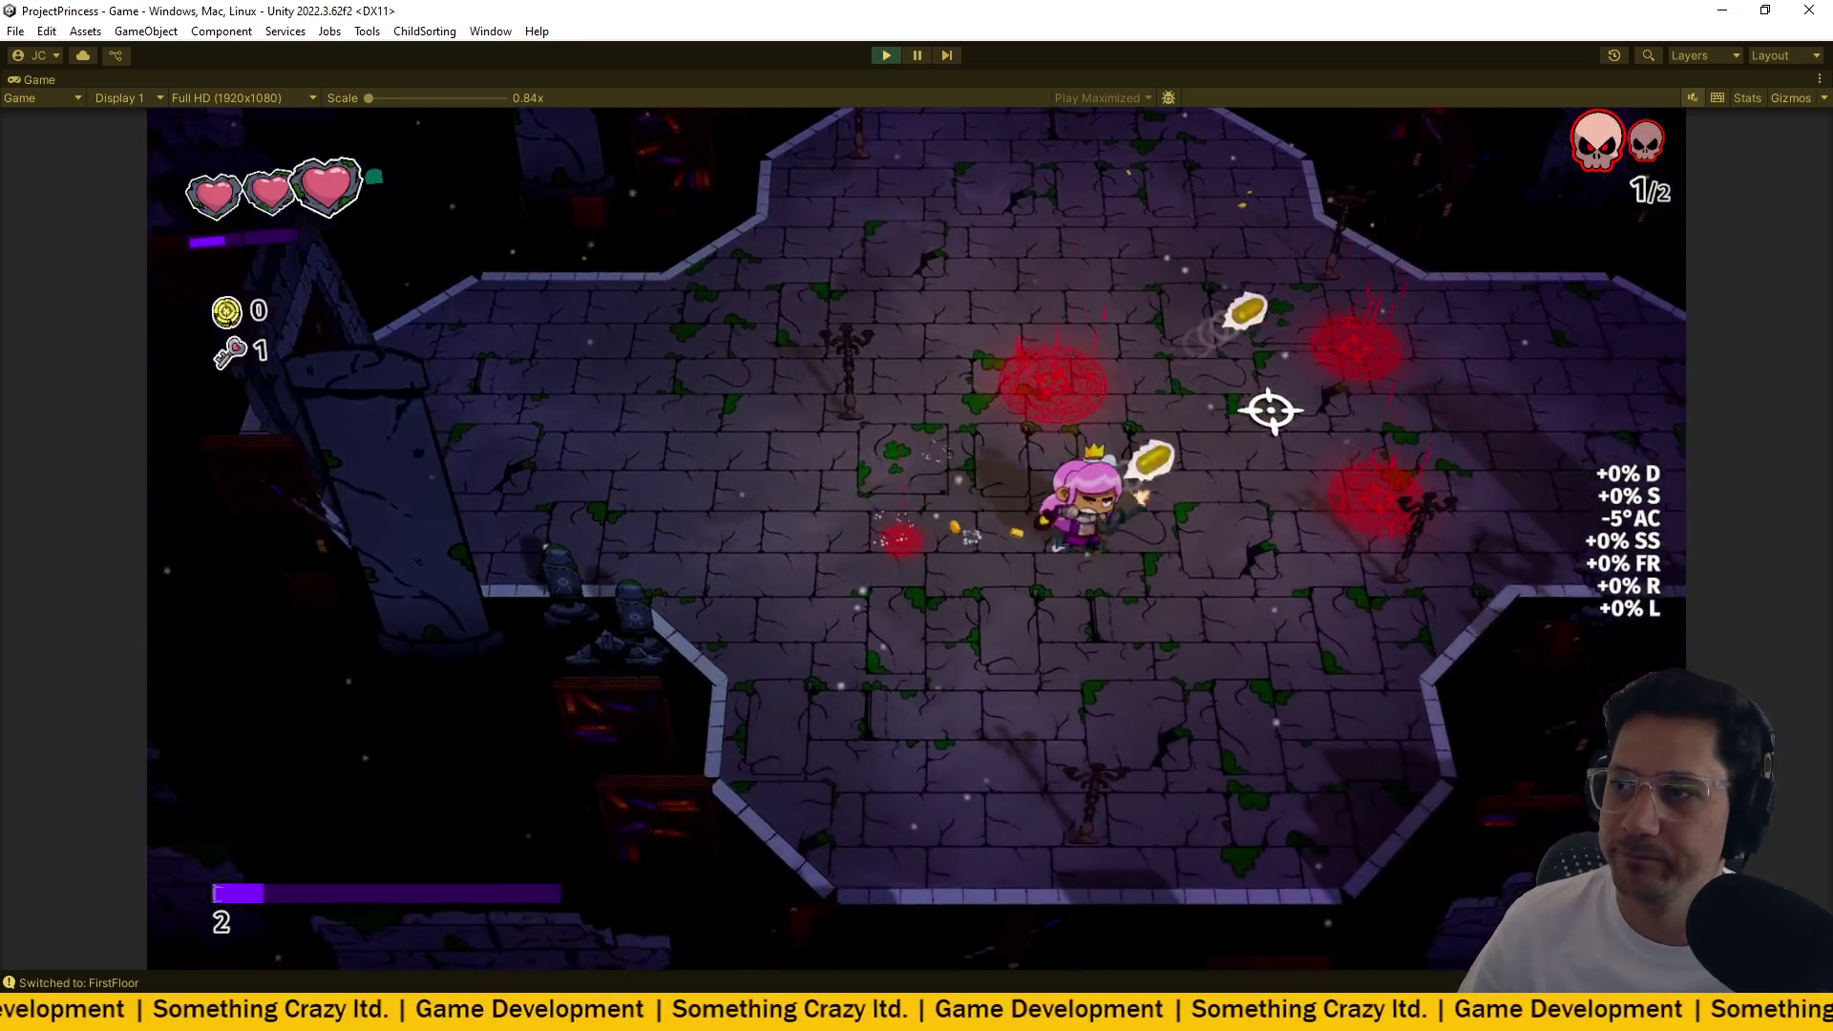
{"action": "key", "text": "a"}
{"action": "left_click", "coordinate": [1080, 409]}
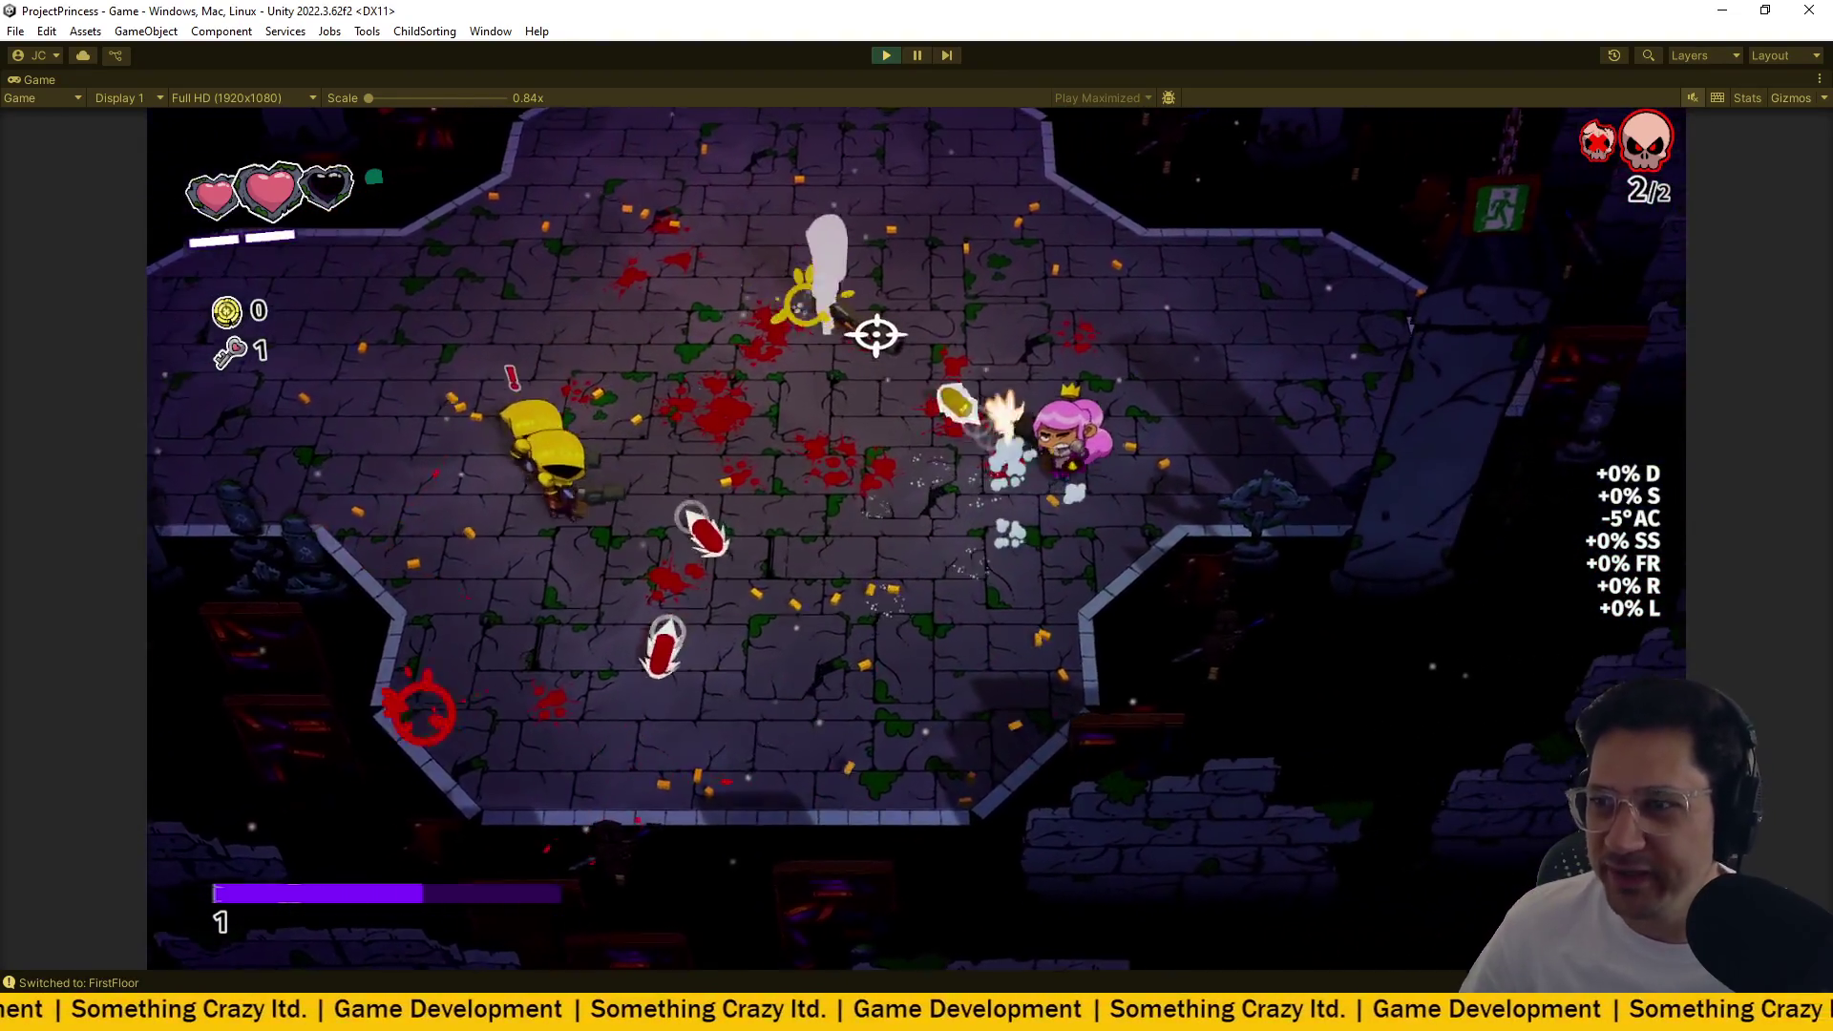
Keep firing at enemies, then exit right into the next room and shoot the new enemies.
{"action": "mouse_move", "coordinate": [876, 334]}
{"action": "left_mouse_down"}
{"action": "mouse_move", "coordinate": [679, 340]}
{"action": "mouse_move", "coordinate": [655, 614]}
{"action": "mouse_move", "coordinate": [786, 815]}
{"action": "mouse_move", "coordinate": [887, 657]}
{"action": "mouse_move", "coordinate": [1072, 474]}
{"action": "mouse_move", "coordinate": [1089, 409]}
{"action": "mouse_move", "coordinate": [1011, 393]}
{"action": "mouse_move", "coordinate": [900, 328]}
{"action": "left_mouse_up"}
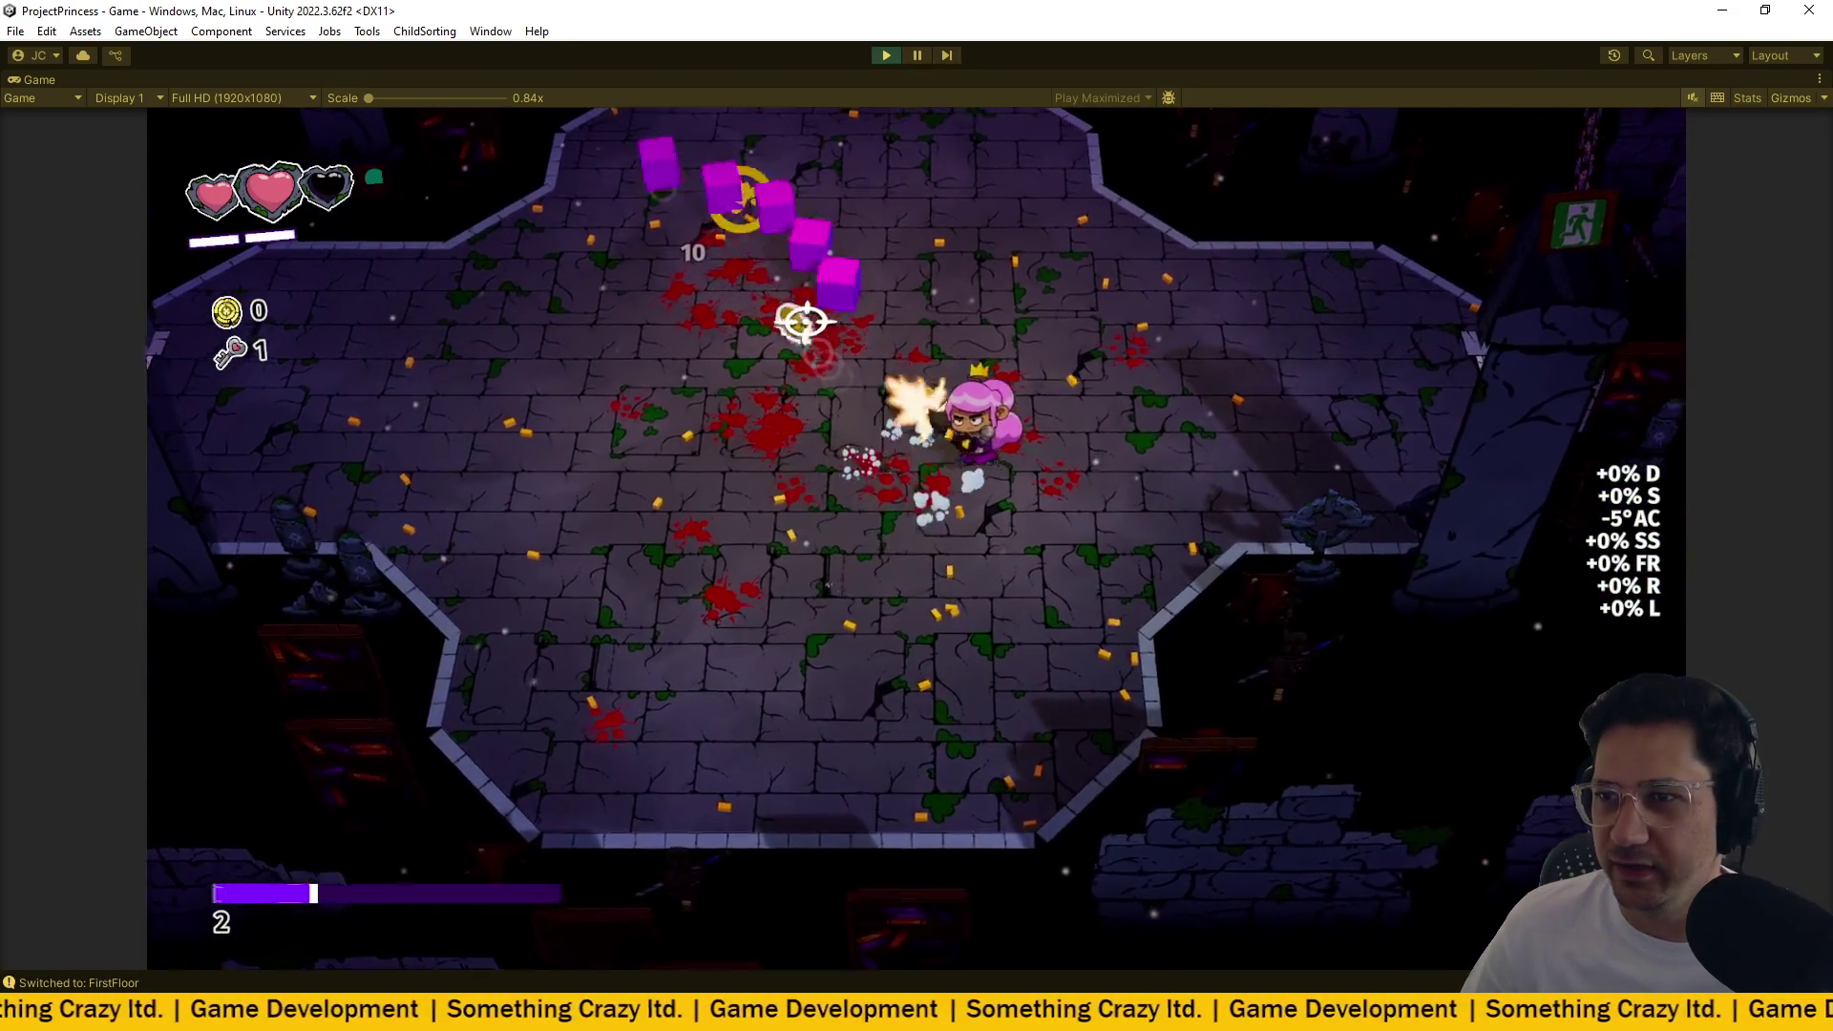
{"action": "mouse_move", "coordinate": [709, 274]}
{"action": "left_mouse_down"}
{"action": "mouse_move", "coordinate": [655, 282]}
{"action": "mouse_move", "coordinate": [994, 409]}
{"action": "mouse_move", "coordinate": [941, 328]}
{"action": "left_mouse_up"}
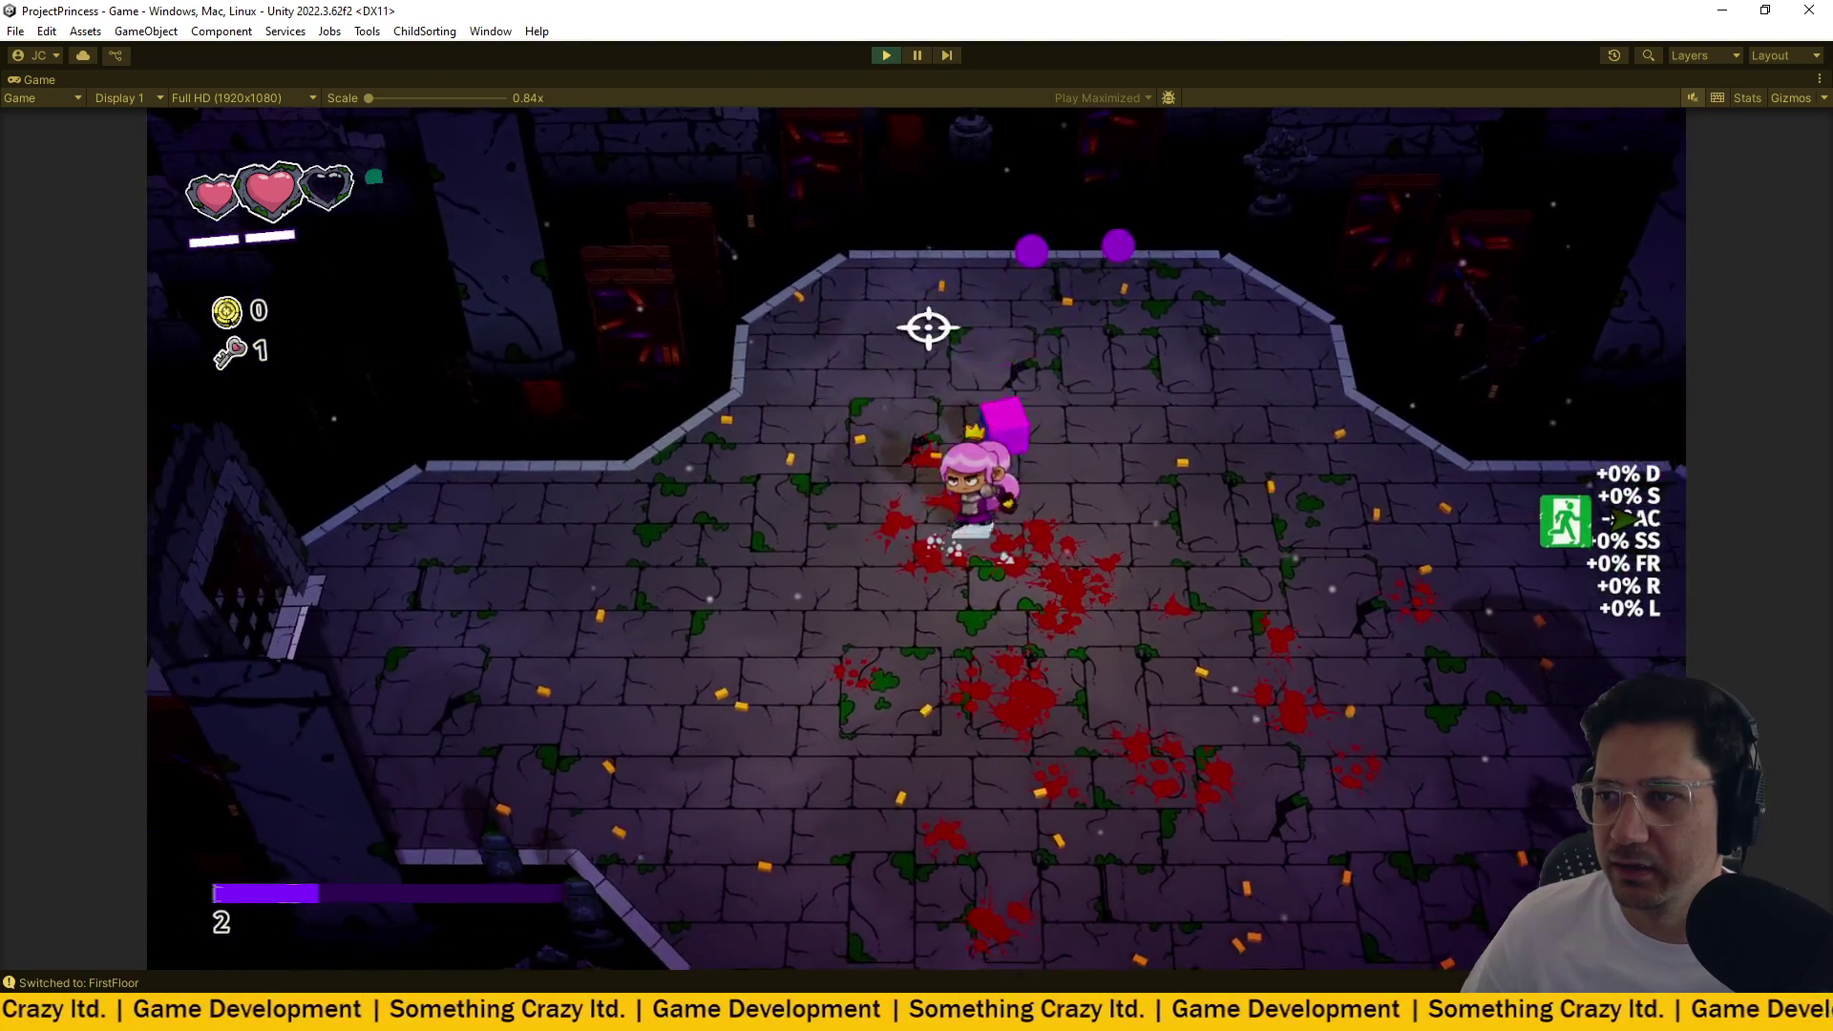
{"action": "left_click_drag", "start_coordinate": [1017, 456], "coordinate": [1229, 535]}
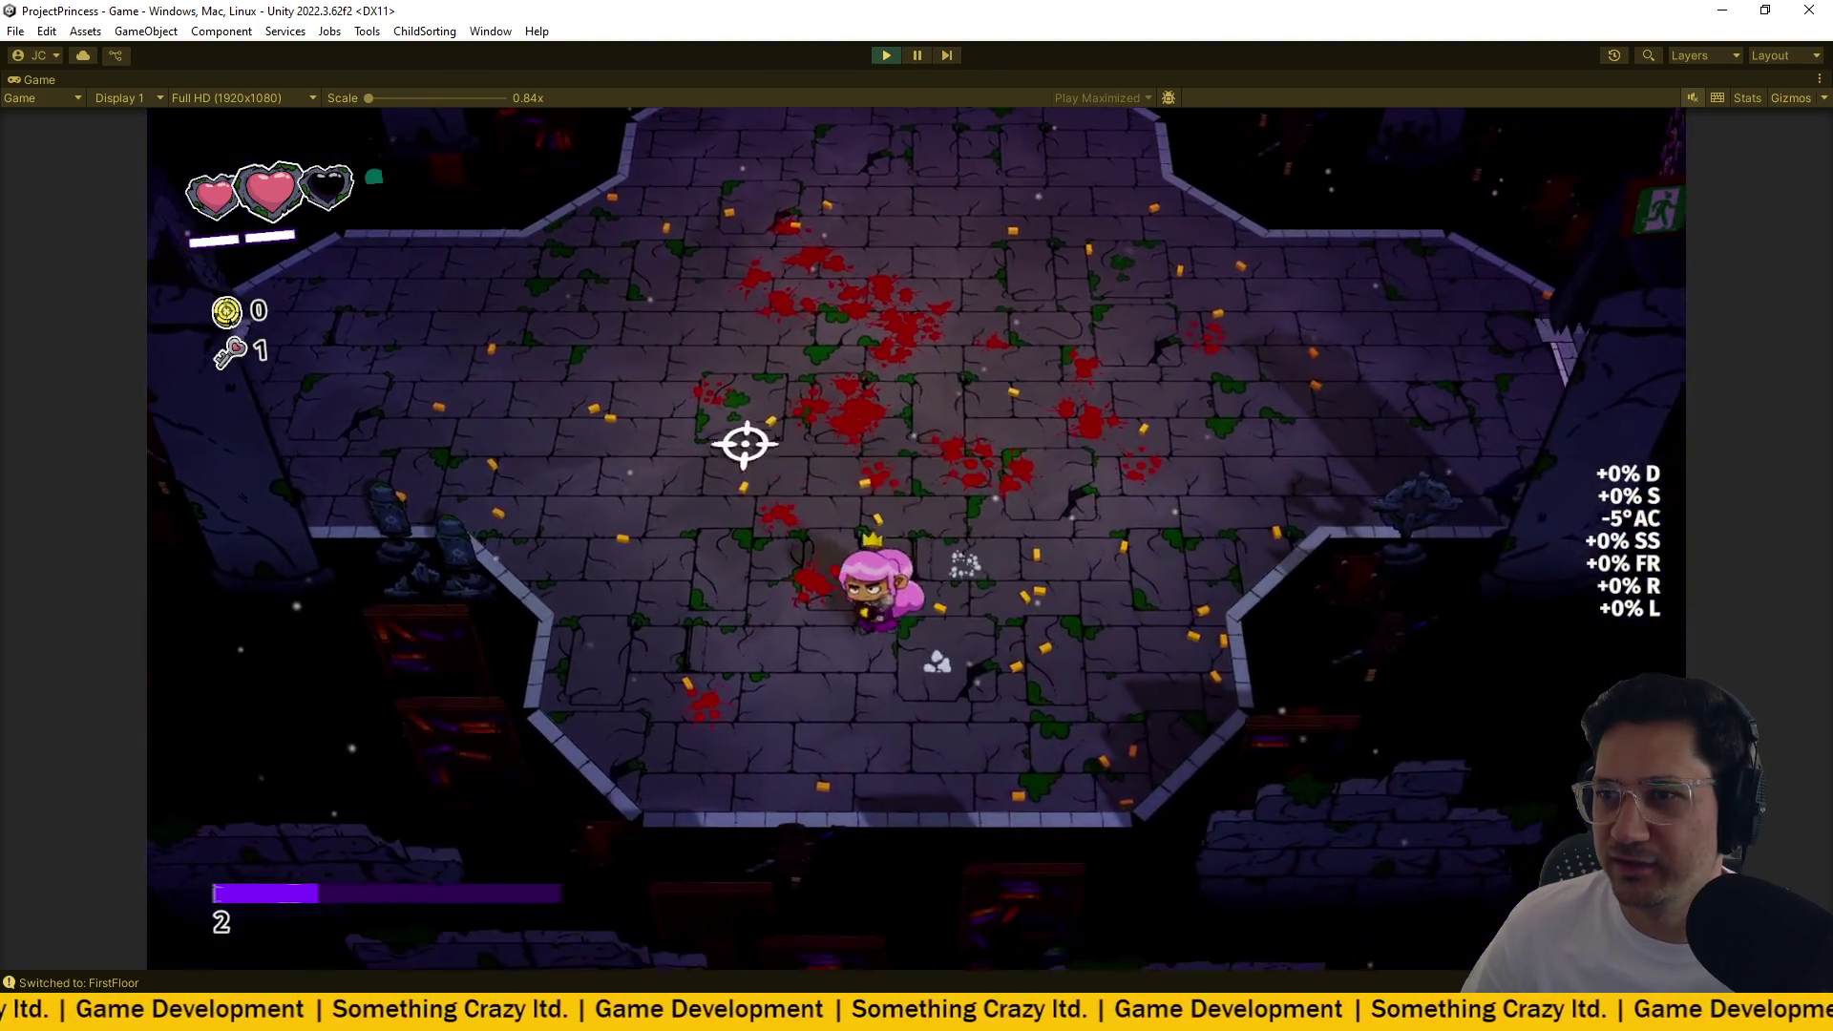
{"action": "key", "text": "d"}
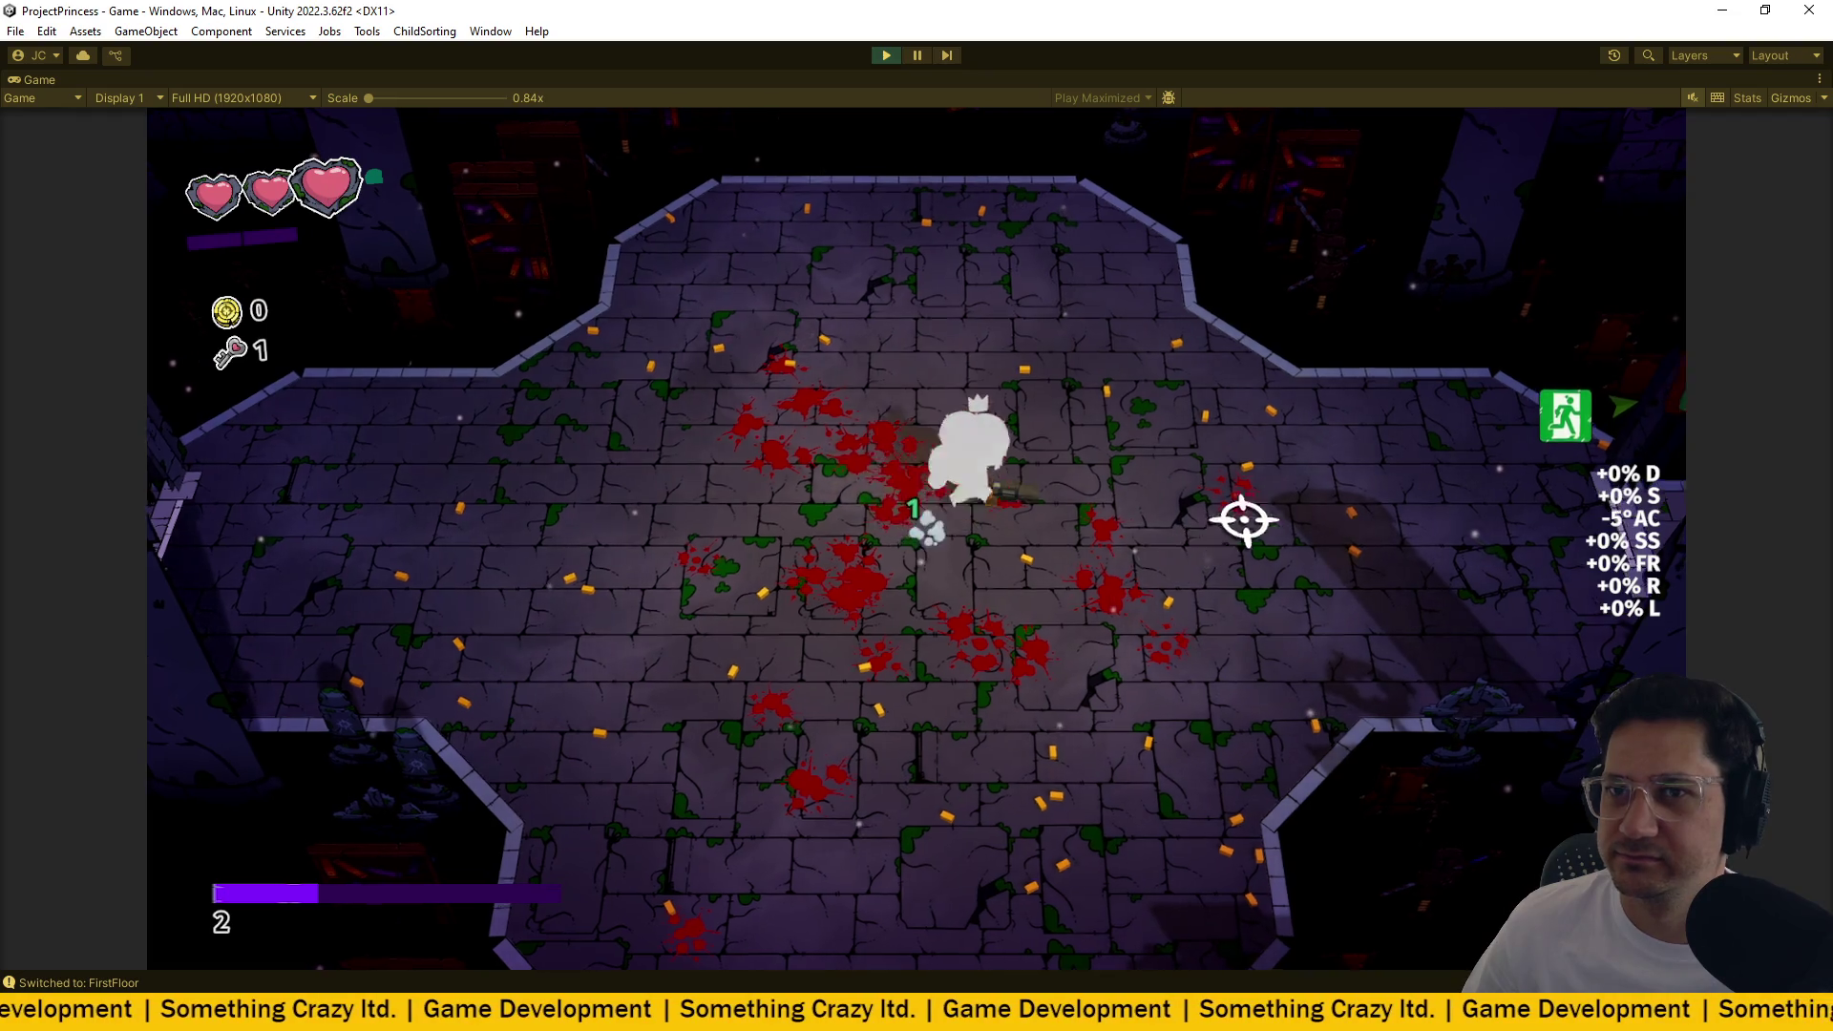
{"action": "key", "text": "d"}
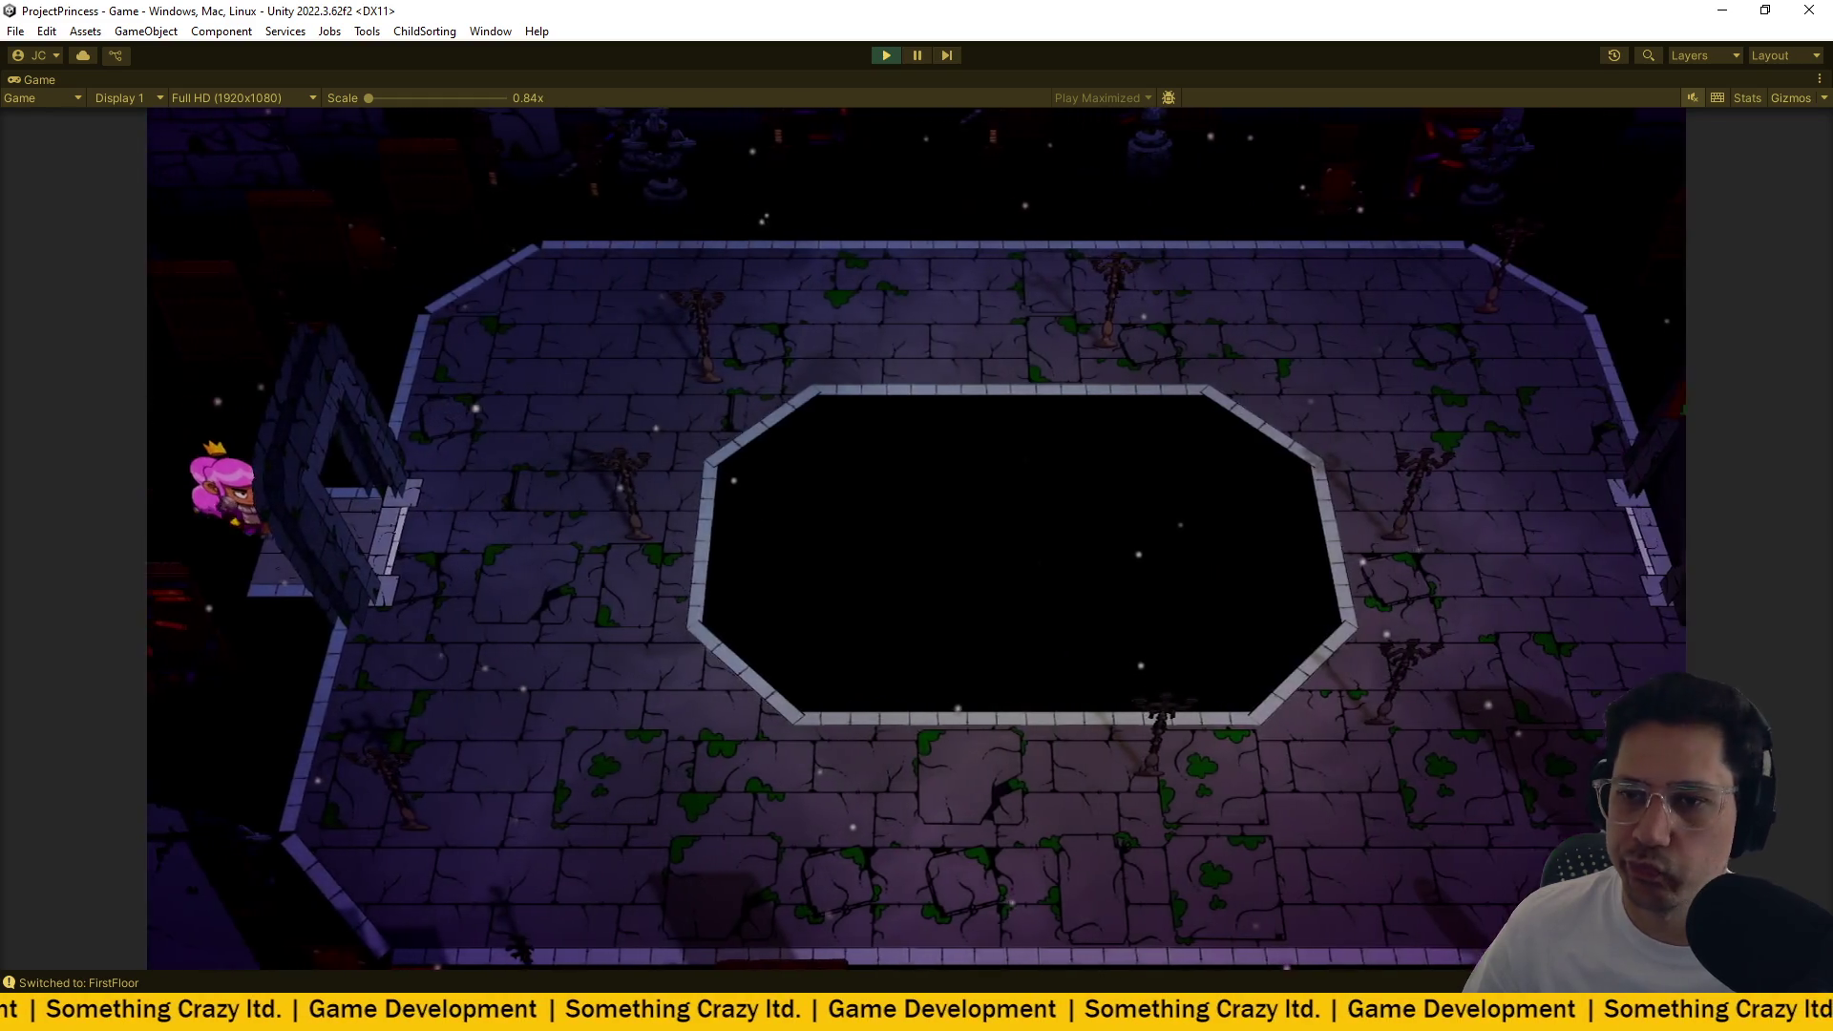
{"action": "key", "text": "d"}
{"action": "left_click", "coordinate": [789, 462]}
Fight the purple cube enemies around the central pit with WASD movement and mouse-click shots.
{"action": "key", "text": "w"}
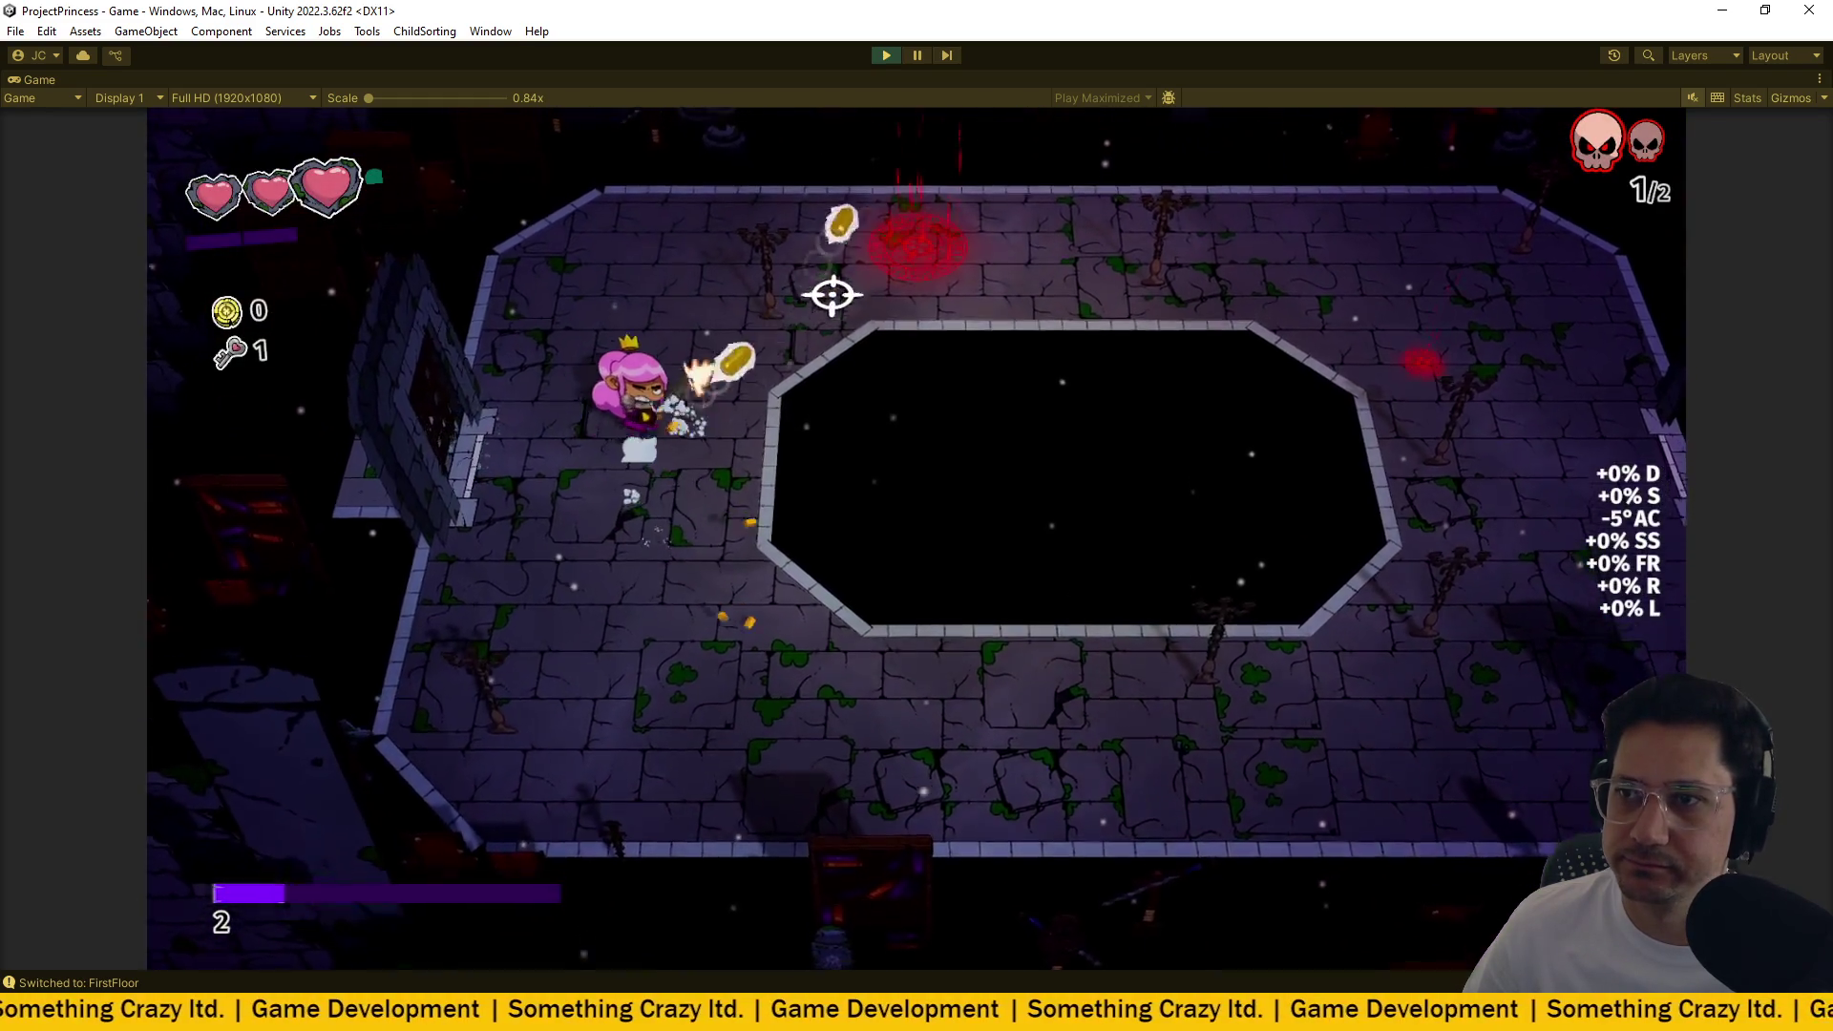
{"action": "key", "text": "d"}
{"action": "left_click", "coordinate": [897, 363]}
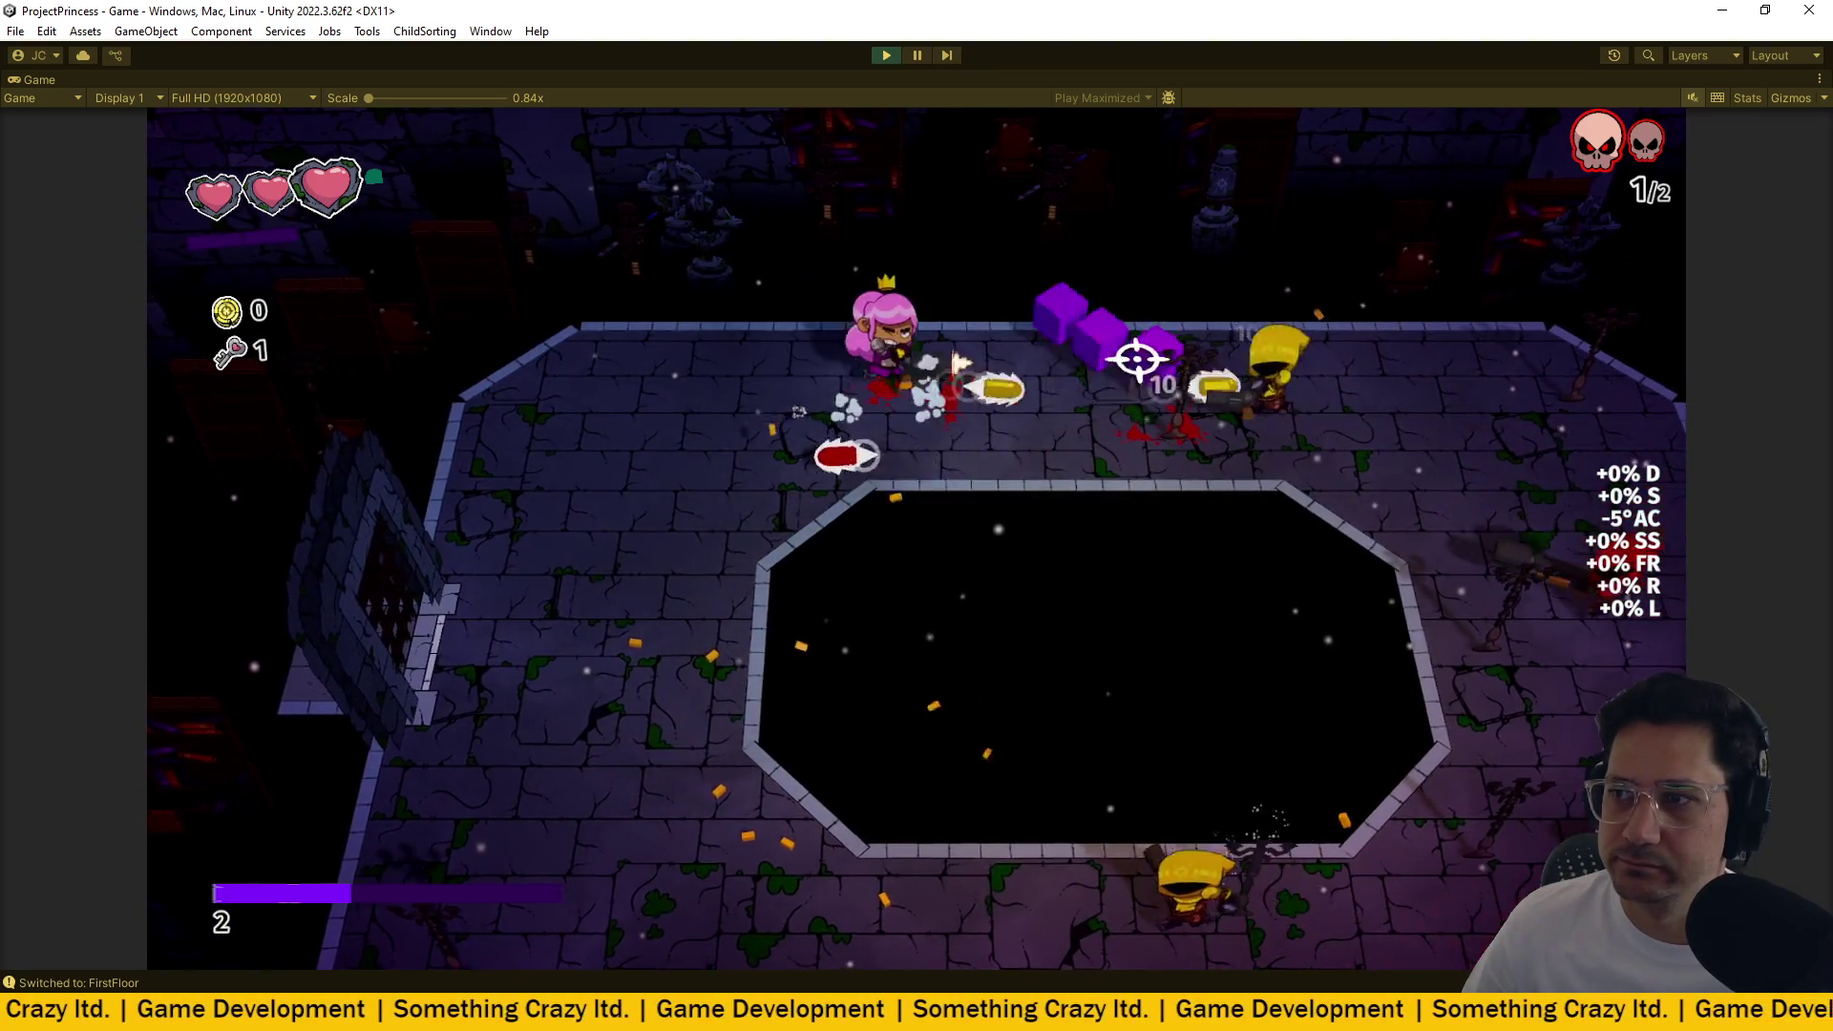
{"action": "key", "text": "d"}
{"action": "left_click", "coordinate": [1145, 519]}
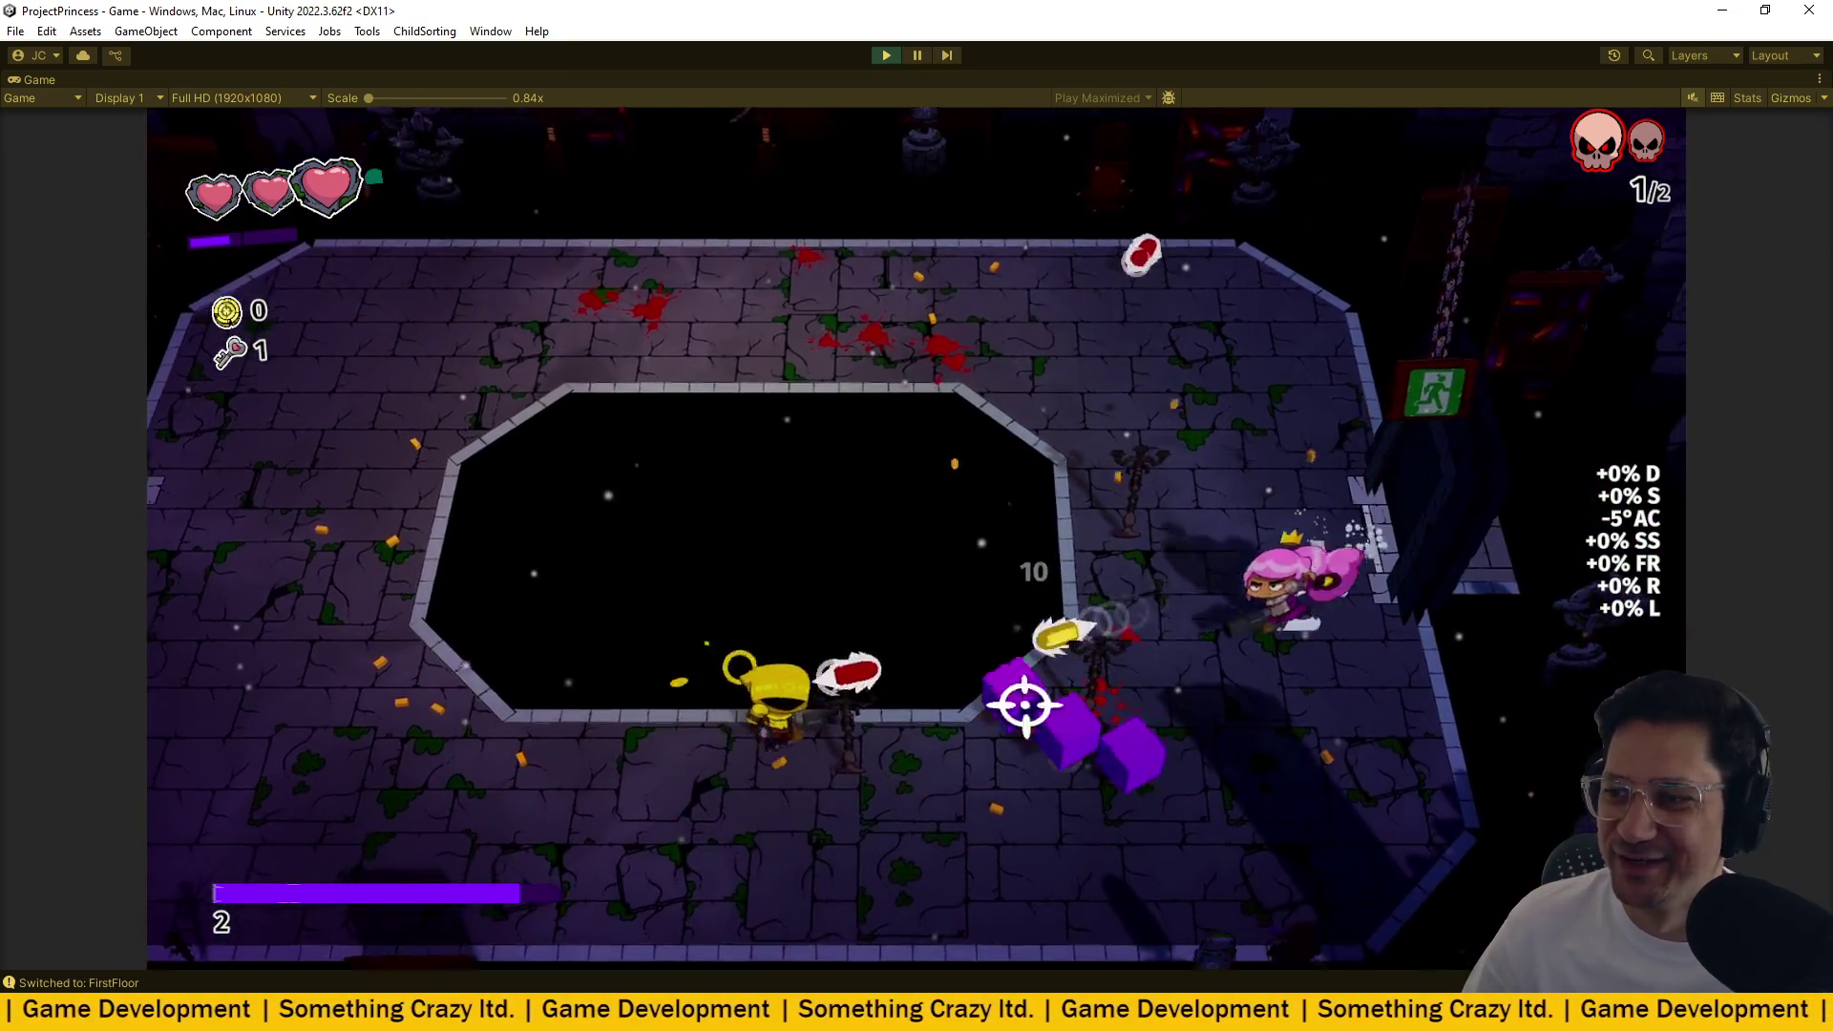
{"action": "key", "text": "s"}
{"action": "left_click", "coordinate": [1043, 691]}
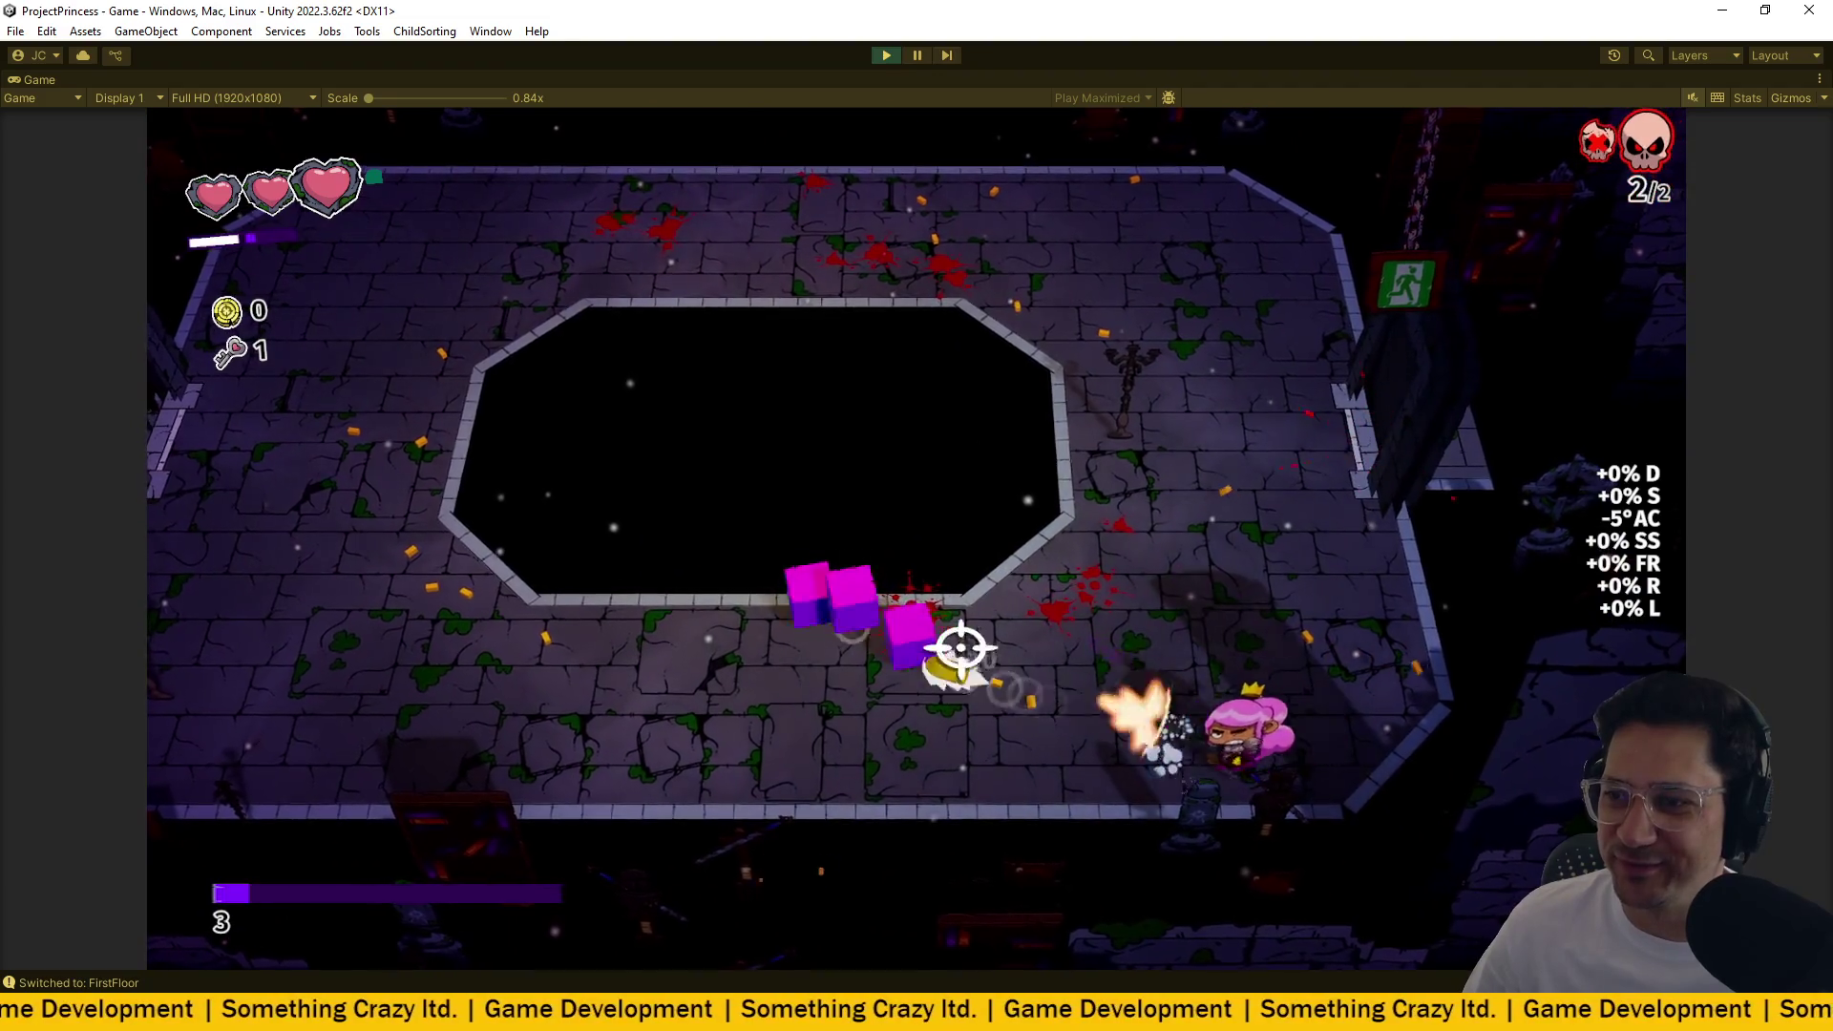
{"action": "key", "text": "a"}
{"action": "left_click", "coordinate": [1184, 640]}
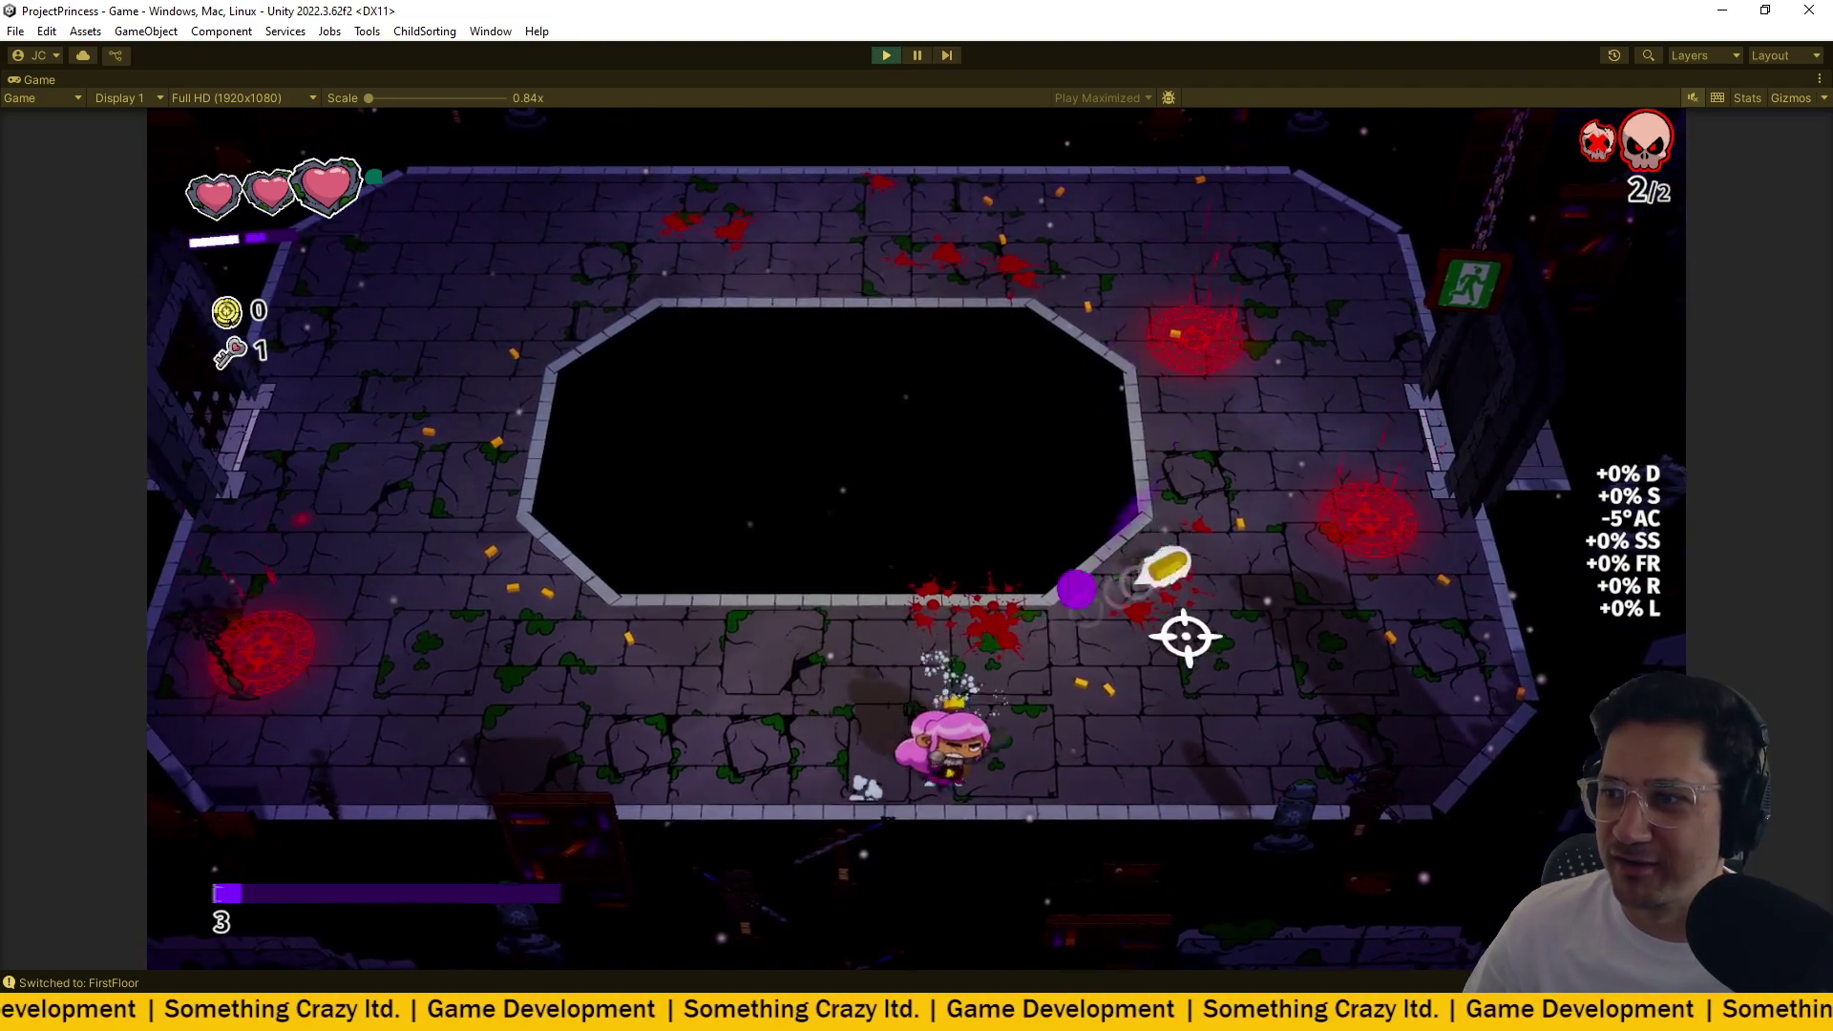
{"action": "key", "text": "w"}
{"action": "key", "text": "d"}
{"action": "left_click", "coordinate": [1238, 516]}
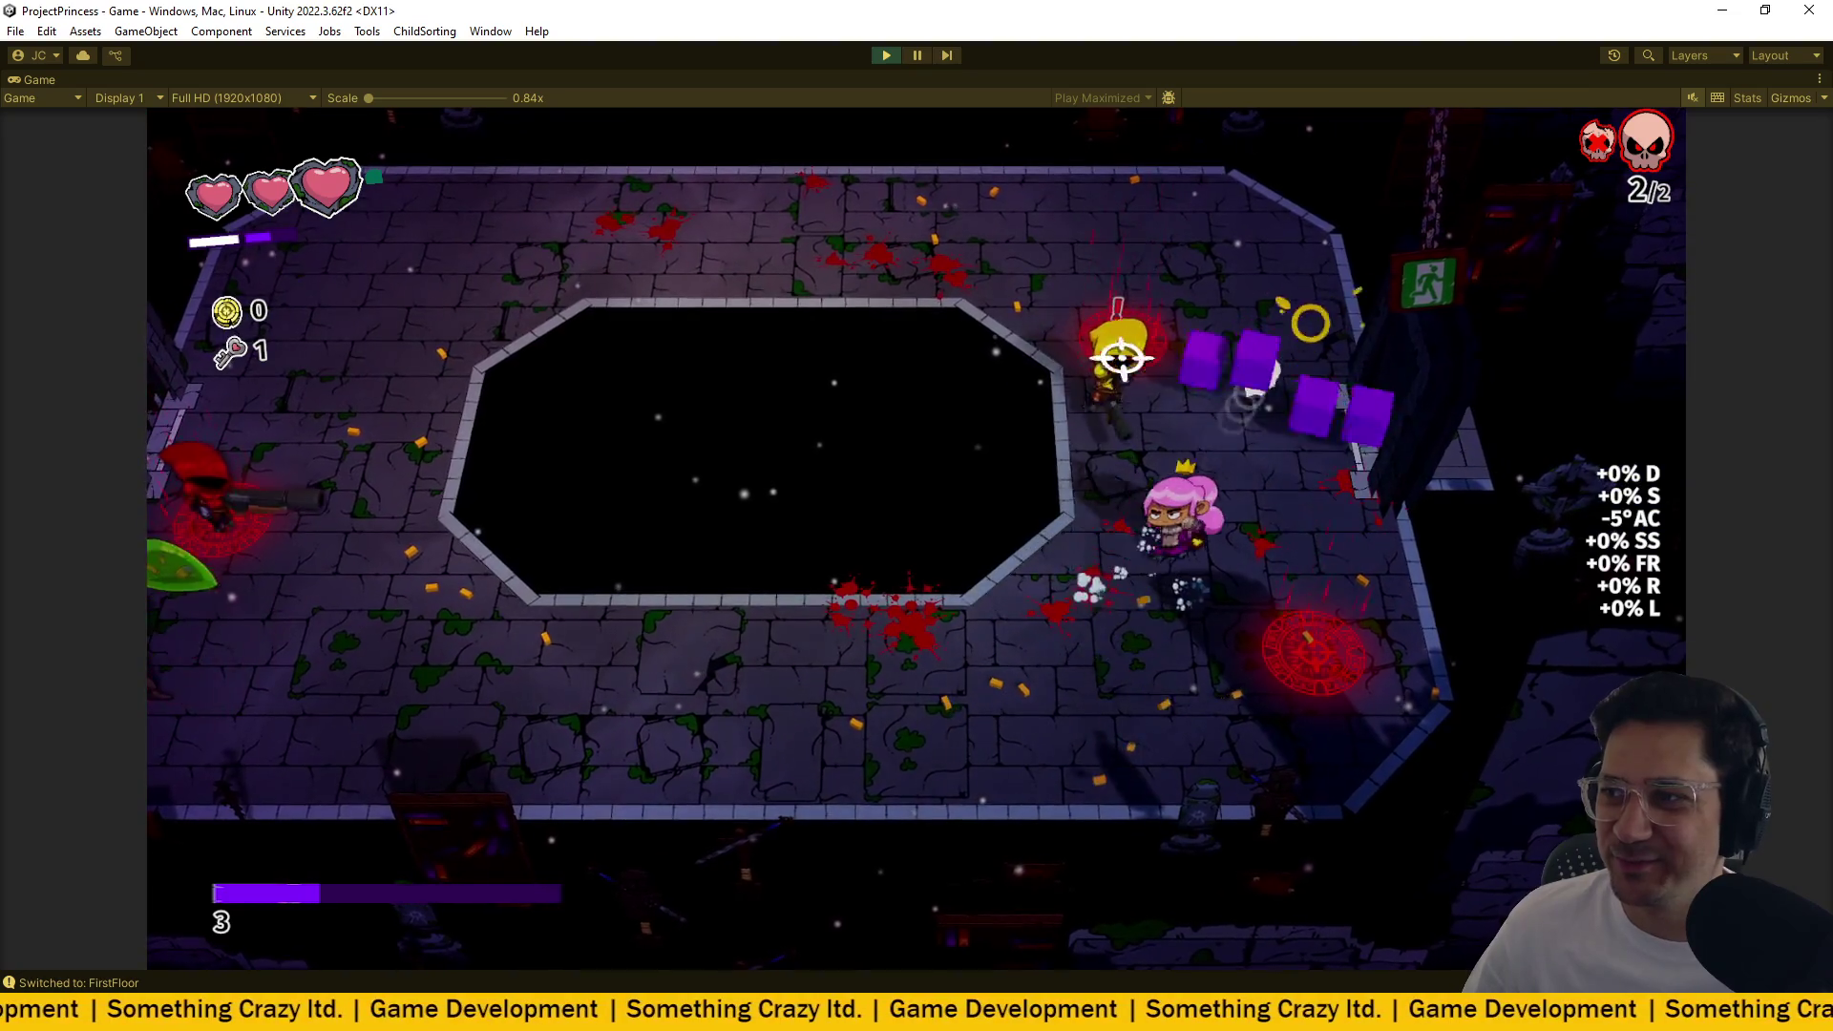
{"action": "key", "text": "w"}
{"action": "left_click", "coordinate": [1286, 698]}
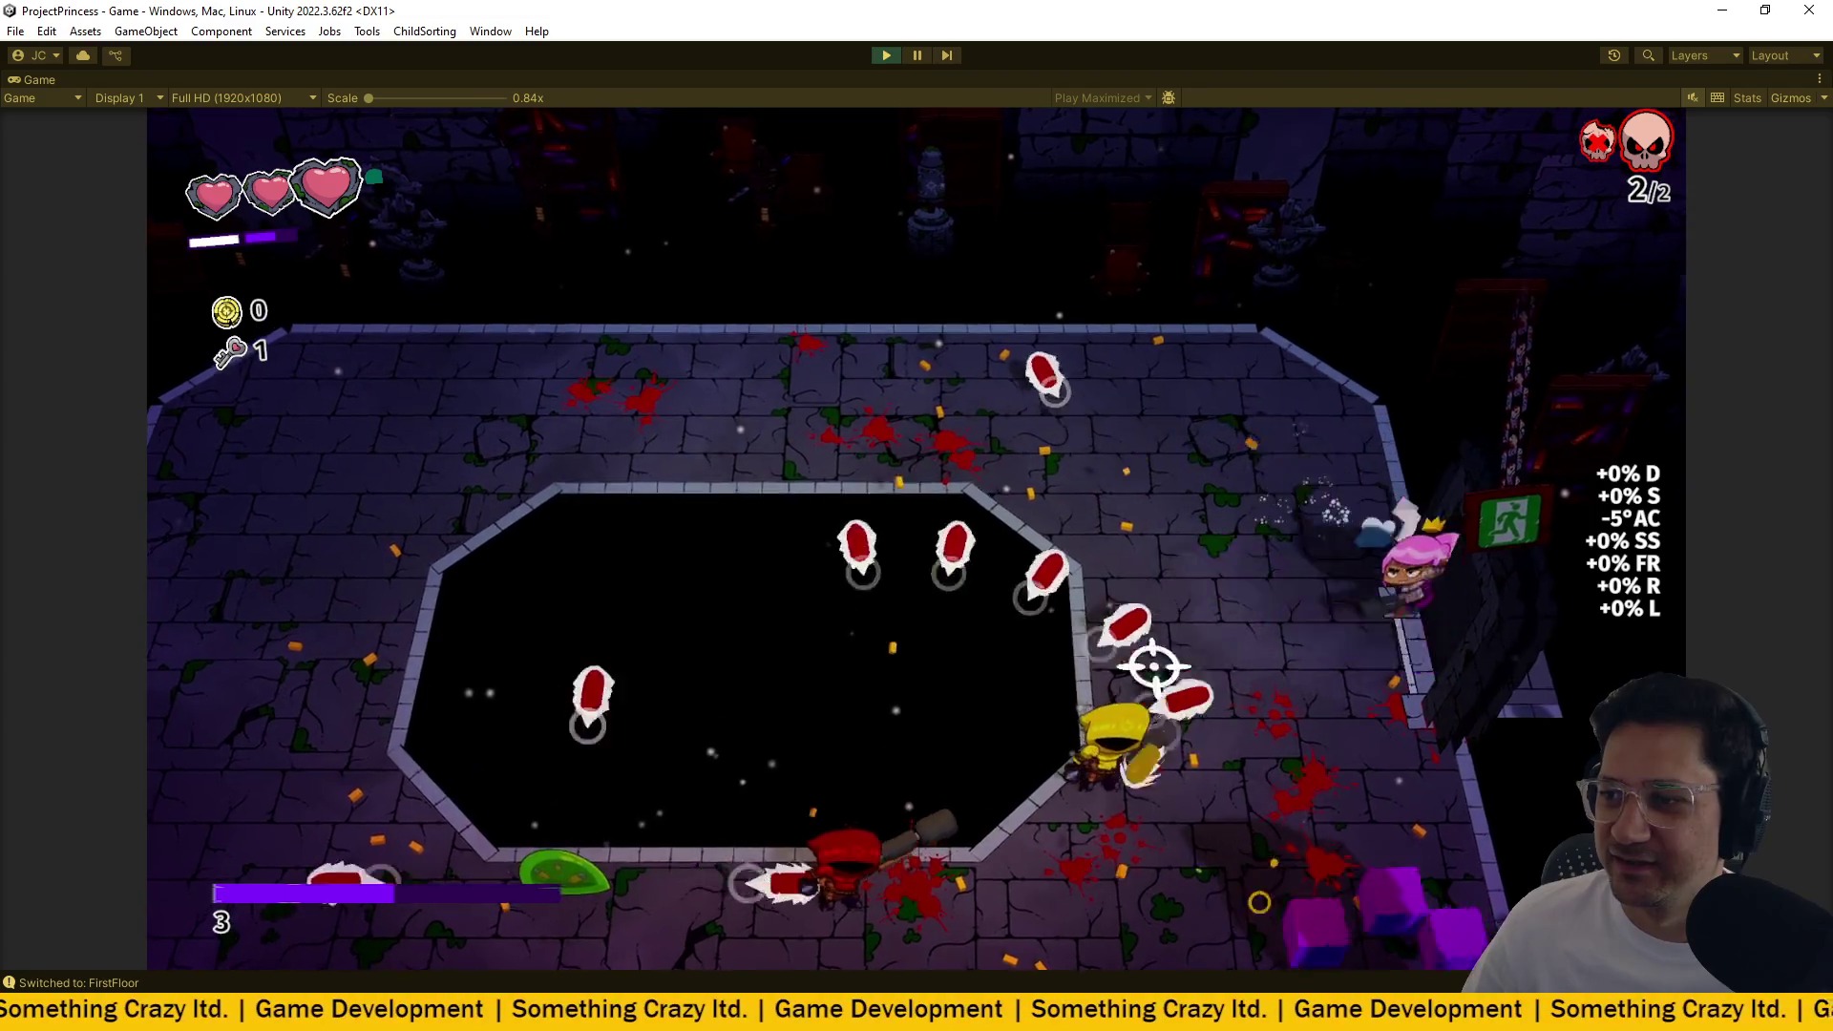
Finish off the remaining enemies until the skull counter reads 2/2, then dash and run to the exit.
{"action": "key", "text": "s"}
{"action": "key", "text": "a"}
{"action": "key", "text": "w"}
{"action": "key", "text": "d"}
{"action": "left_click", "coordinate": [1244, 574]}
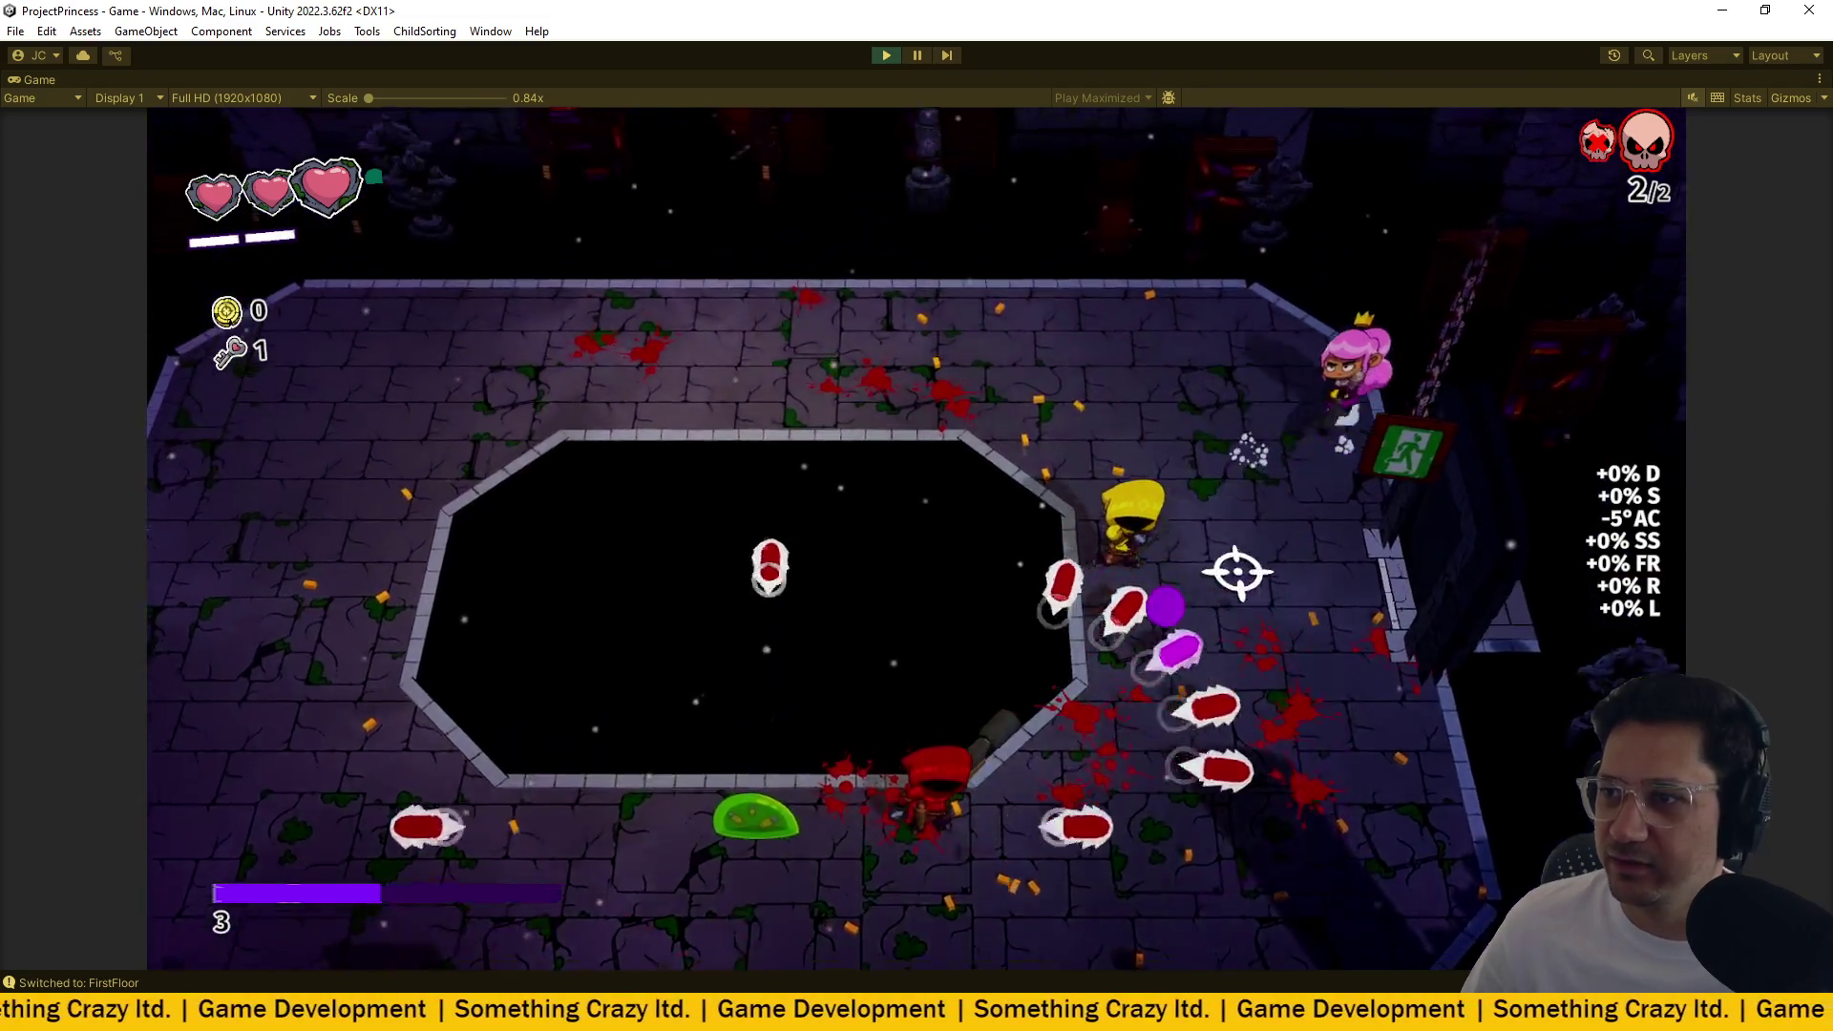
{"action": "key", "text": "a"}
{"action": "left_click", "coordinate": [1253, 500]}
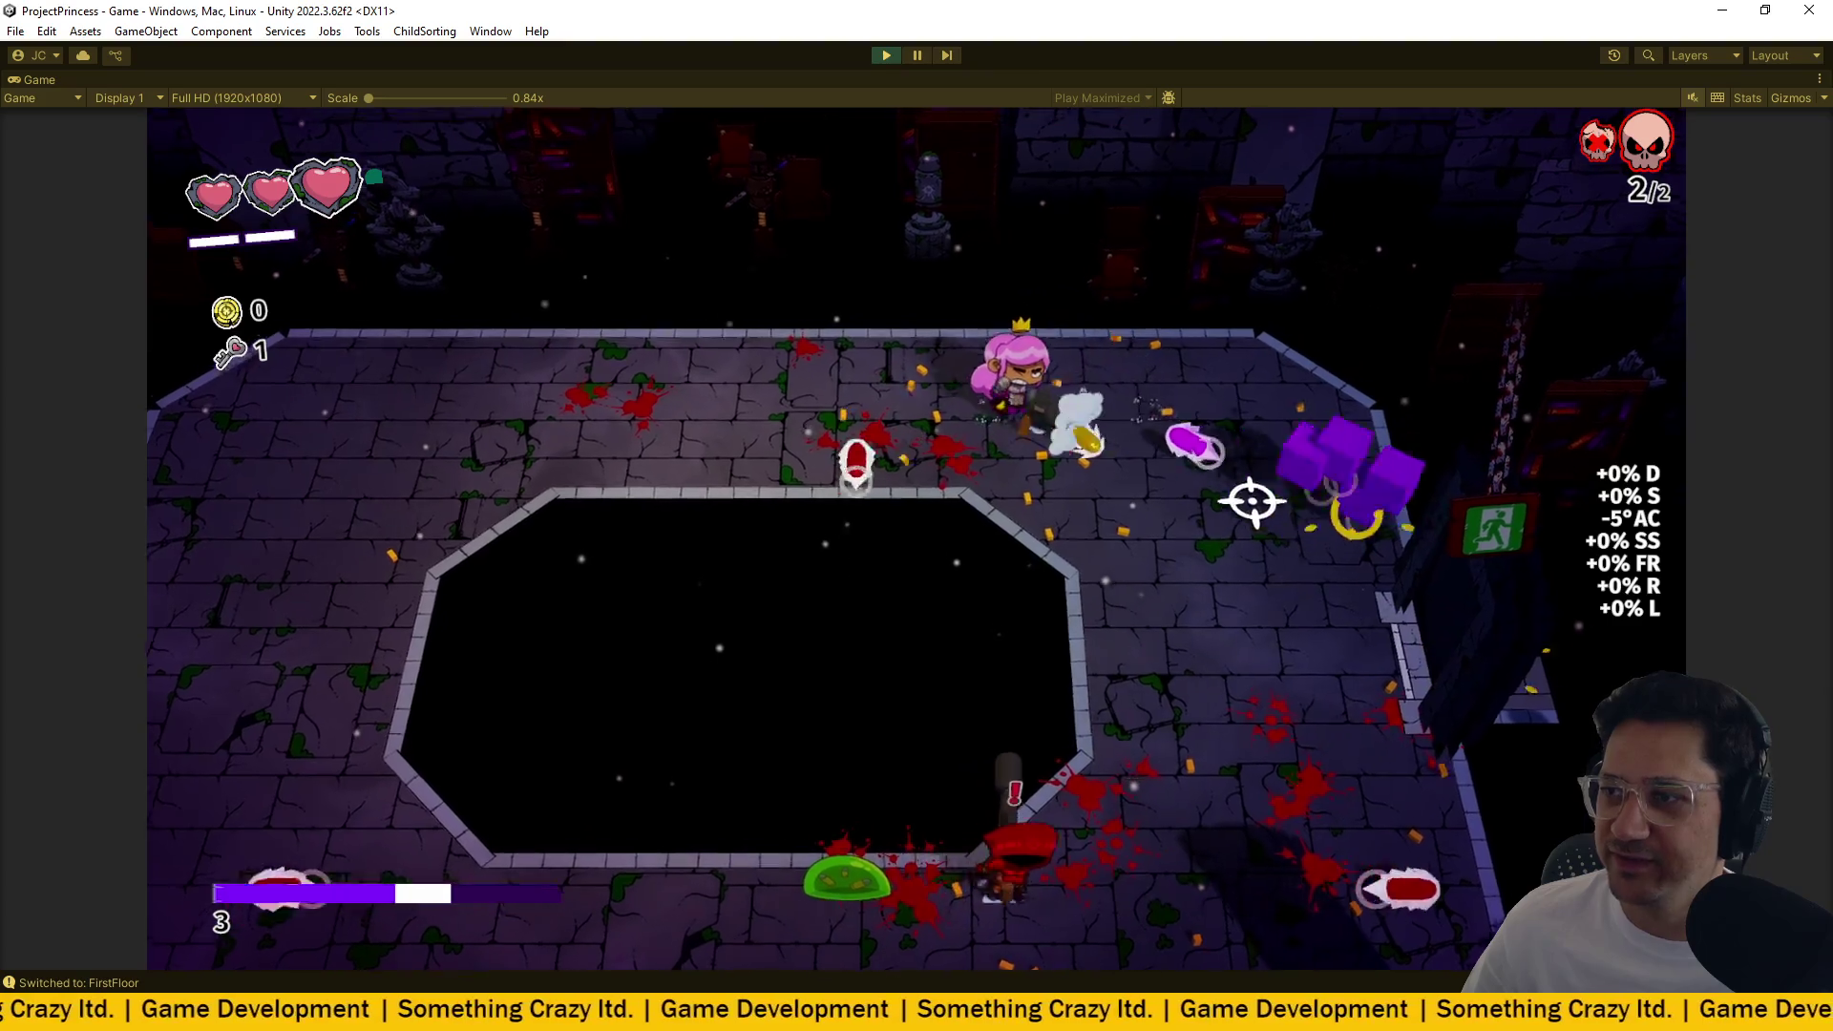
{"action": "key", "text": "s"}
{"action": "left_click", "coordinate": [1230, 516]}
{"action": "key", "text": "a"}
{"action": "key", "text": "w"}
{"action": "left_click", "coordinate": [1235, 605]}
{"action": "key", "text": "s"}
{"action": "left_click", "coordinate": [1137, 748]}
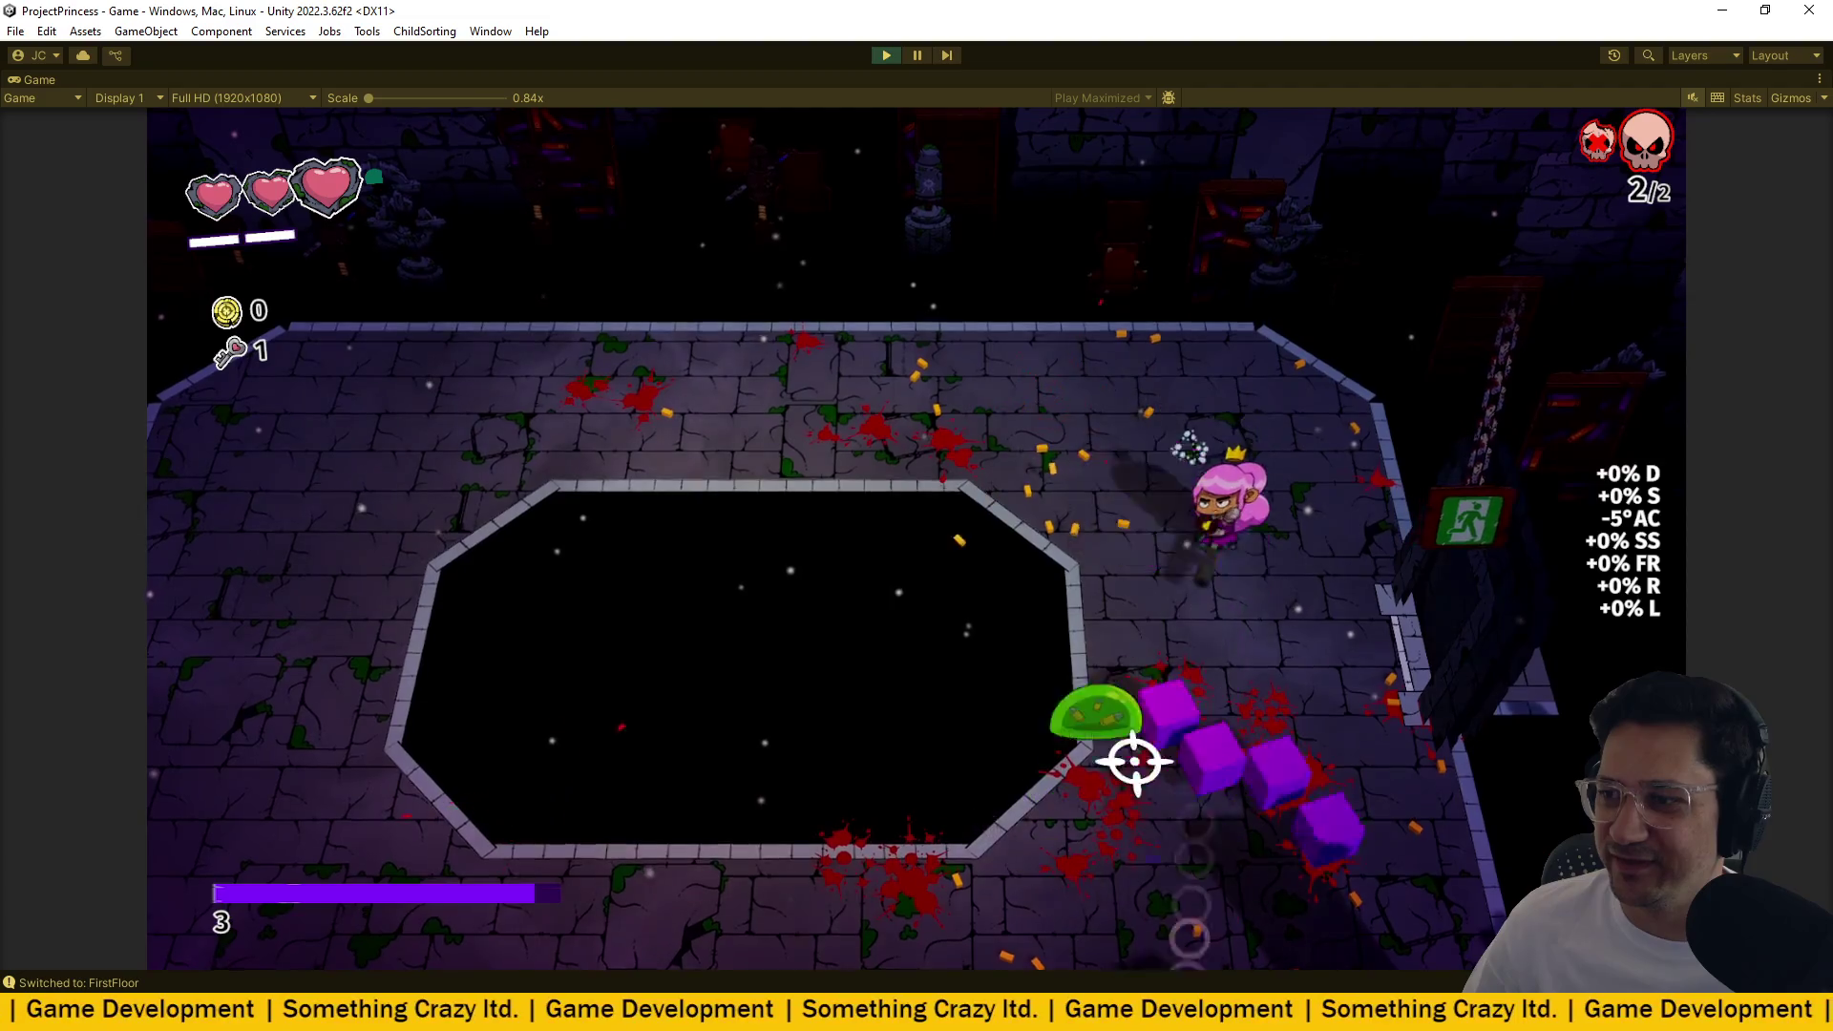
{"action": "key", "text": "w"}
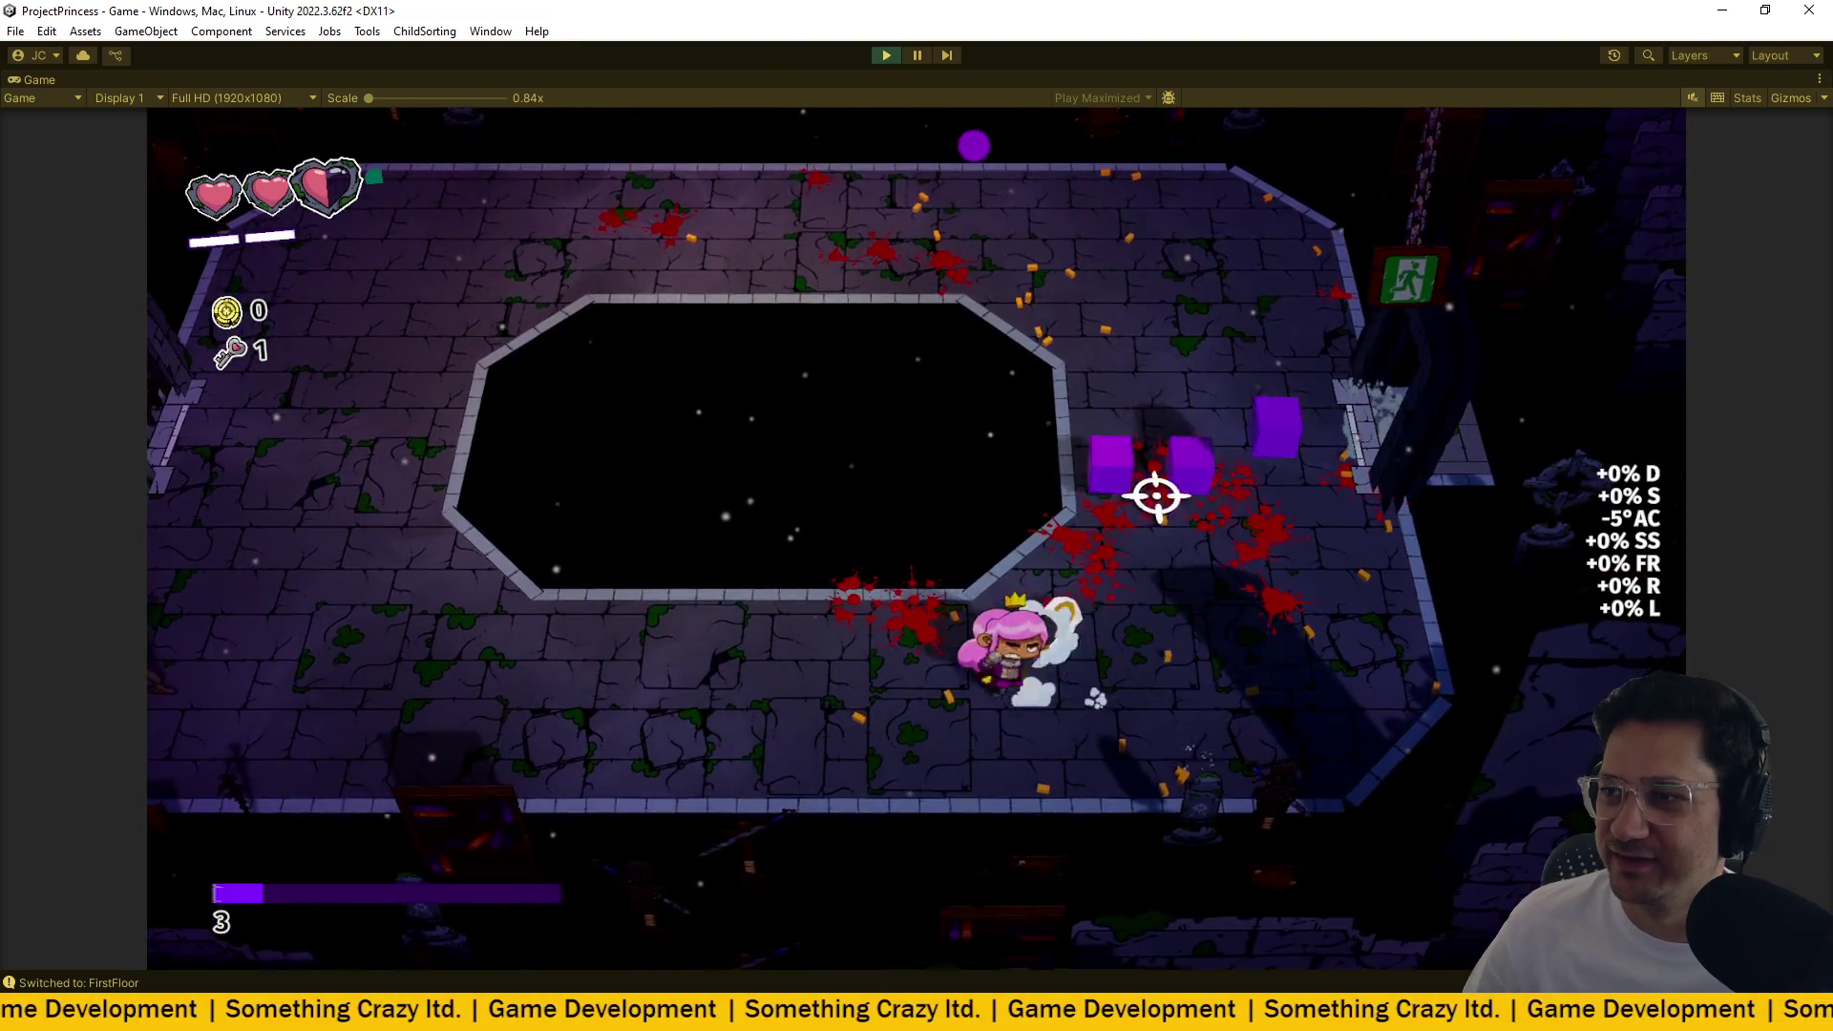
{"action": "left_click", "coordinate": [1104, 524]}
{"action": "key", "text": "a"}
{"action": "key", "text": "w"}
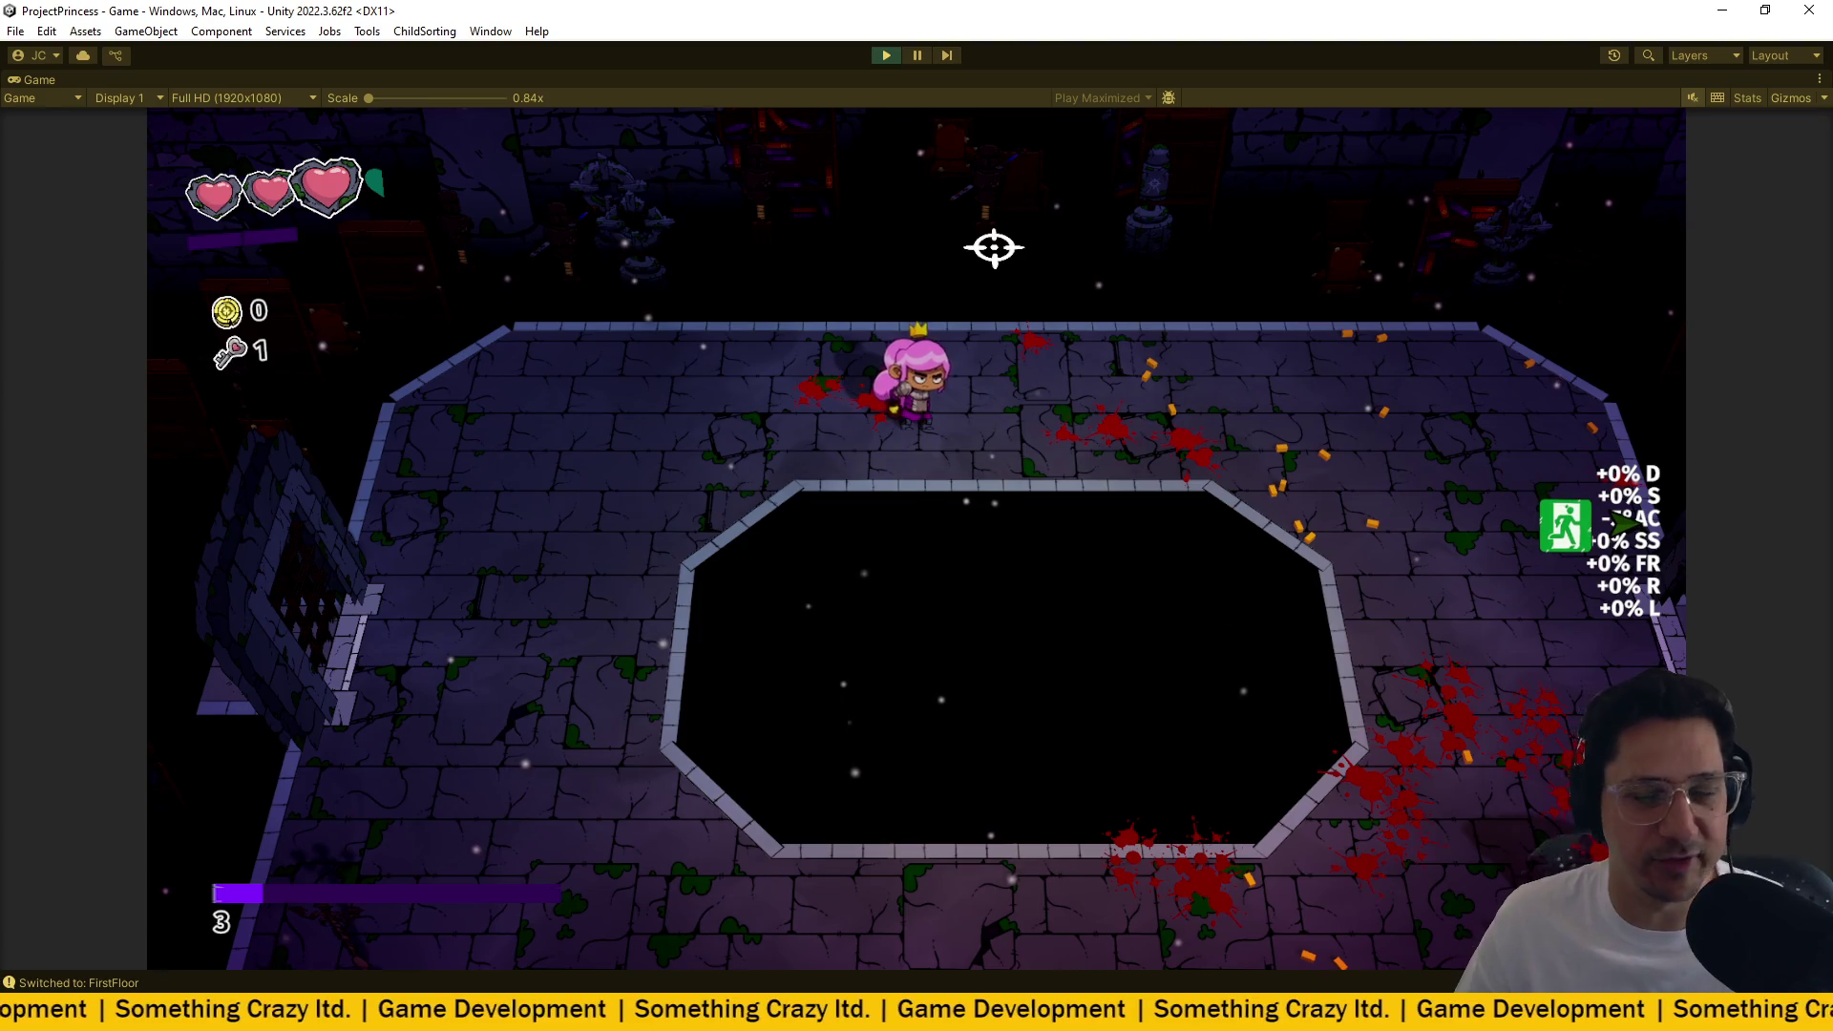
{"action": "key", "text": "d"}
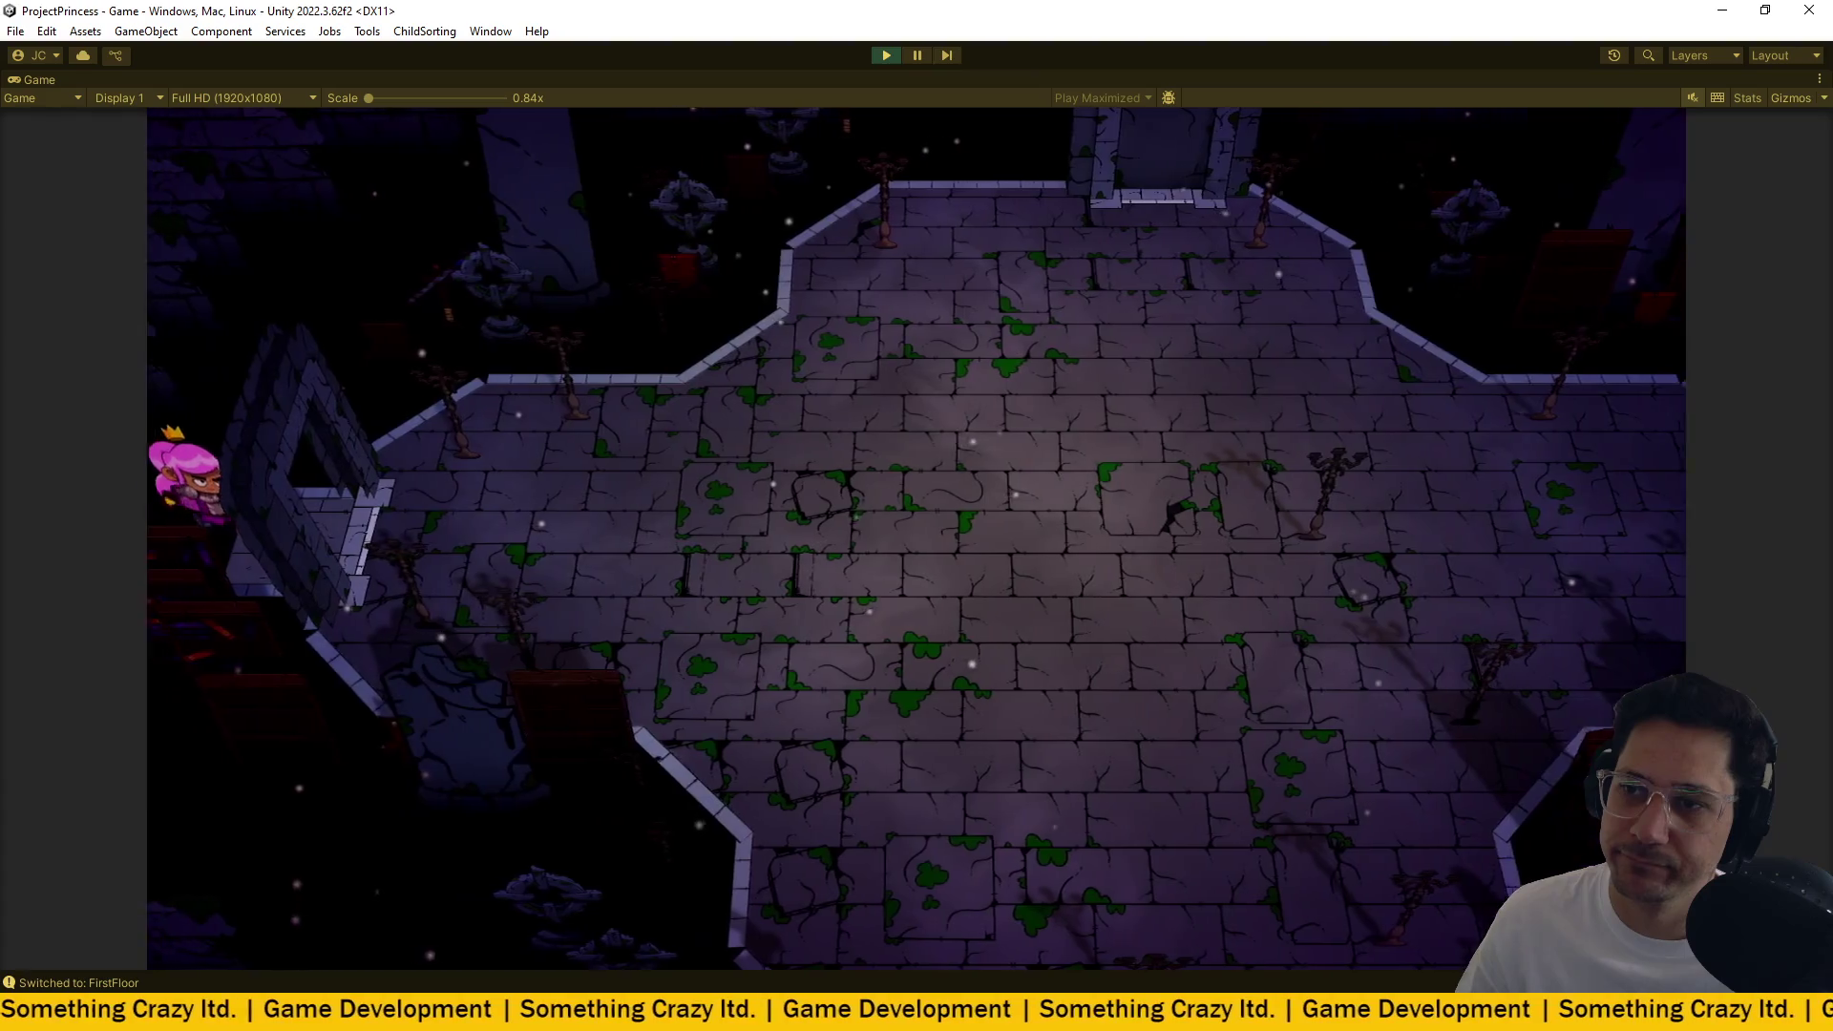
Enter the new room and shoot the ghost and other enemies while dodging around.
{"action": "key", "text": "d"}
{"action": "key", "text": "s"}
{"action": "mouse_move", "coordinate": [986, 430]}
{"action": "left_mouse_down"}
{"action": "mouse_move", "coordinate": [900, 525]}
{"action": "mouse_move", "coordinate": [892, 458]}
{"action": "mouse_move", "coordinate": [1015, 444]}
{"action": "mouse_move", "coordinate": [916, 463]}
{"action": "mouse_move", "coordinate": [1072, 340]}
{"action": "mouse_move", "coordinate": [778, 495]}
{"action": "mouse_move", "coordinate": [639, 536]}
{"action": "mouse_move", "coordinate": [651, 421]}
{"action": "mouse_move", "coordinate": [775, 459]}
{"action": "left_mouse_up"}
{"action": "key", "text": "w"}
{"action": "key", "text": "s"}
{"action": "key", "text": "a"}
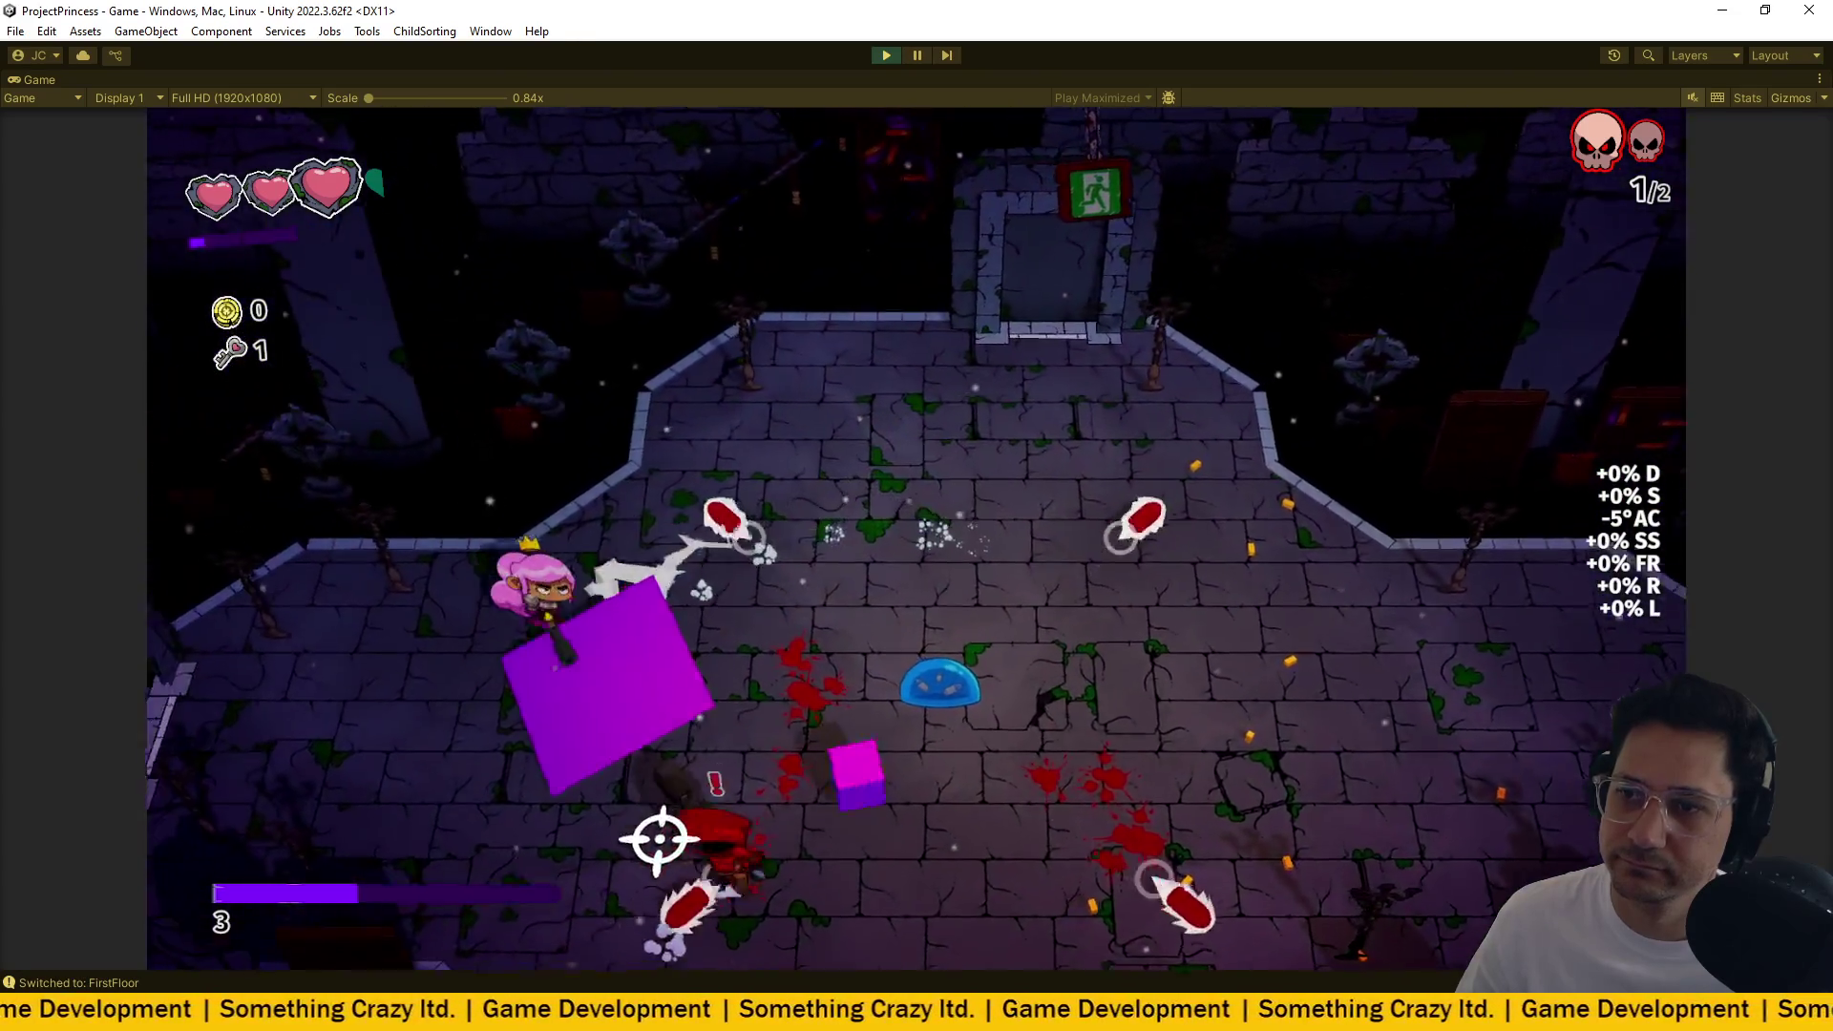
{"action": "key", "text": "s"}
{"action": "mouse_move", "coordinate": [660, 839]}
{"action": "left_mouse_down"}
{"action": "mouse_move", "coordinate": [962, 655]}
{"action": "mouse_move", "coordinate": [1106, 528]}
{"action": "mouse_move", "coordinate": [910, 452]}
{"action": "left_mouse_up"}
{"action": "key", "text": "w"}
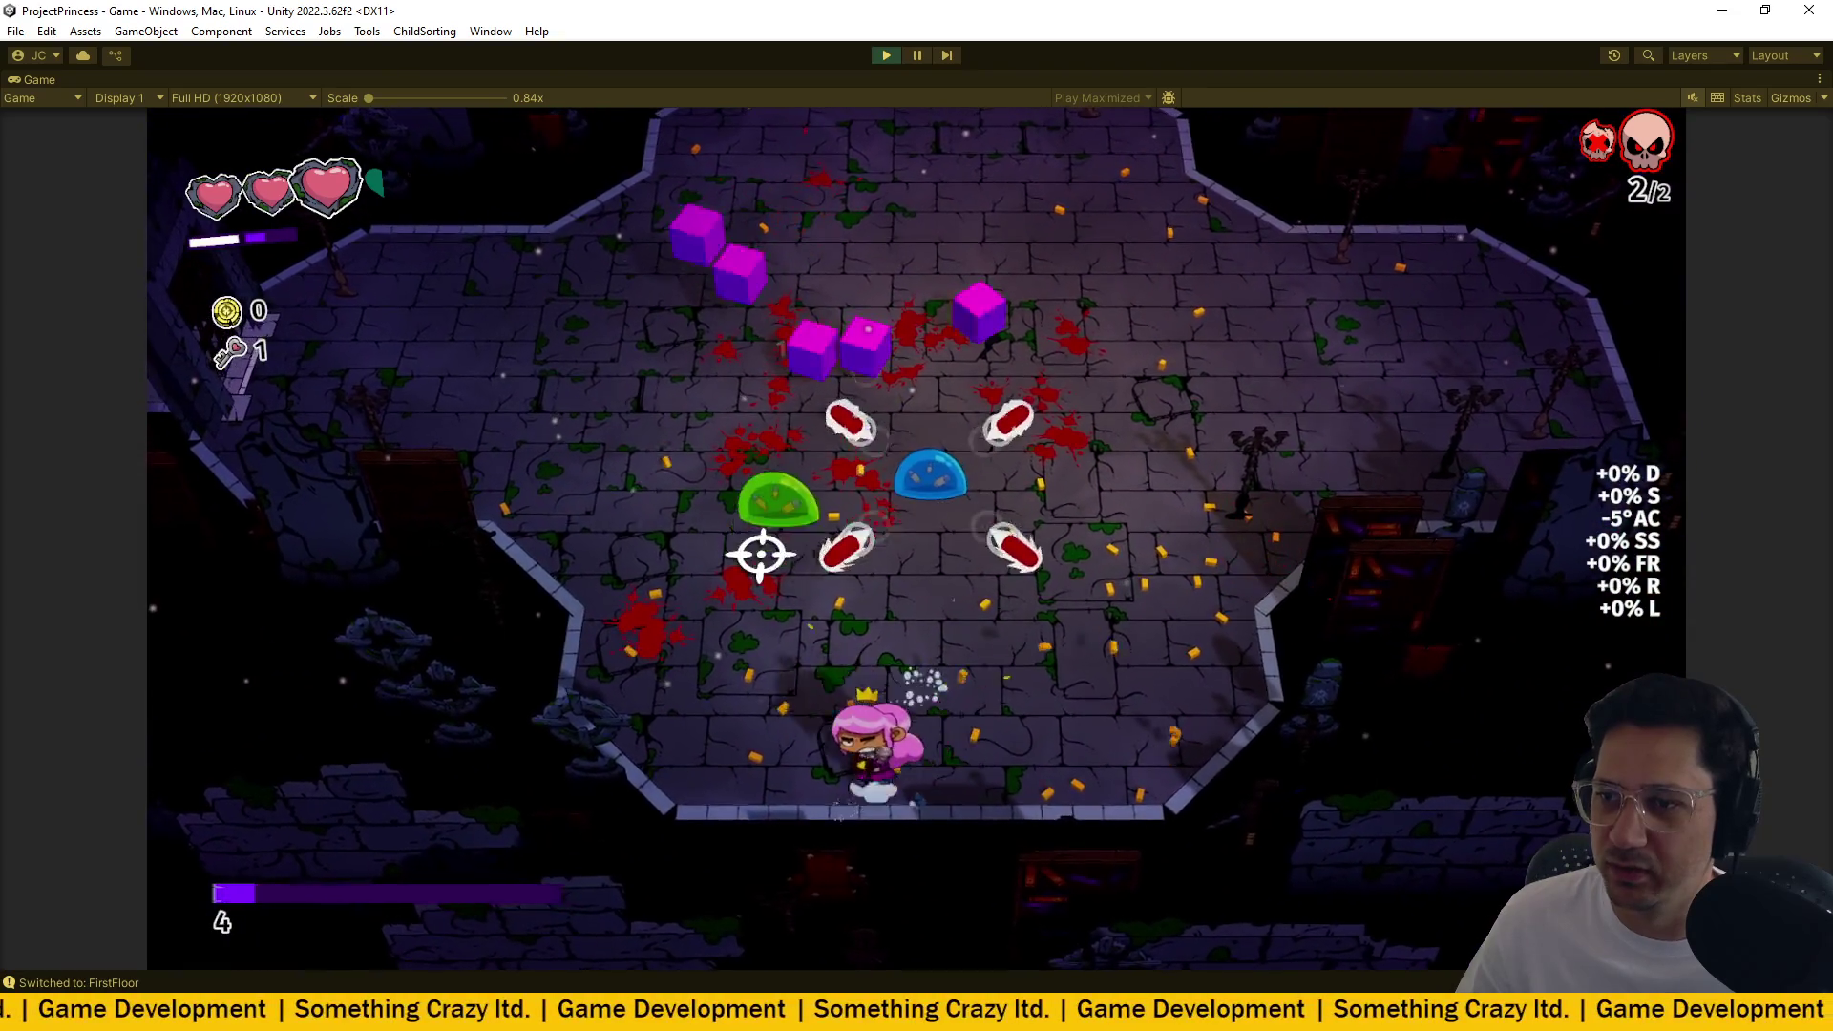
Destroy the magenta enemies, then open the chest to reveal the item choice offering Lasagne.
{"action": "key", "text": "w+a"}
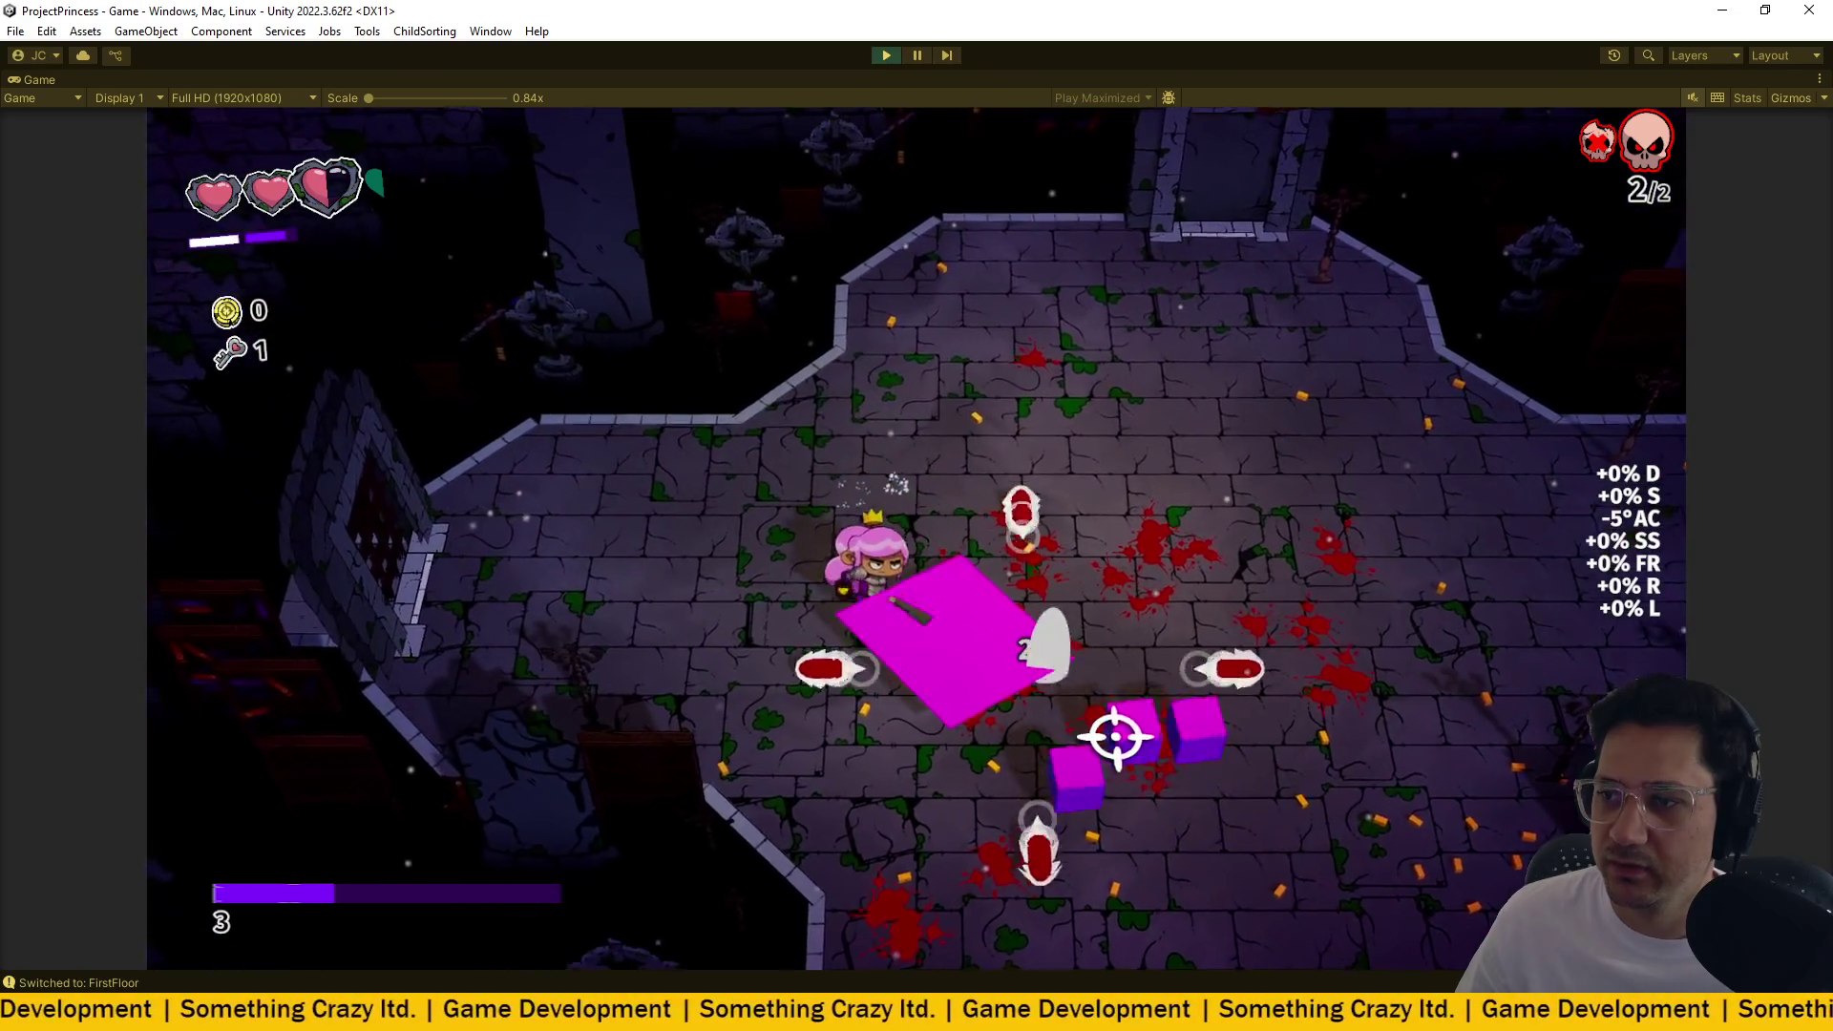
{"action": "key", "text": "s"}
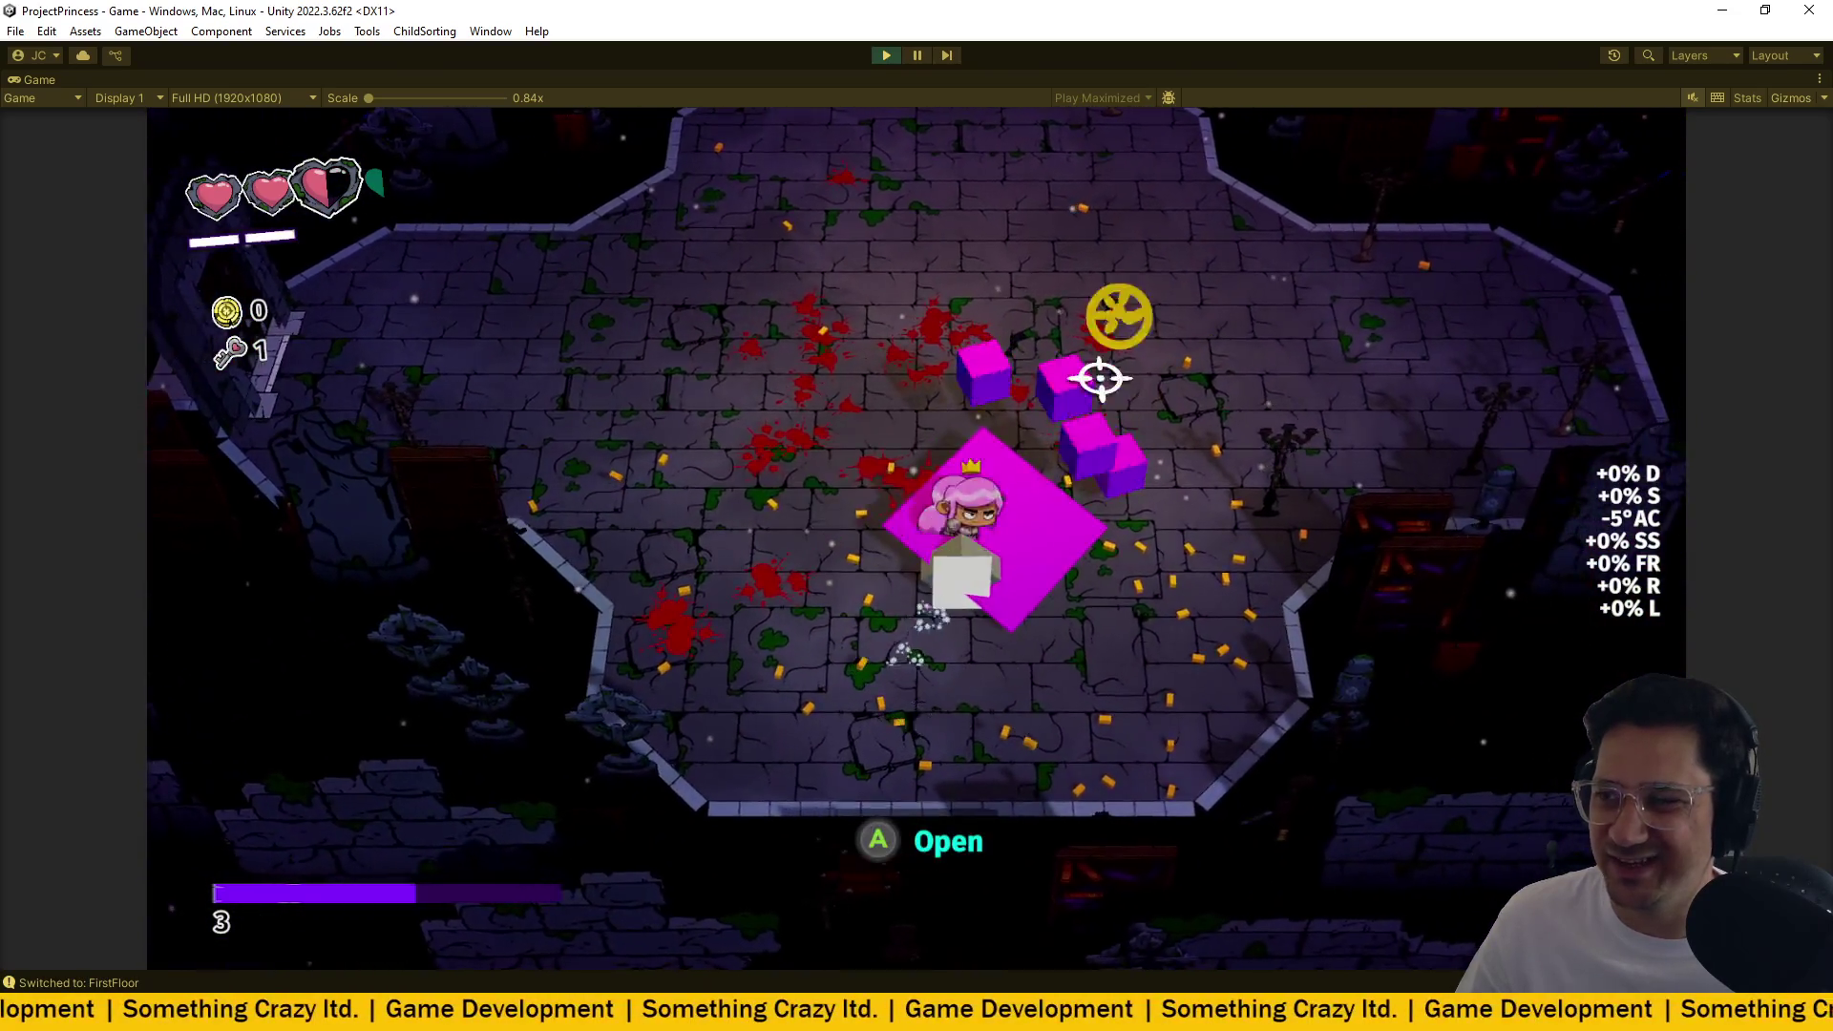
{"action": "key", "text": "a"}
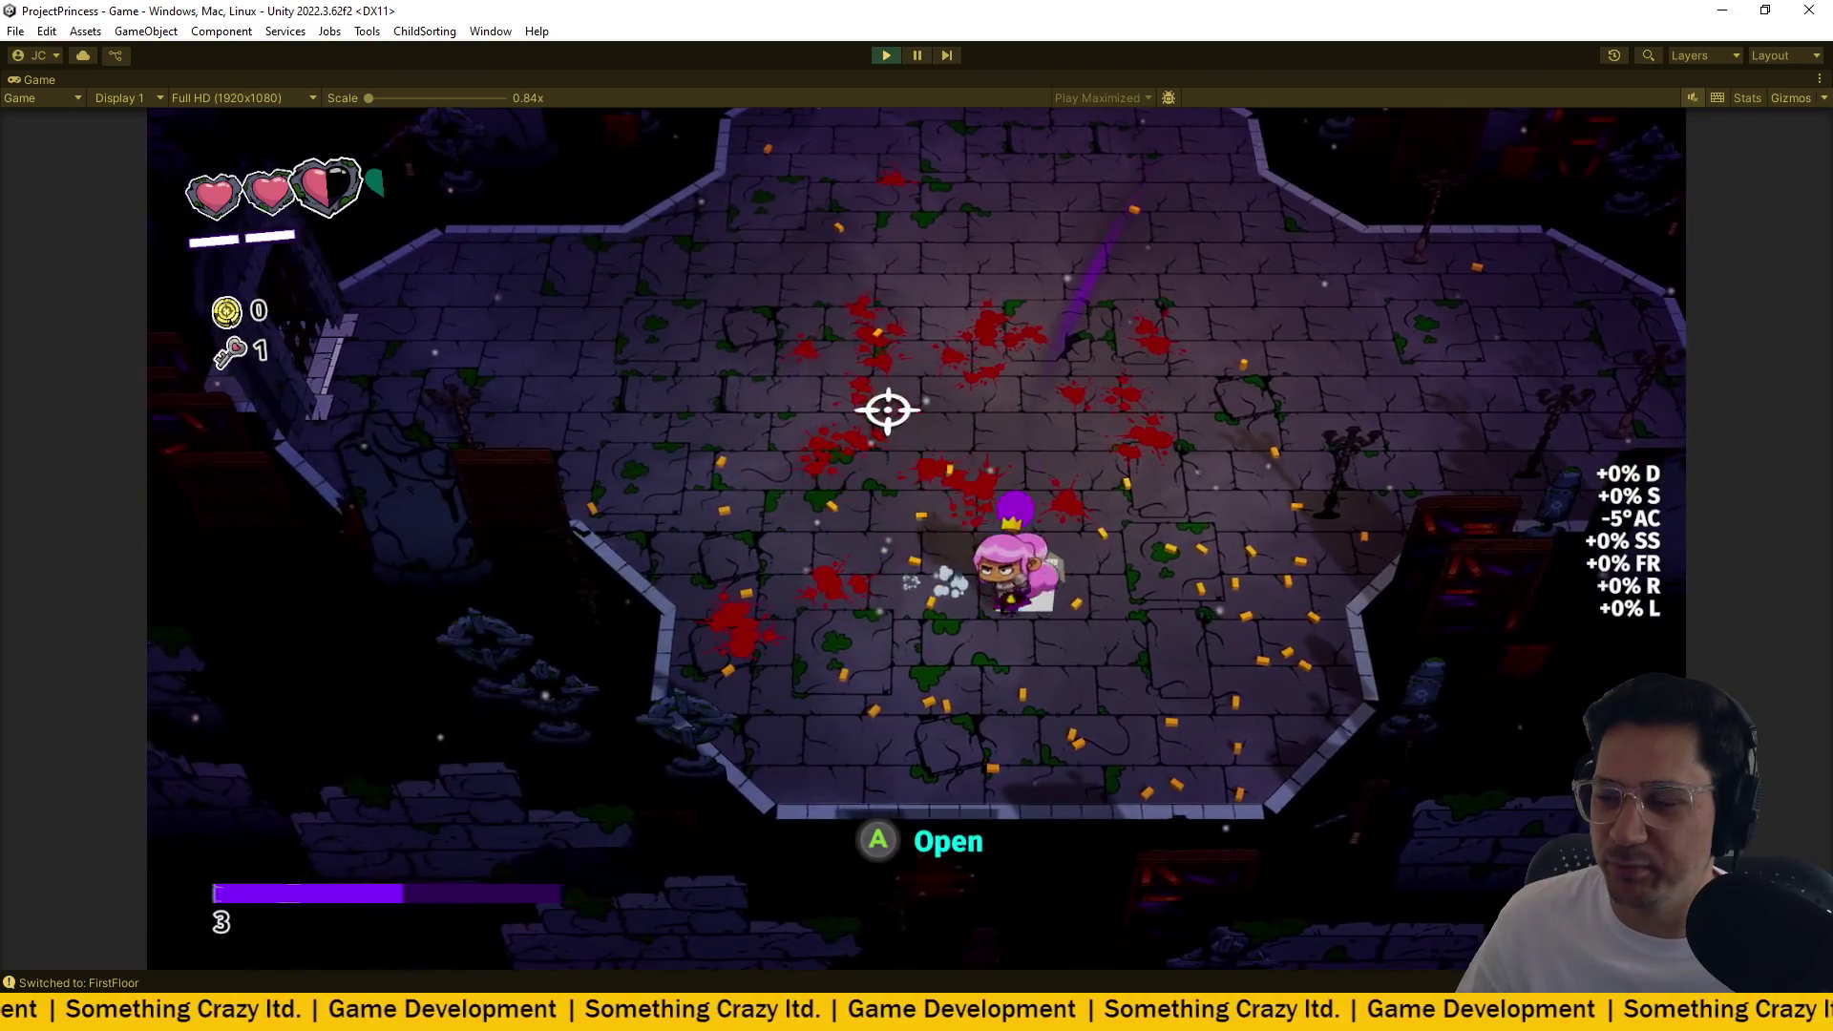
{"action": "key", "text": "e"}
{"action": "key", "text": "Right"}
{"action": "key", "text": "Right"}
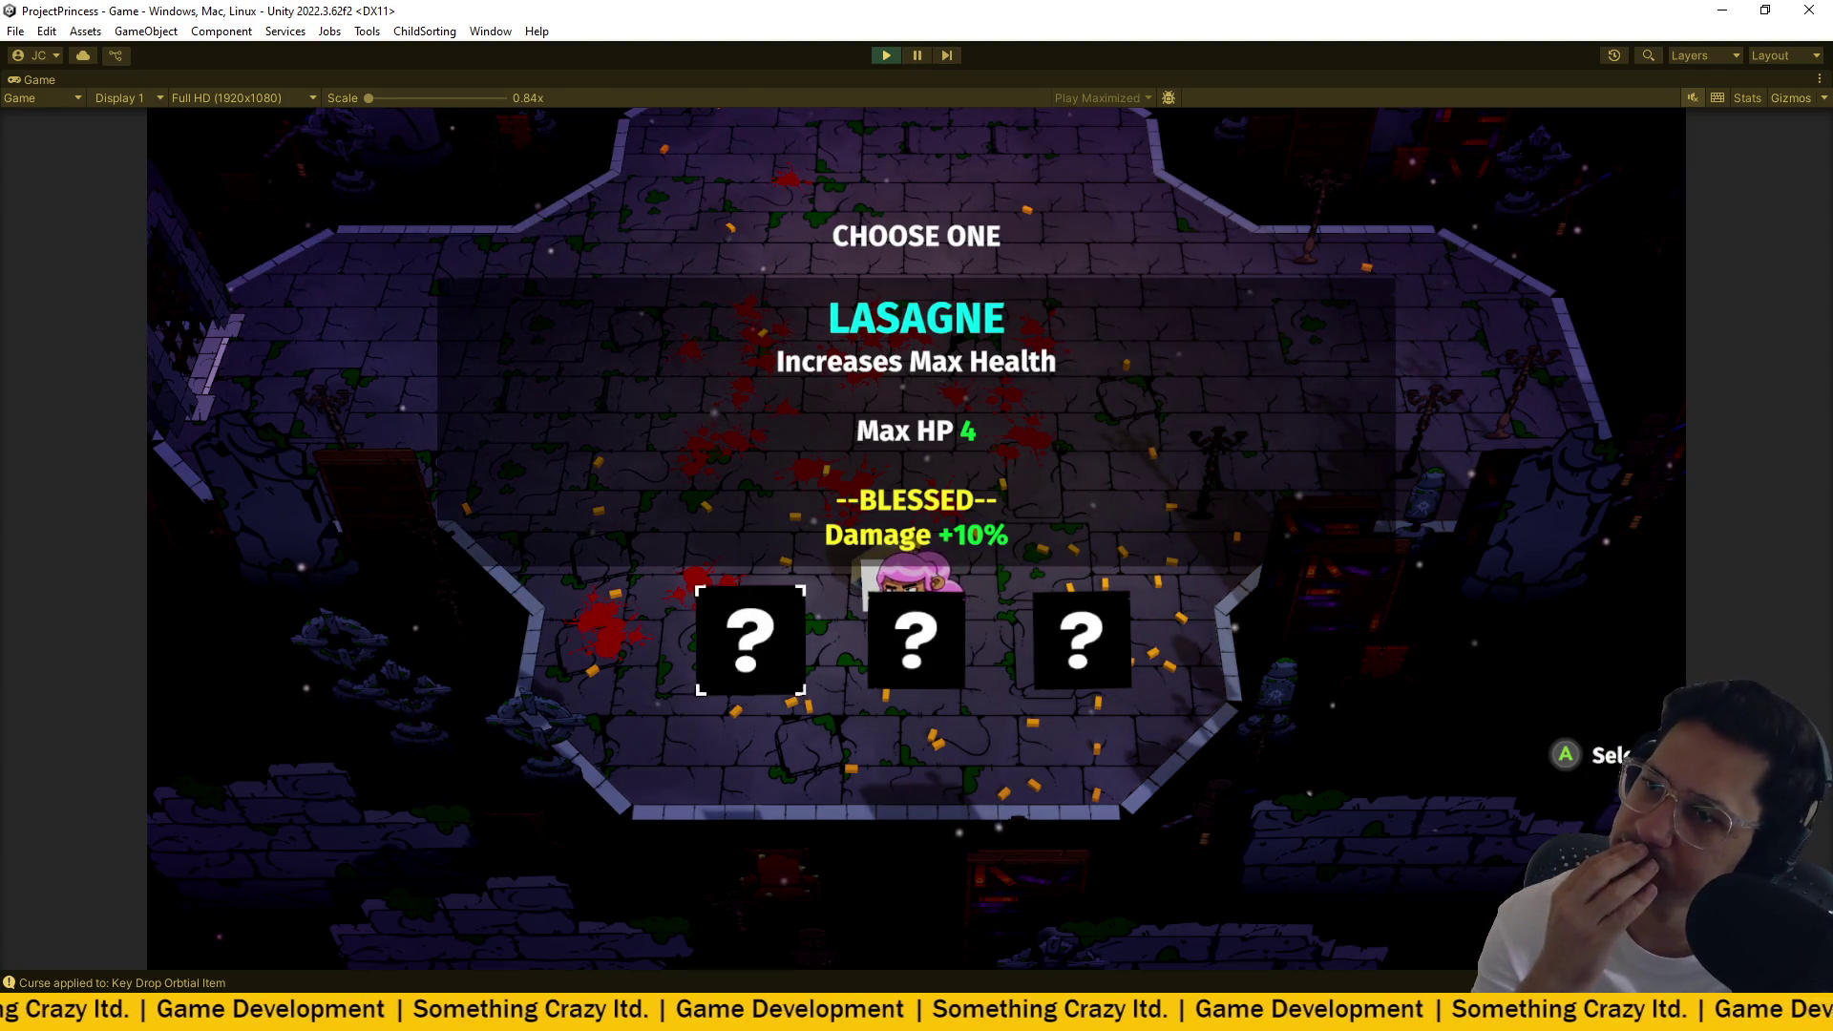
Browse the item choices back to Lasagne, stop Play mode and return to BaseEnemy.cs in VS Code.
{"action": "key", "text": "Right"}
{"action": "key", "text": "Left"}
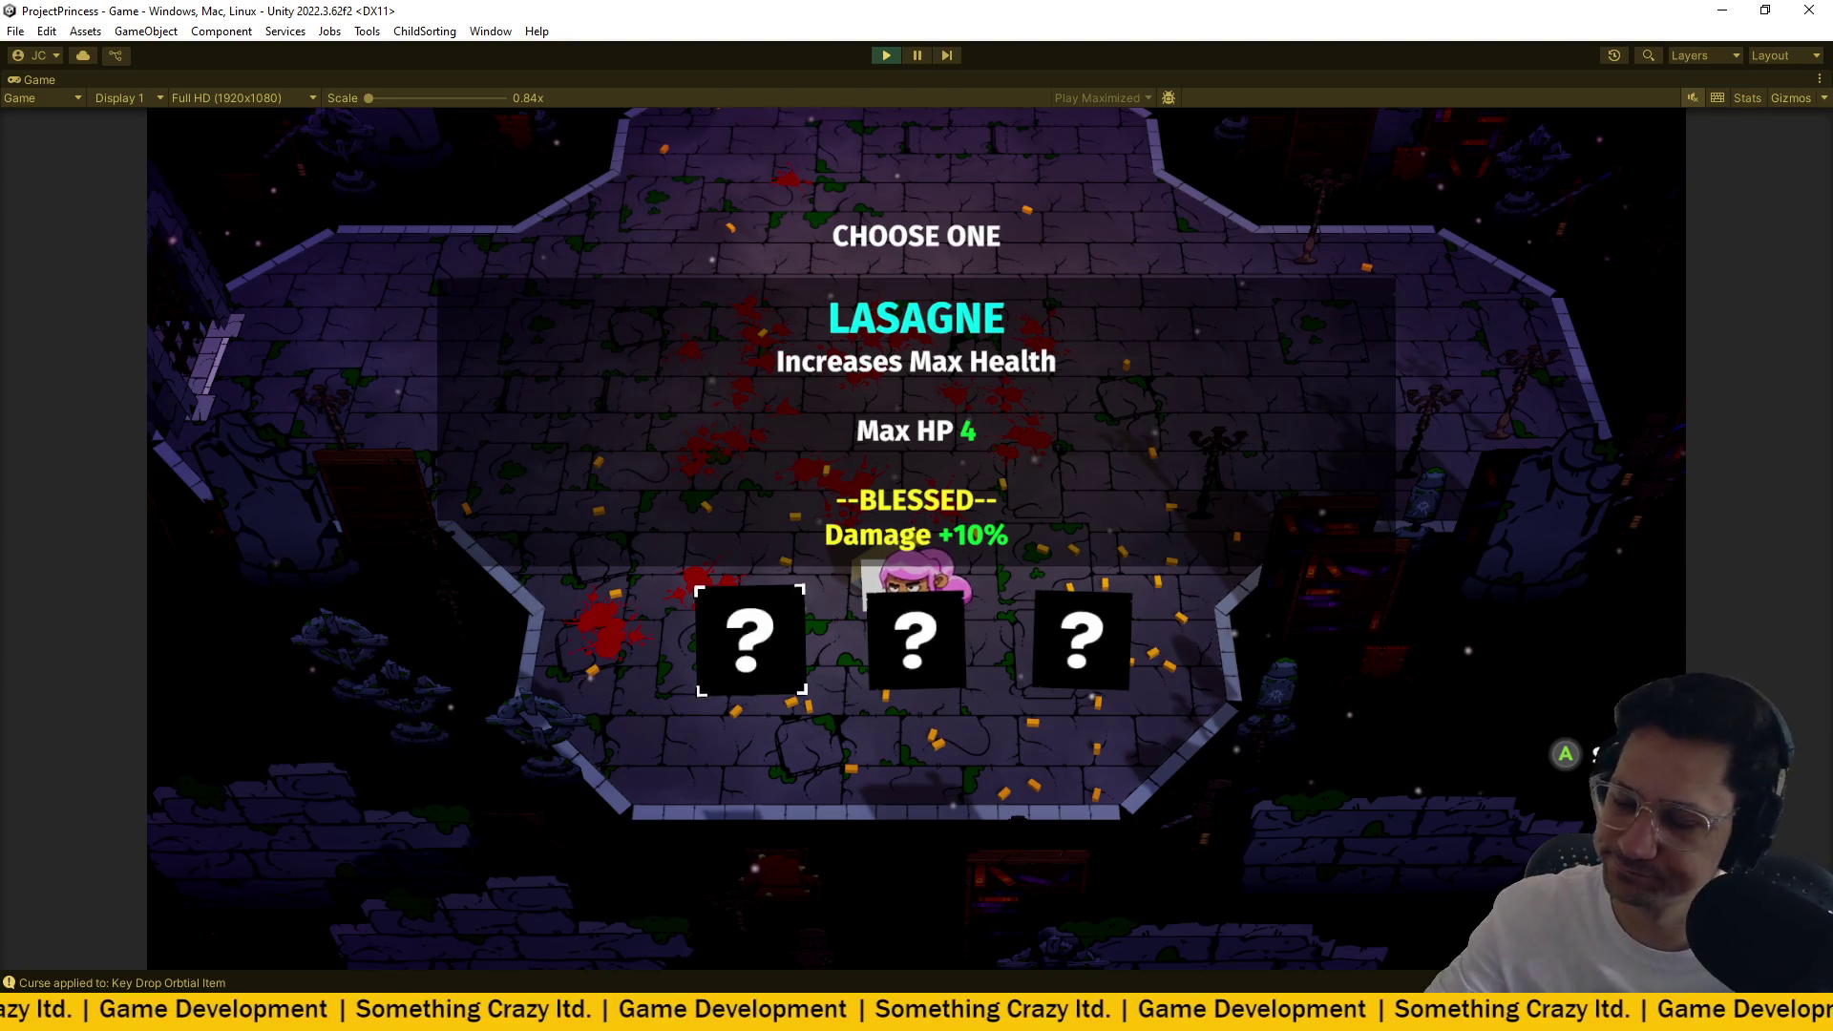
{"action": "key", "text": "ctrl+p"}
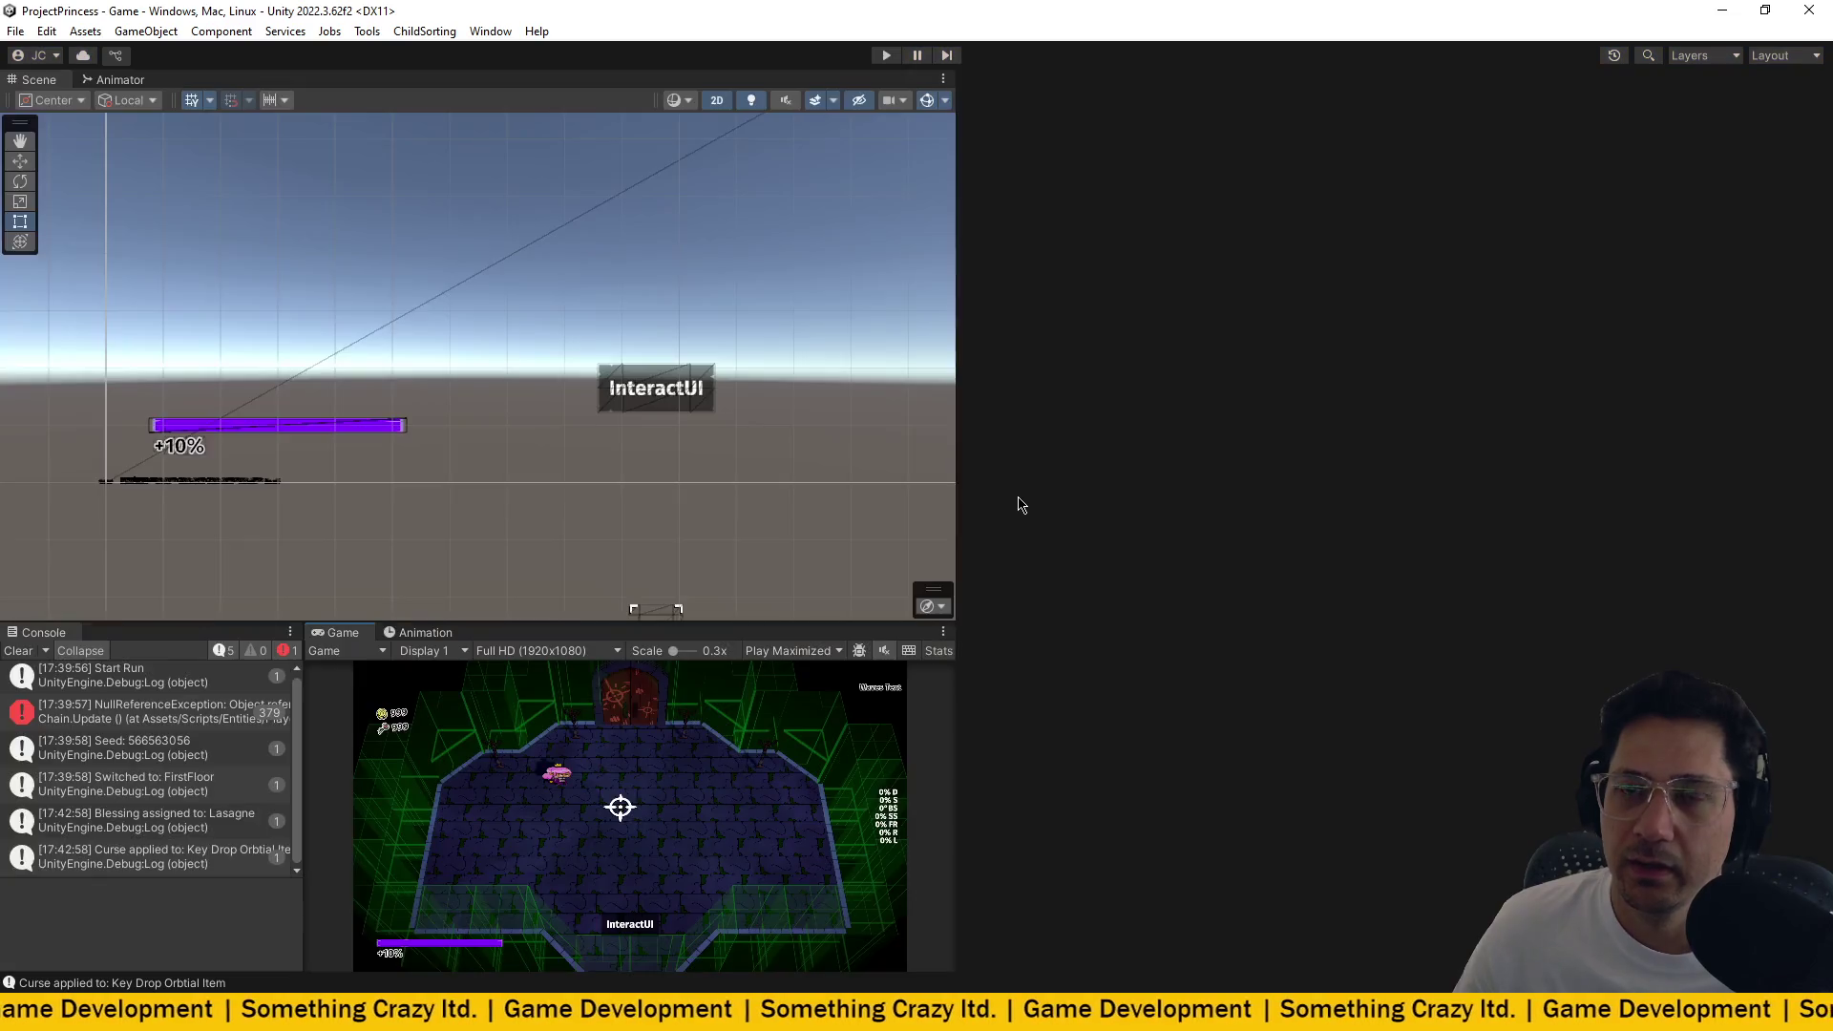
{"action": "key", "text": "alt+Tab"}
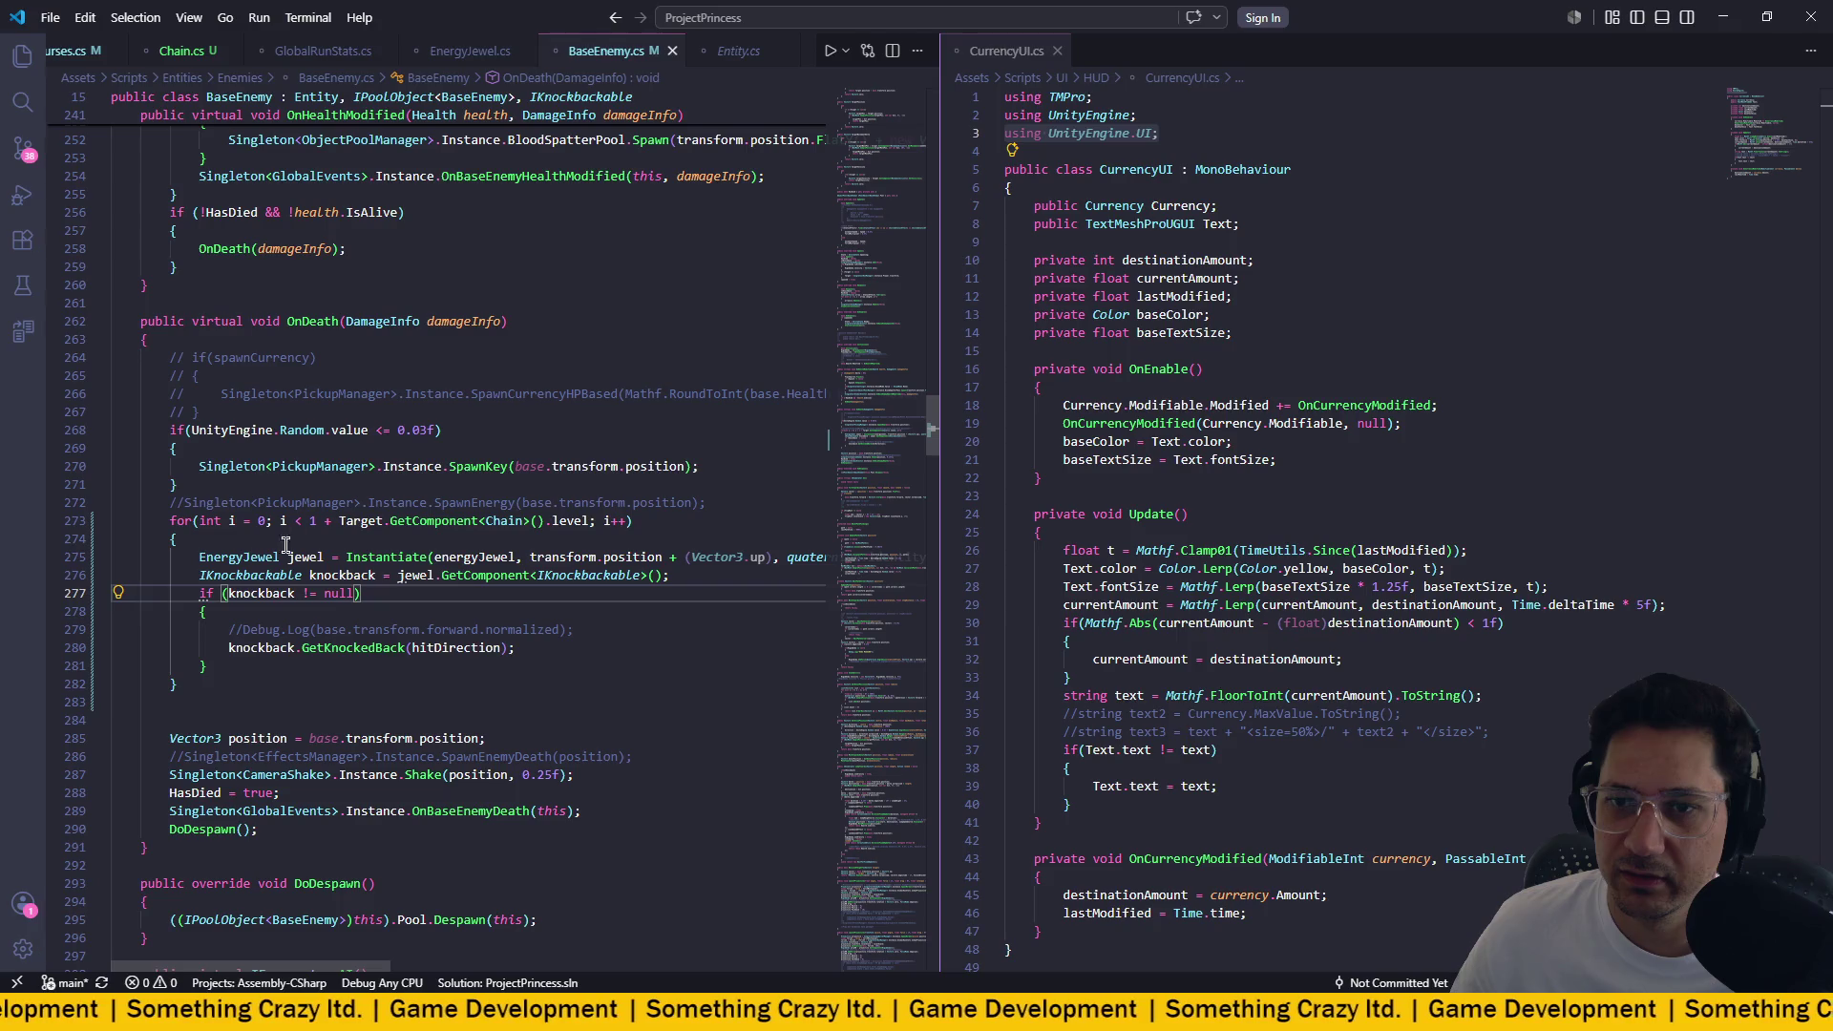
{"action": "mouse_move", "coordinate": [182, 684]}
{"action": "left_mouse_down"}
{"action": "mouse_move", "coordinate": [114, 563]}
{"action": "mouse_move", "coordinate": [41, 535]}
{"action": "left_mouse_up"}
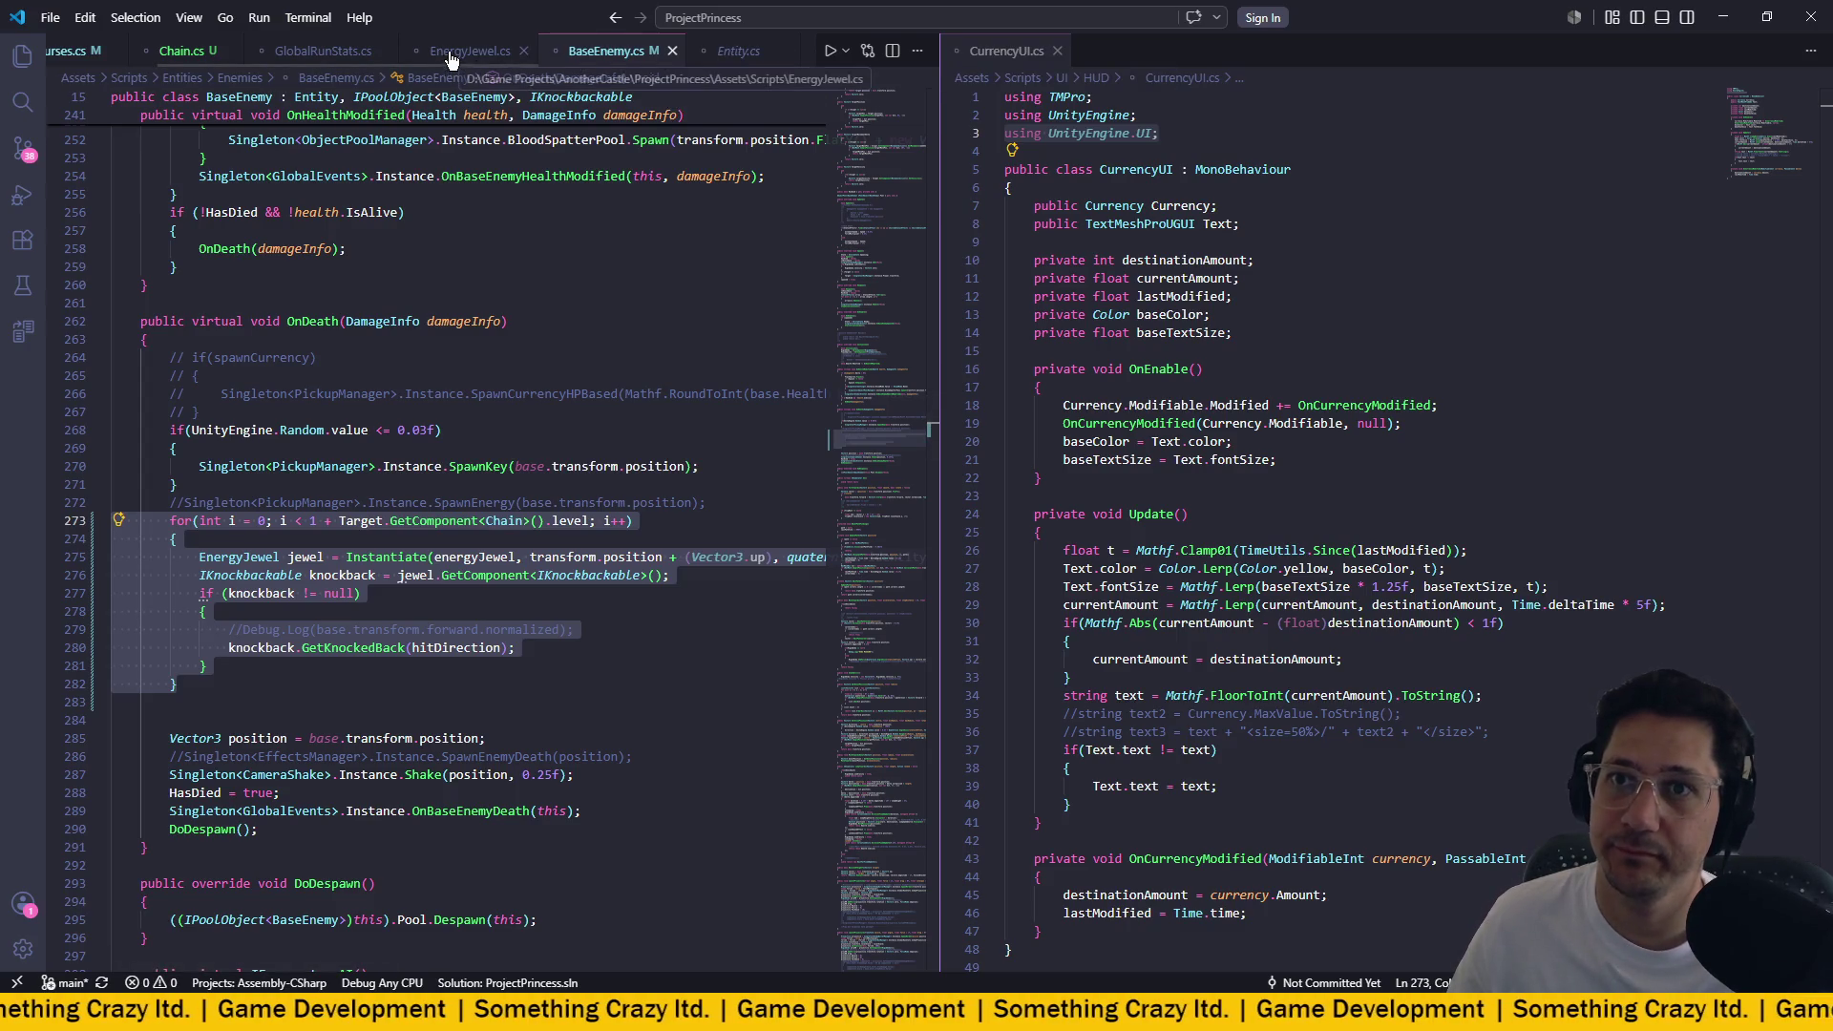
{"action": "left_click", "coordinate": [405, 482]}
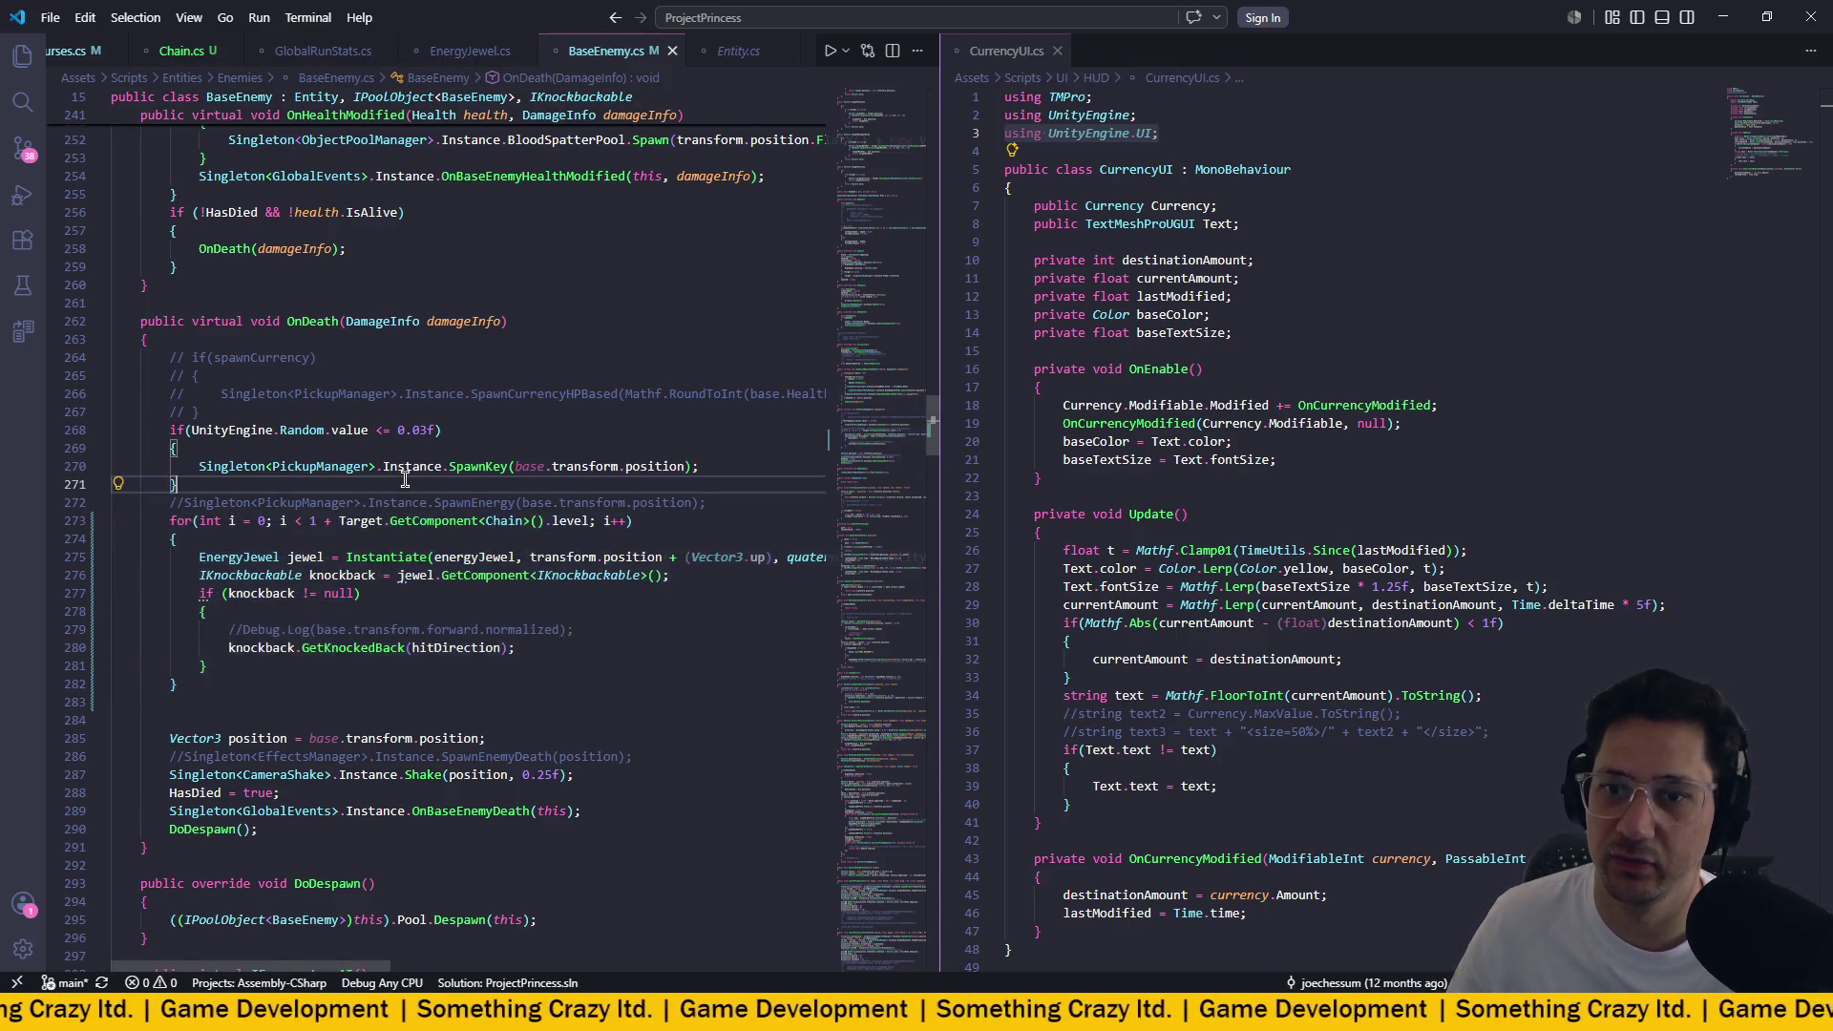
{"action": "scroll", "coordinate": [405, 480], "scroll_direction": "down", "scroll_amount": 1}
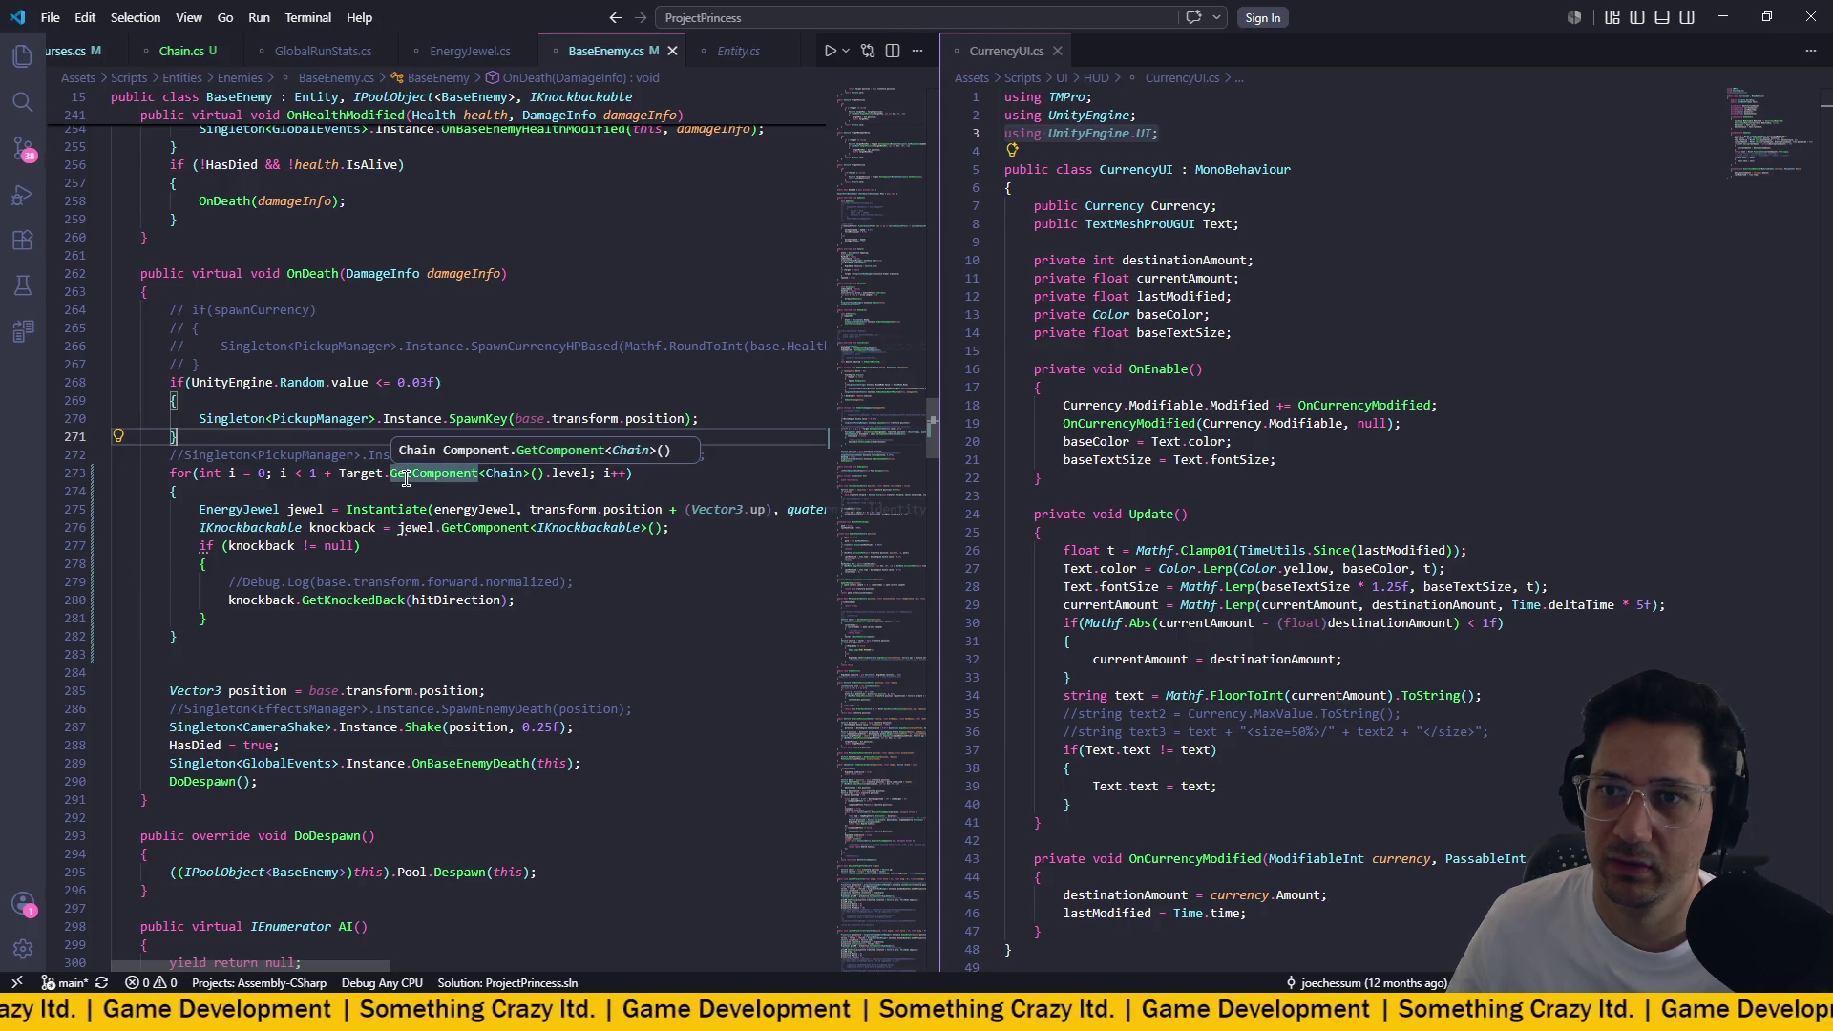
{"action": "scroll", "coordinate": [405, 478], "scroll_direction": "down", "scroll_amount": 2}
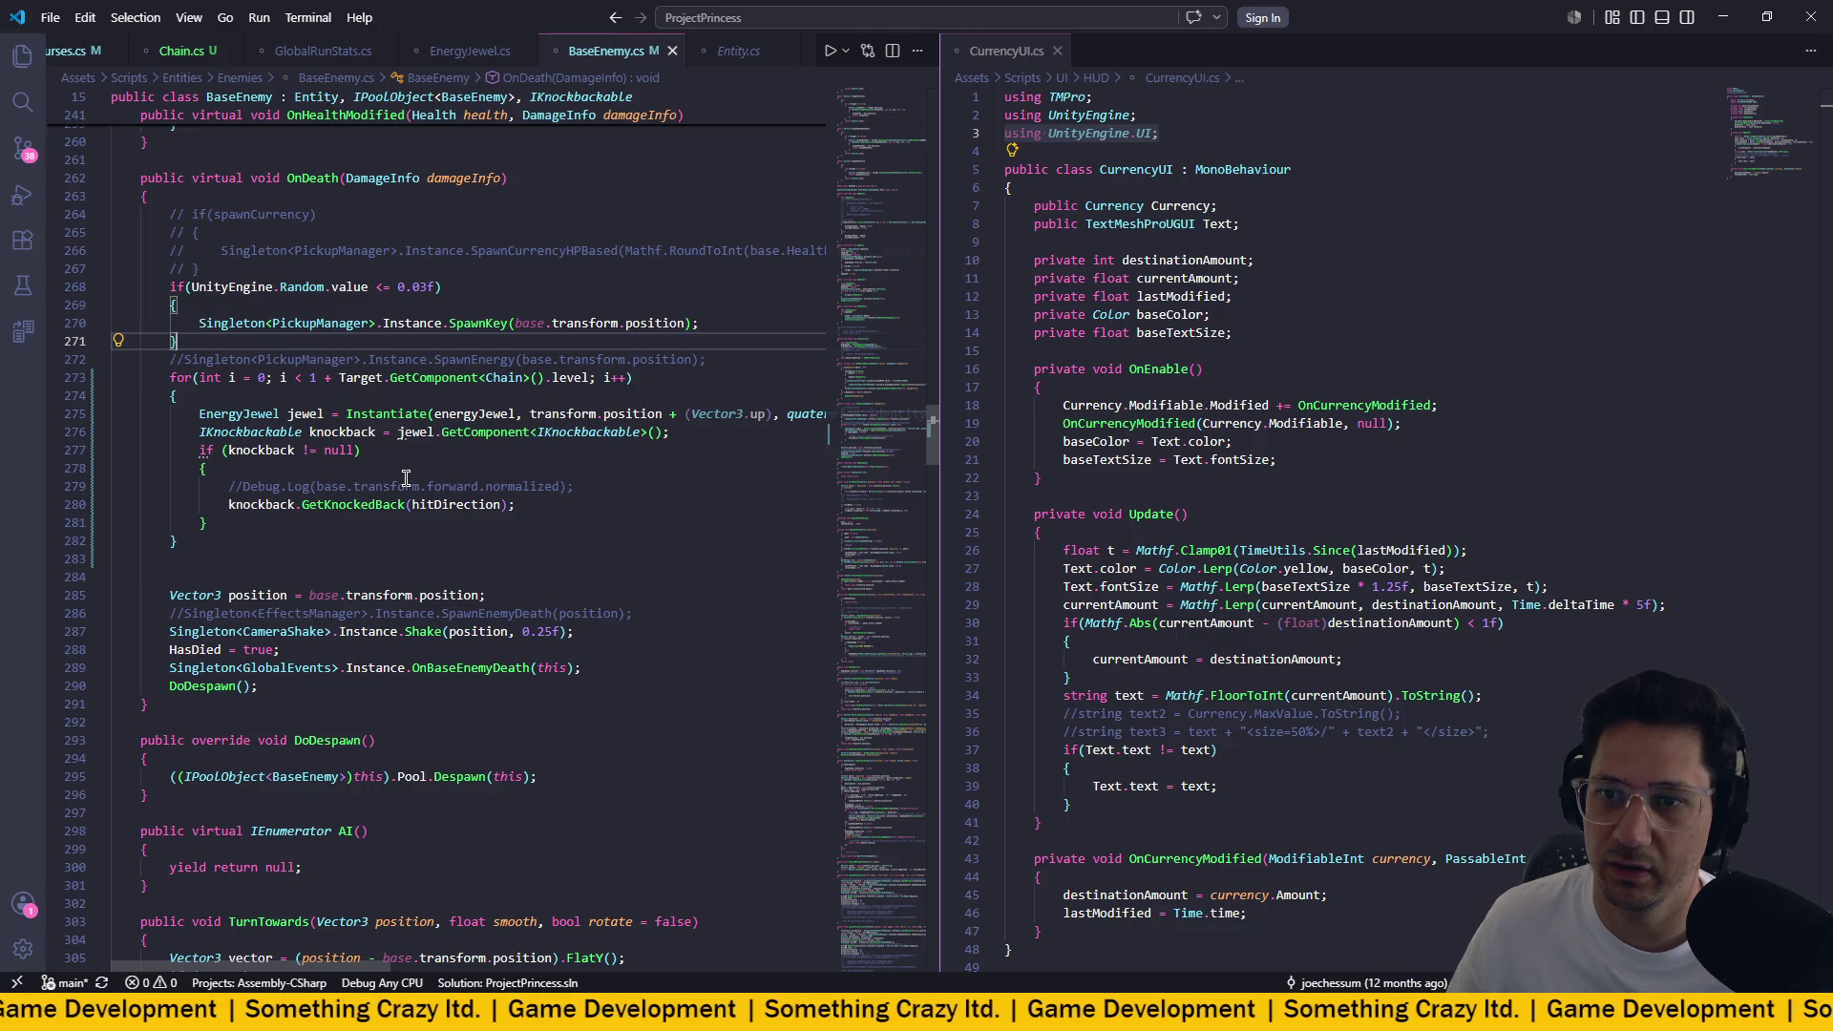
{"action": "scroll", "coordinate": [587, 53], "scroll_direction": "down", "scroll_amount": 1}
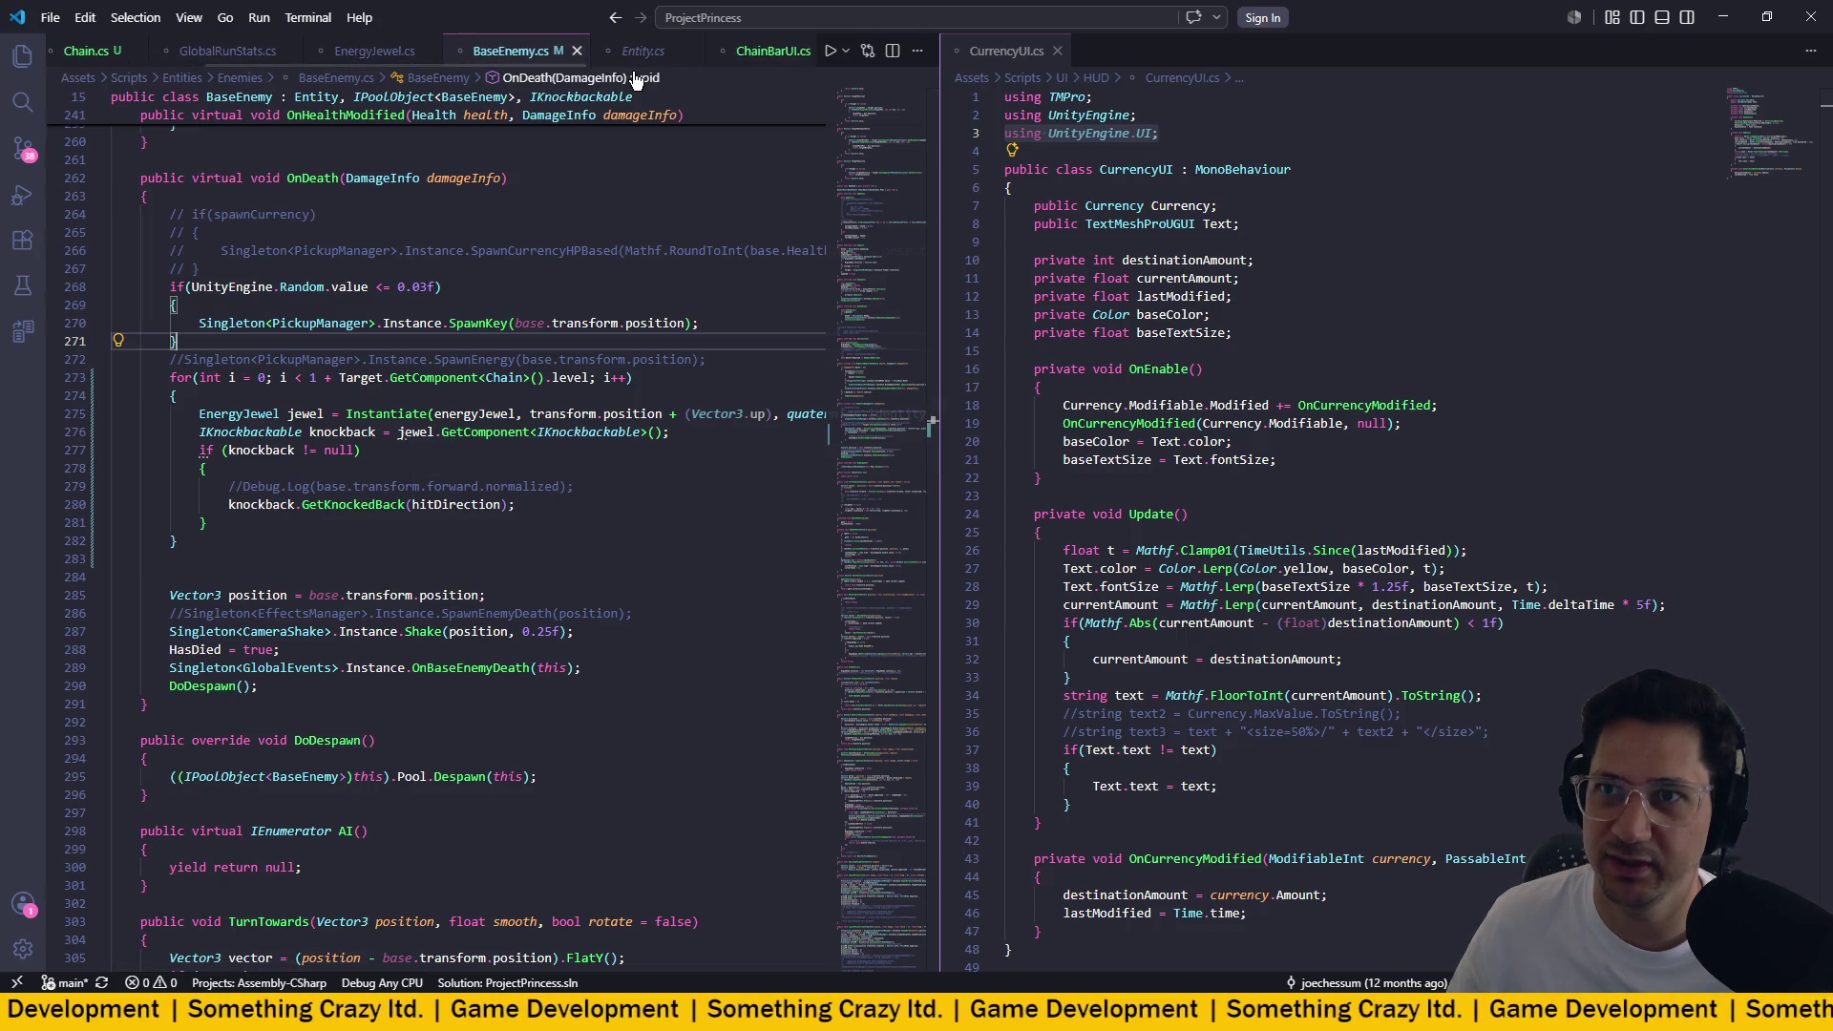
{"action": "scroll", "coordinate": [630, 53], "scroll_direction": "up", "scroll_amount": 3}
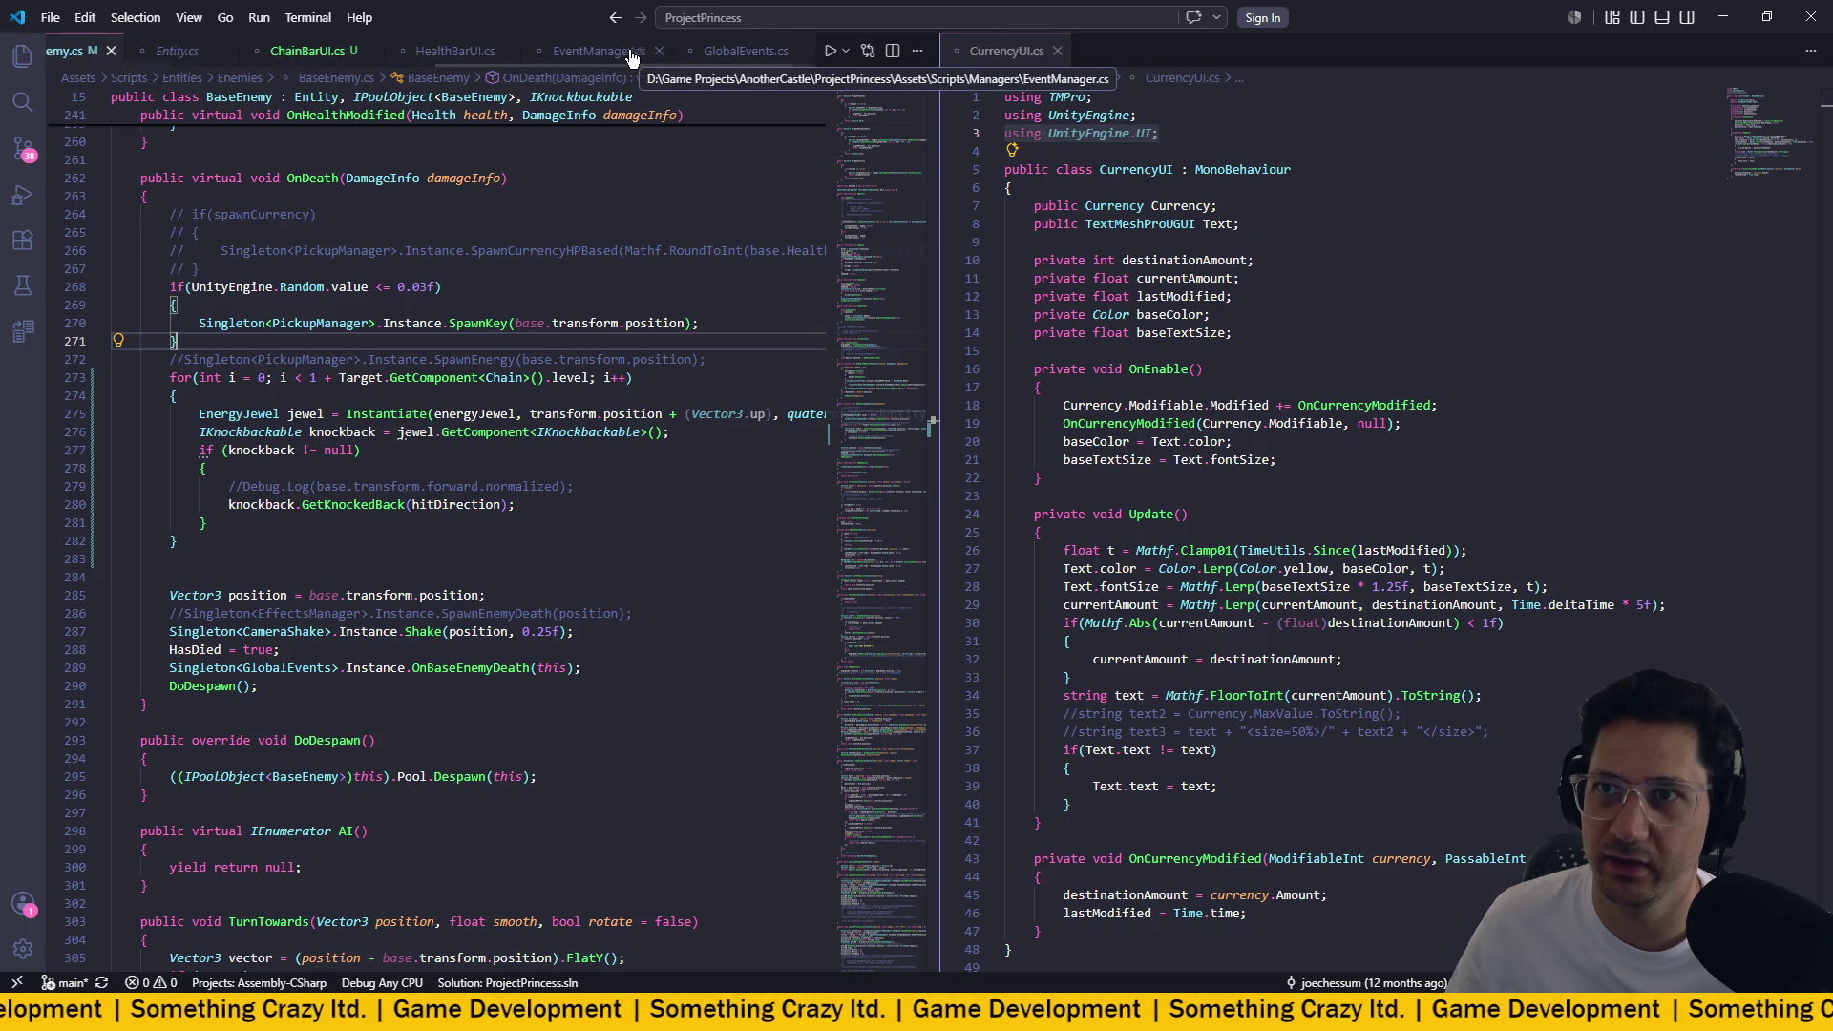
{"action": "scroll", "coordinate": [630, 56], "scroll_direction": "up", "scroll_amount": 3}
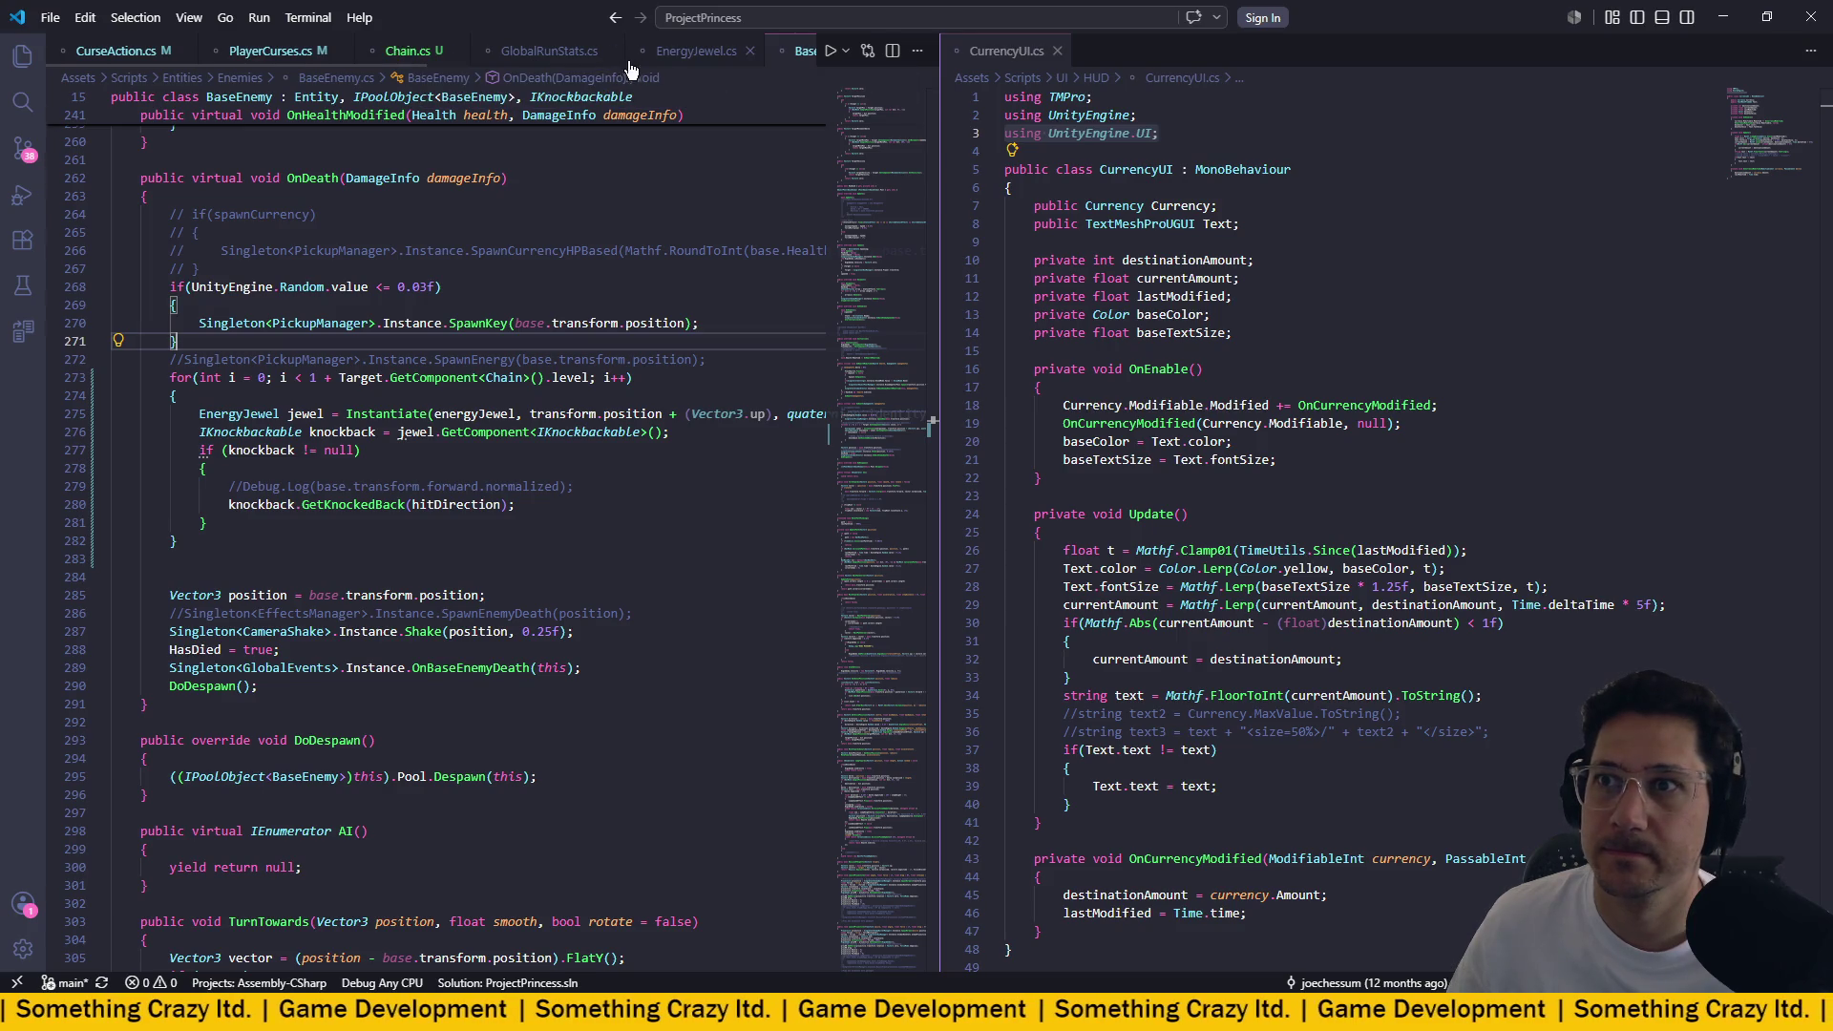
{"action": "left_click", "coordinate": [671, 57]}
Go to the EnergyProjectile class definition and scroll to its hit handling.
{"action": "right_click", "coordinate": [273, 496]}
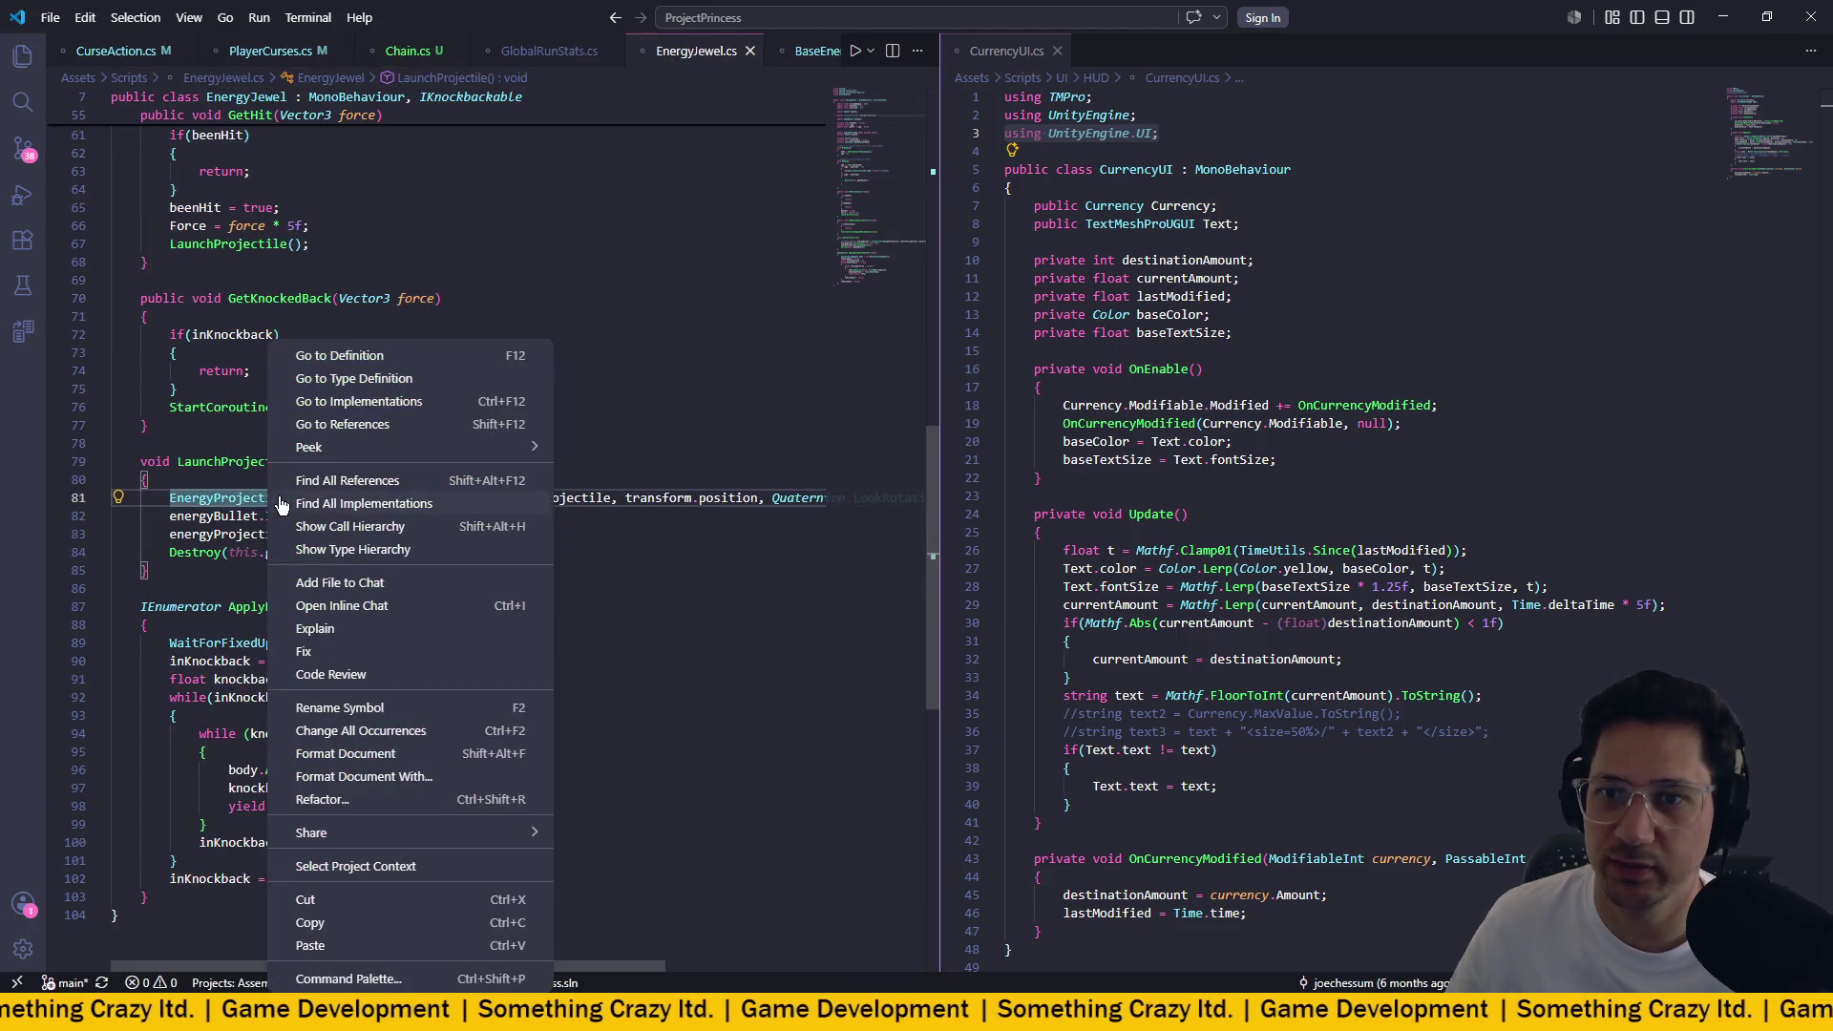
{"action": "left_click", "coordinate": [361, 354]}
{"action": "scroll", "coordinate": [520, 411], "scroll_direction": "down", "scroll_amount": 15}
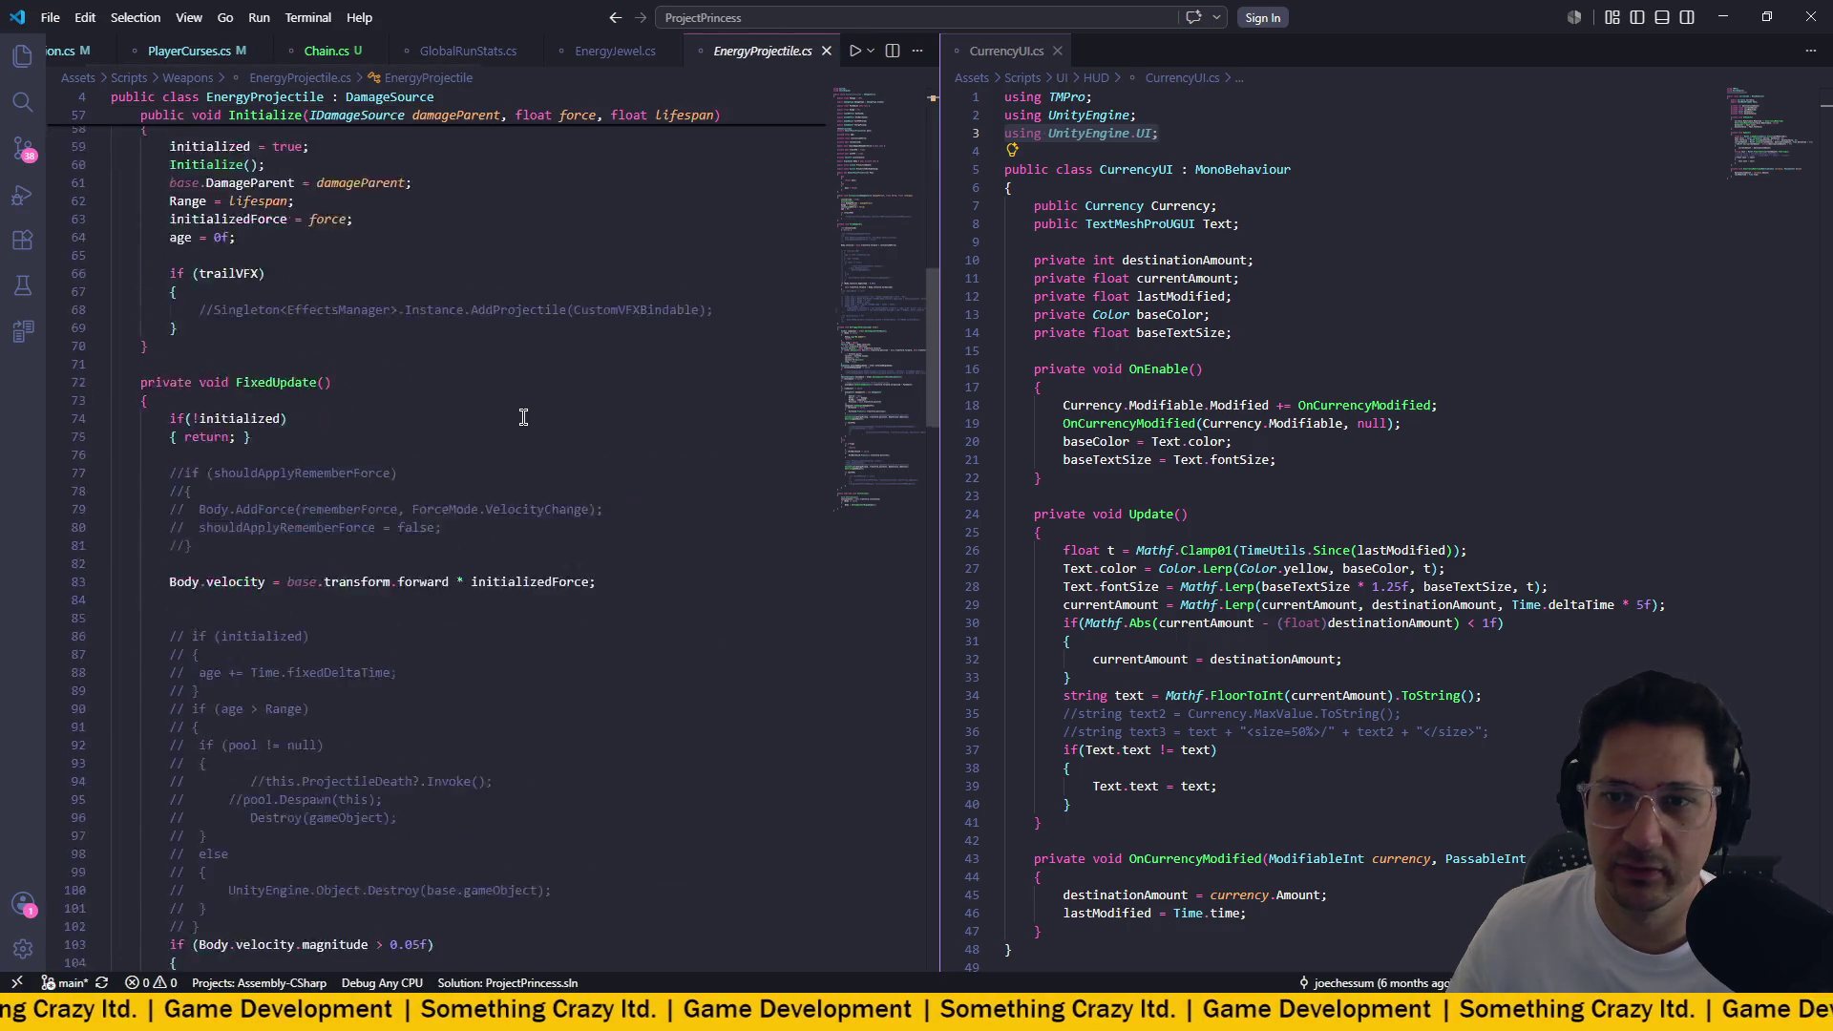
{"action": "scroll", "coordinate": [523, 416], "scroll_direction": "down", "scroll_amount": 20}
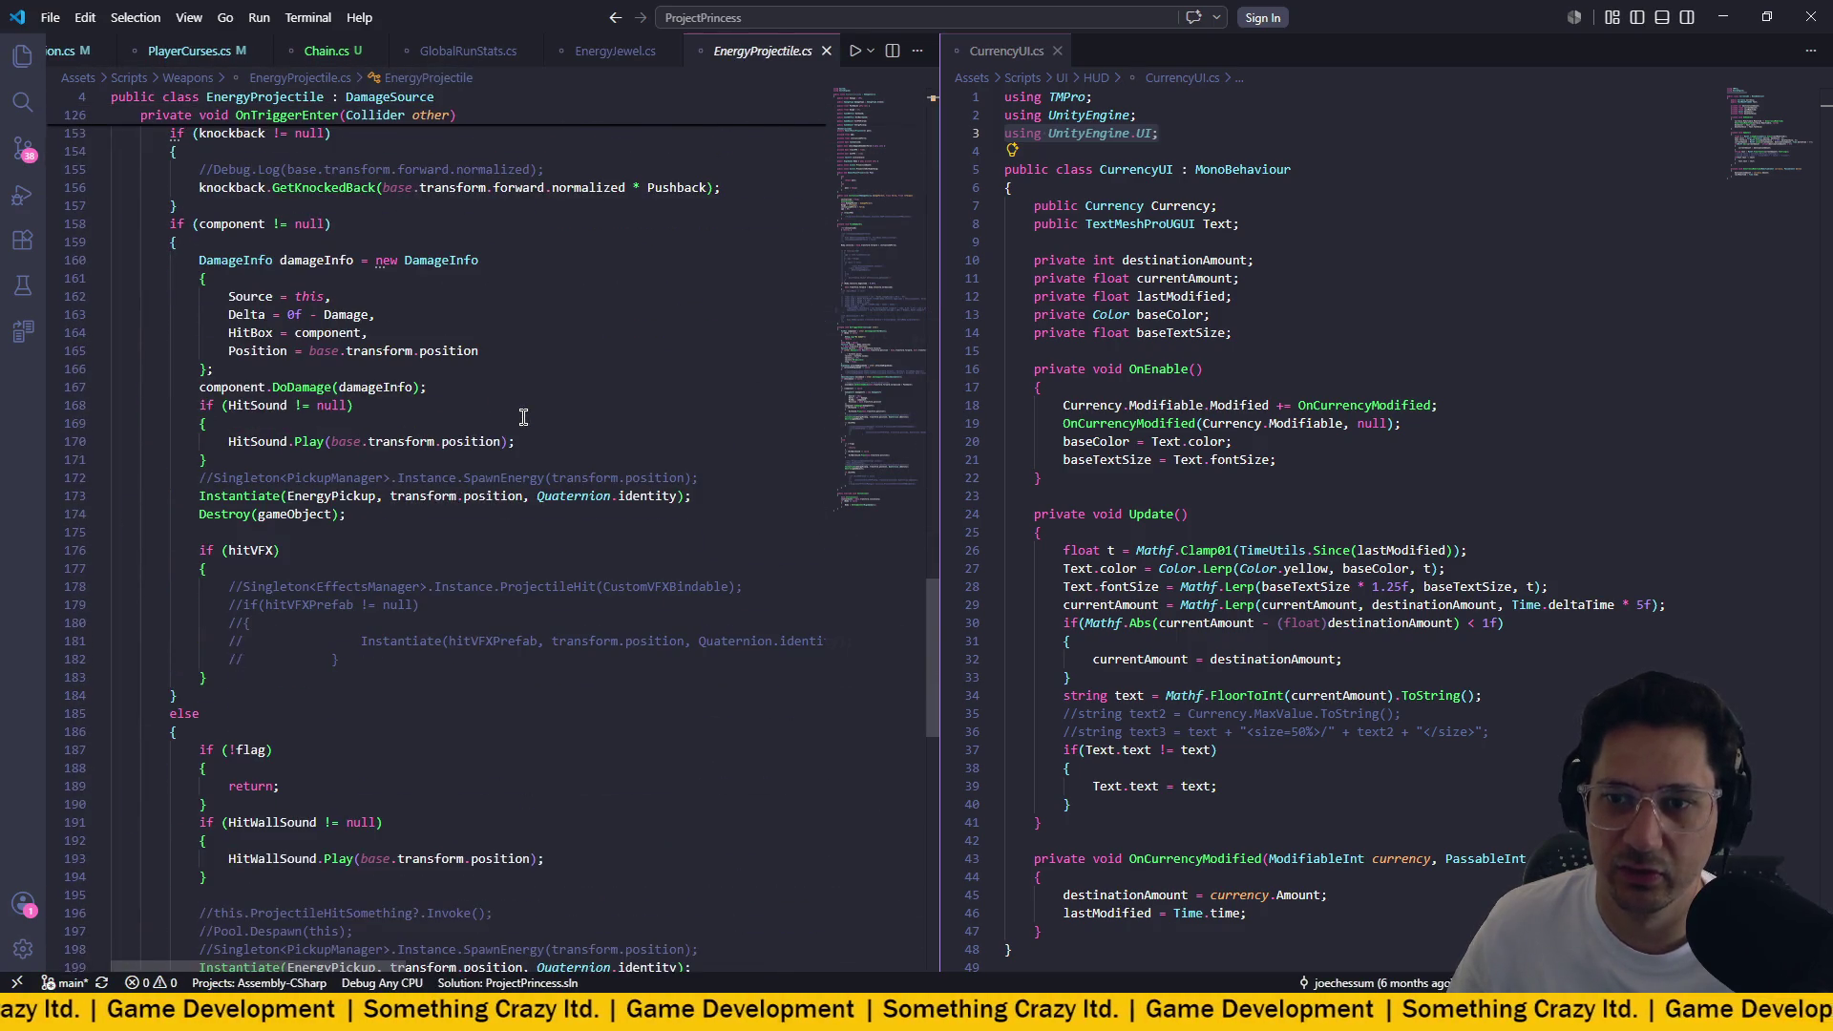
Paste the chain for-loop from BaseEnemy above the EnergyPickup spawn line and re-indent it.
{"action": "left_click_drag", "start_coordinate": [237, 496], "coordinate": [701, 497]}
{"action": "left_click", "coordinate": [718, 495]}
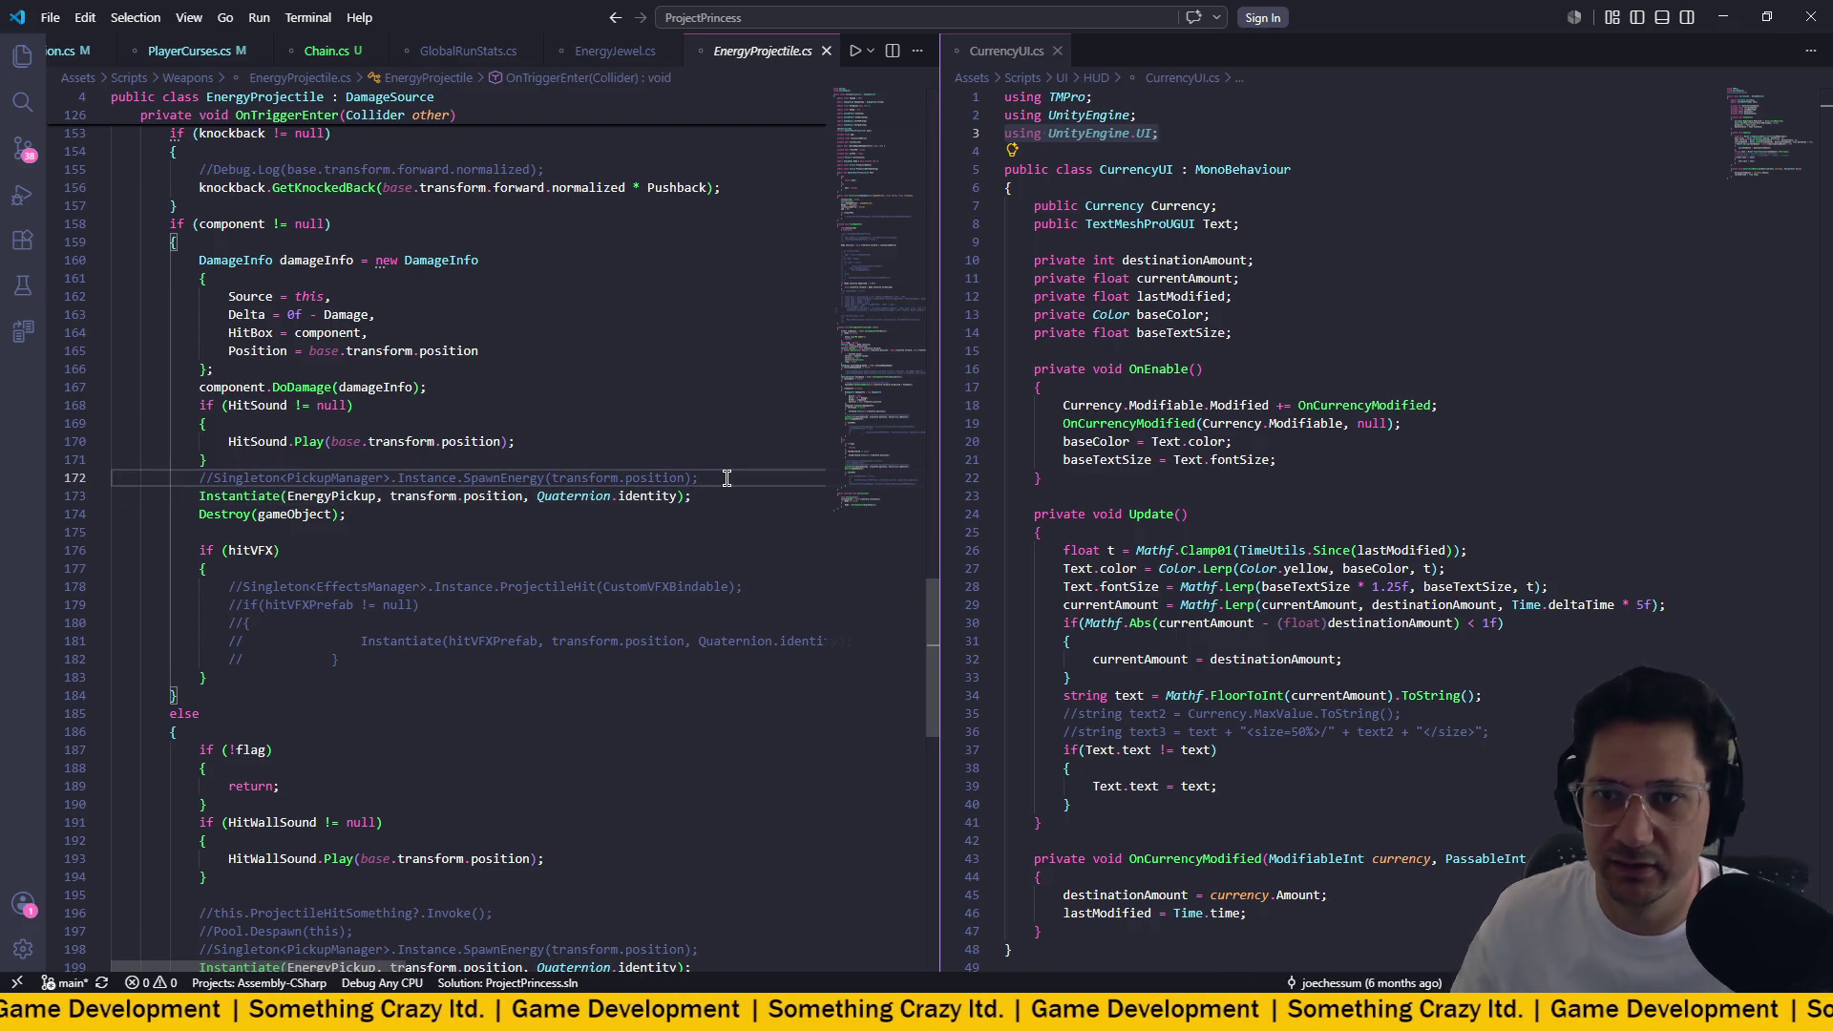
{"action": "key", "text": "ctrl+shift+Return"}
{"action": "key", "text": "ctrl+v"}
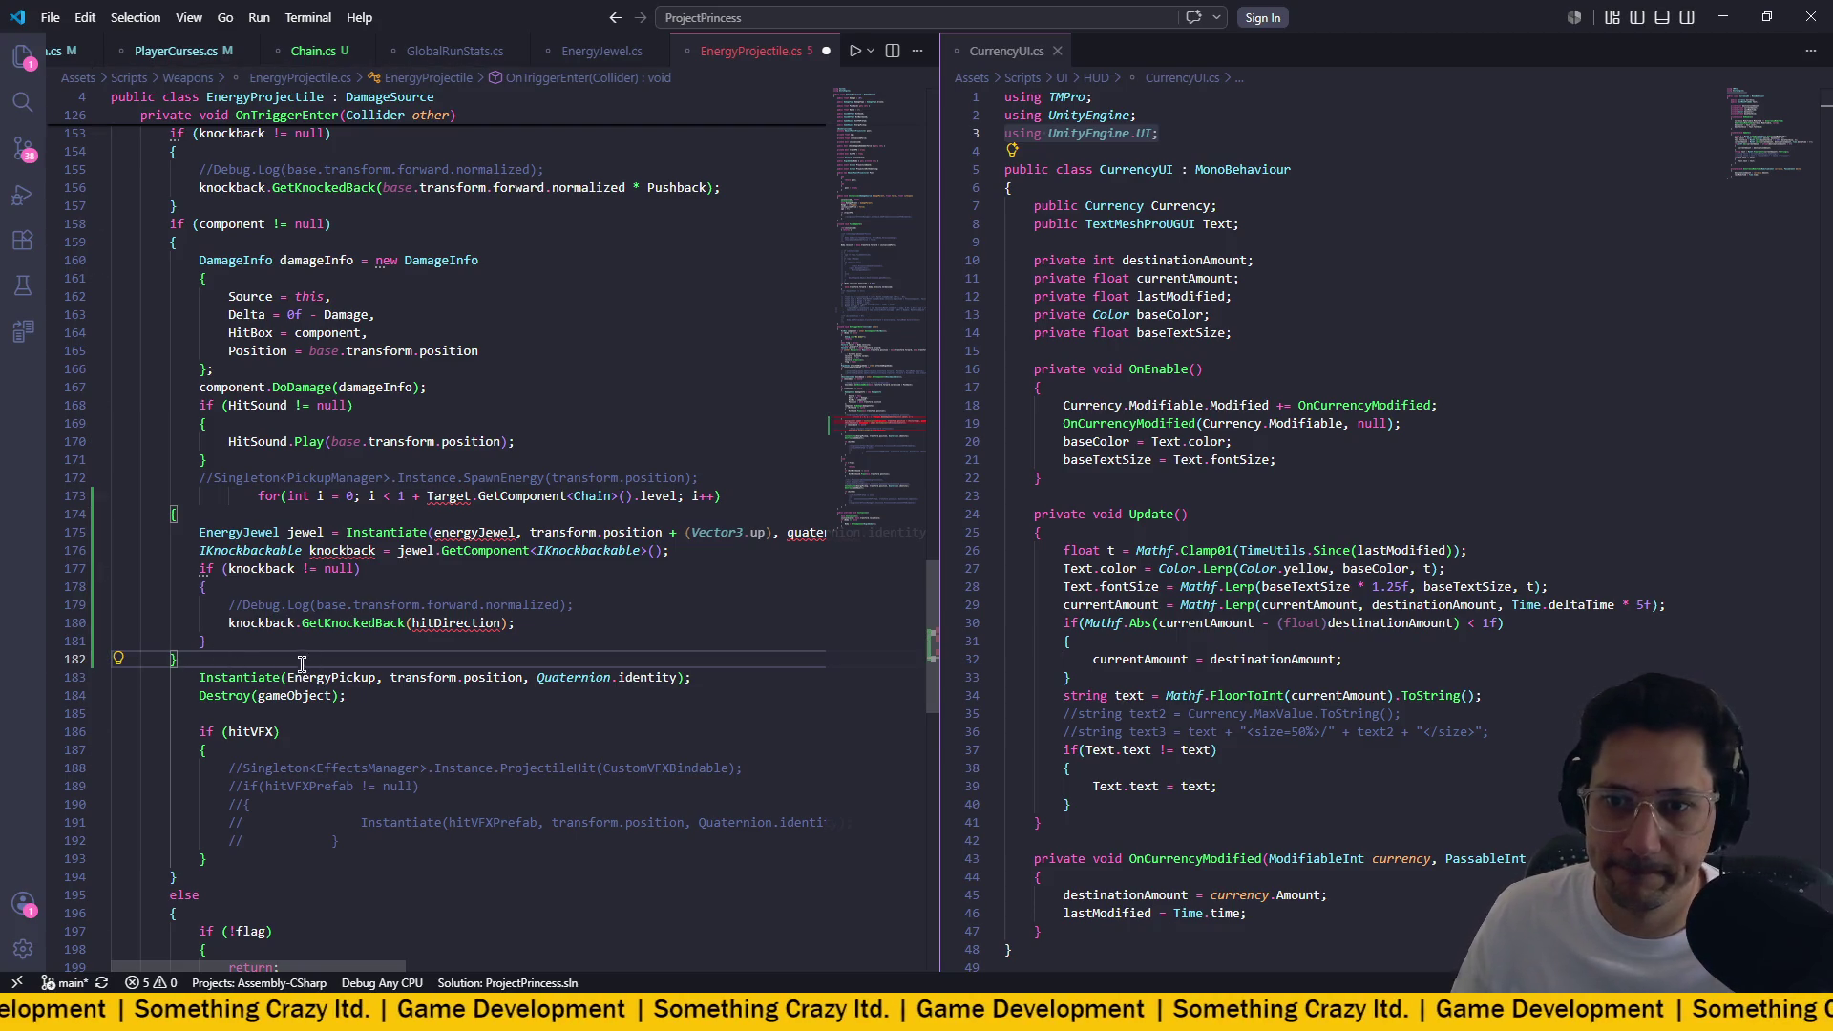
{"action": "mouse_move", "coordinate": [179, 659]}
{"action": "left_mouse_down"}
{"action": "mouse_move", "coordinate": [52, 535]}
{"action": "mouse_move", "coordinate": [47, 500]}
{"action": "left_mouse_up"}
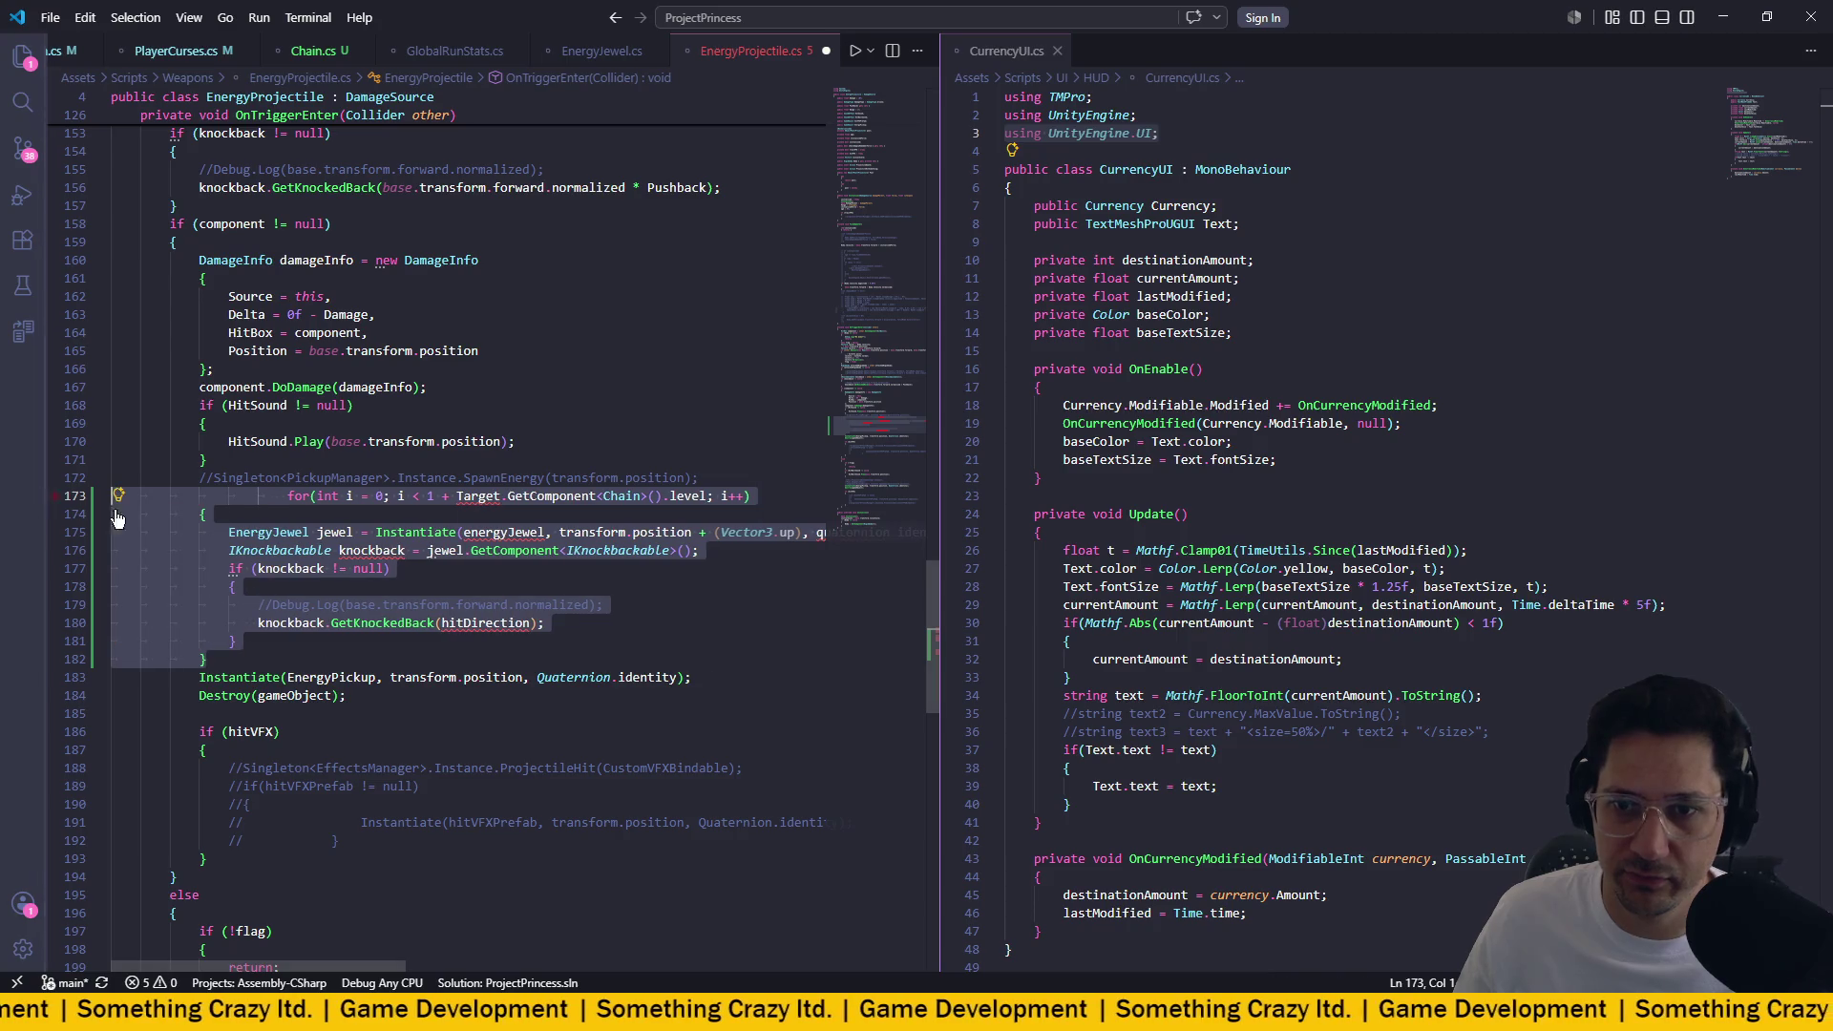
{"action": "key", "text": "ctrl+k"}
{"action": "key", "text": "ctrl+f"}
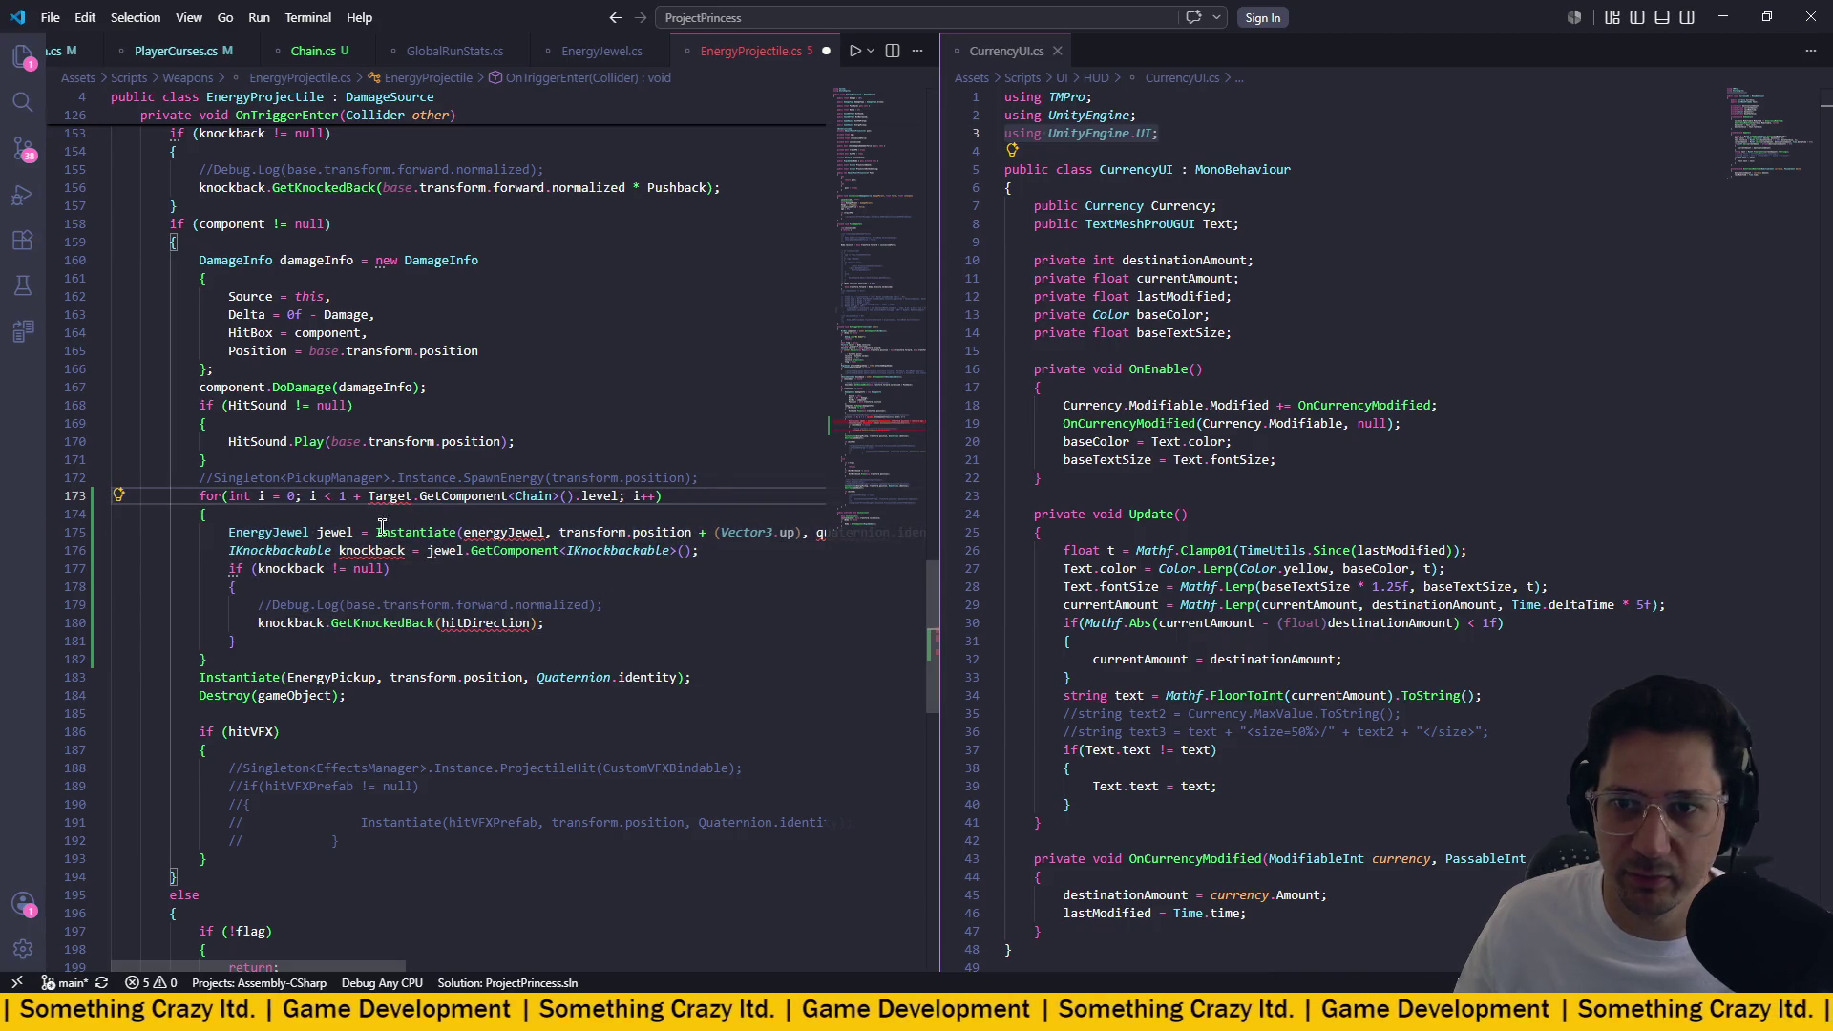
Replace the loop's copied jewel body with the EnergyPickup Instantiate statement, indented inside the loop.
{"action": "left_click_drag", "start_coordinate": [253, 635], "coordinate": [226, 532]}
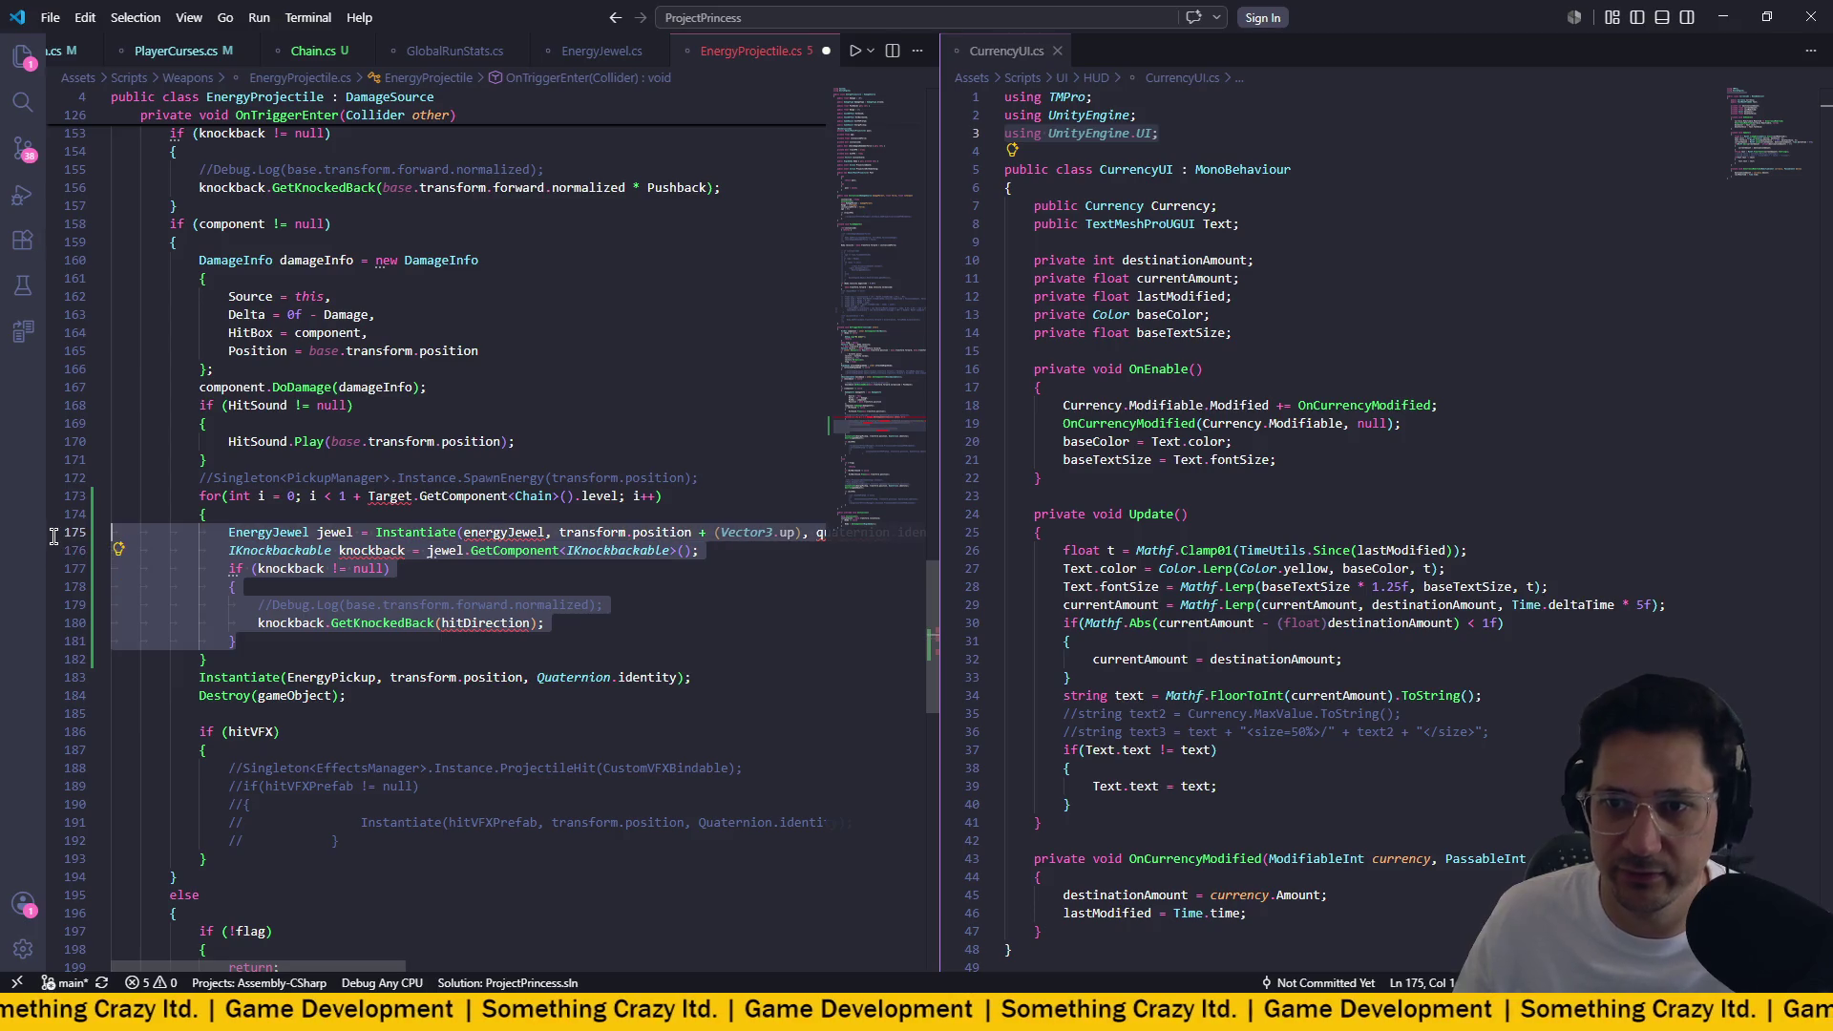
{"action": "key", "text": "BackSpace"}
{"action": "left_click_drag", "start_coordinate": [704, 569], "coordinate": [113, 568]}
{"action": "key", "text": "ctrl+c"}
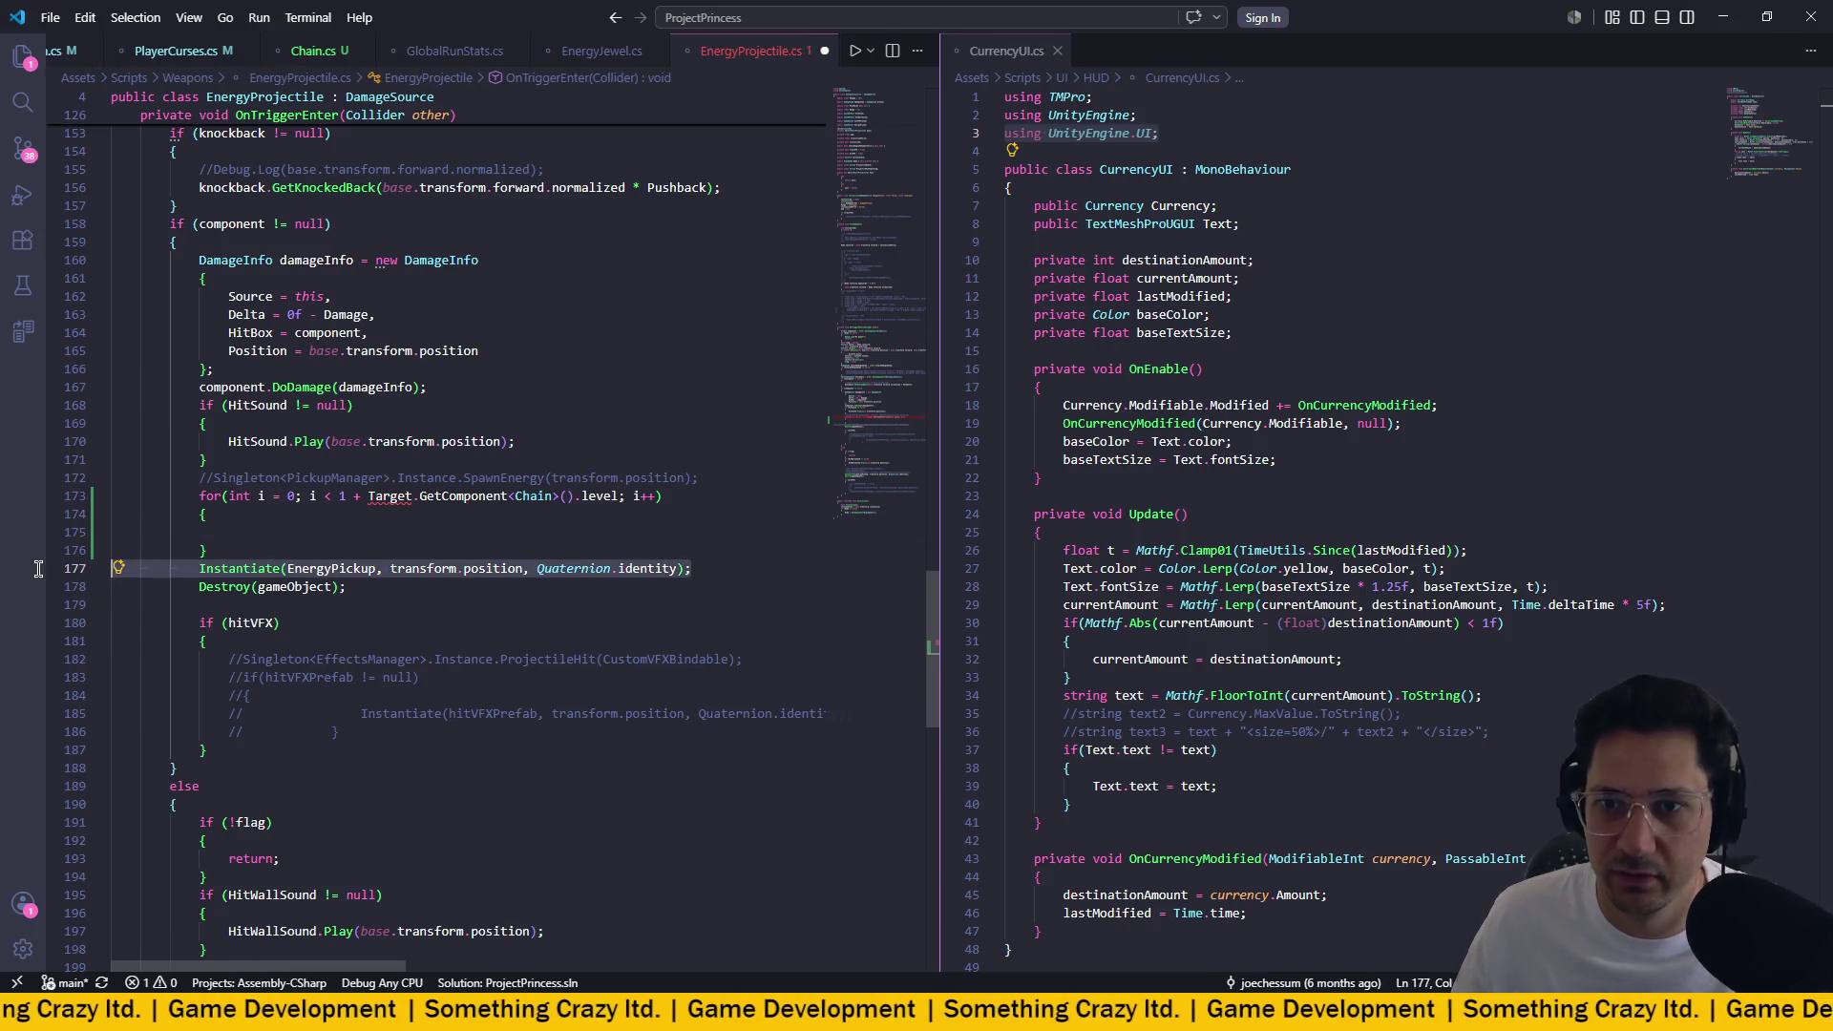
{"action": "key", "text": "BackSpace"}
{"action": "left_click", "coordinate": [287, 532]}
{"action": "key", "text": "ctrl+v"}
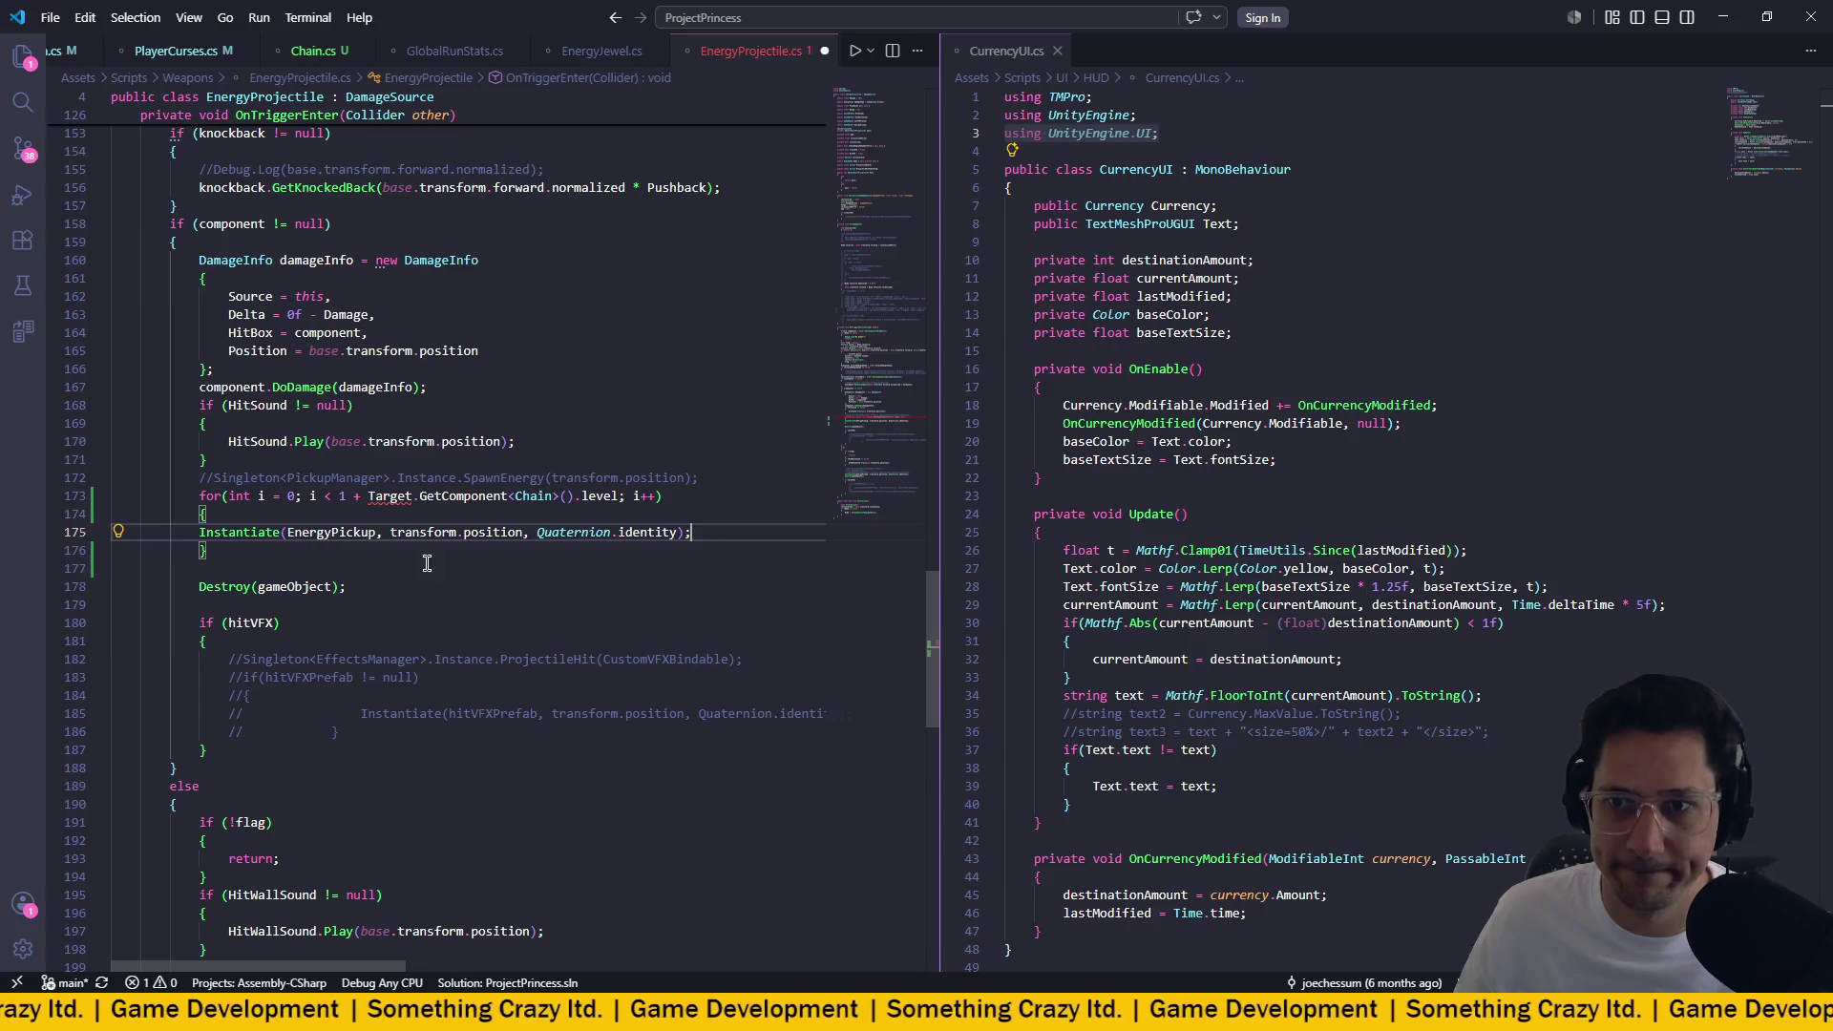
{"action": "left_click", "coordinate": [201, 532]}
{"action": "key", "text": "Tab"}
Remove the Target reference from the loop condition and begin typing the Singleton lookup.
{"action": "left_click", "coordinate": [498, 423]}
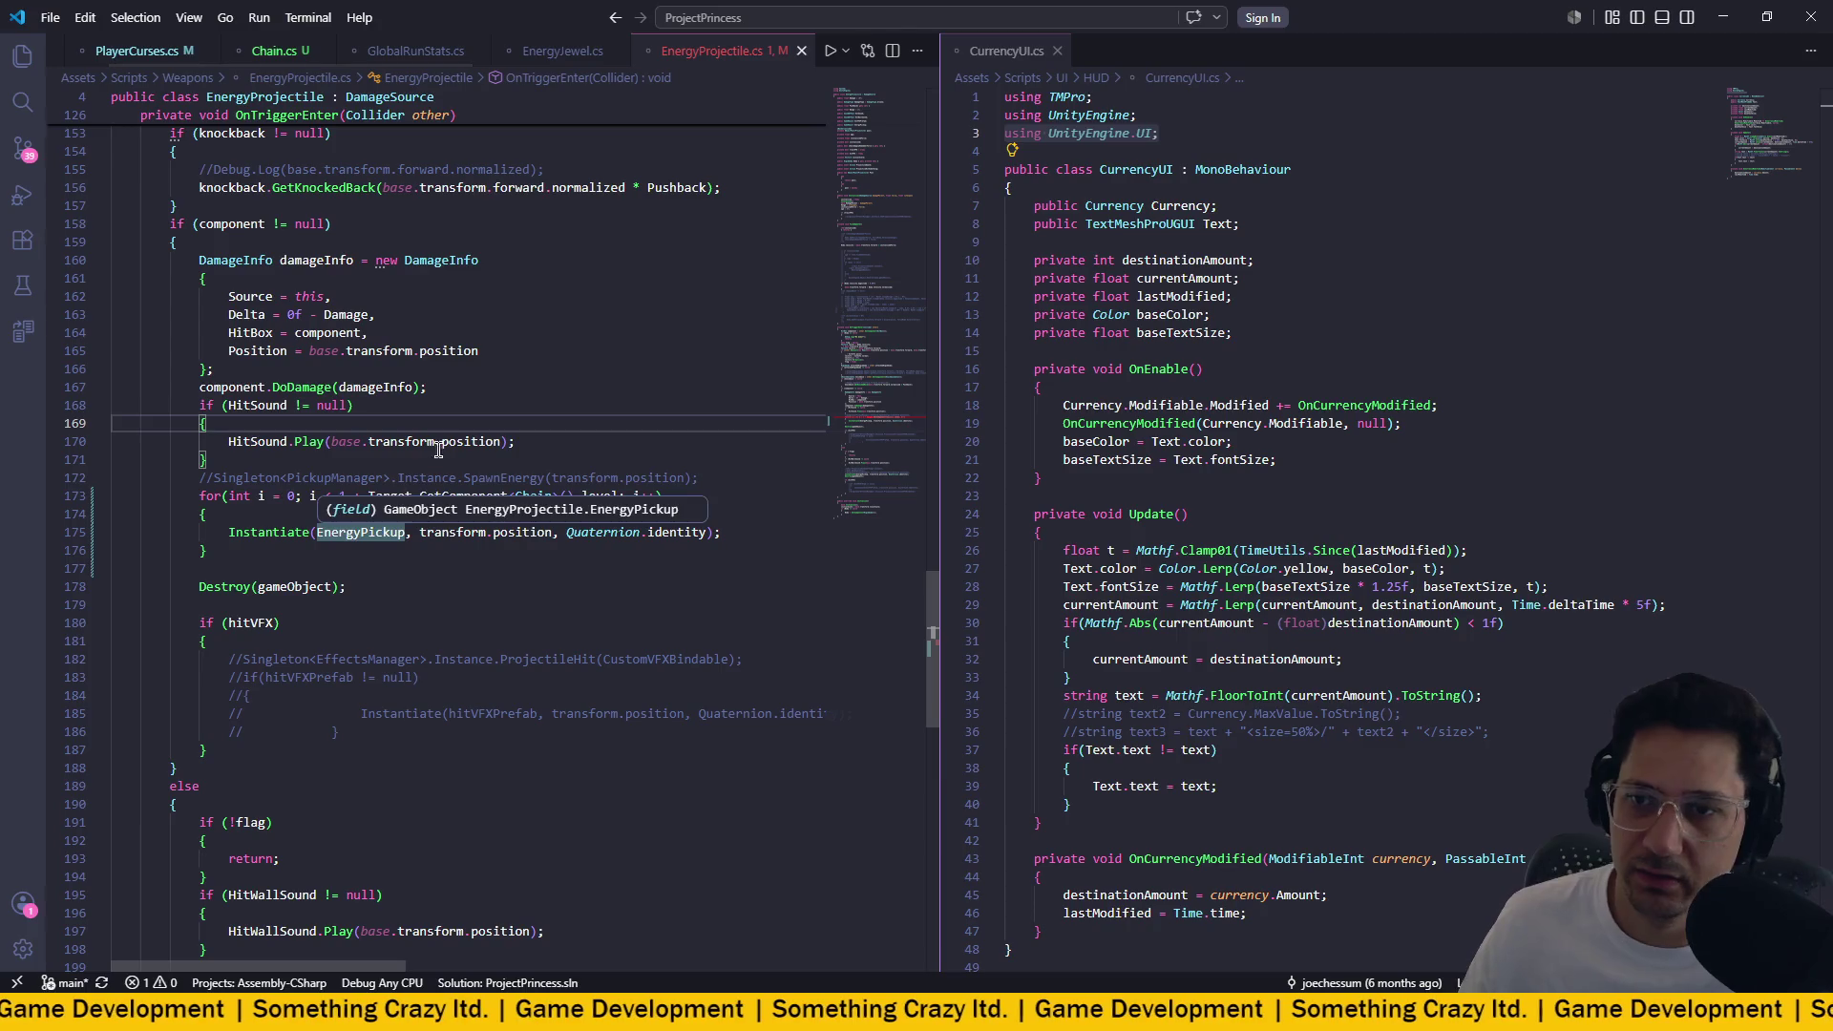
{"action": "left_click", "coordinate": [409, 495]}
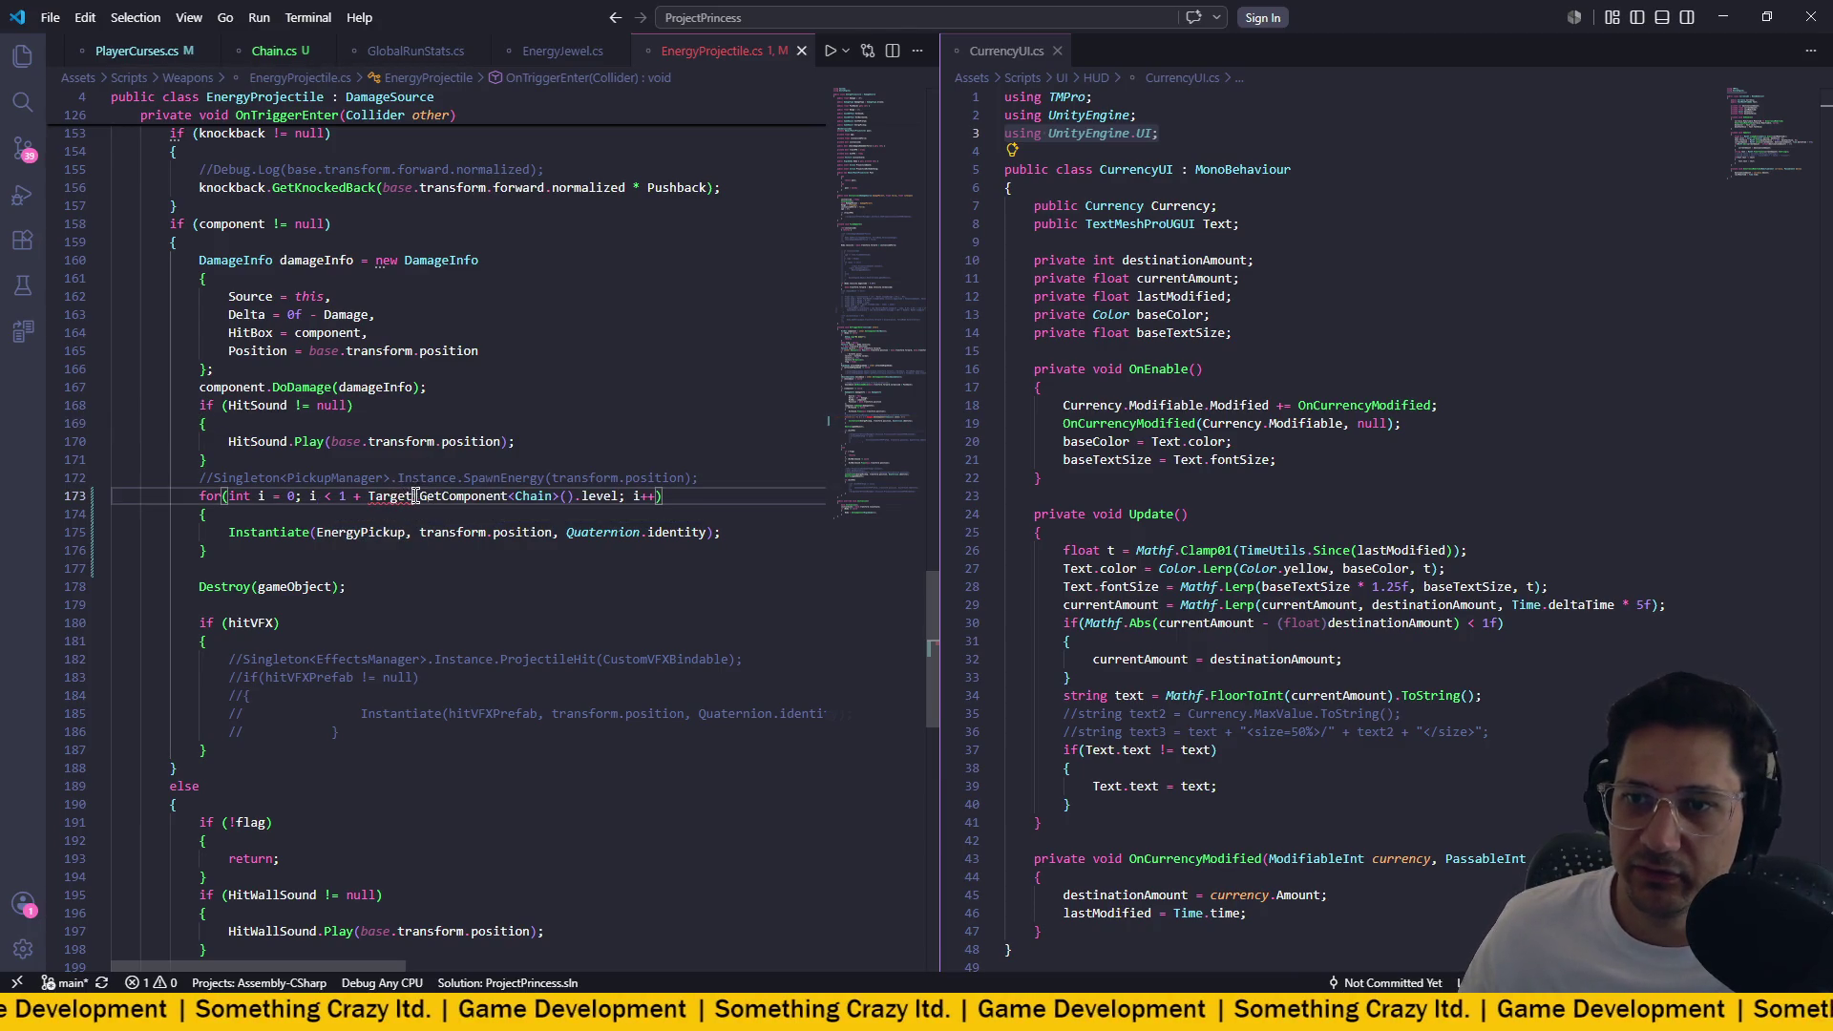
{"action": "key", "text": "BackSpace"}
{"action": "key", "text": "BackSpace"}
{"action": "key", "text": "BackSpace"}
{"action": "key", "text": "BackSpace"}
{"action": "key", "text": "BackSpace"}
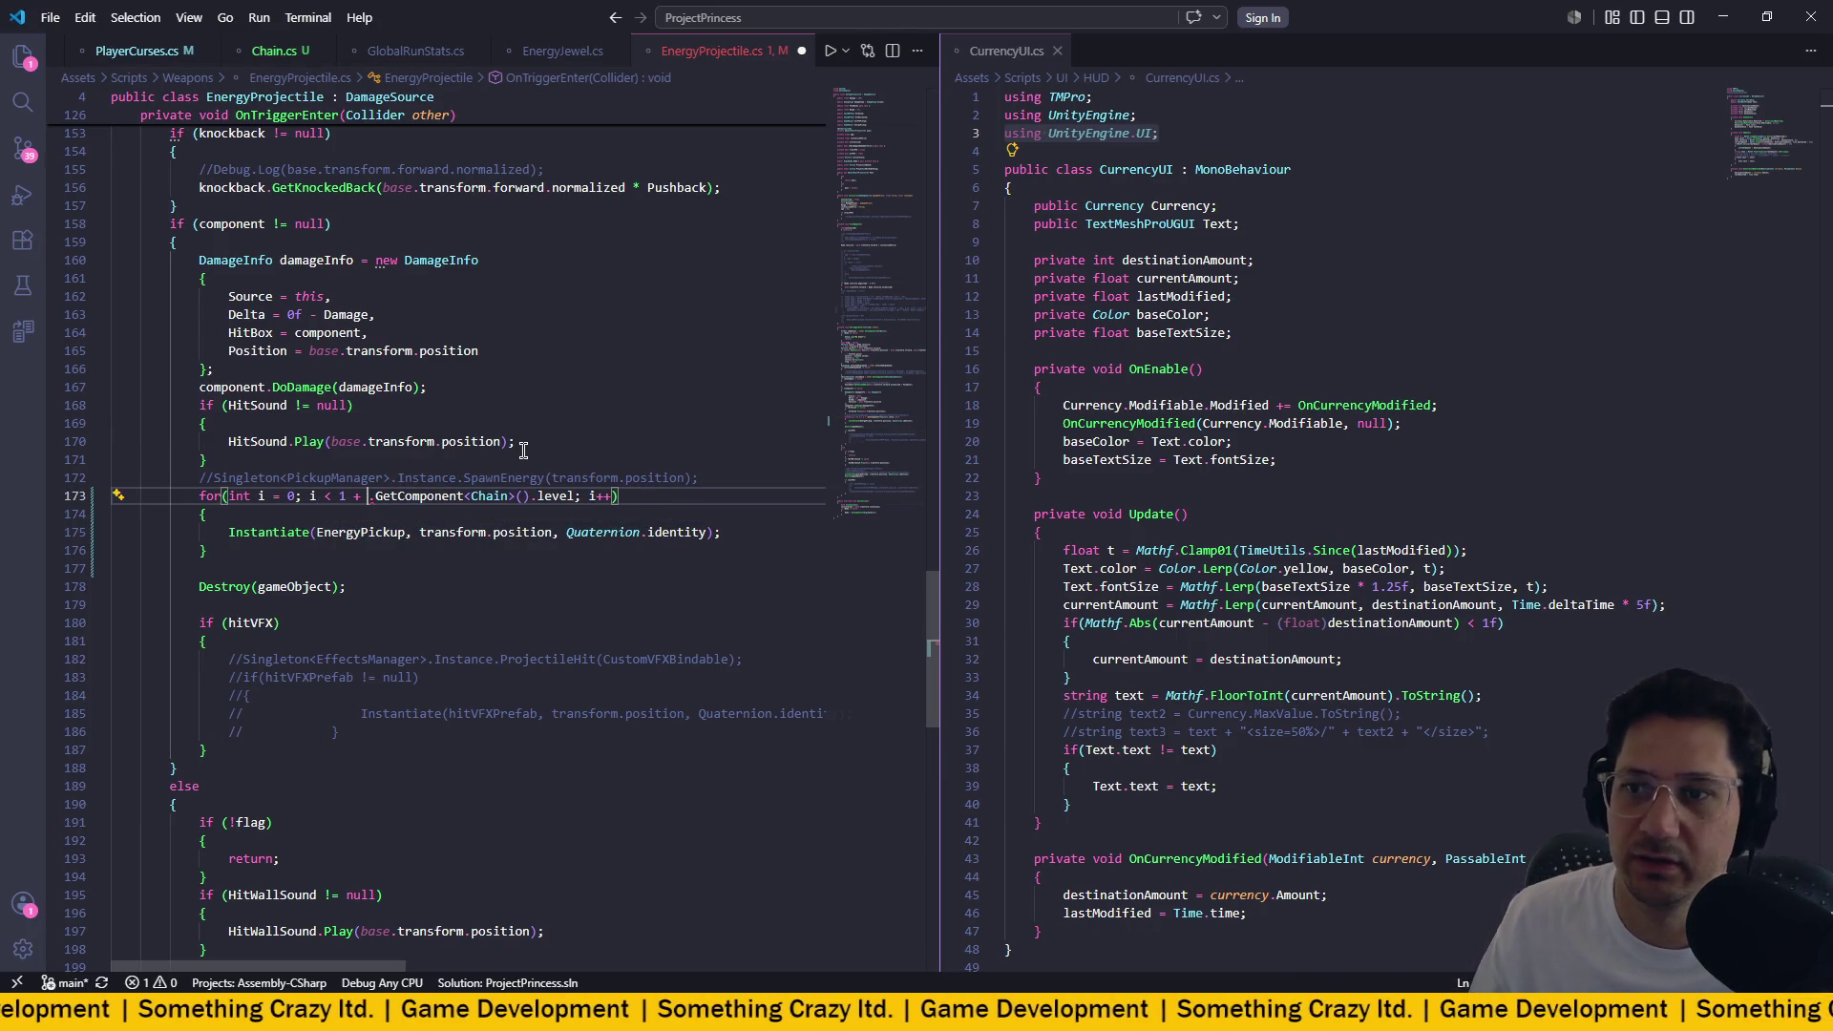
{"action": "scroll", "coordinate": [585, 474], "scroll_direction": "up", "scroll_amount": 15}
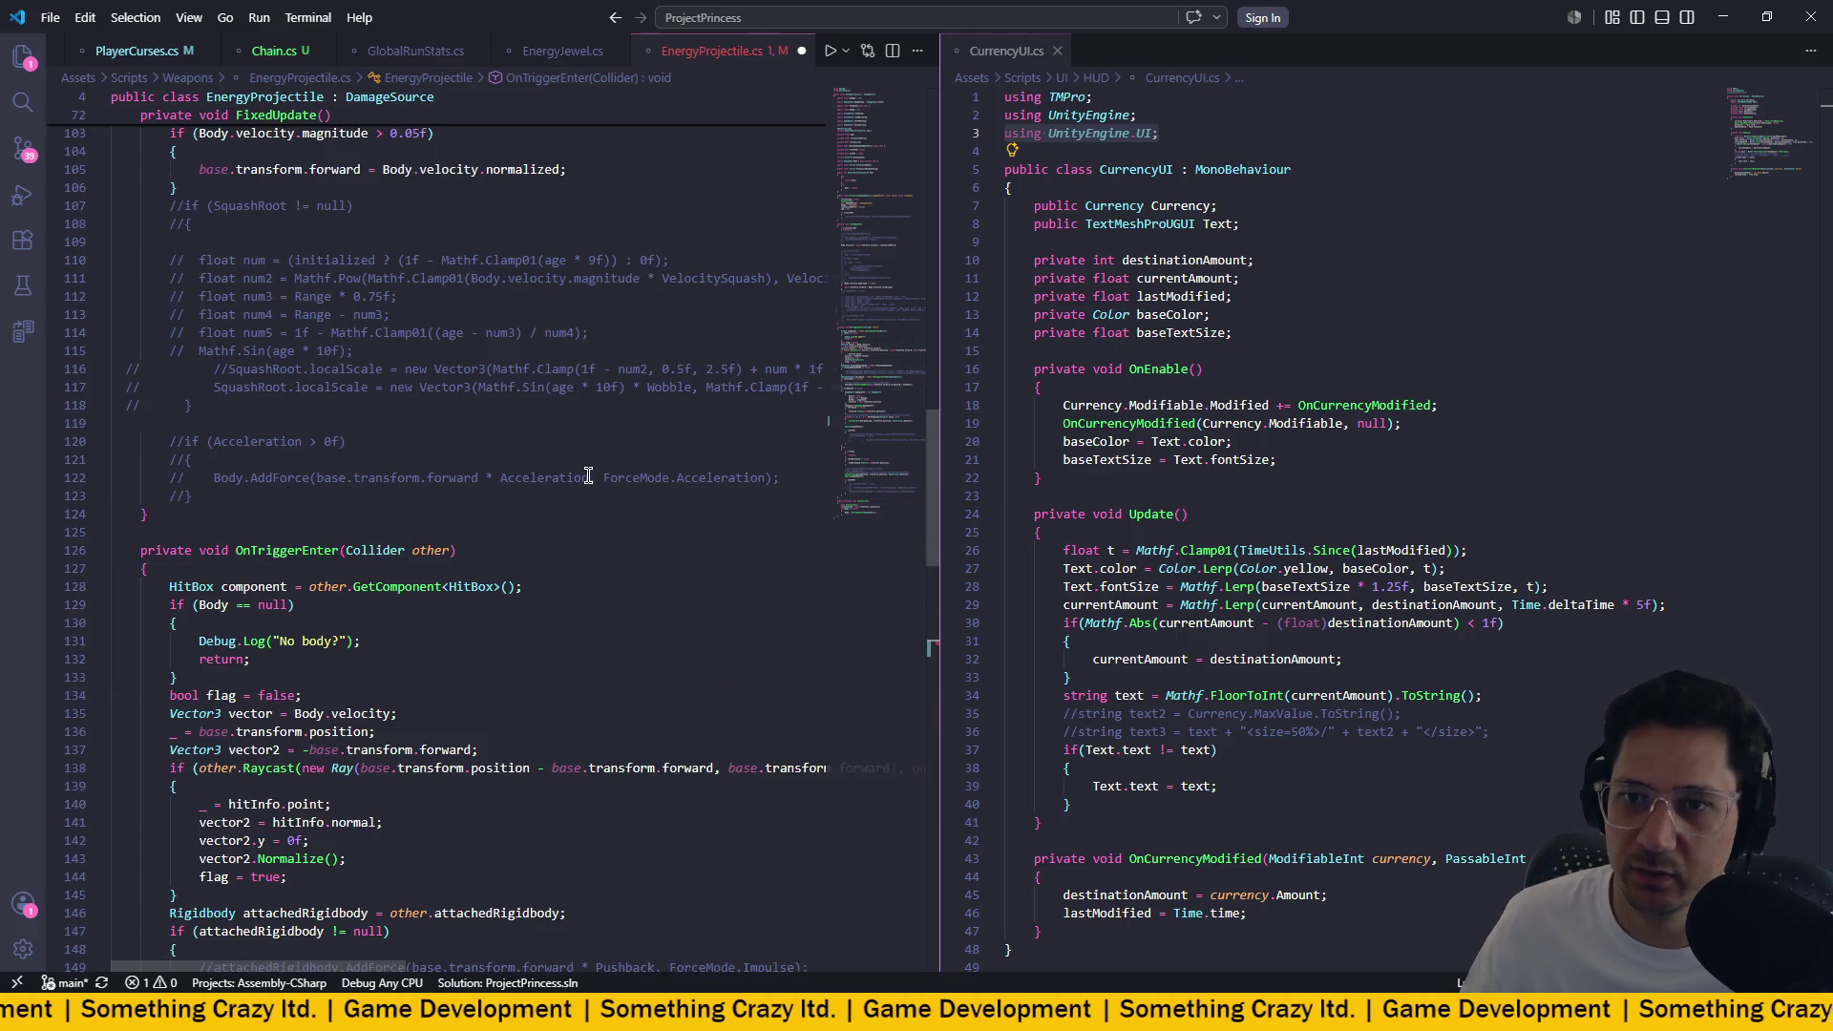
{"action": "scroll", "coordinate": [589, 475], "scroll_direction": "up", "scroll_amount": 20}
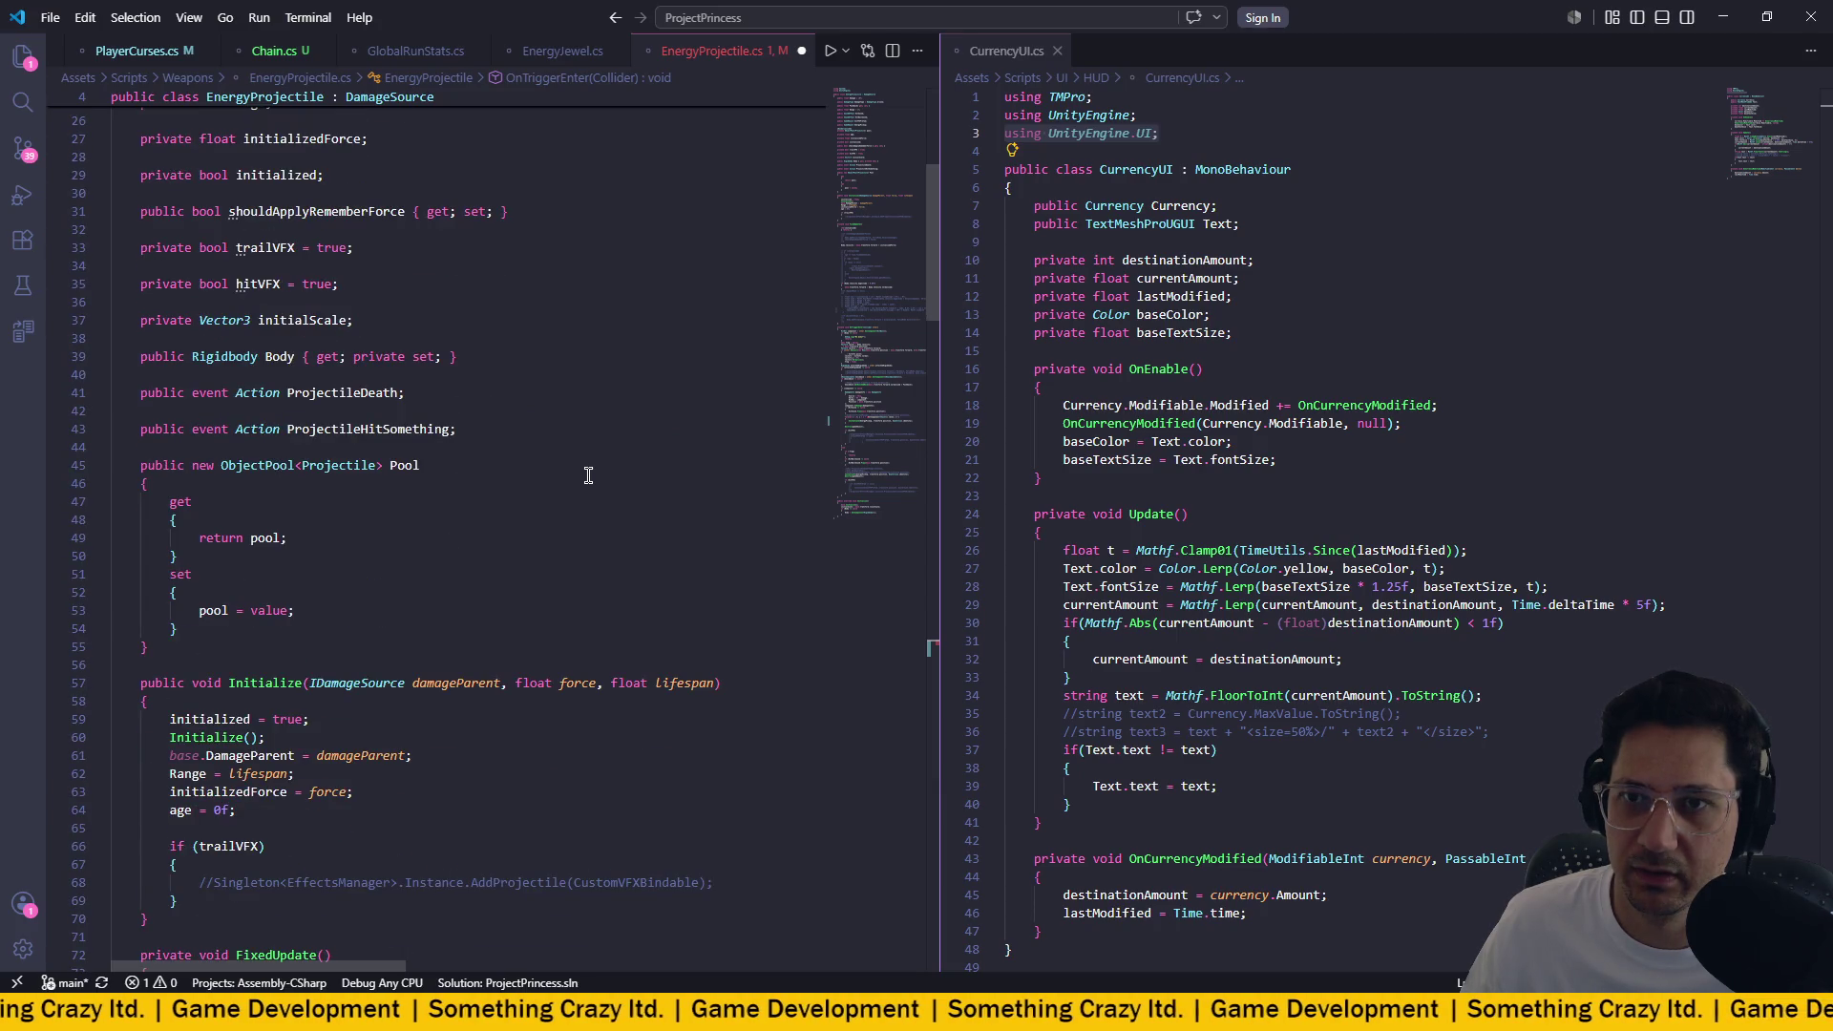
{"action": "scroll", "coordinate": [588, 475], "scroll_direction": "up", "scroll_amount": 8}
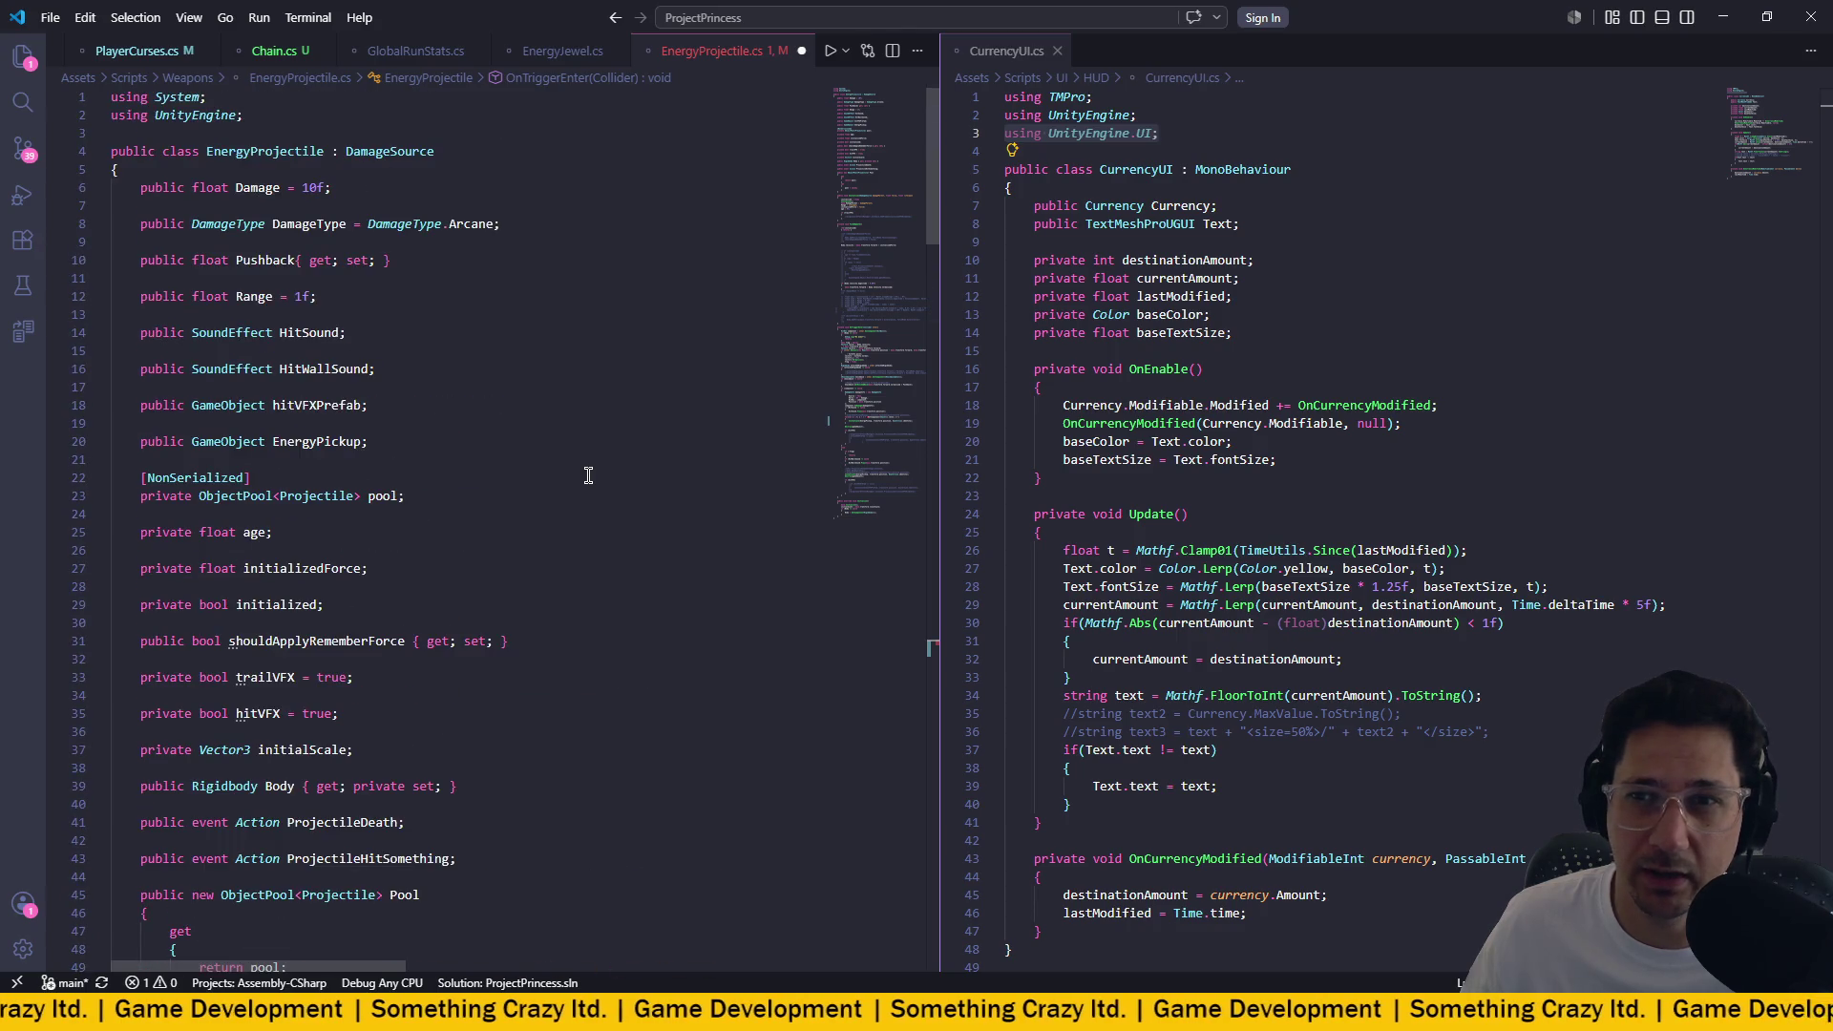
{"action": "scroll", "coordinate": [588, 476], "scroll_direction": "down", "scroll_amount": 20}
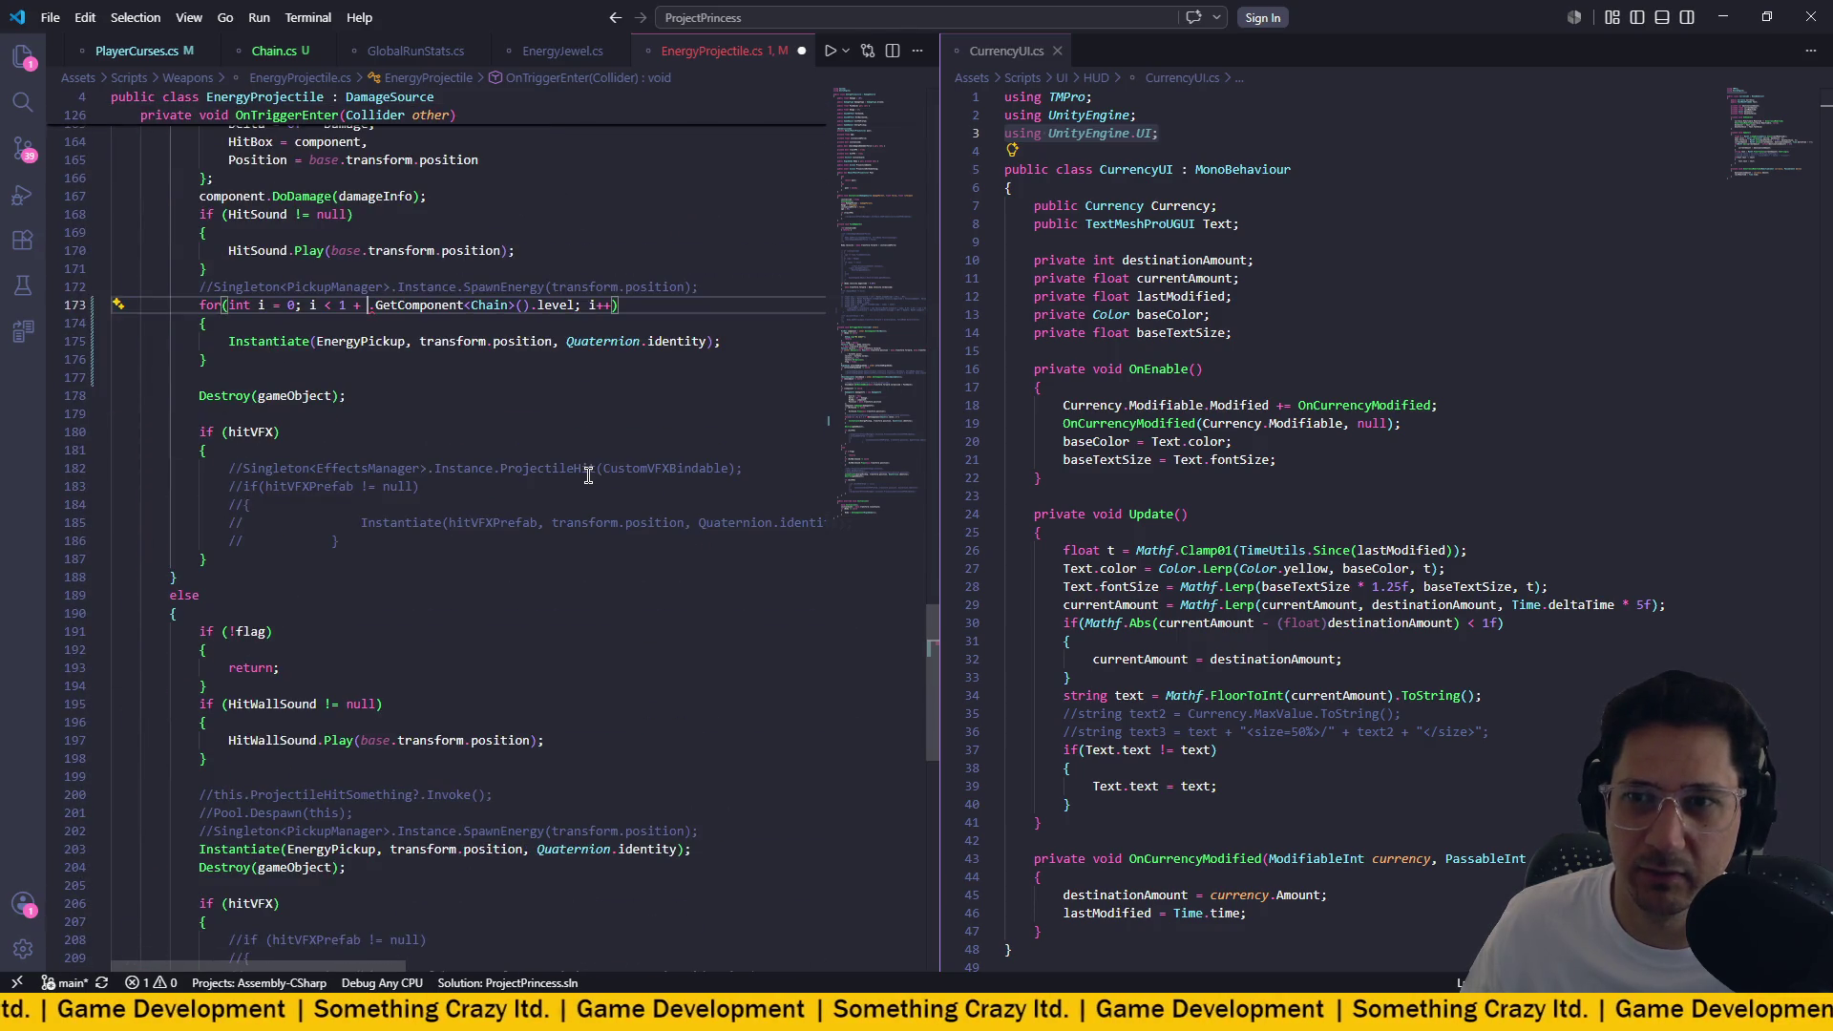
{"action": "scroll", "coordinate": [588, 476], "scroll_direction": "up", "scroll_amount": 4}
{"action": "type", "text": "S"}
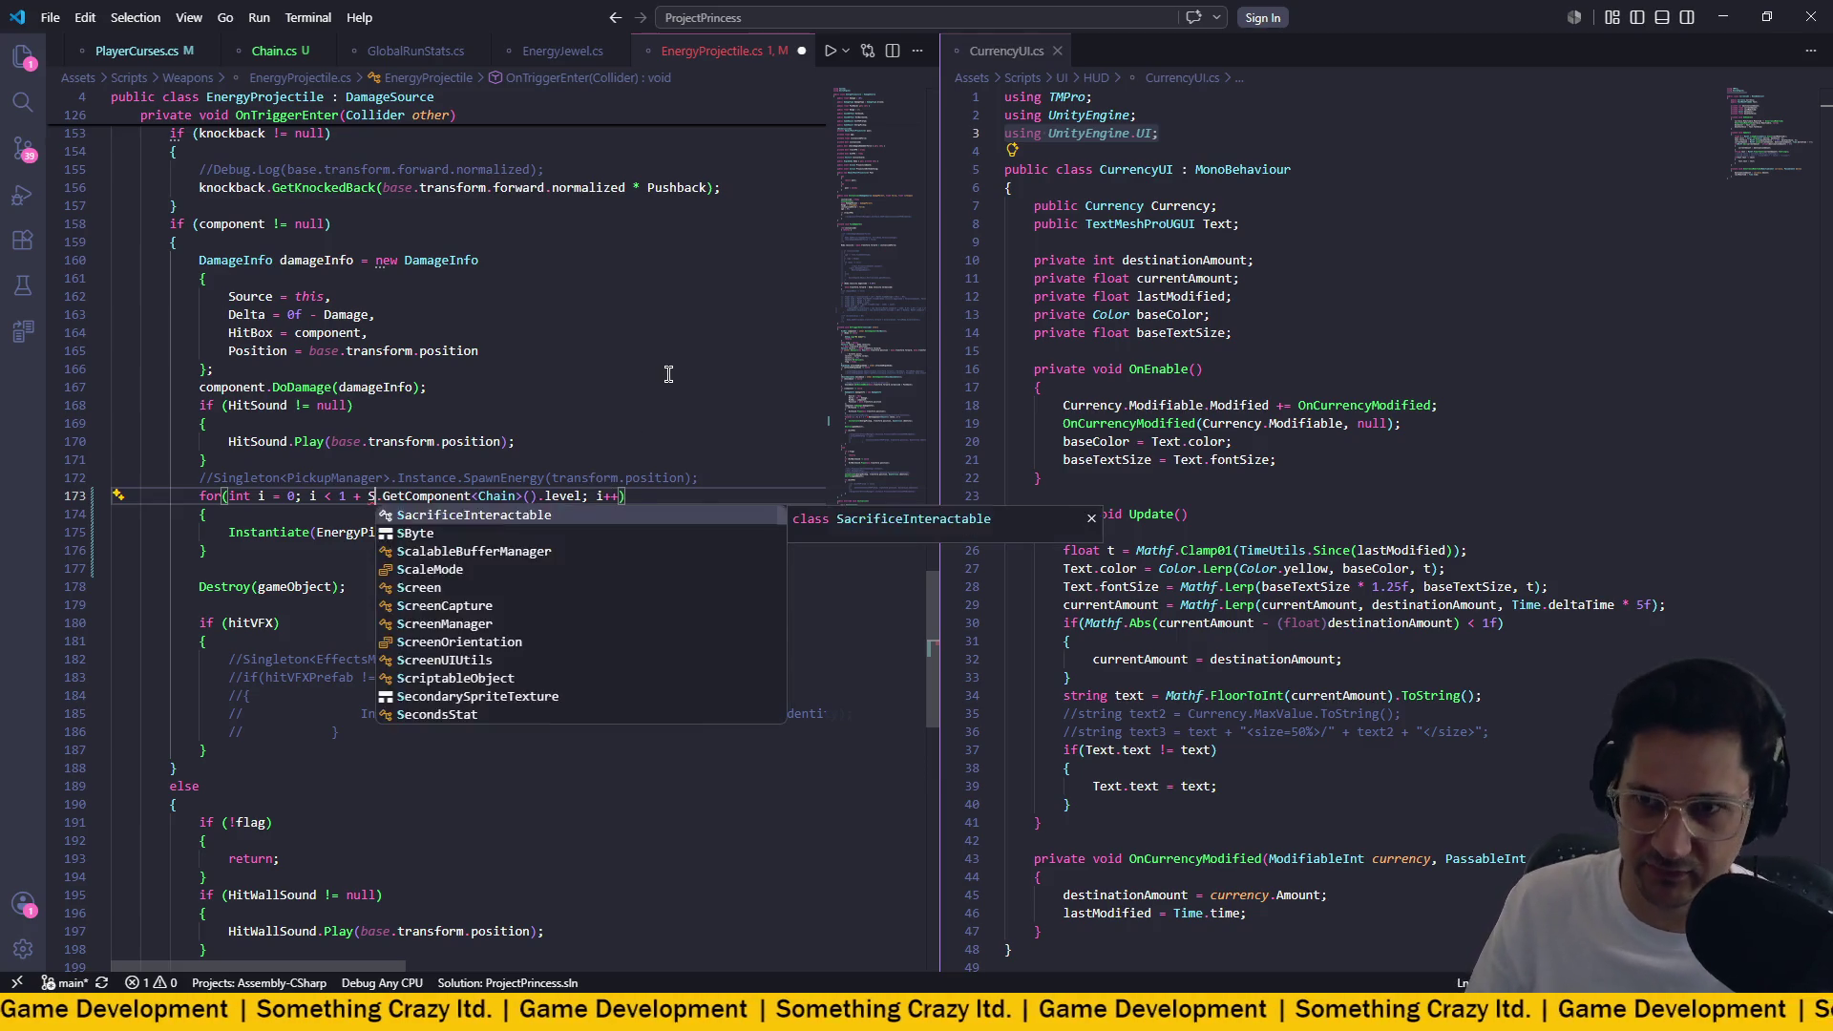
{"action": "type", "text": "ing"}
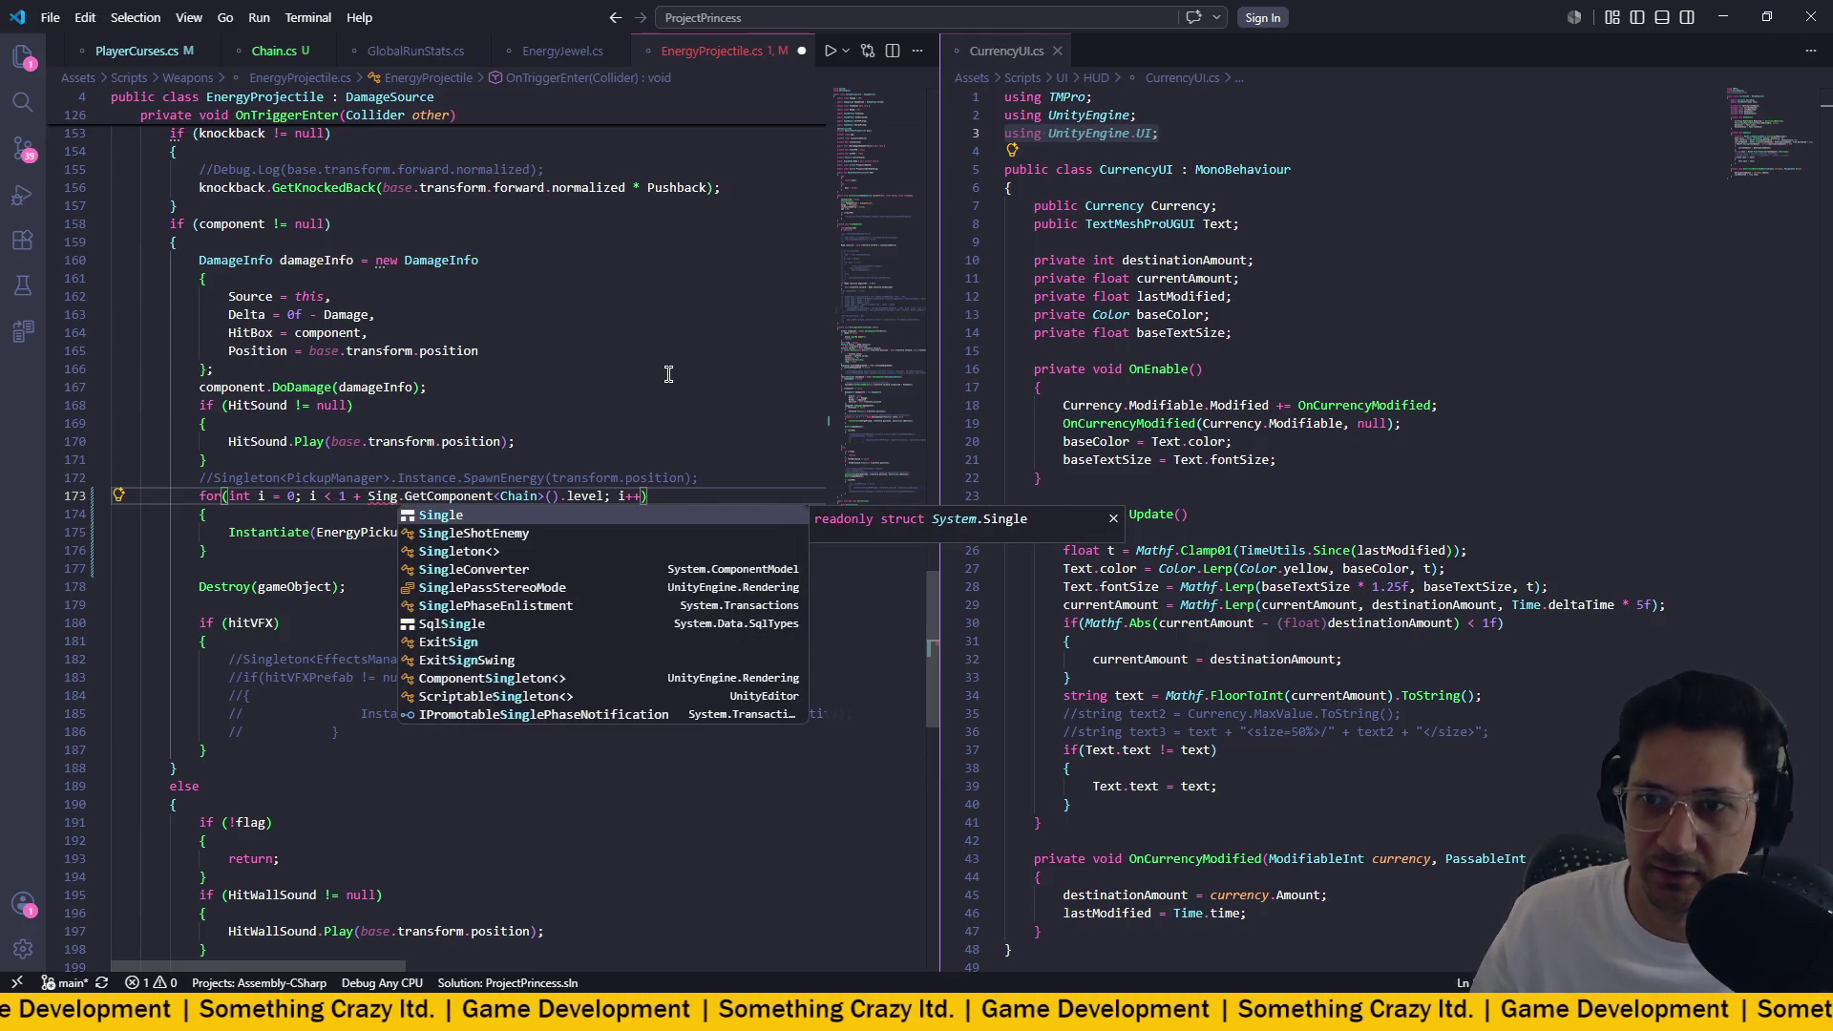
Replace the loop condition's chain-level lookup with Singleton.
{"action": "key", "text": "Escape"}
{"action": "left_click_drag", "start_coordinate": [565, 496], "coordinate": [364, 501]}
{"action": "type", "text": "Singel"}
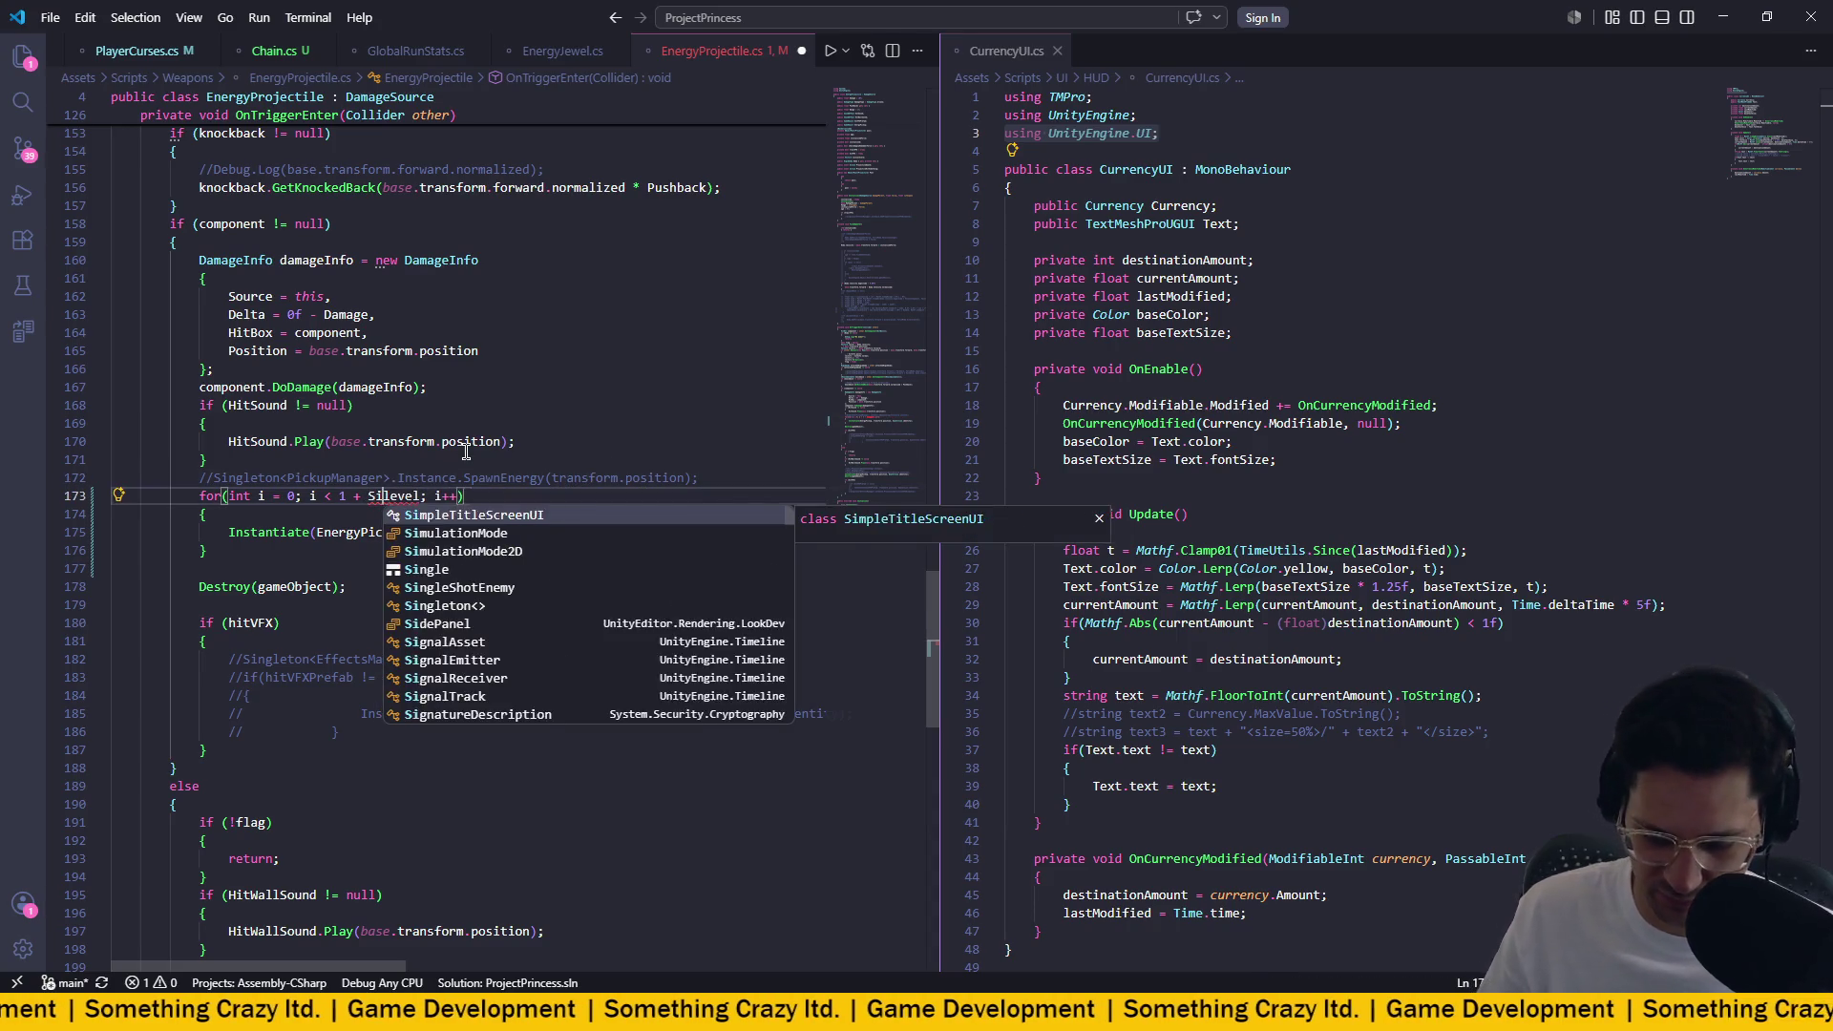
{"action": "key", "text": "BackSpace"}
{"action": "key", "text": "BackSpace"}
{"action": "type", "text": "leton"}
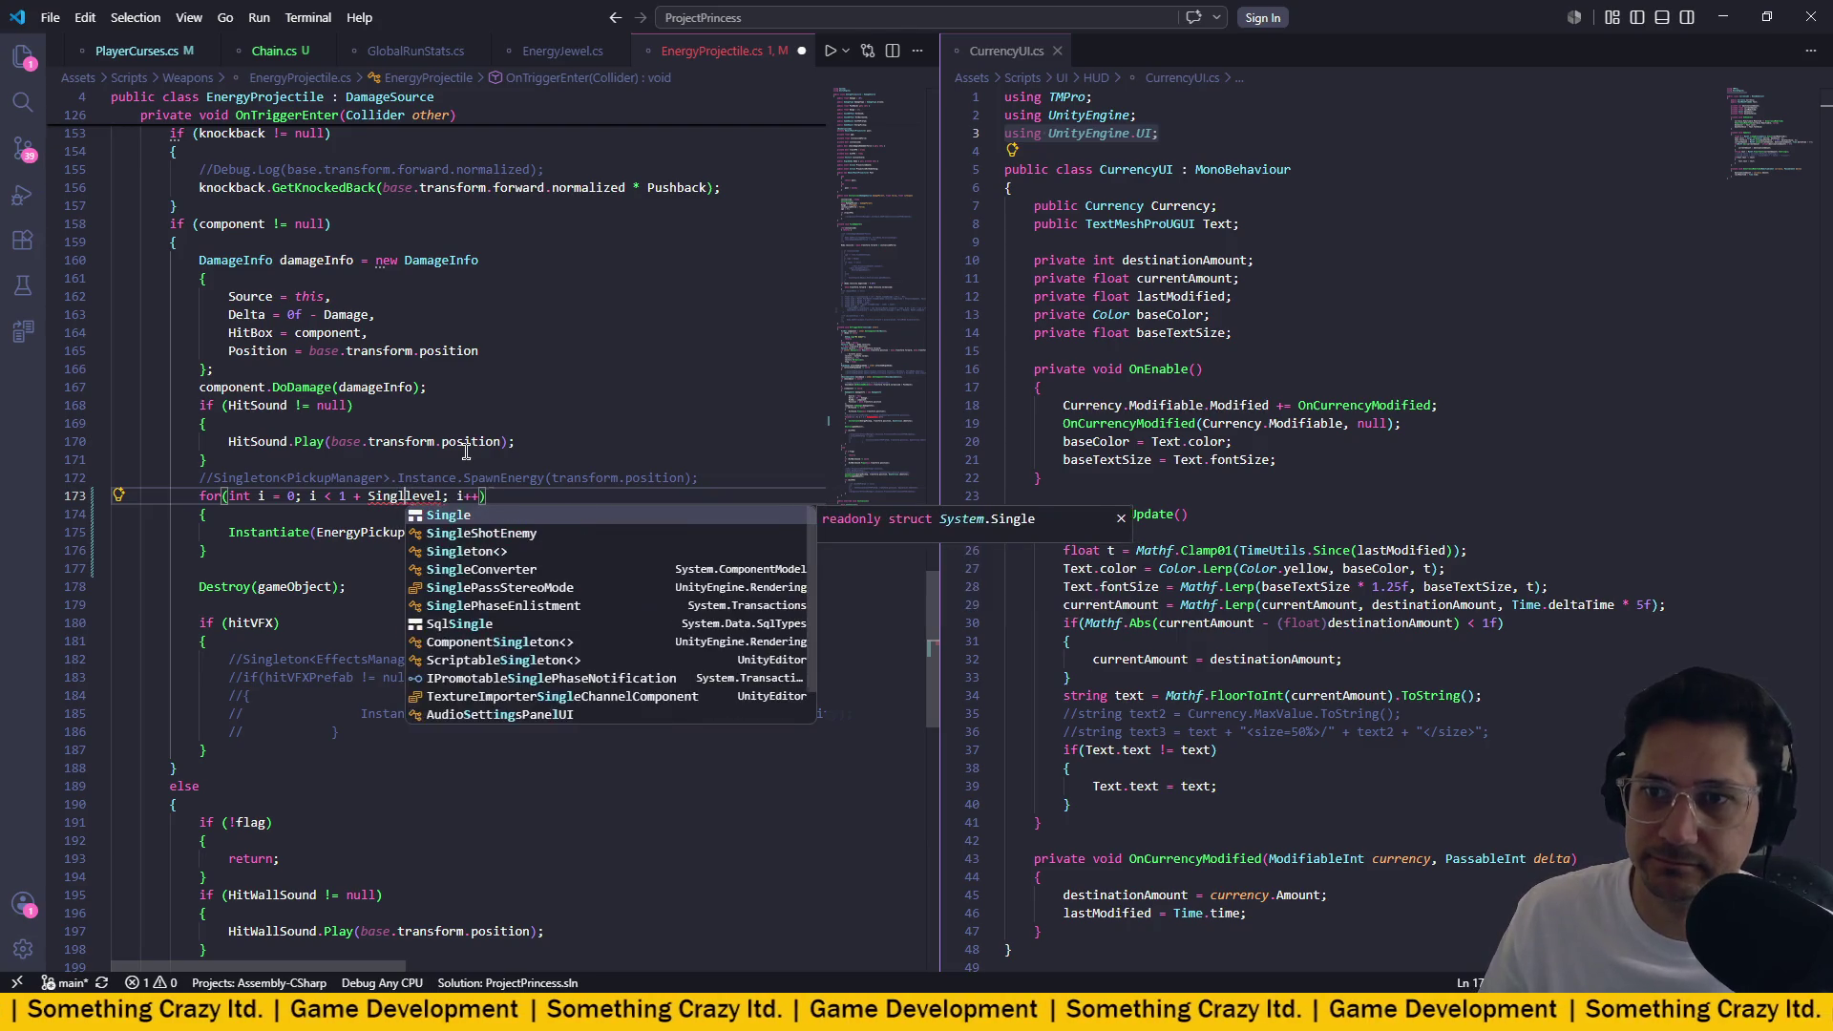
{"action": "key", "text": "Escape"}
Complete the loop bound as Singleton<RunManager>.Instance.Player.Chain.level.
{"action": "type", "text": "<RunManager"}
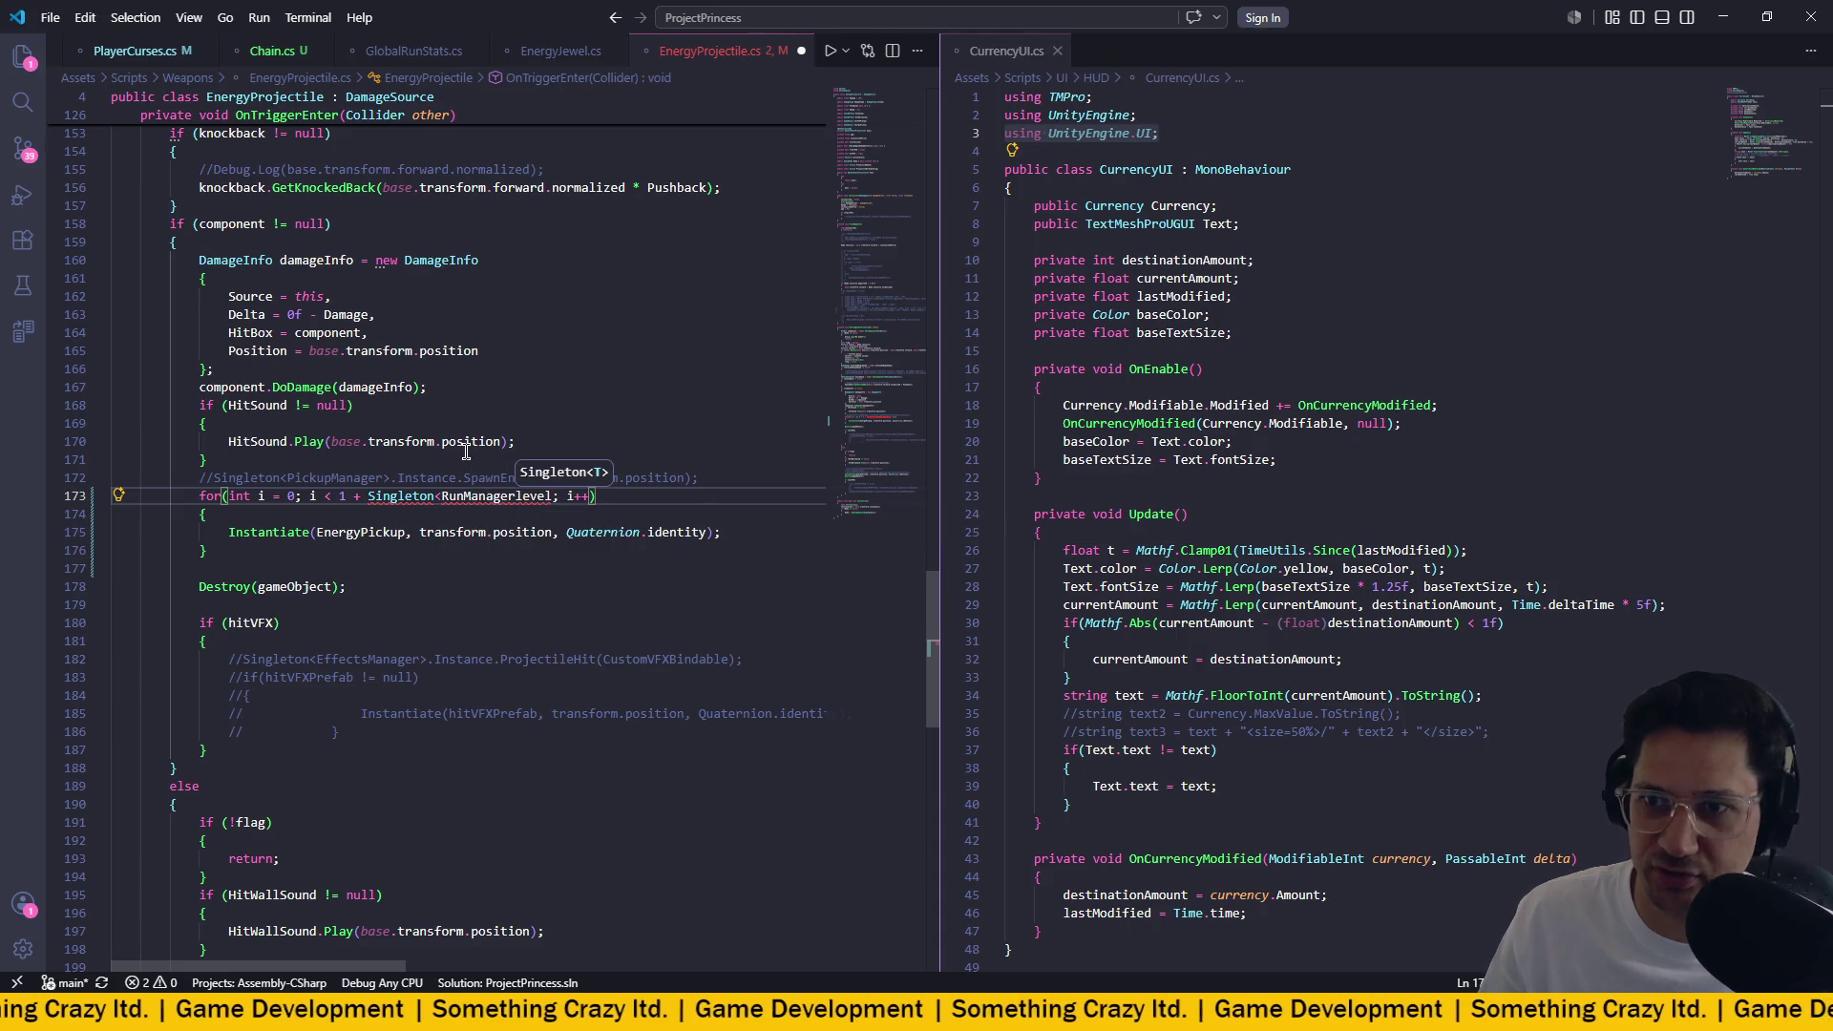
{"action": "type", "text": ">.Instance"}
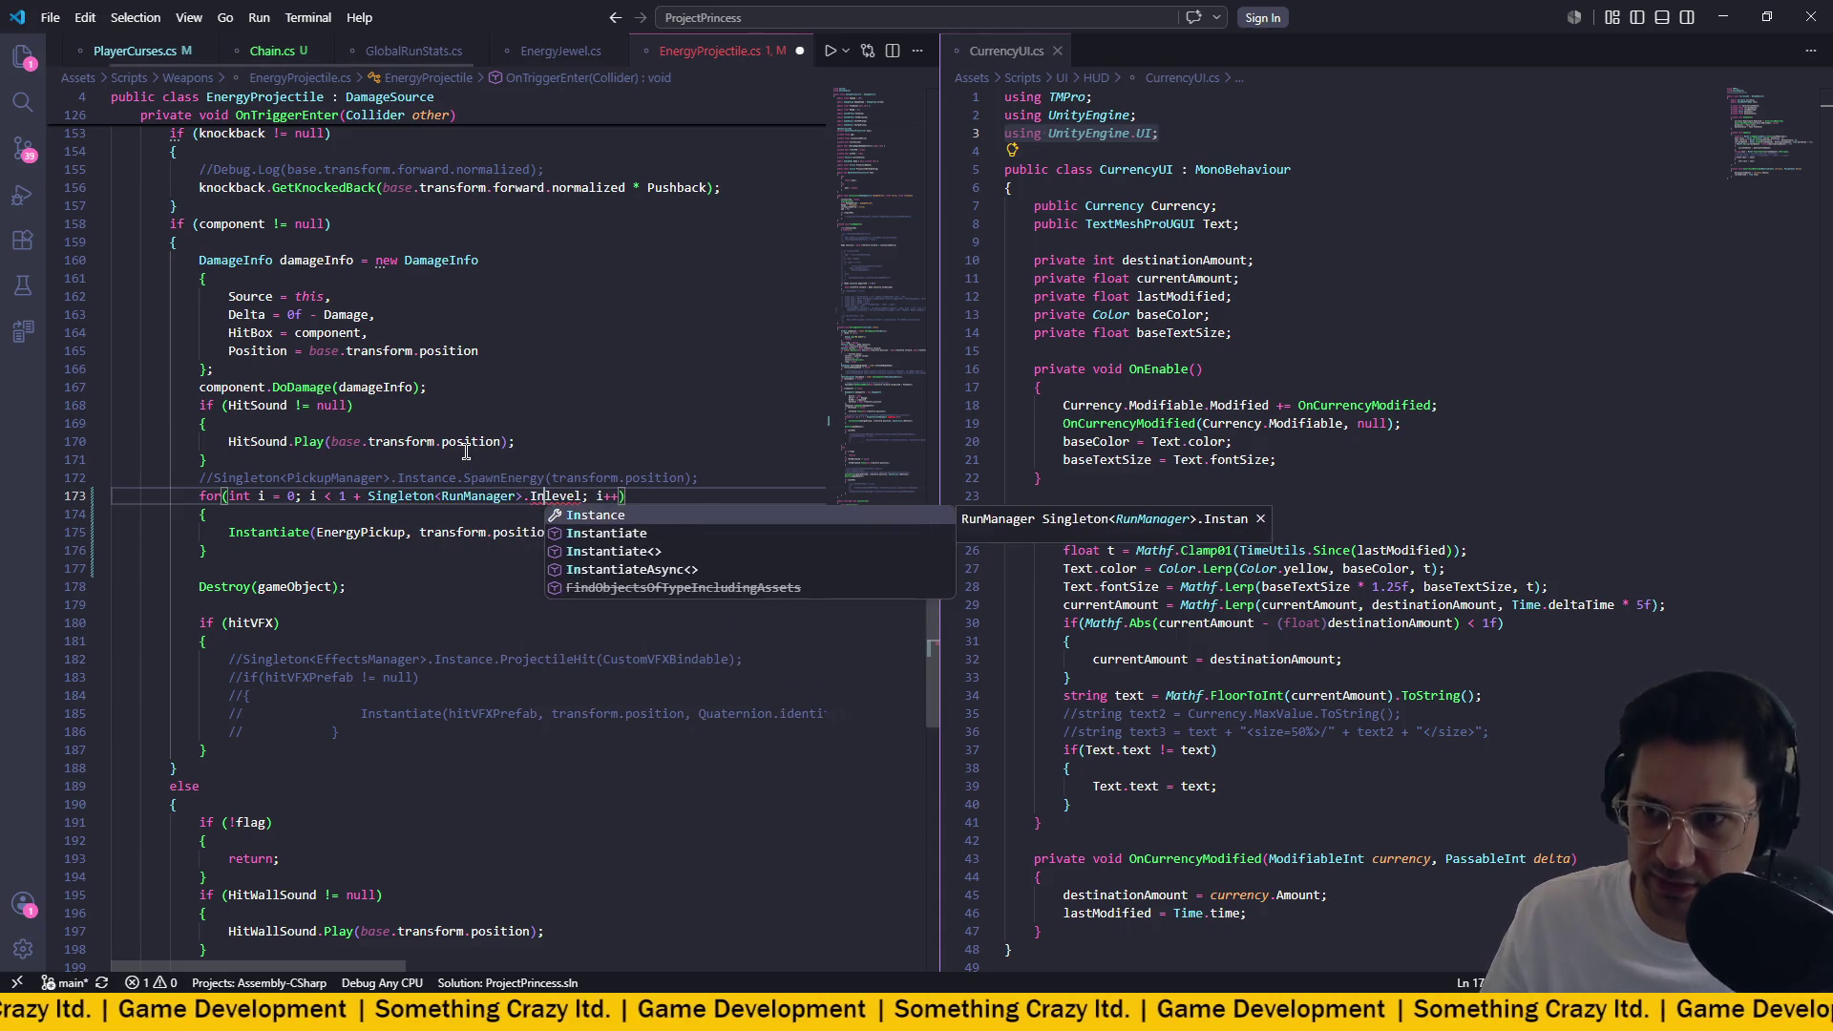
{"action": "type", "text": ".O"}
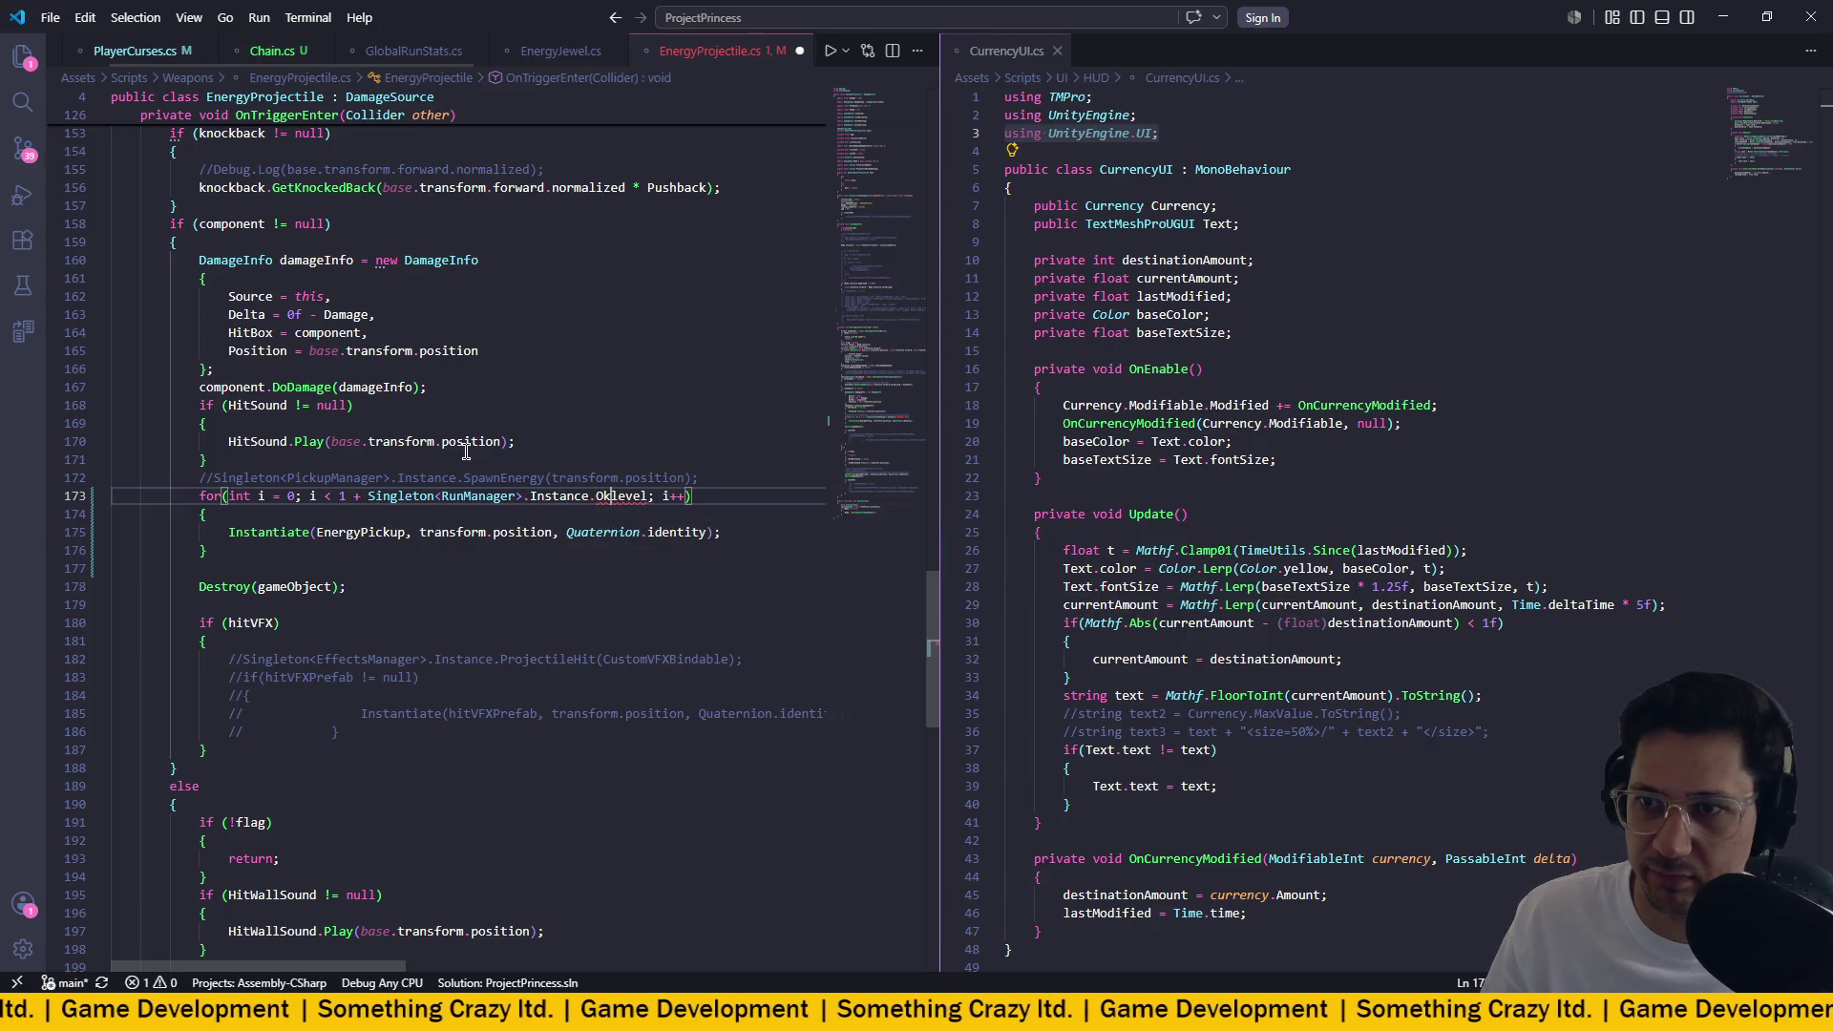
{"action": "key", "text": "BackSpace"}
{"action": "type", "text": "P"}
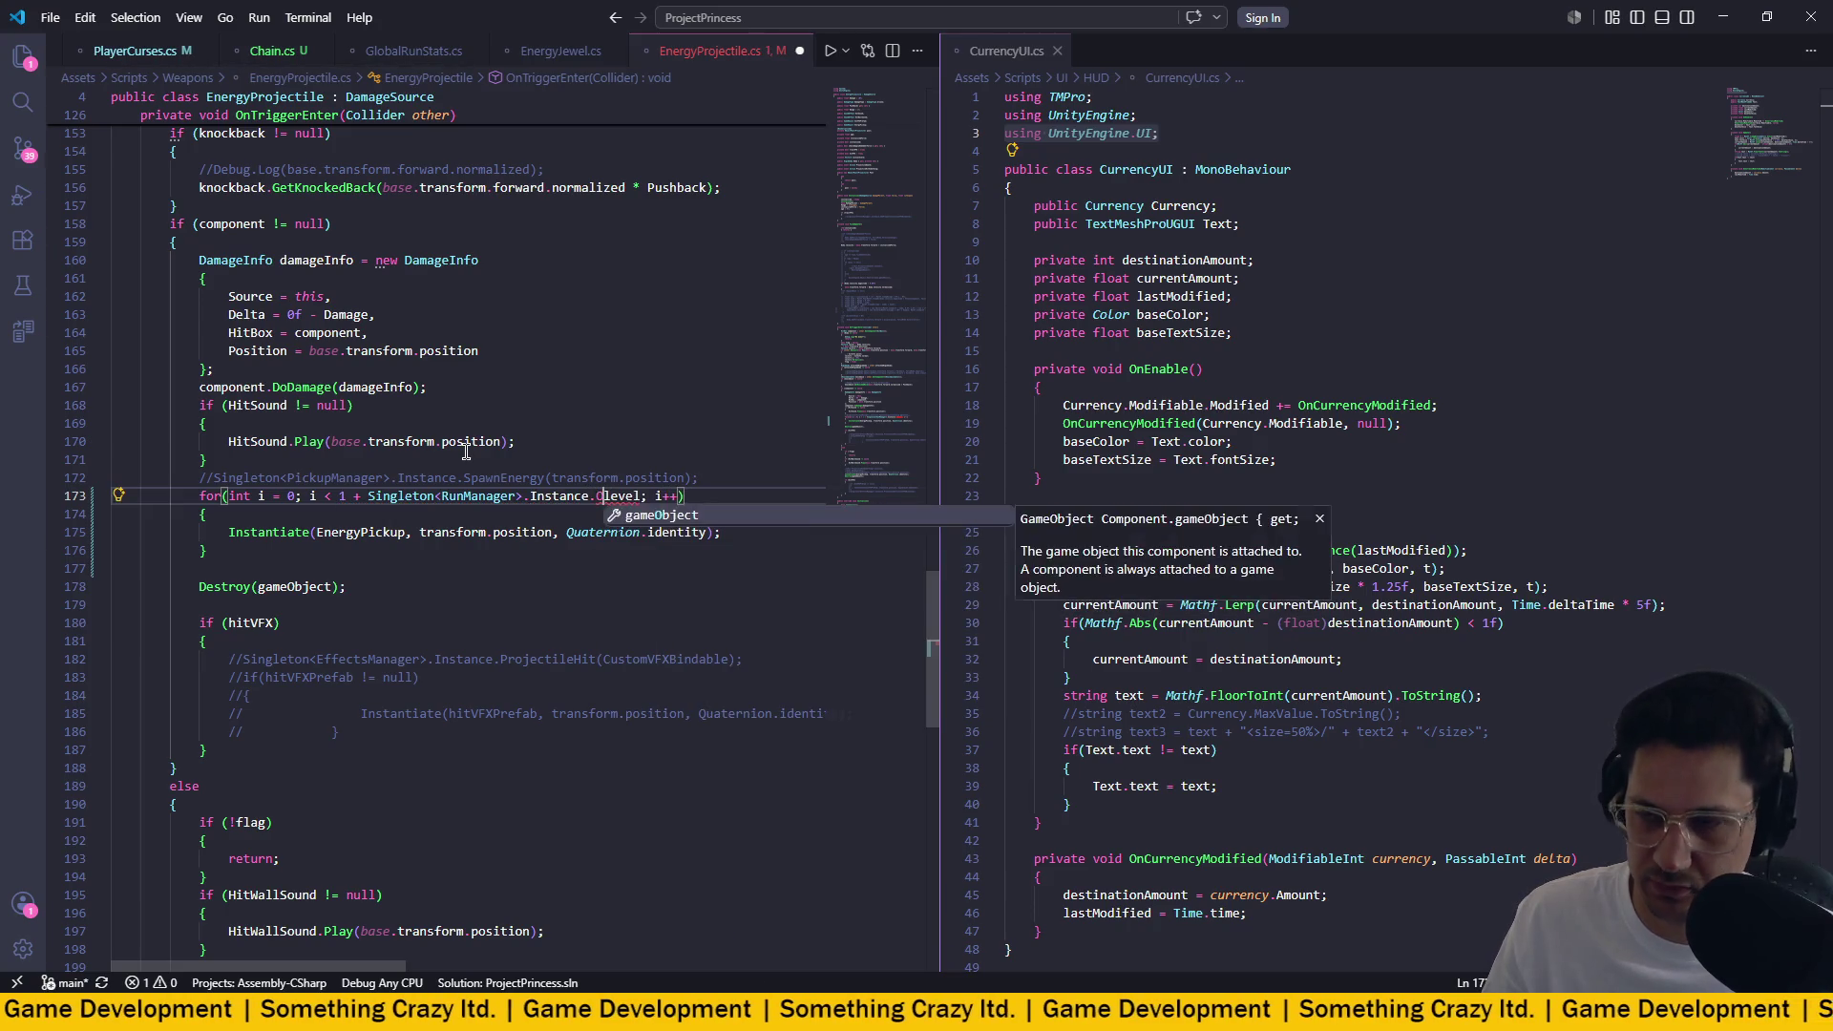
{"action": "type", "text": "l"}
{"action": "key", "text": "Tab"}
{"action": "type", "text": ".C"}
{"action": "key", "text": "Tab"}
{"action": "type", "text": "."}
{"action": "left_click", "coordinate": [638, 423]}
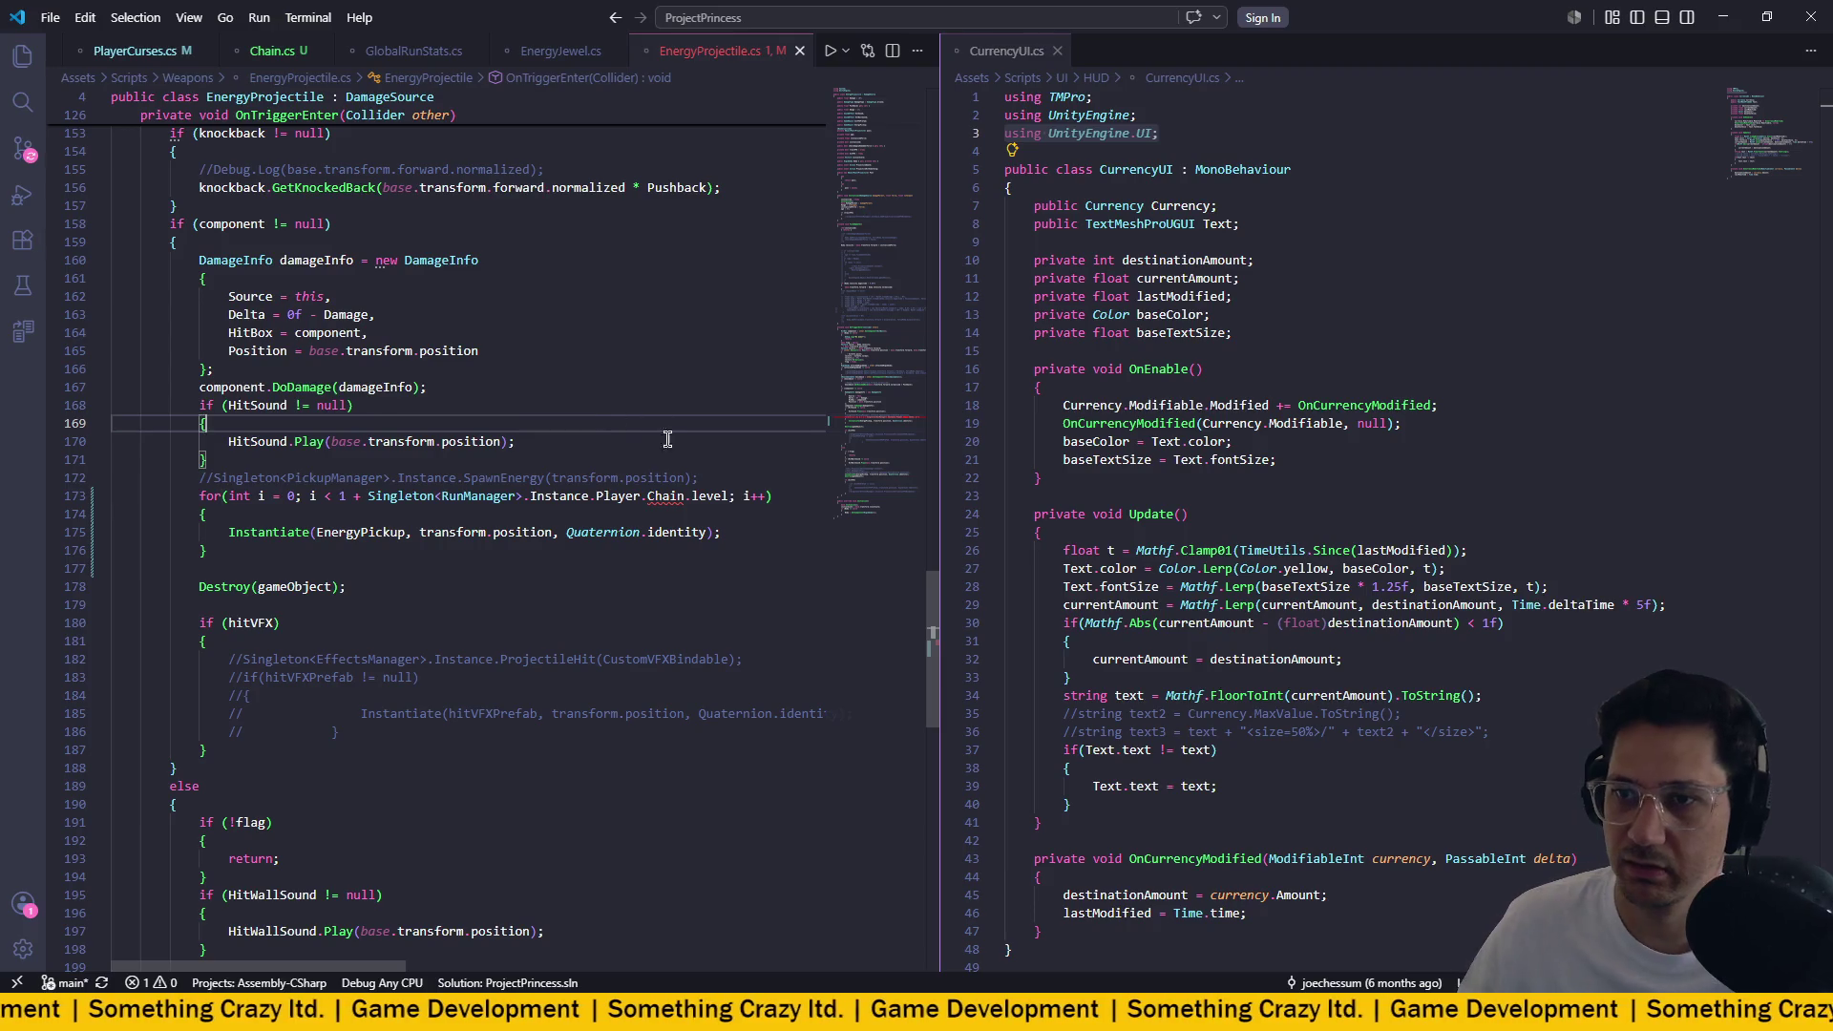
{"action": "mouse_move", "coordinate": [657, 499]}
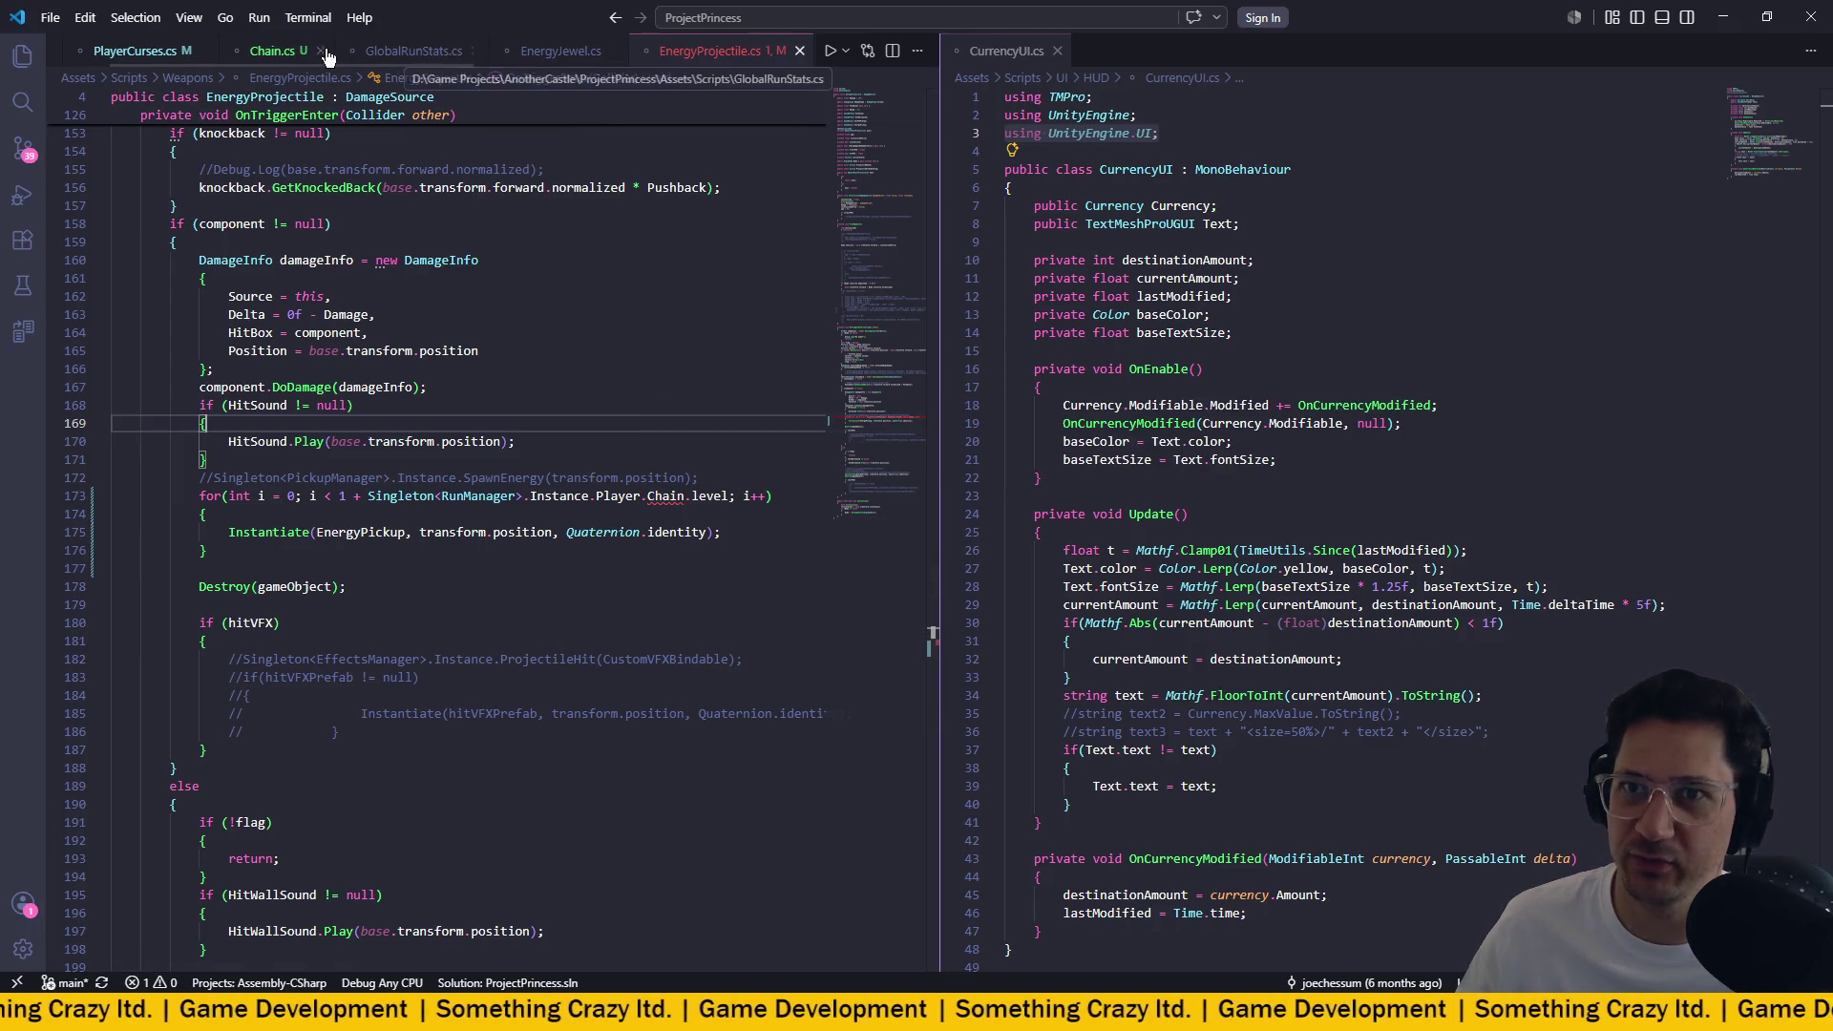
Open Player.cs through Quick Open by searching 'player'.
{"action": "left_click", "coordinate": [267, 53]}
{"action": "scroll", "coordinate": [482, 243], "scroll_direction": "up", "scroll_amount": 5}
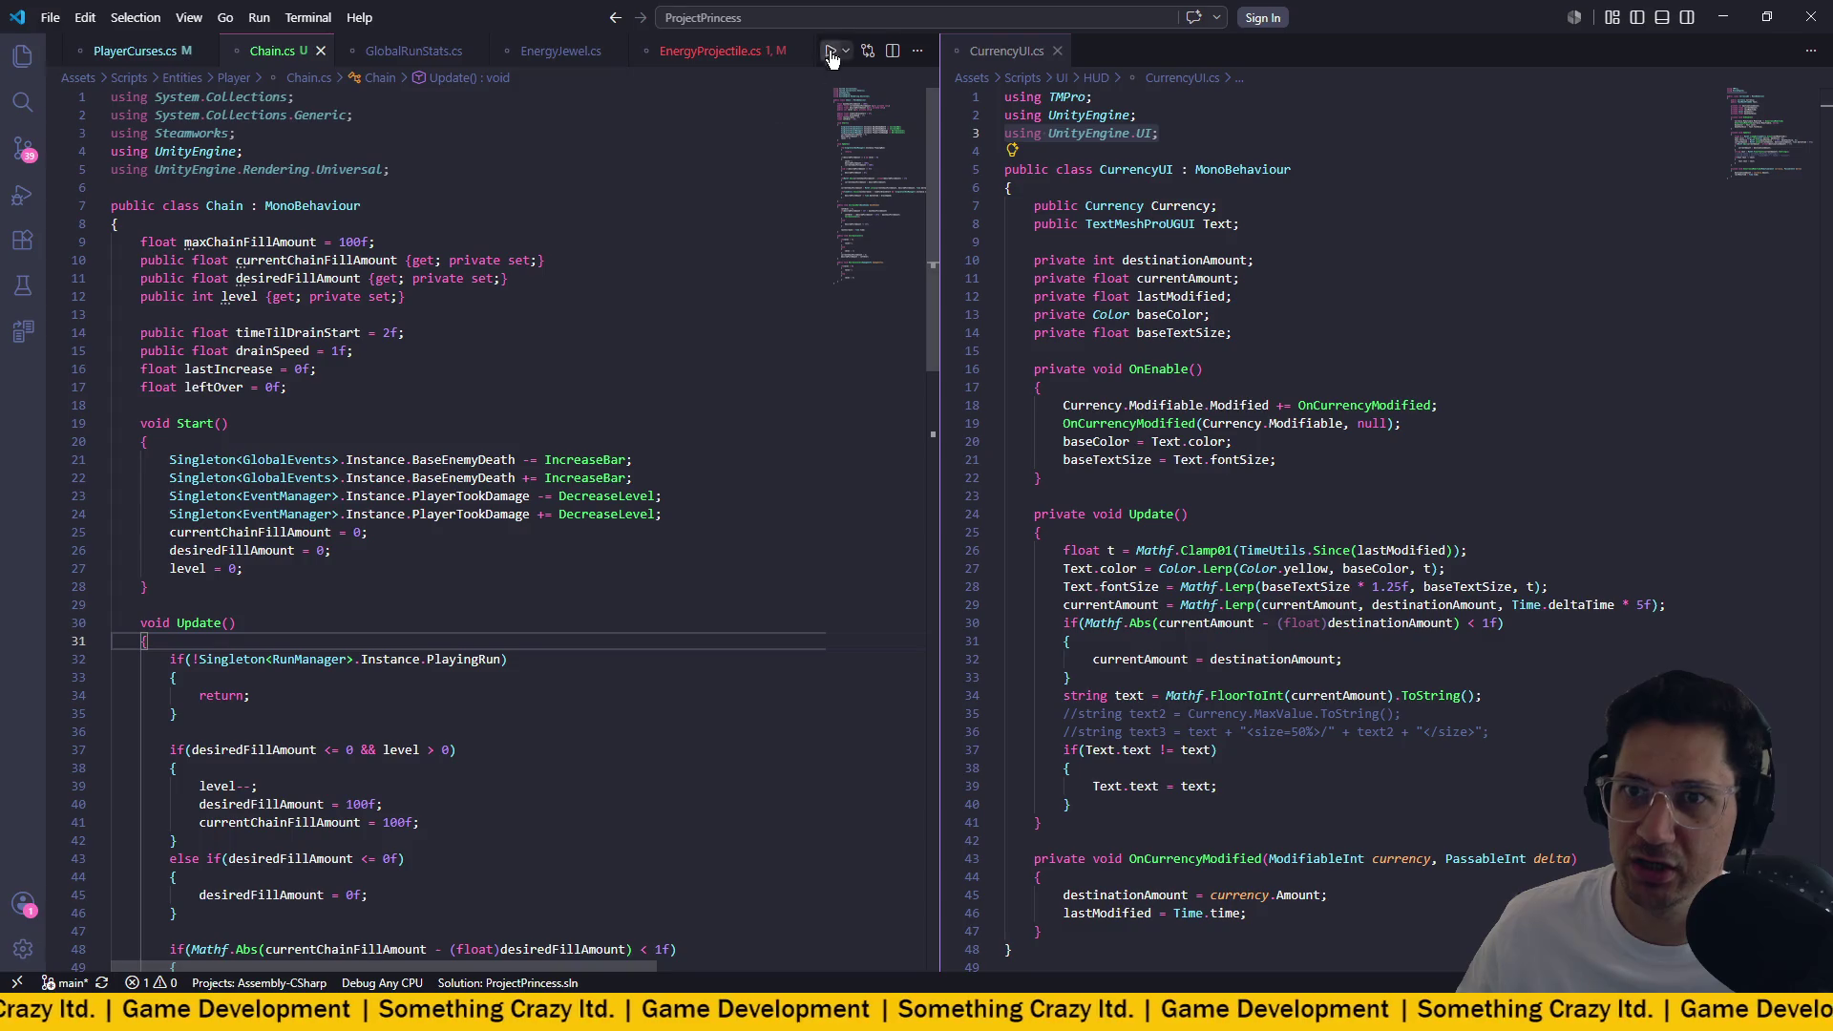
{"action": "left_click", "coordinate": [807, 21]}
{"action": "type", "text": "player"}
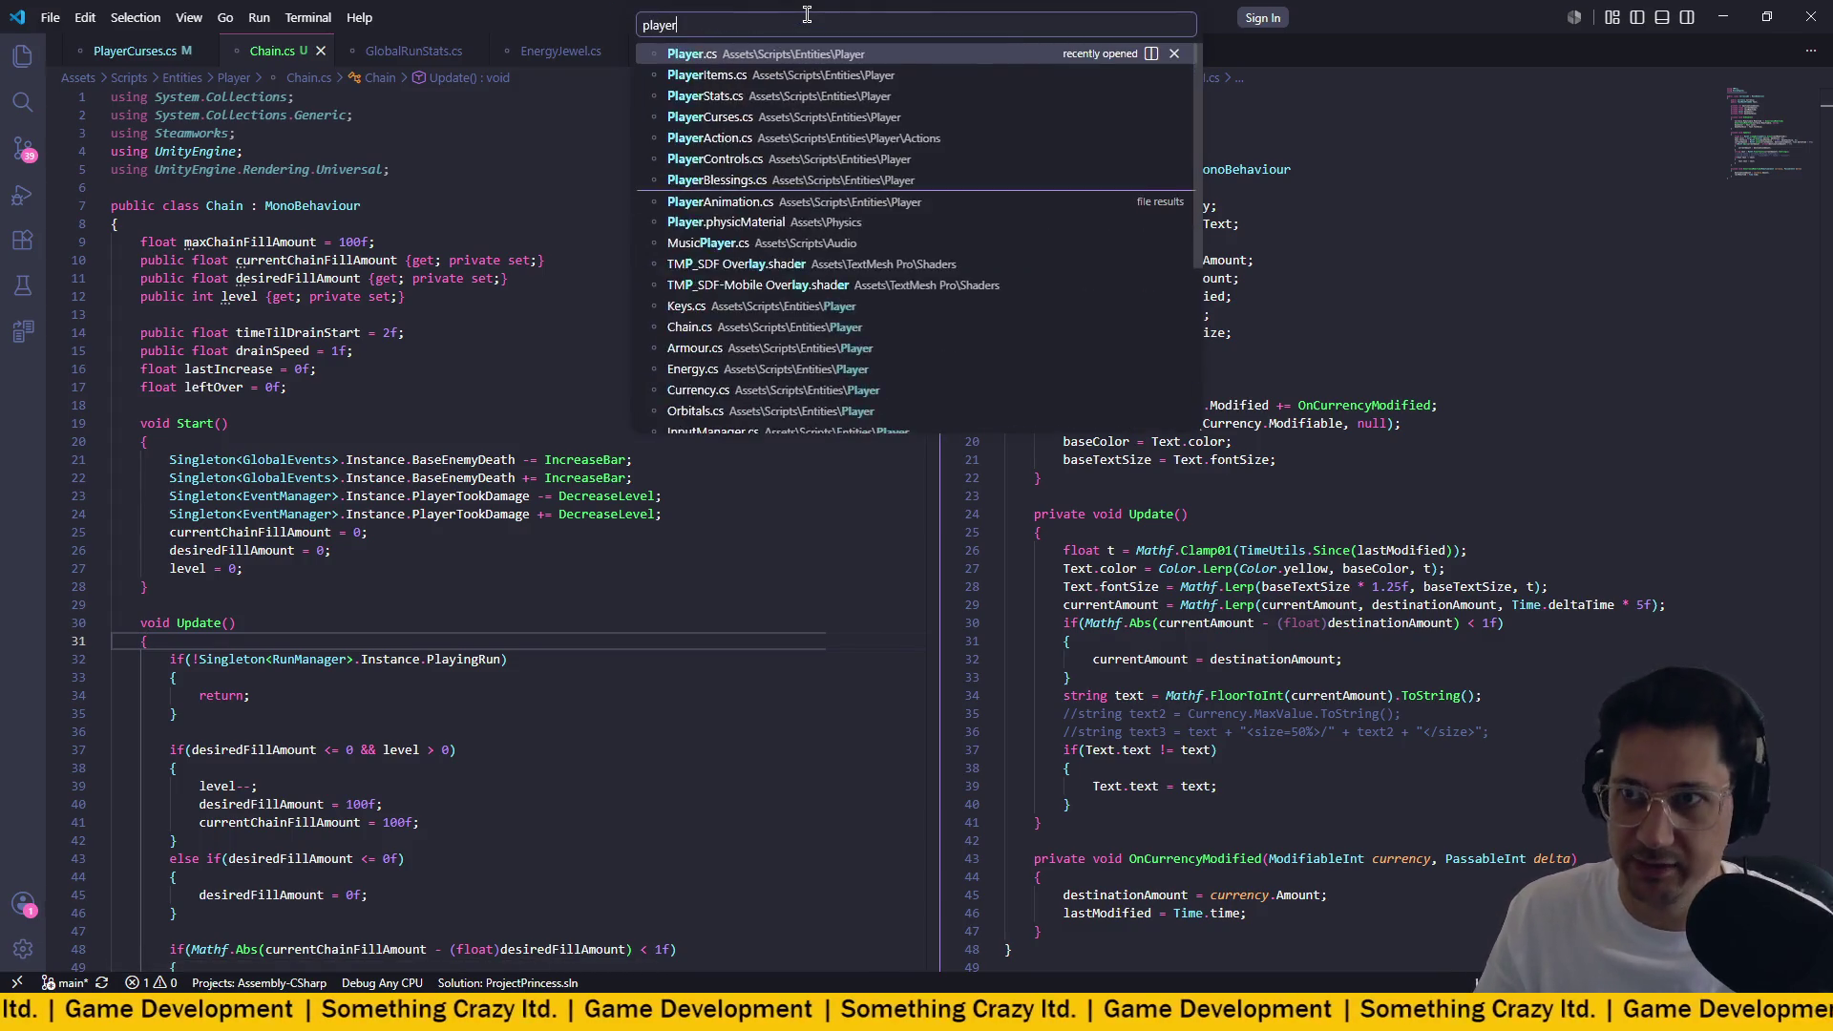
{"action": "key", "text": "Return"}
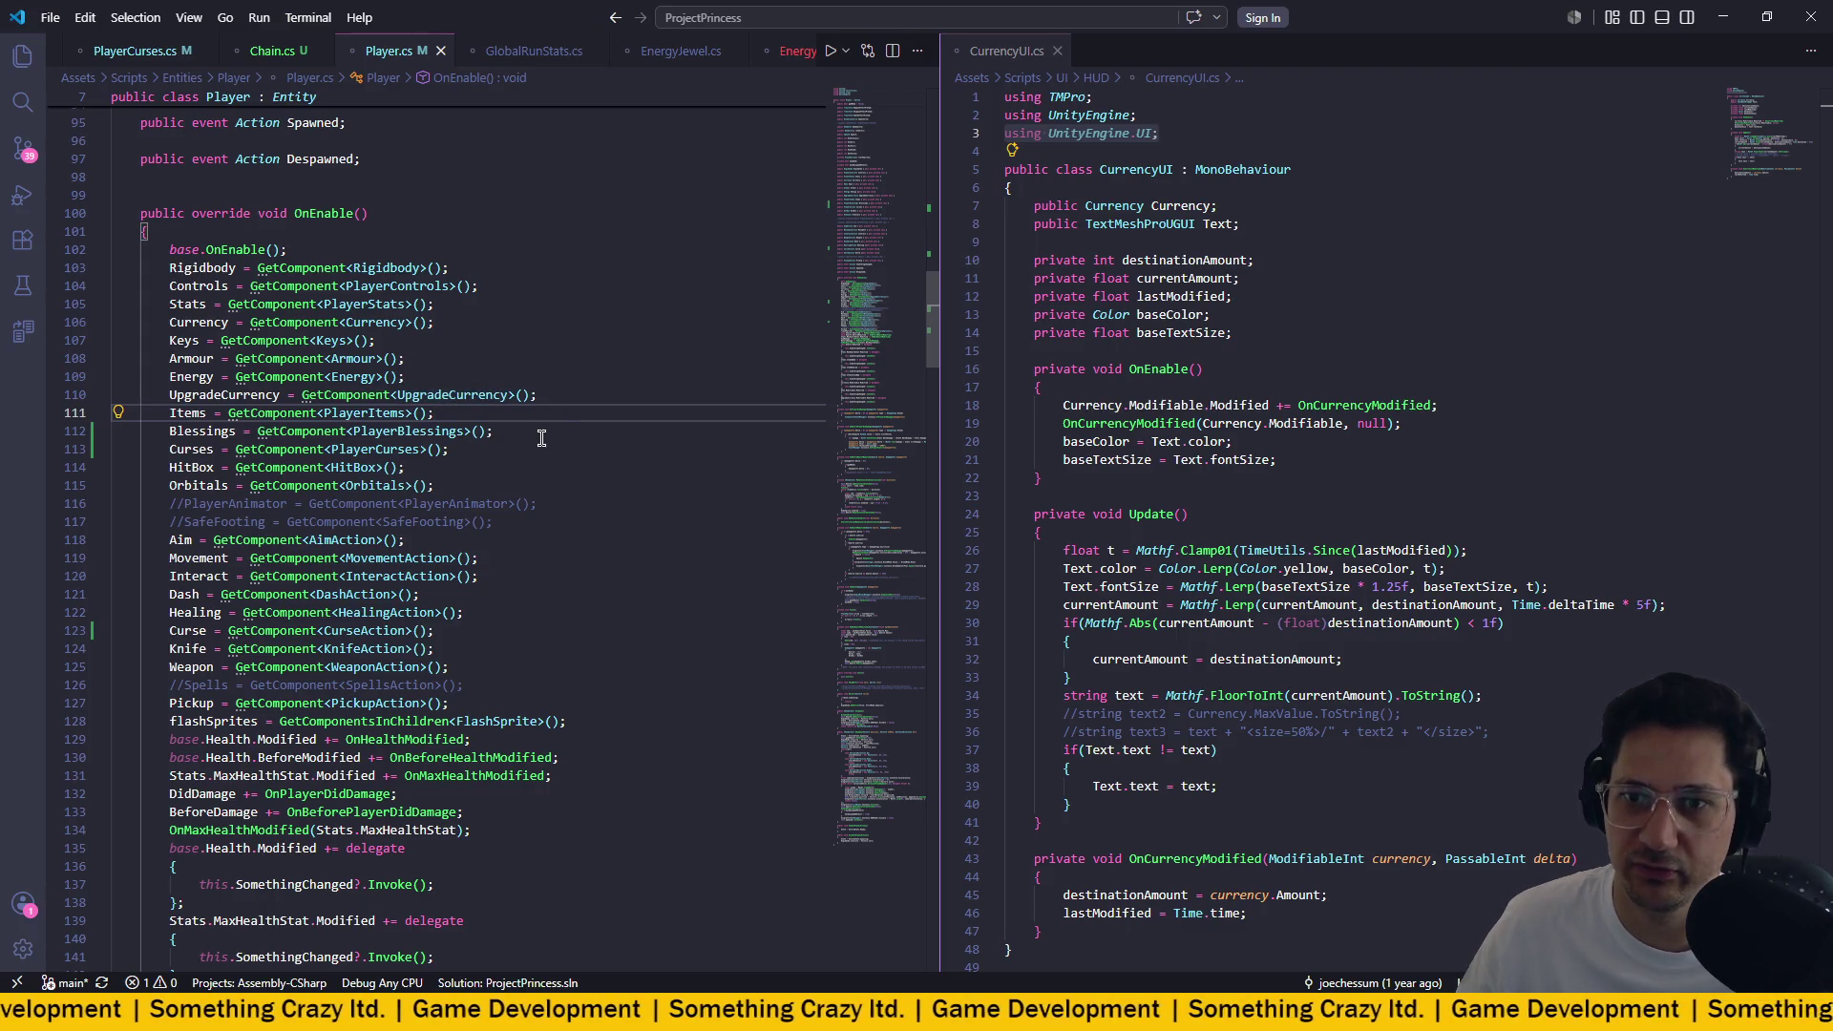
Add 'Chain = GetComponent<Chain>();' after the Weapon assignment in OnEnable.
{"action": "scroll", "coordinate": [541, 438], "scroll_direction": "down", "scroll_amount": 3}
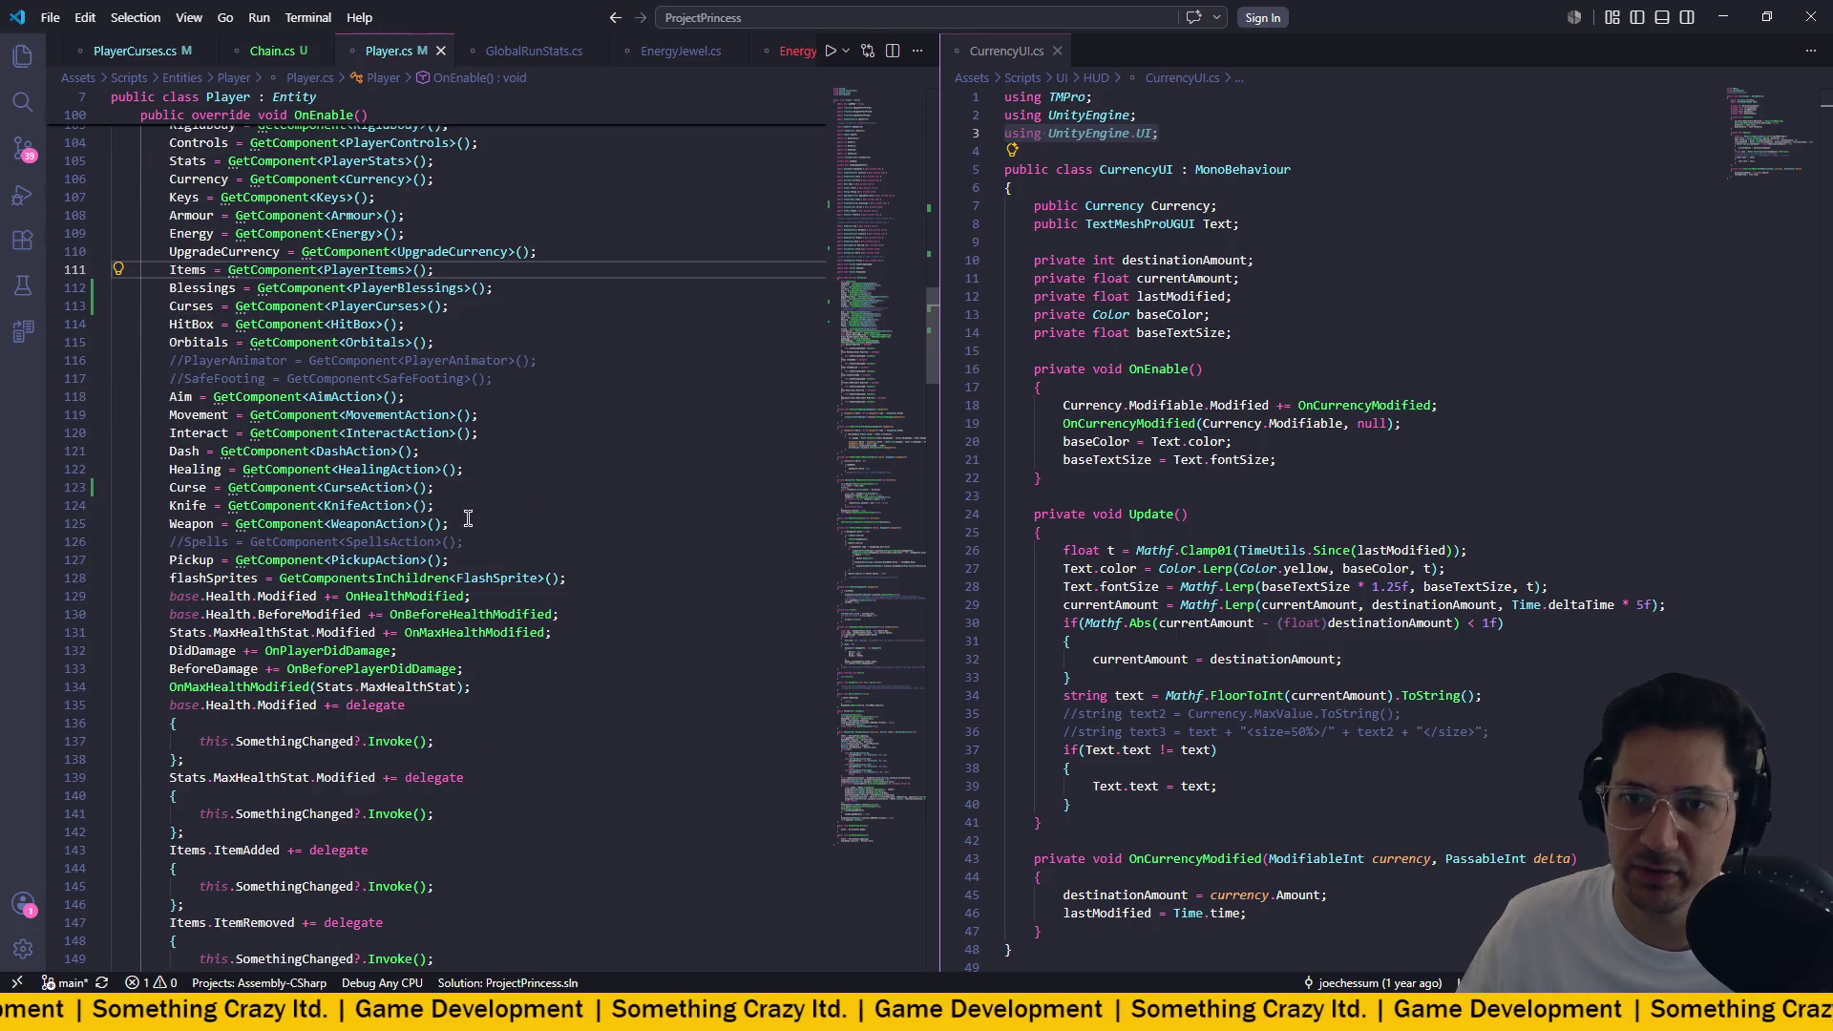
{"action": "left_click", "coordinate": [494, 520]}
{"action": "key", "text": "Return"}
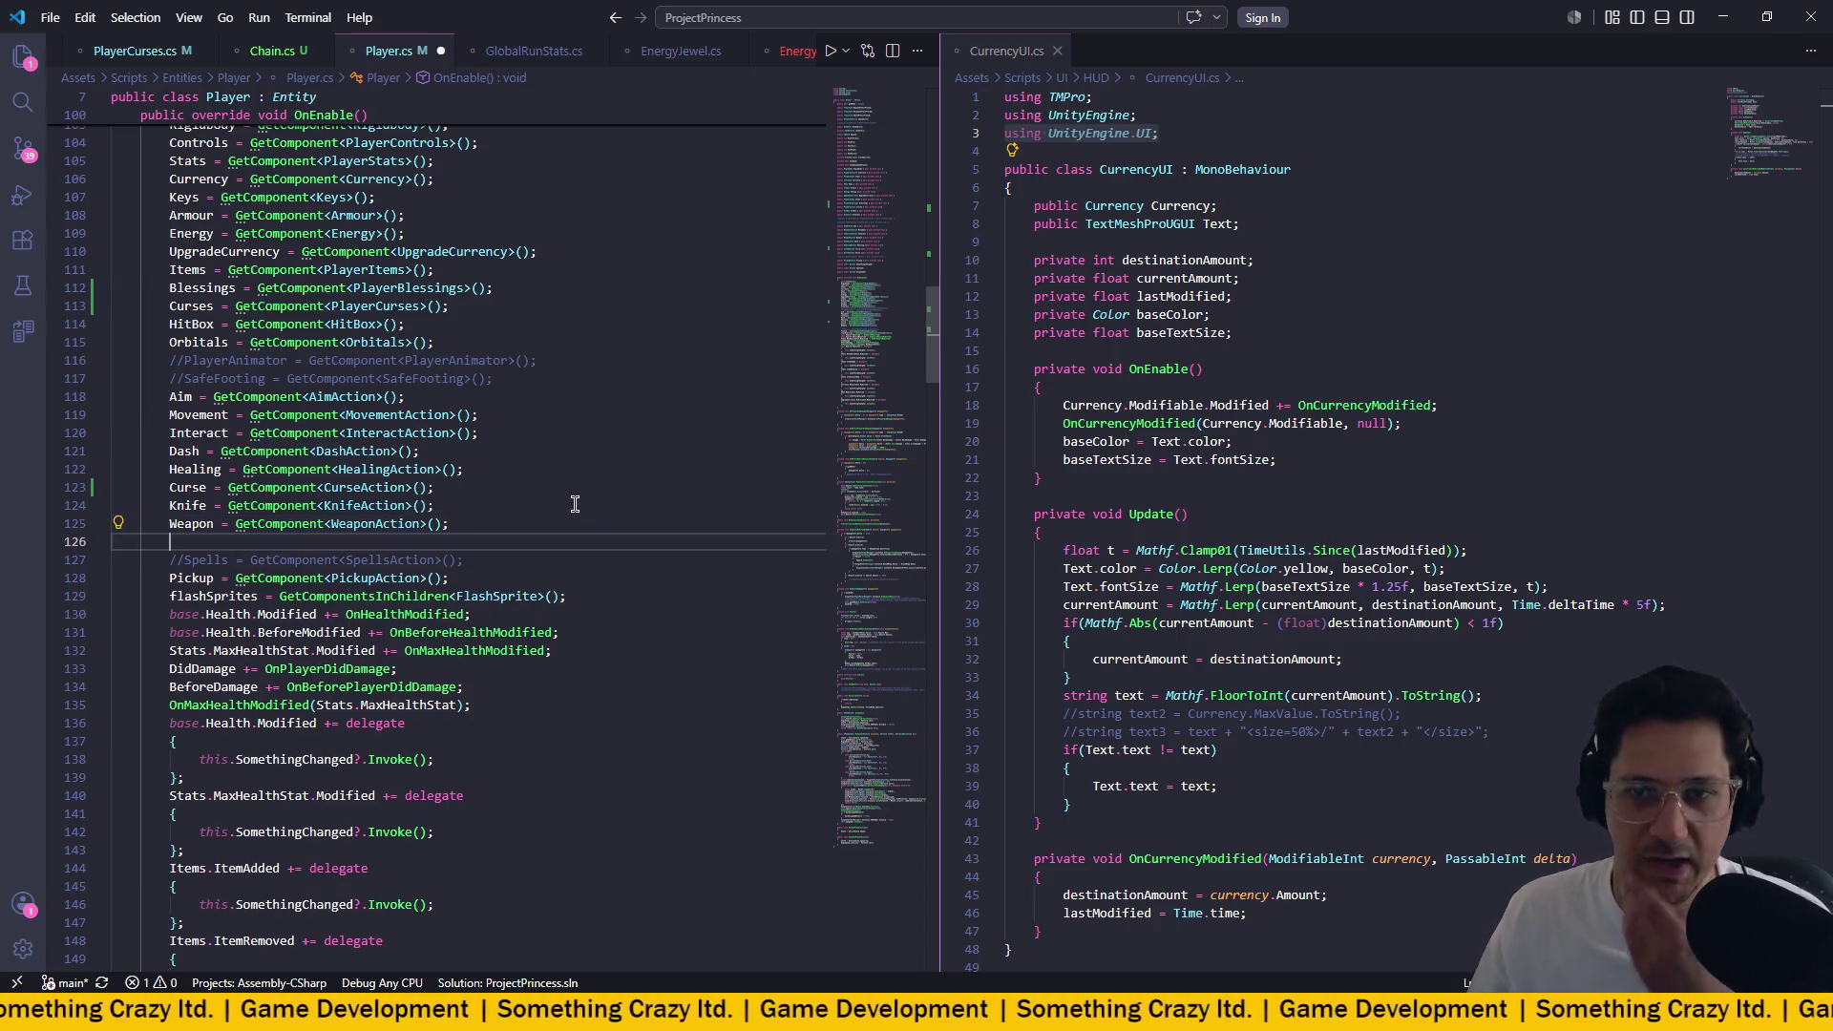
{"action": "type", "text": "Chain = Geyco"}
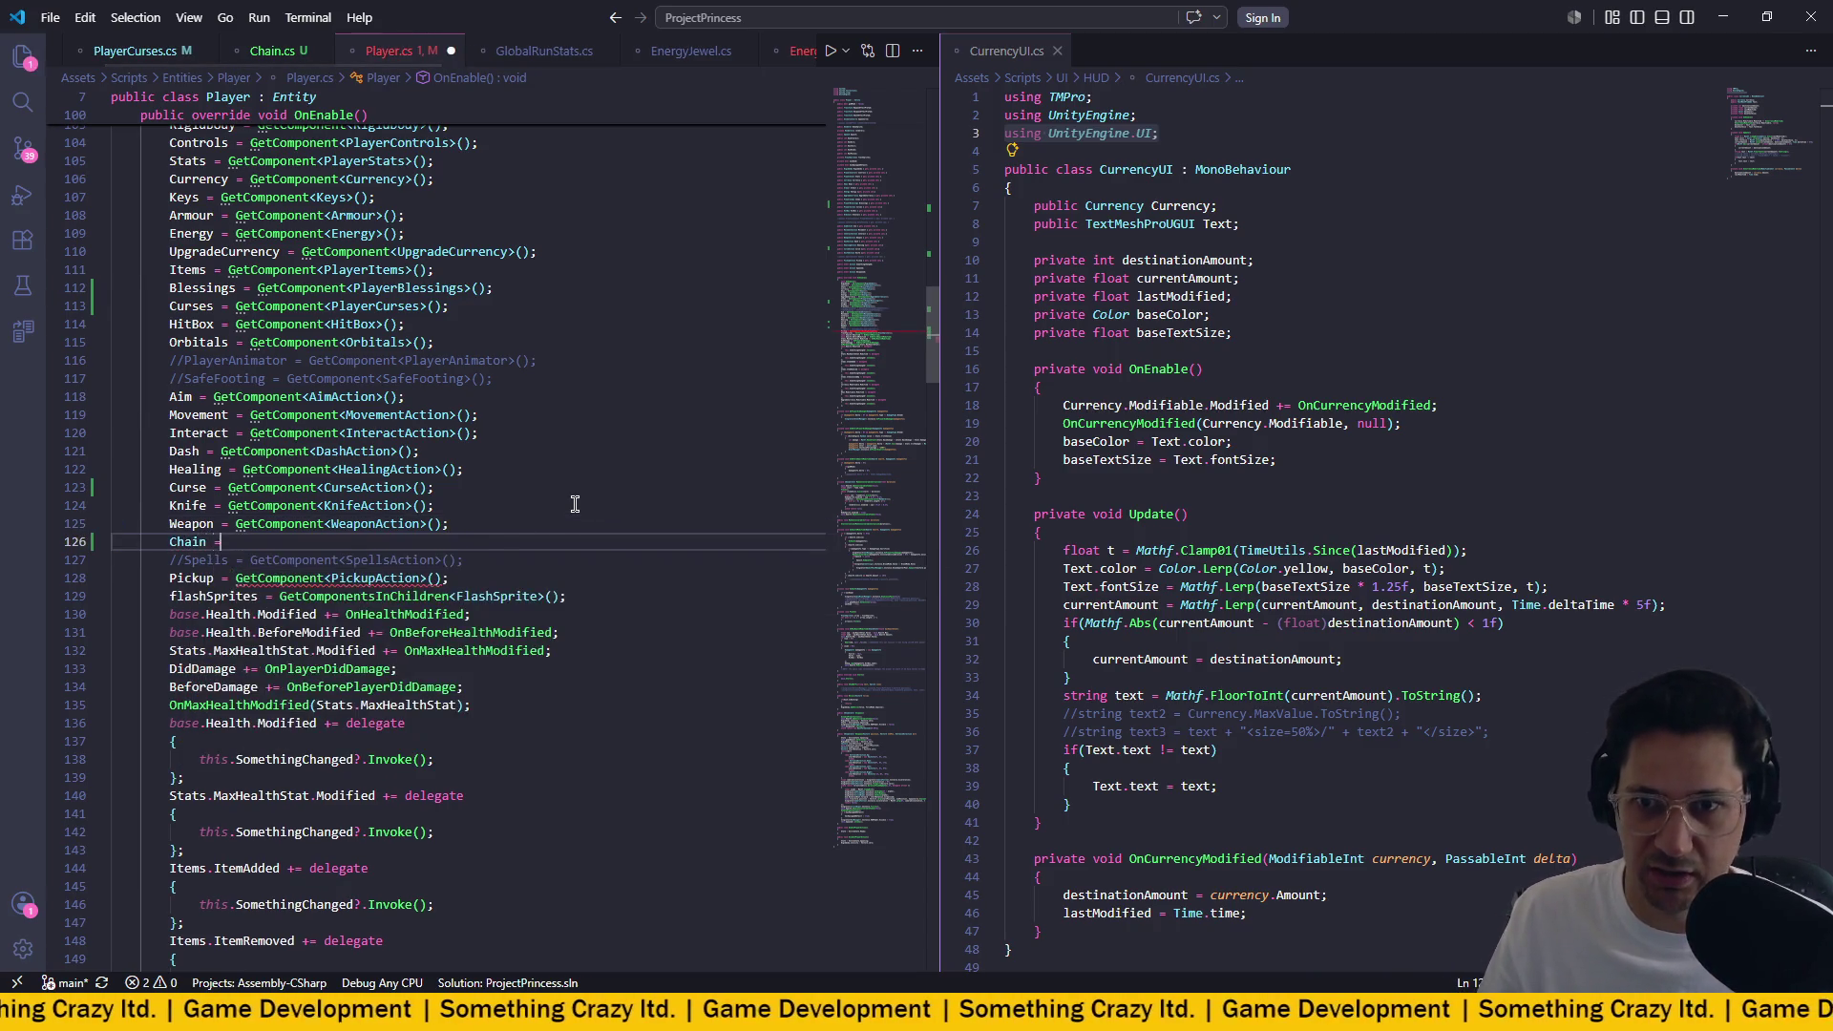
{"action": "key", "text": "BackSpace"}
{"action": "key", "text": "BackSpace"}
{"action": "key", "text": "BackSpace"}
{"action": "type", "text": "tcom"}
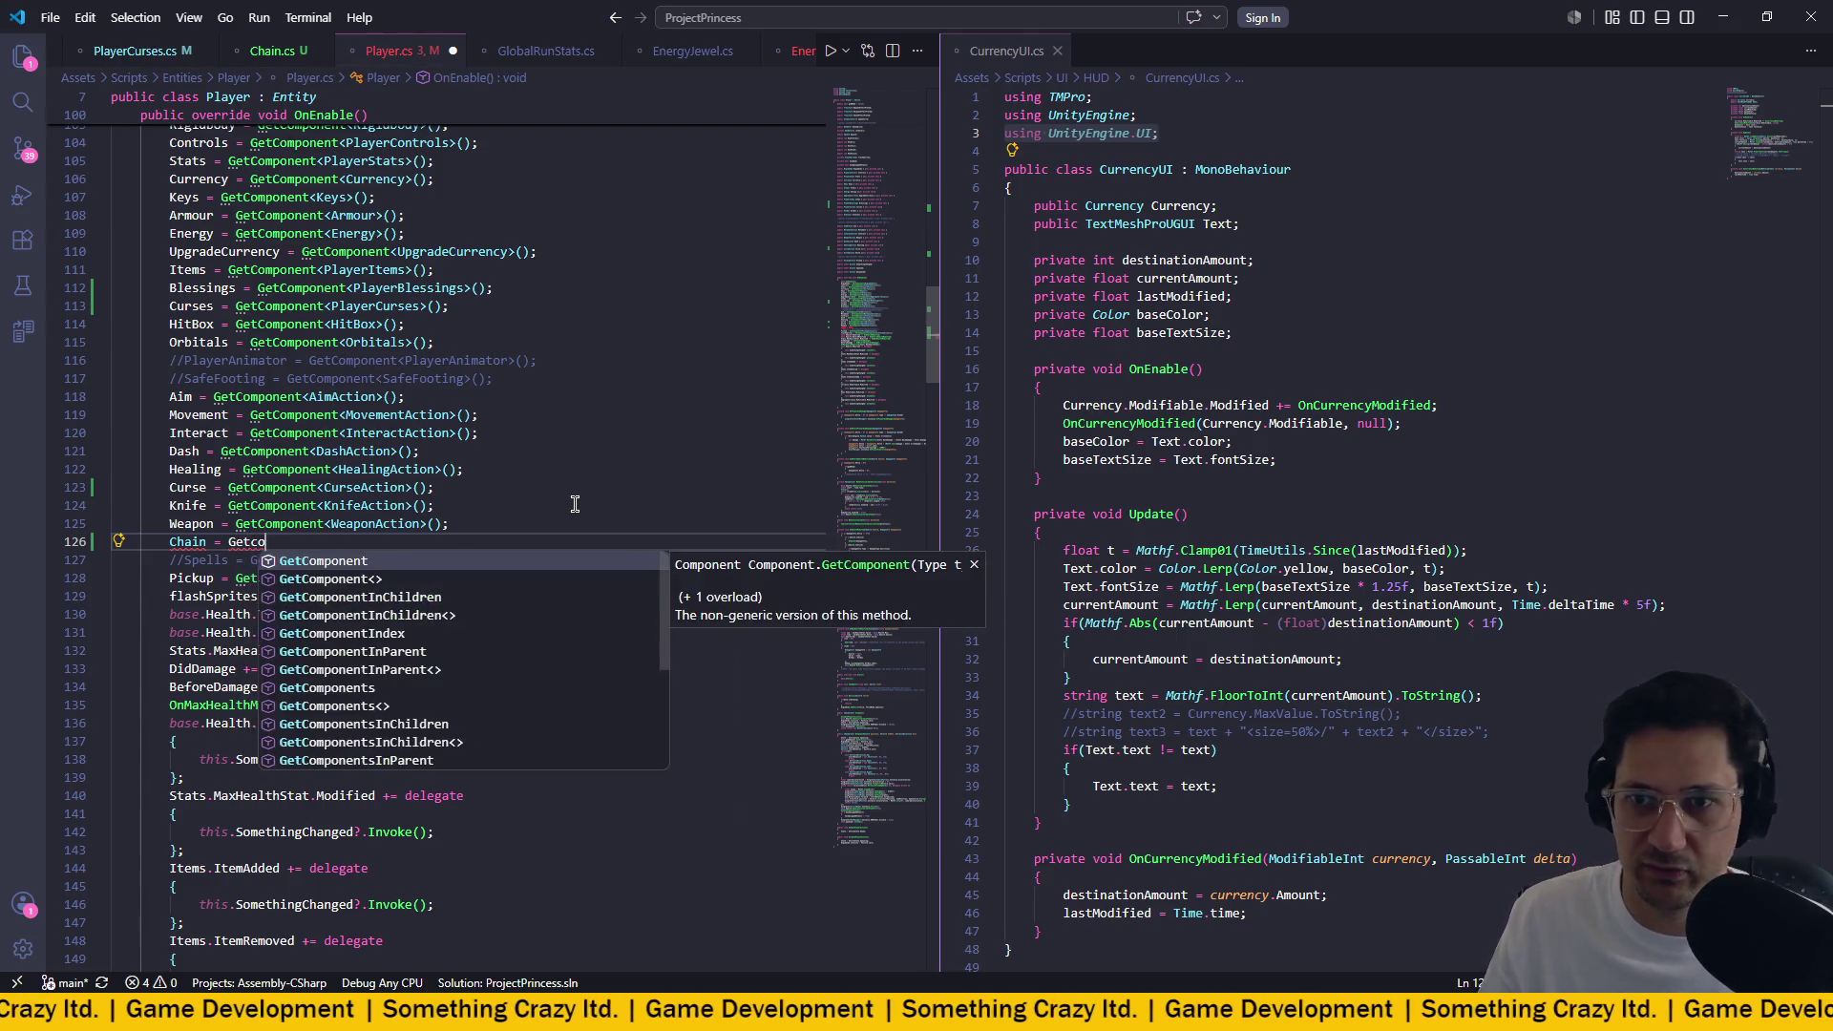
{"action": "key", "text": "Tab"}
{"action": "type", "text": "<Chain"}
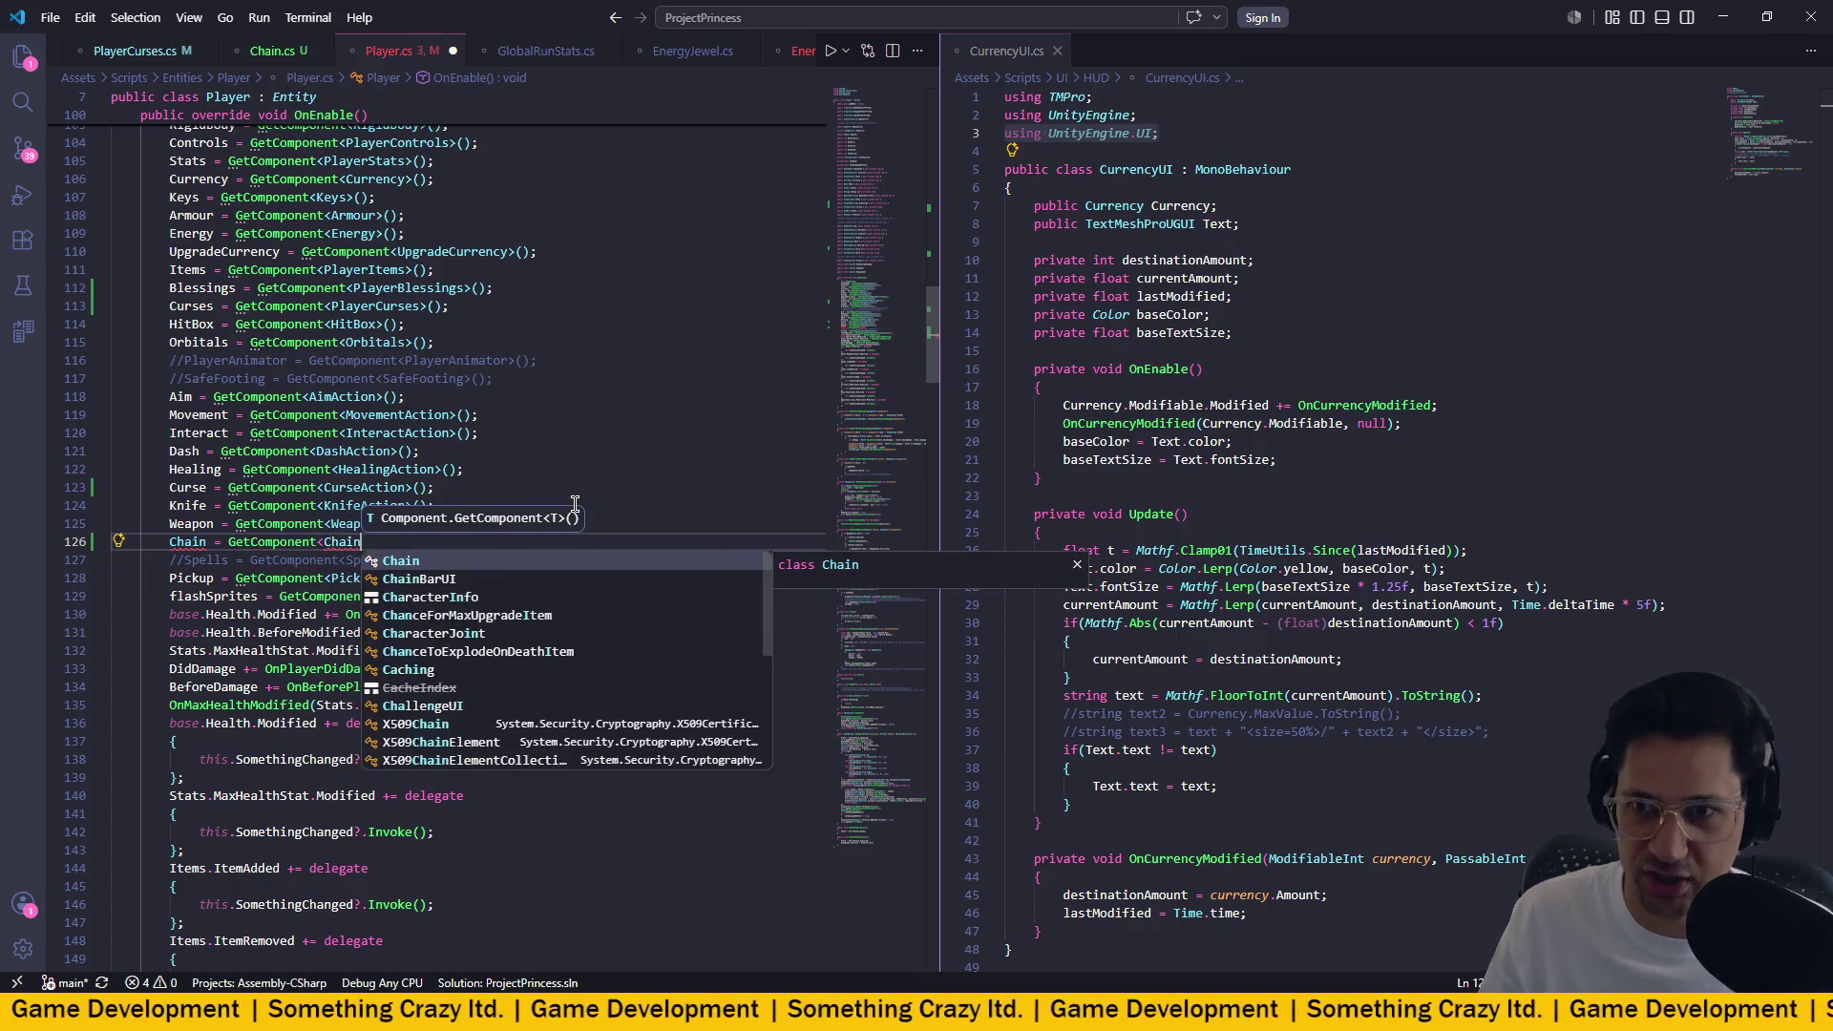
{"action": "key", "text": "Escape"}
{"action": "type", "text": ">90;"}
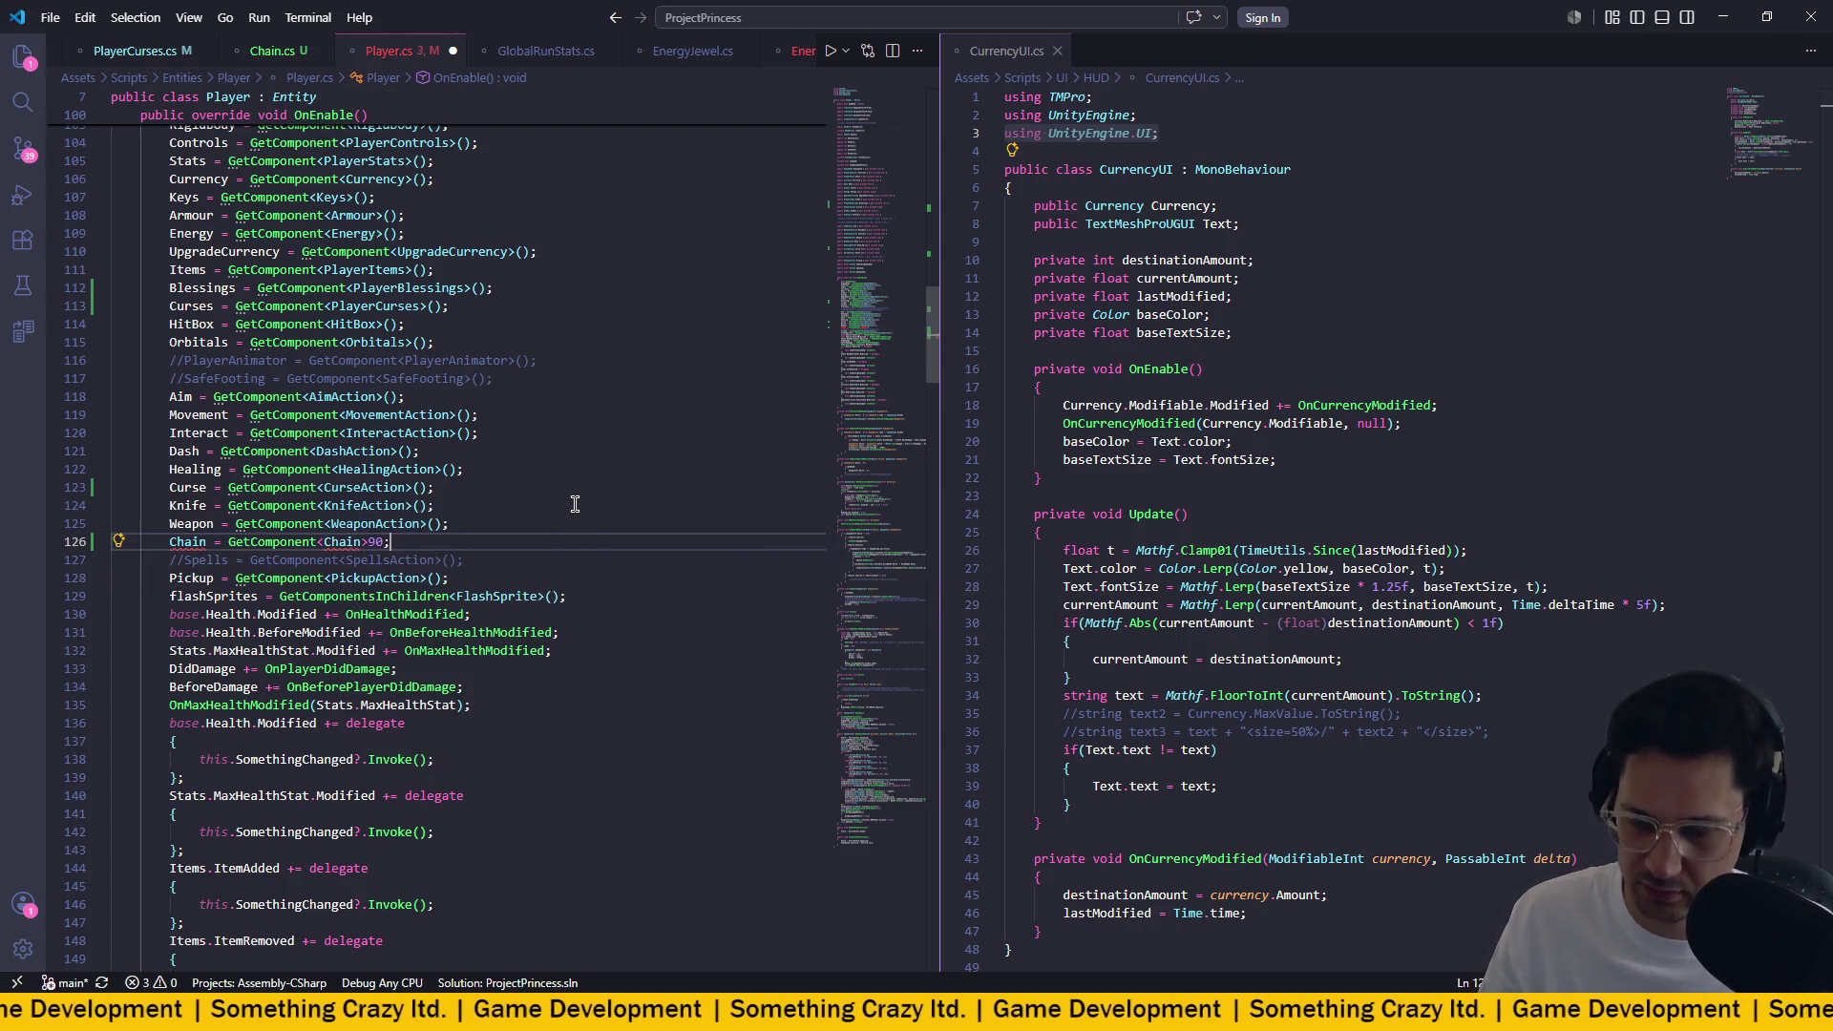
{"action": "key", "text": "BackSpace"}
{"action": "key", "text": "BackSpace"}
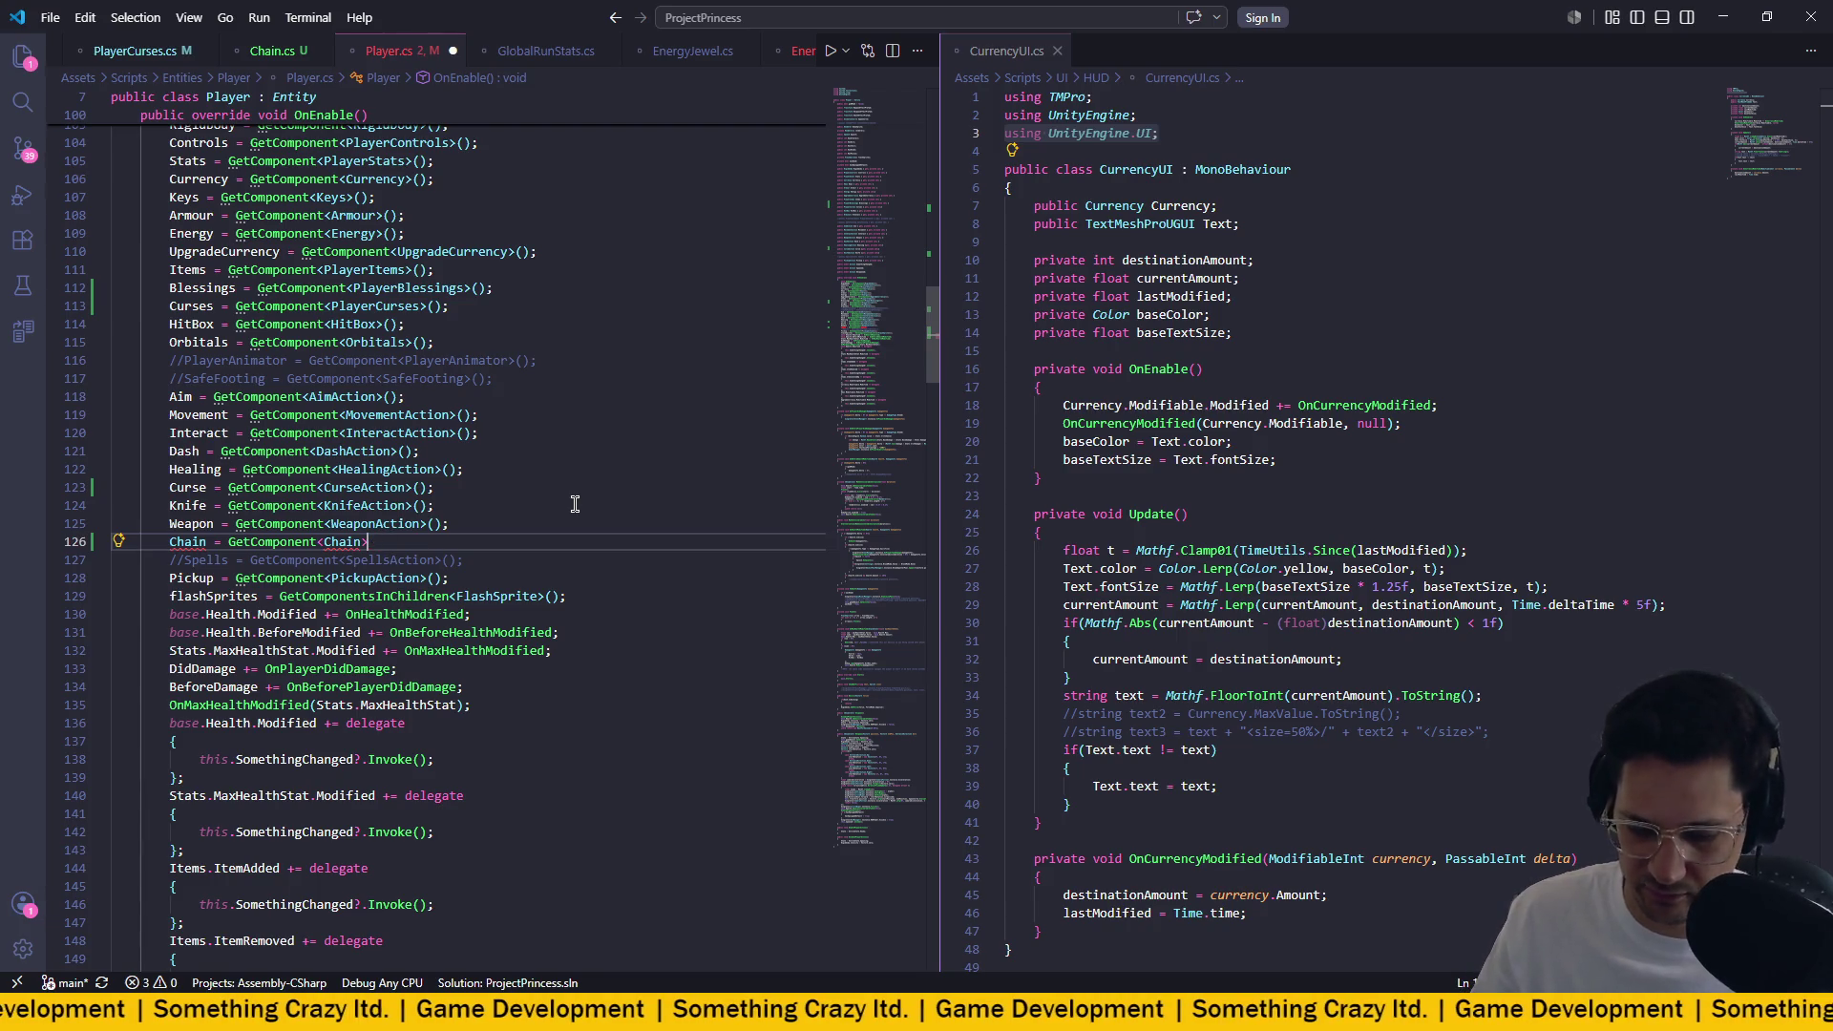
{"action": "type", "text": "();"}
Save Player.cs.
{"action": "key", "text": "ctrl+s"}
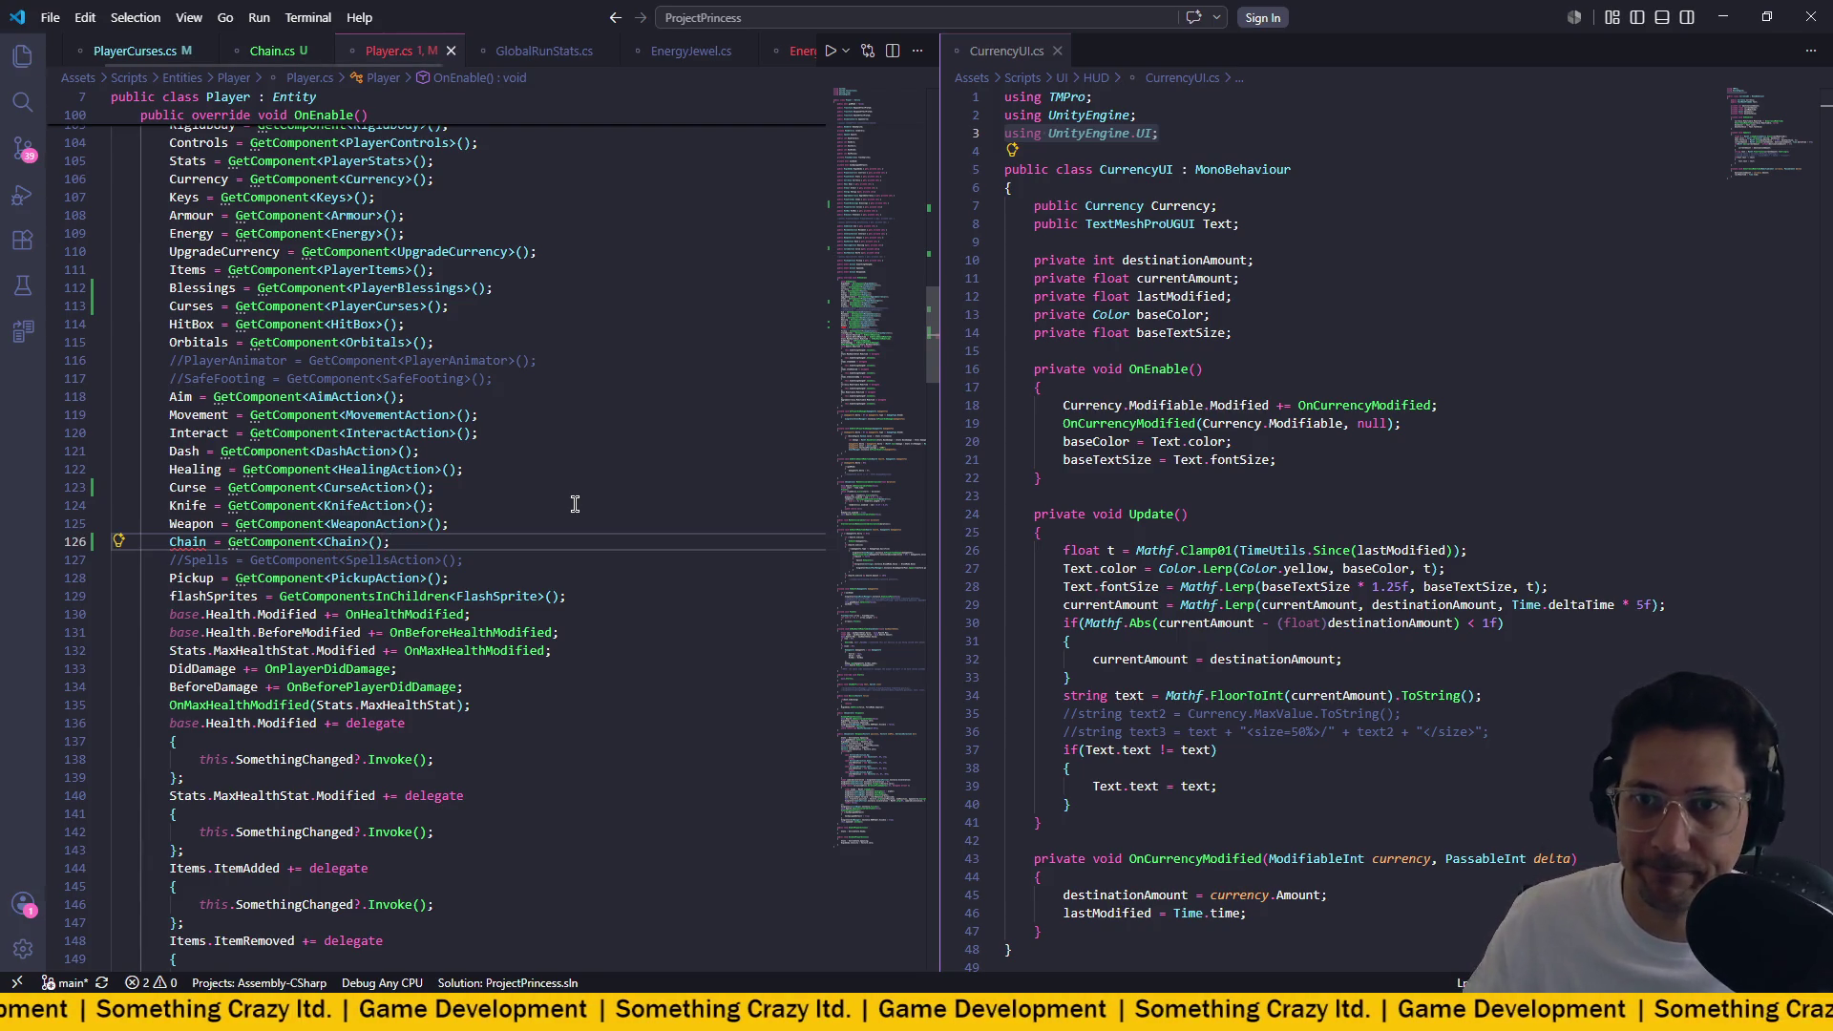
{"action": "scroll", "coordinate": [474, 520], "scroll_direction": "up", "scroll_amount": 5}
{"action": "scroll", "coordinate": [475, 520], "scroll_direction": "up", "scroll_amount": 10}
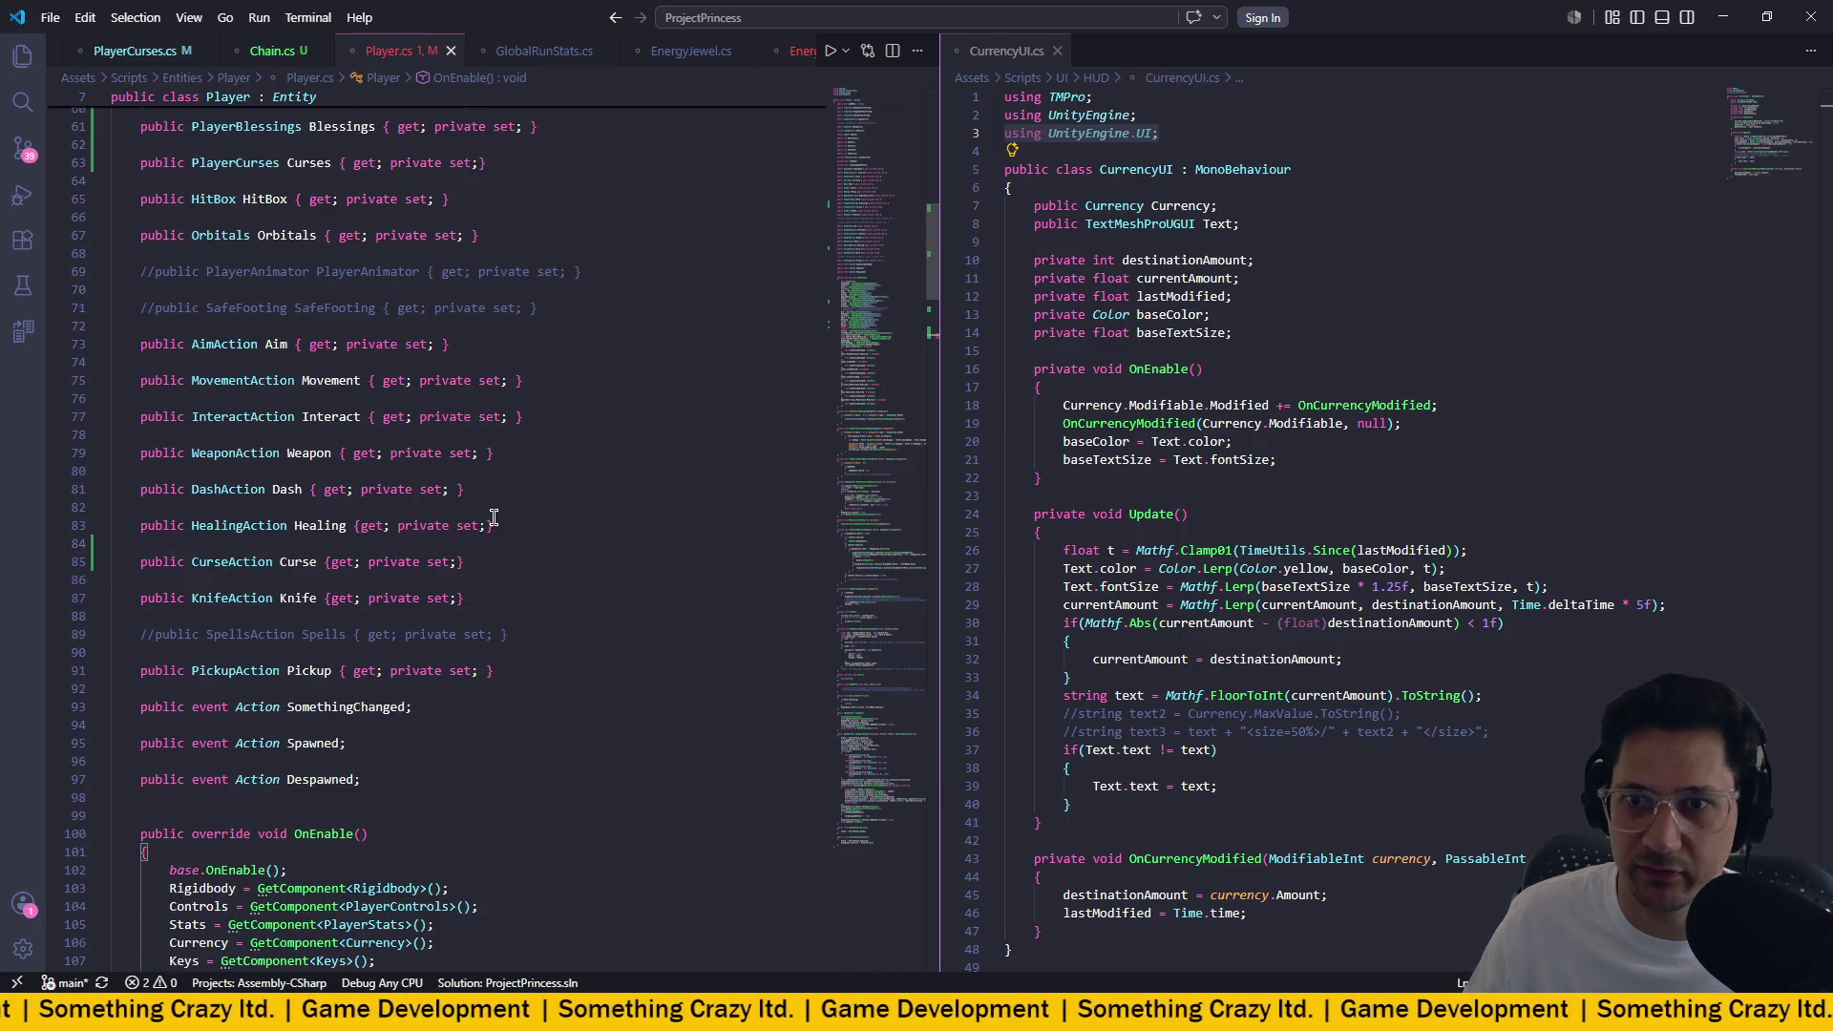
Declare 'public Chain Chain {get; private set}' right after the Weapon property in Player.cs.
{"action": "scroll", "coordinate": [493, 516], "scroll_direction": "up", "scroll_amount": 2}
{"action": "scroll", "coordinate": [493, 517], "scroll_direction": "down", "scroll_amount": 13}
{"action": "scroll", "coordinate": [494, 516], "scroll_direction": "up", "scroll_amount": 12}
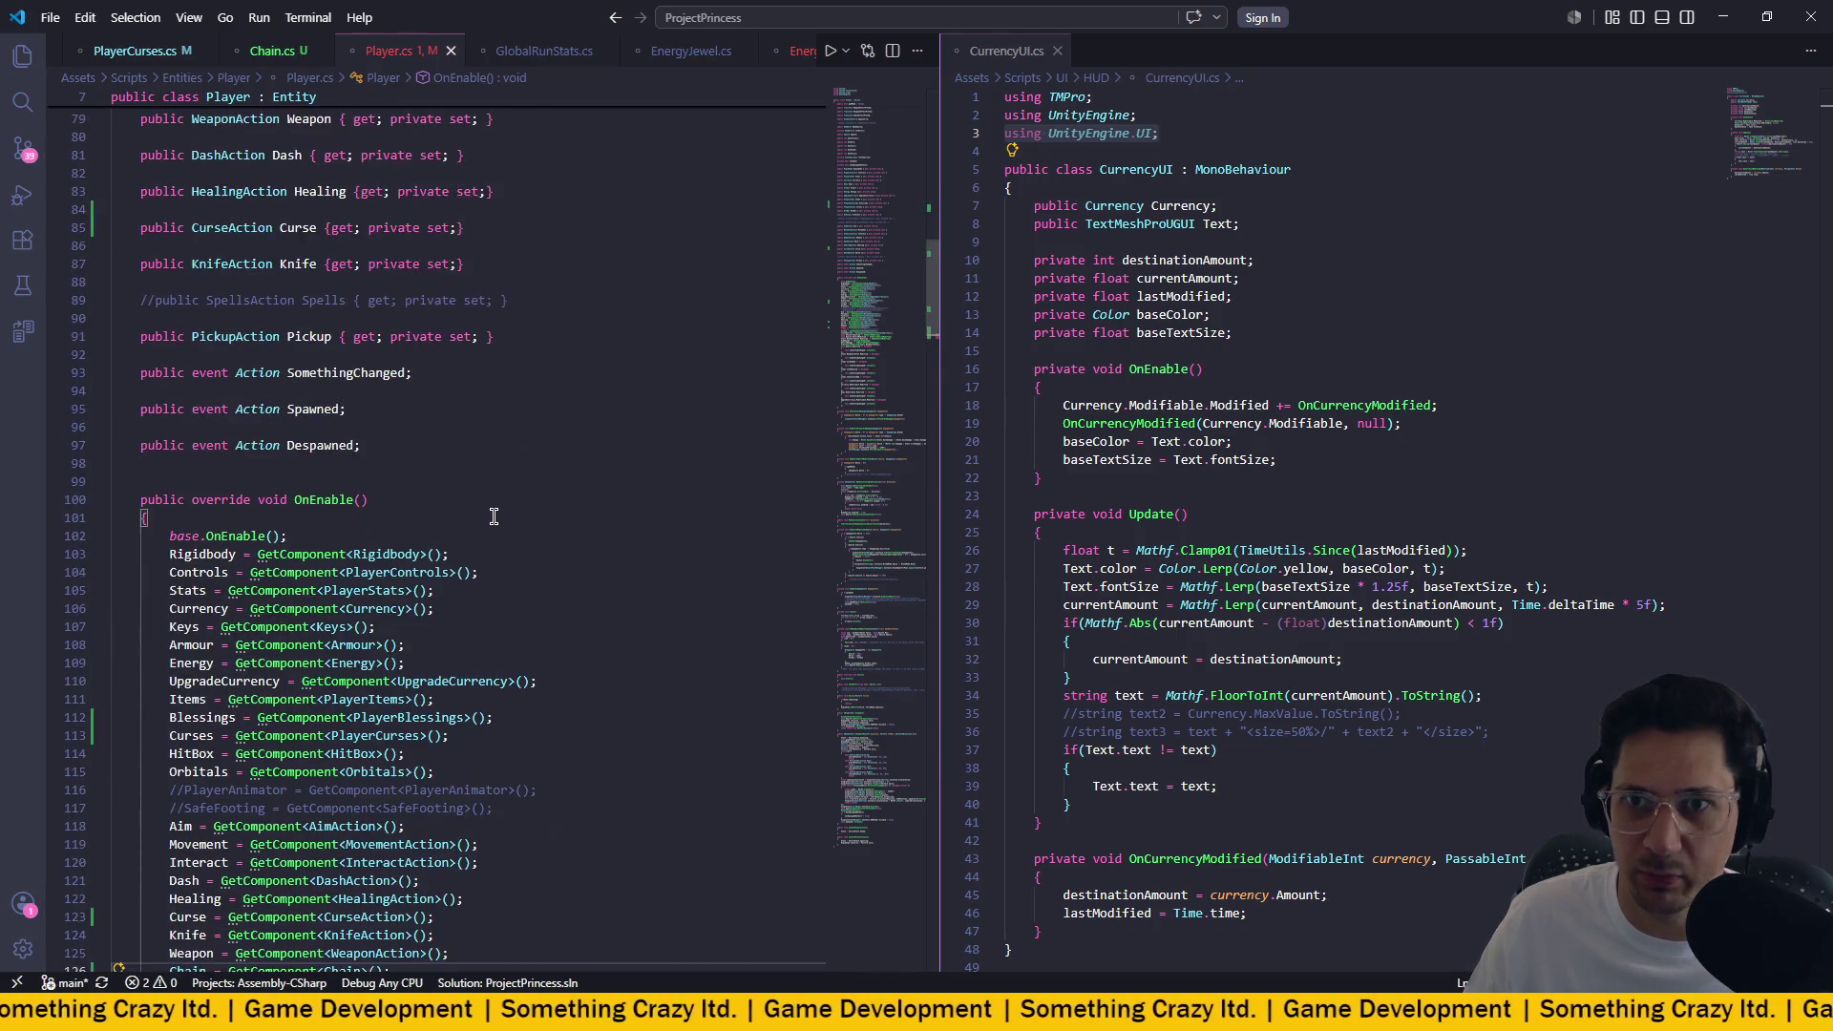
{"action": "left_click", "coordinate": [533, 454]}
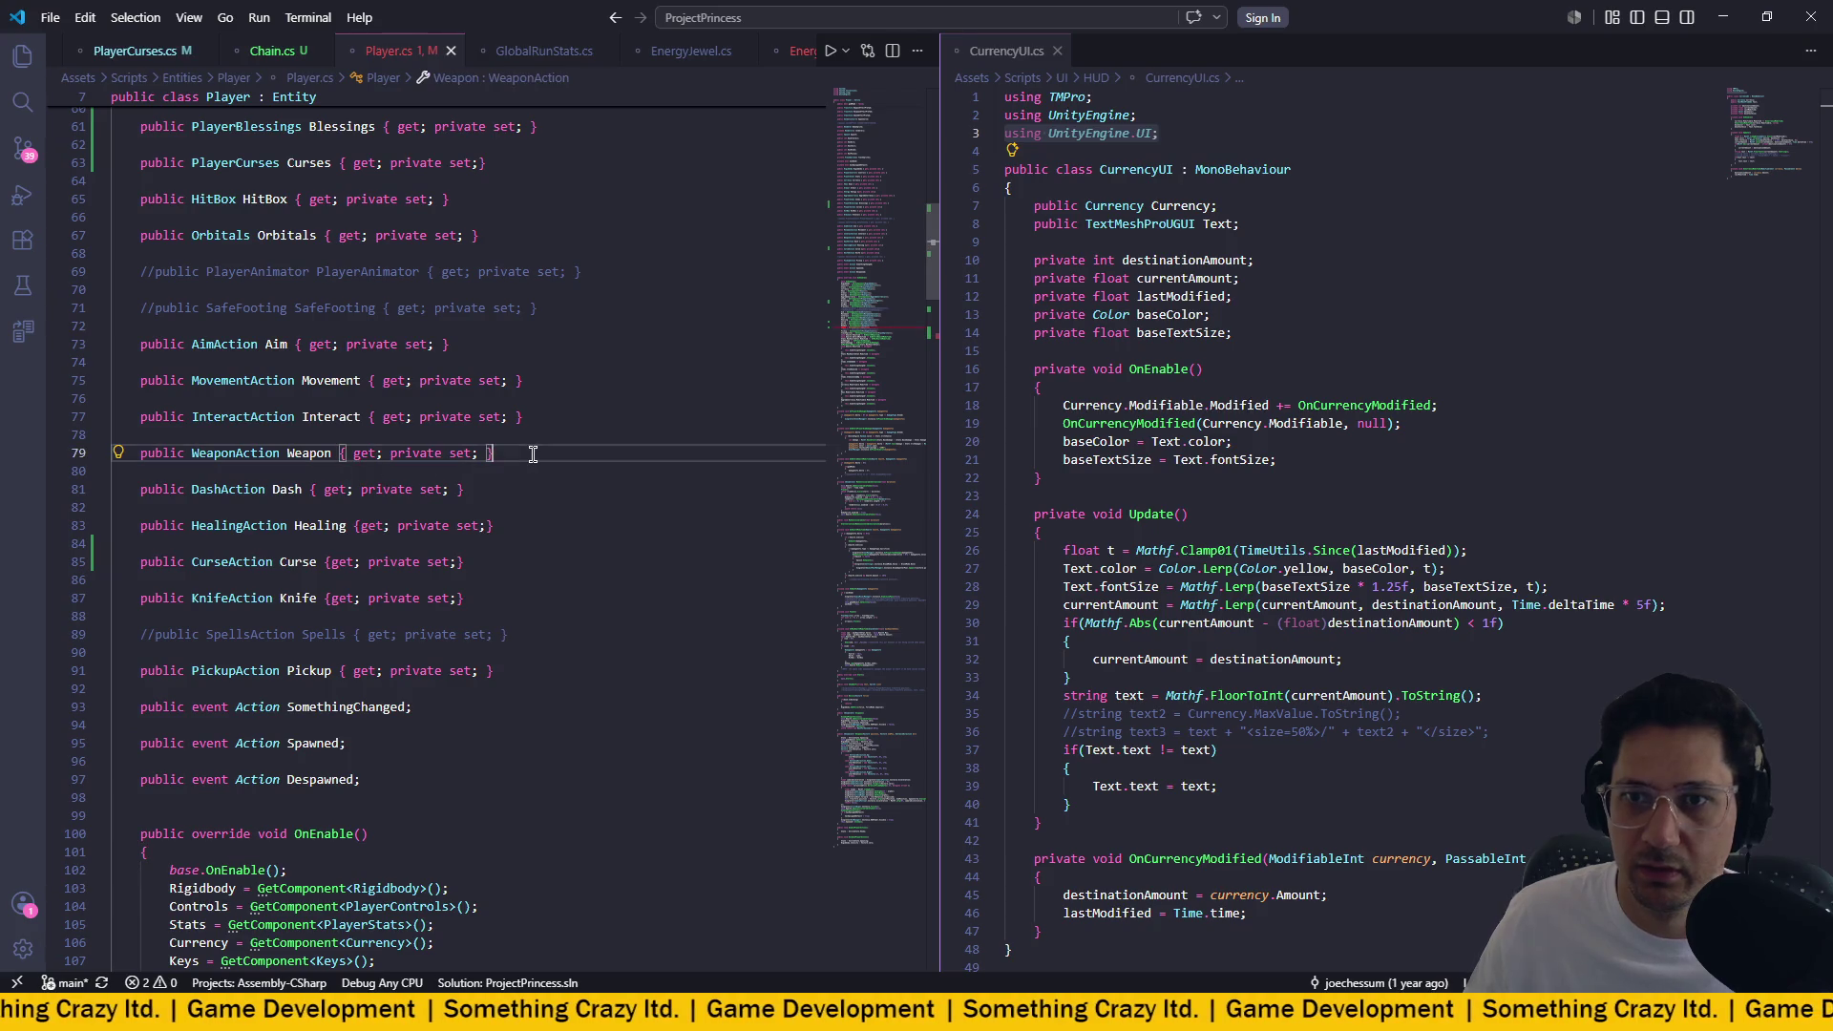
{"action": "key", "text": "Return"}
{"action": "key", "text": "Return"}
{"action": "type", "text": "publoic"}
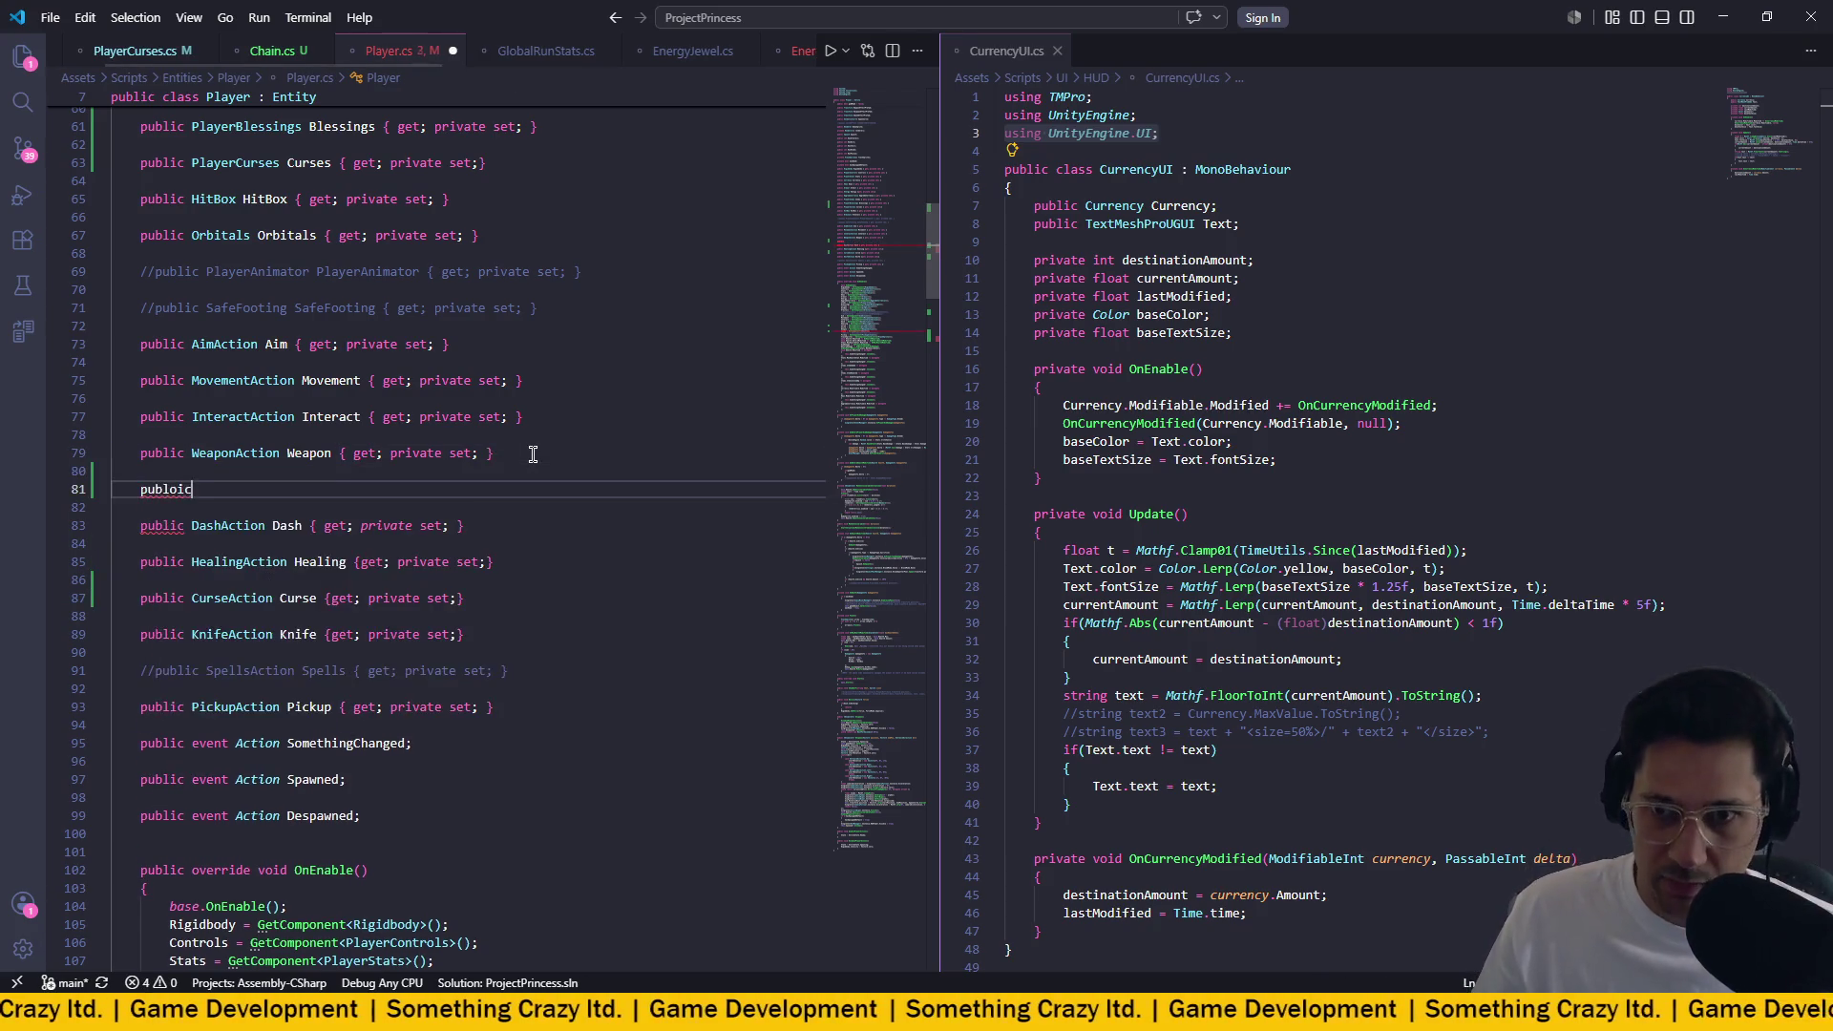
{"action": "key", "text": "BackSpace"}
{"action": "key", "text": "BackSpace"}
{"action": "key", "text": "BackSpace"}
{"action": "type", "text": "i"}
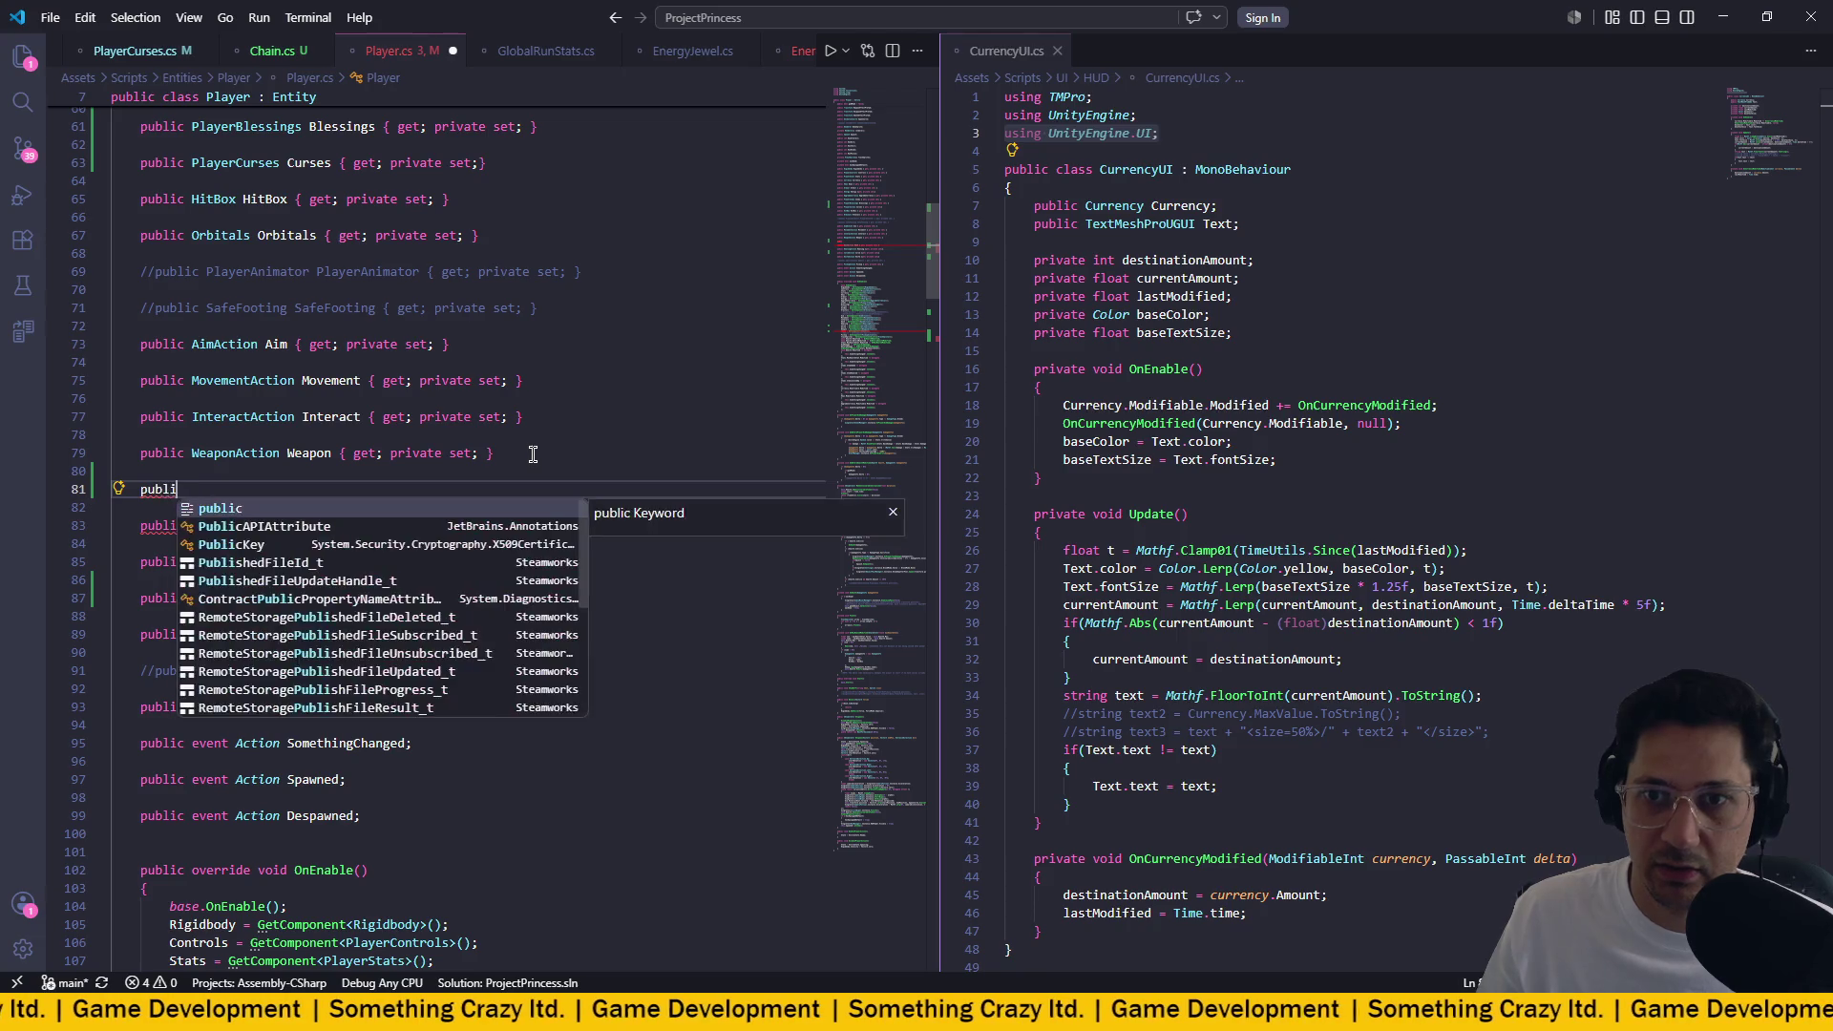
{"action": "type", "text": "c Chain "}
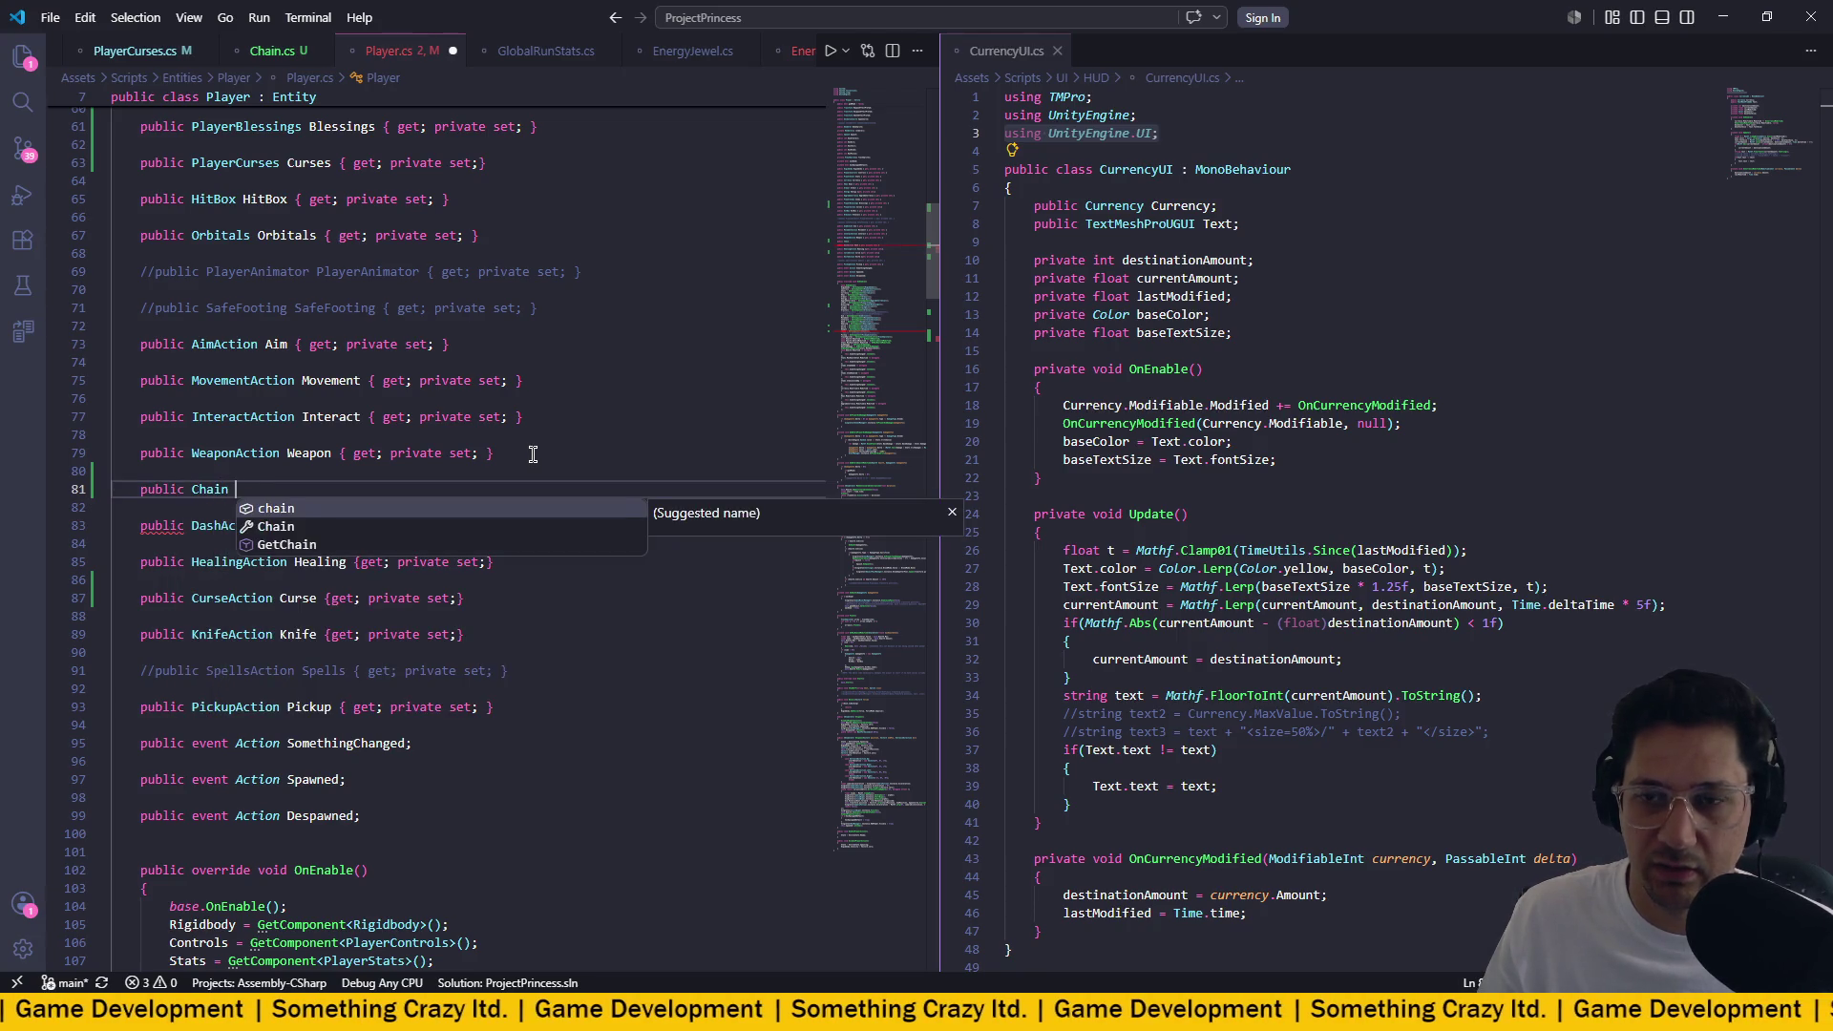
{"action": "type", "text": "Chain "}
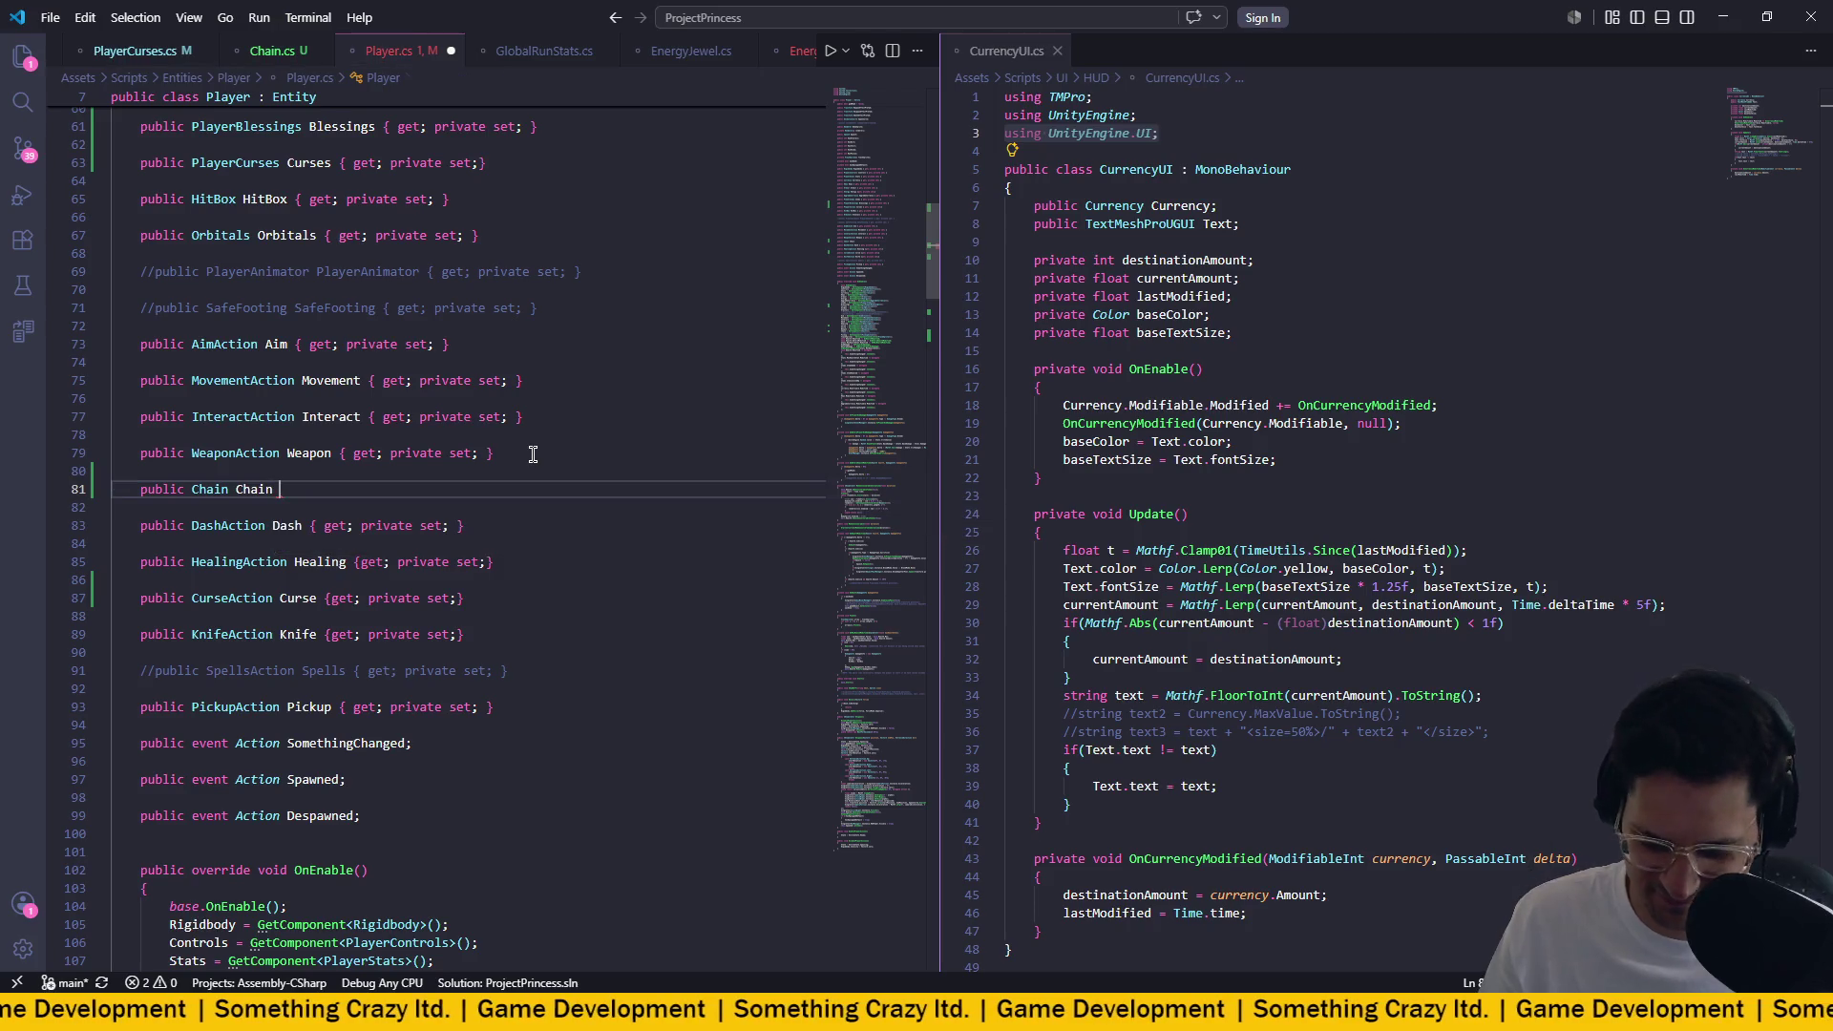
{"action": "type", "text": "{get"}
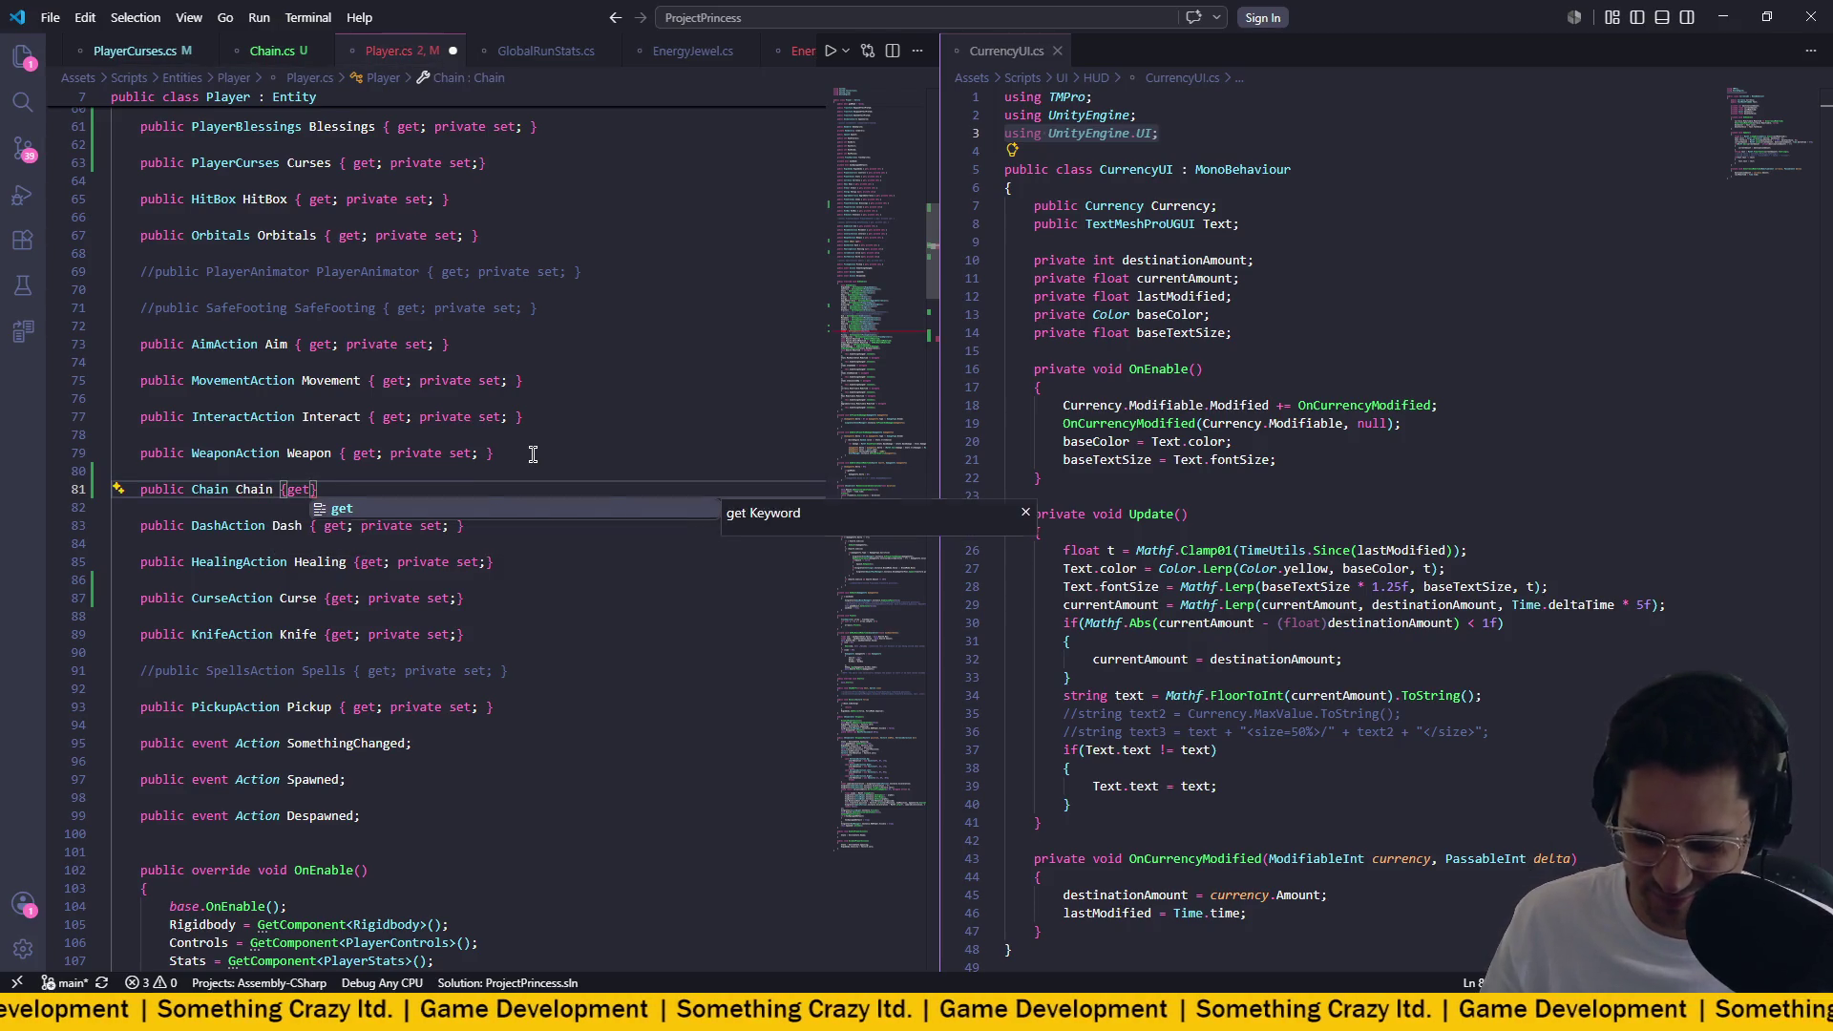
{"action": "type", "text": "' p"}
{"action": "key", "text": "BackSpace"}
{"action": "key", "text": "BackSpace"}
{"action": "key", "text": "BackSpace"}
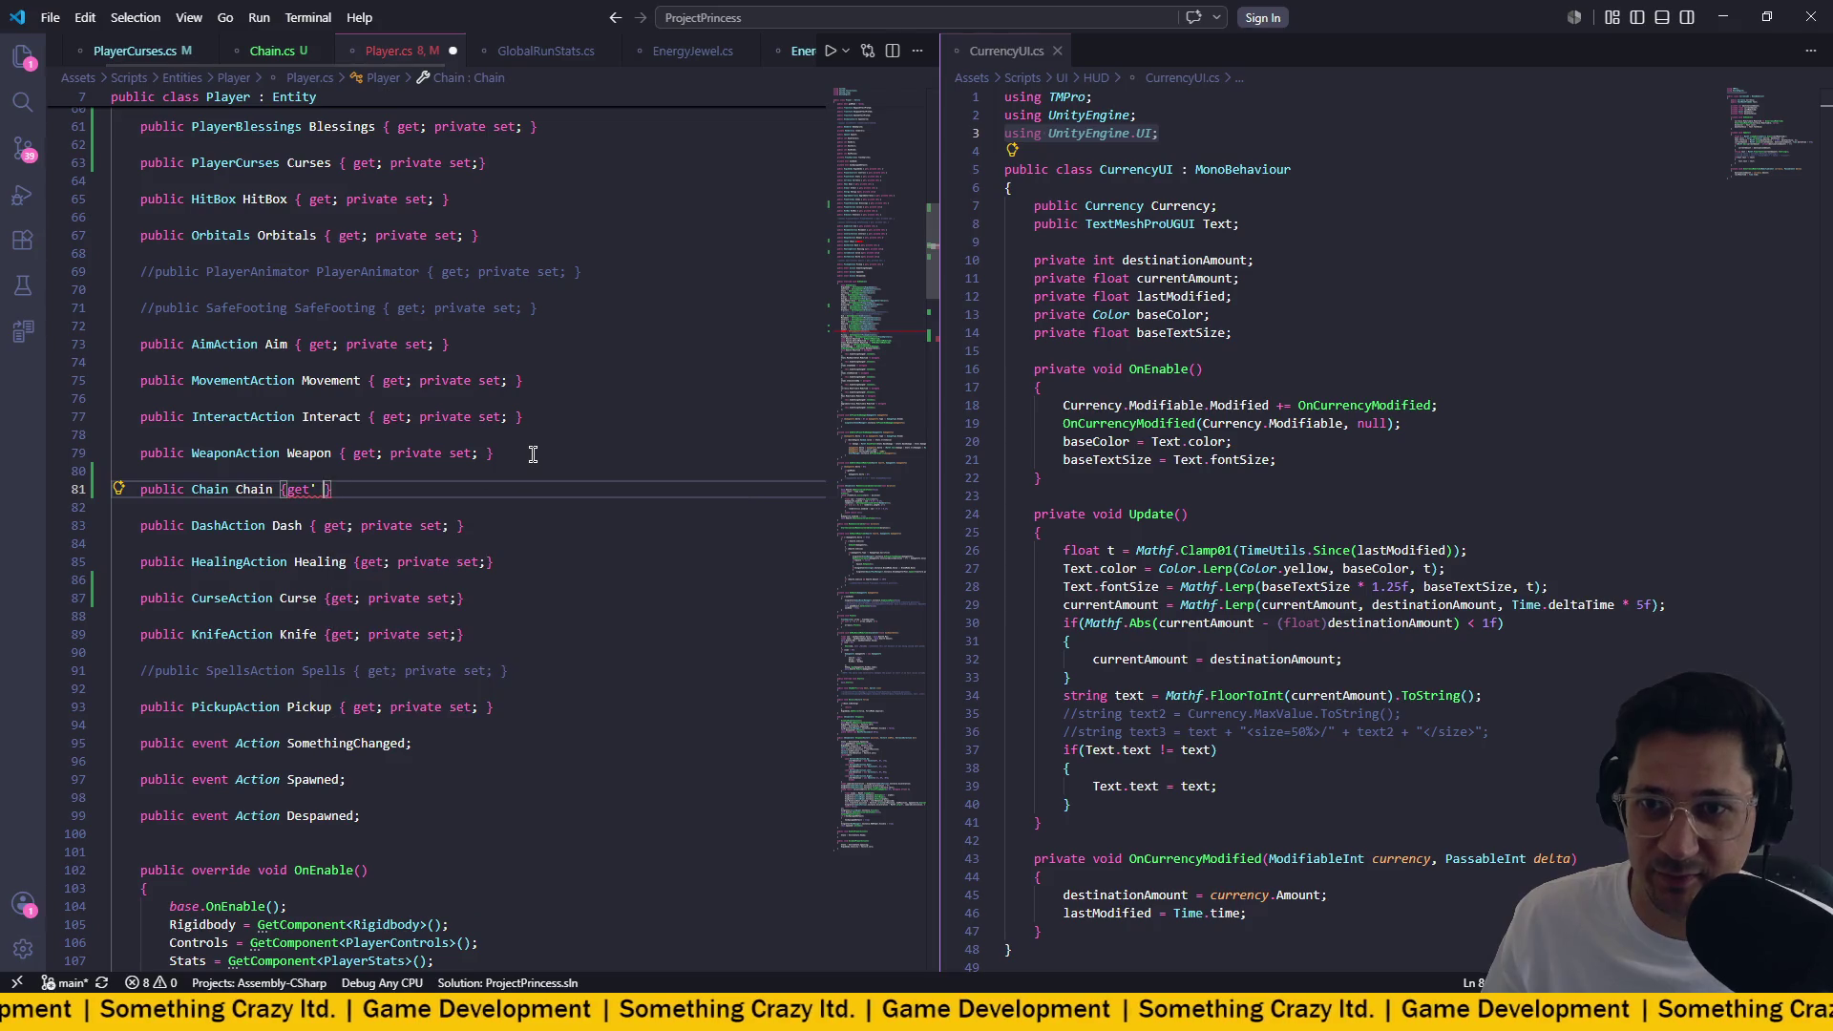
{"action": "type", "text": "private set"}
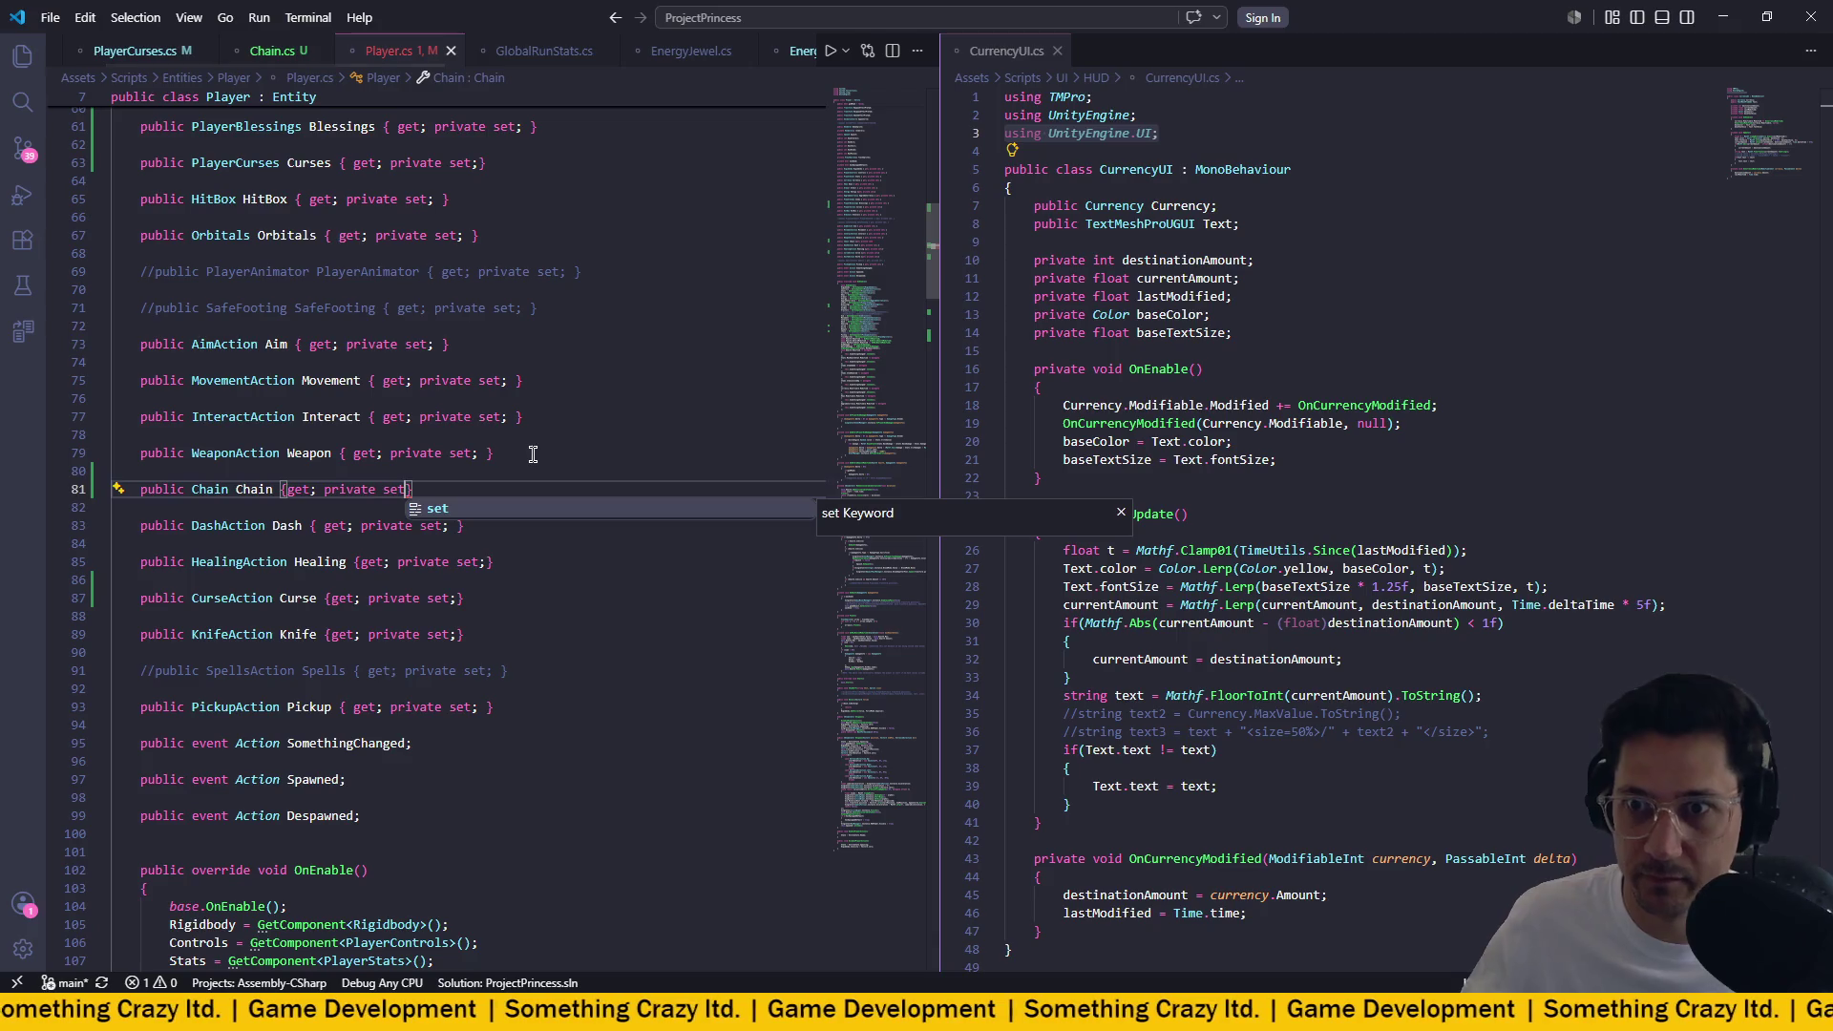
{"action": "left_click", "coordinate": [532, 454]}
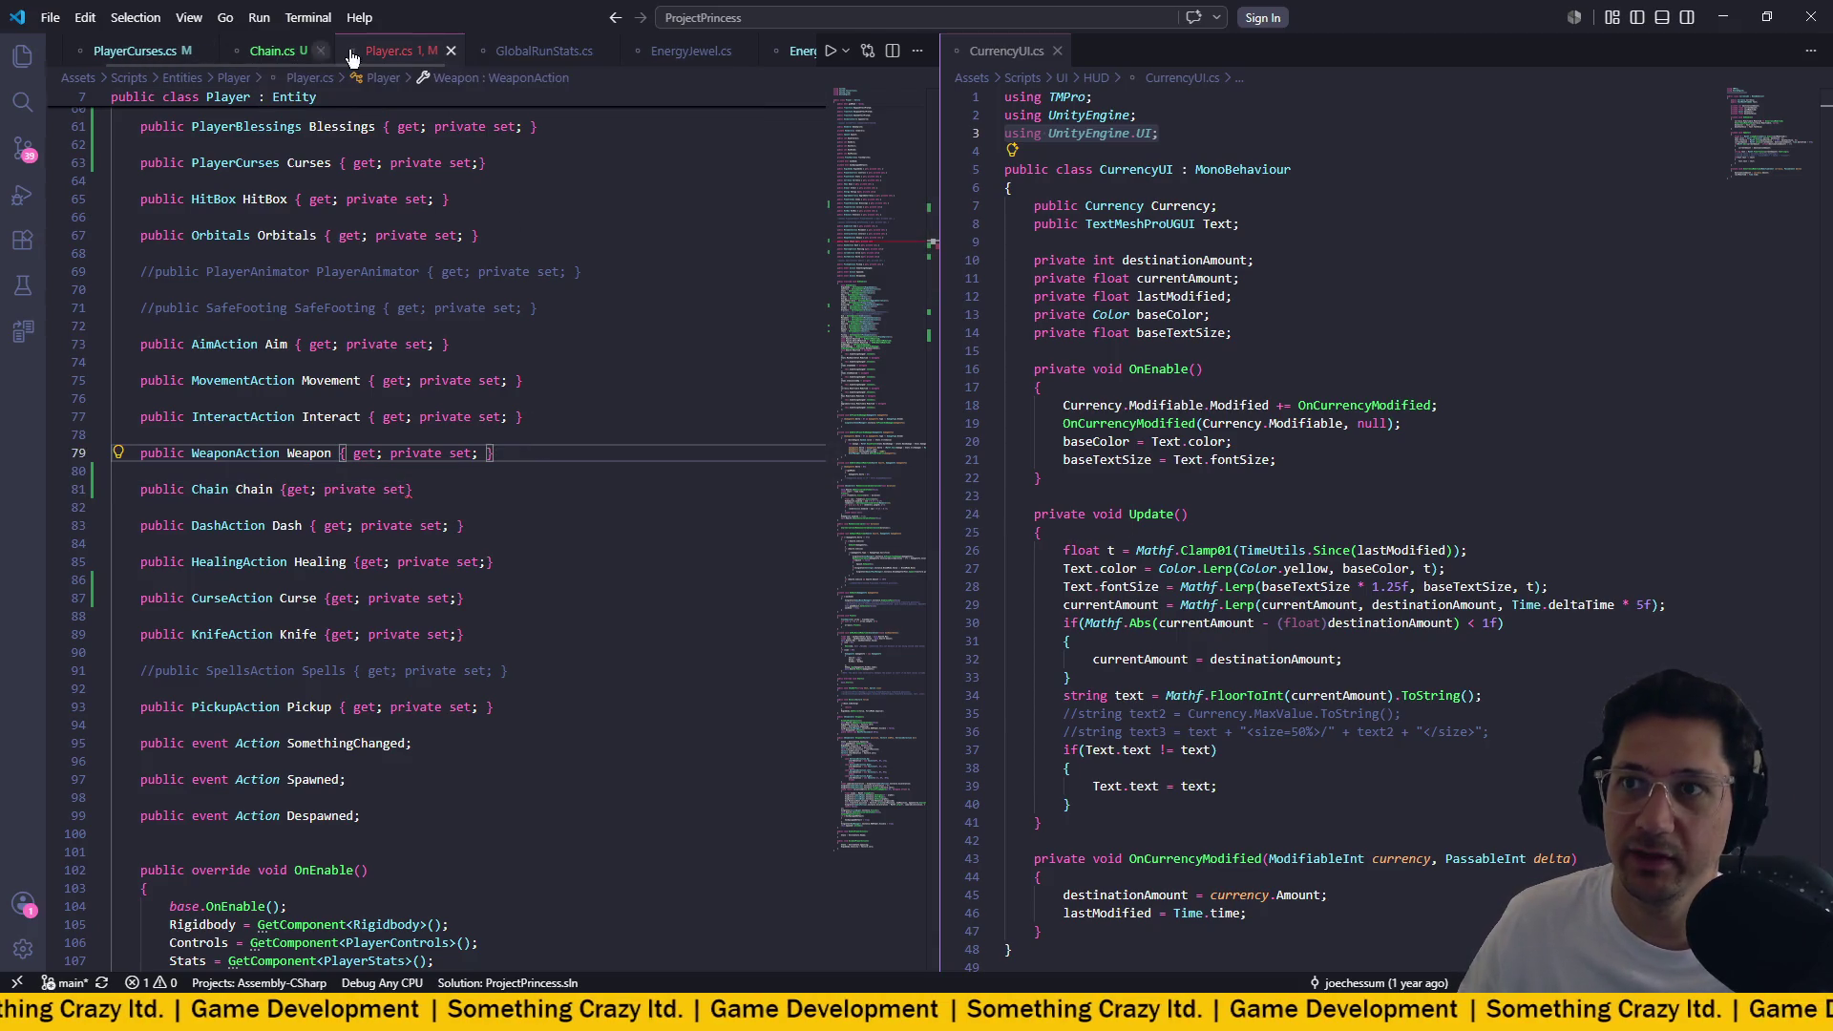
{"action": "left_click", "coordinate": [802, 52]}
Click around the commented SpawnEnergy line in EnergyProjectile.cs, then switch to Unity to recompile.
{"action": "left_click", "coordinate": [673, 476]}
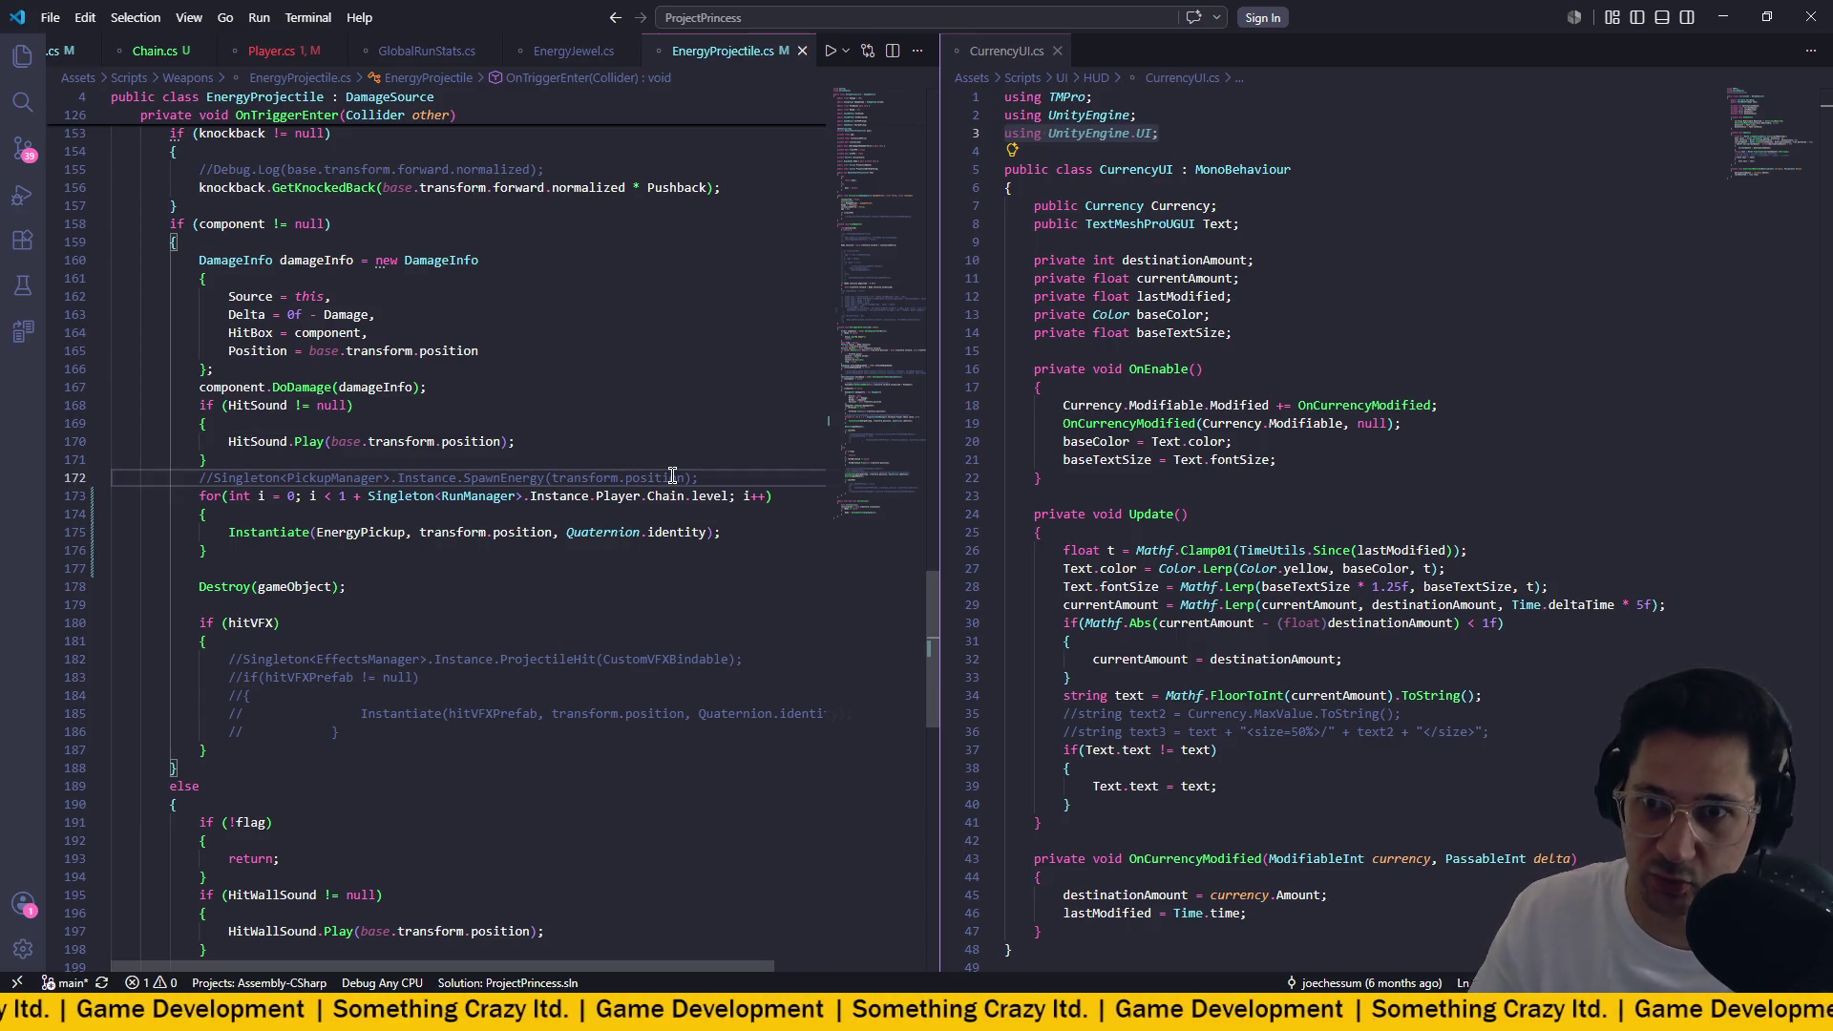
{"action": "double_click", "coordinate": [674, 475]}
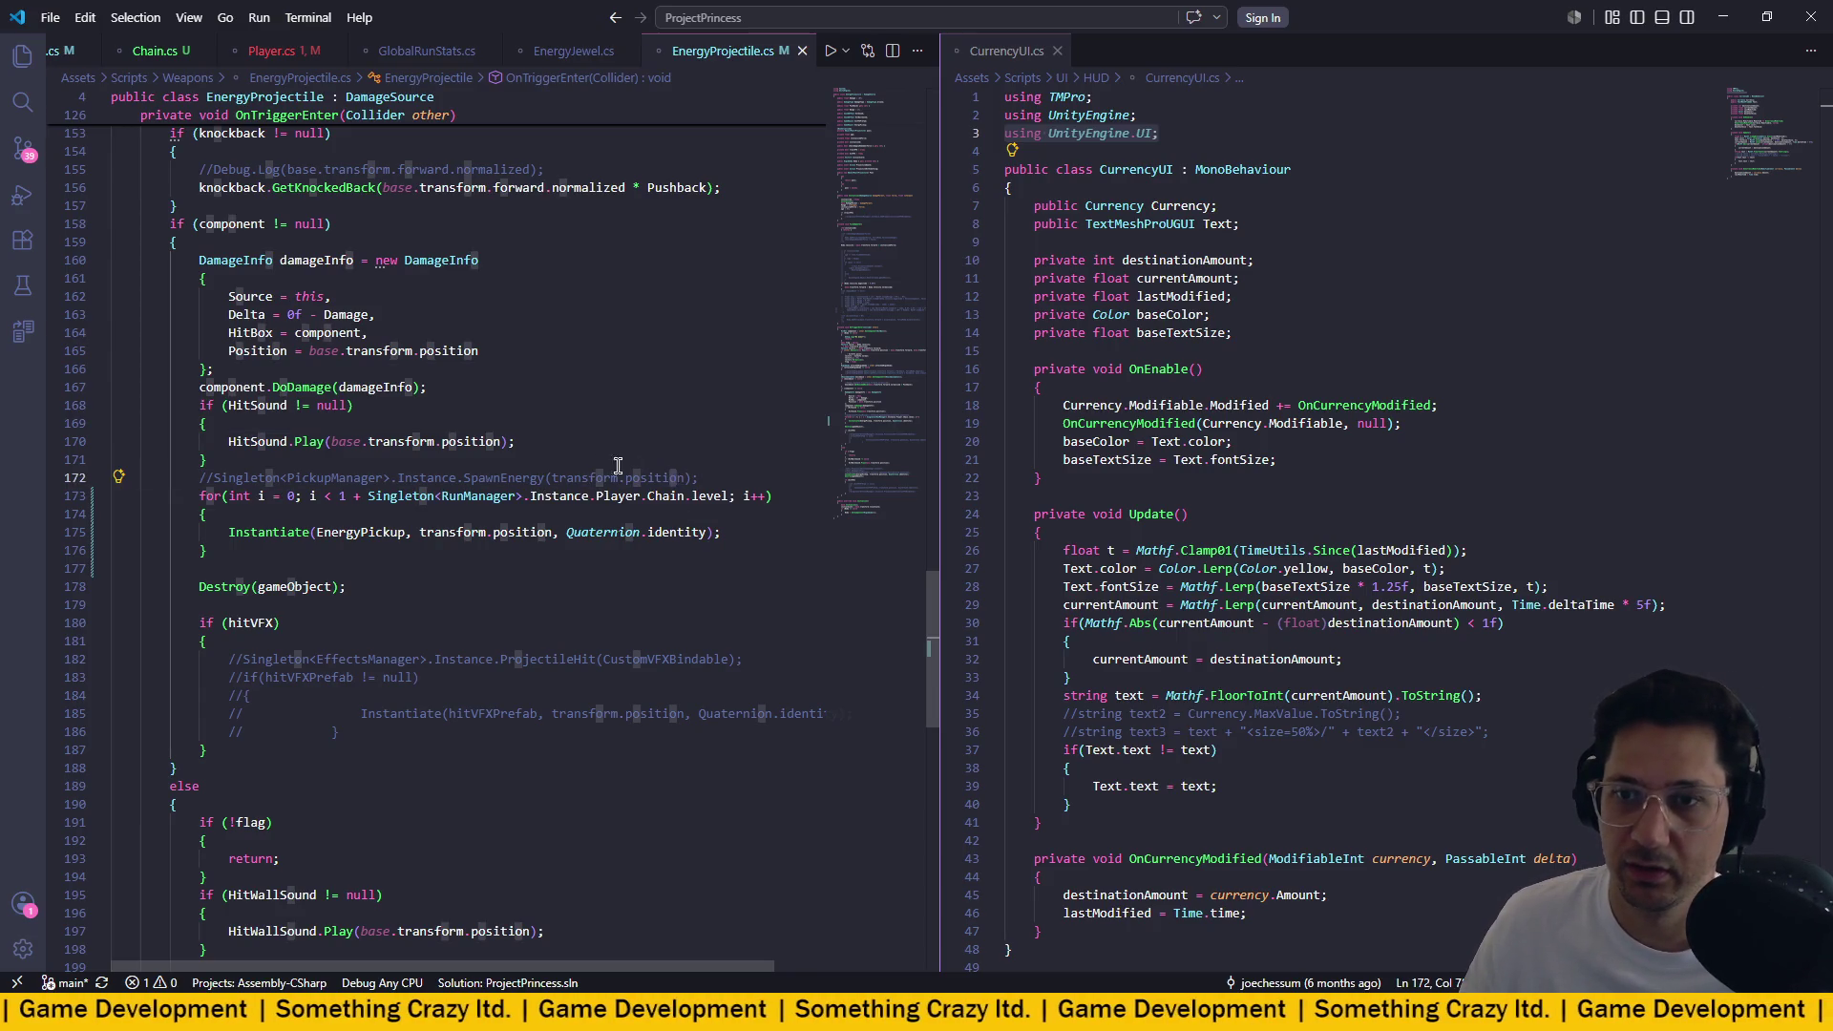
{"action": "left_click", "coordinate": [575, 462]}
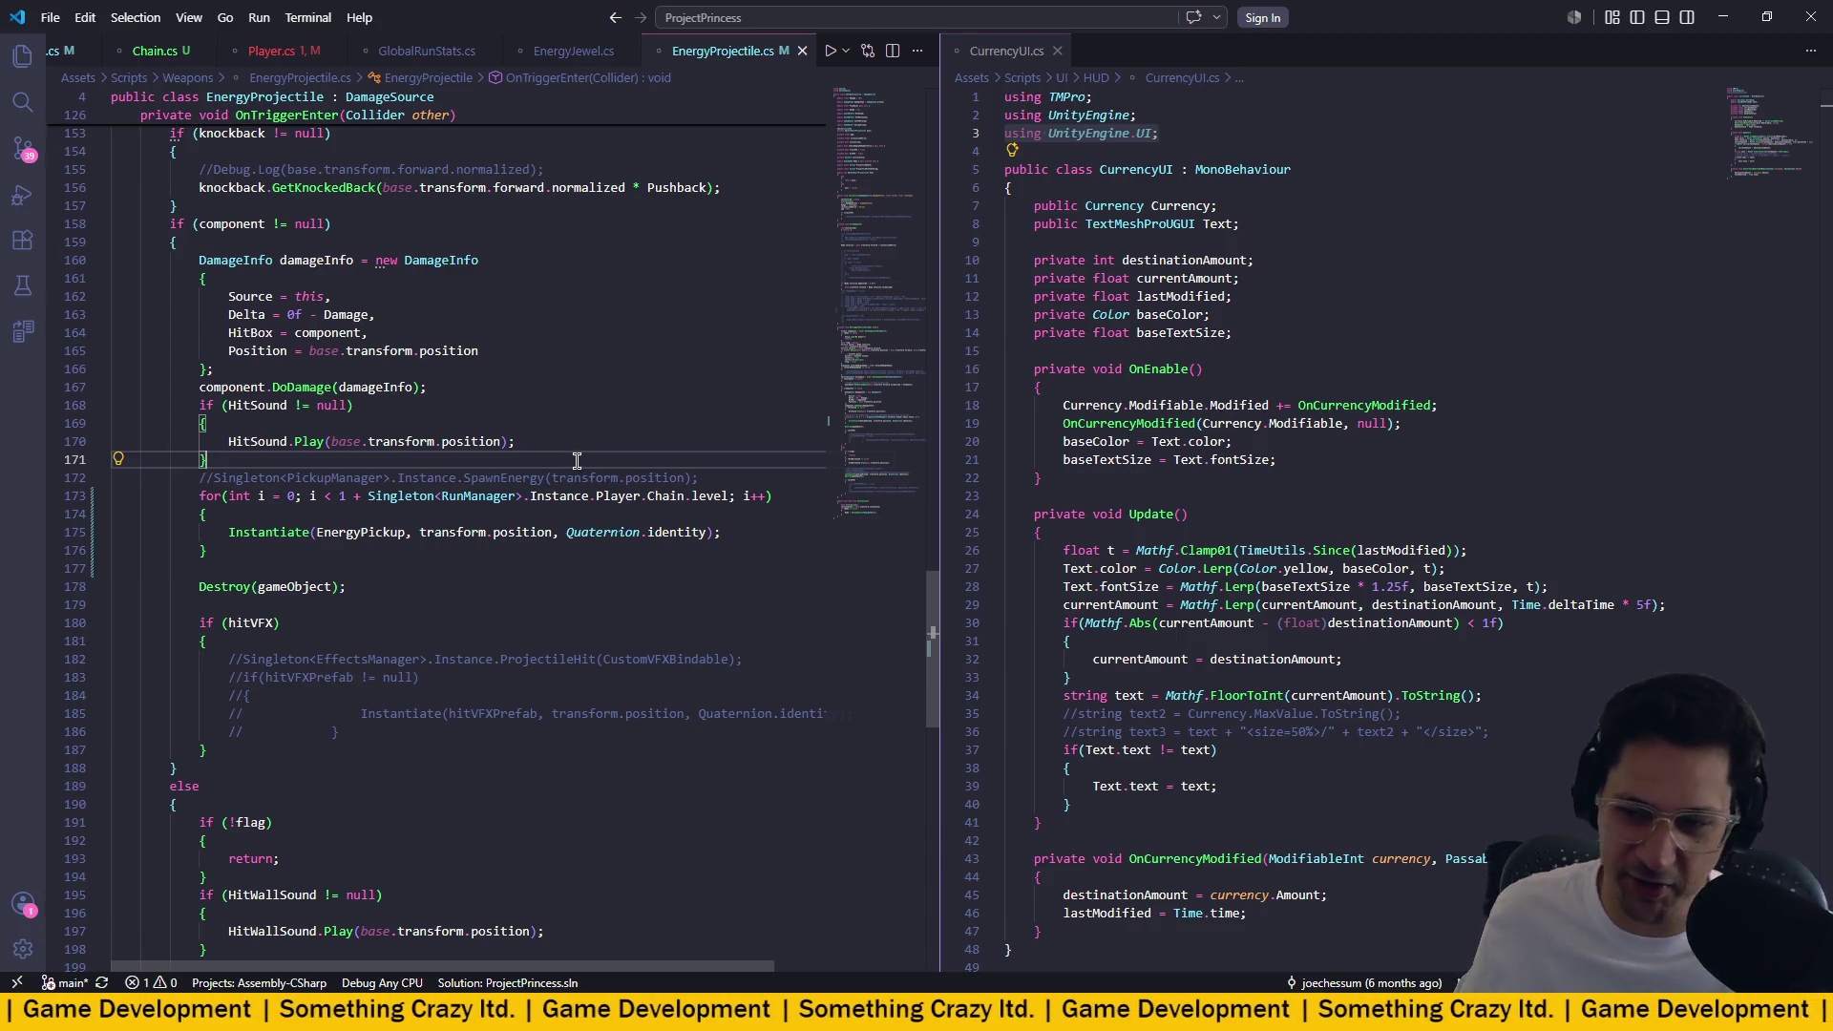
{"action": "key", "text": "alt+Tab"}
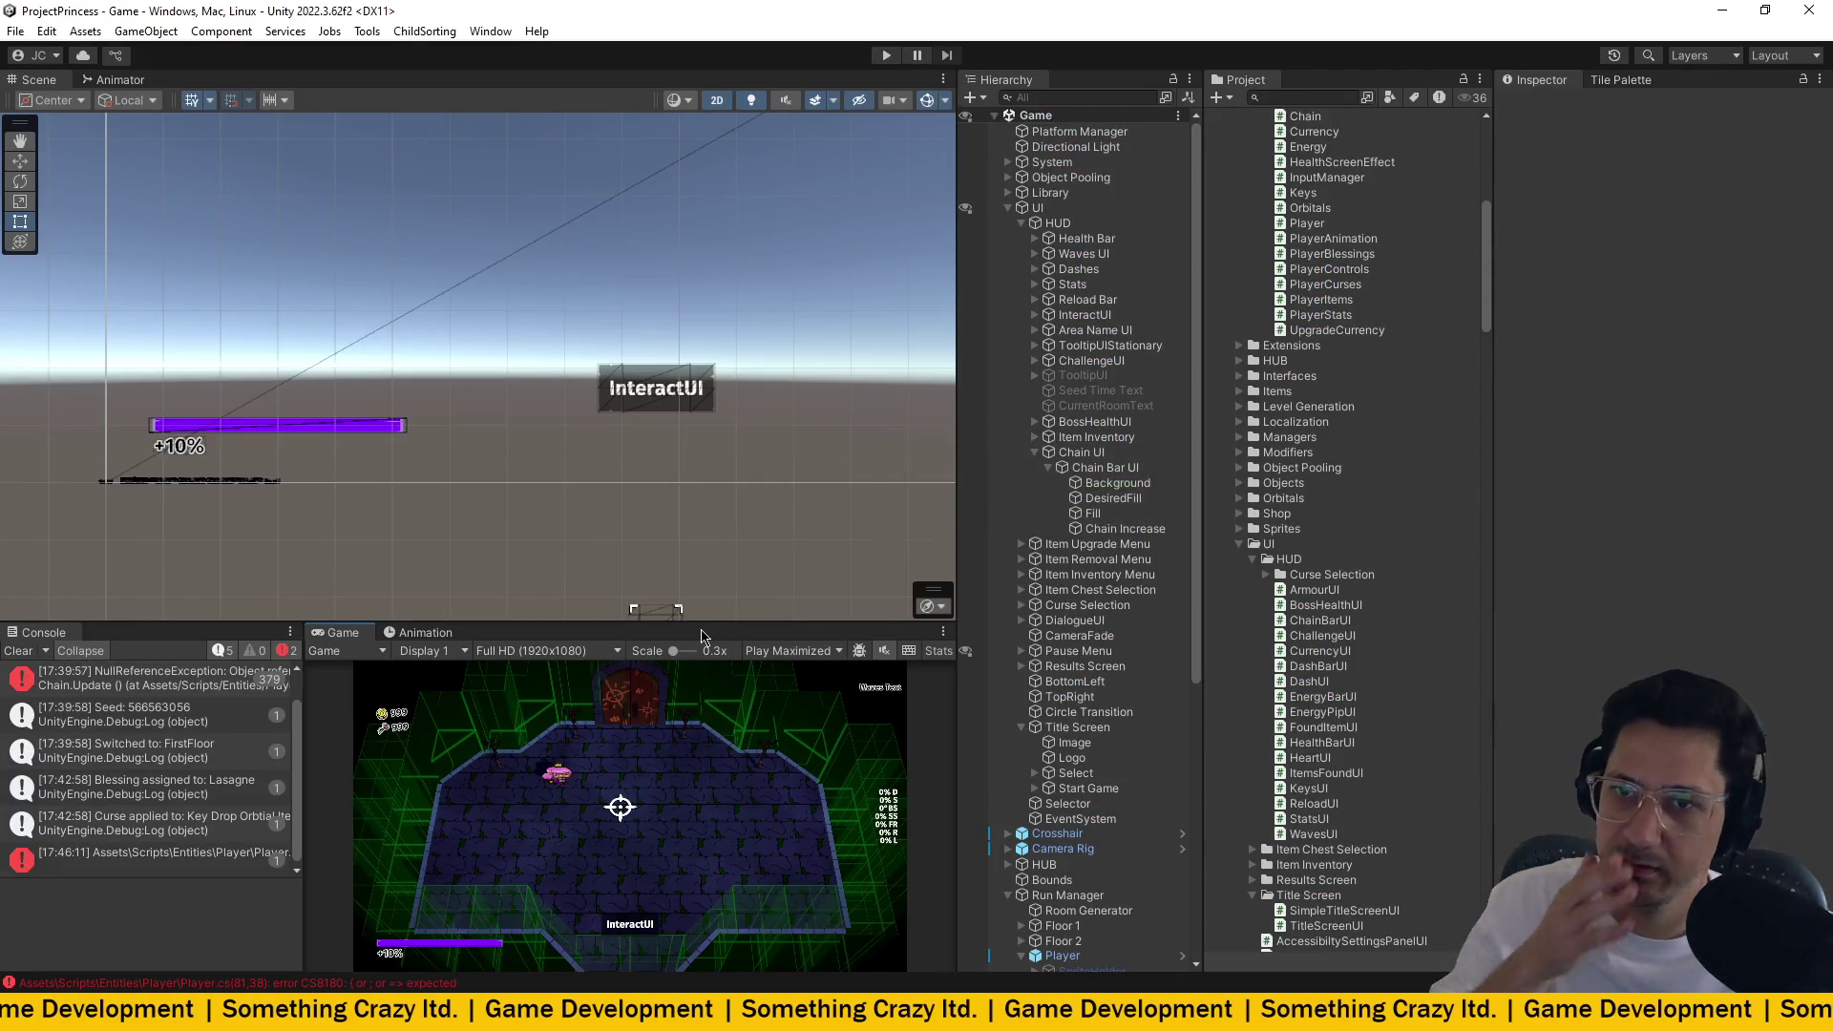
Open the Chain.Update console error in code, inspect it, and return to Unity.
{"action": "double_click", "coordinate": [196, 718]}
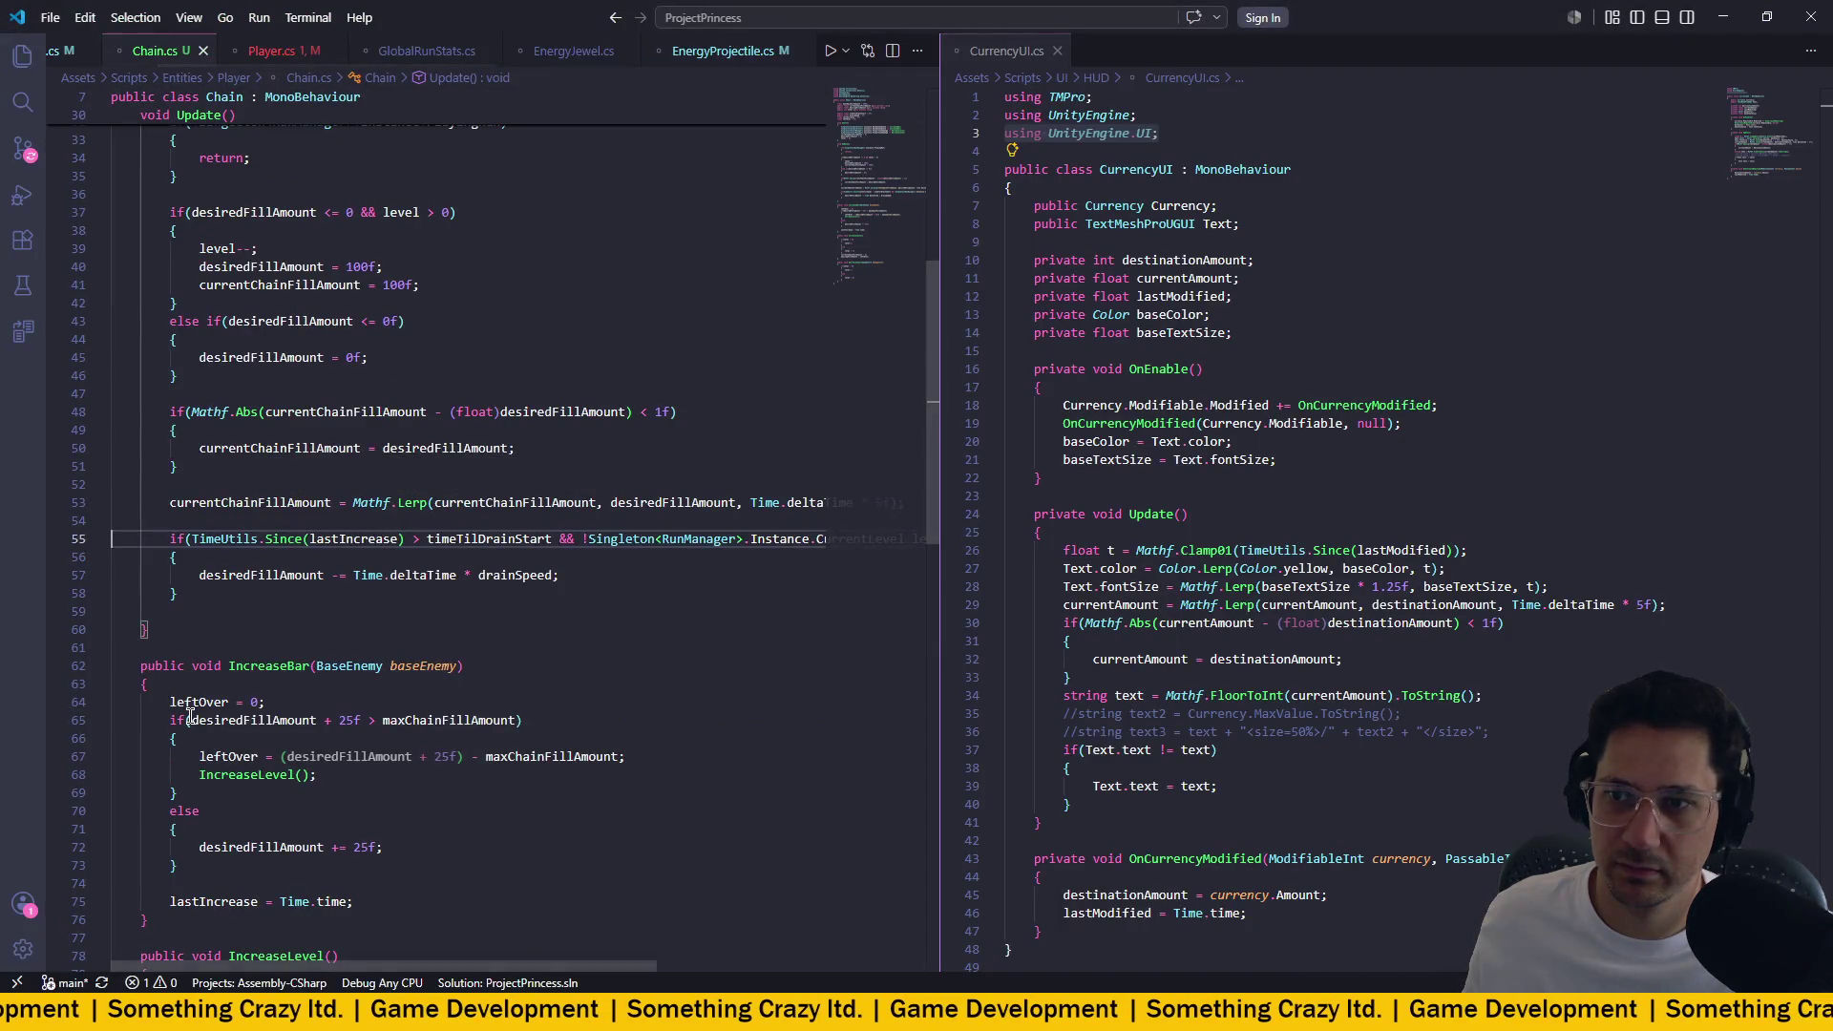
{"action": "scroll", "coordinate": [303, 584], "scroll_direction": "right", "scroll_amount": 3}
{"action": "scroll", "coordinate": [306, 584], "scroll_direction": "left", "scroll_amount": 3}
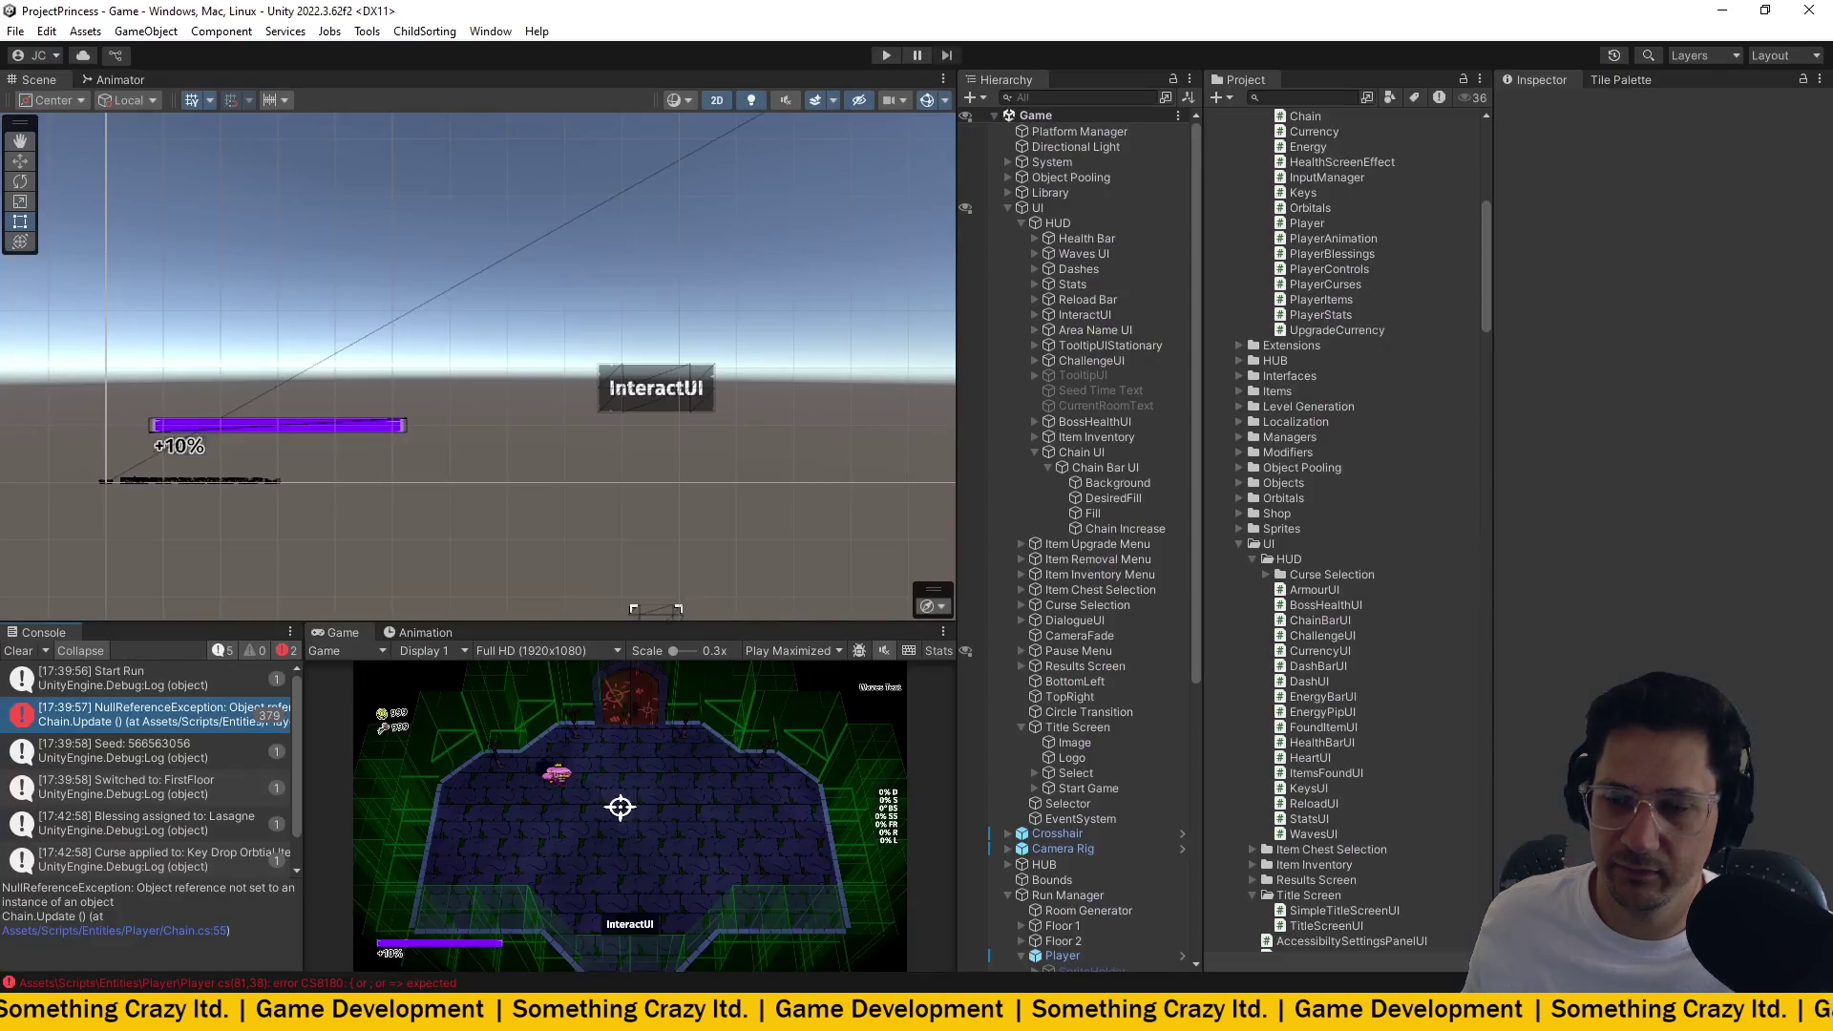
{"action": "key", "text": "alt+Tab"}
Jump to the Player.cs compile error, fix line 81's Chain property, and return to Unity.
{"action": "double_click", "coordinate": [136, 858]}
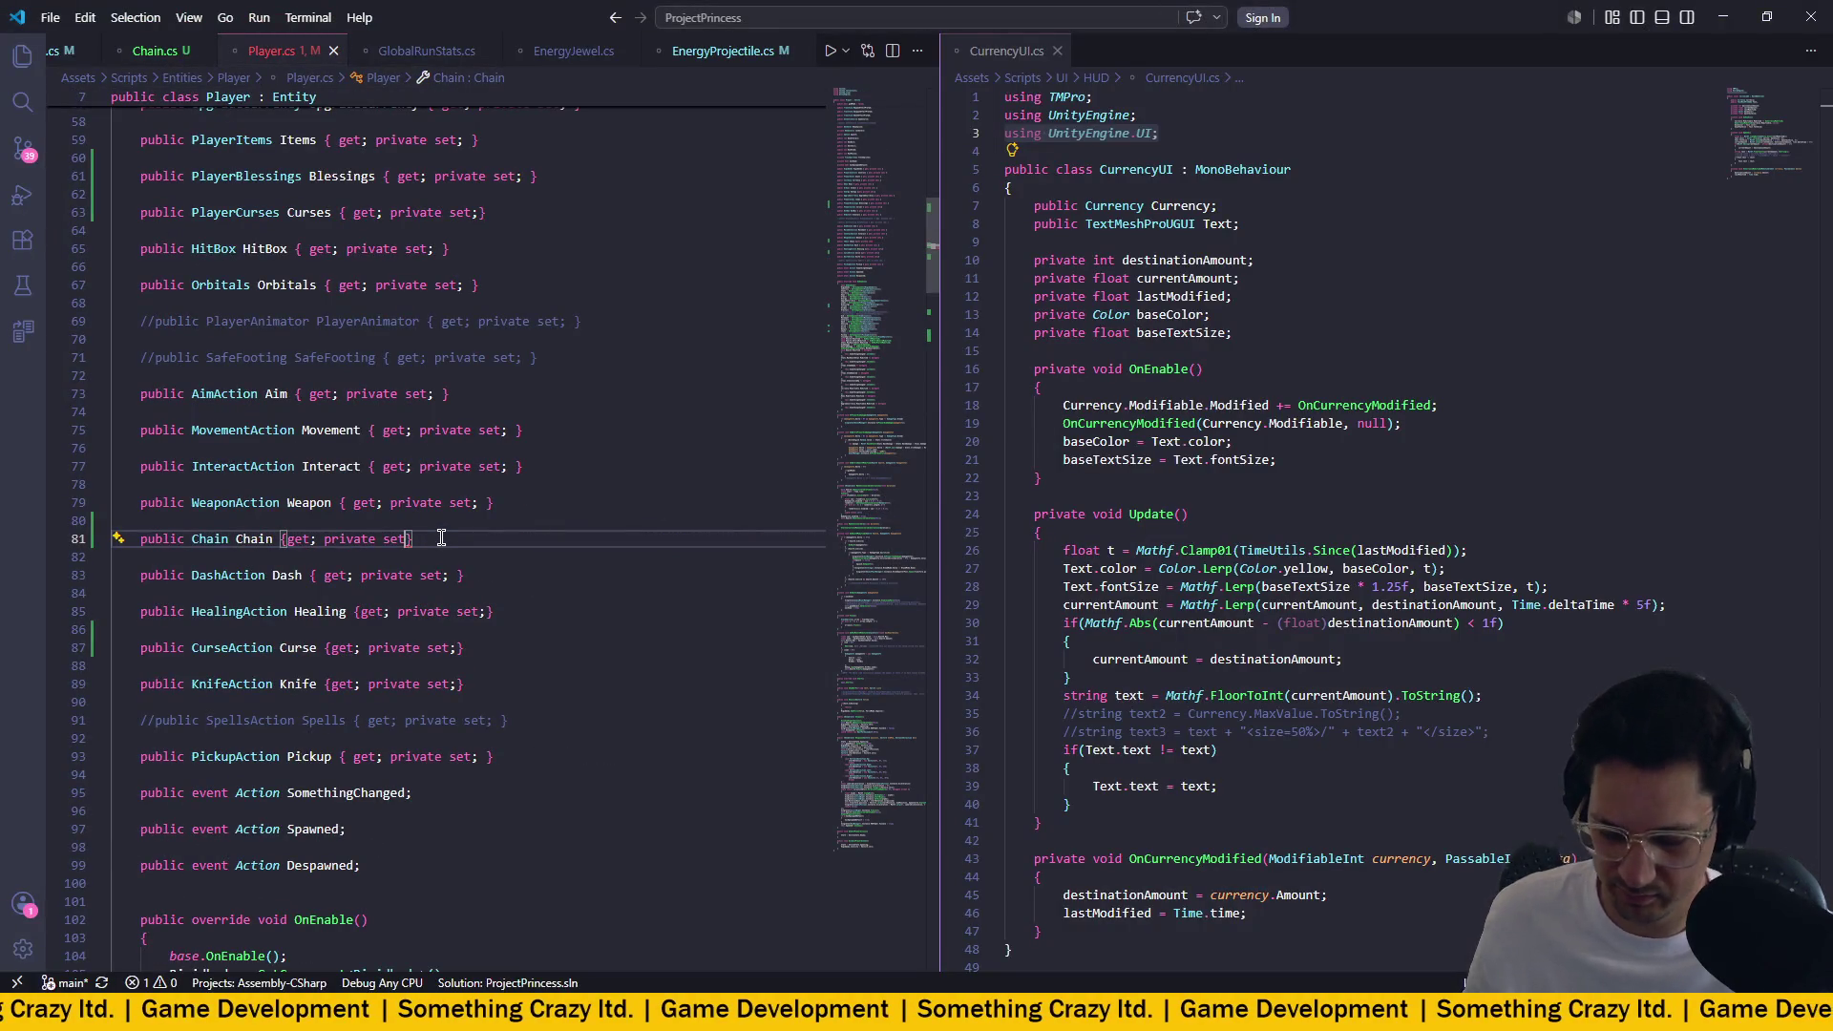
{"action": "type", "text": "'"}
{"action": "key", "text": "BackSpace"}
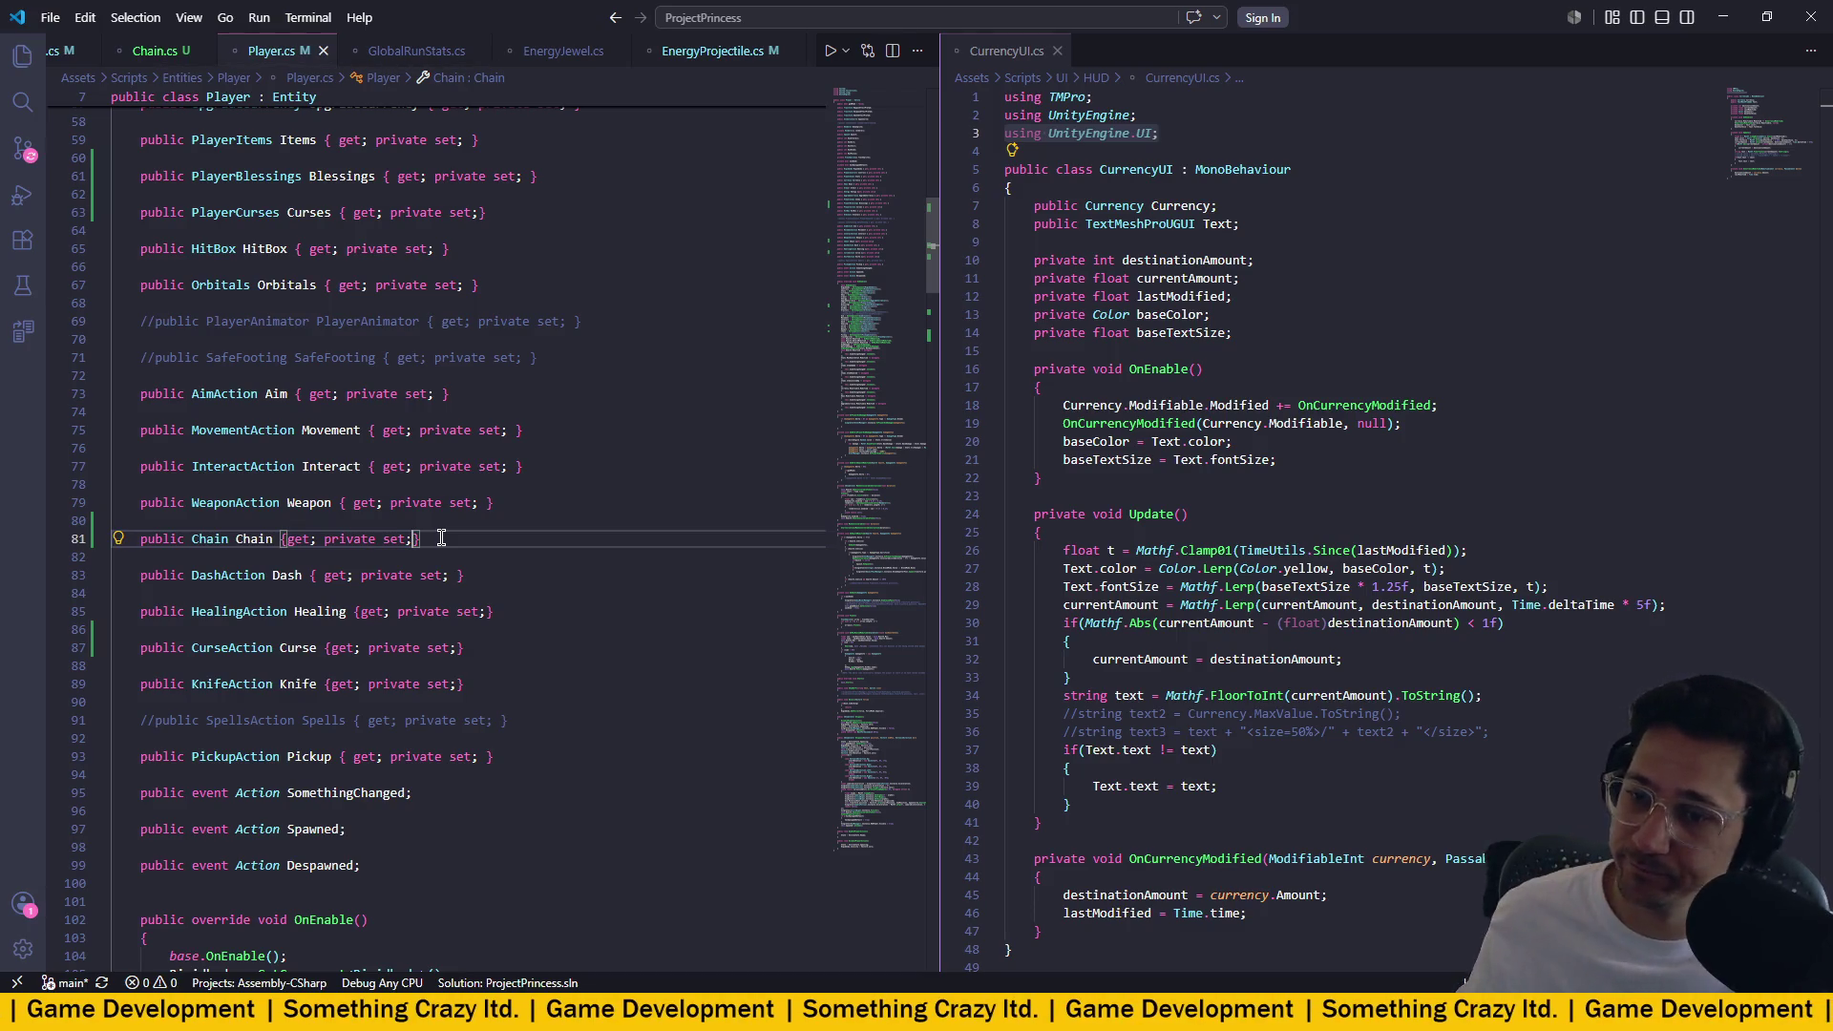
{"action": "key", "text": "alt+Tab"}
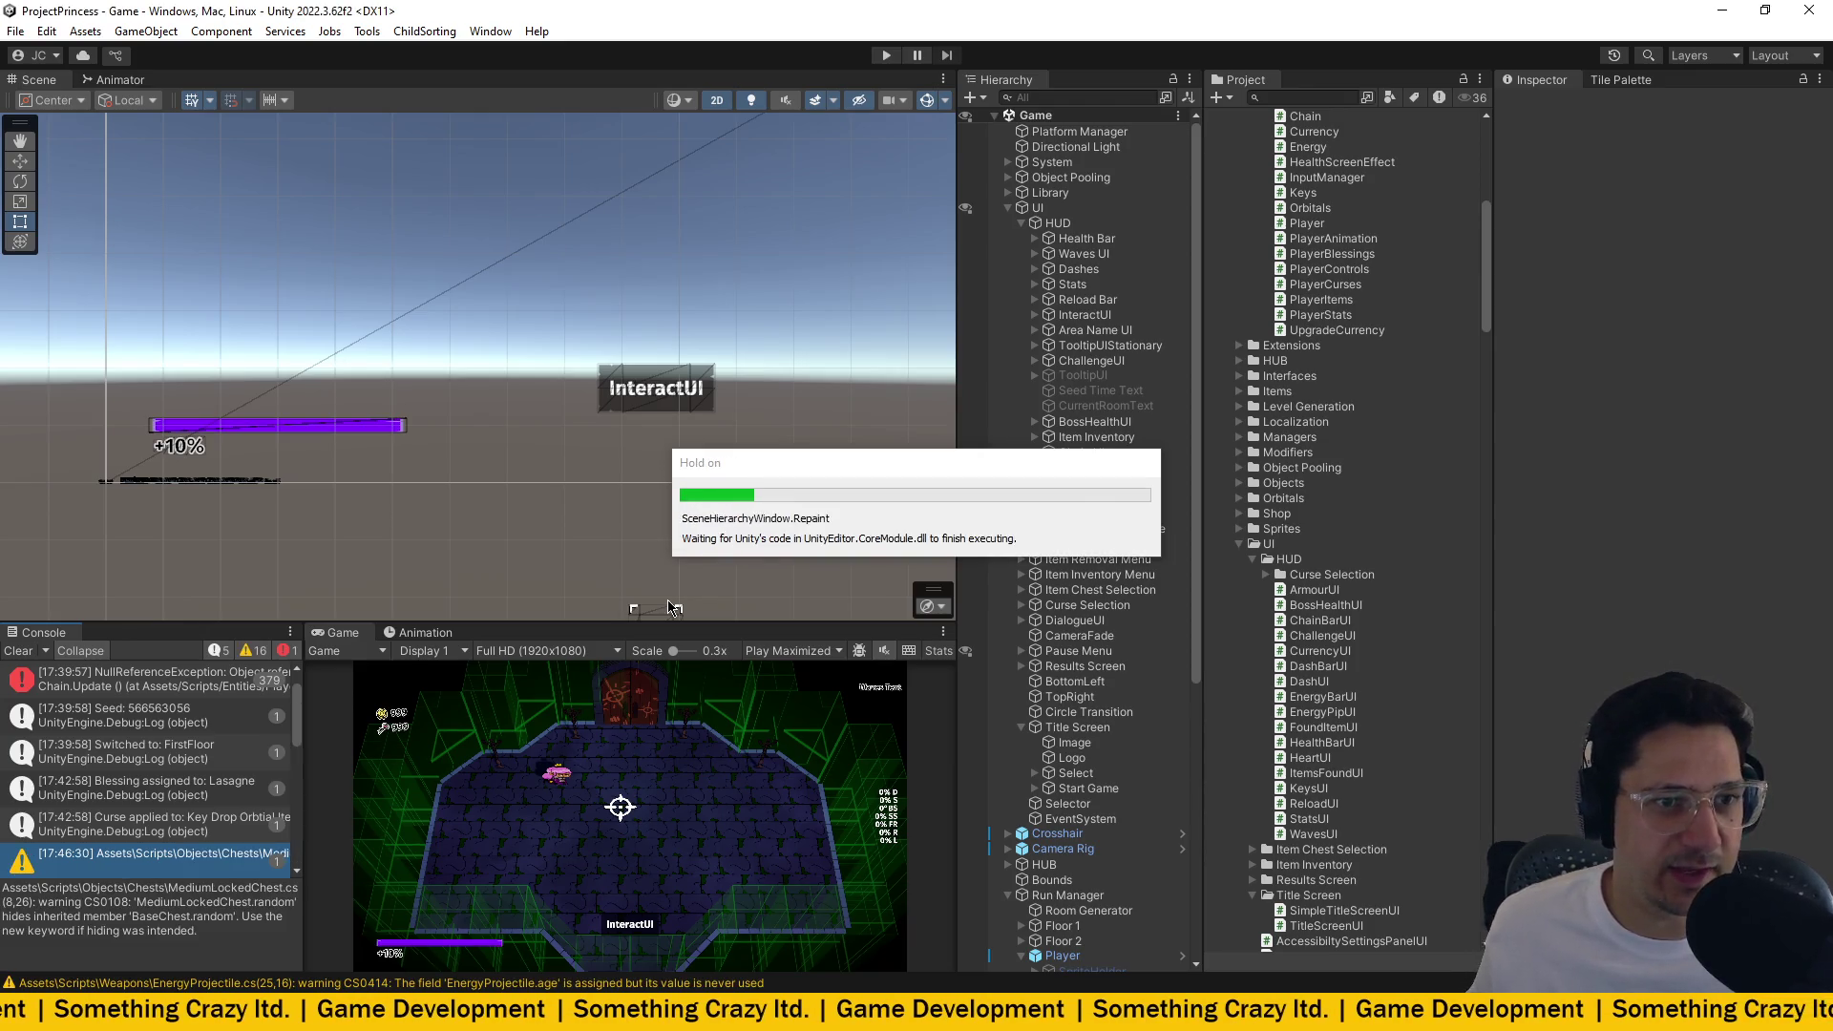
Clear the old Console messages, enter Play mode and get past the title screen.
{"action": "left_click", "coordinate": [23, 653]}
{"action": "left_click", "coordinate": [886, 55]}
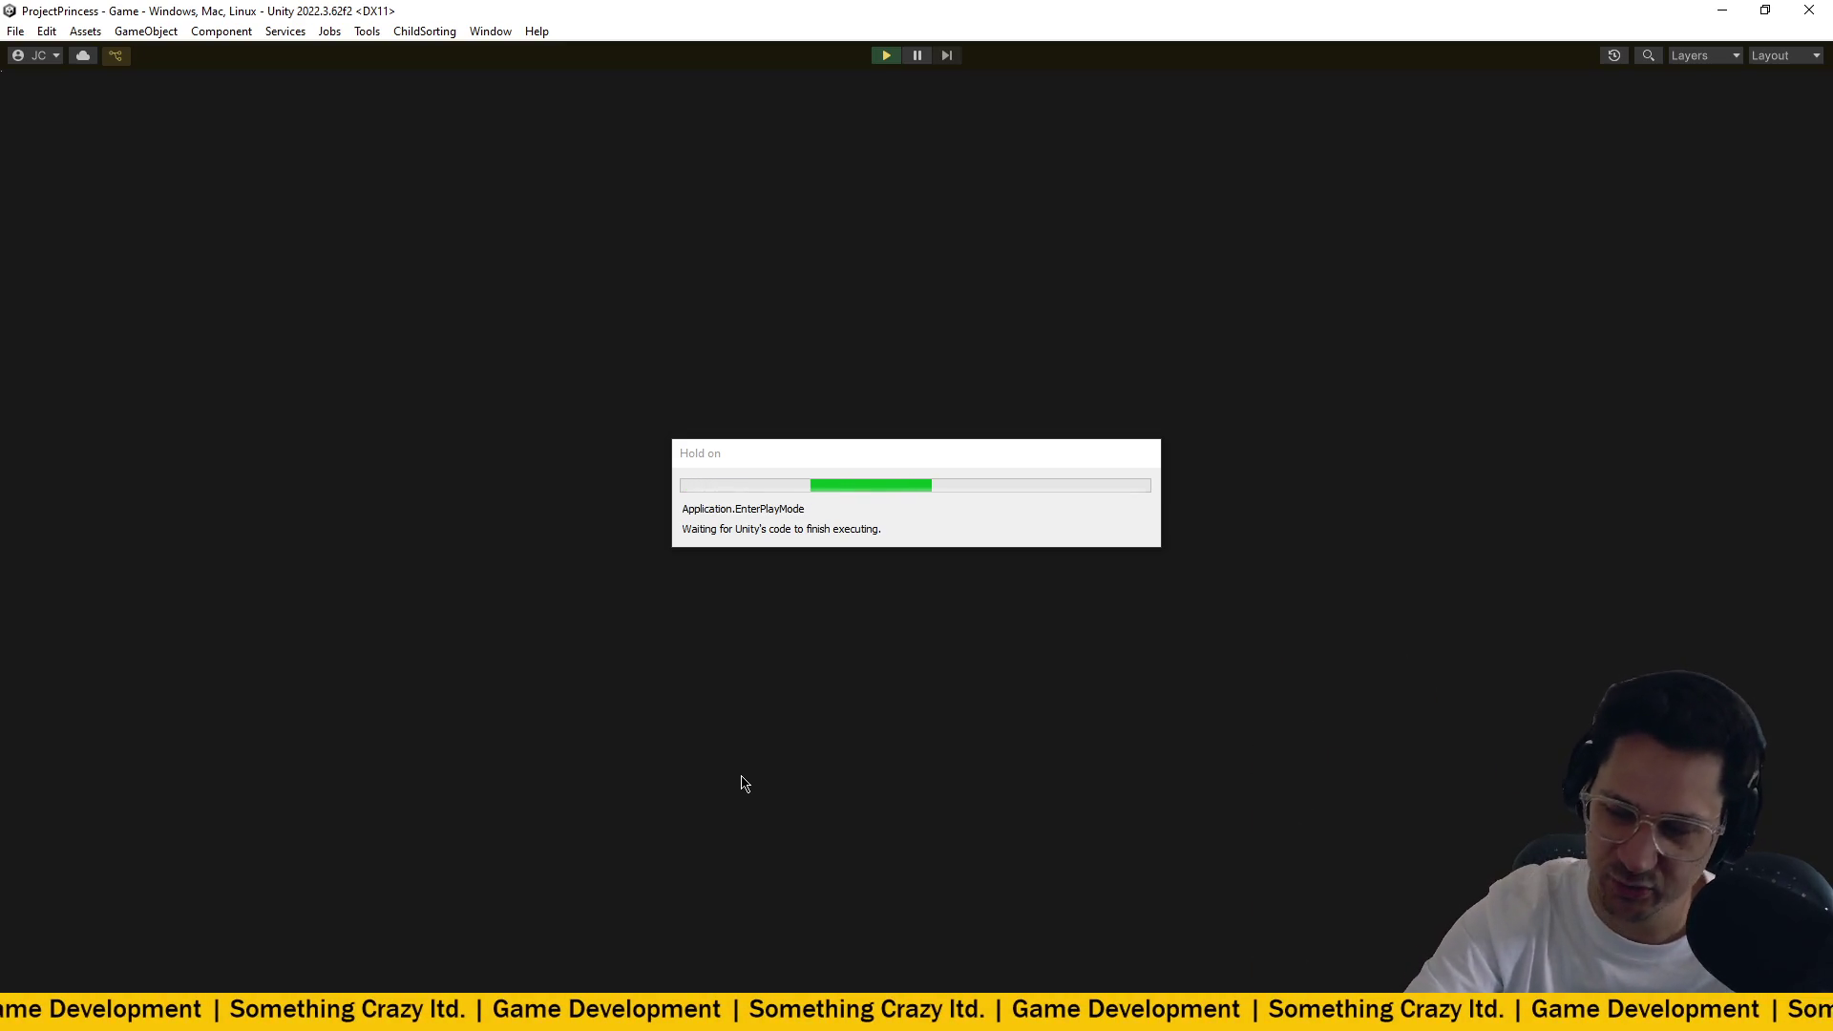
{"action": "key", "text": "Return"}
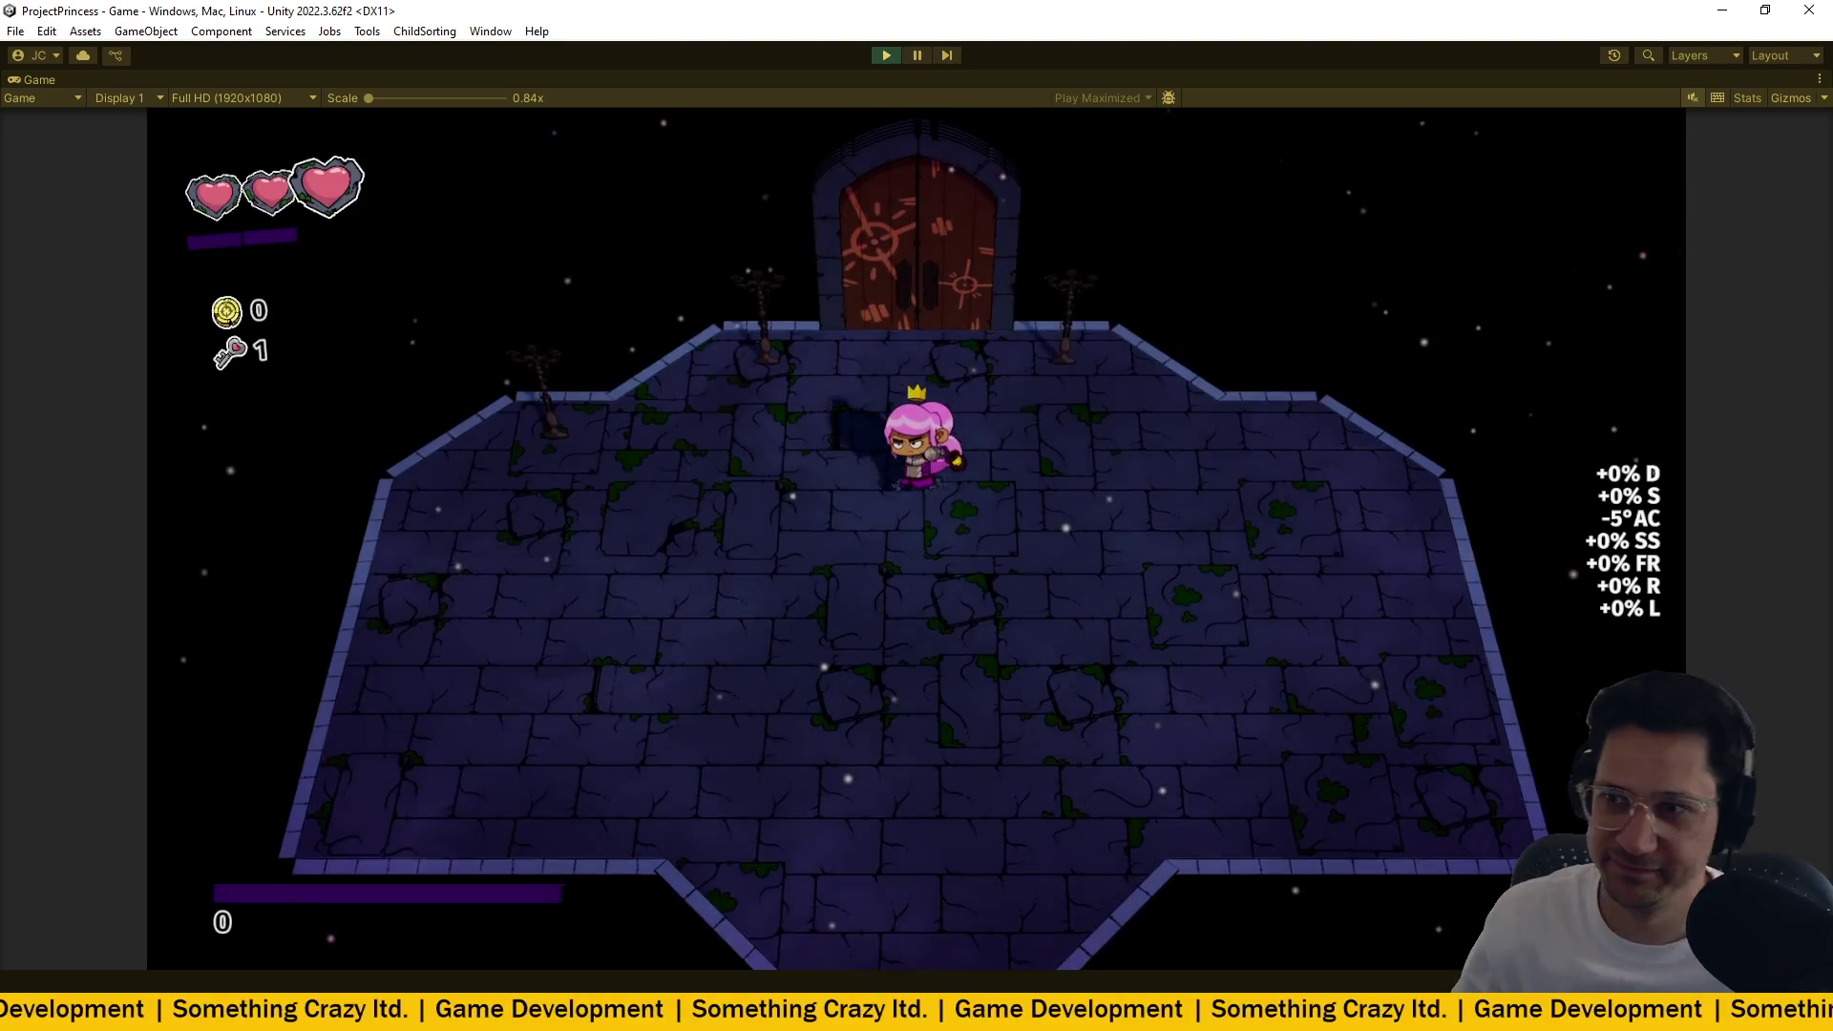
Walk the princess into the next room and shoot down the first wave of enemies.
{"action": "key", "text": "w"}
{"action": "key", "text": "Return"}
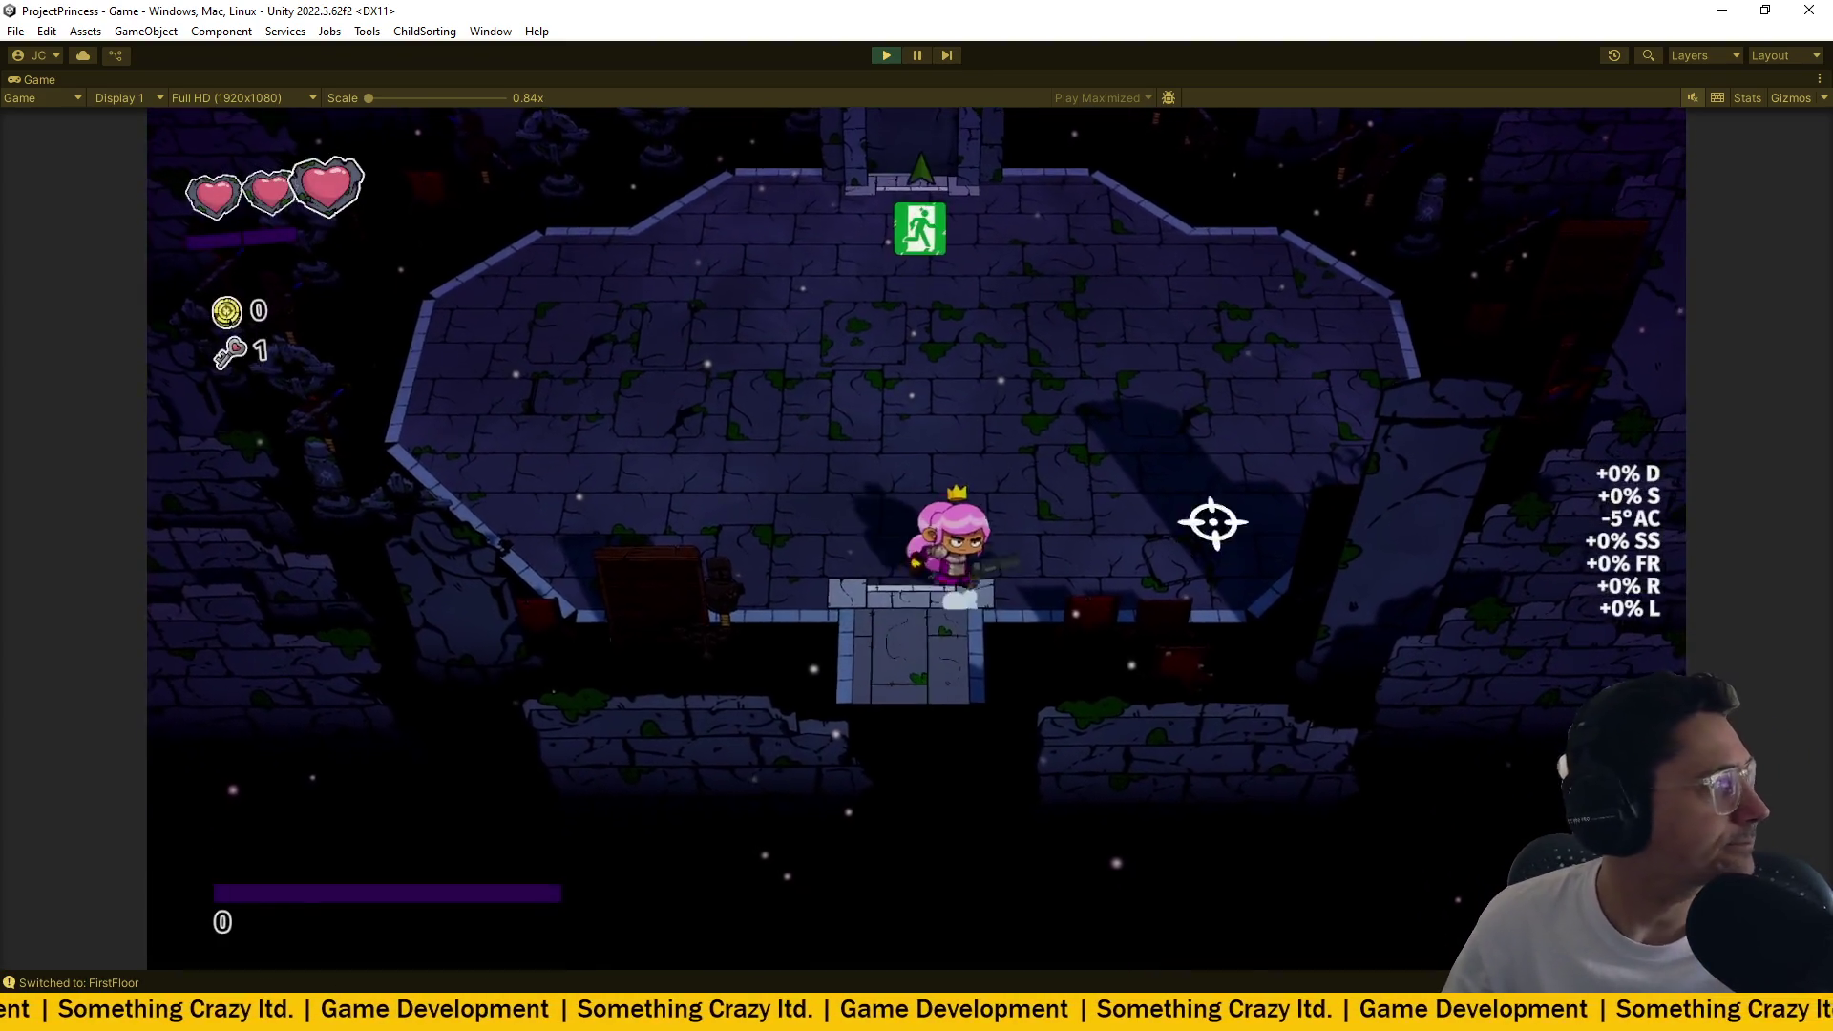
{"action": "key", "text": "w"}
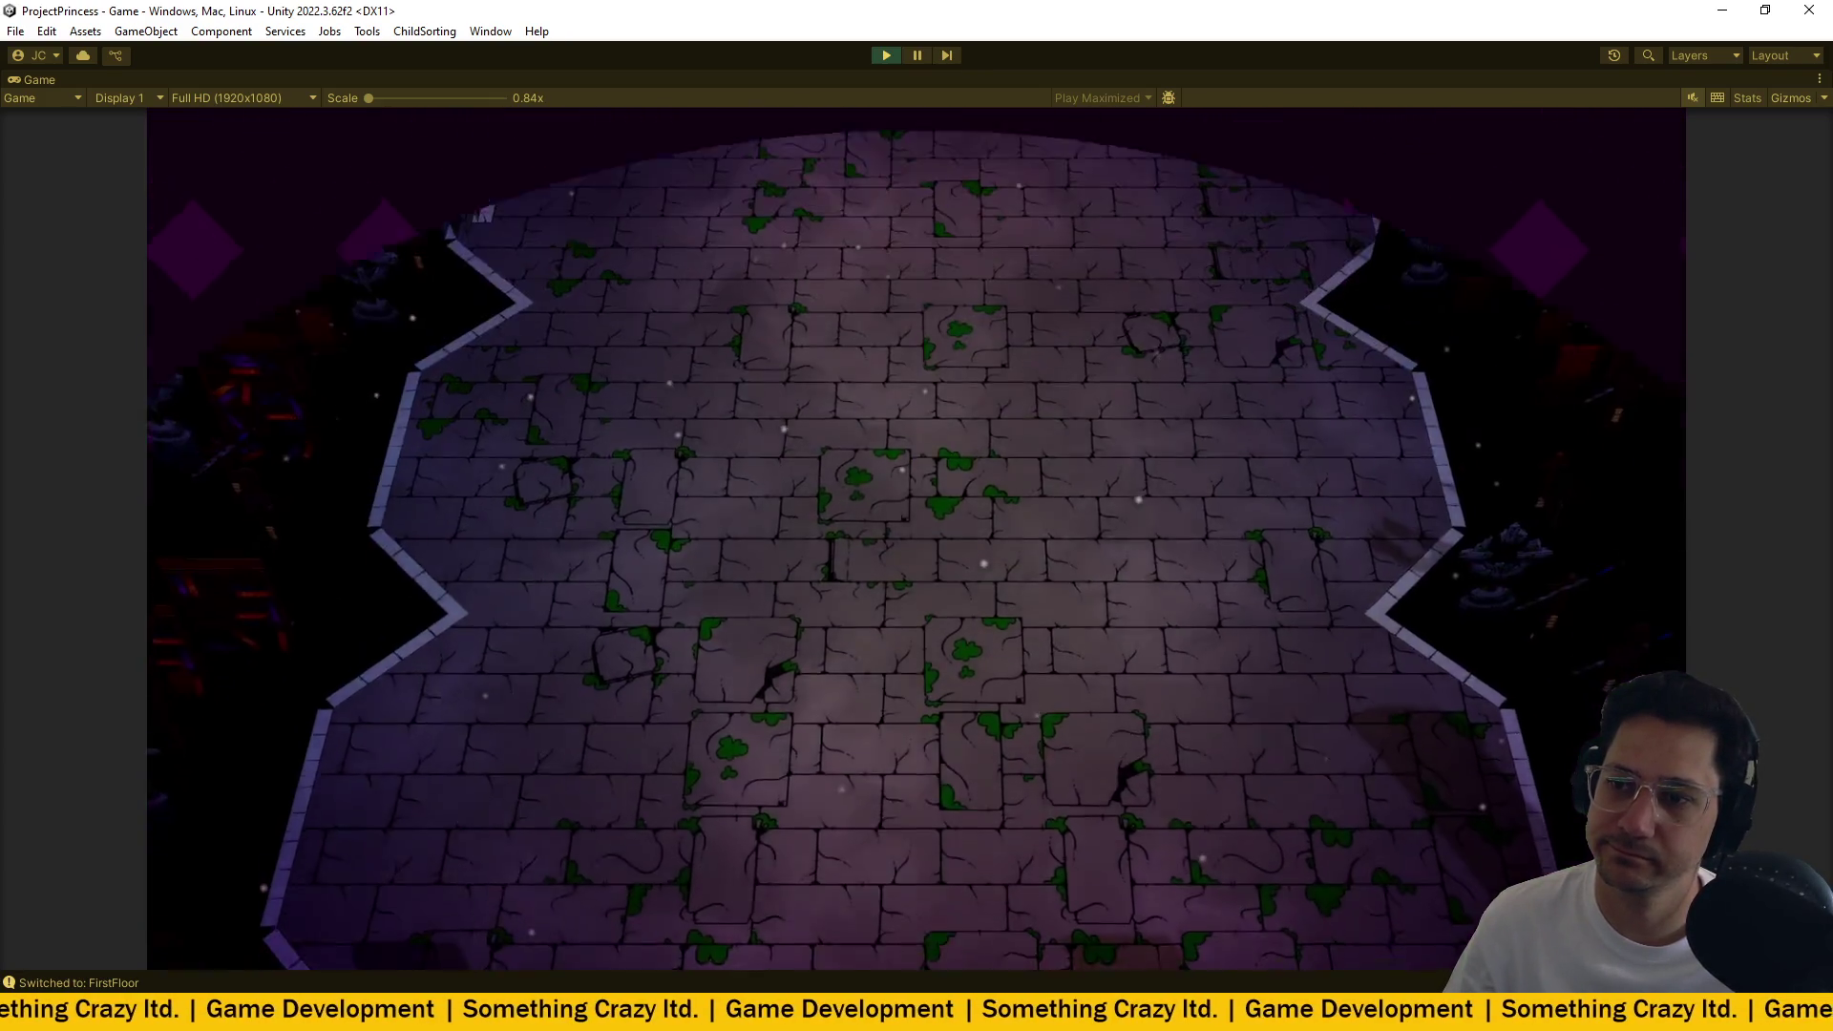
{"action": "key", "text": "w"}
{"action": "left_click", "coordinate": [879, 442]}
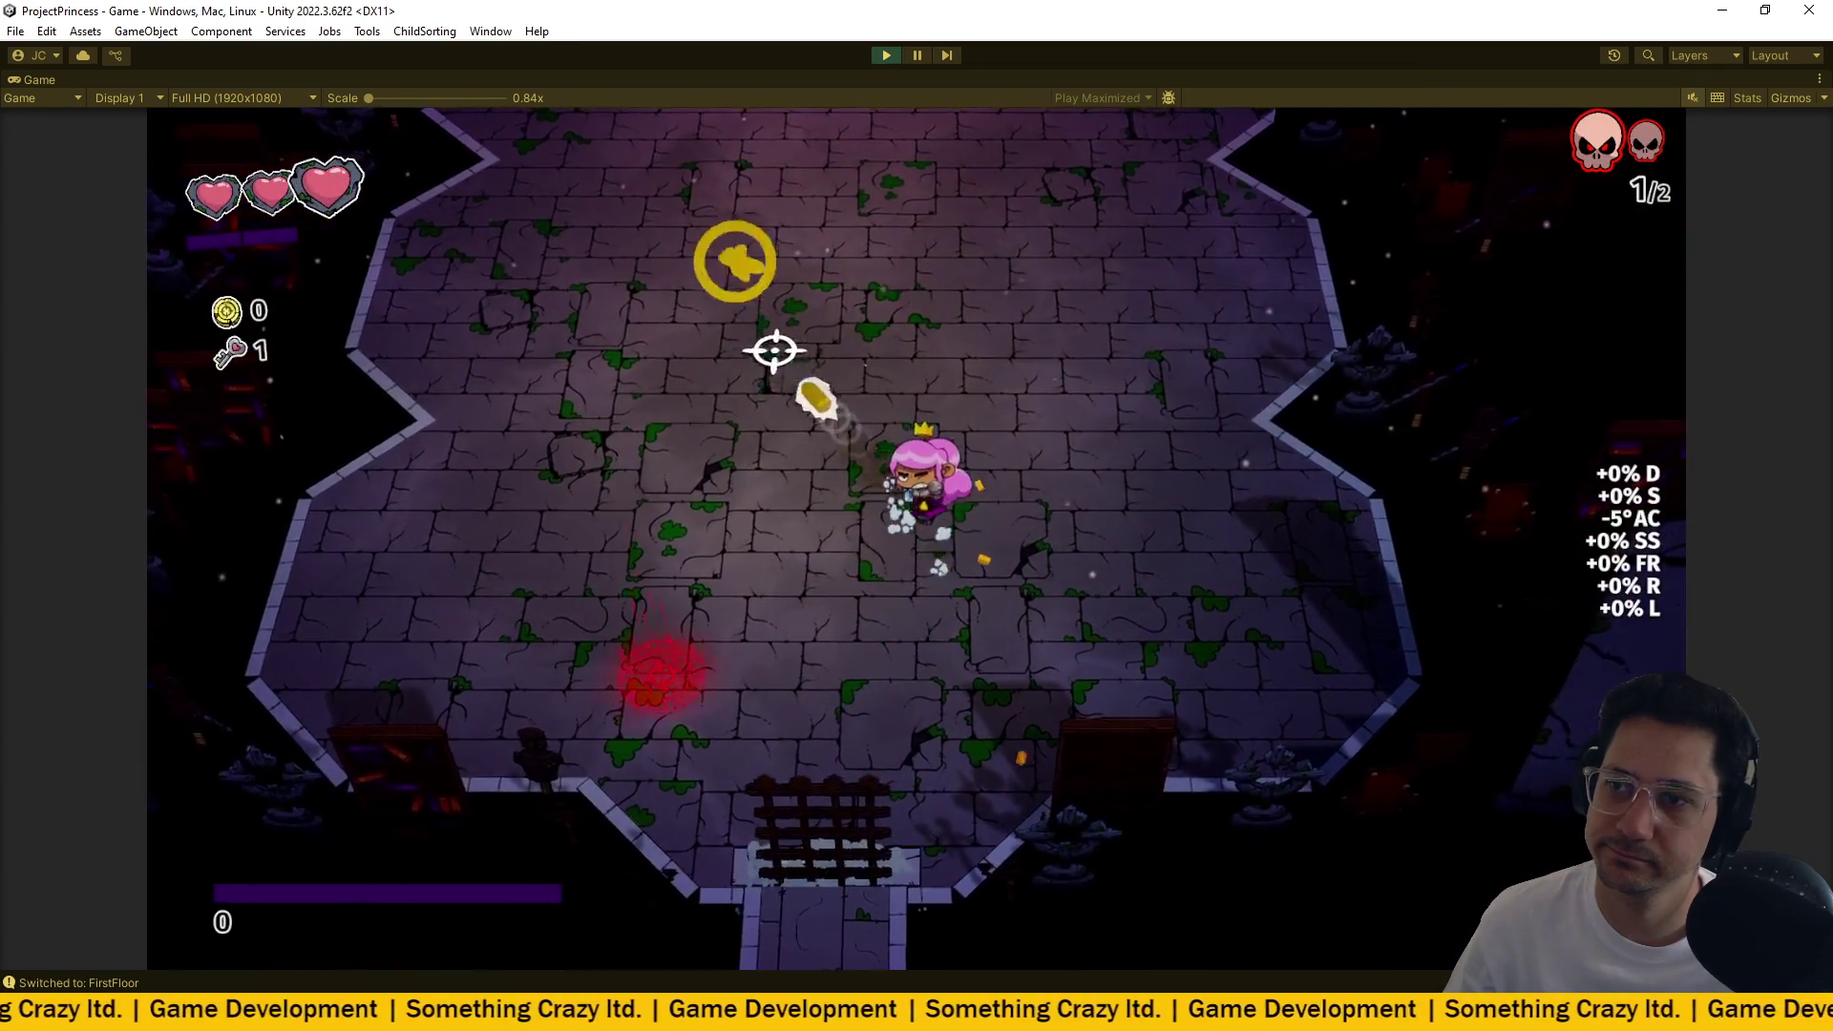
{"action": "key", "text": "s"}
{"action": "left_click", "coordinate": [687, 601]}
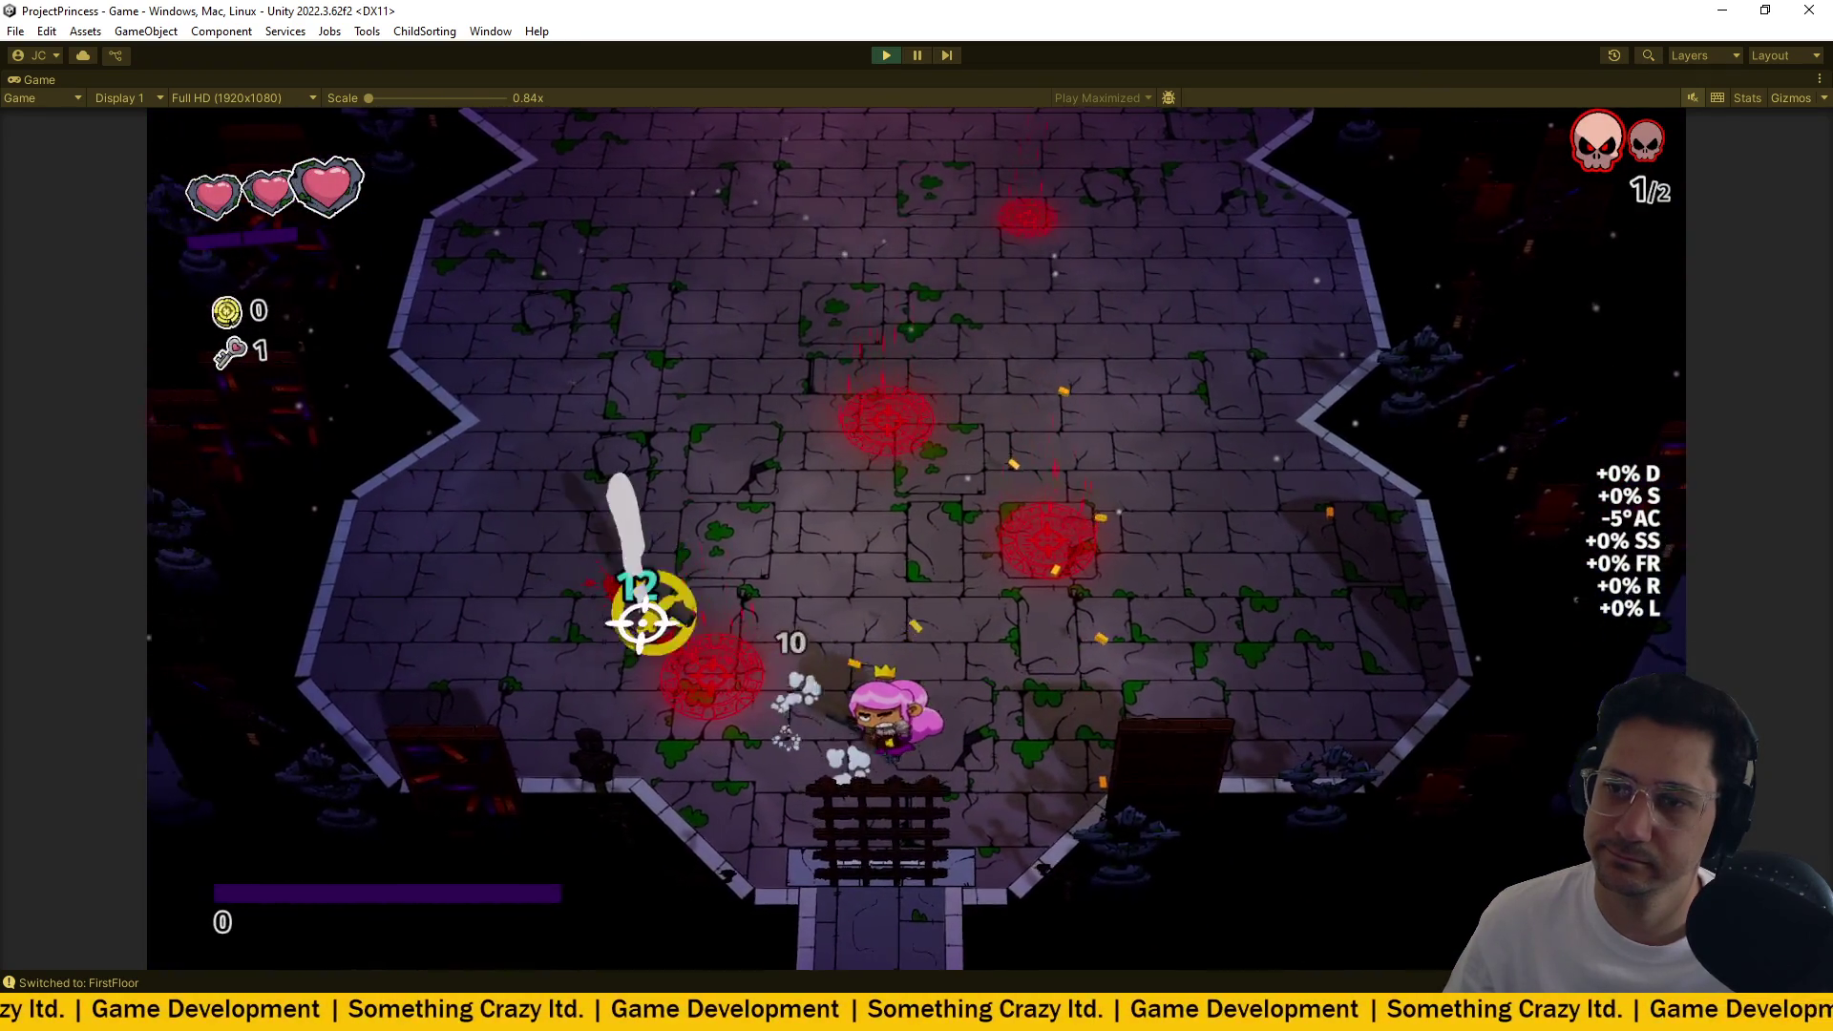
{"action": "key", "text": "a"}
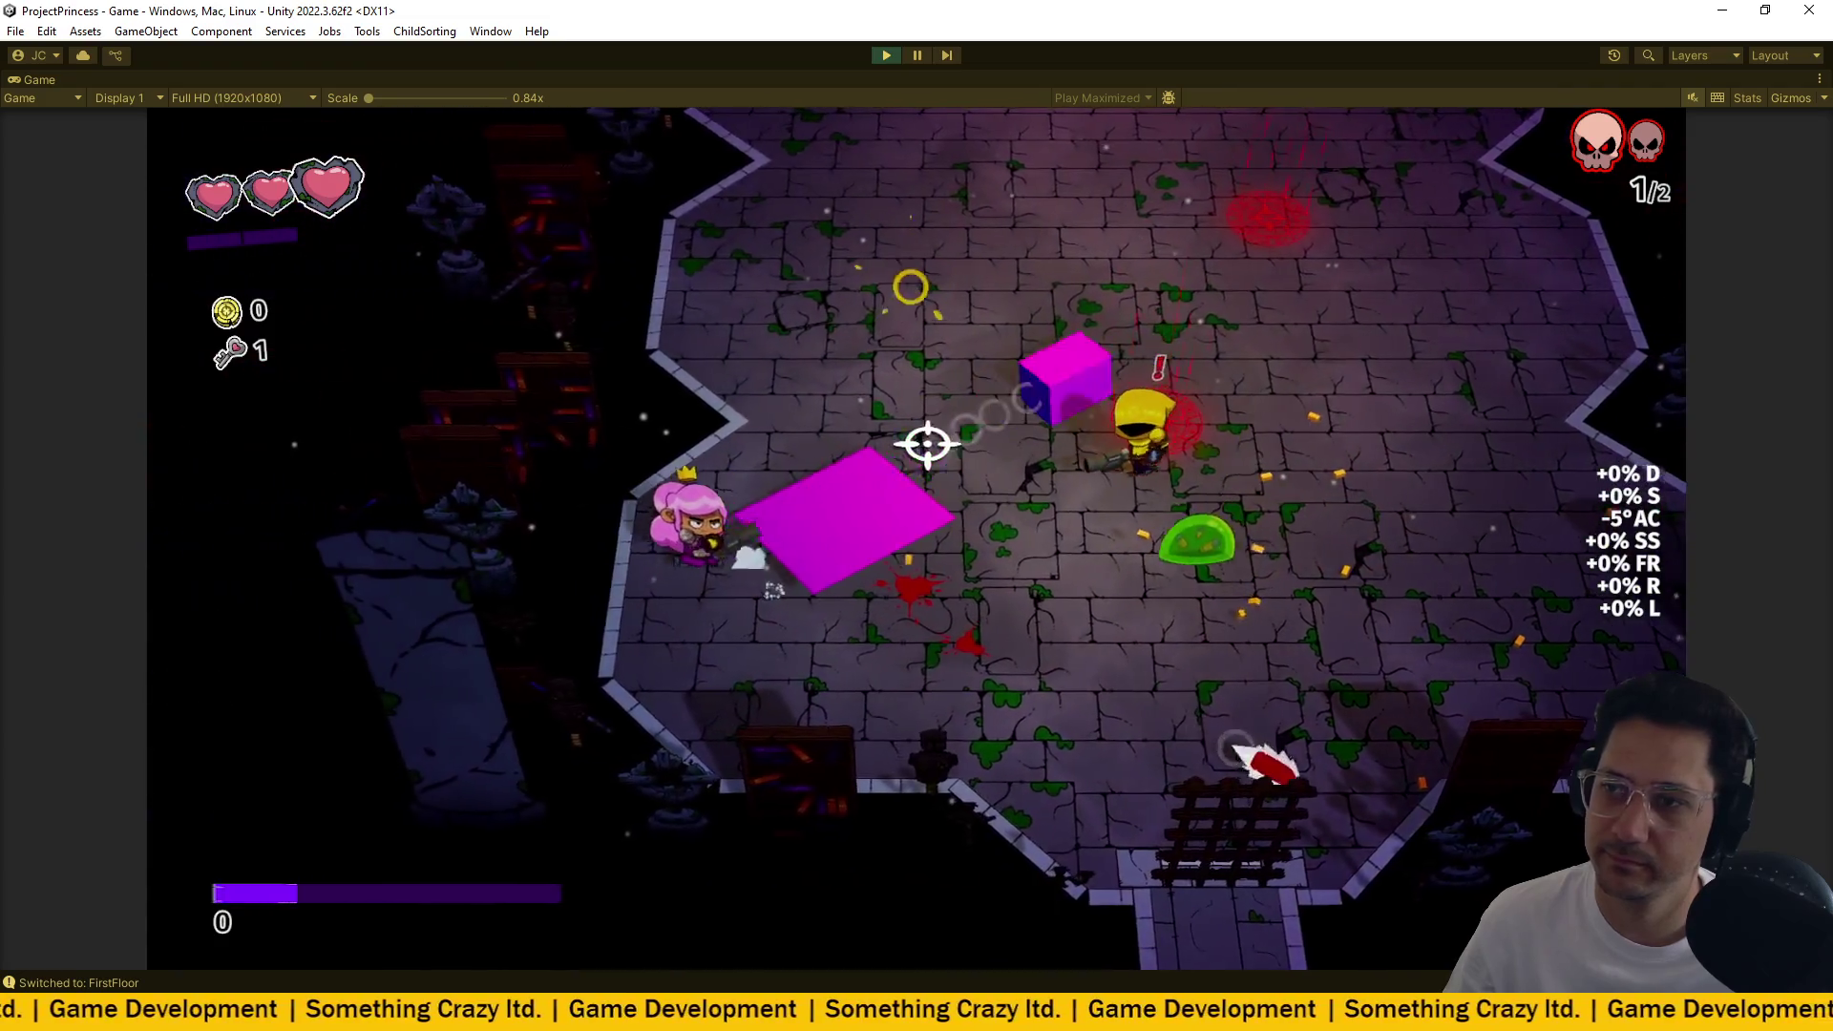
{"action": "left_click", "coordinate": [1057, 591]}
{"action": "left_click", "coordinate": [1057, 591]}
{"action": "key", "text": "w"}
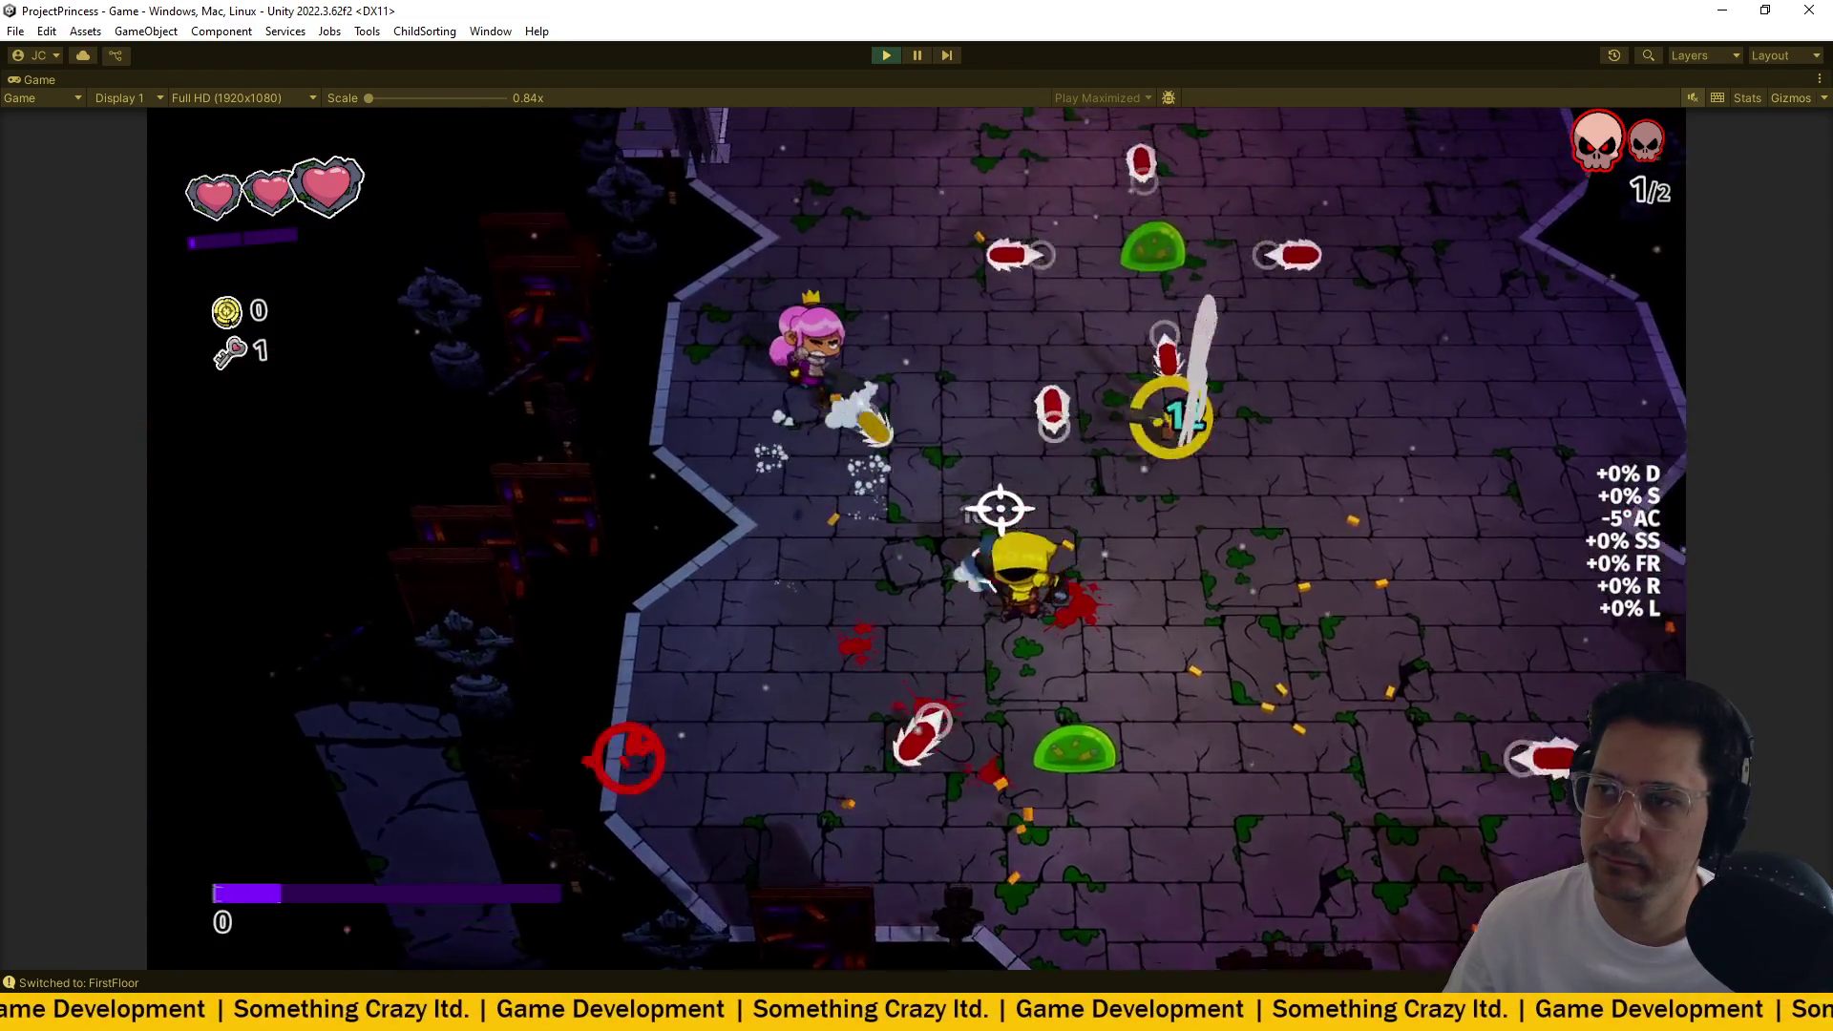
{"action": "key", "text": "s"}
{"action": "left_click", "coordinate": [1007, 501]}
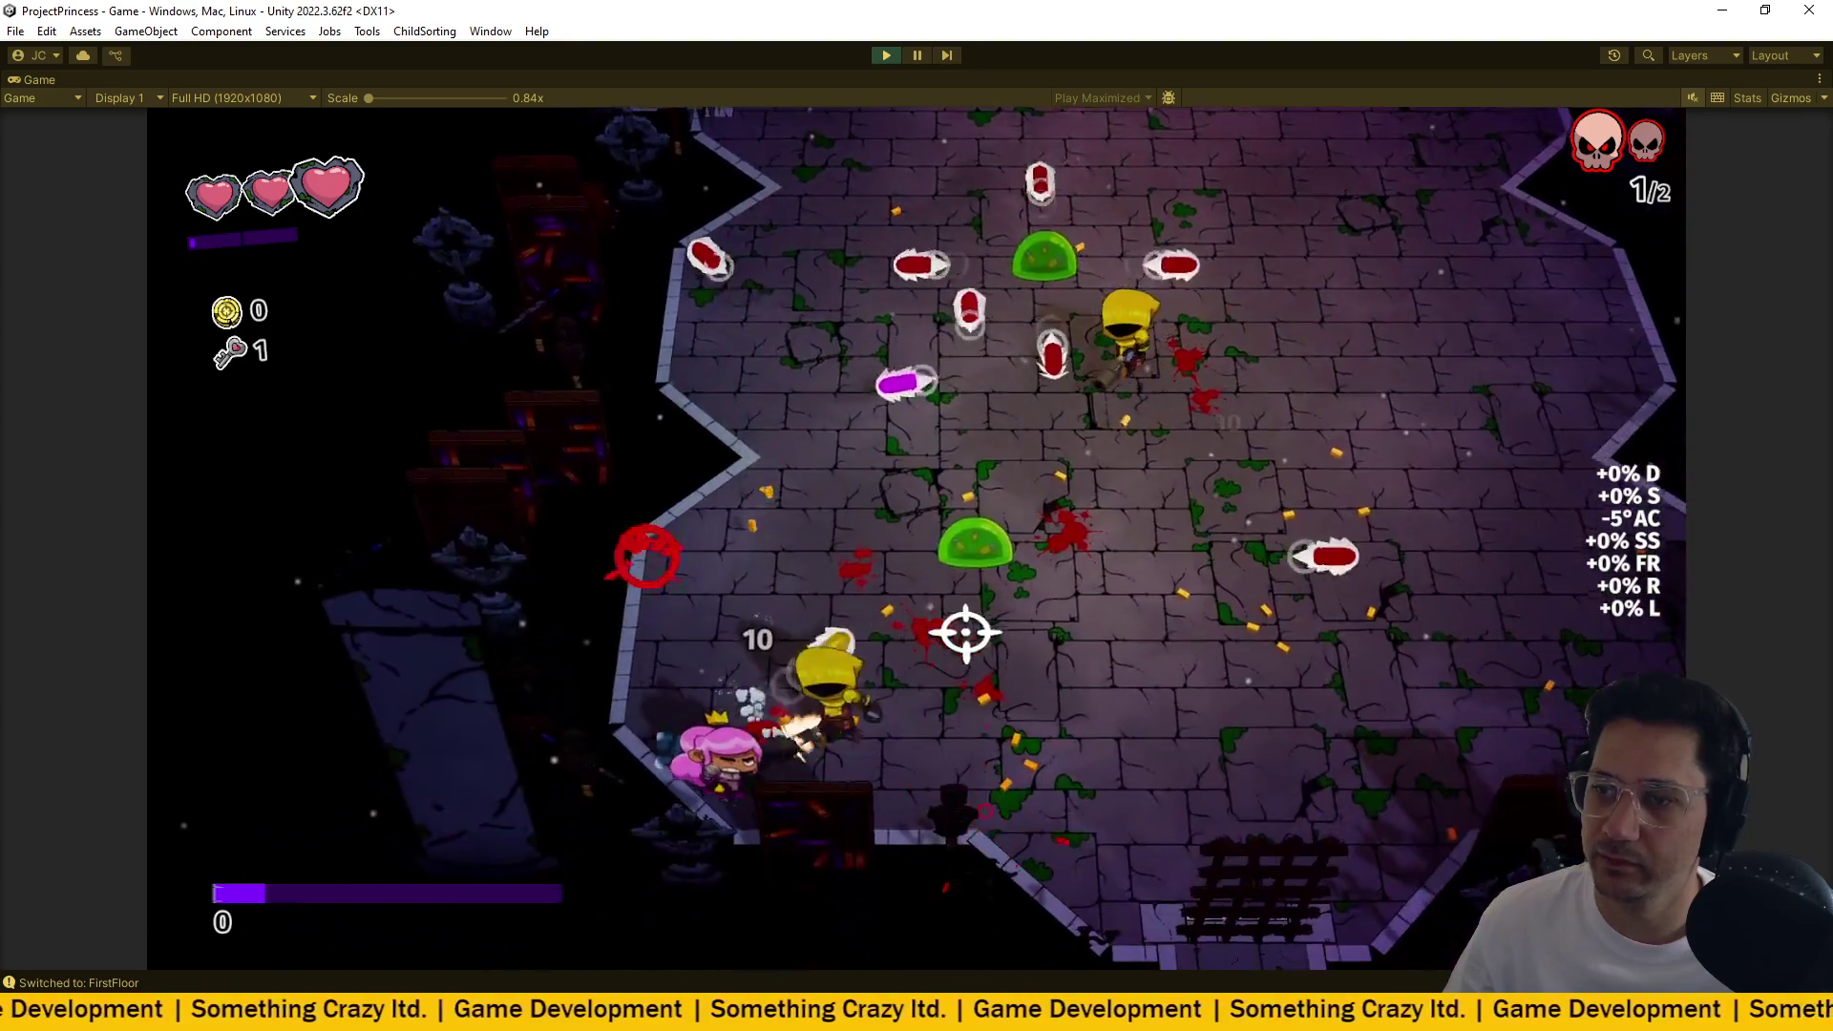
{"action": "key", "text": "d"}
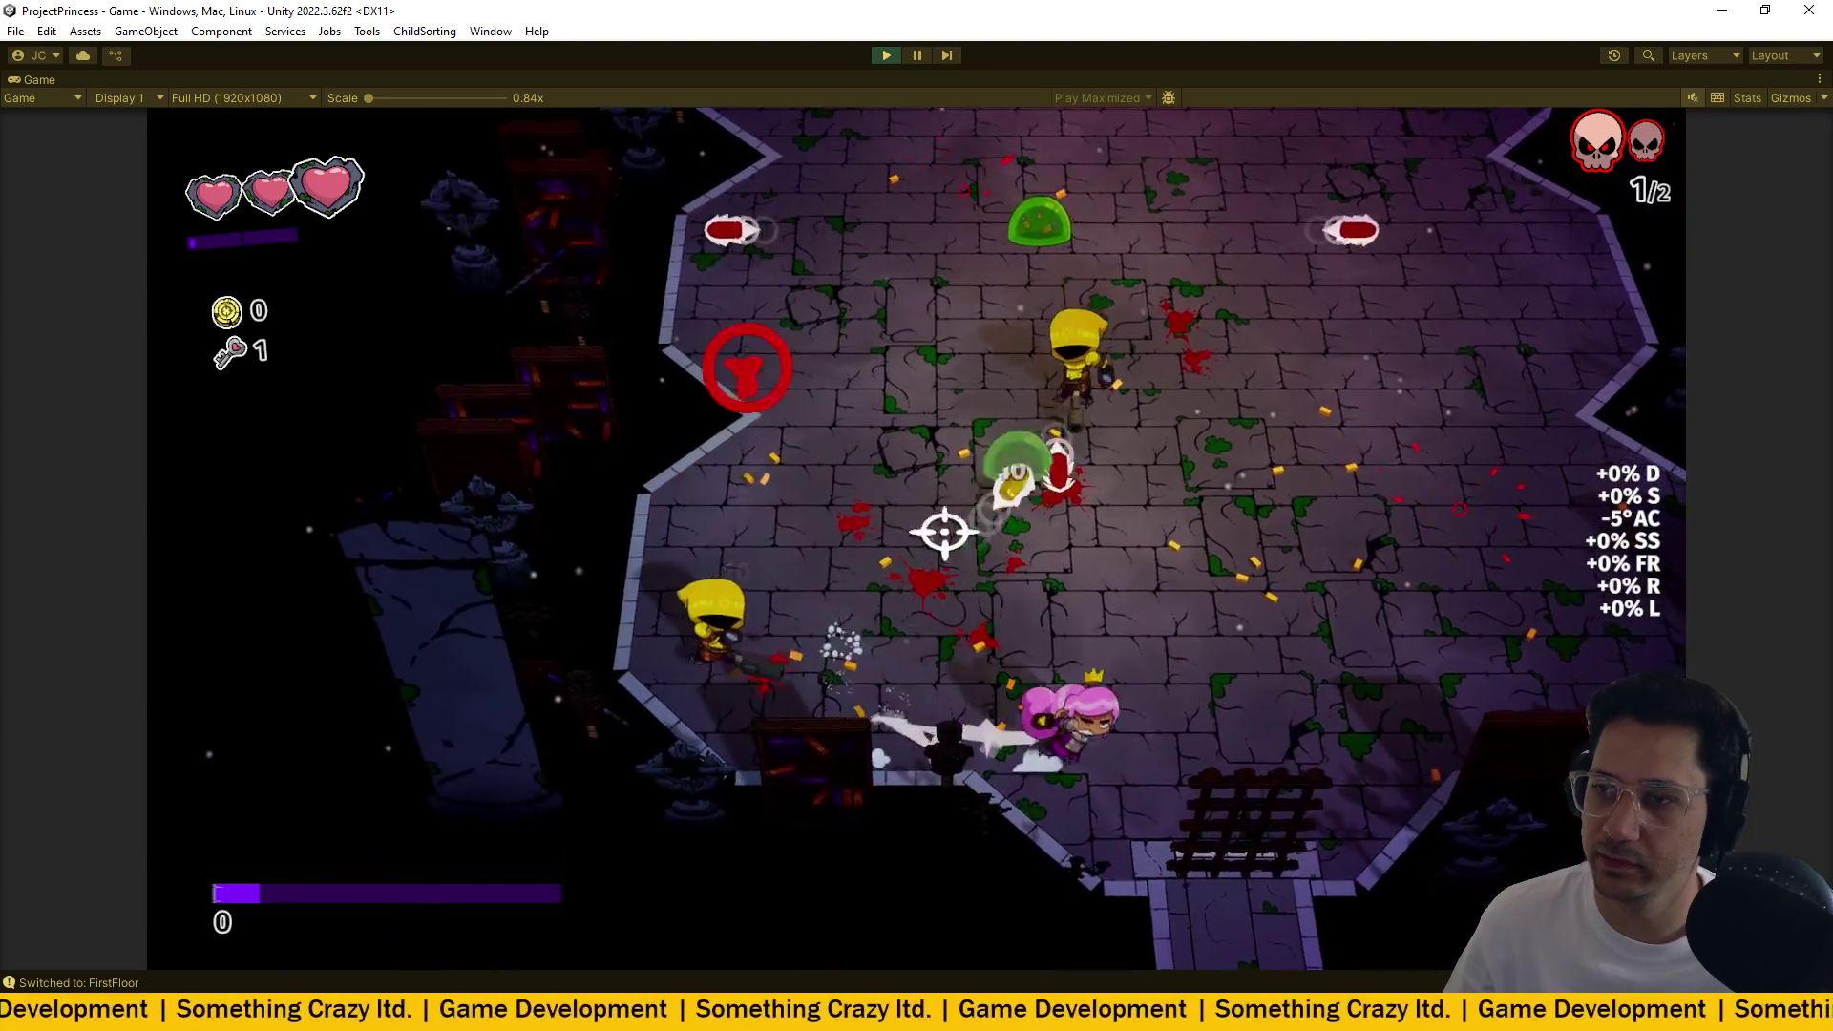
{"action": "left_click", "coordinate": [917, 532]}
{"action": "key", "text": "w"}
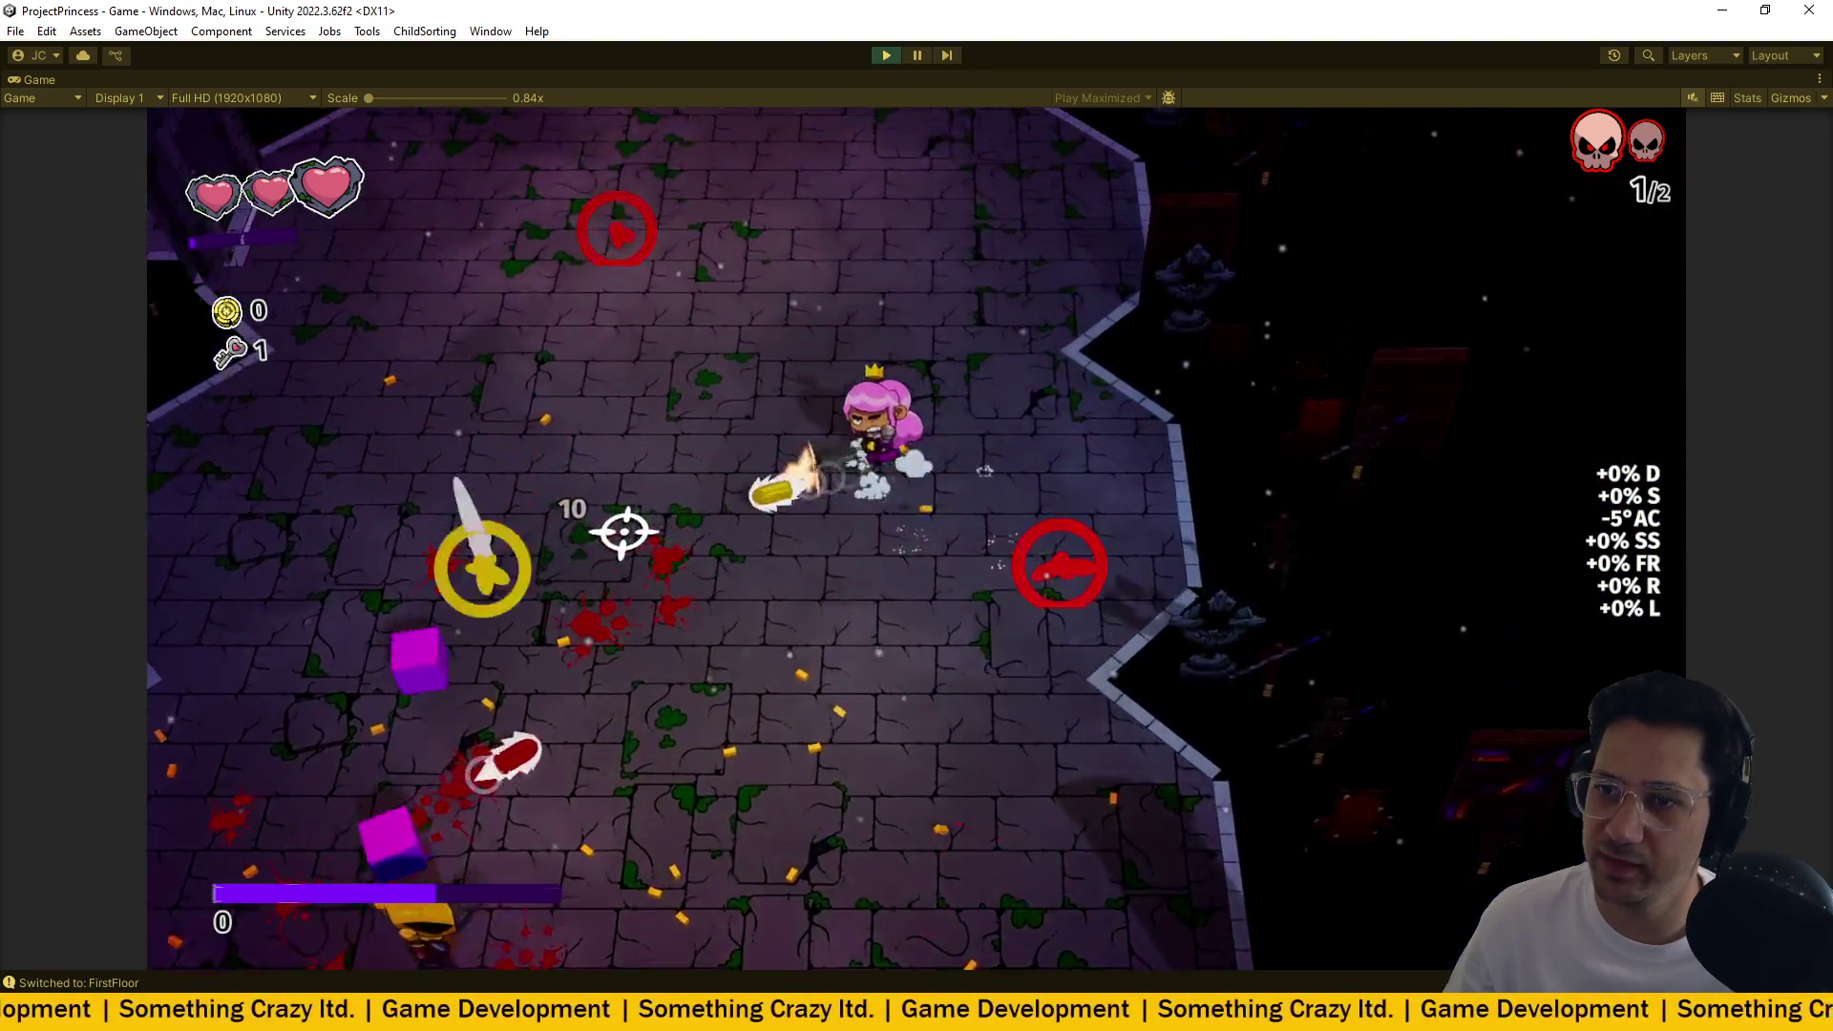
{"action": "key", "text": "a"}
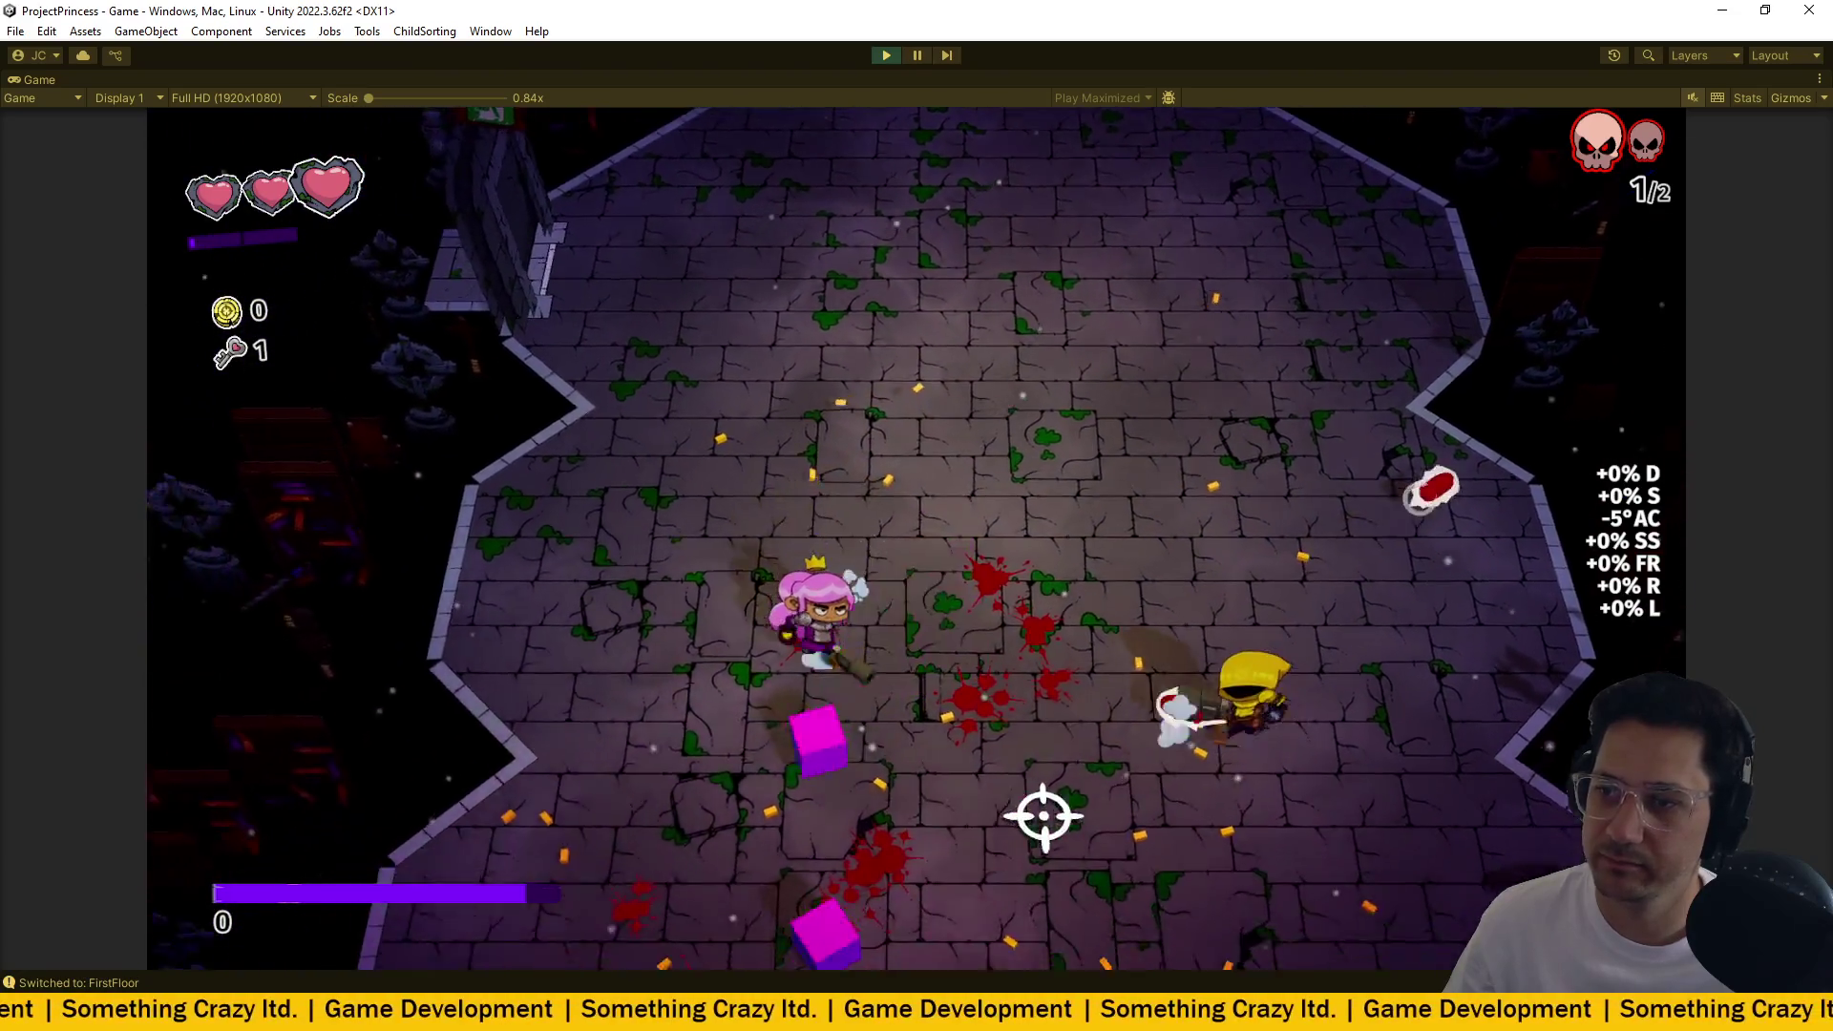
{"action": "key", "text": "s"}
{"action": "left_click", "coordinate": [1228, 561]}
Keep running and firing around the room through the scattered purple energy pickups, then return to the code editor.
{"action": "key", "text": "d"}
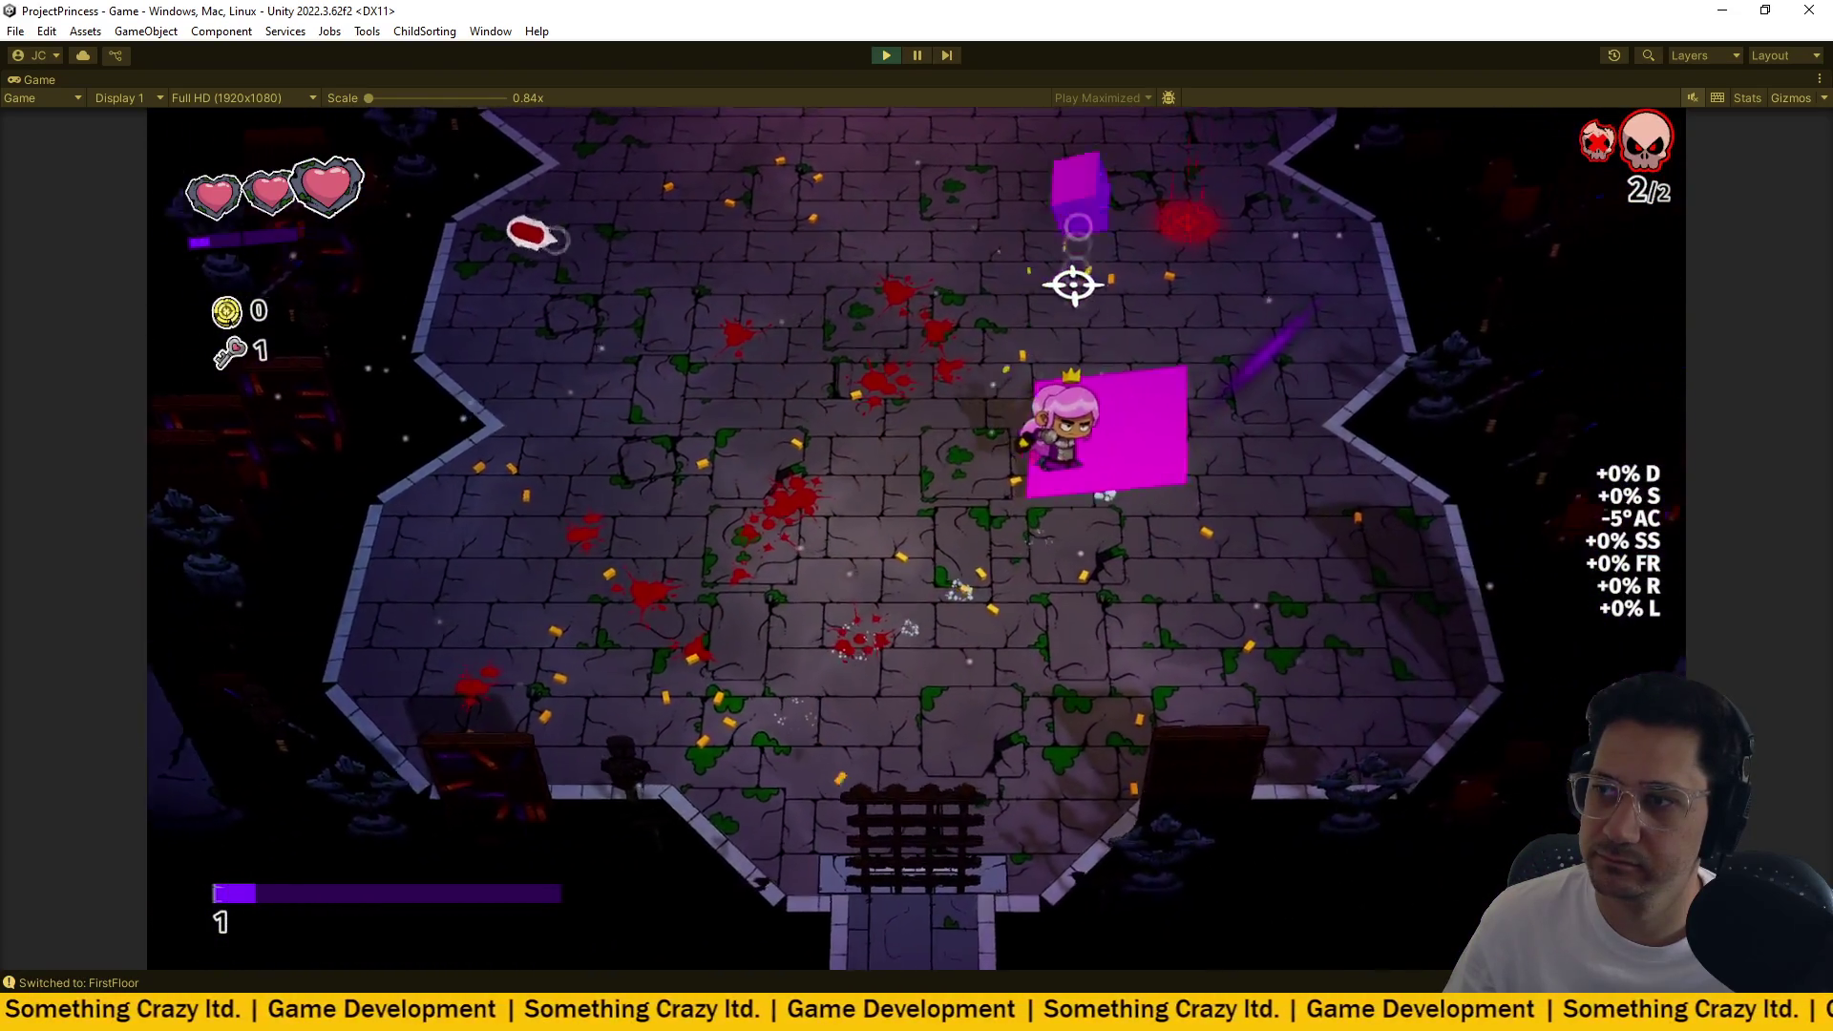
{"action": "key", "text": "w"}
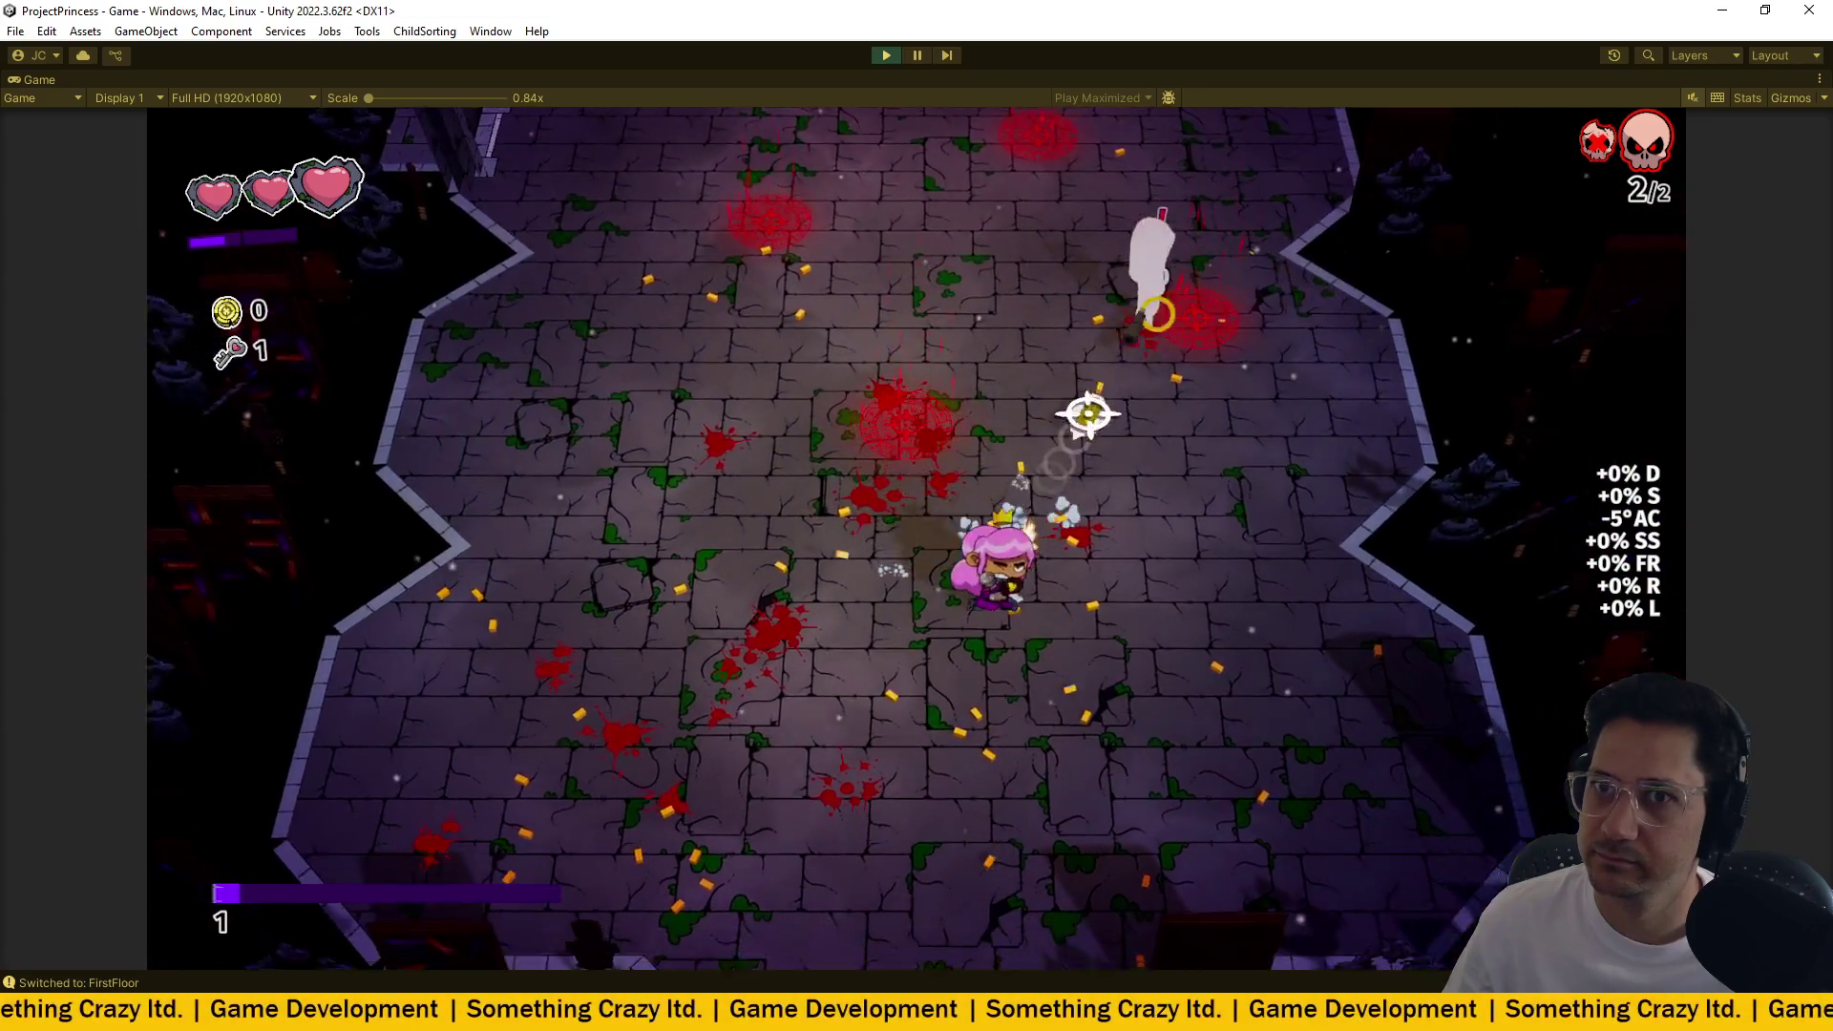
{"action": "key", "text": "d"}
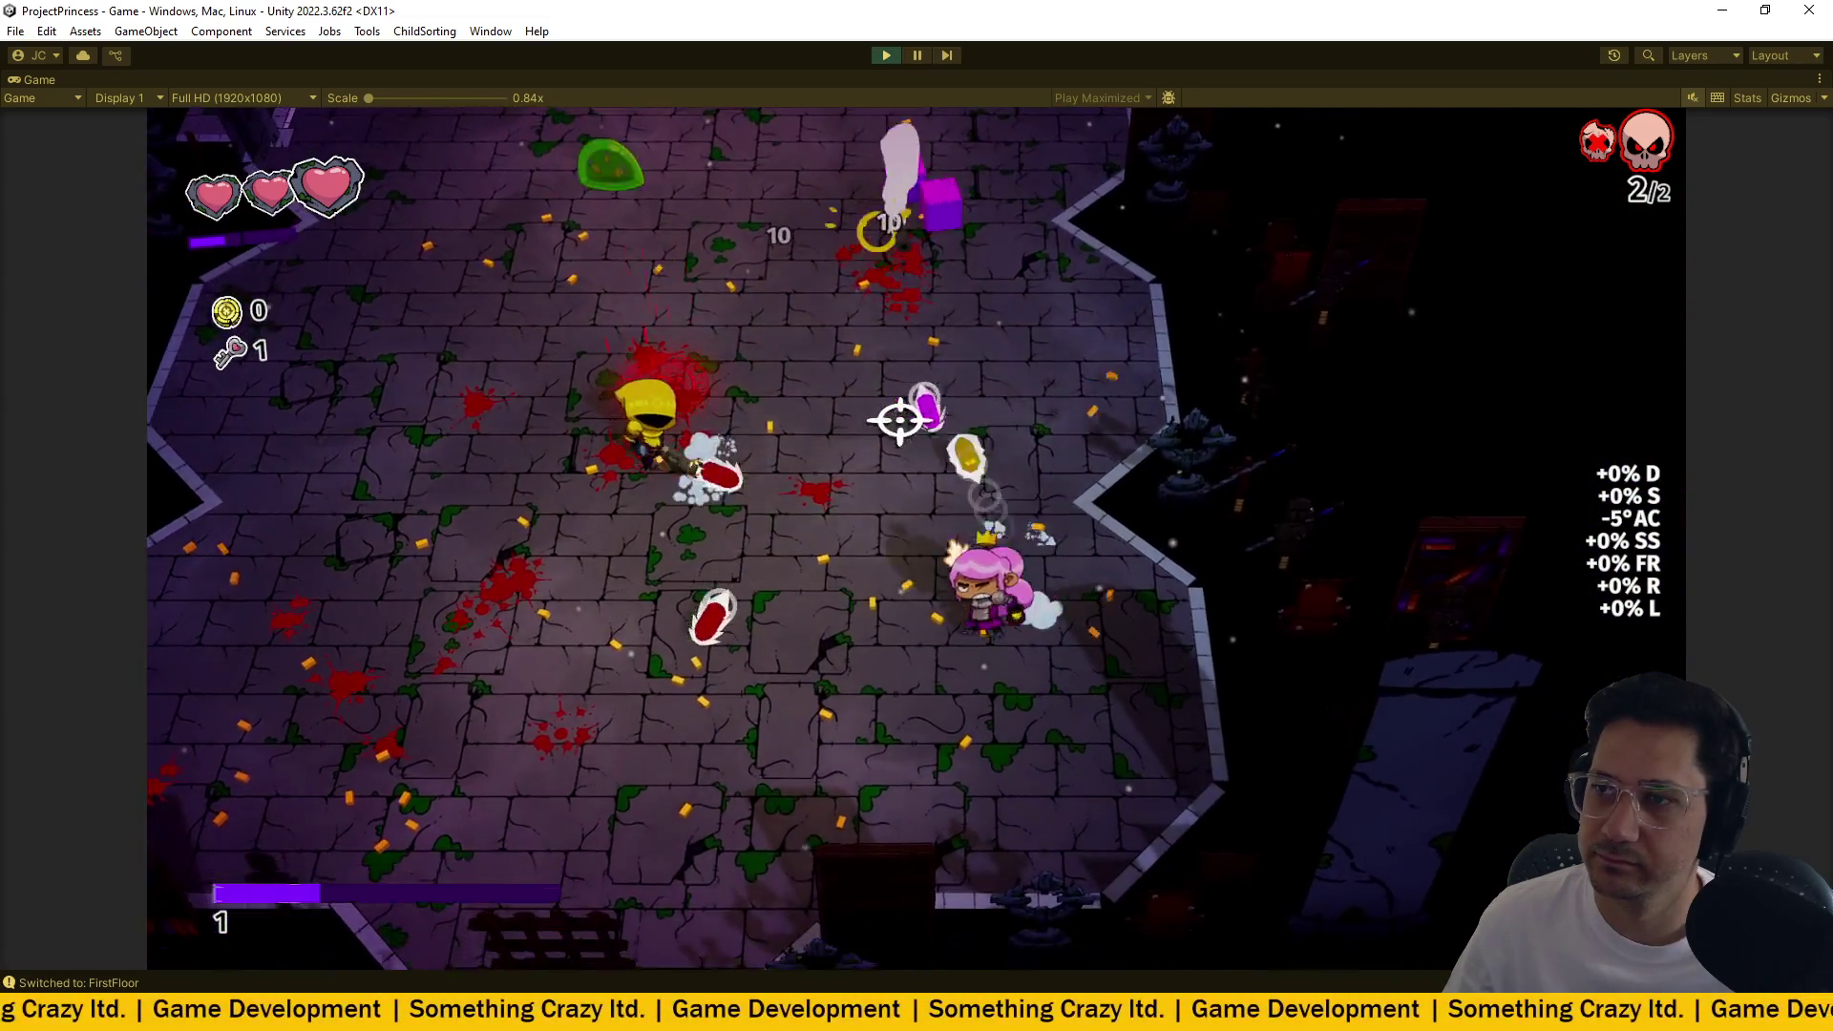
{"action": "key", "text": "a"}
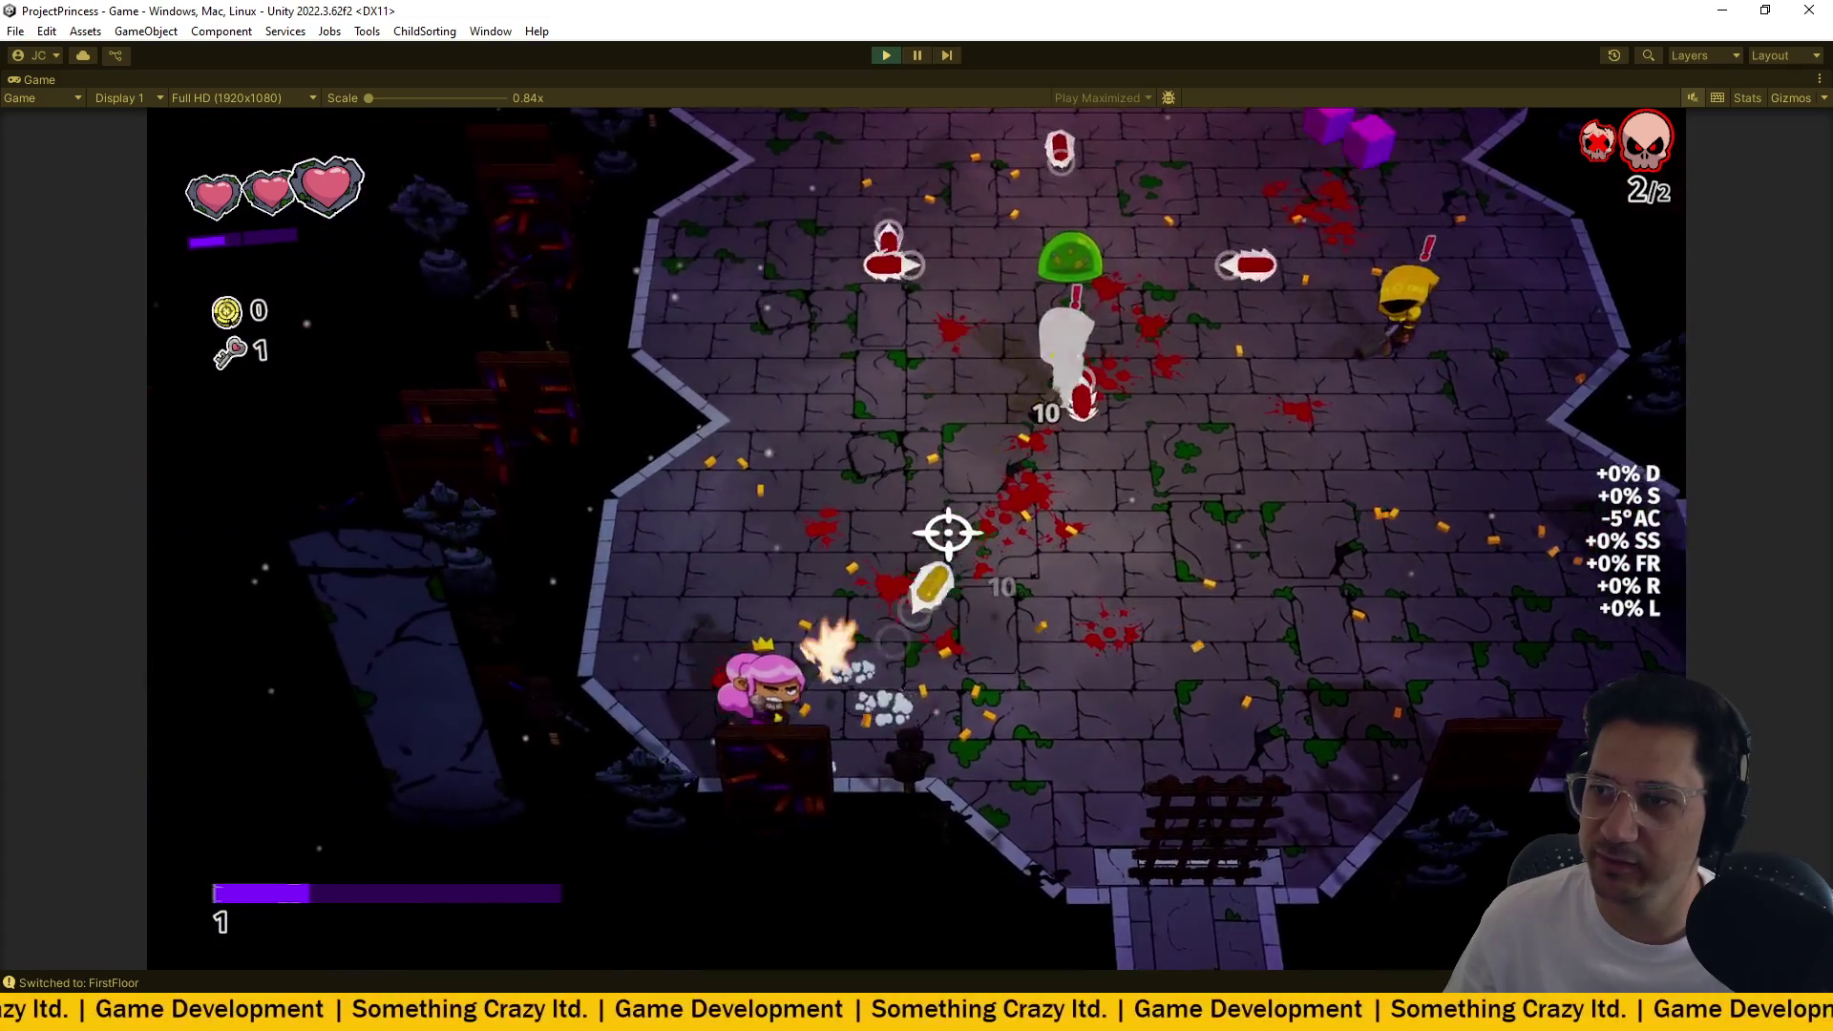
{"action": "key", "text": "d"}
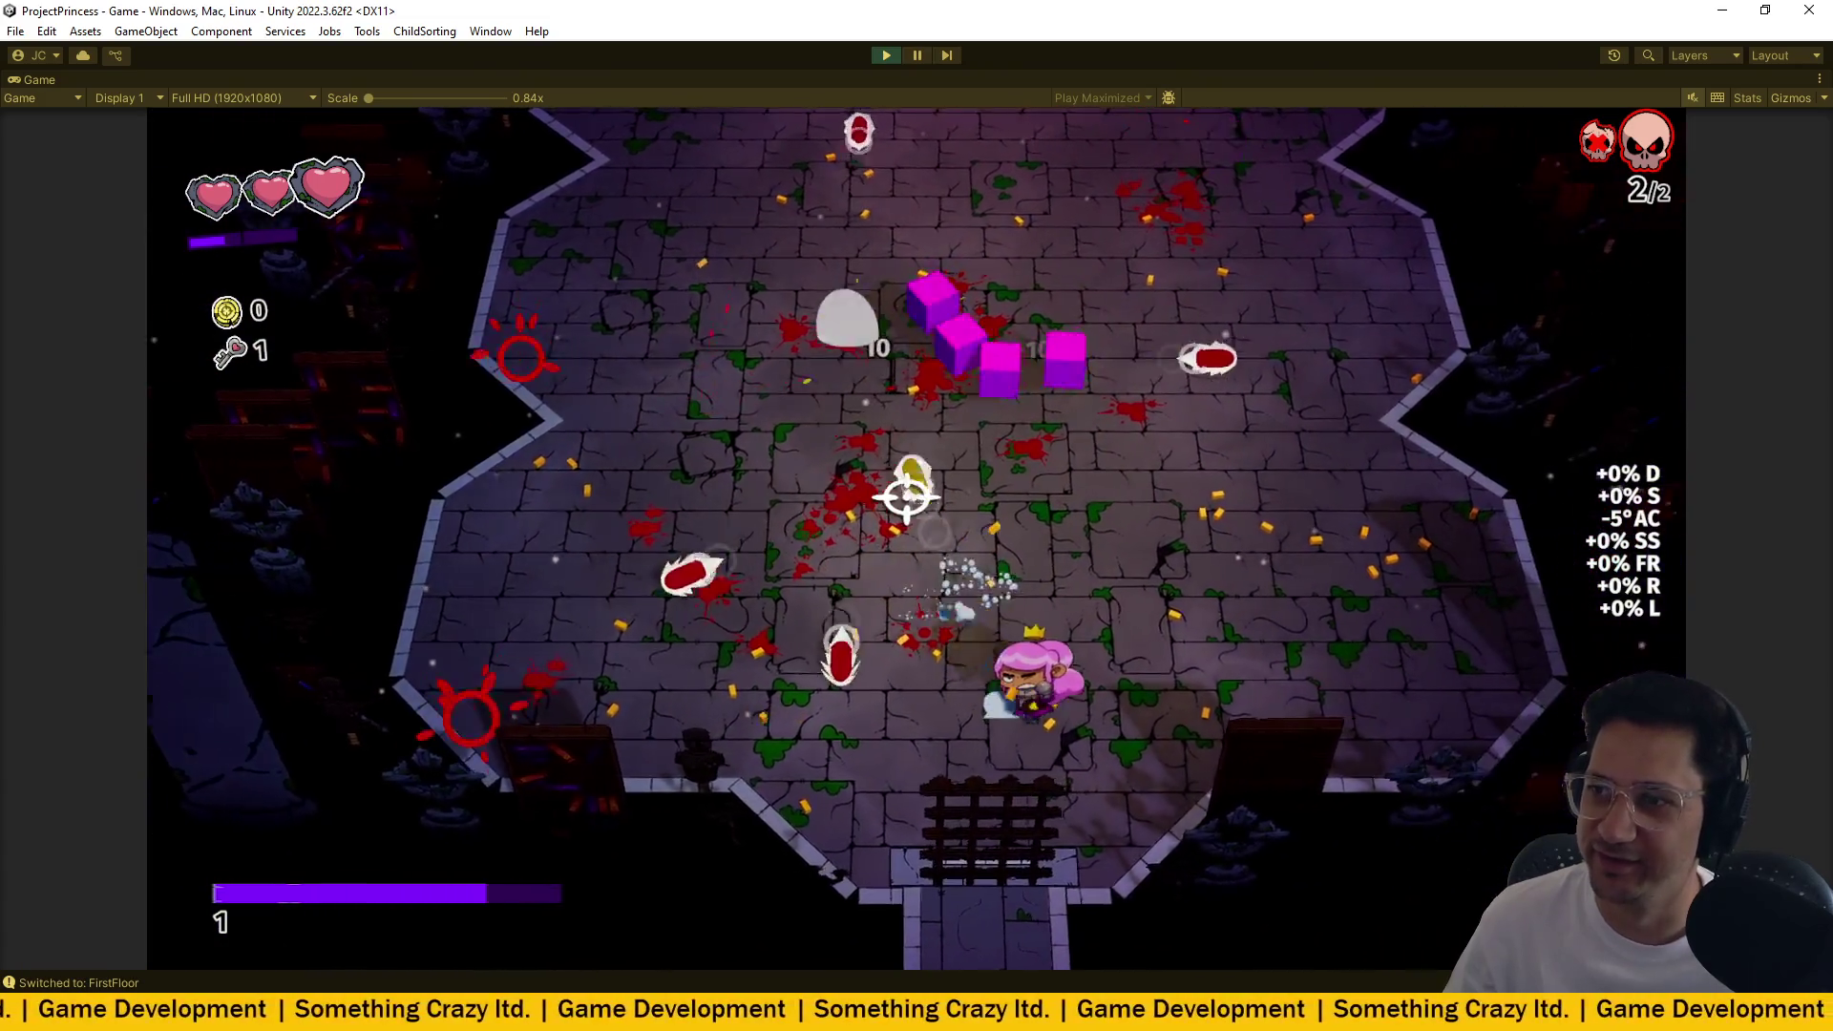
{"action": "key", "text": "w"}
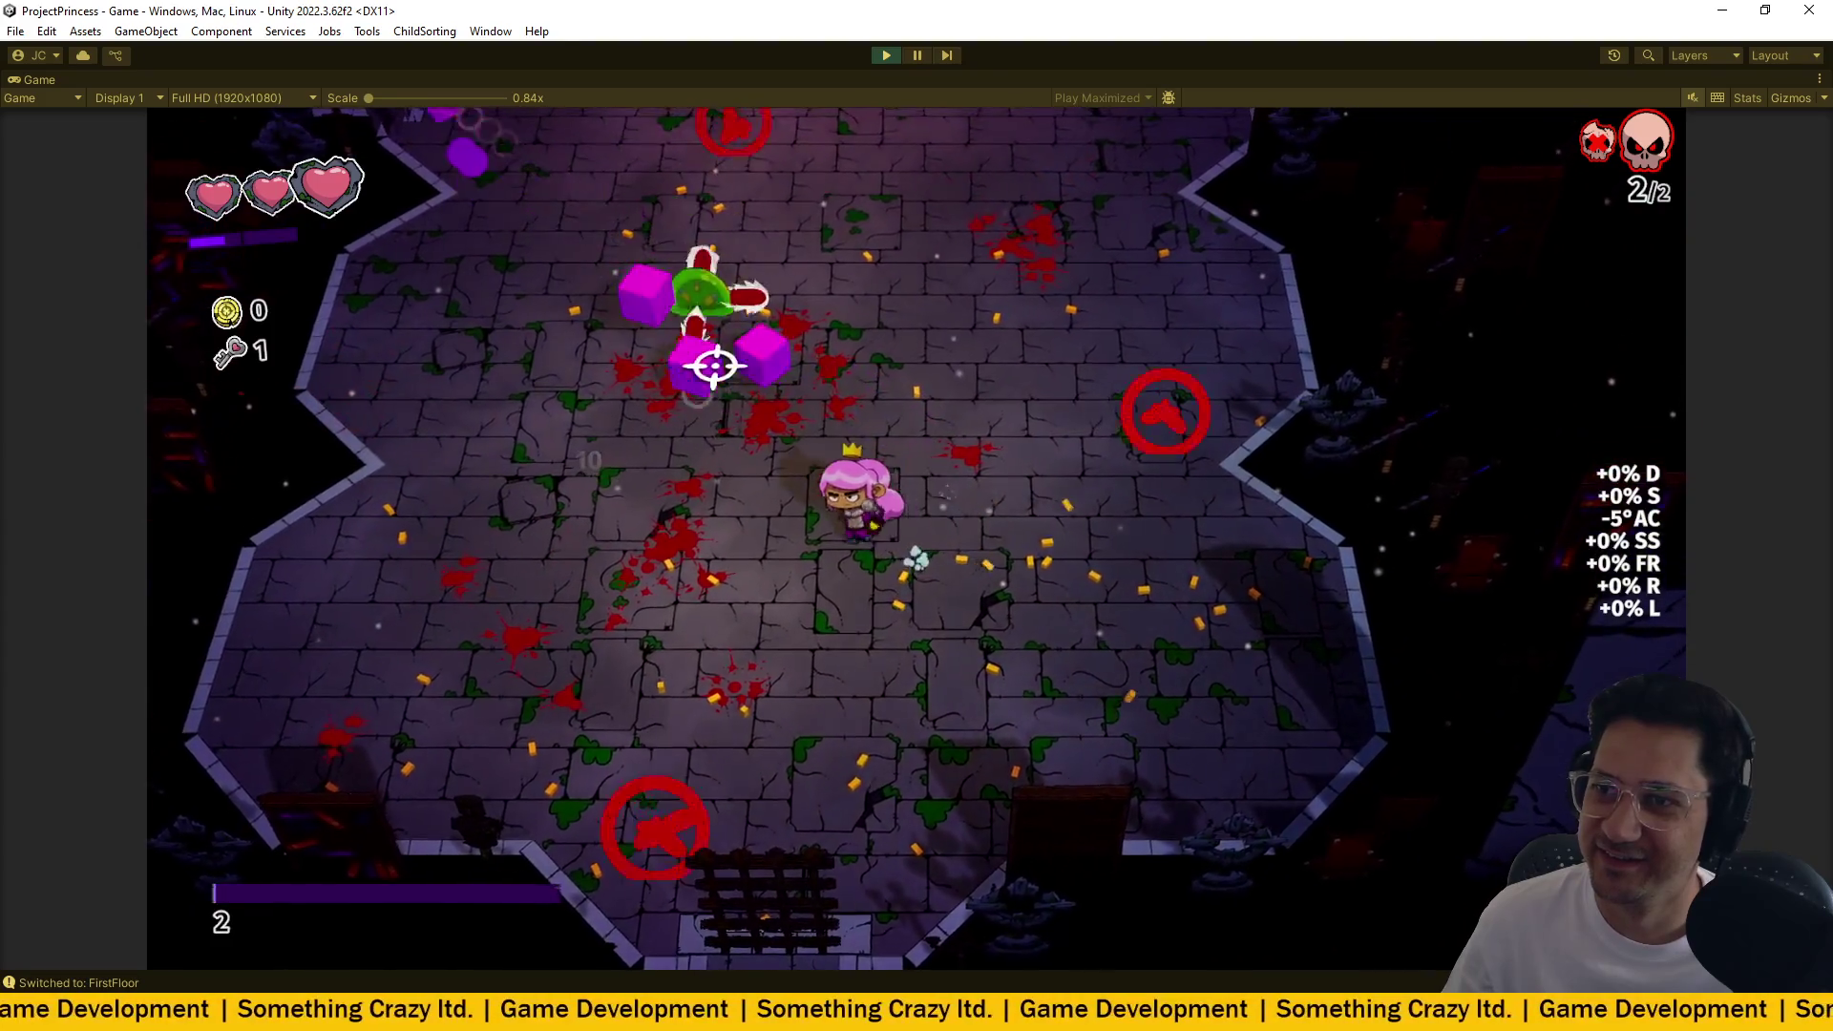
{"action": "key", "text": "s"}
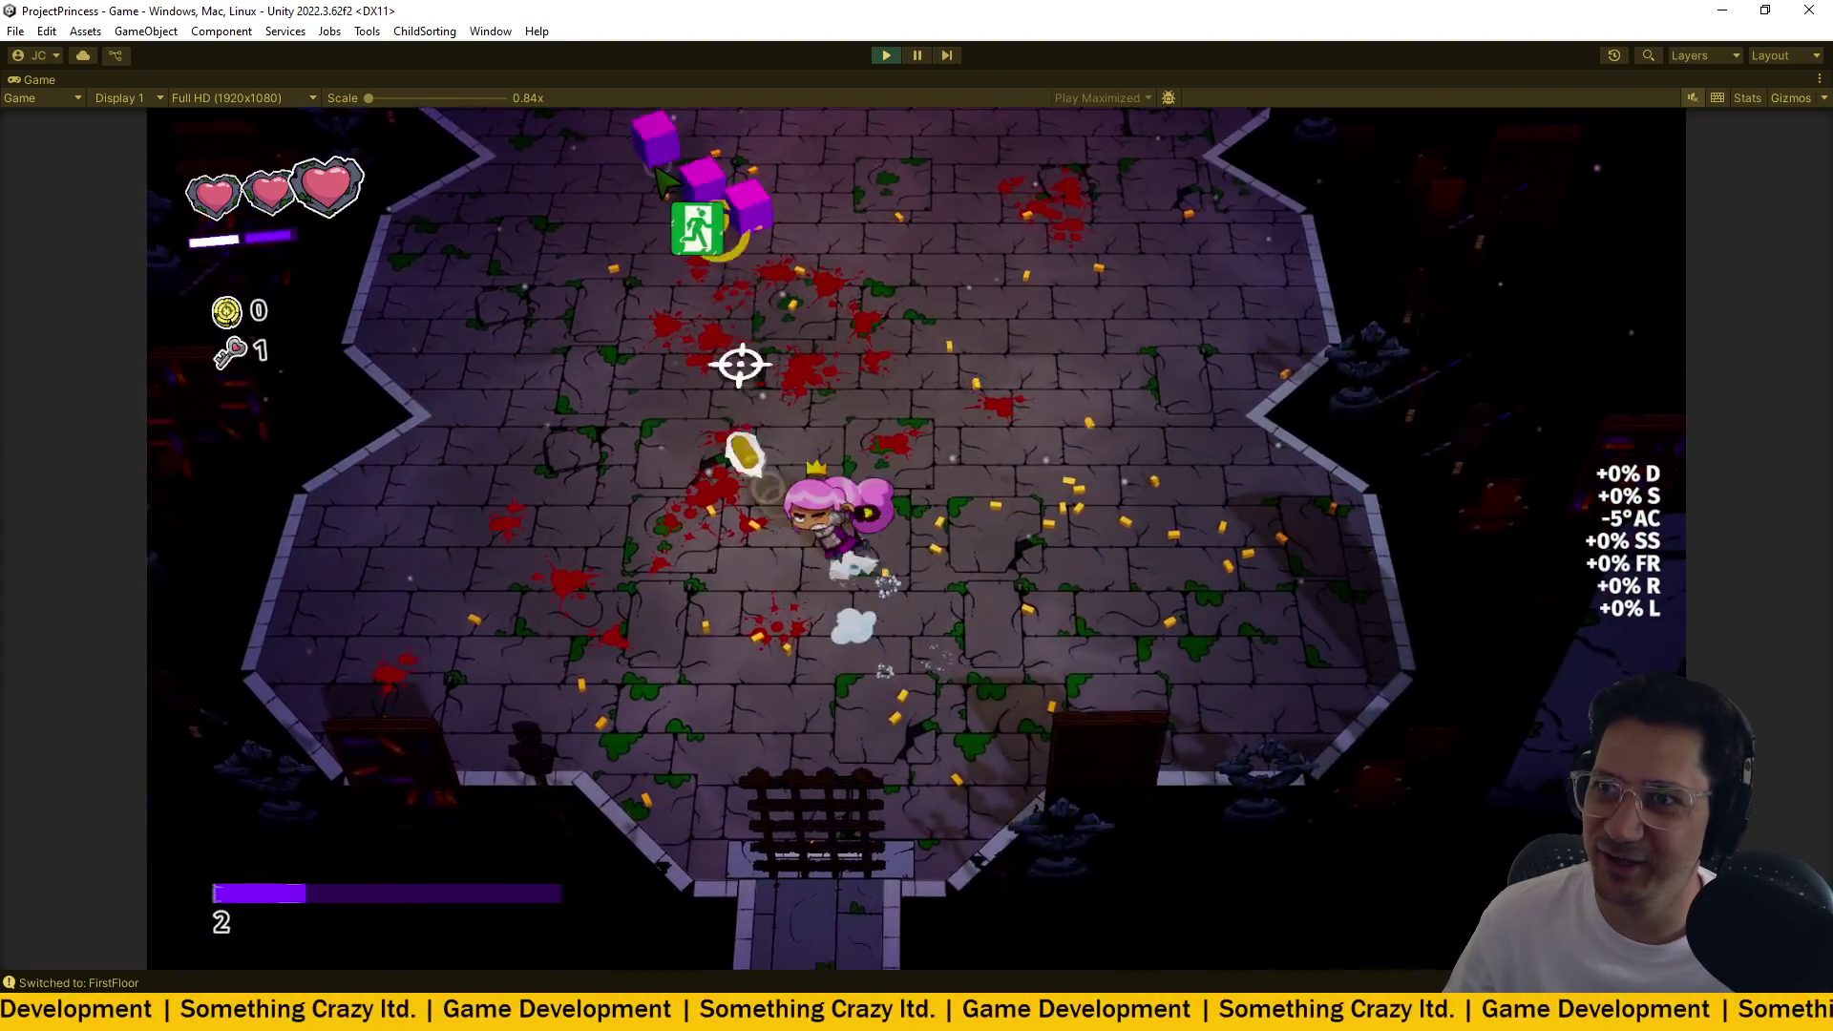
{"action": "key", "text": "w"}
{"action": "key", "text": "s"}
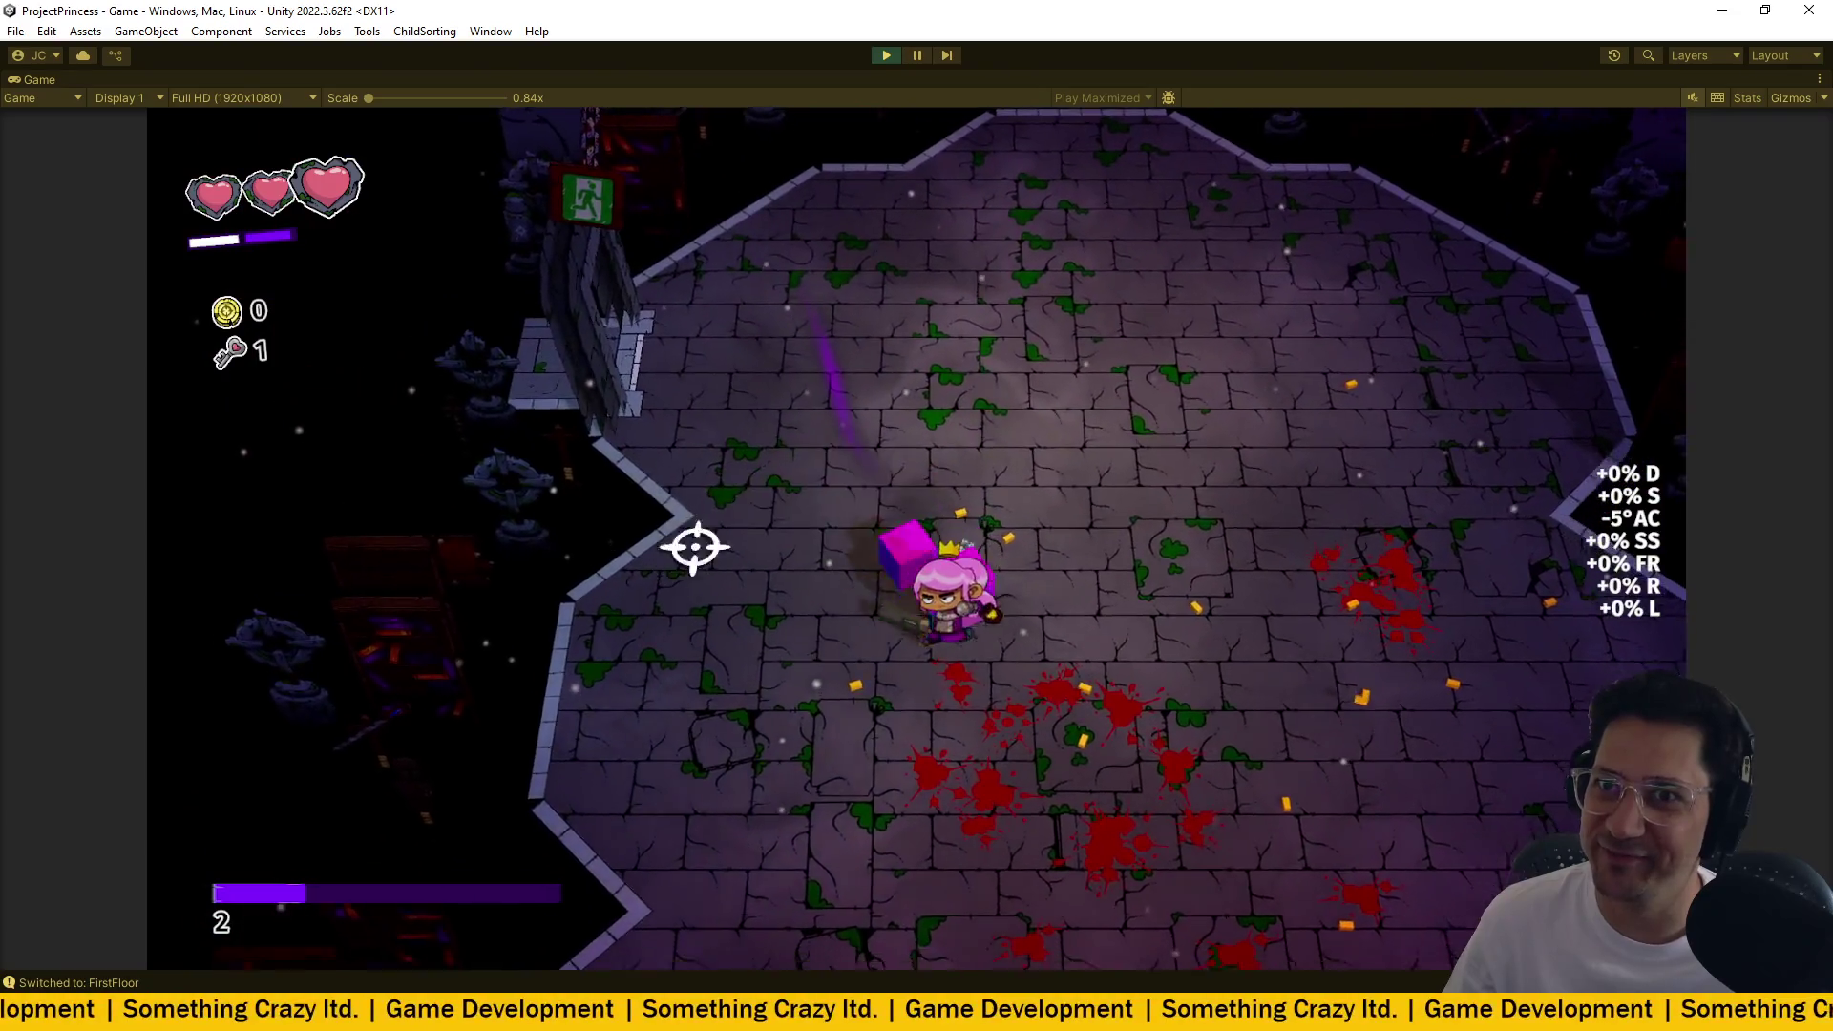
{"action": "key", "text": "w"}
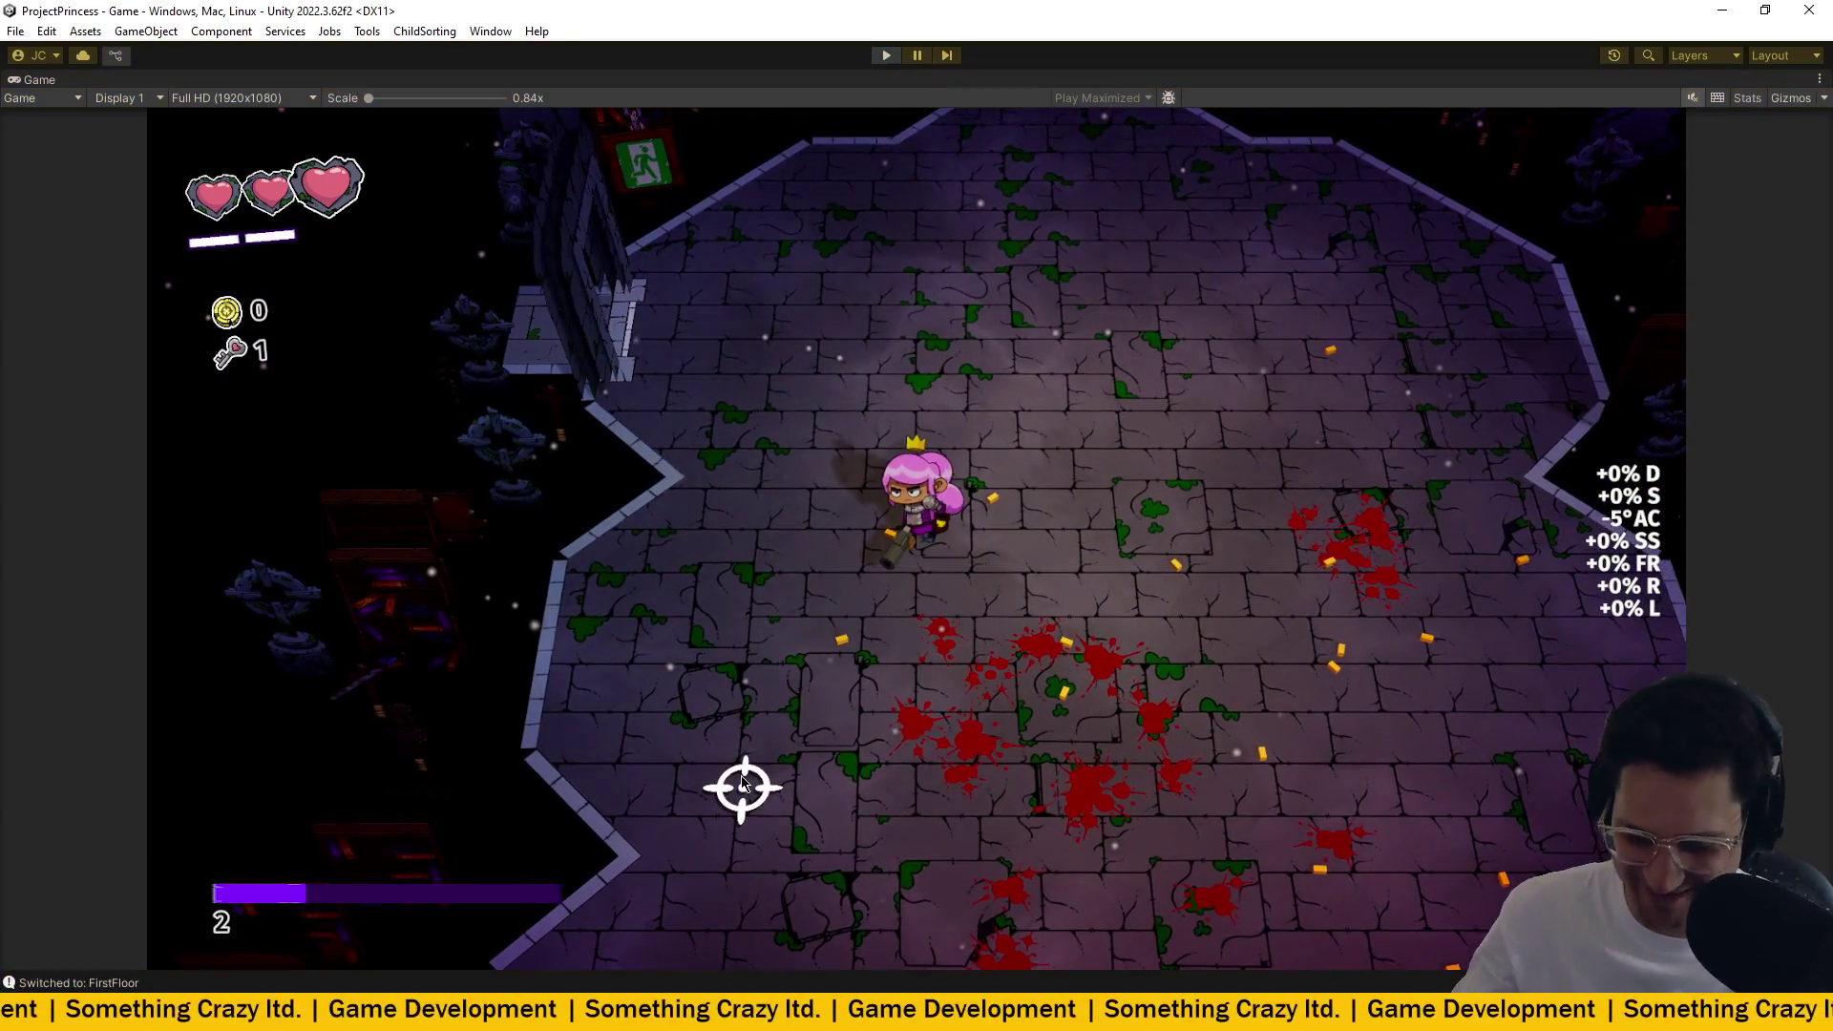
{"action": "key", "text": "alt+Tab"}
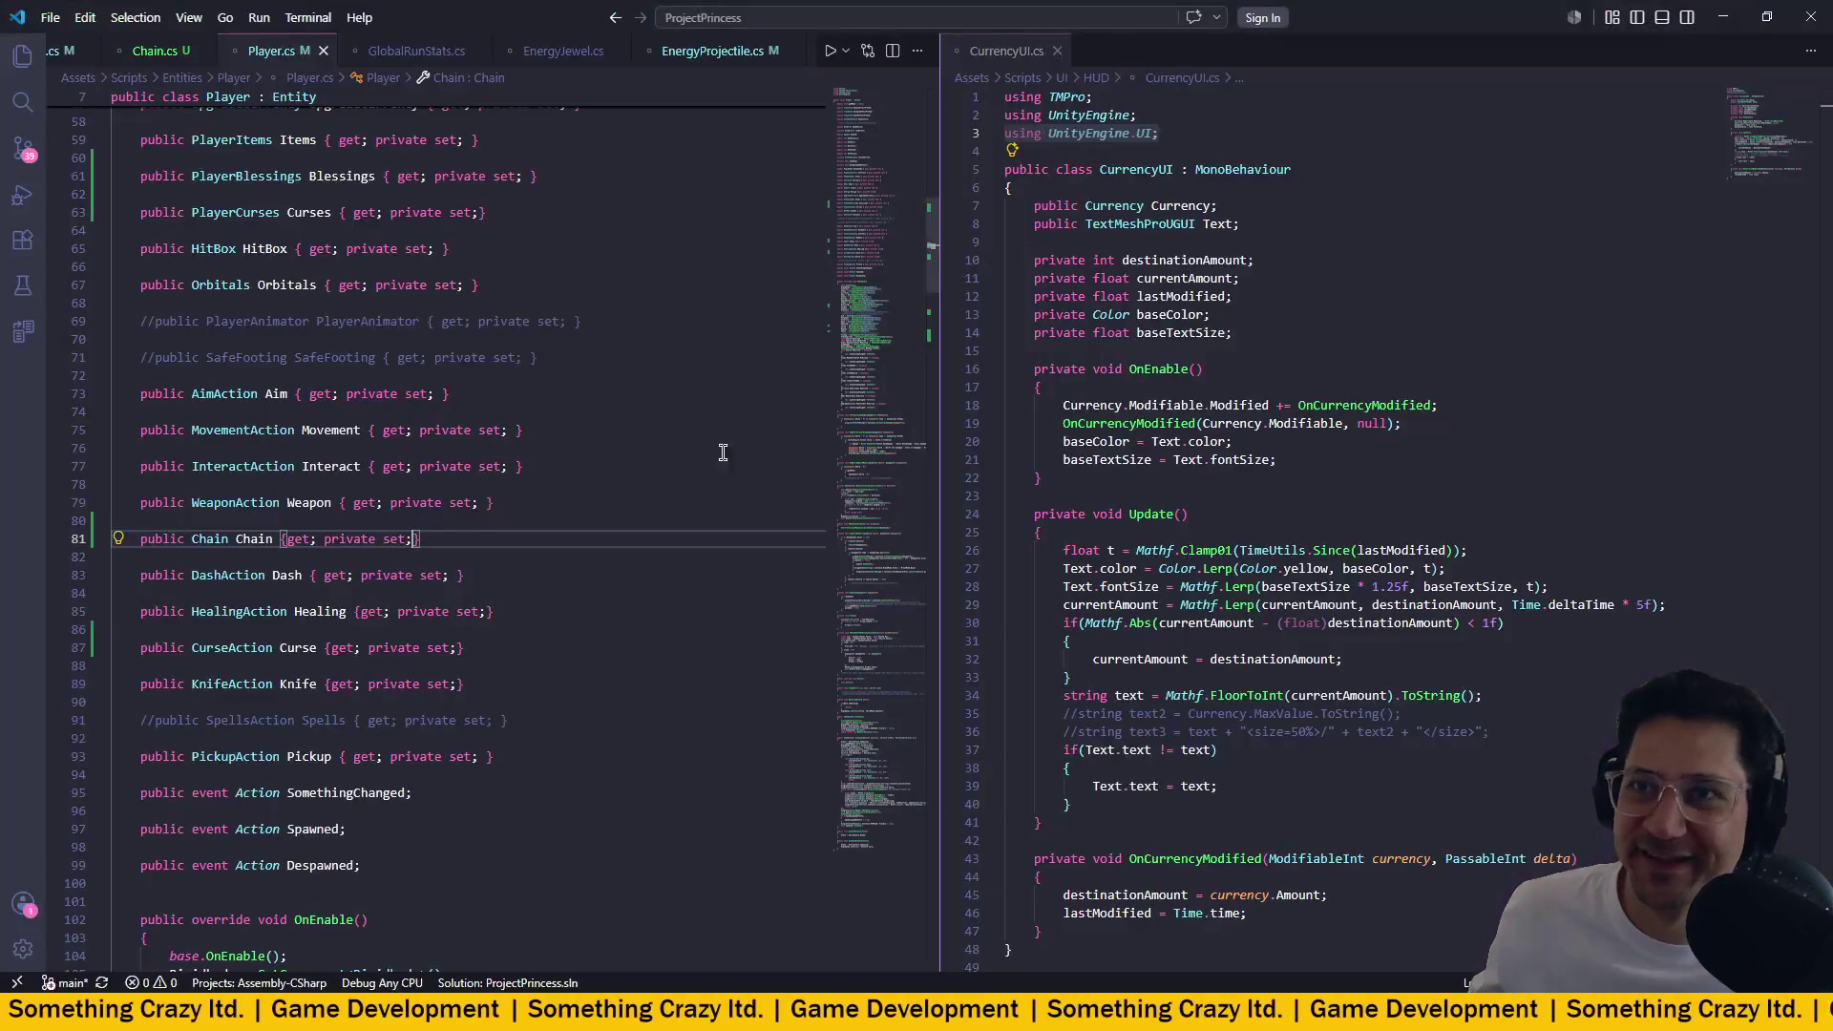
Look over the LaunchProjectile code in EnergyJewel.cs.
{"action": "left_click", "coordinate": [563, 50]}
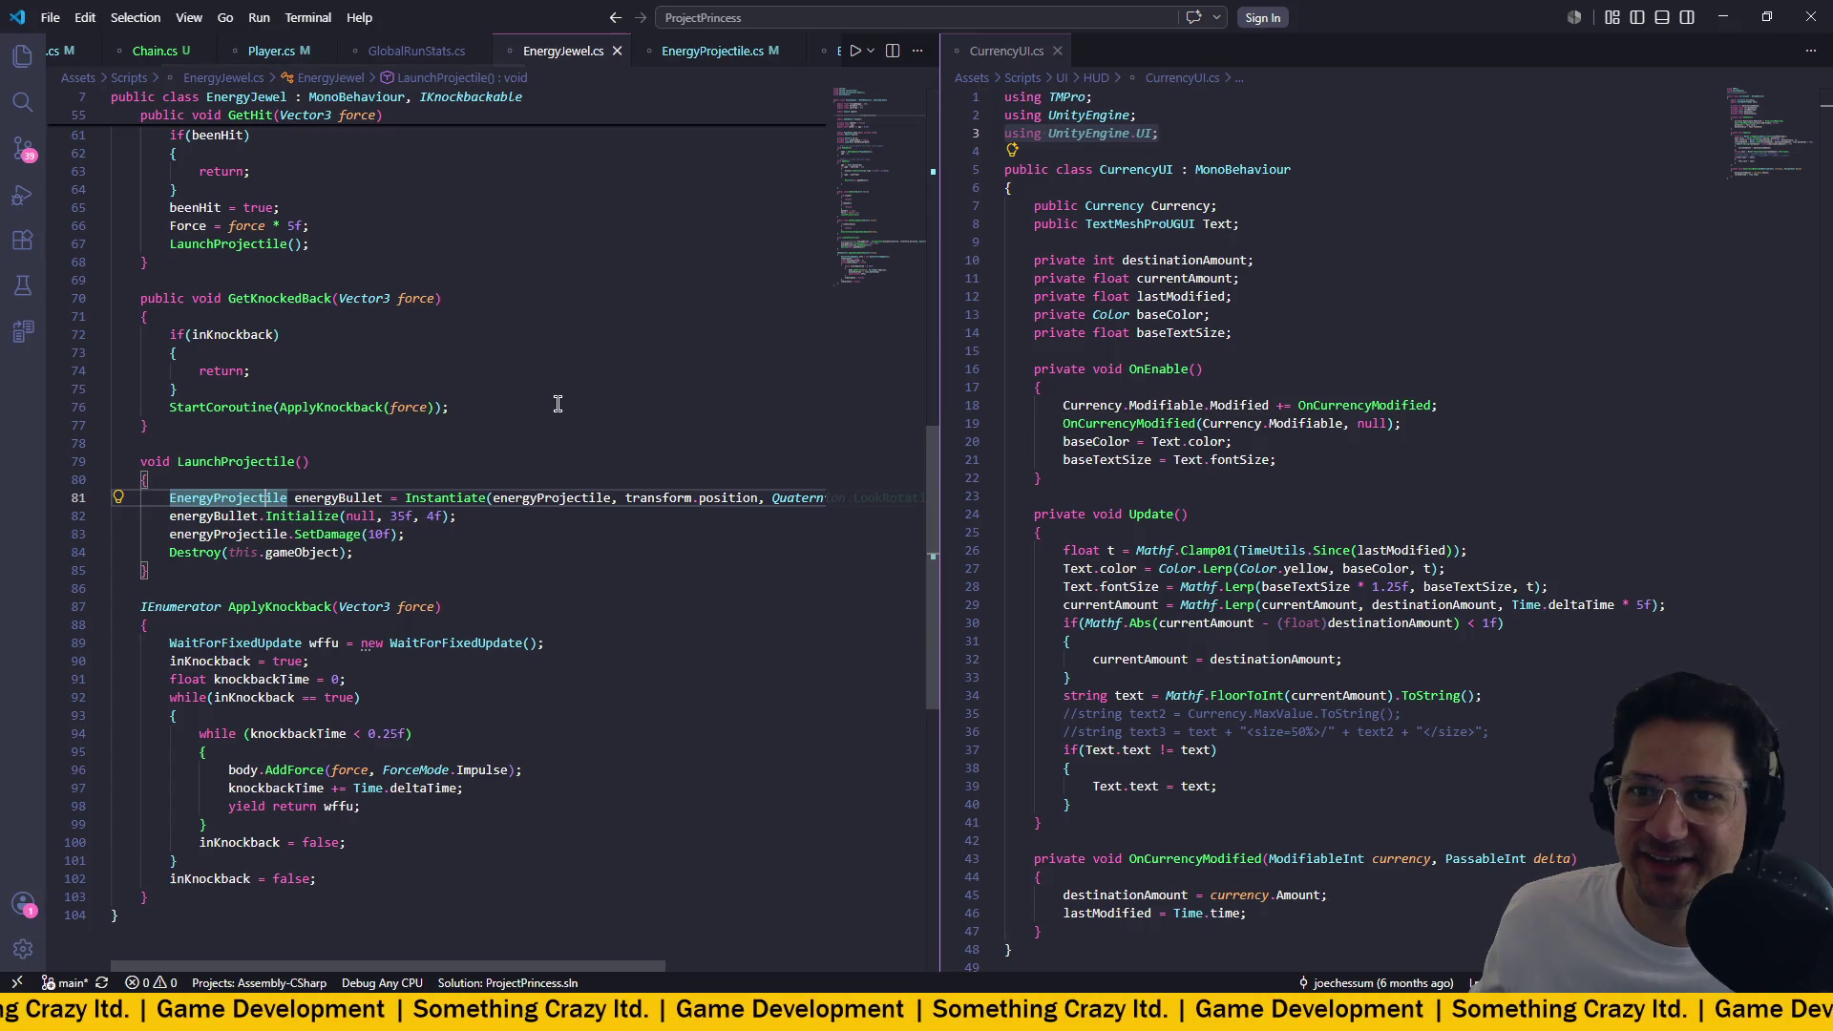
{"action": "scroll", "coordinate": [240, 51], "scroll_direction": "up", "scroll_amount": 2}
{"action": "scroll", "coordinate": [240, 51], "scroll_direction": "down", "scroll_amount": 4}
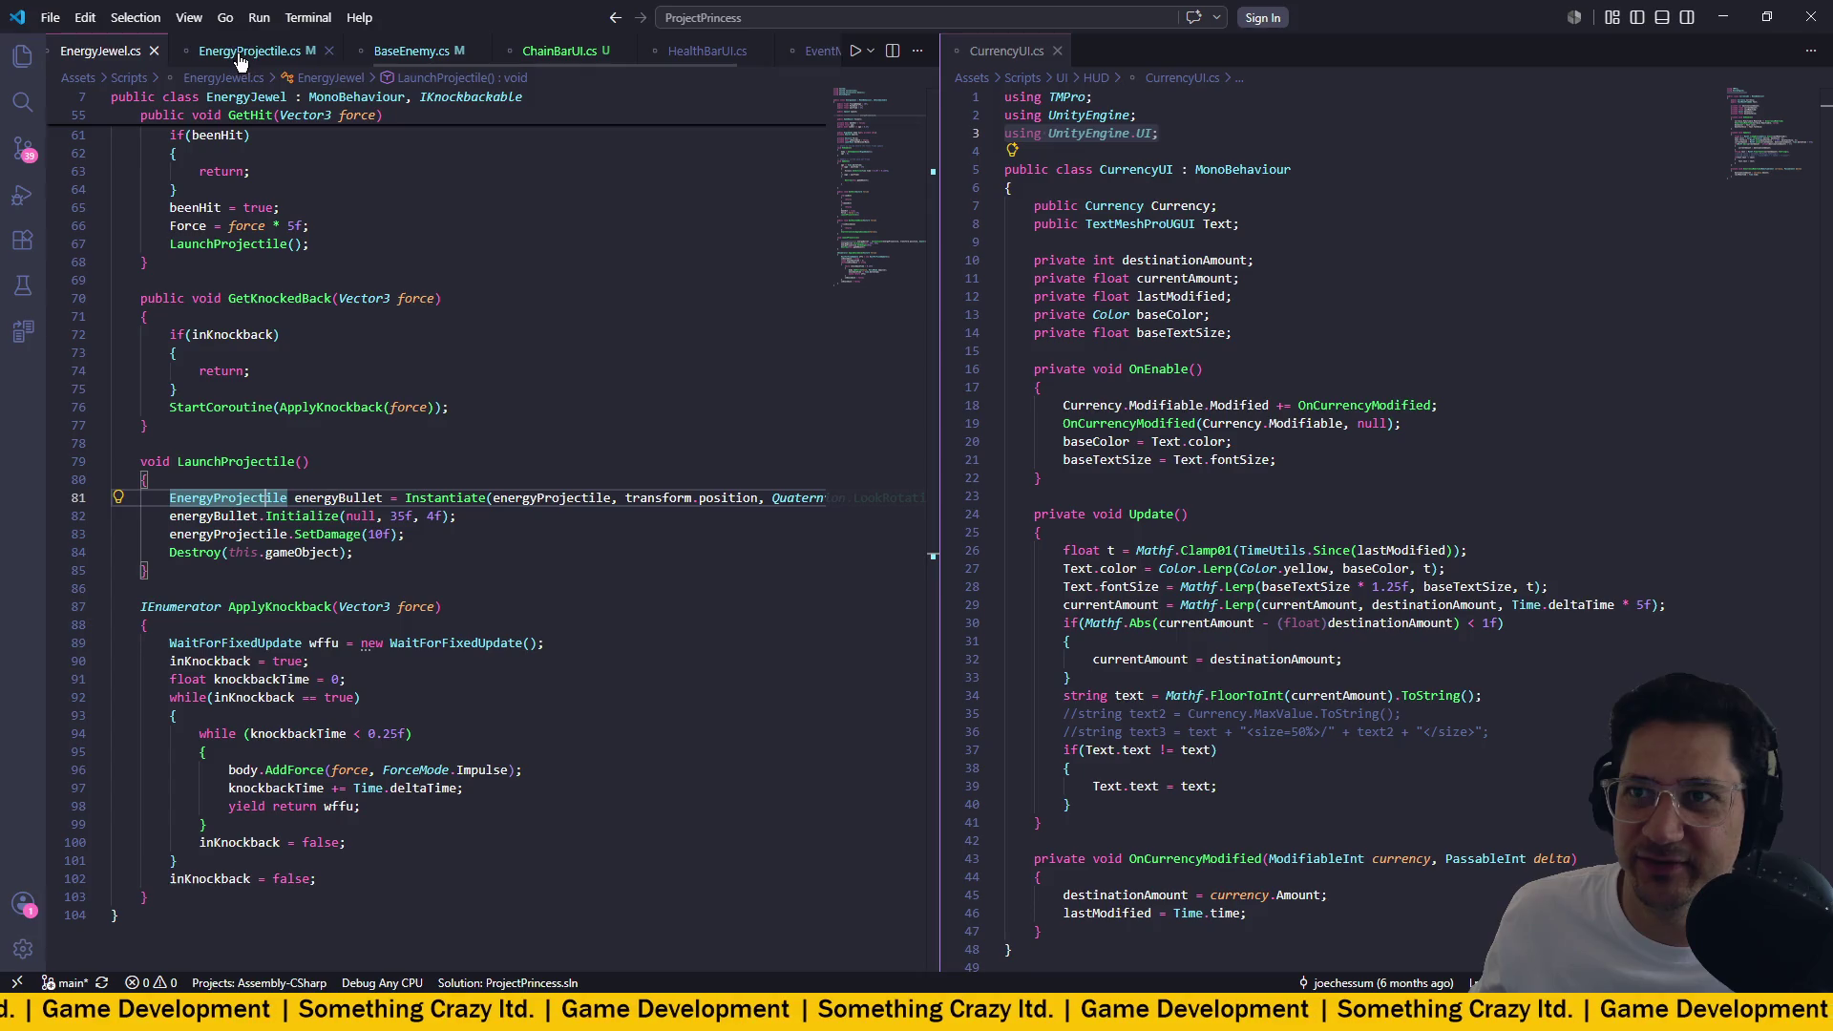
In BaseEnemy.cs, remove the per-level for loop around the jewel spawning and its leftover braces.
{"action": "left_click", "coordinate": [420, 52]}
{"action": "mouse_move", "coordinate": [225, 417]}
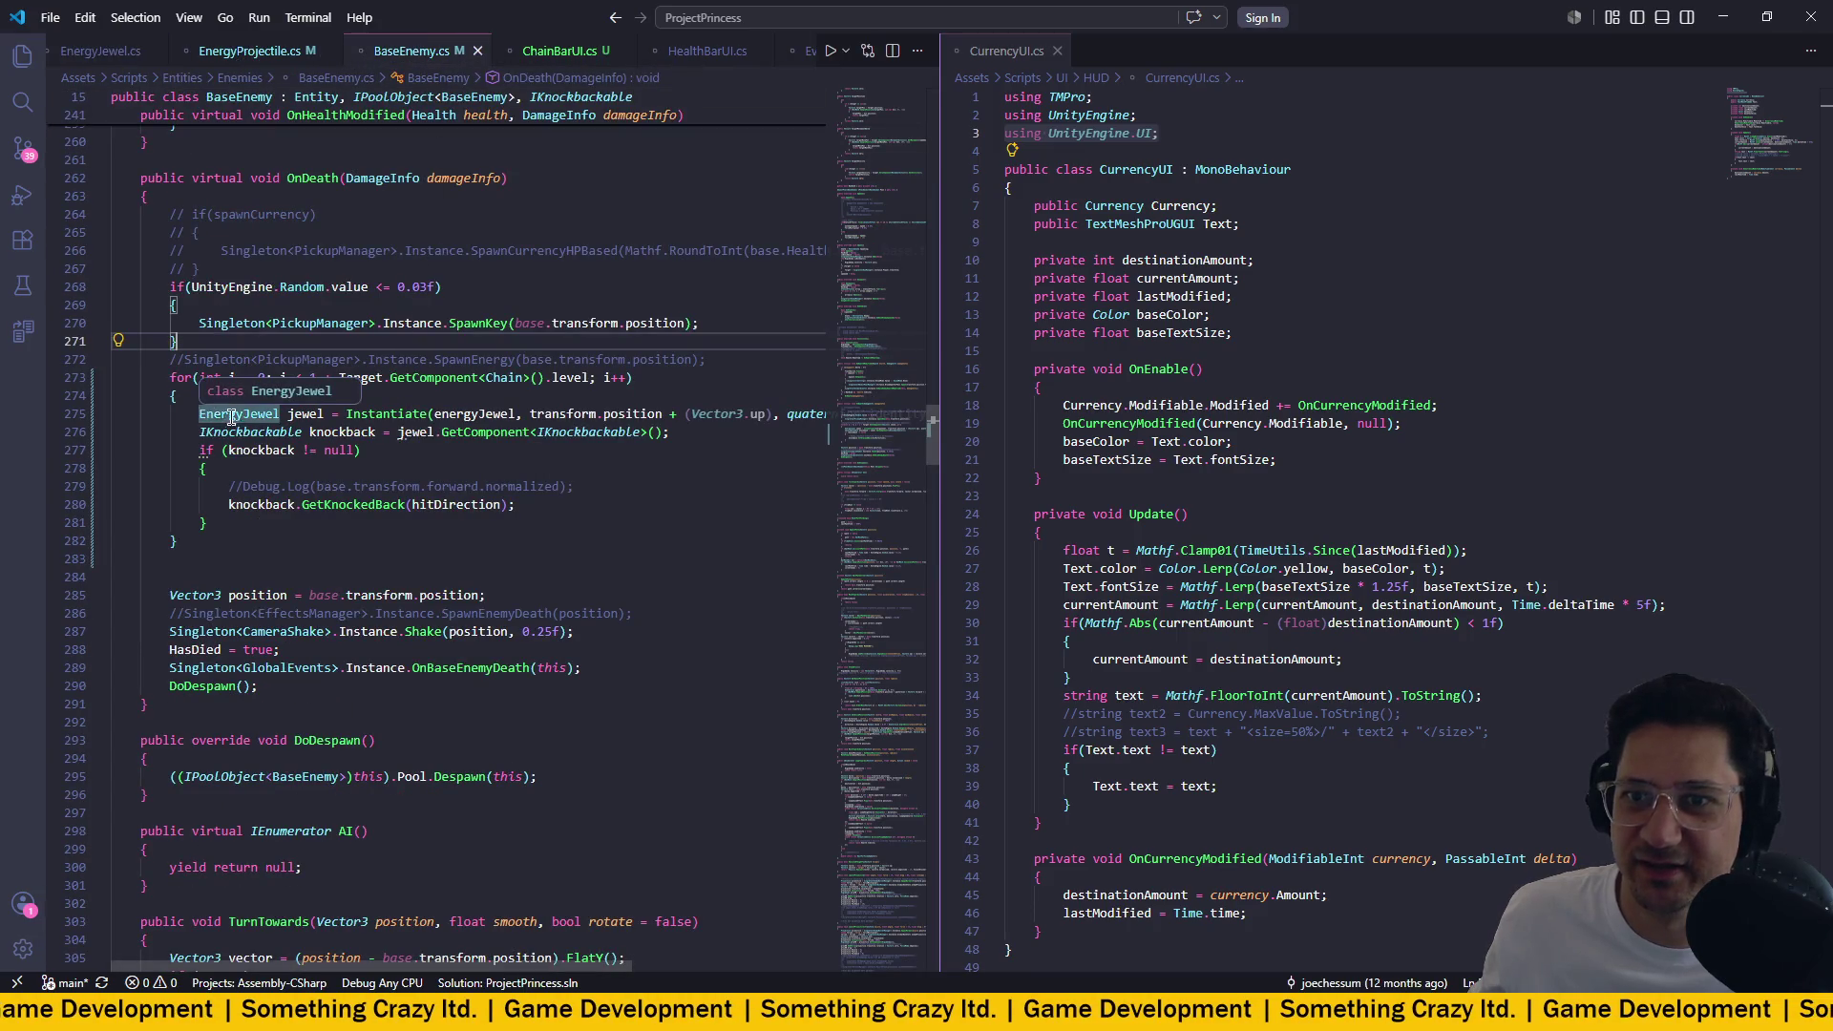
{"action": "left_click_drag", "start_coordinate": [177, 397], "coordinate": [72, 378]}
{"action": "key", "text": "BackSpace"}
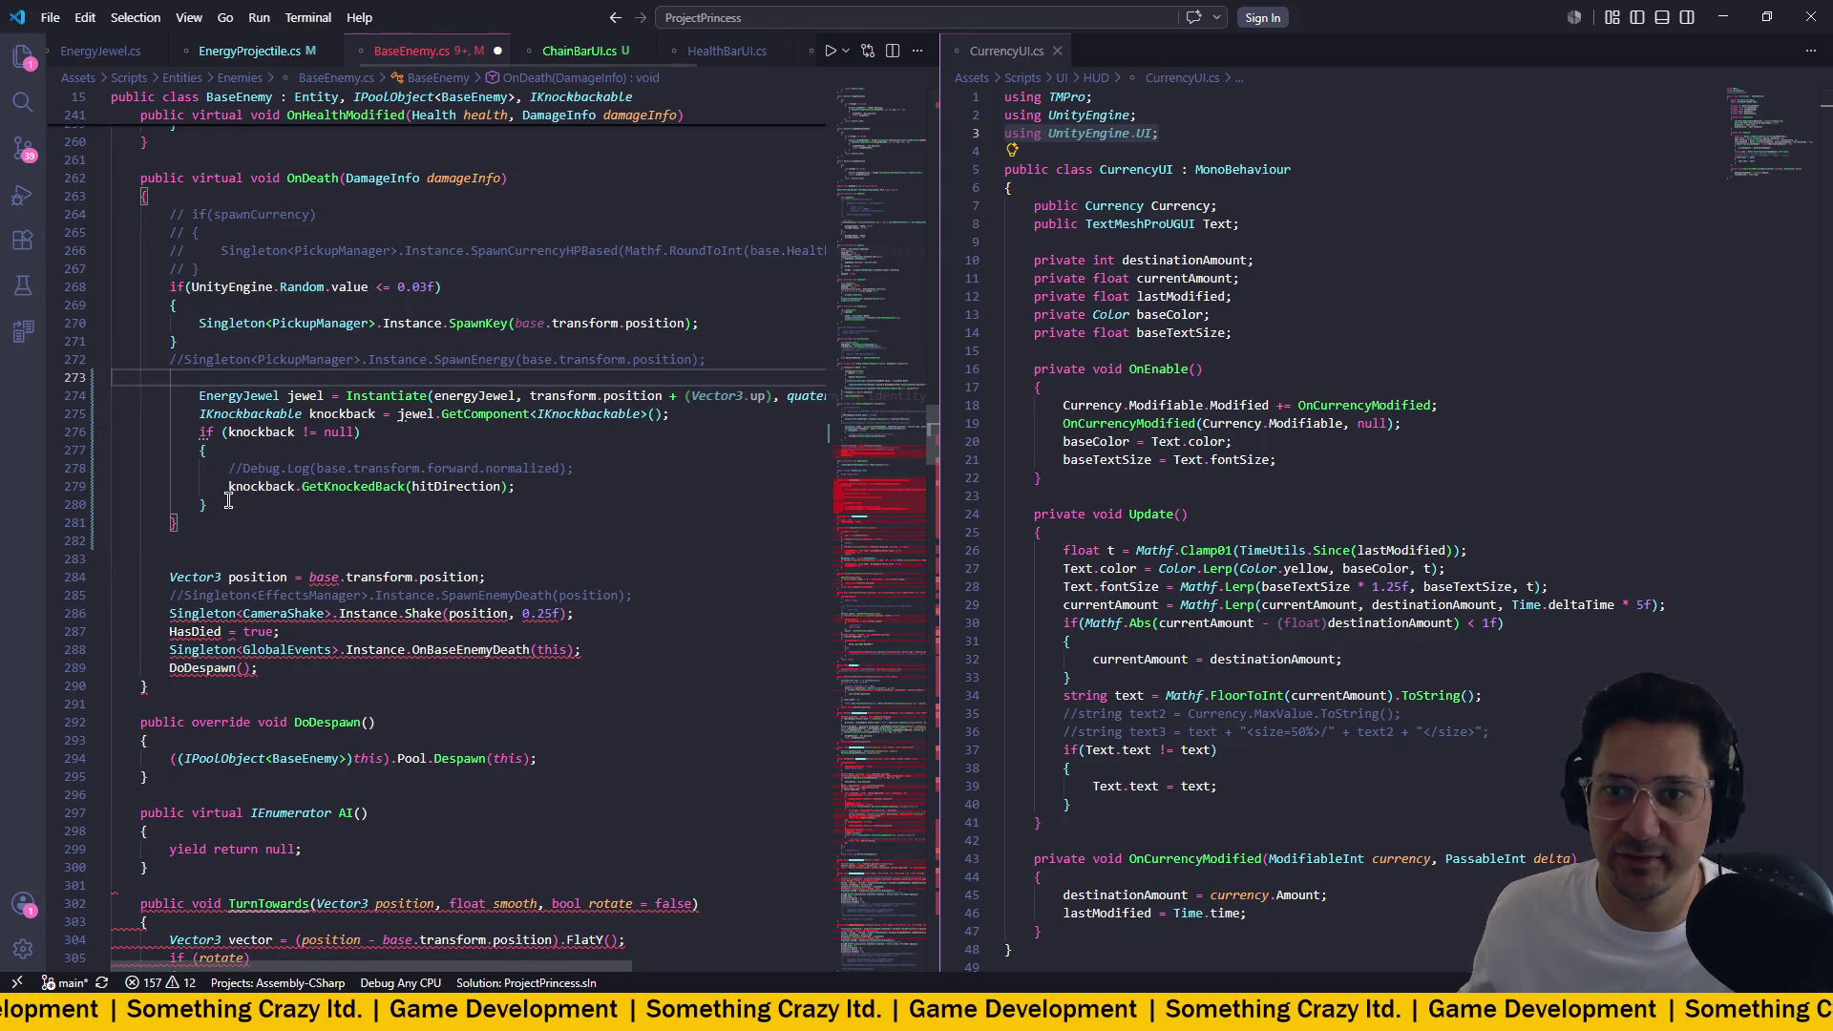
{"action": "left_click_drag", "start_coordinate": [228, 501], "coordinate": [99, 497]}
{"action": "left_click_drag", "start_coordinate": [209, 516], "coordinate": [61, 511]}
{"action": "key", "text": "BackSpace"}
{"action": "type", "text": "}"}
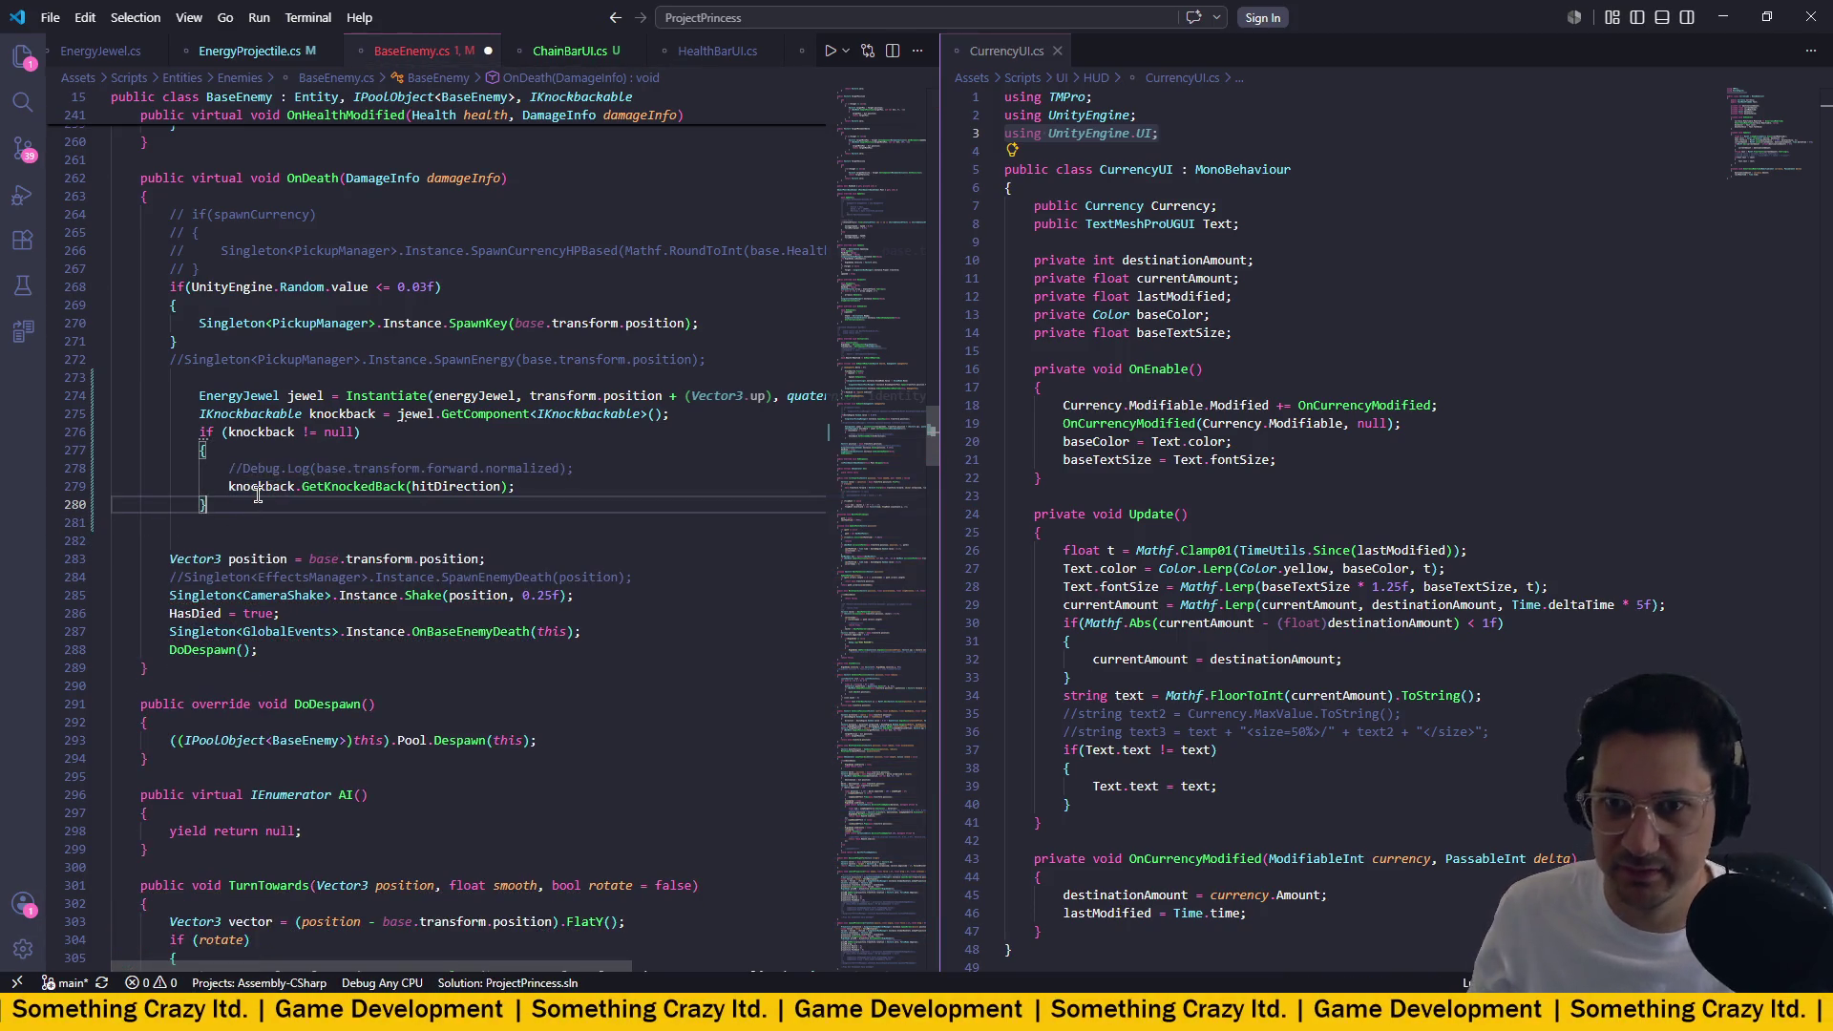
Outdent the jewel-spawning lines 274–280, save BaseEnemy.cs, and let Unity recompile.
{"action": "left_click_drag", "start_coordinate": [228, 504], "coordinate": [58, 396]}
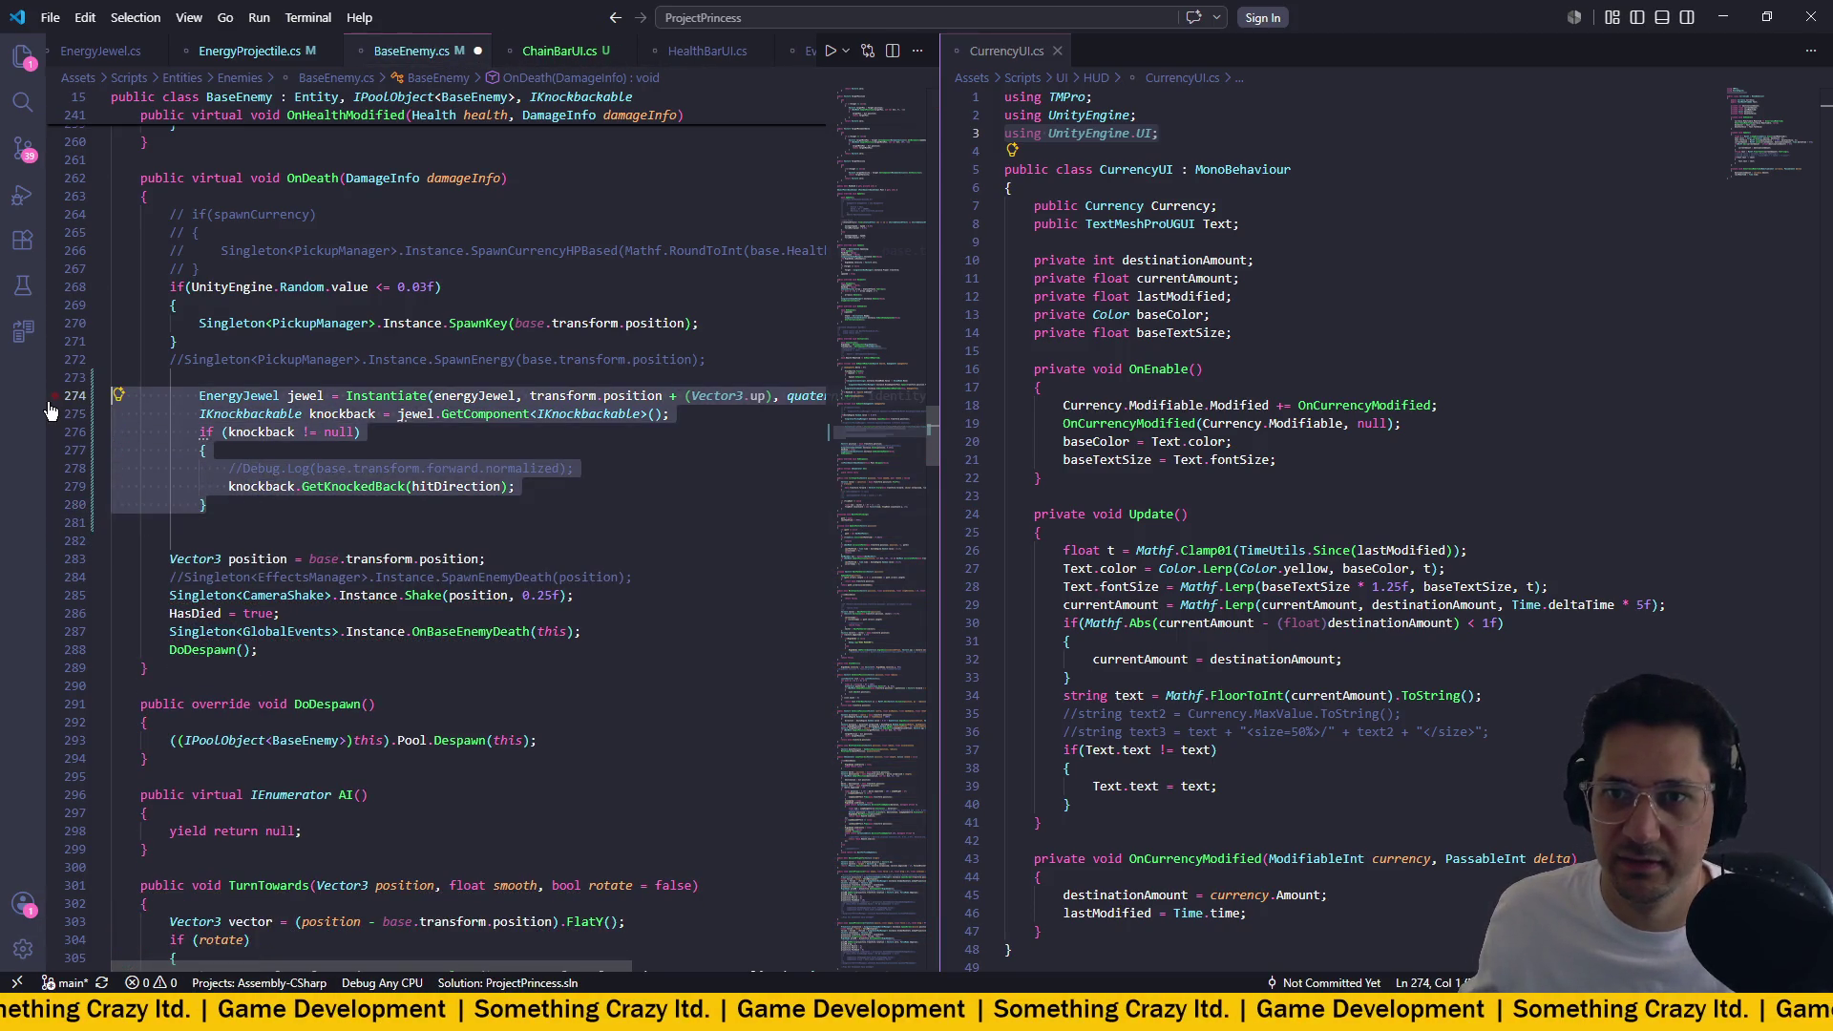
{"action": "key", "text": "shift+Tab"}
{"action": "key", "text": "ctrl+s"}
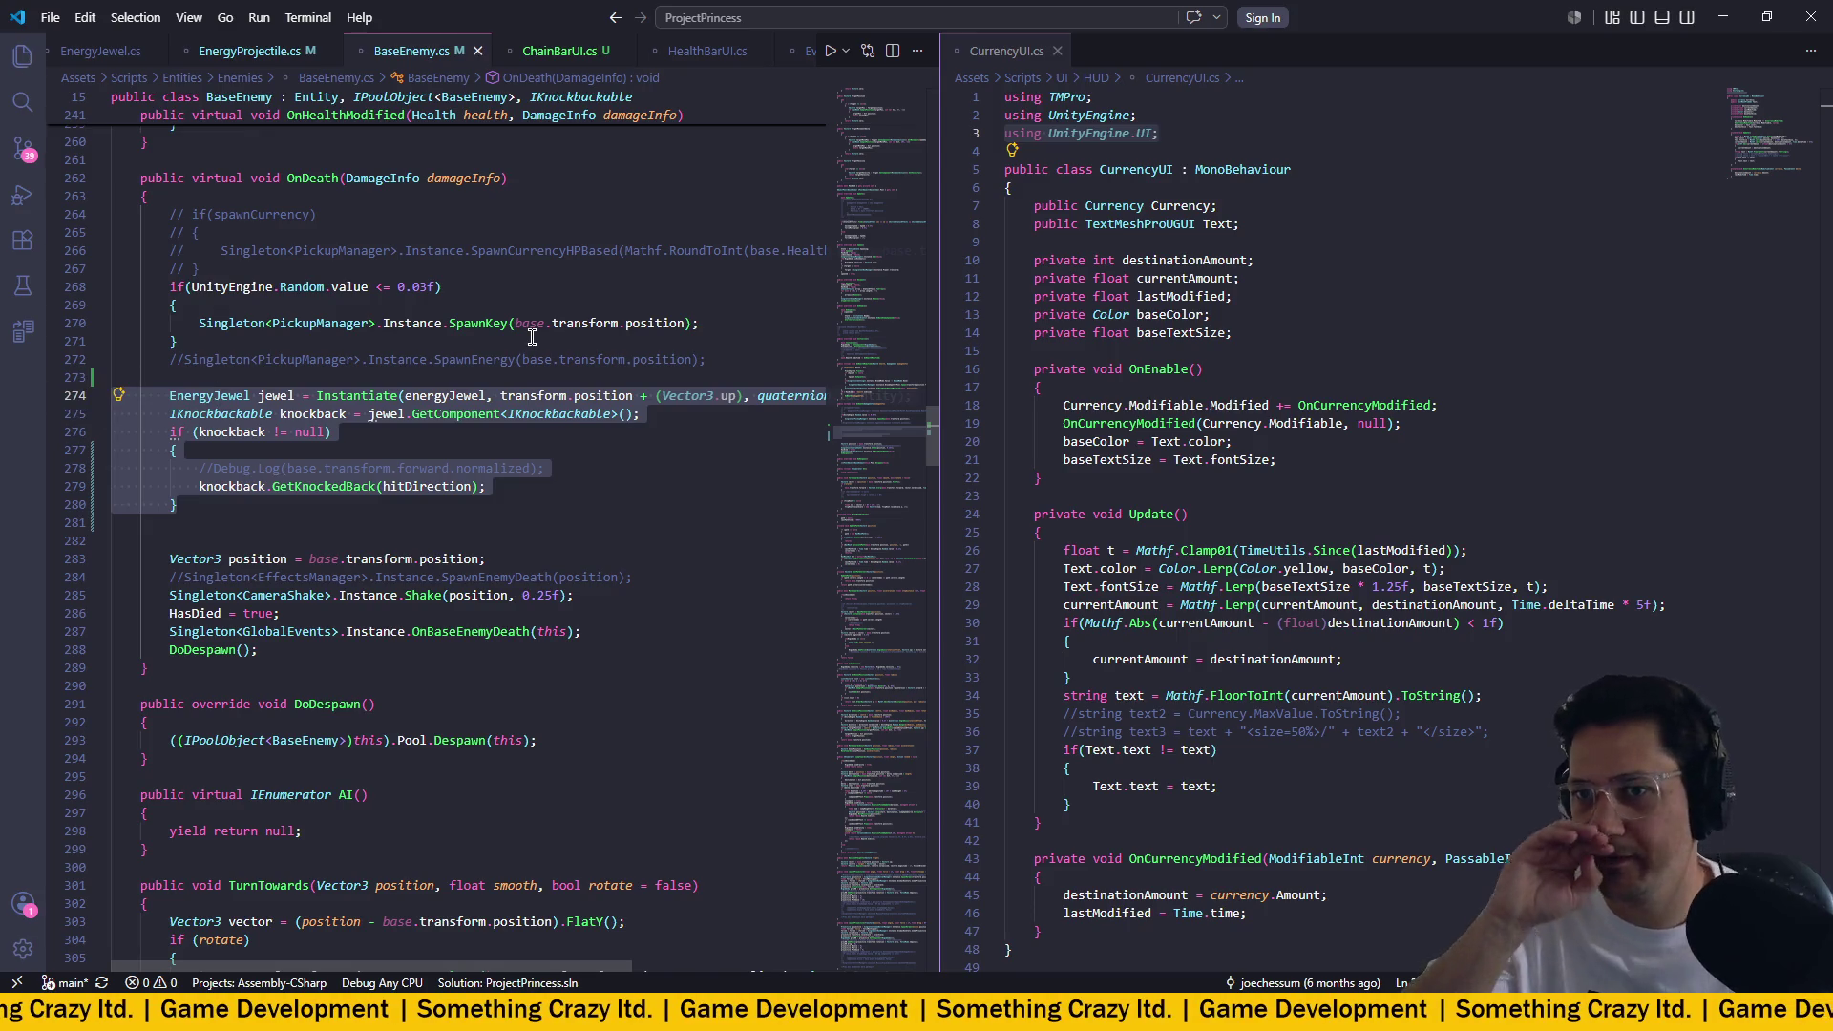
{"action": "key", "text": "alt+Tab"}
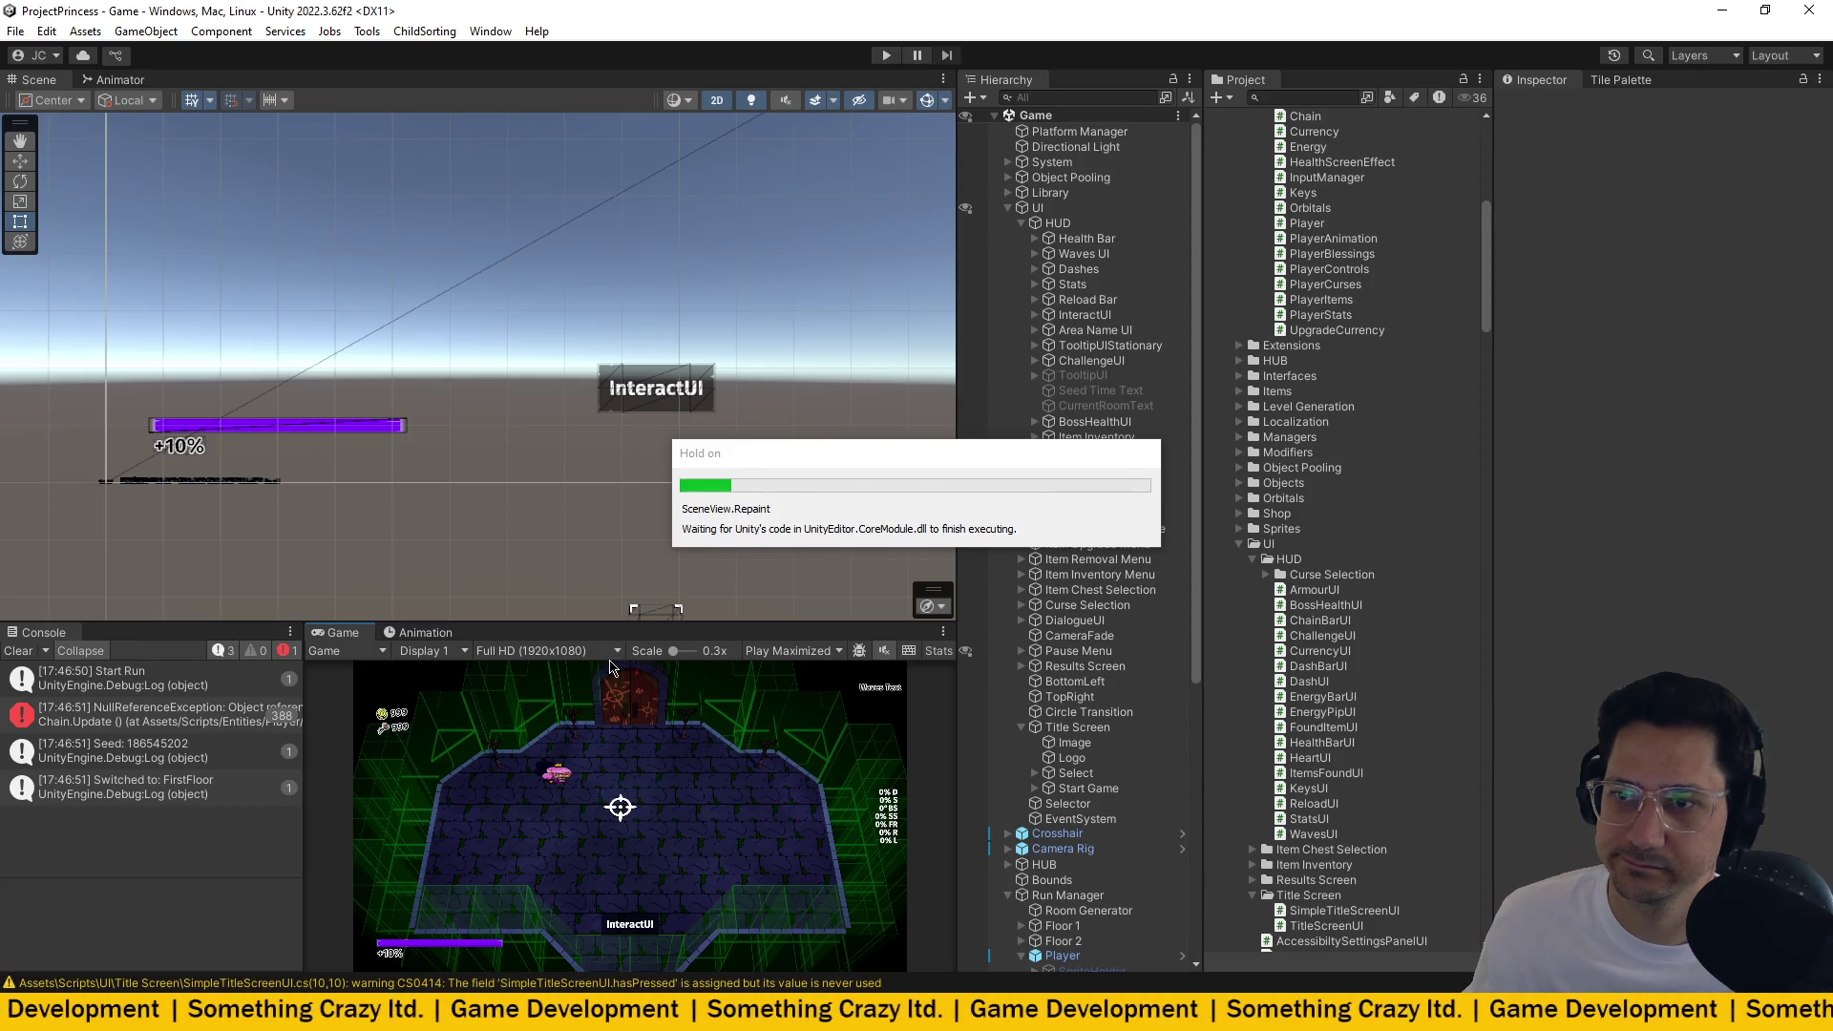
{"action": "key", "text": "alt+Tab"}
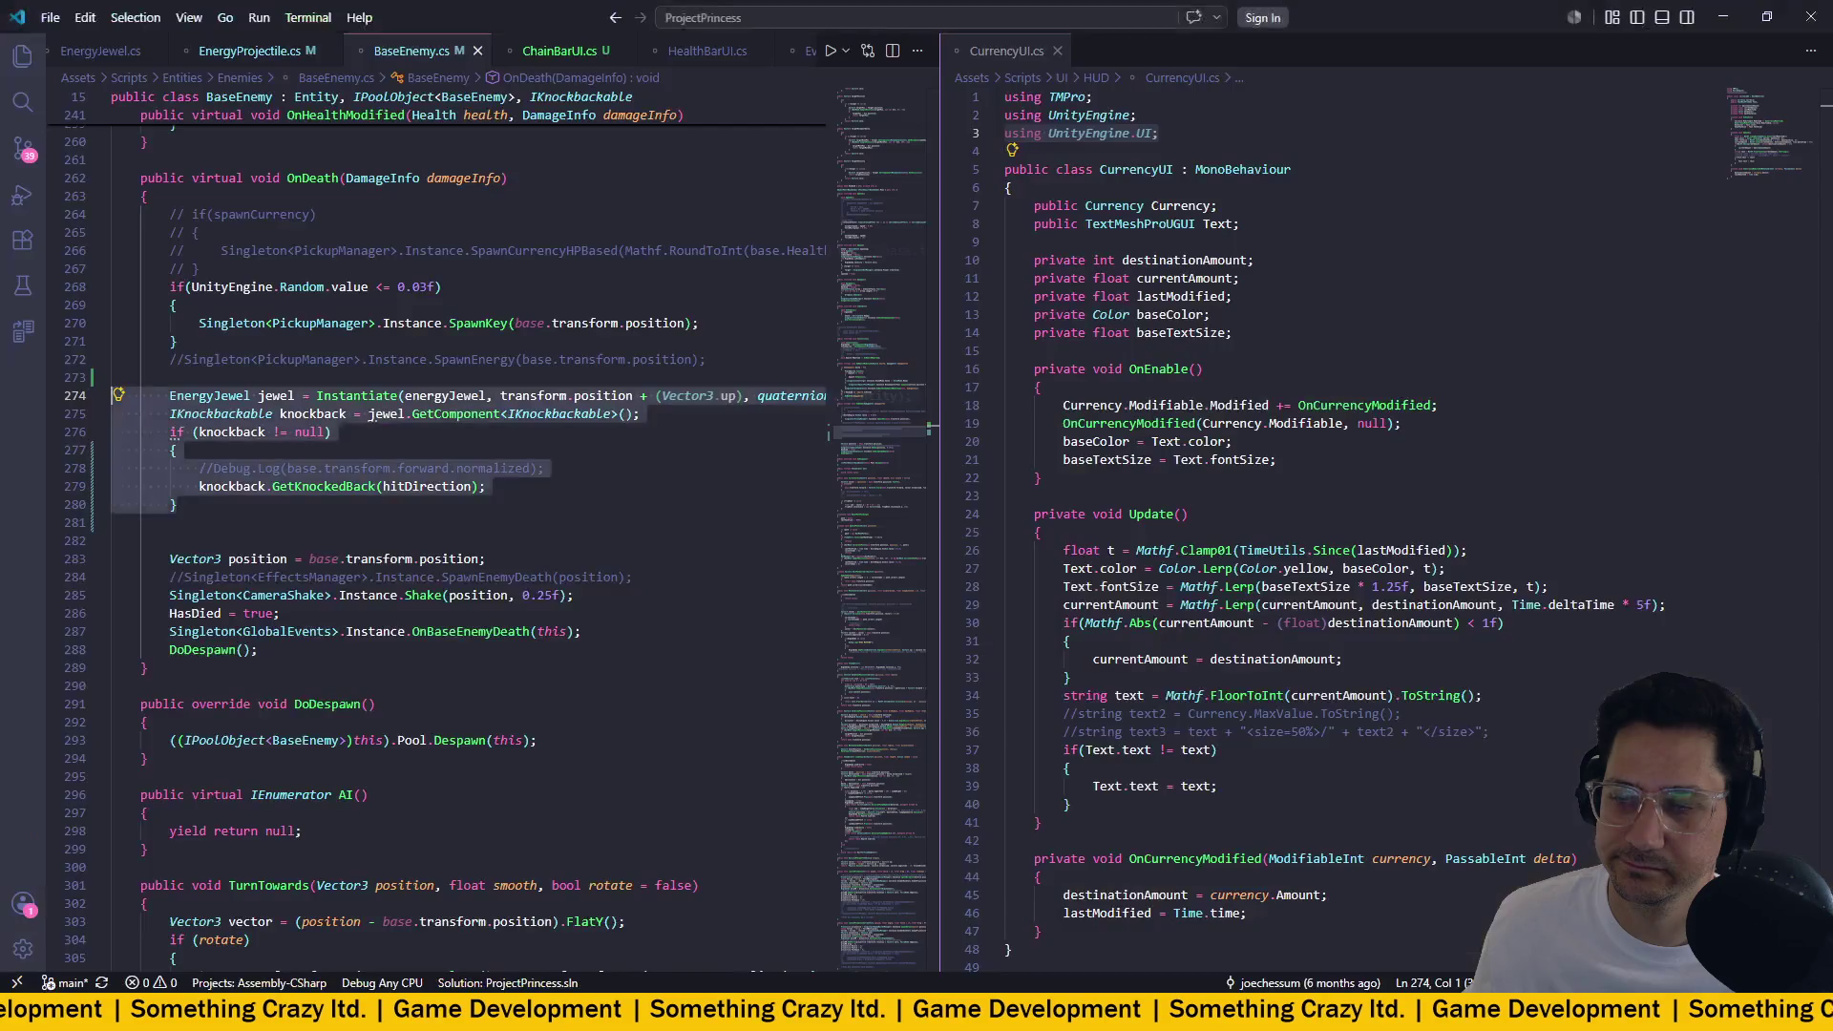
{"action": "scroll", "coordinate": [606, 52], "scroll_direction": "down", "scroll_amount": 2}
{"action": "scroll", "coordinate": [669, 53], "scroll_direction": "up", "scroll_amount": 3}
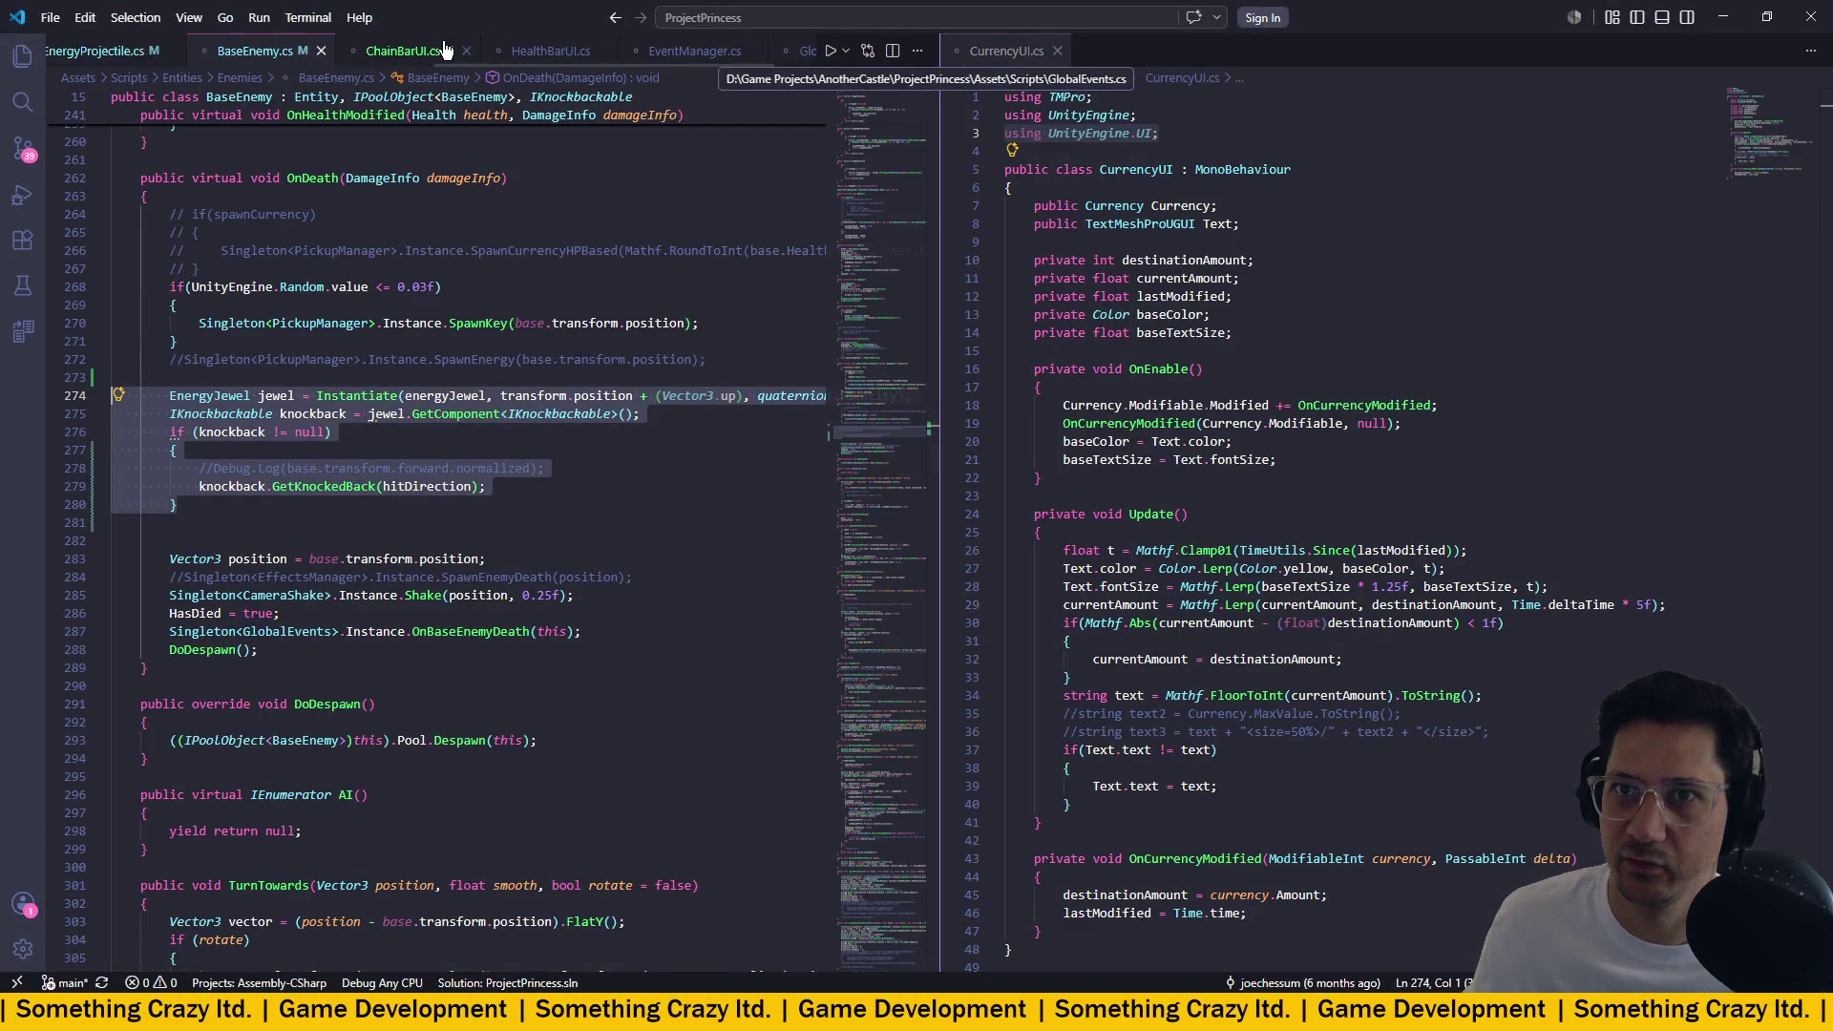
In EnergyProjectile.cs line 175, start adding a Random offset to the pickup spawn position.
{"action": "left_click", "coordinate": [513, 51]}
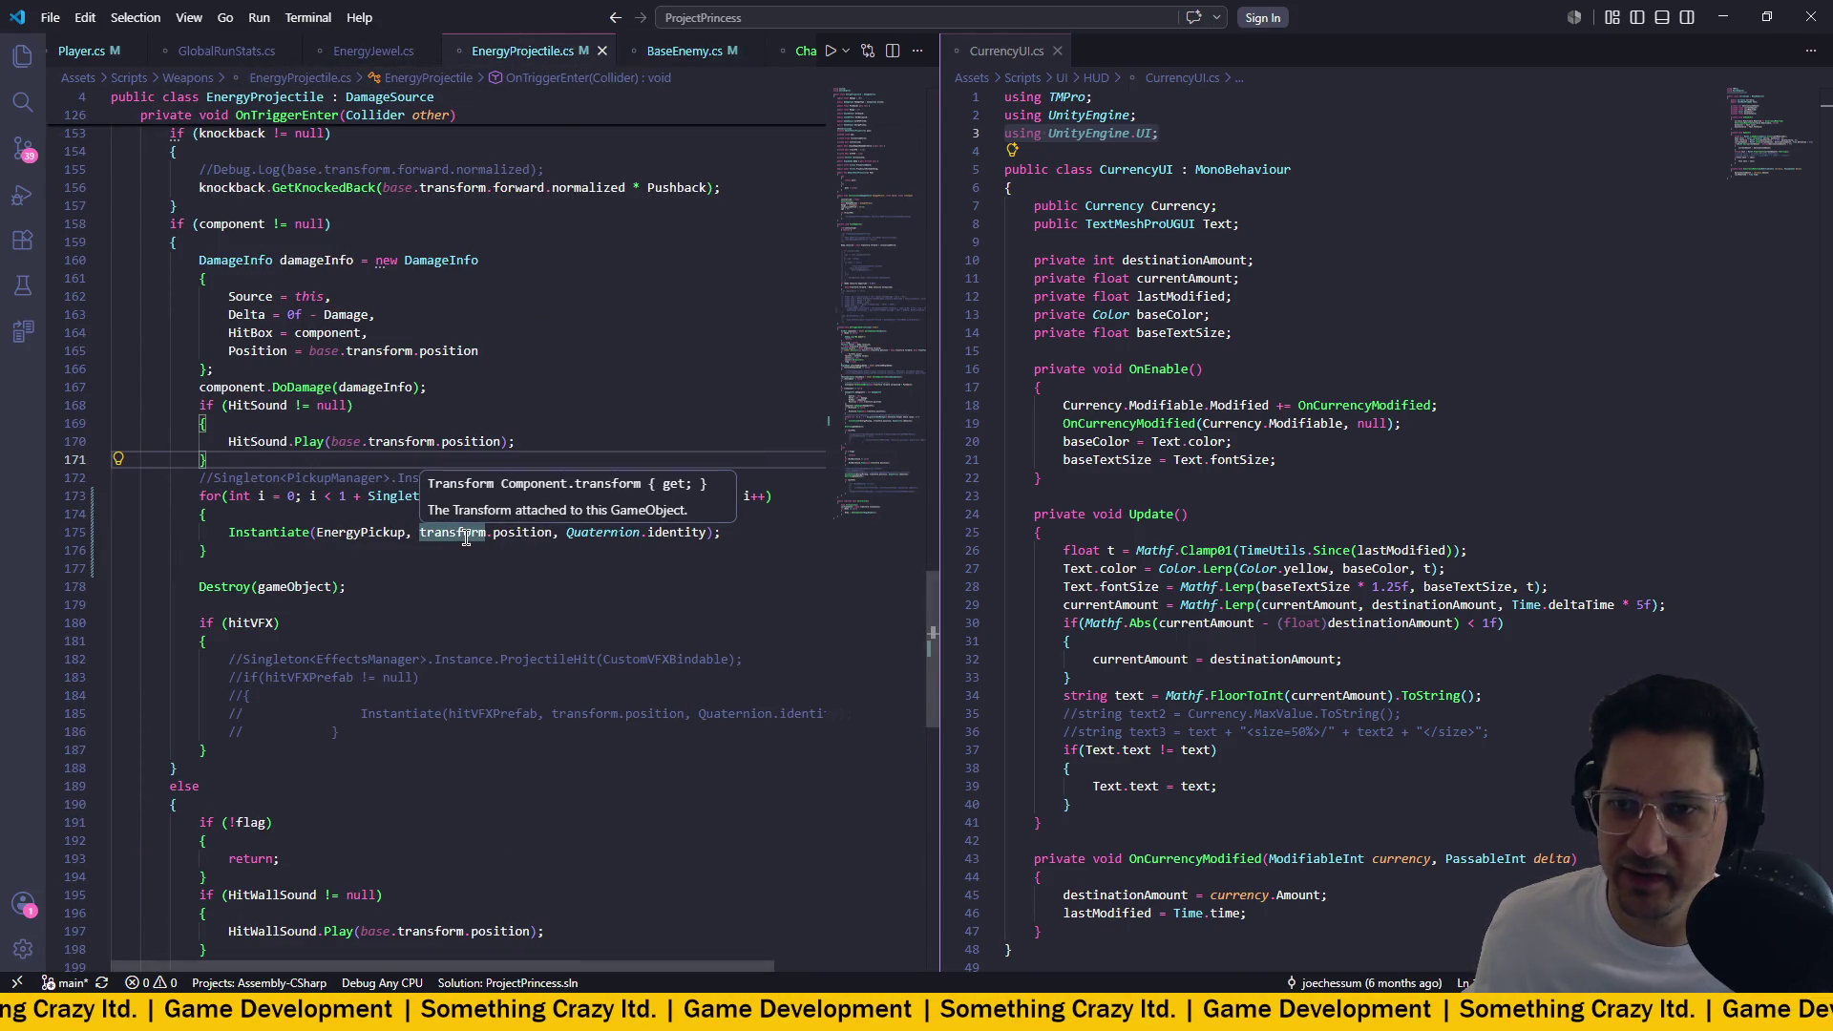
{"action": "left_click", "coordinate": [555, 532]}
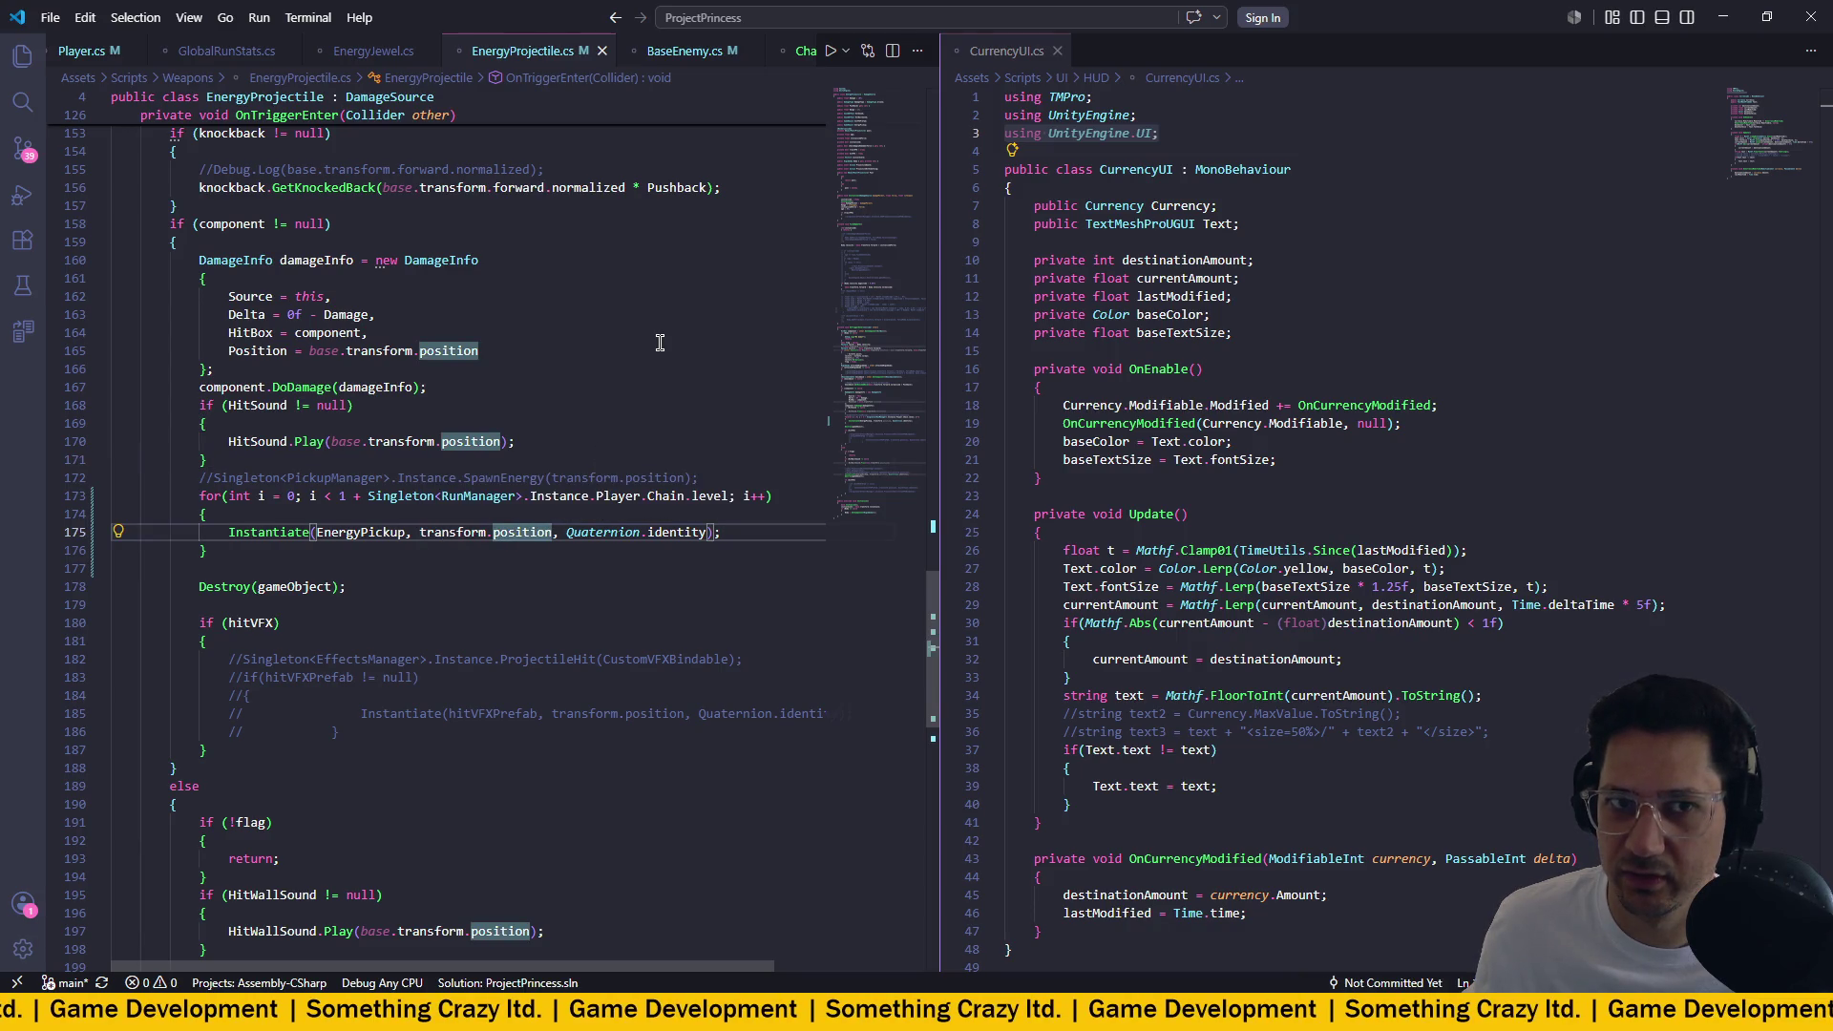
{"action": "type", "text": "+ Ran"}
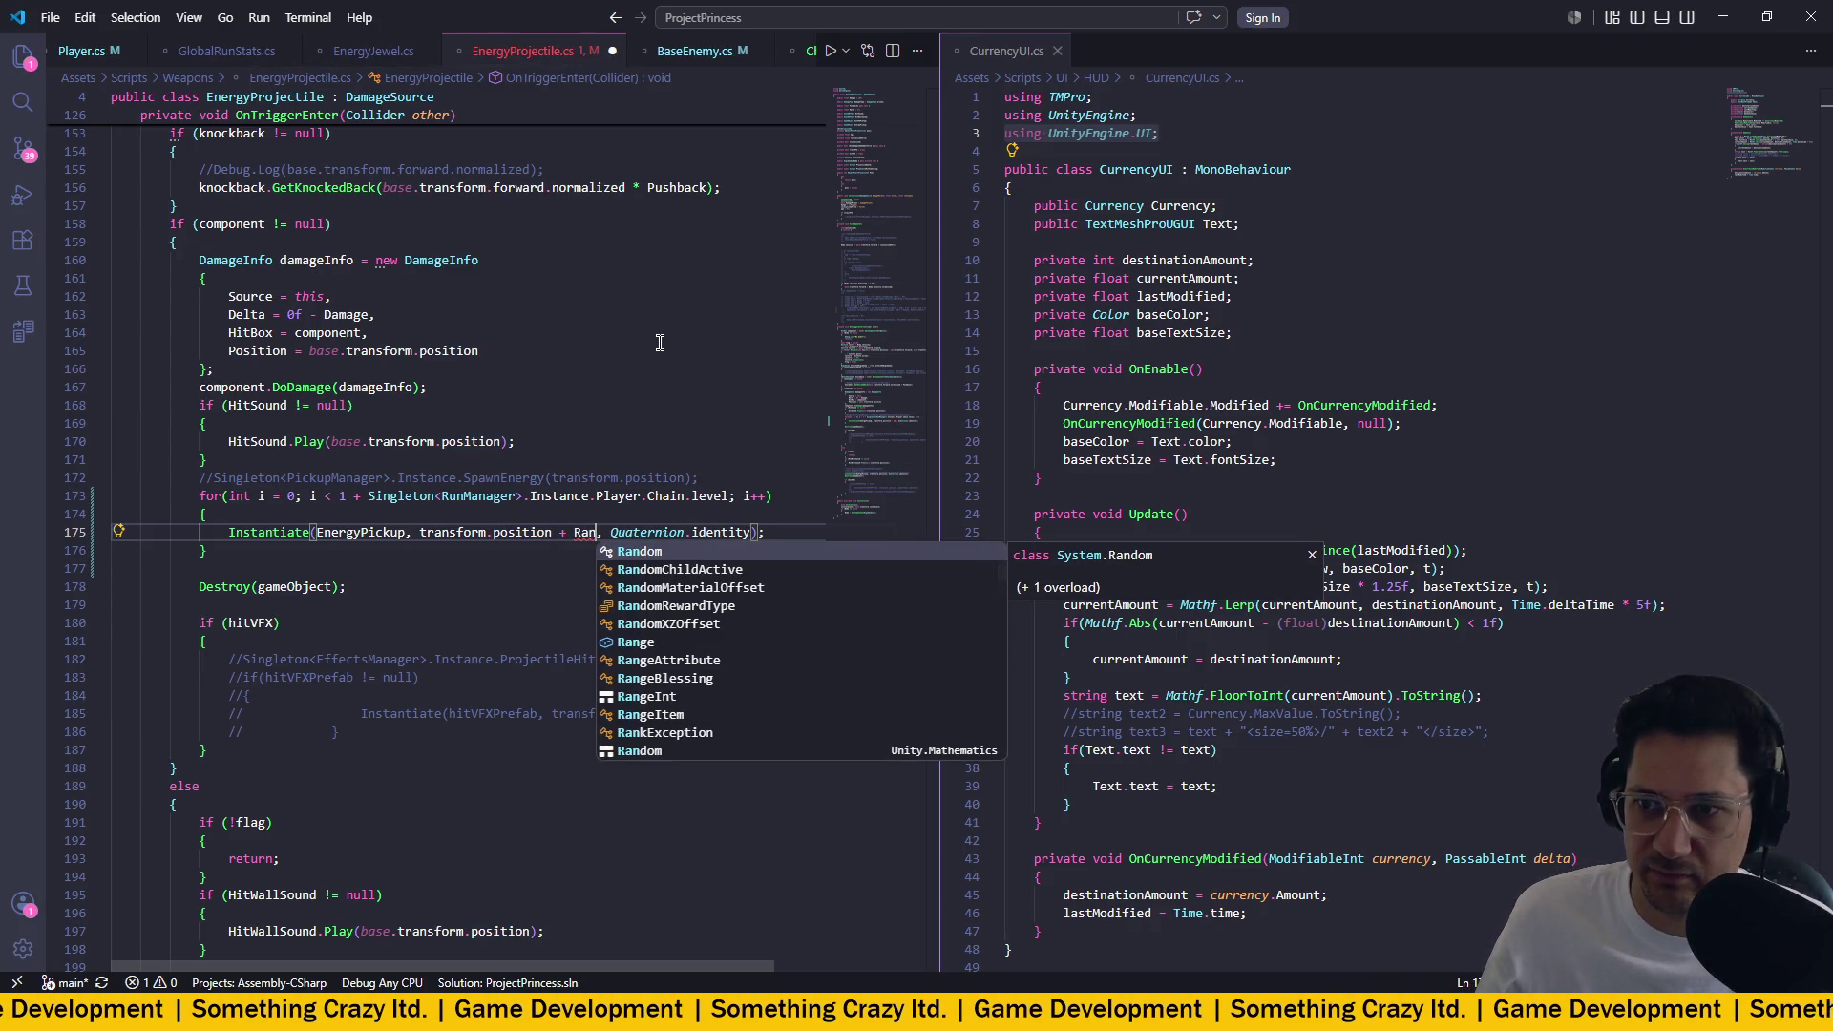
{"action": "type", "text": "dom."}
{"action": "key", "text": "Escape"}
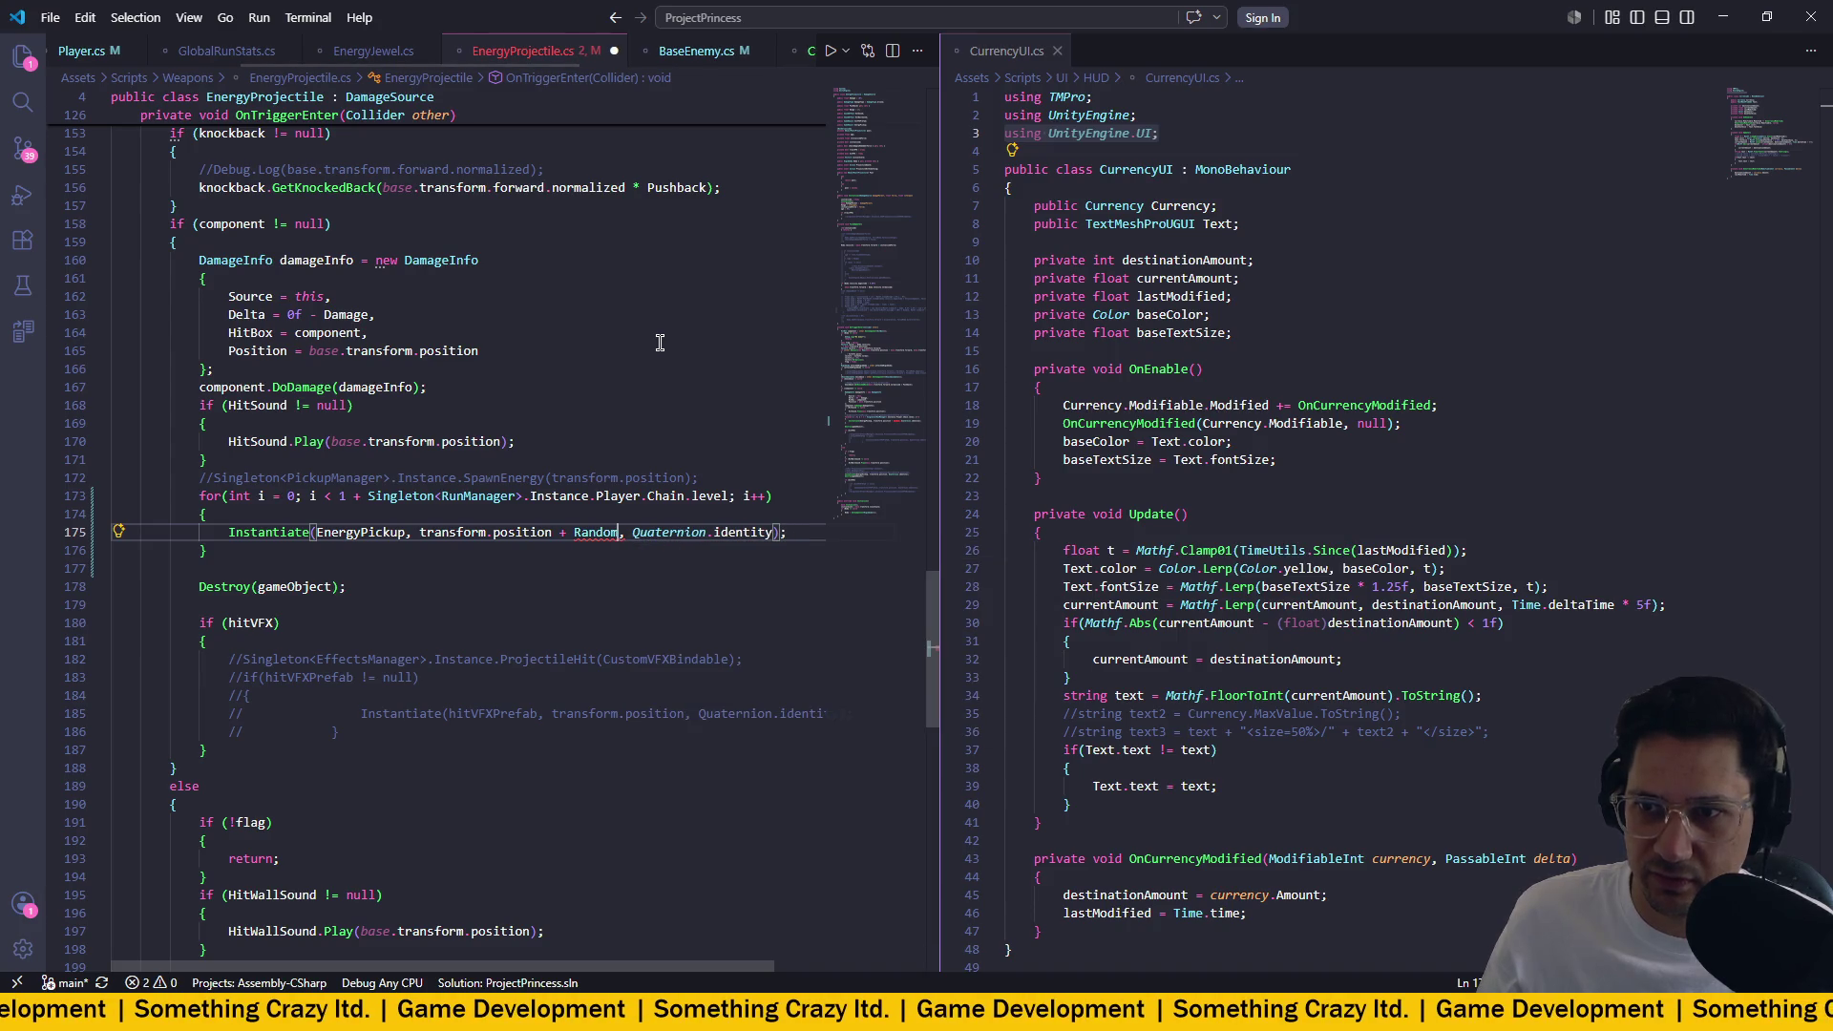
{"action": "type", "text": "Ins"}
{"action": "key", "text": "Escape"}
{"action": "key", "text": "BackSpace"}
{"action": "key", "text": "BackSpace"}
{"action": "key", "text": "BackSpace"}
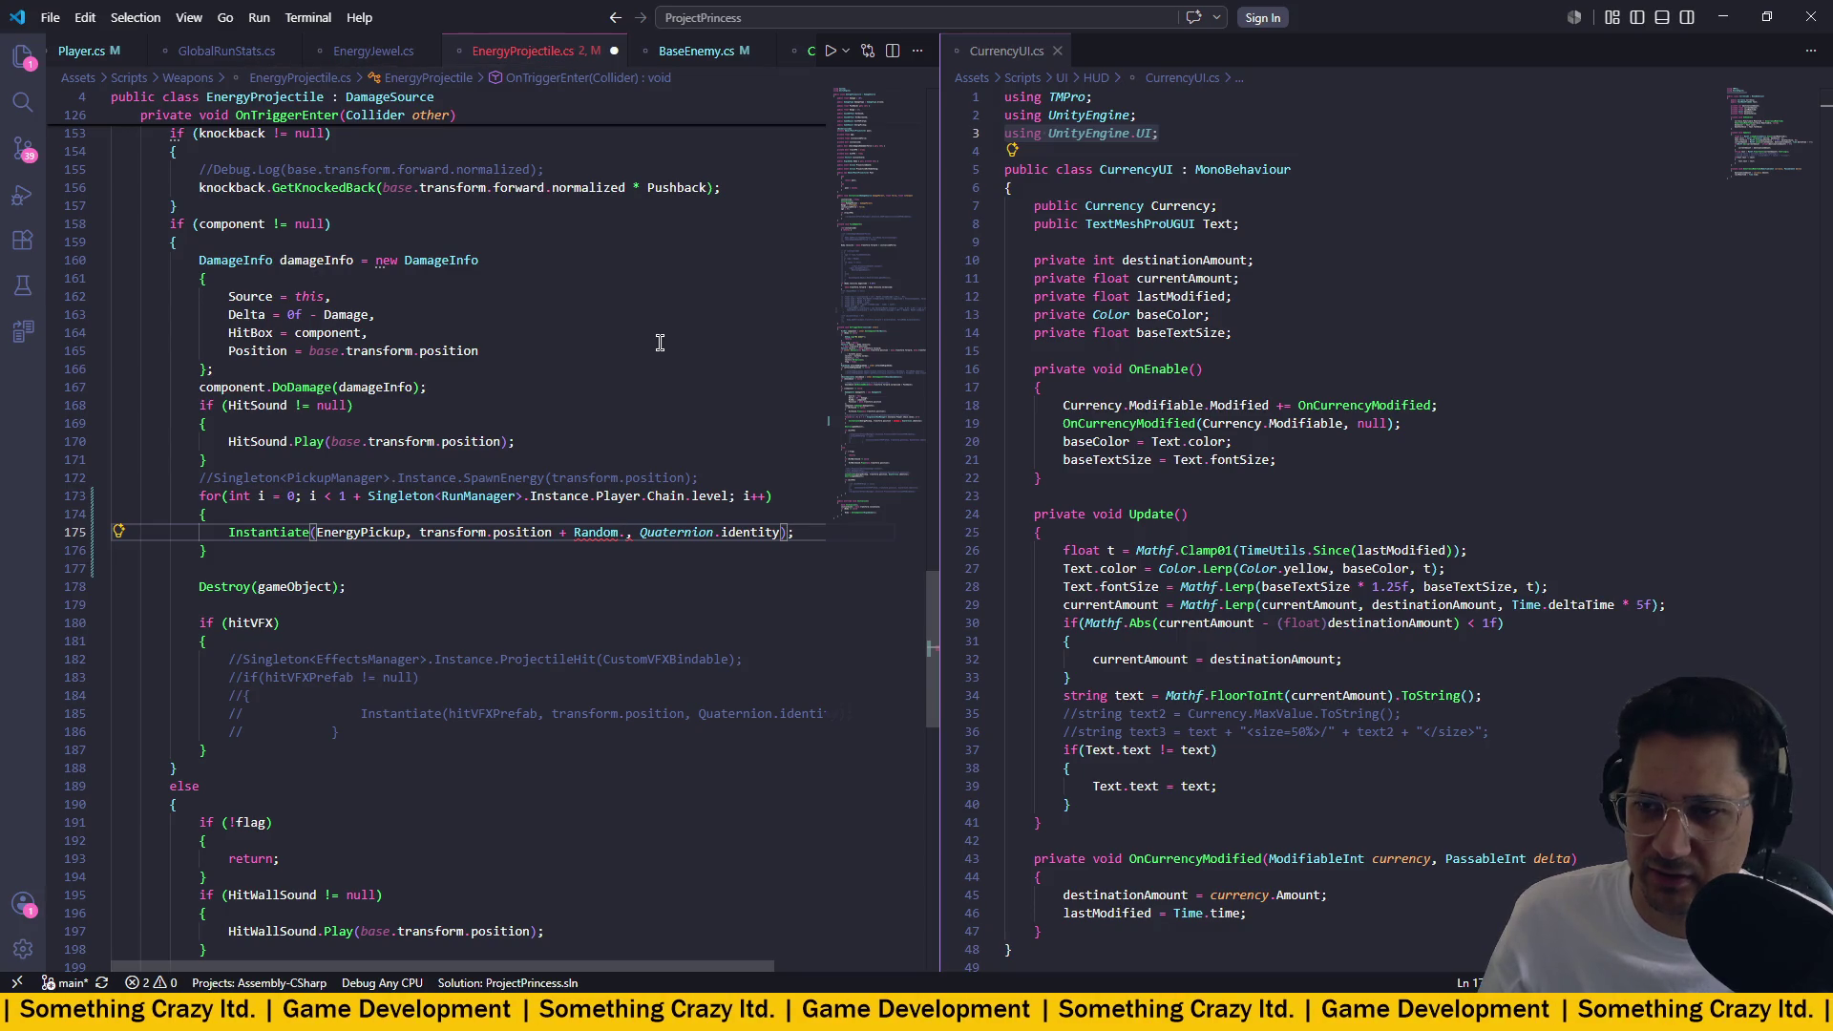
{"action": "type", "text": "s"}
{"action": "key", "text": "BackSpace"}
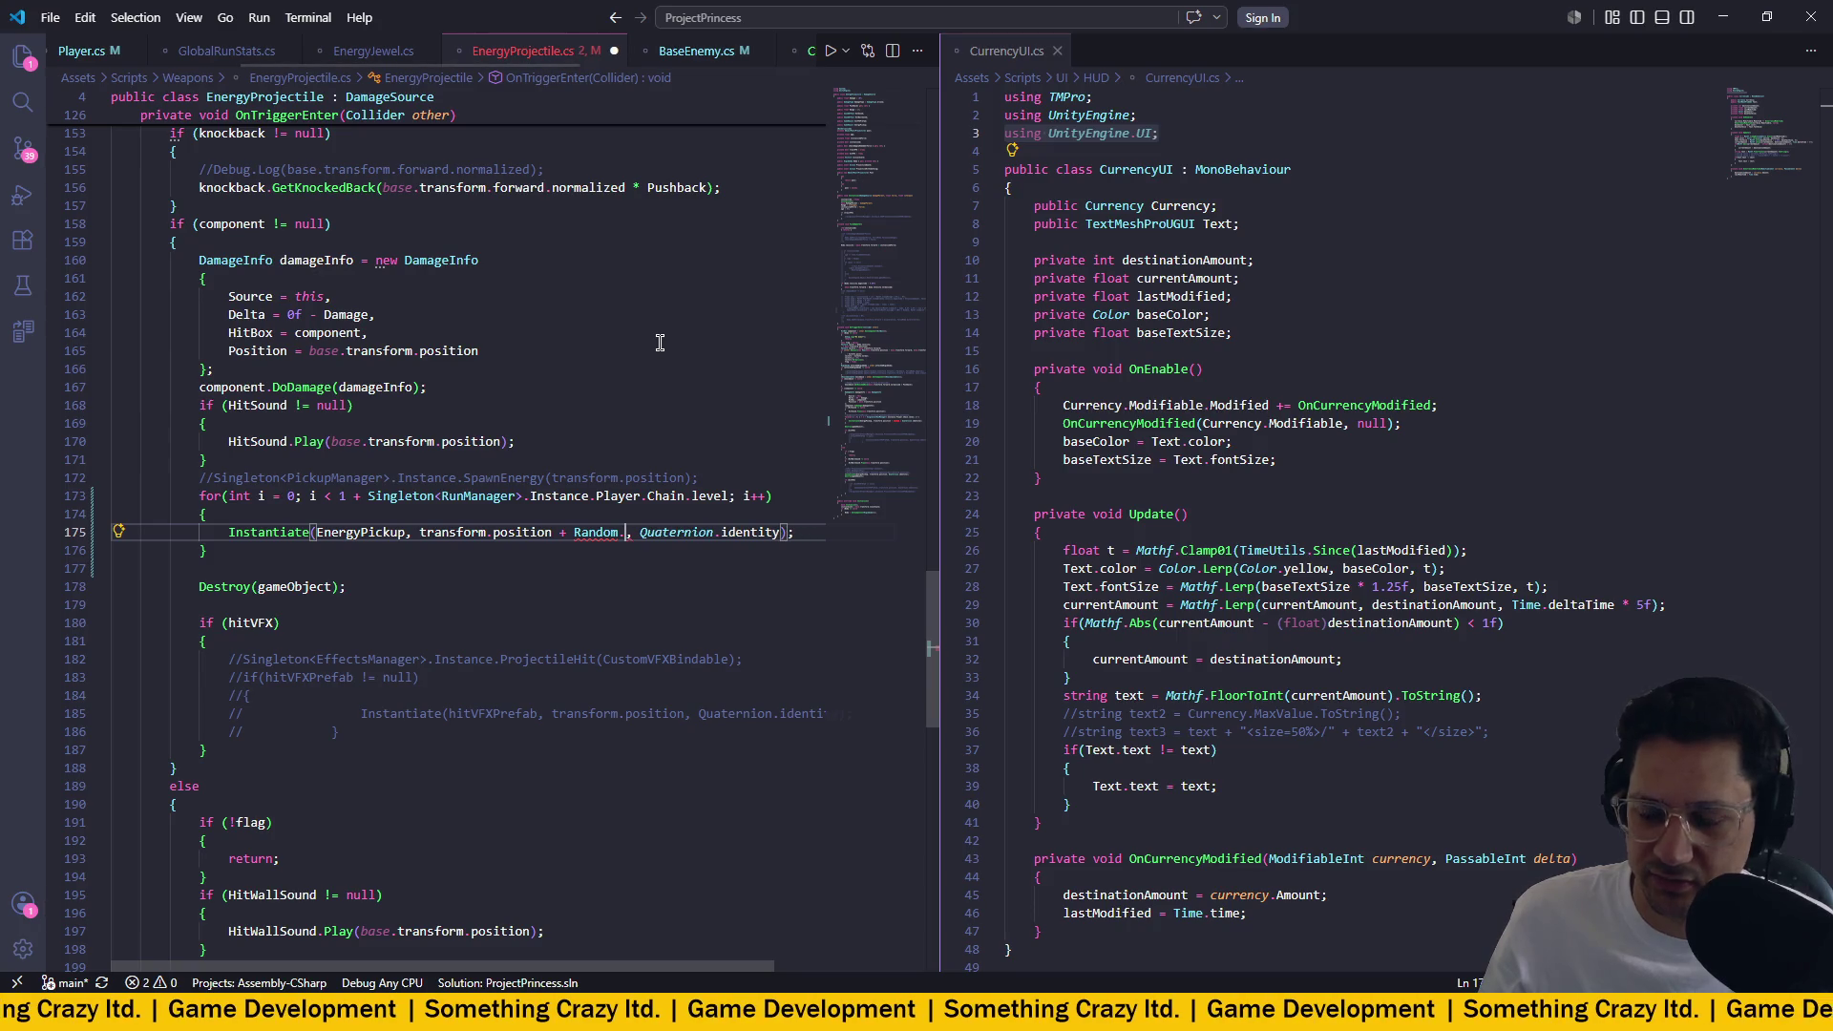
{"action": "key", "text": "ctrl+space"}
{"action": "key", "text": "Escape"}
{"action": "key", "text": "ctrl+BackSpace"}
{"action": "key", "text": "ctrl+BackSpace"}
Write UnityEngine.Random.insideUnitSphere(transform.position) as the pickup's spawn position.
{"action": "type", "text": "Unity"}
{"action": "key", "text": "Escape"}
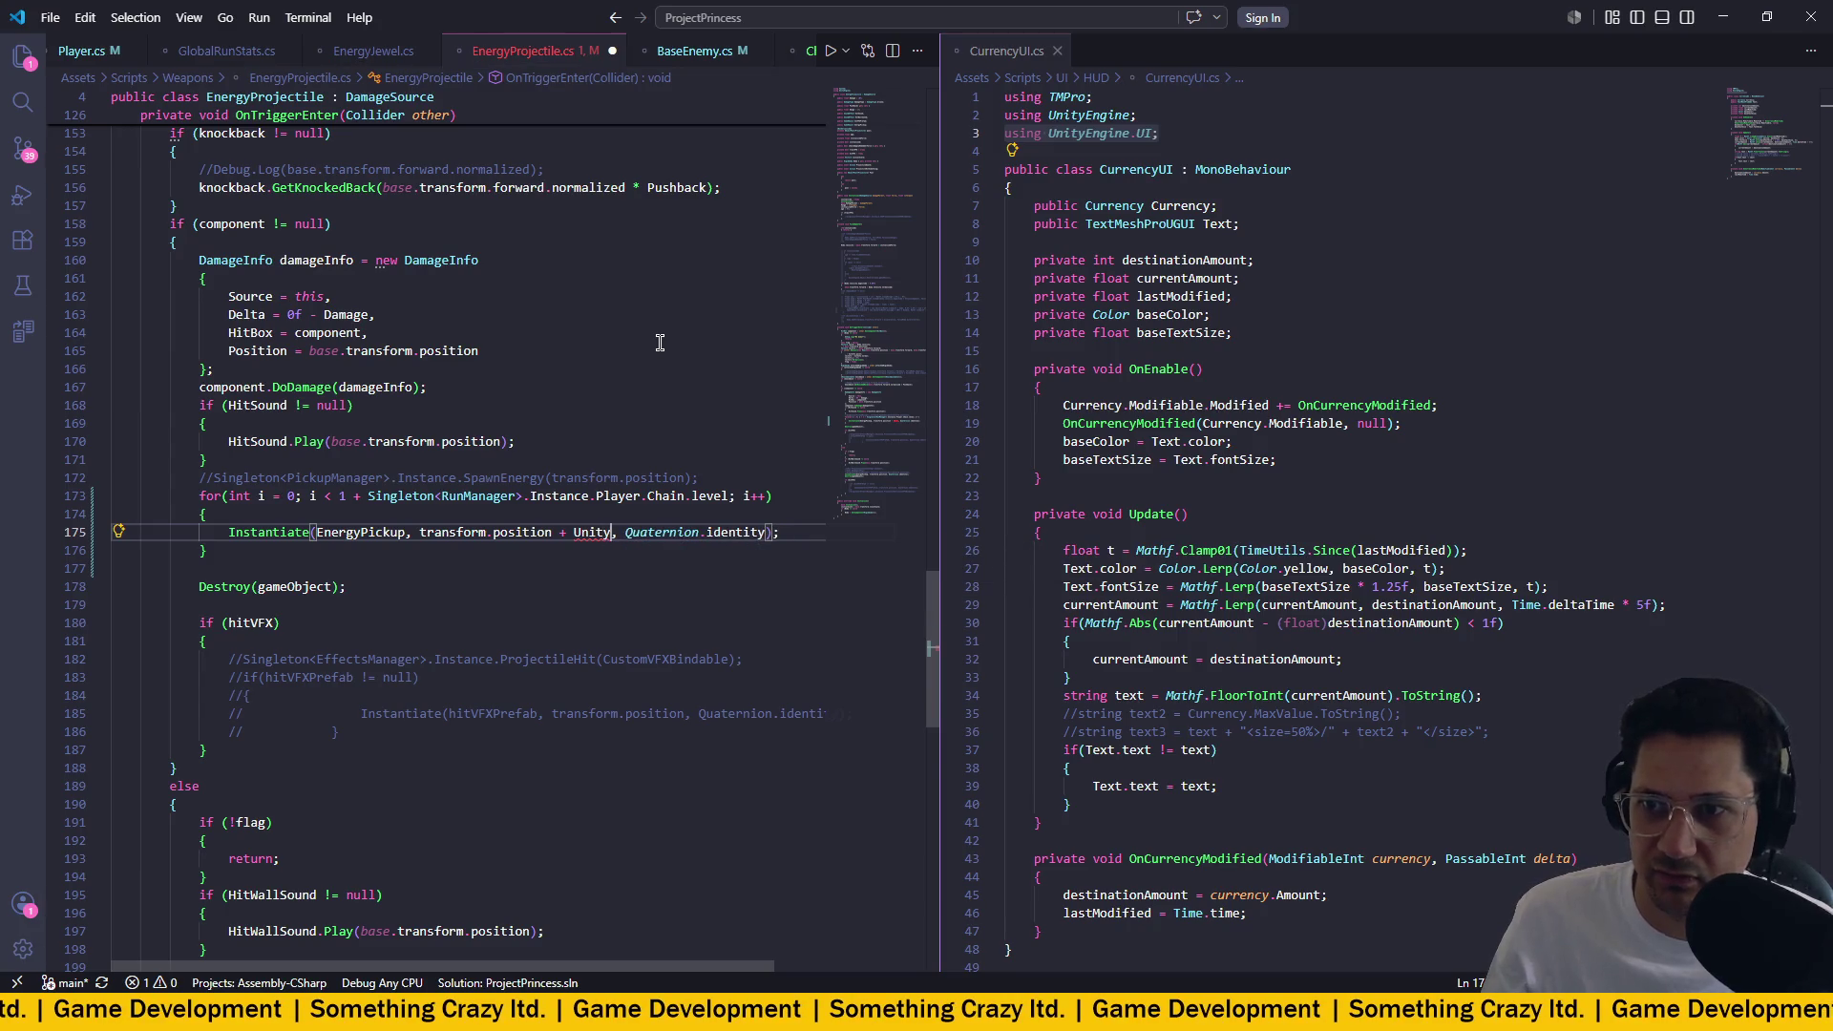
{"action": "key", "text": "ctrl+space"}
{"action": "type", "text": "Engine.Random"}
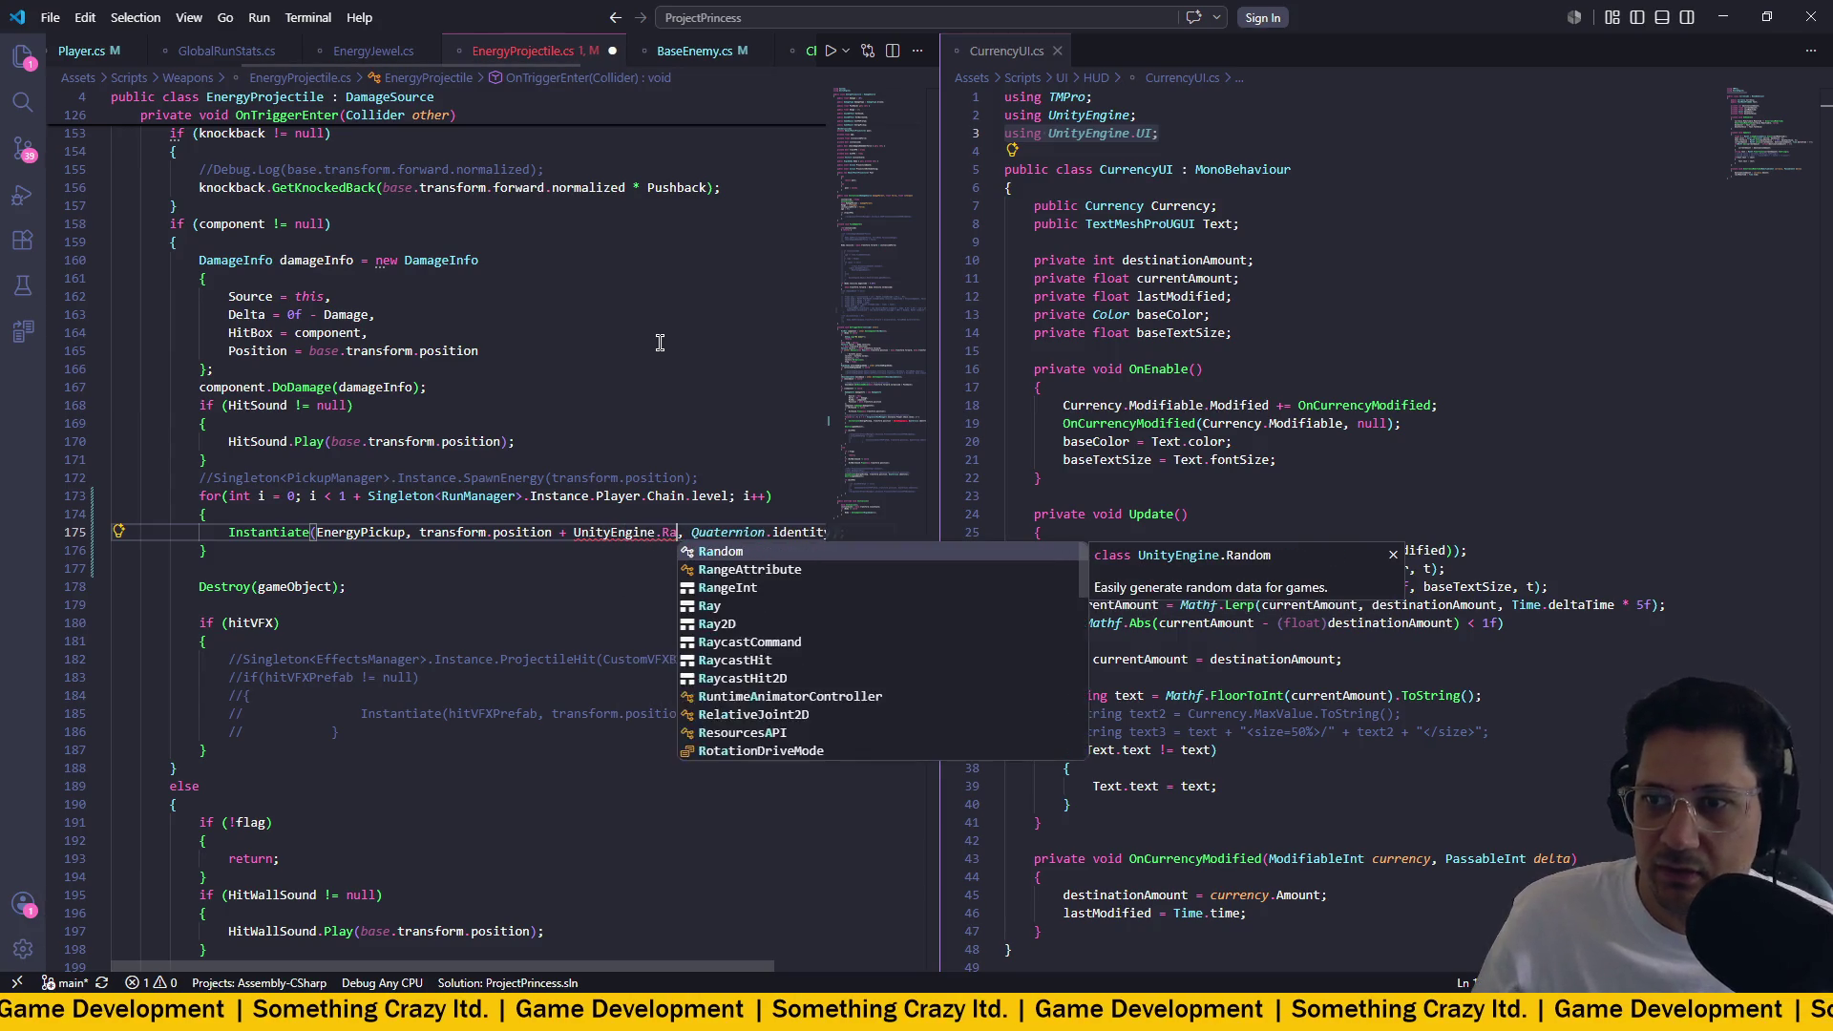
{"action": "key", "text": "Escape"}
{"action": "type", "text": "."}
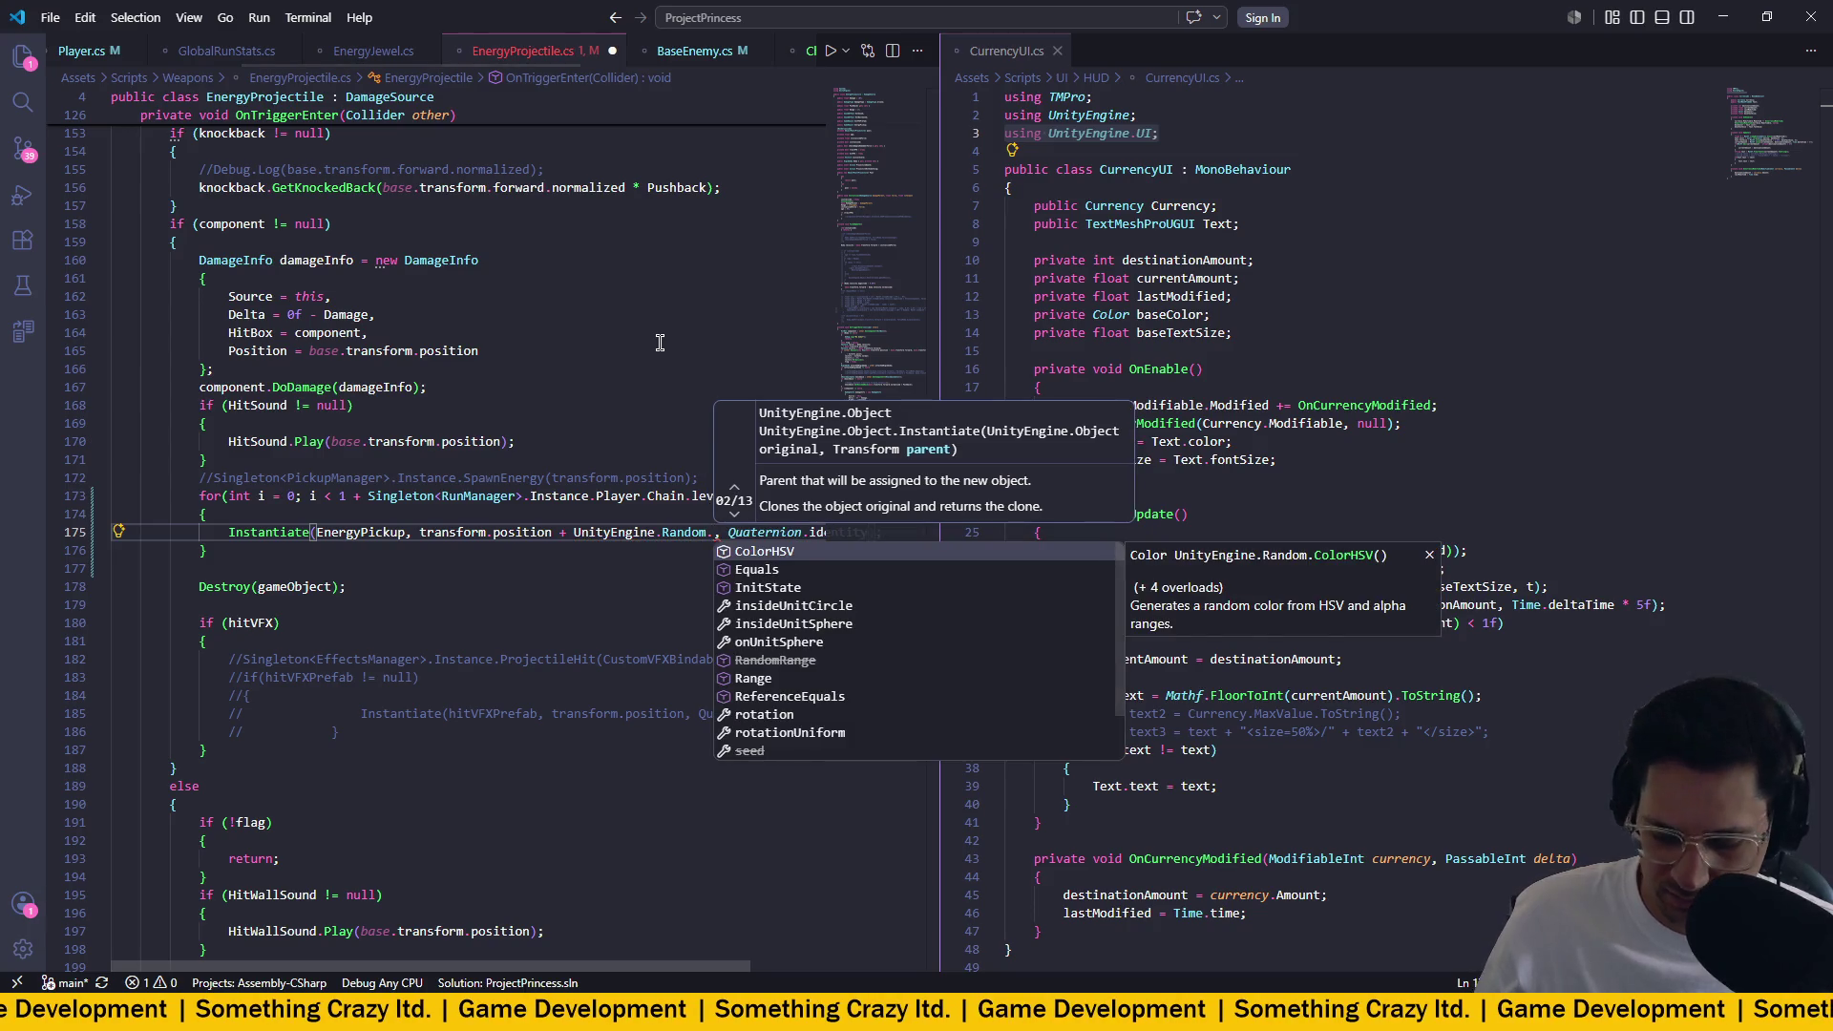
{"action": "type", "text": "Isn"}
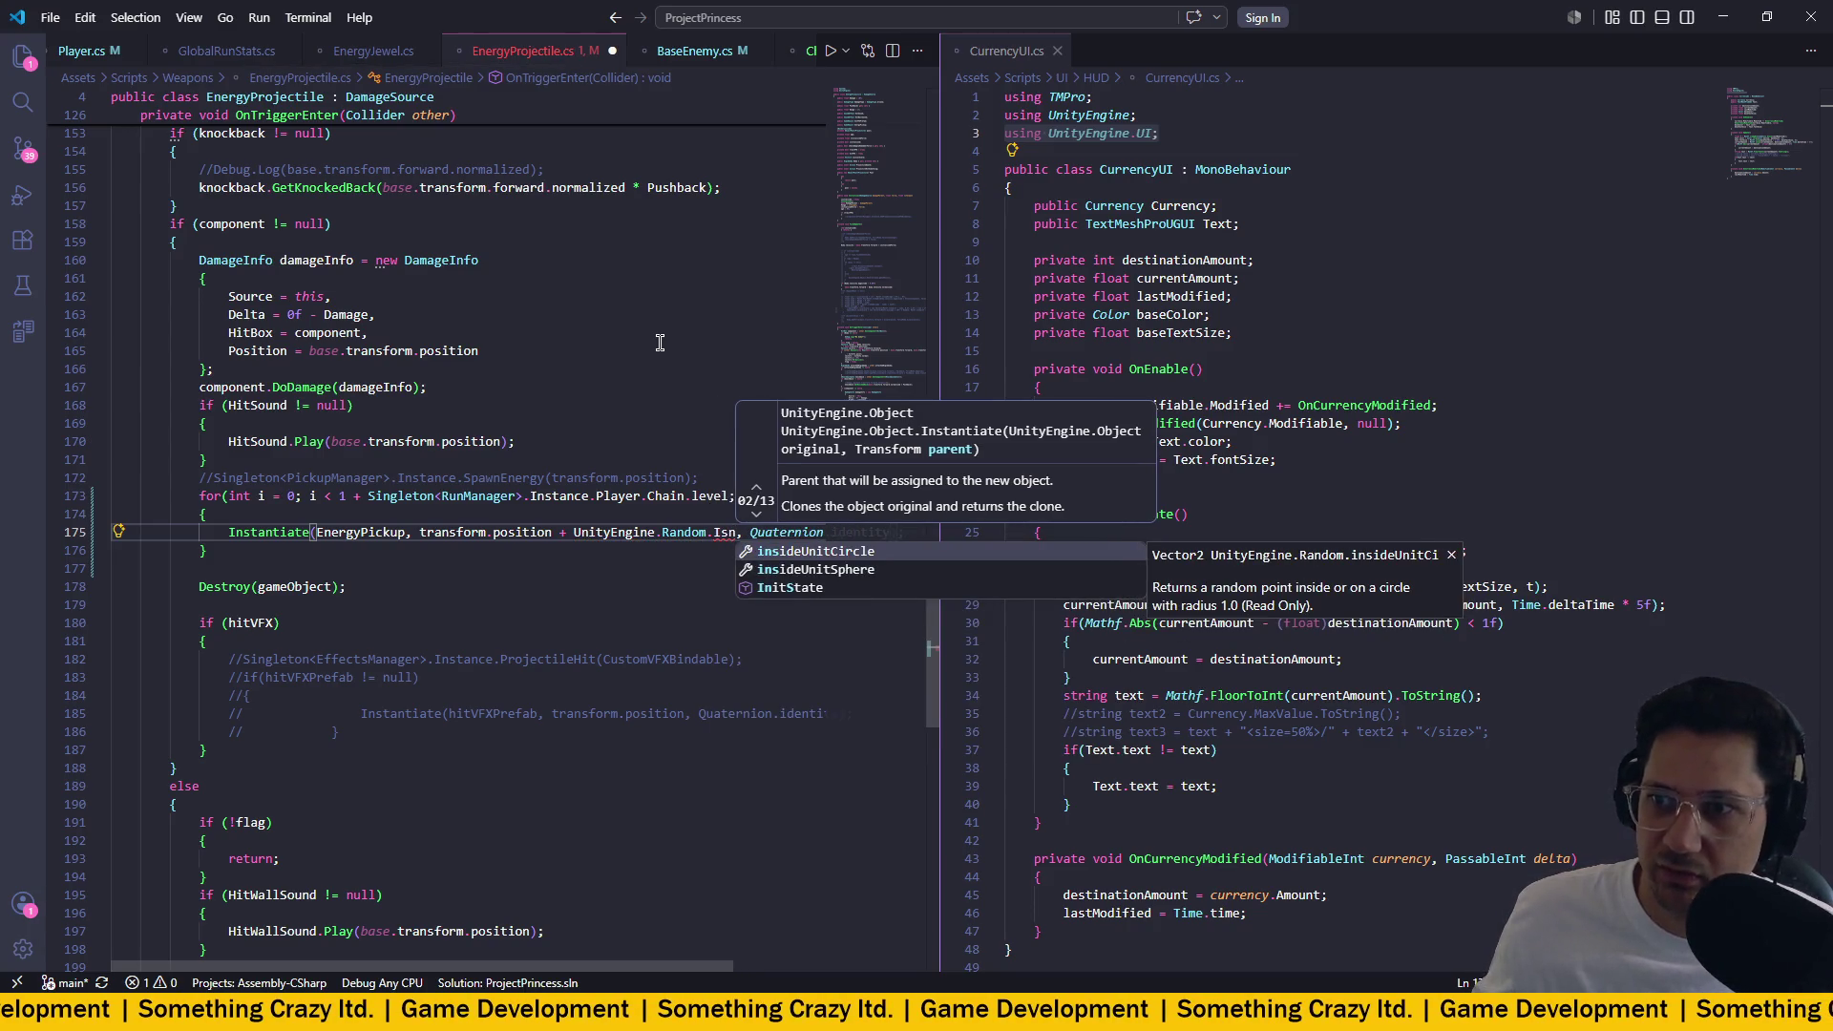
{"action": "key", "text": "Down"}
{"action": "key", "text": "Tab"}
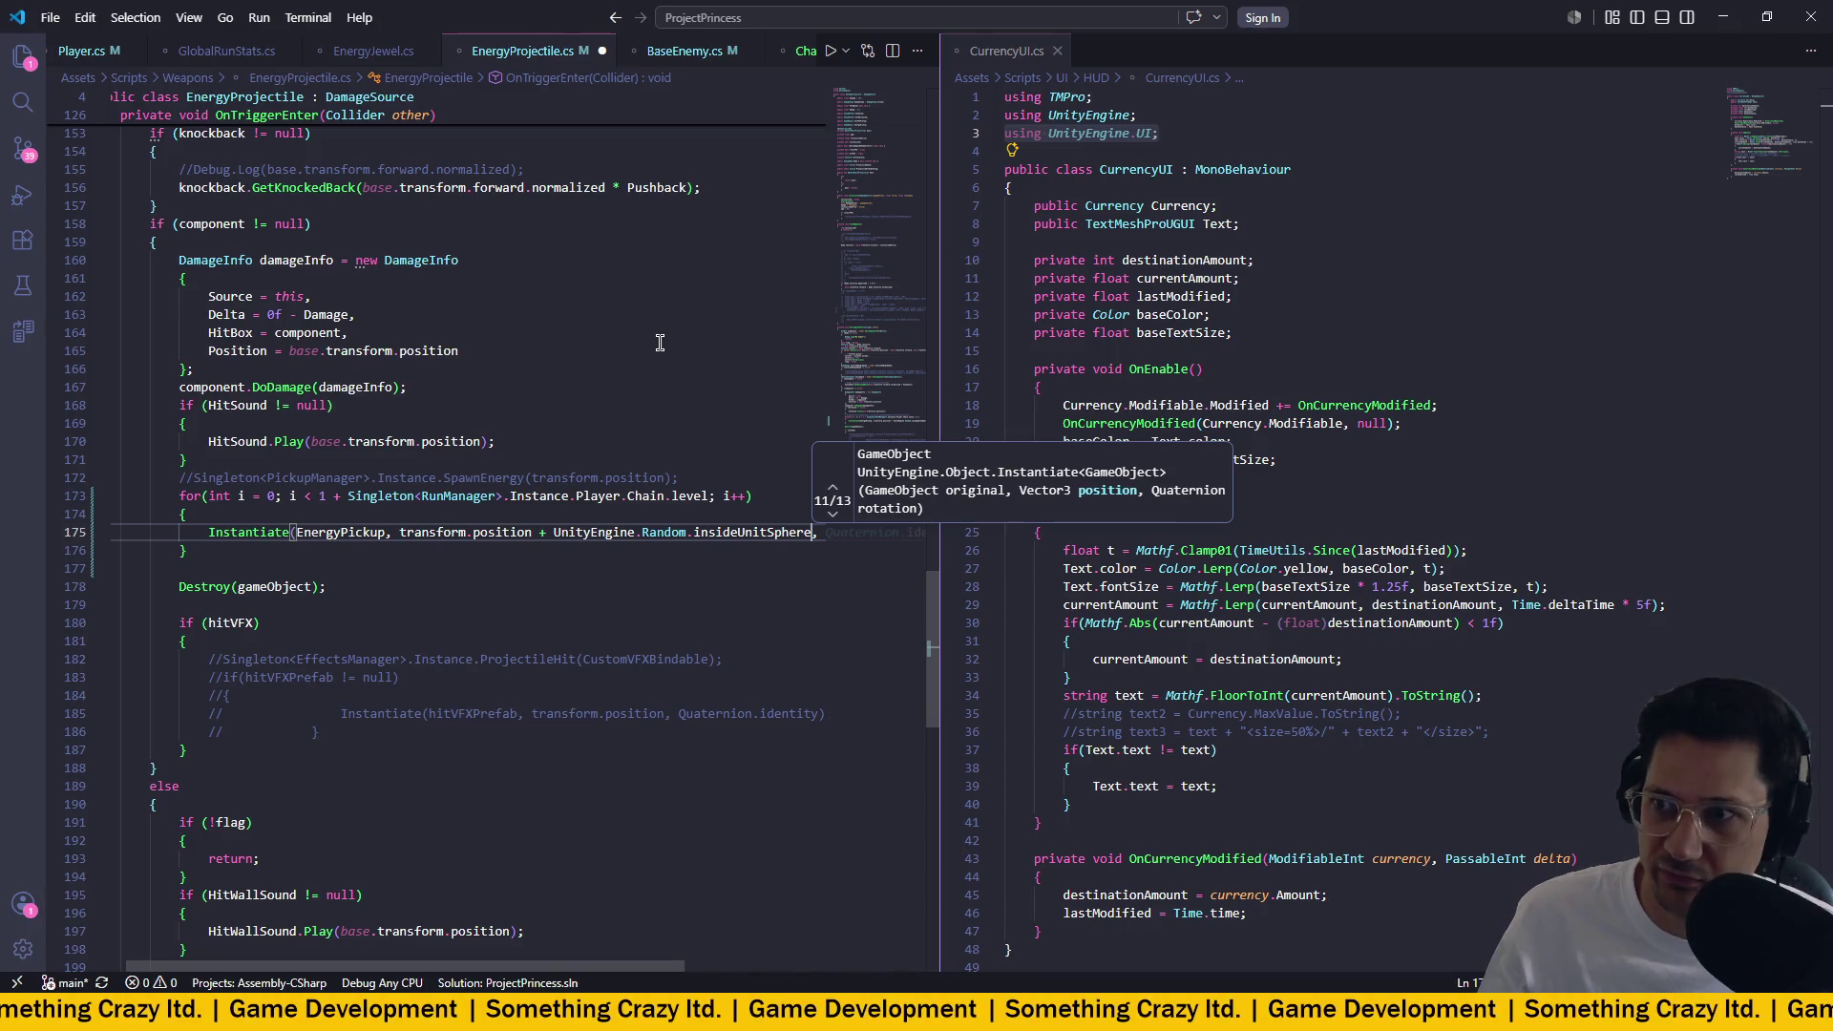
{"action": "type", "text": "("}
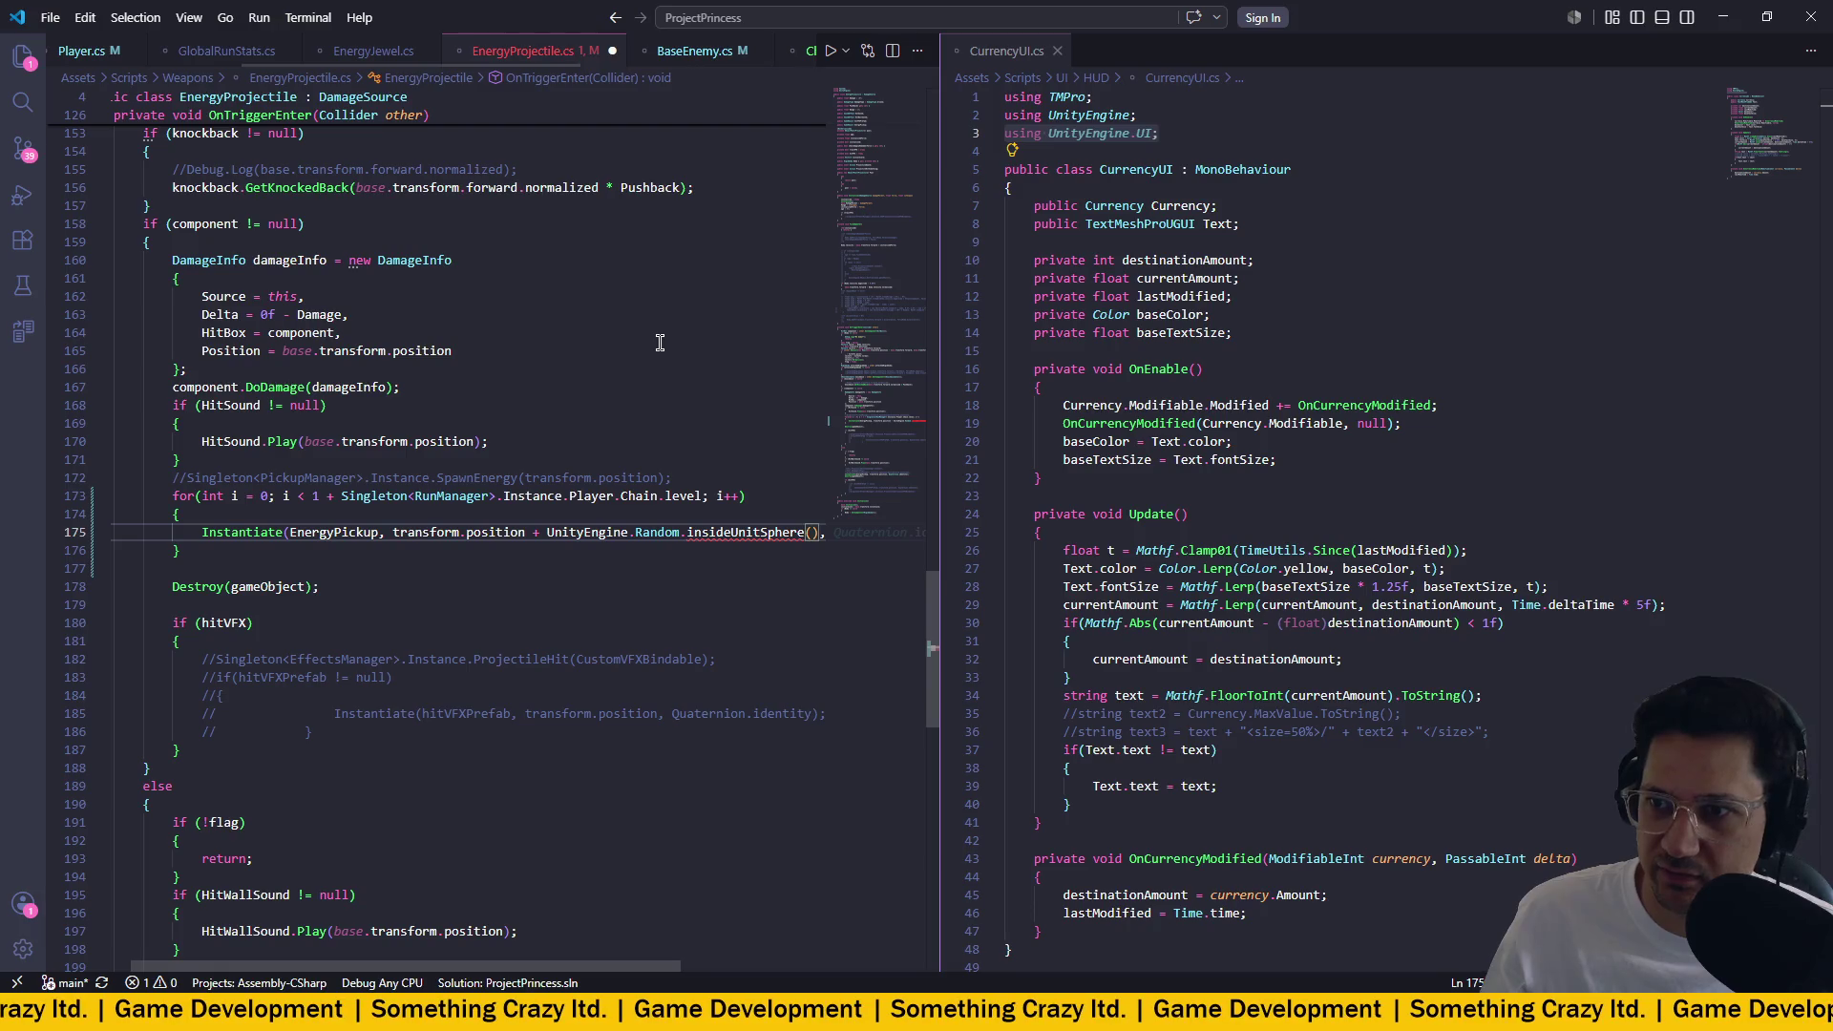
{"action": "type", "text": "tra"}
{"action": "key", "text": "Down"}
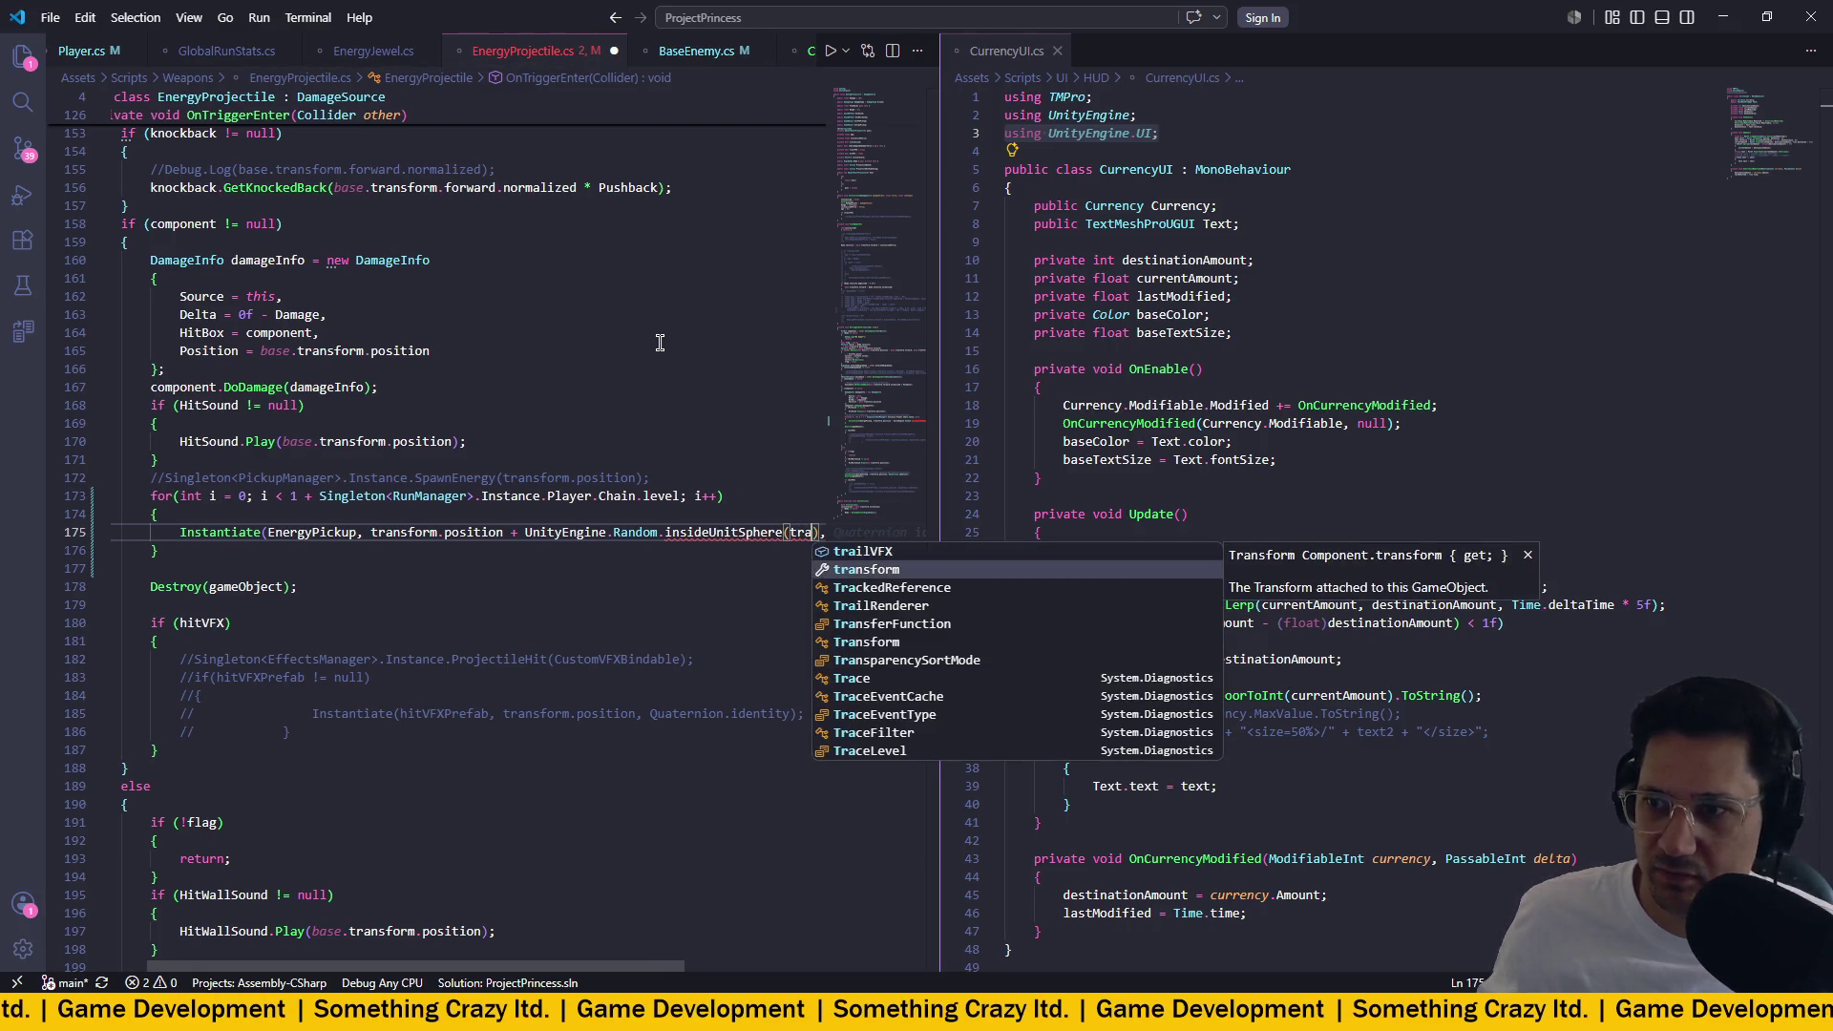
{"action": "key", "text": "Tab"}
{"action": "type", "text": ".po"}
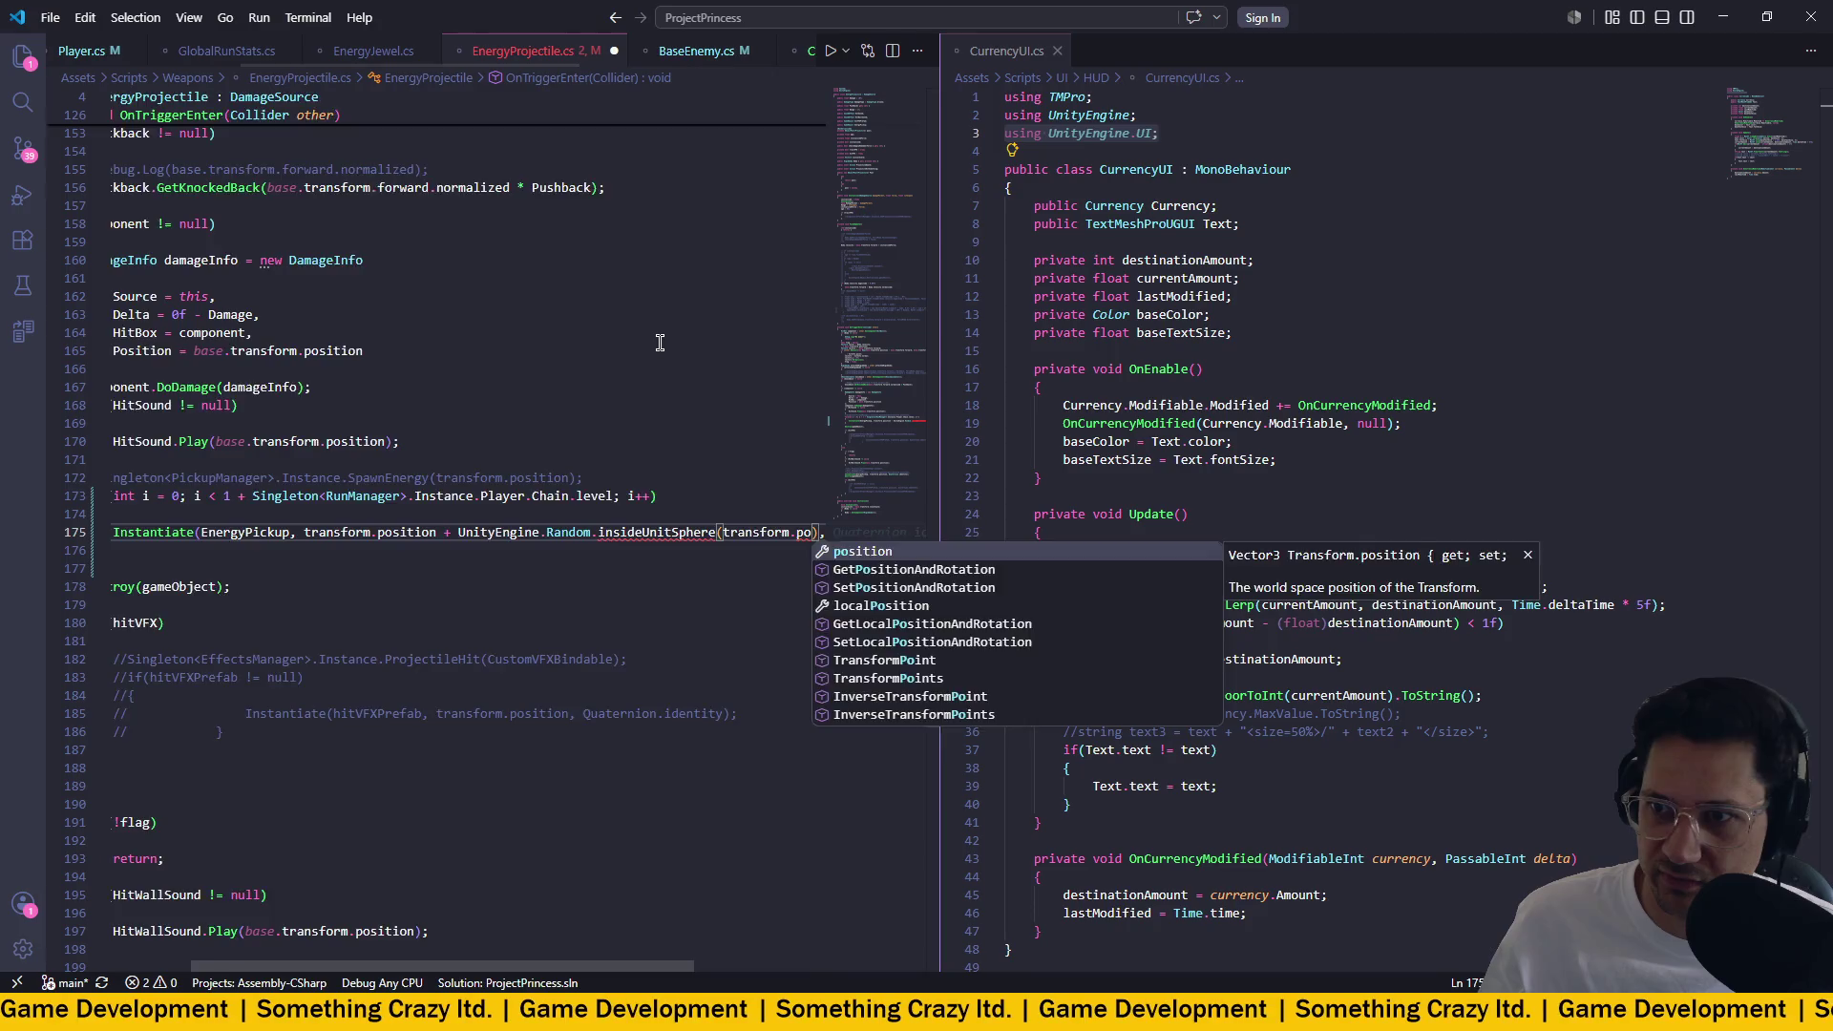
{"action": "key", "text": "Tab"}
{"action": "type", "text": ","}
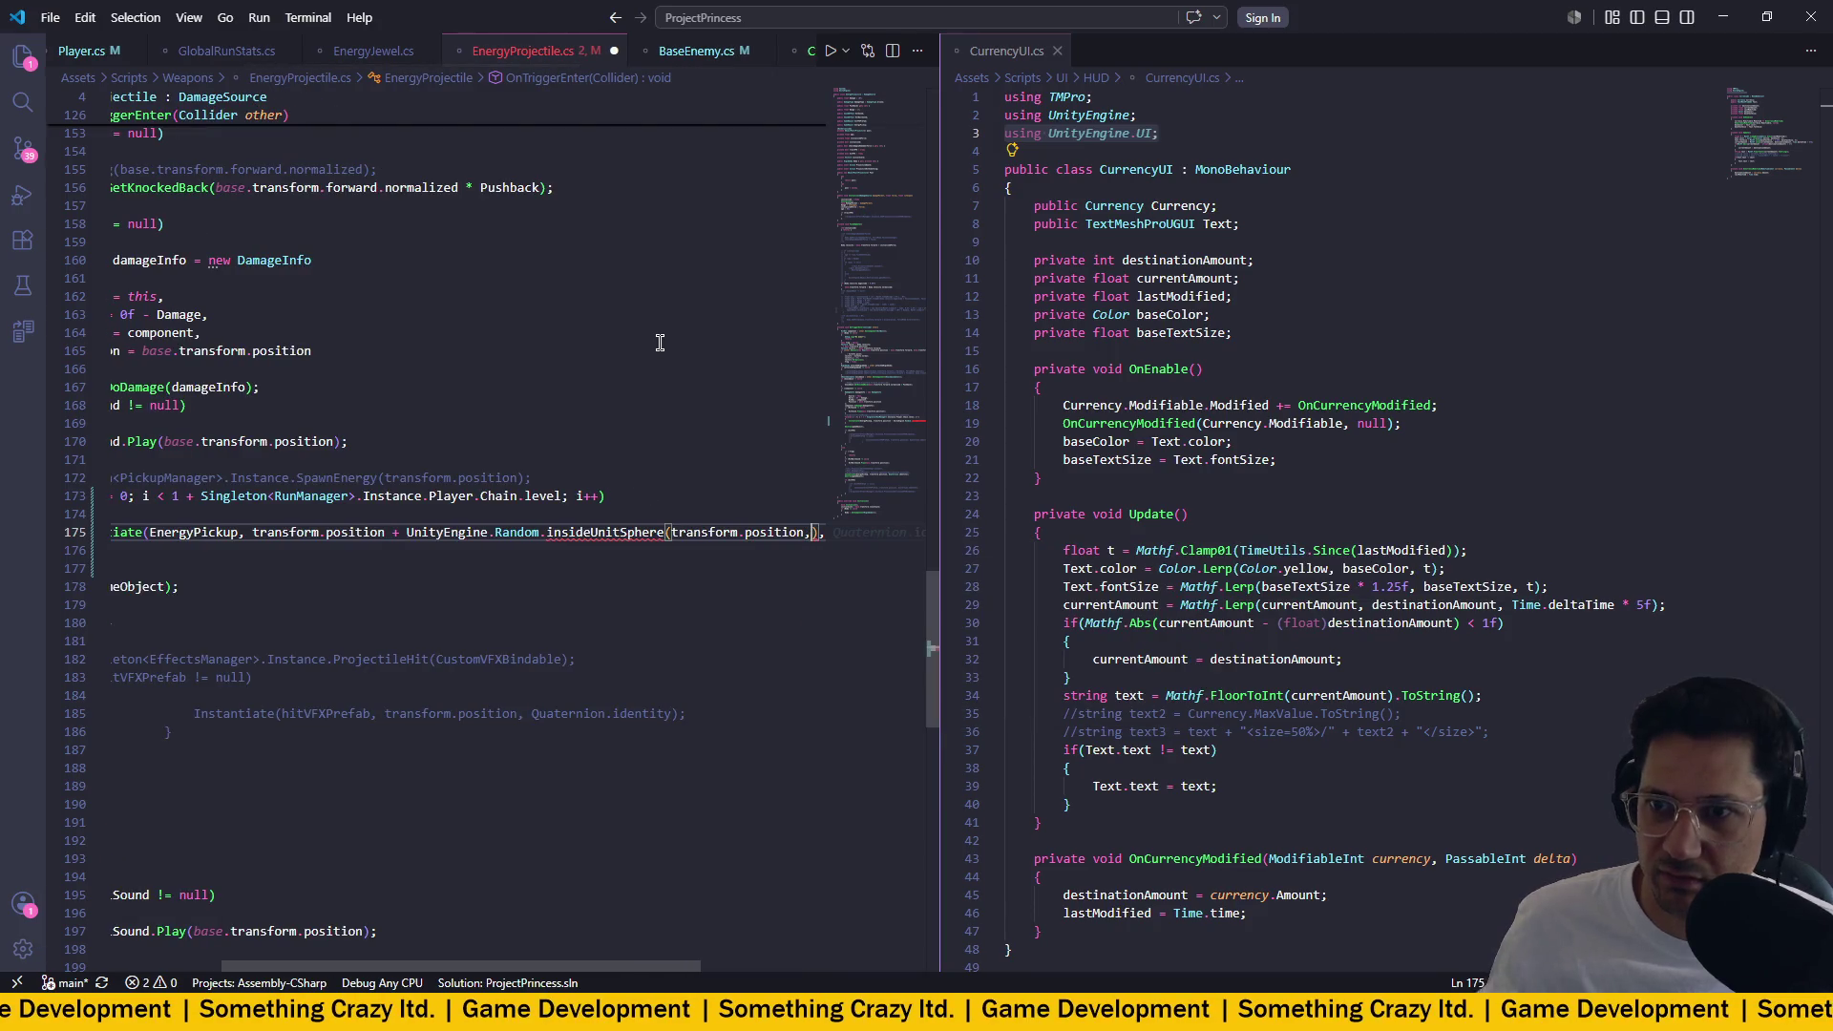
Inspect the insideUnitSphere error and try deleting transform.position +, then undo it.
{"action": "scroll", "coordinate": [561, 345], "scroll_direction": "right", "scroll_amount": 2}
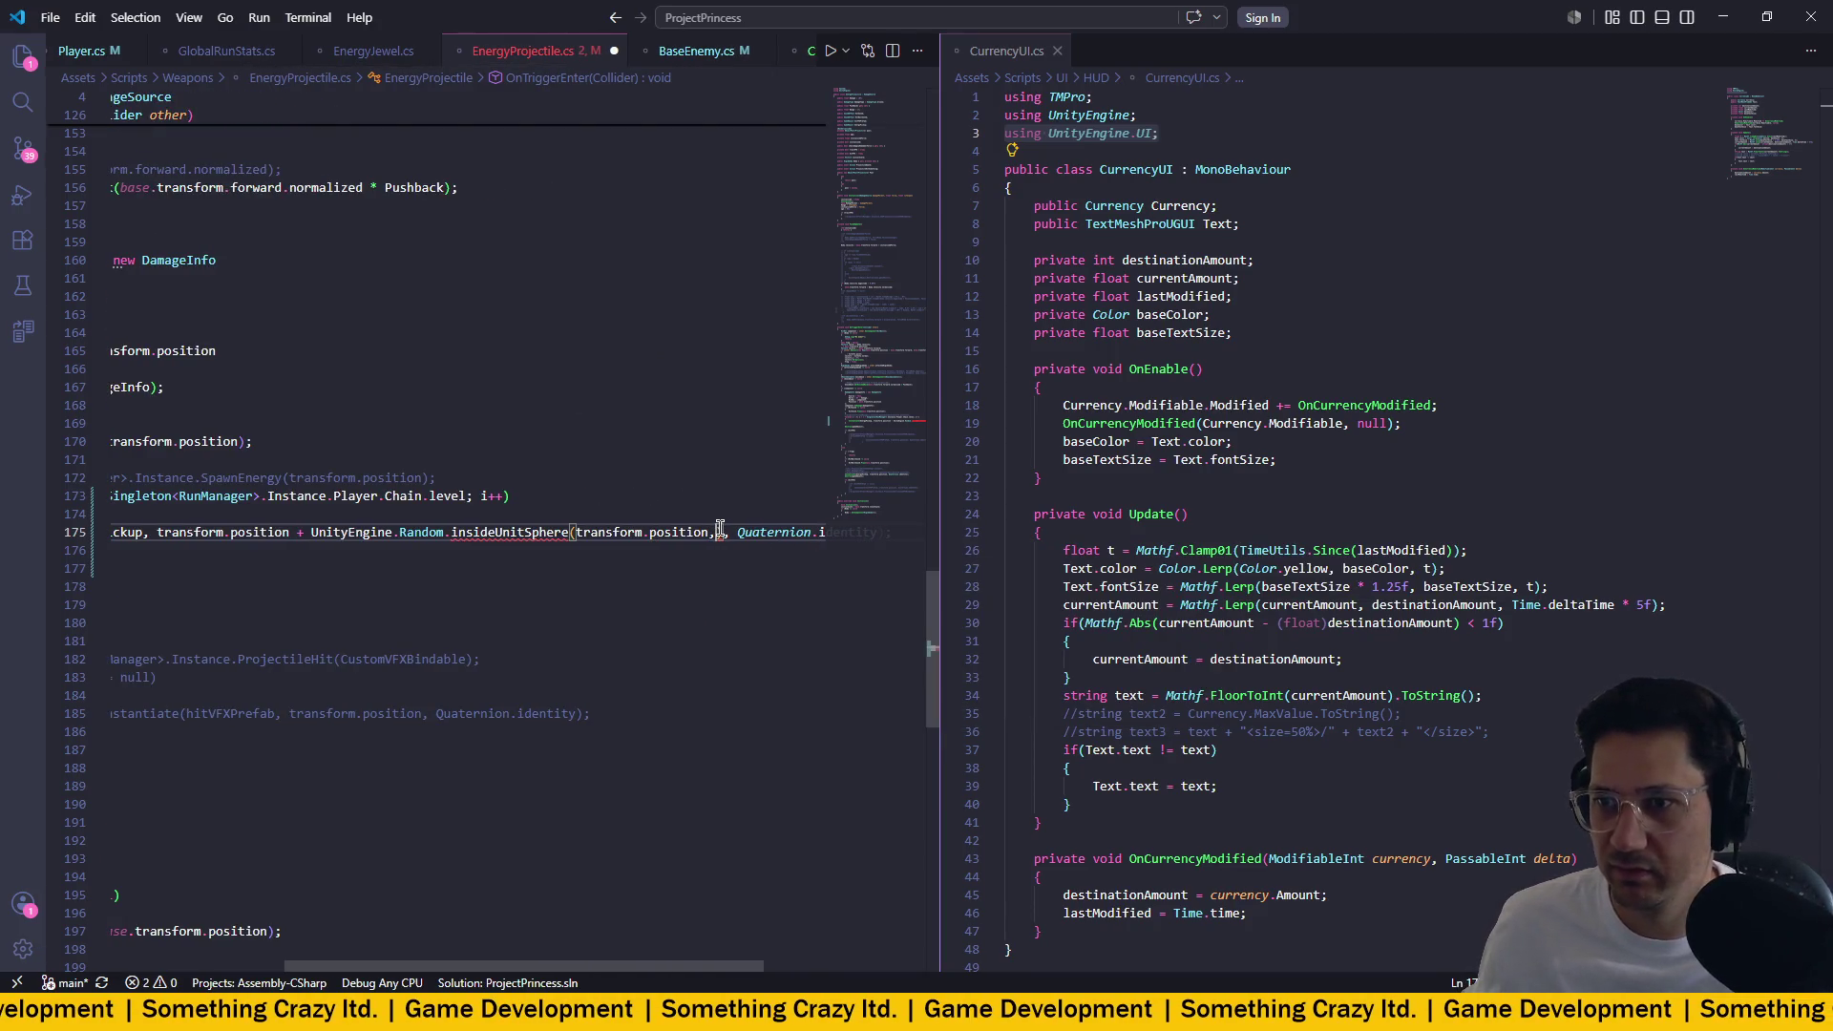
{"action": "double_click", "coordinate": [455, 532]}
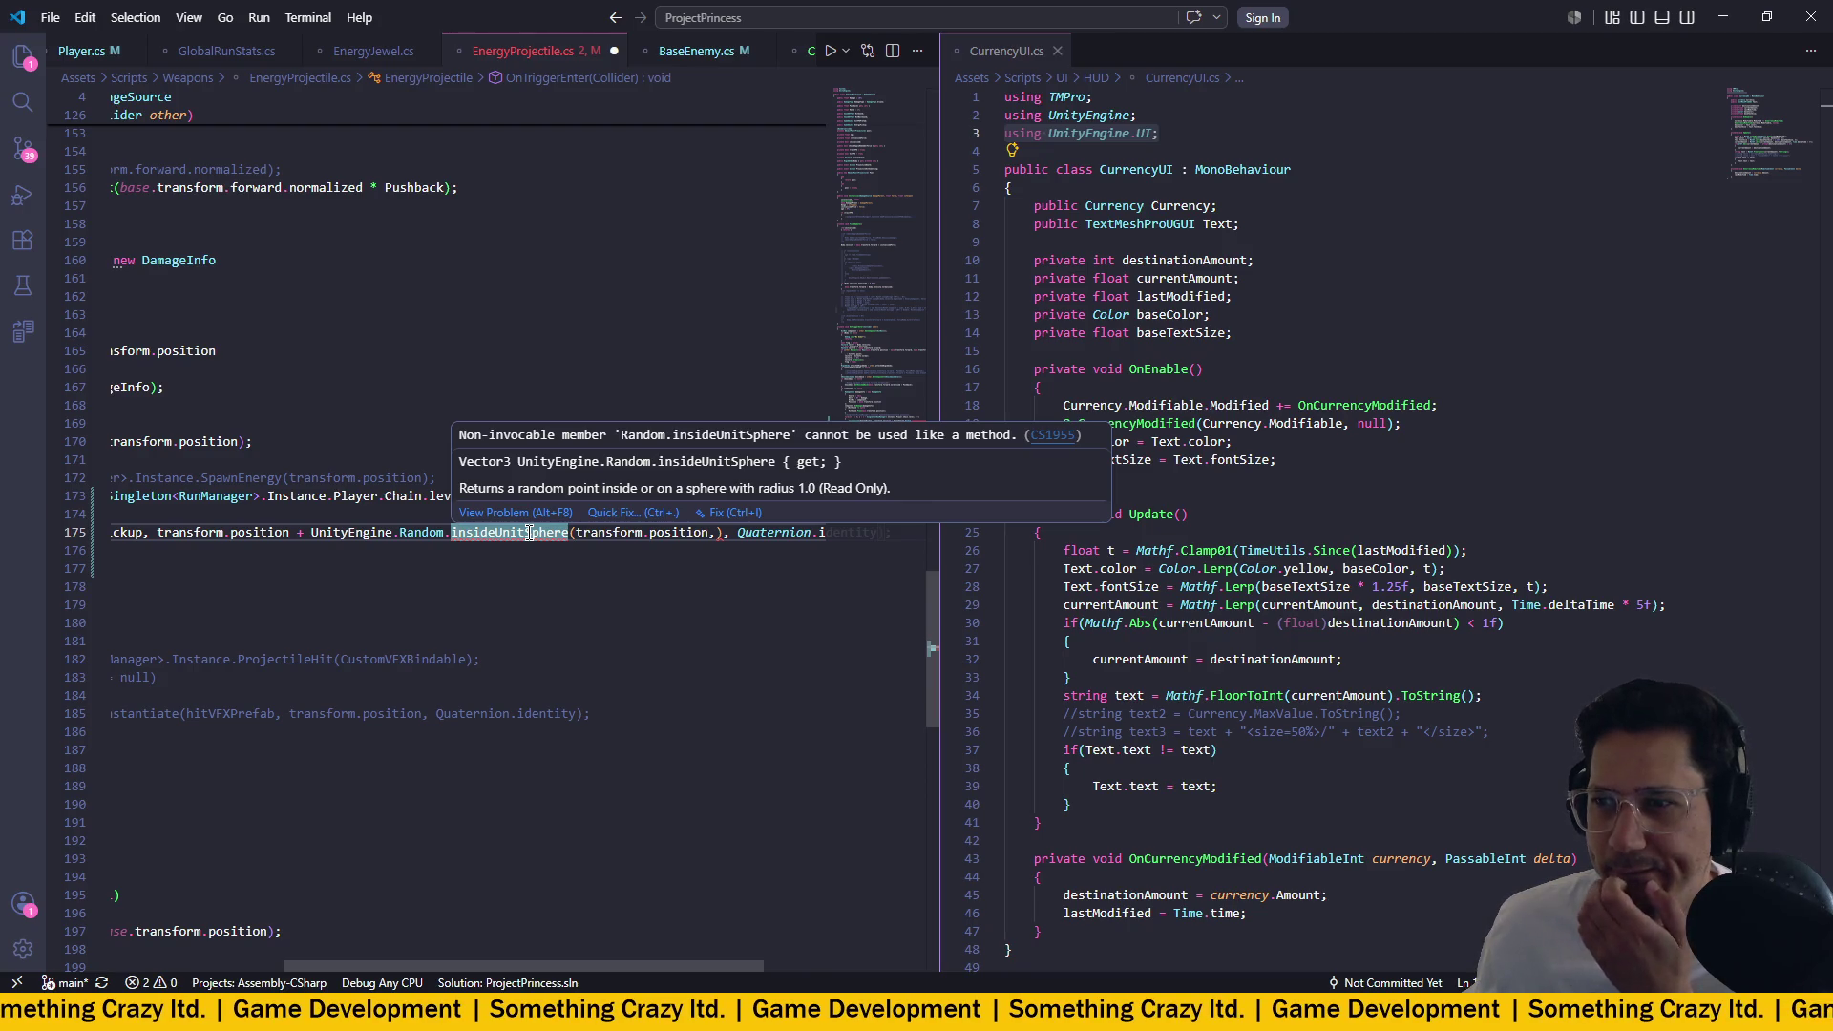
{"action": "scroll", "coordinate": [530, 534], "scroll_direction": "left", "scroll_amount": 3}
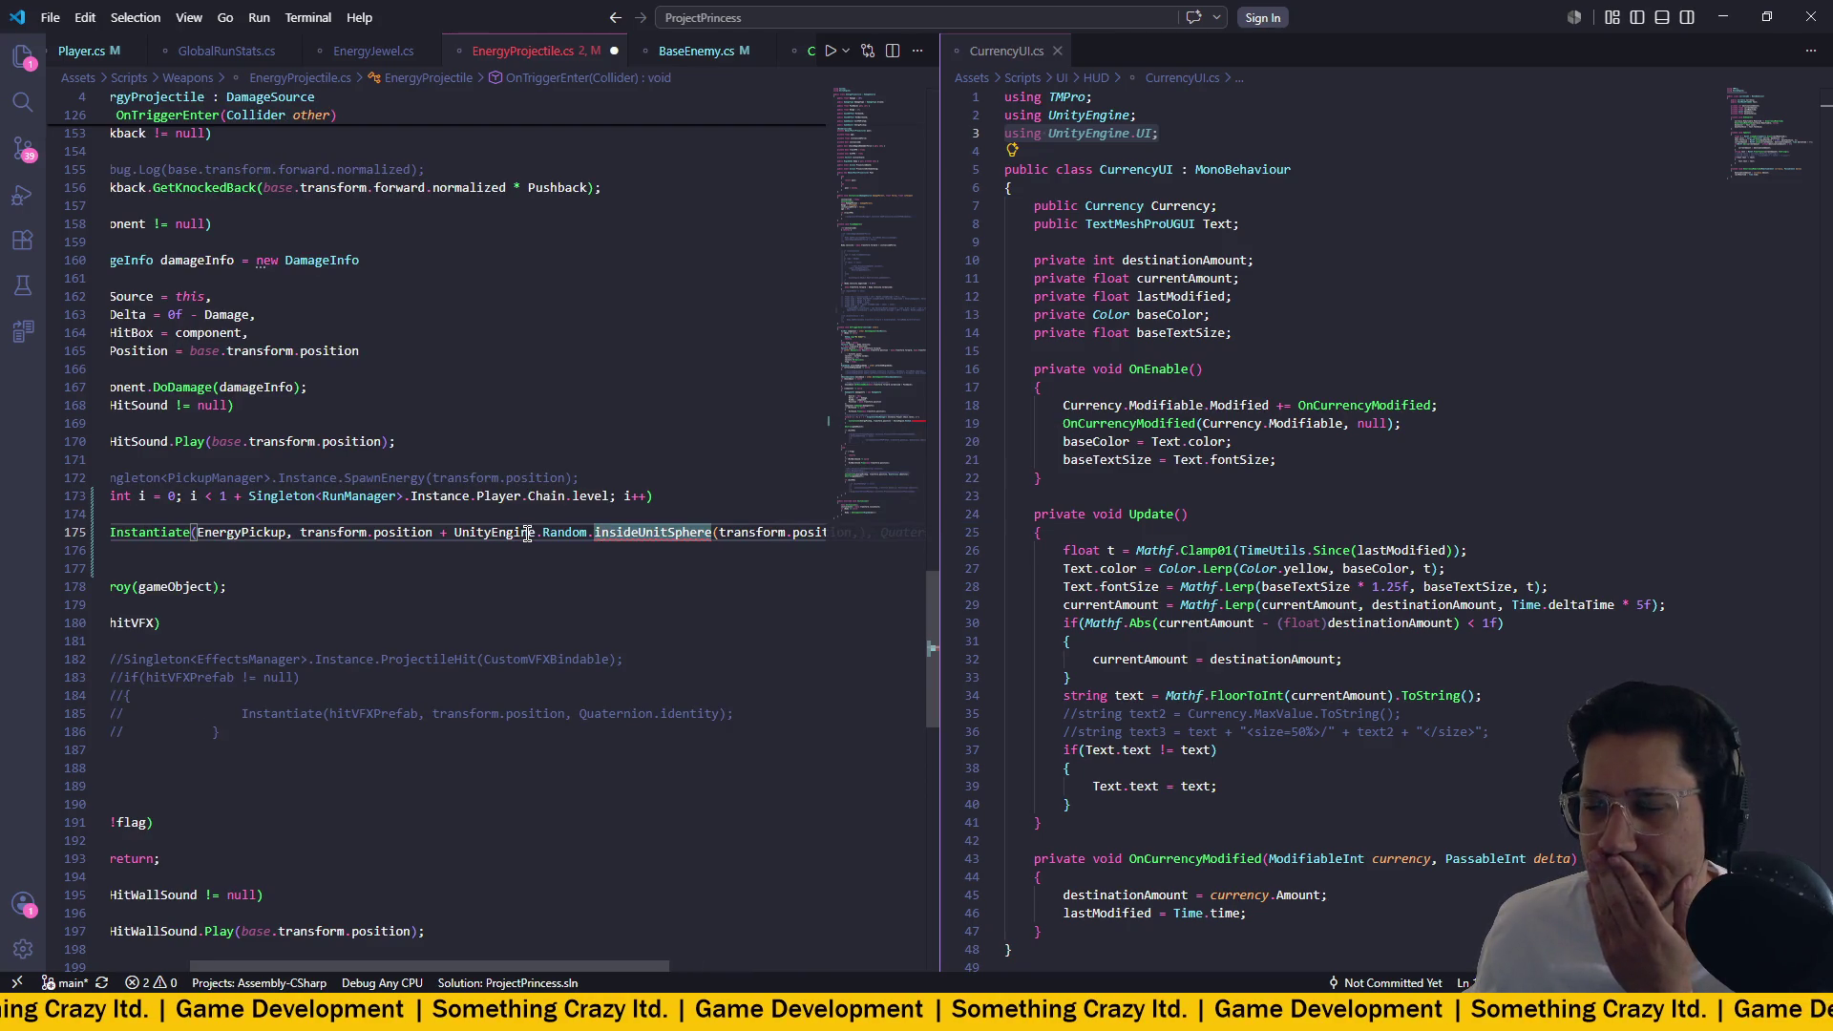
{"action": "scroll", "coordinate": [527, 533], "scroll_direction": "right", "scroll_amount": 3}
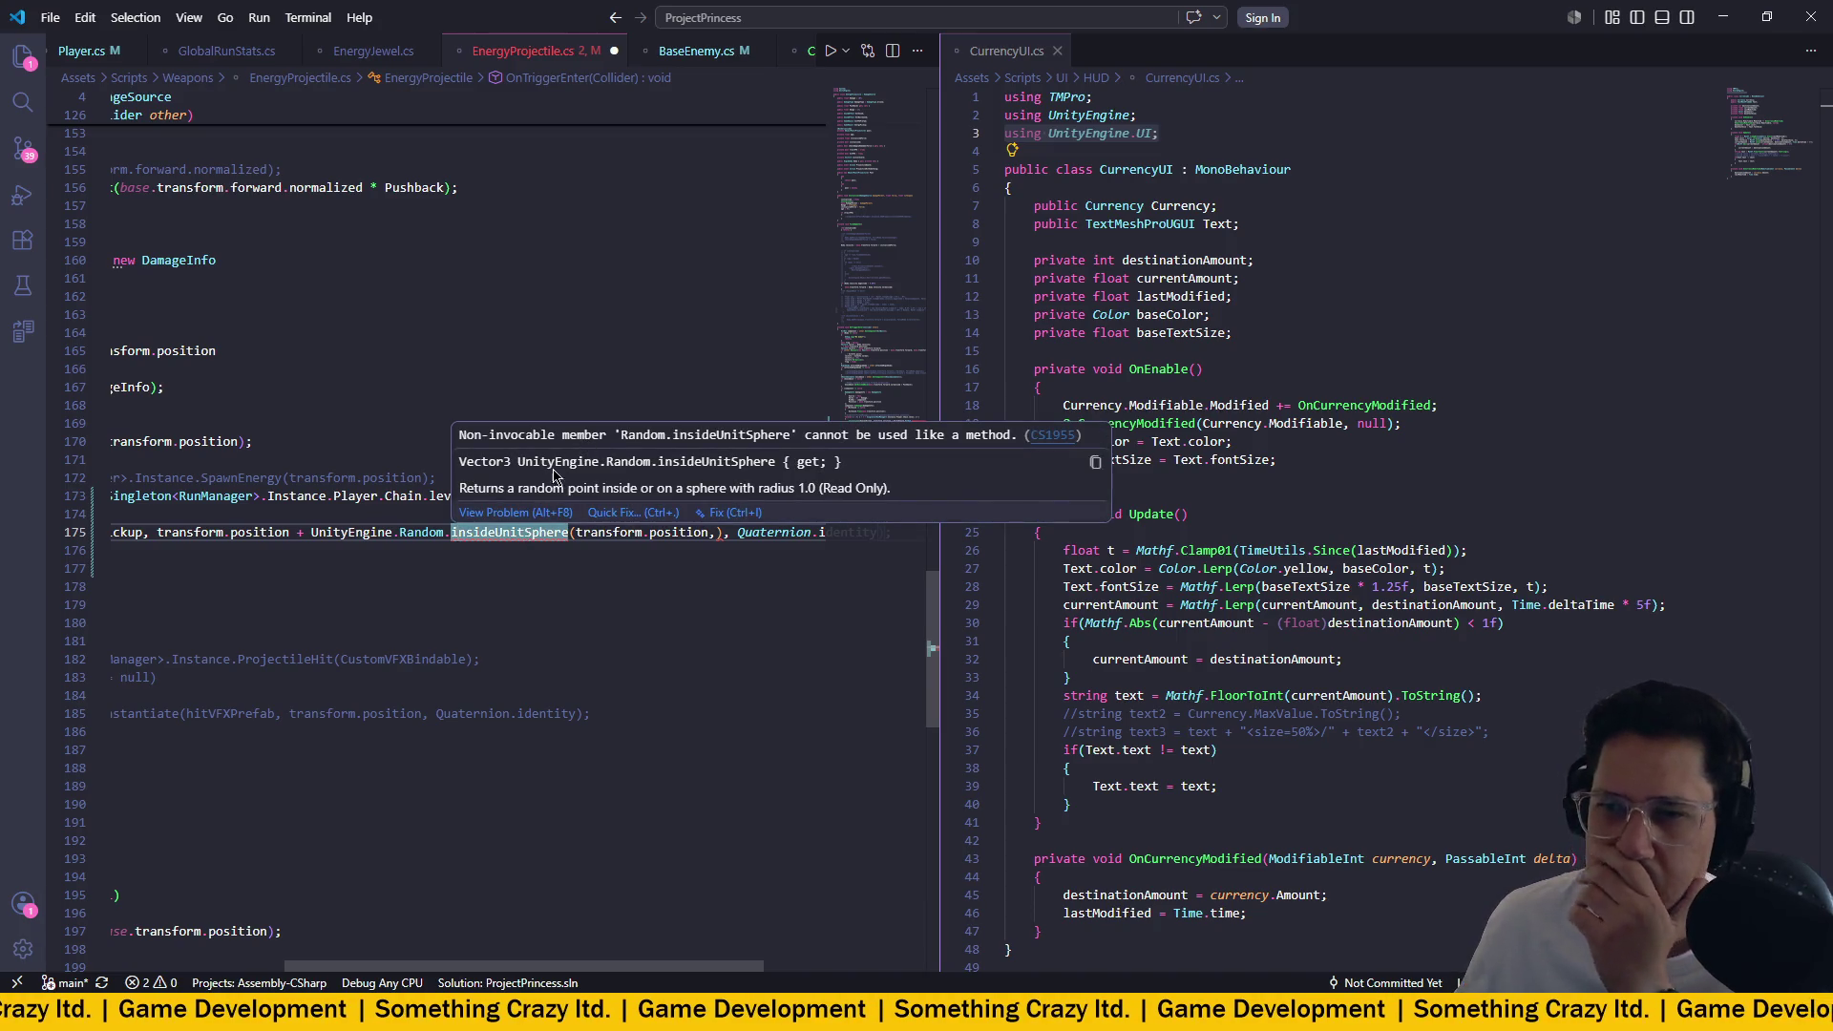
{"action": "mouse_move", "coordinate": [536, 539]}
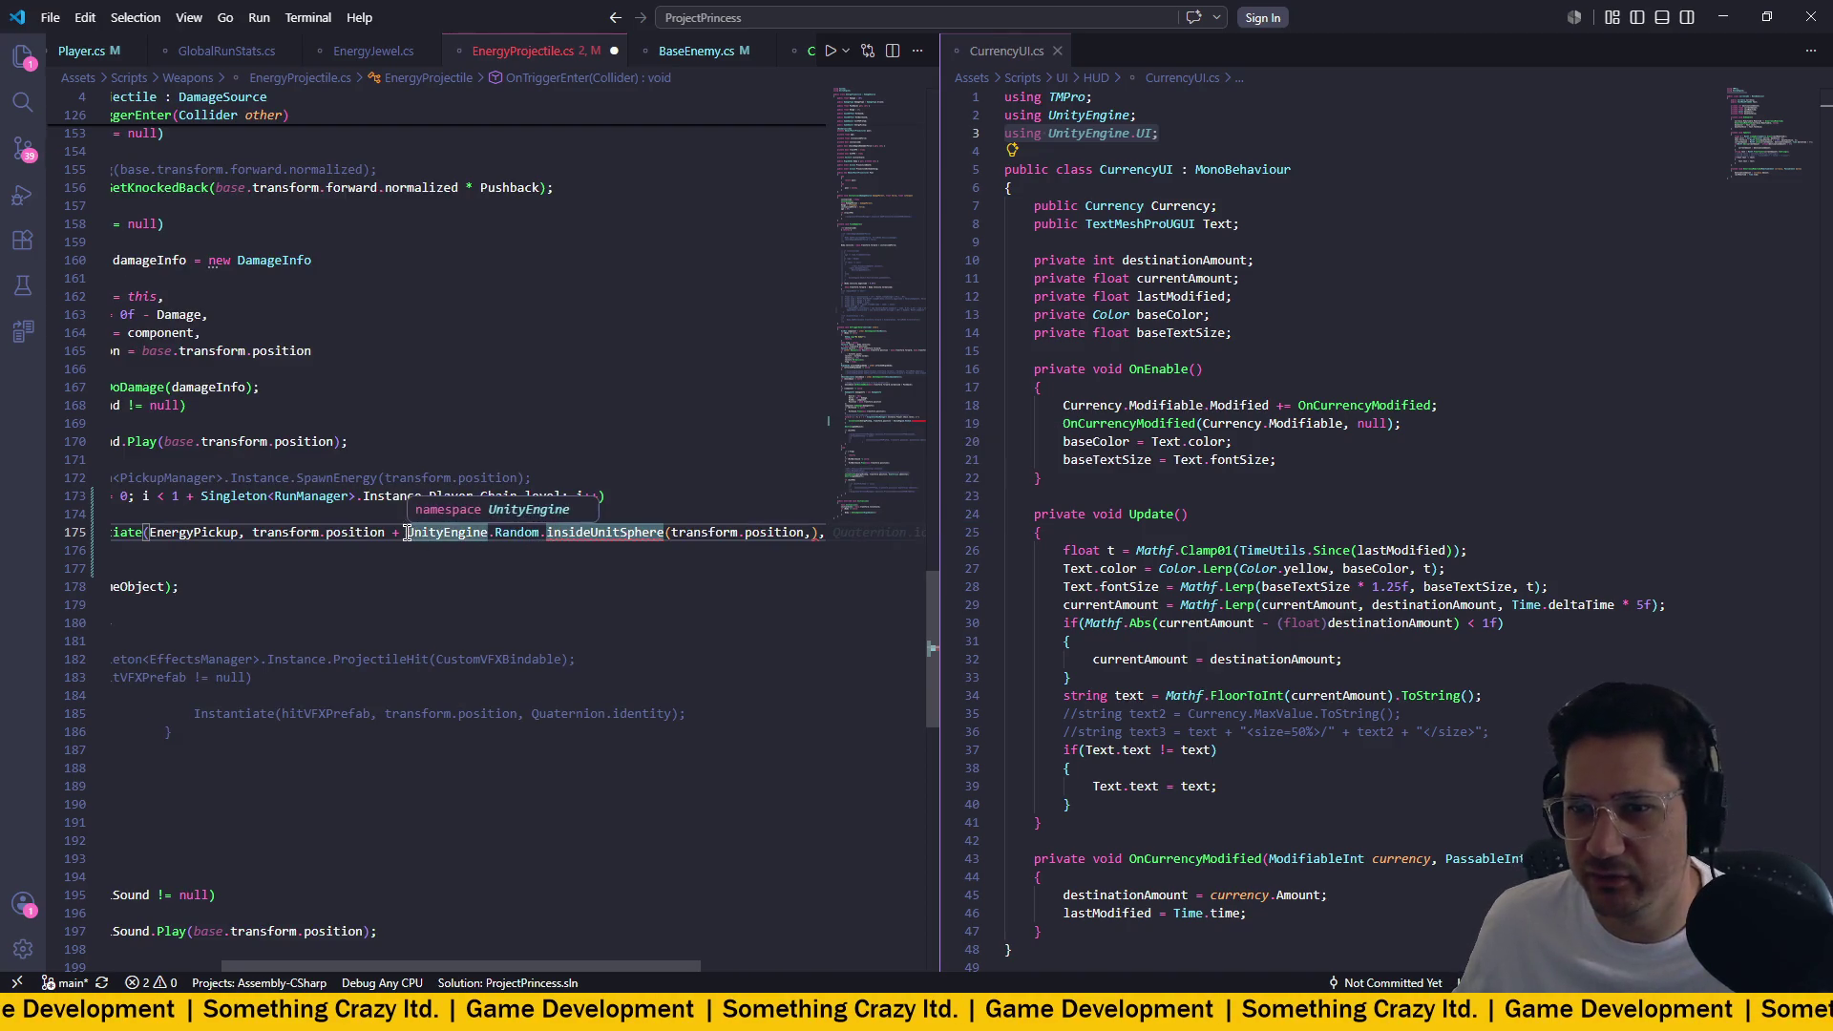
{"action": "scroll", "coordinate": [322, 532], "scroll_direction": "left", "scroll_amount": 2}
{"action": "left_click_drag", "start_coordinate": [321, 532], "coordinate": [250, 532]}
{"action": "key", "text": "BackSpace"}
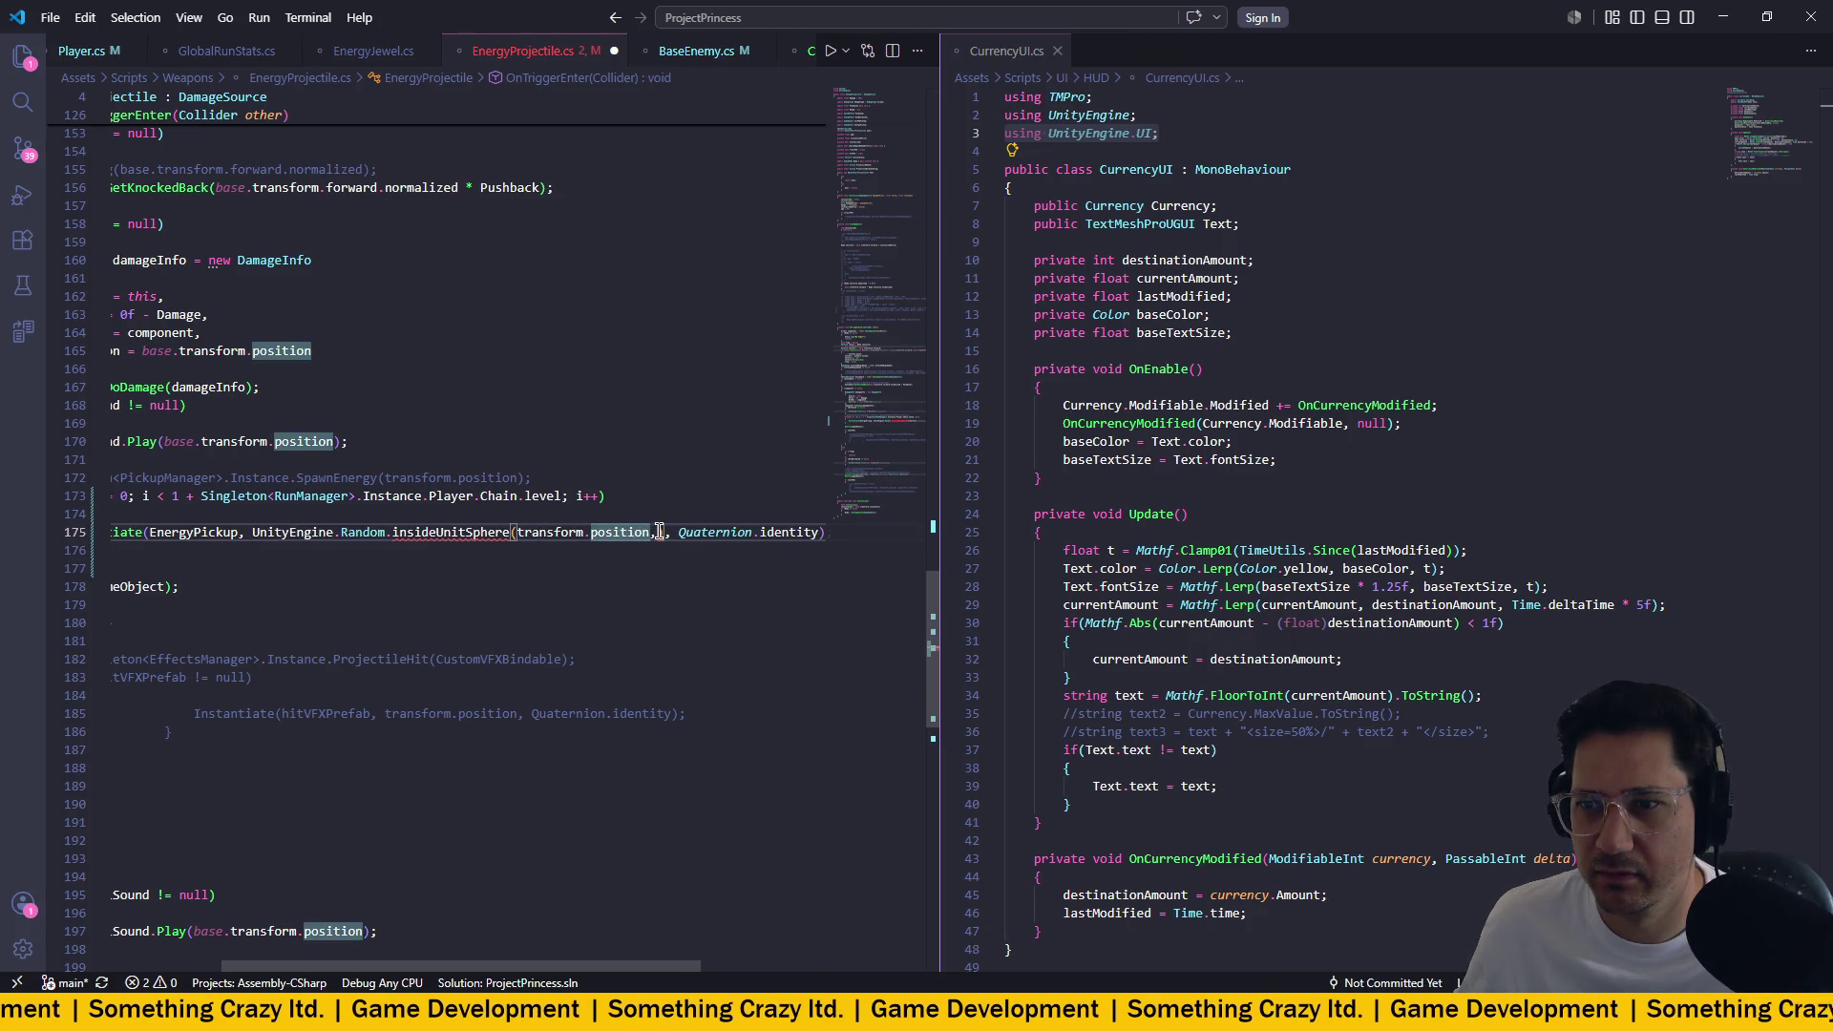
{"action": "key", "text": "ctrl+z"}
Begin a (Vector3) cast in front of UnityEngine.Random on line 175.
{"action": "mouse_move", "coordinate": [412, 534]}
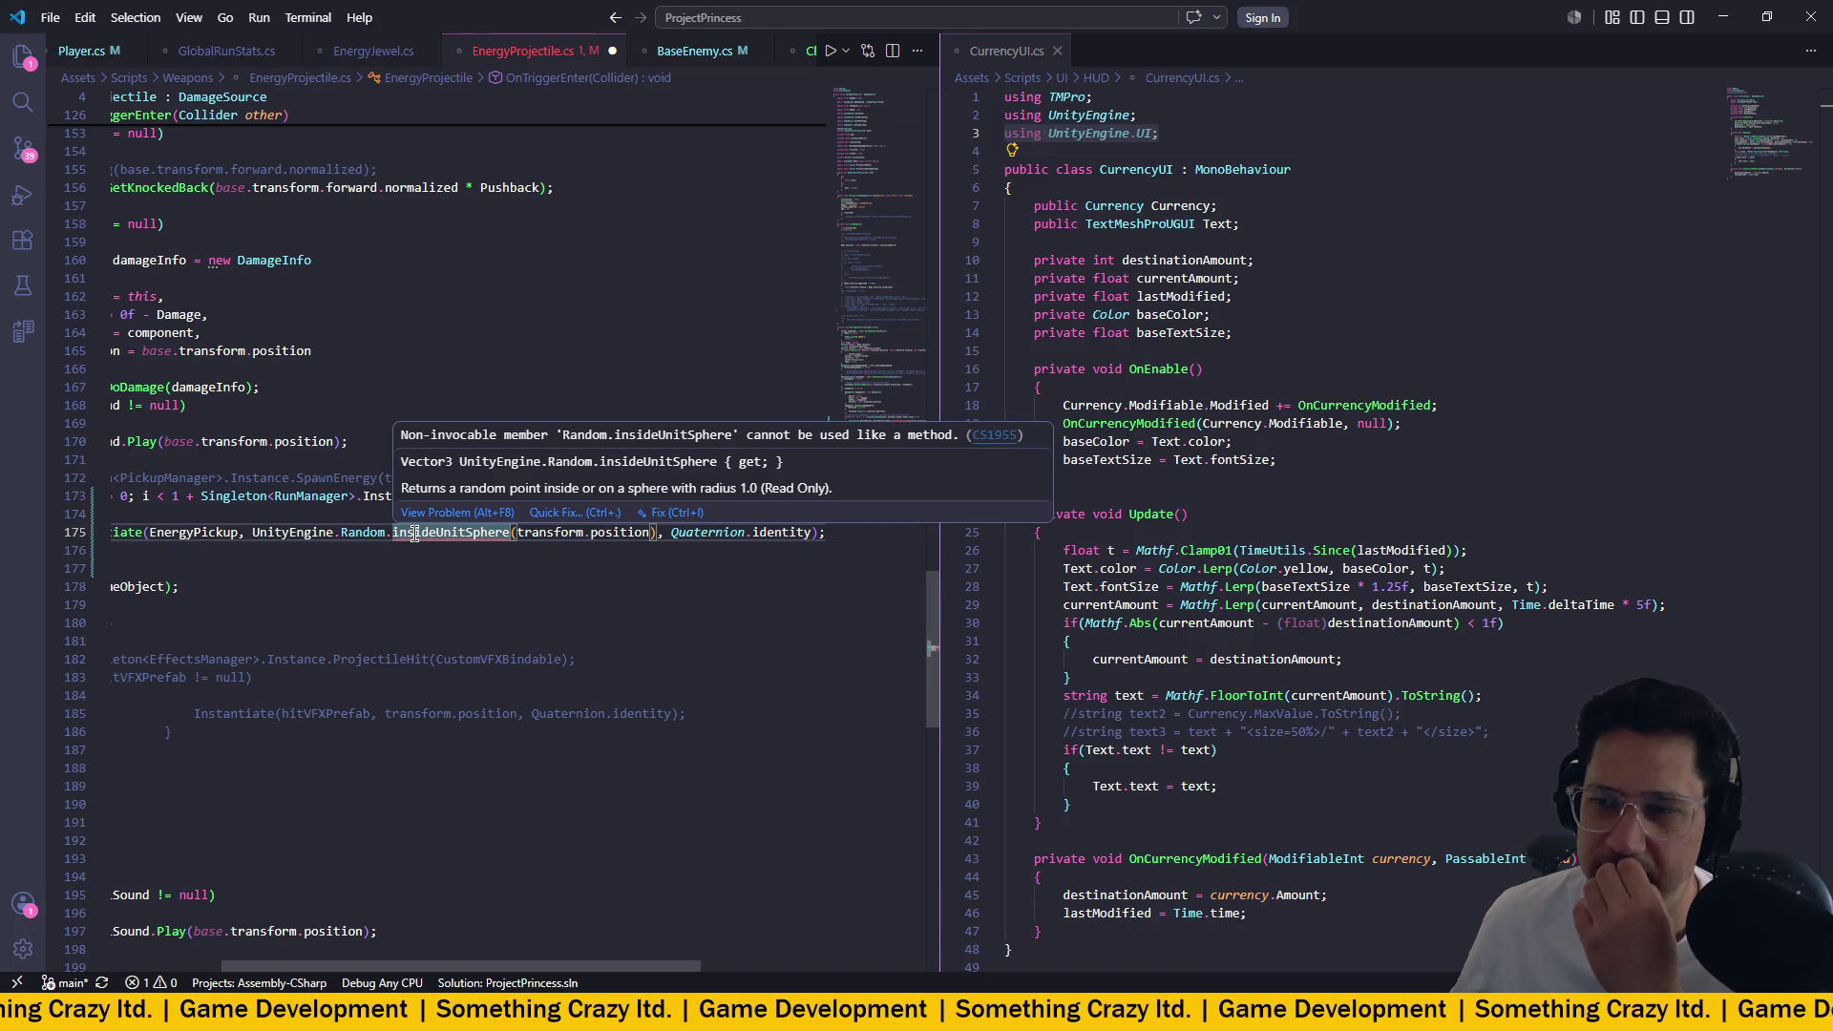
{"action": "double_click", "coordinate": [278, 532]}
{"action": "key", "text": "Left"}
{"action": "type", "text": "(Vec"}
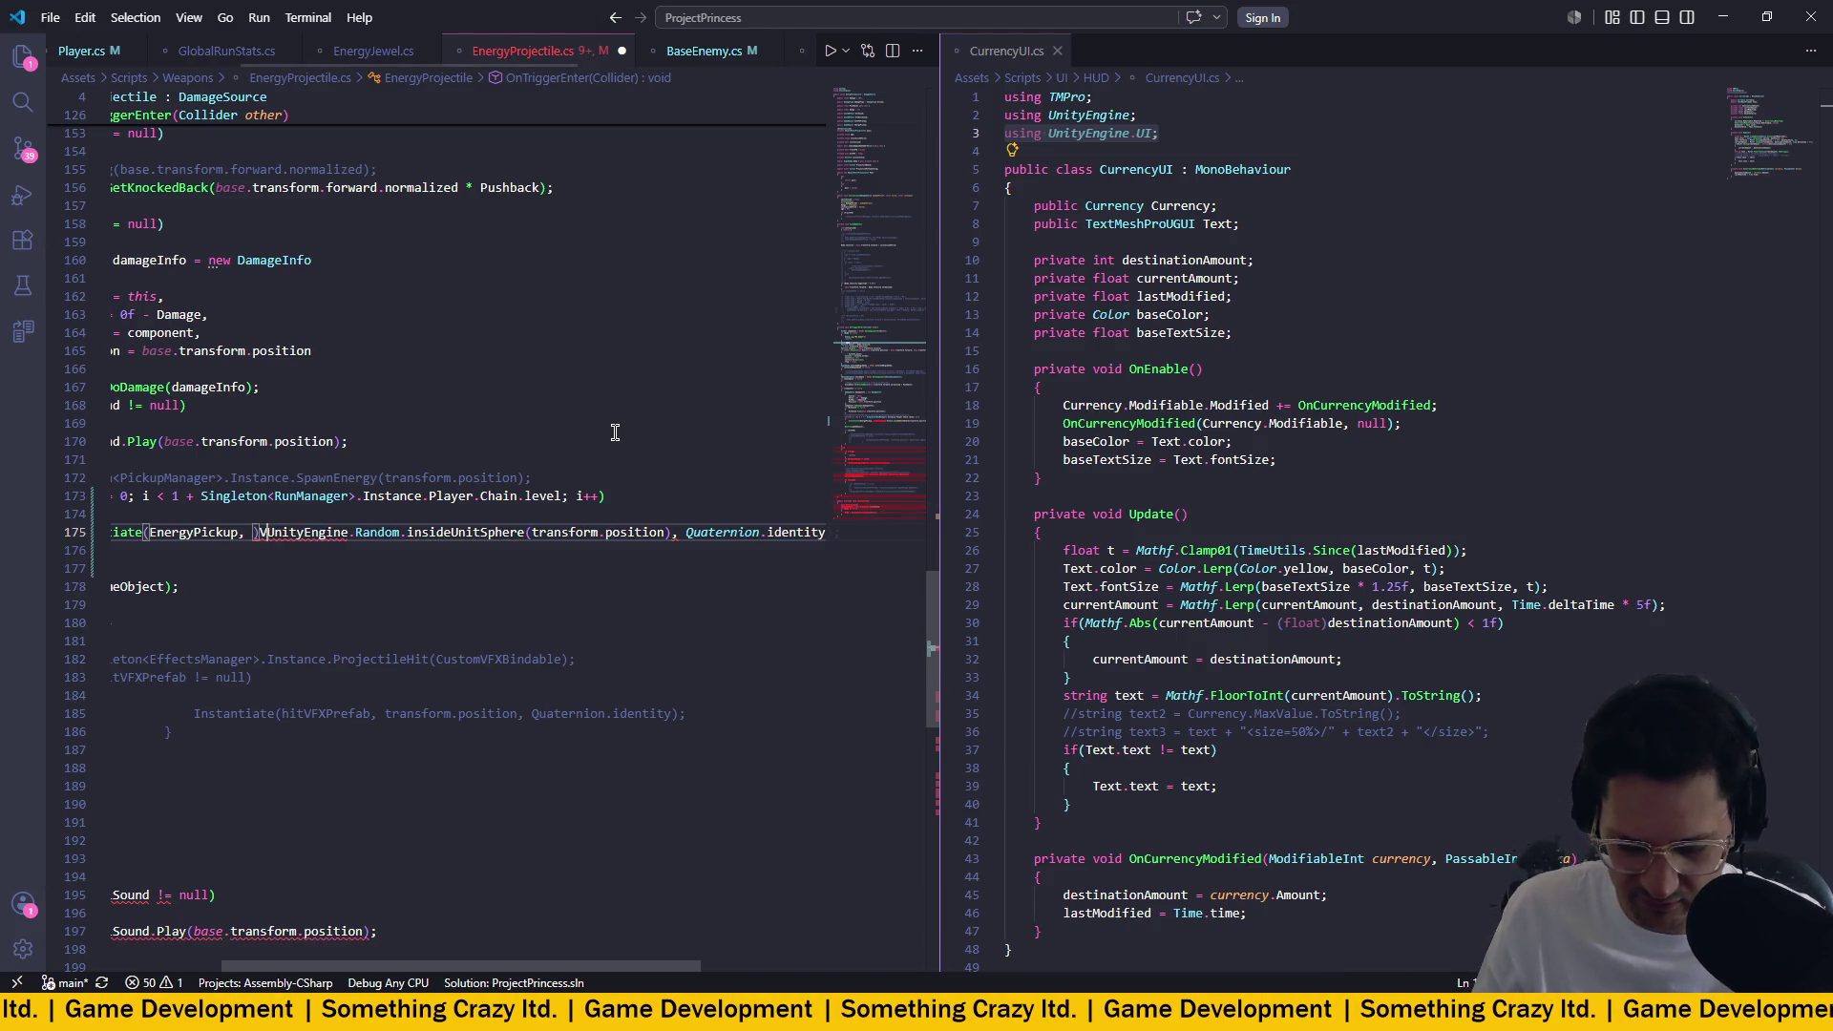
{"action": "key", "text": "BackSpace"}
{"action": "key", "text": "BackSpace"}
{"action": "key", "text": "BackSpace"}
{"action": "type", "text": "(Ve"}
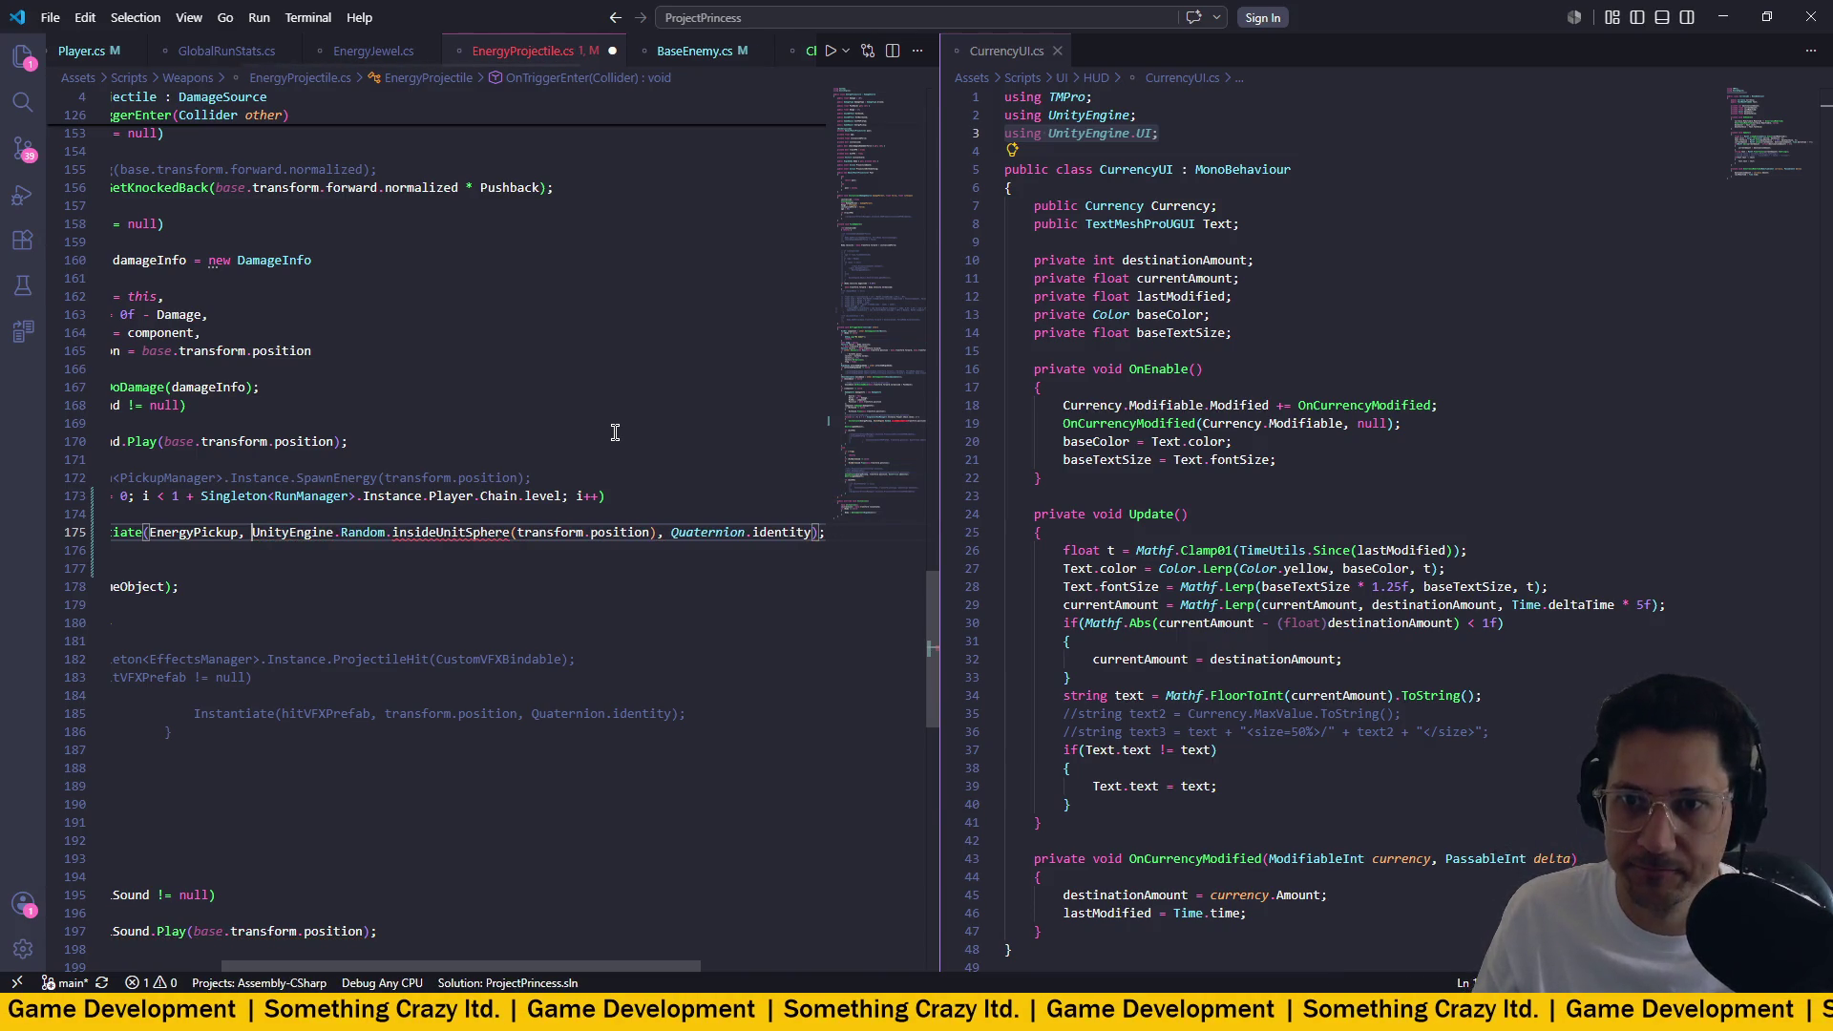
{"action": "type", "text": "co"}
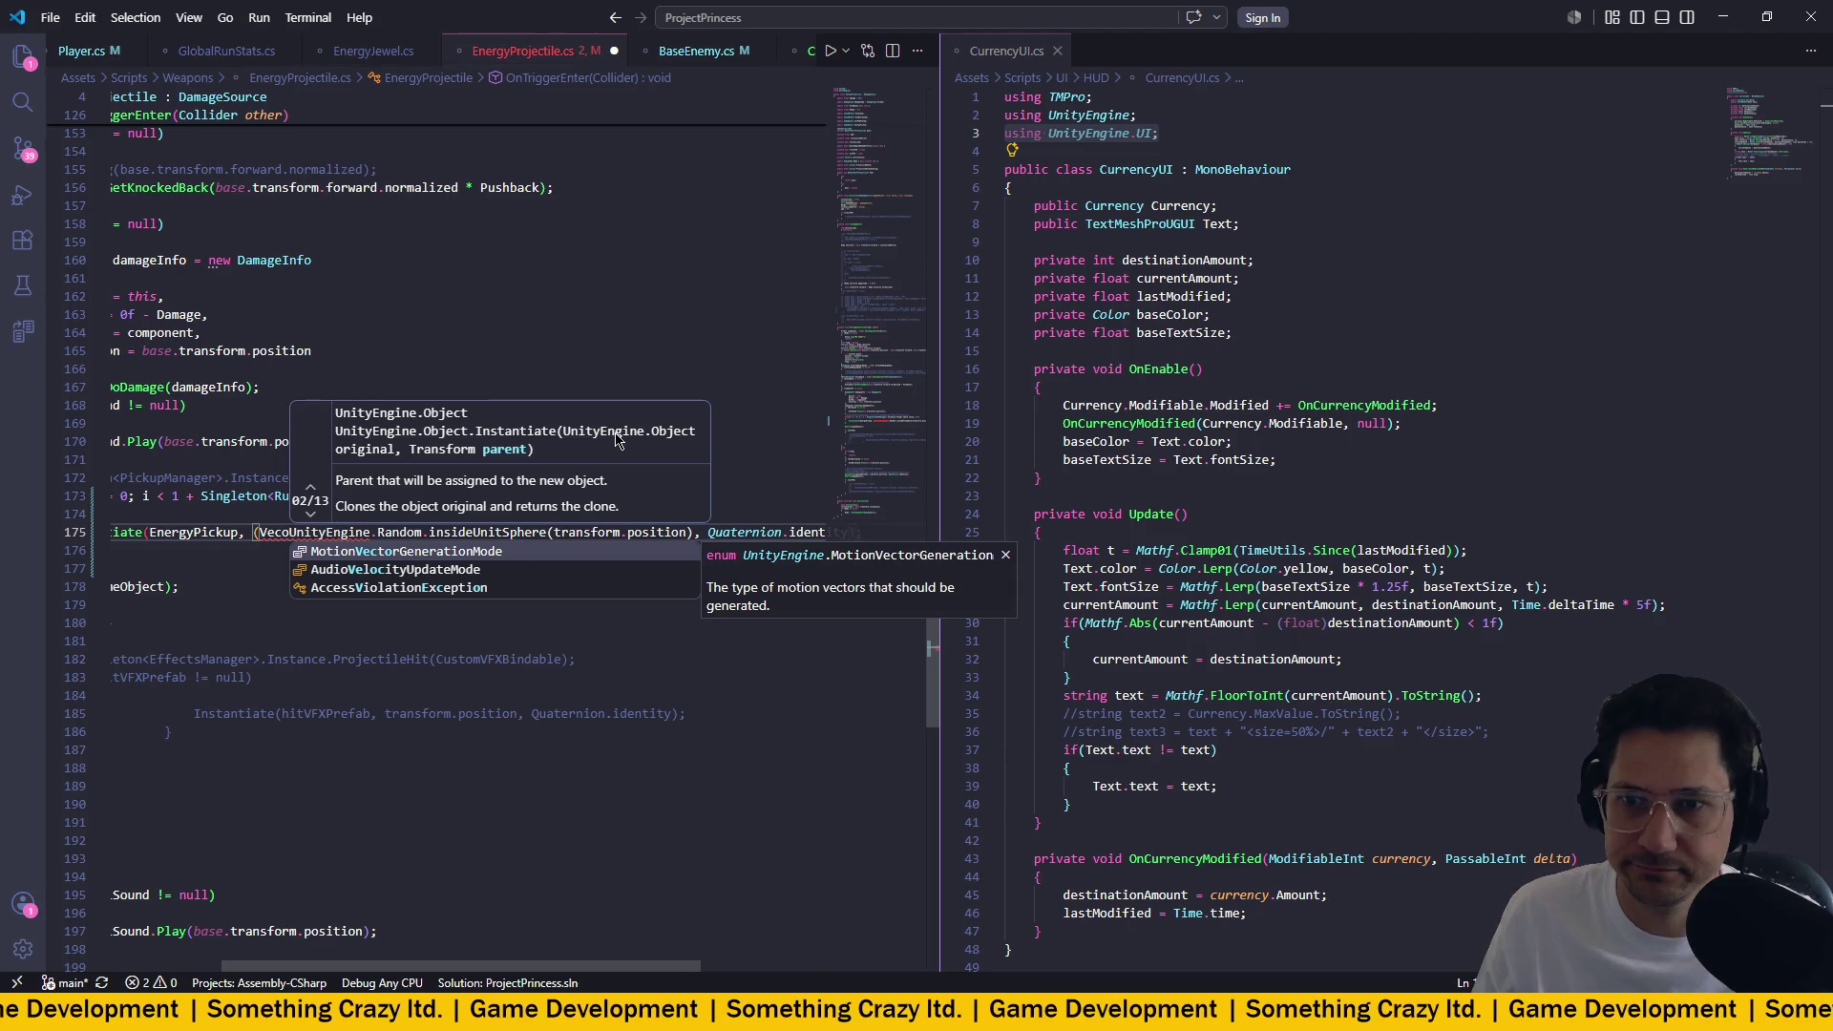
Complete the (Vector3) cast, check the result, then undo the added parenthesis.
{"action": "key", "text": "Down"}
{"action": "key", "text": "Down"}
{"action": "key", "text": "Down"}
{"action": "key", "text": "Tab"}
{"action": "type", "text": ")"}
{"action": "left_click", "coordinate": [647, 383]}
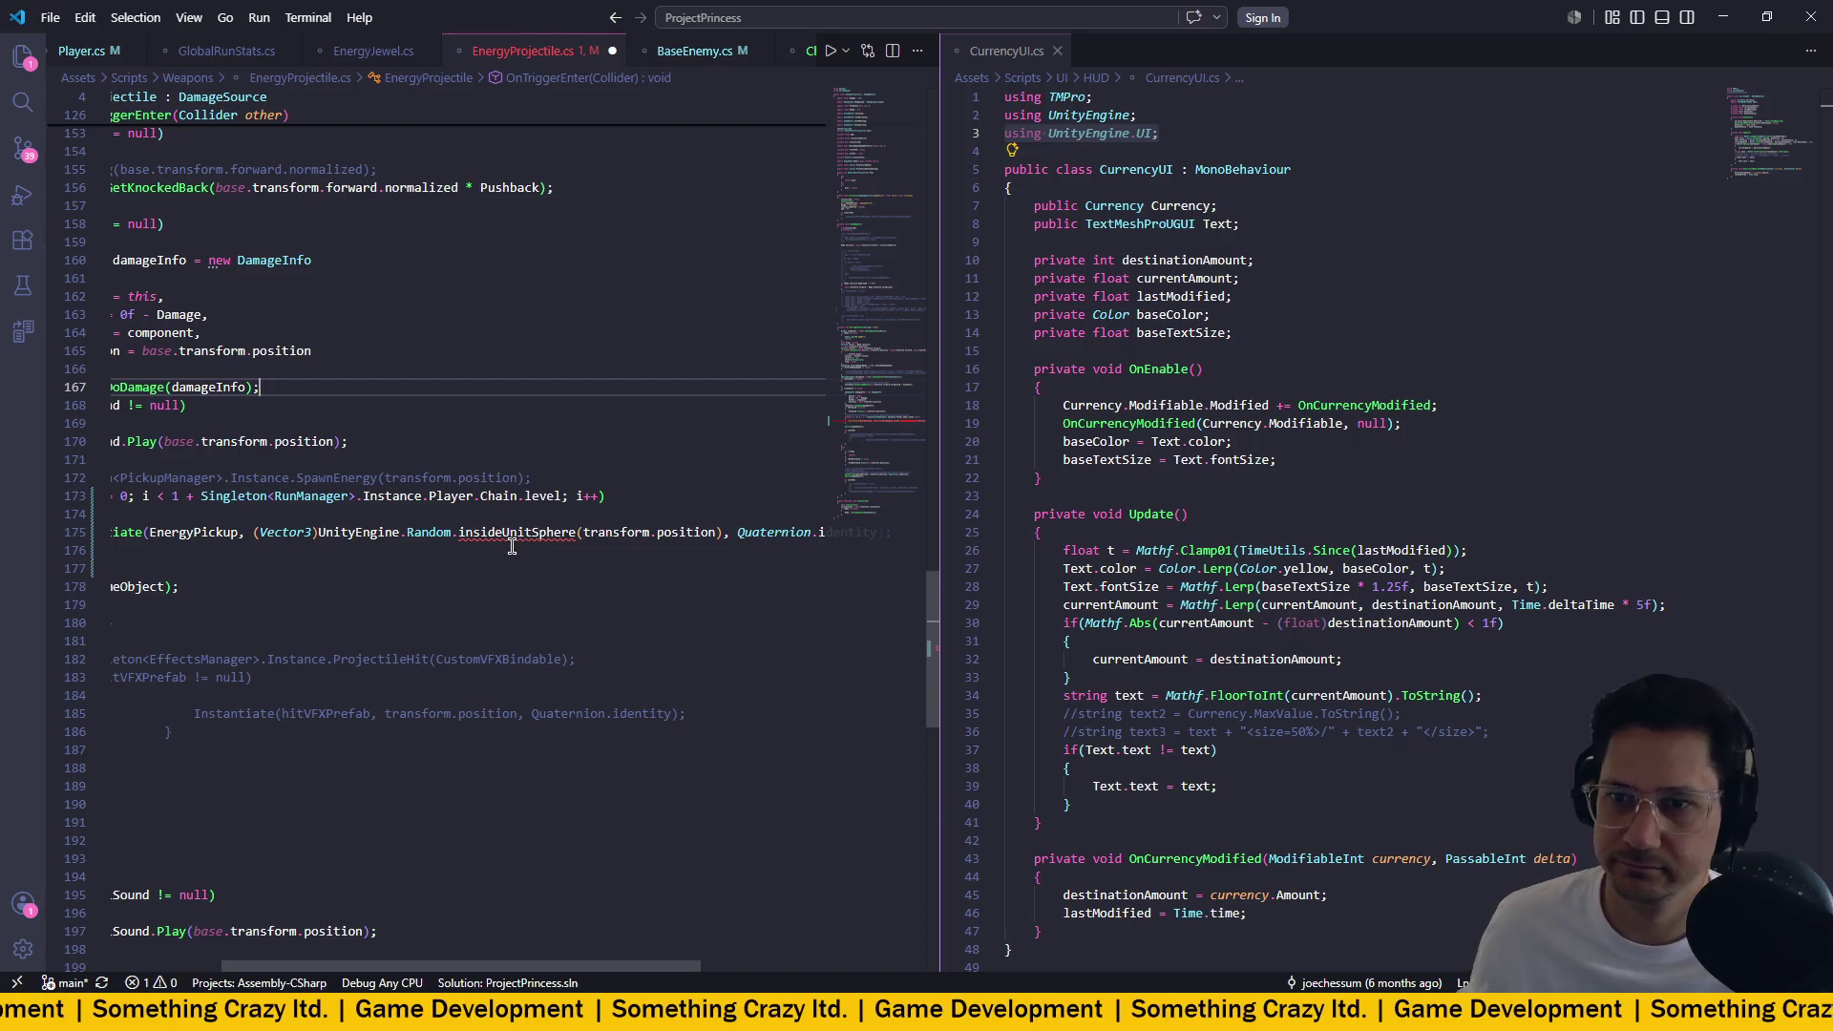
{"action": "mouse_move", "coordinate": [519, 539]}
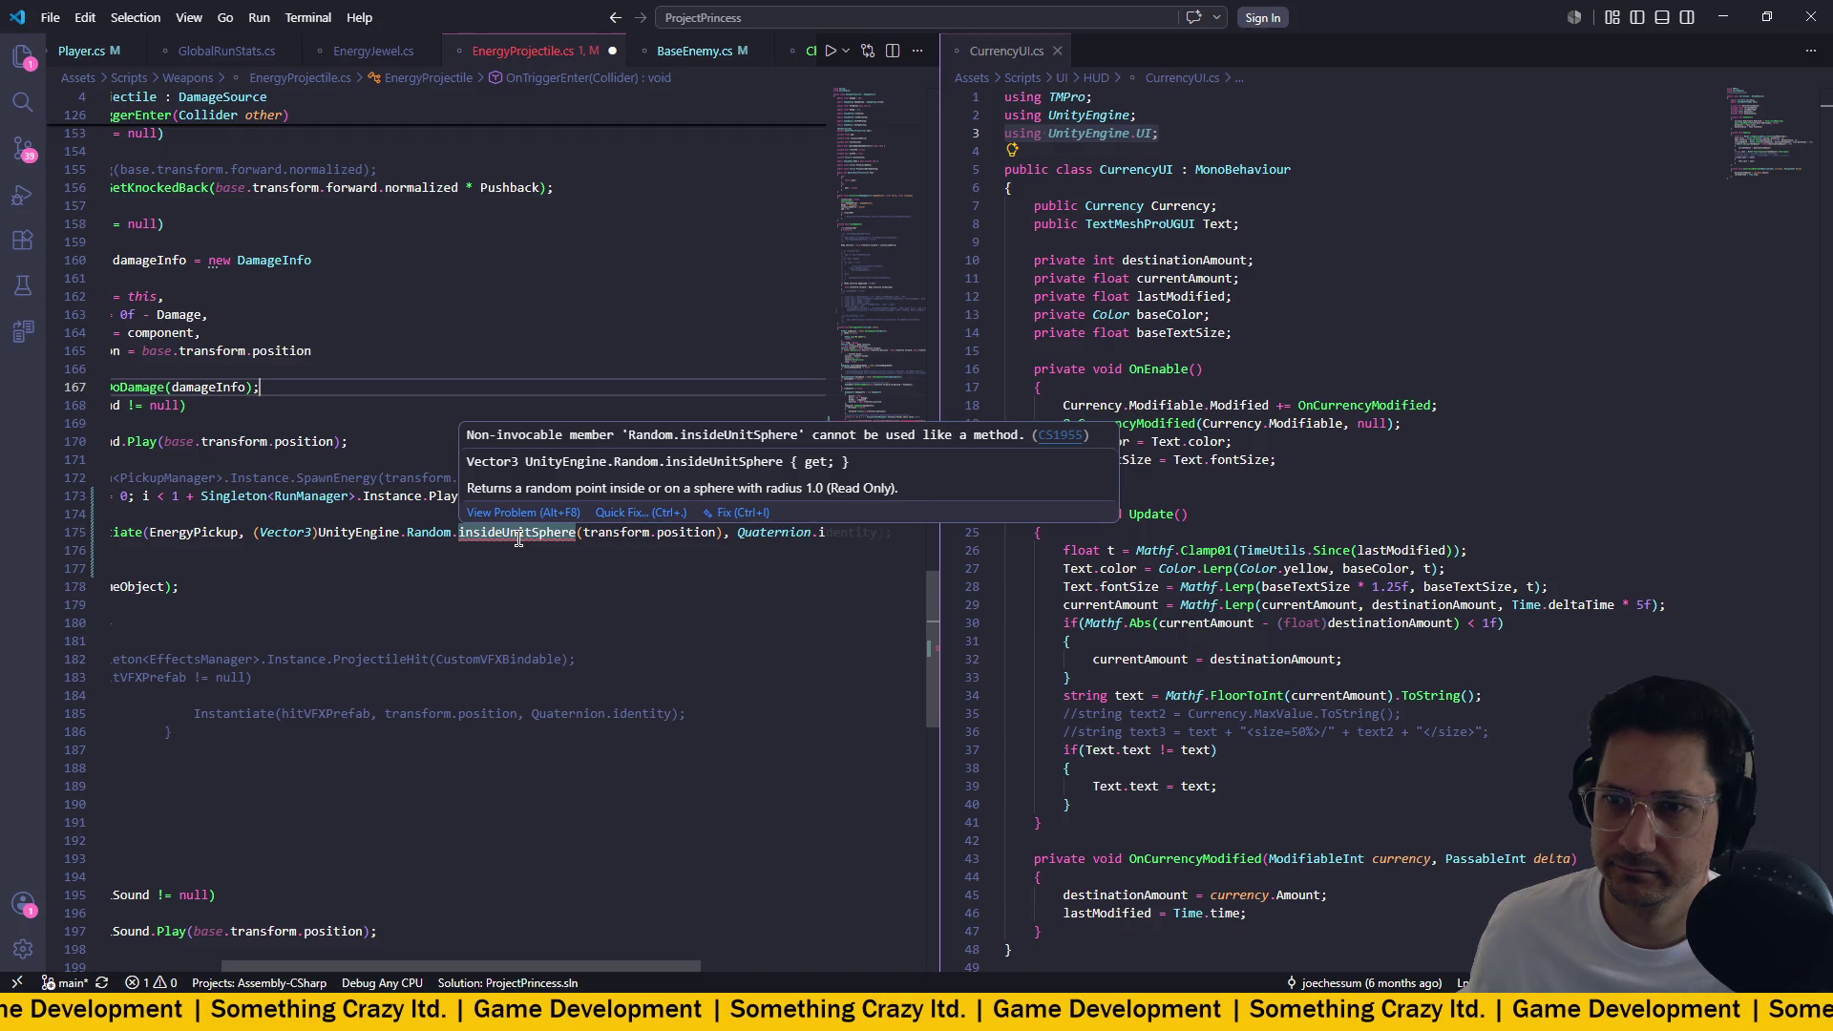
{"action": "key", "text": "ctrl+z"}
{"action": "key", "text": "ctrl+z"}
{"action": "key", "text": "ctrl+z"}
{"action": "key", "text": "ctrl+z"}
{"action": "key", "text": "ctrl+z"}
{"action": "key", "text": "ctrl+z"}
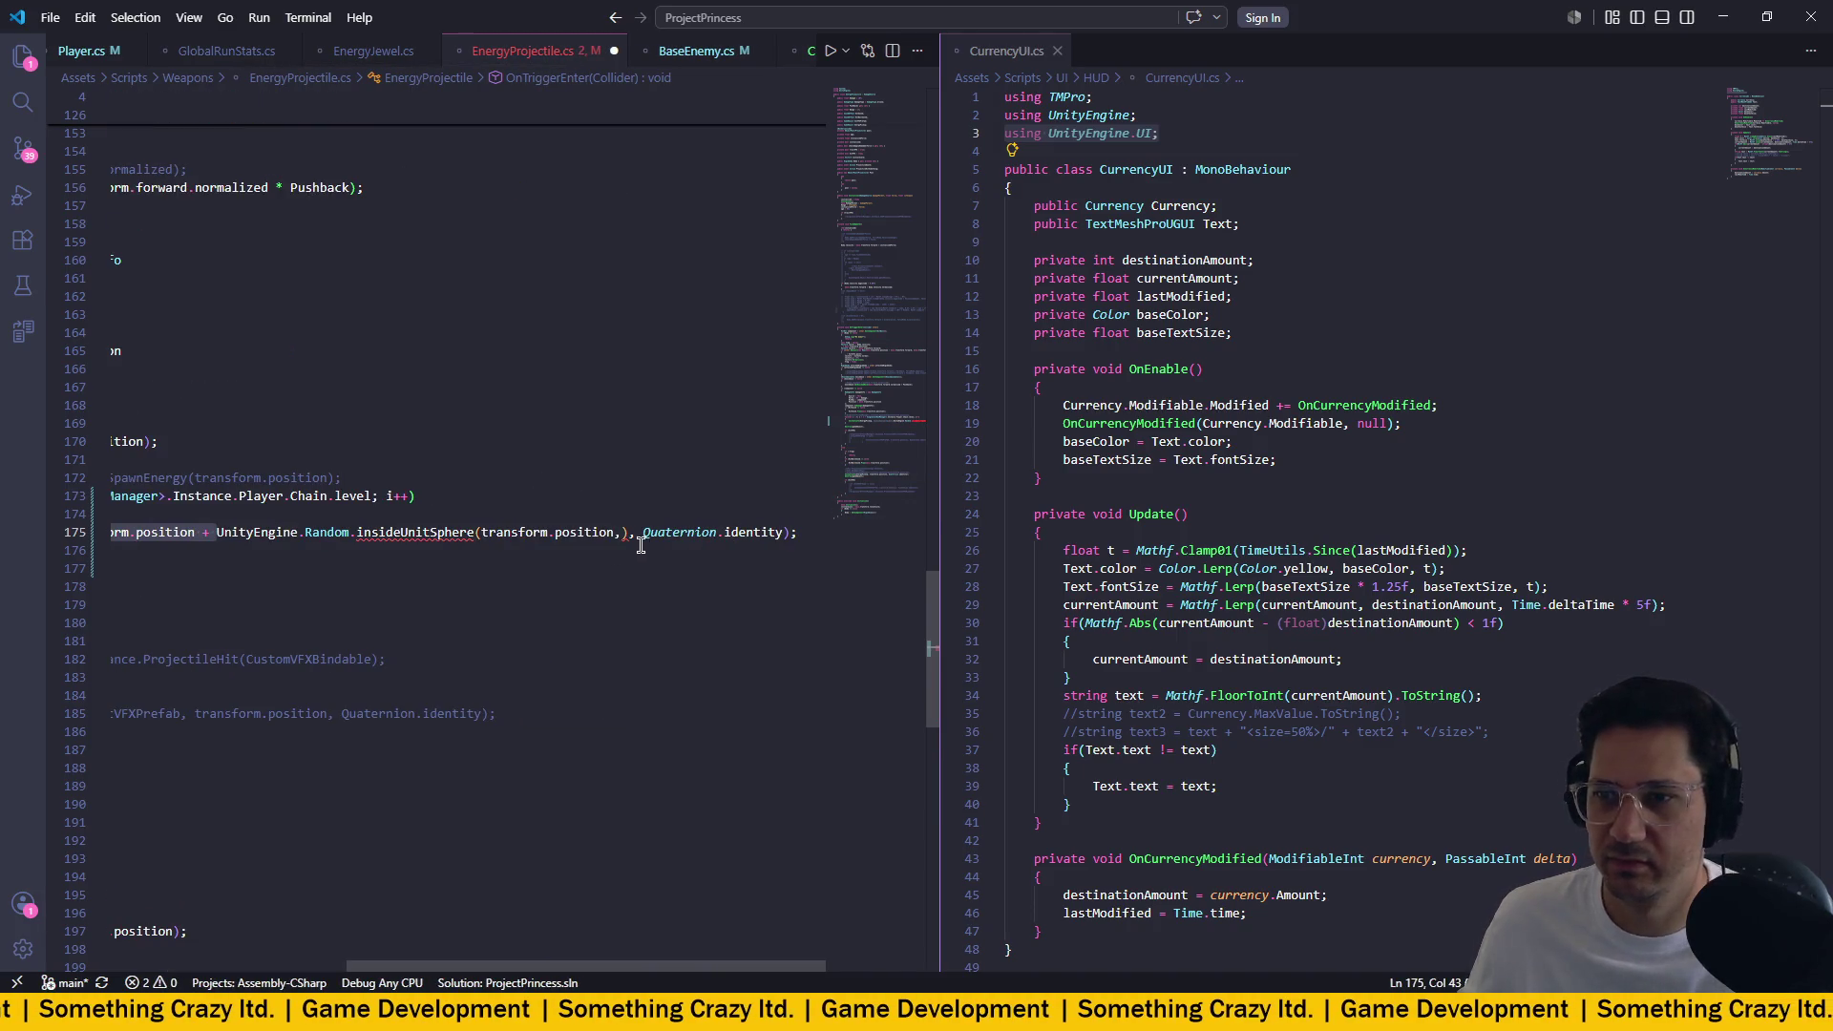
Delete the stray (transform.position) after insideUnitSphere and save EnergyProjectile.cs.
{"action": "left_click", "coordinate": [403, 529]}
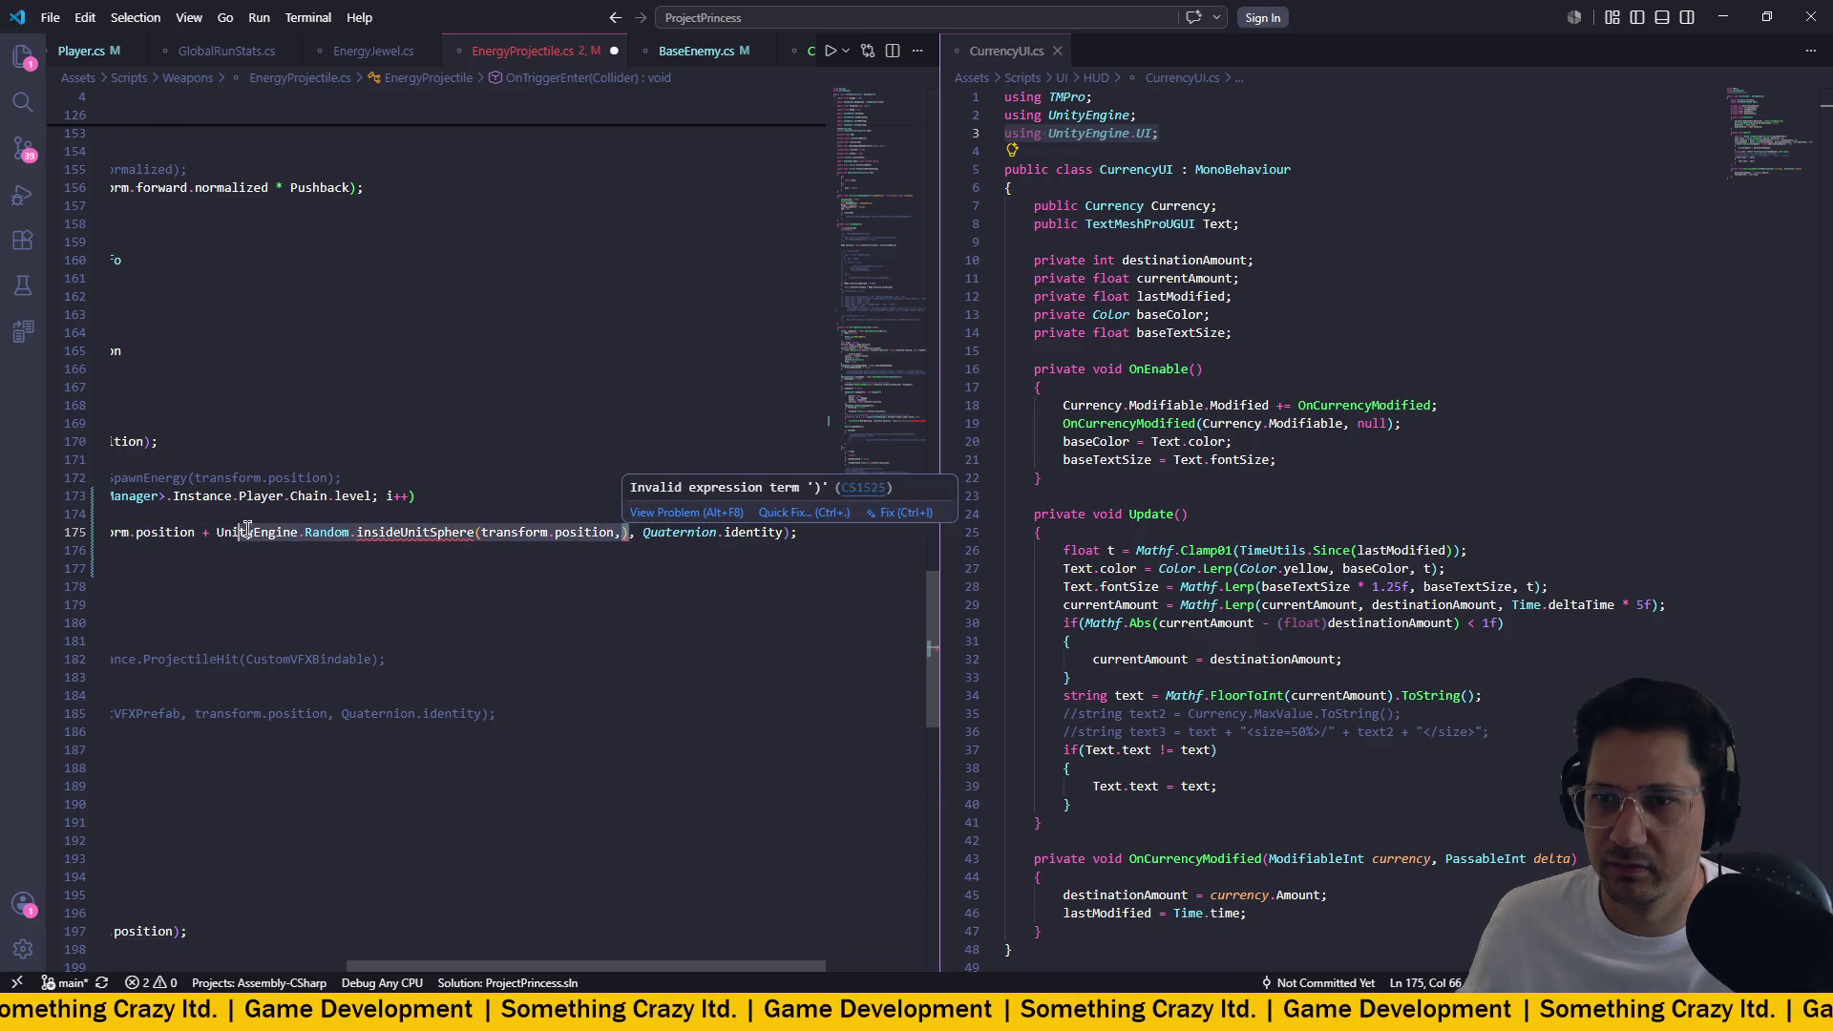
{"action": "scroll", "coordinate": [663, 534], "scroll_direction": "left", "scroll_amount": 3}
{"action": "left_click_drag", "start_coordinate": [736, 532], "coordinate": [880, 531]}
{"action": "key", "text": "Delete"}
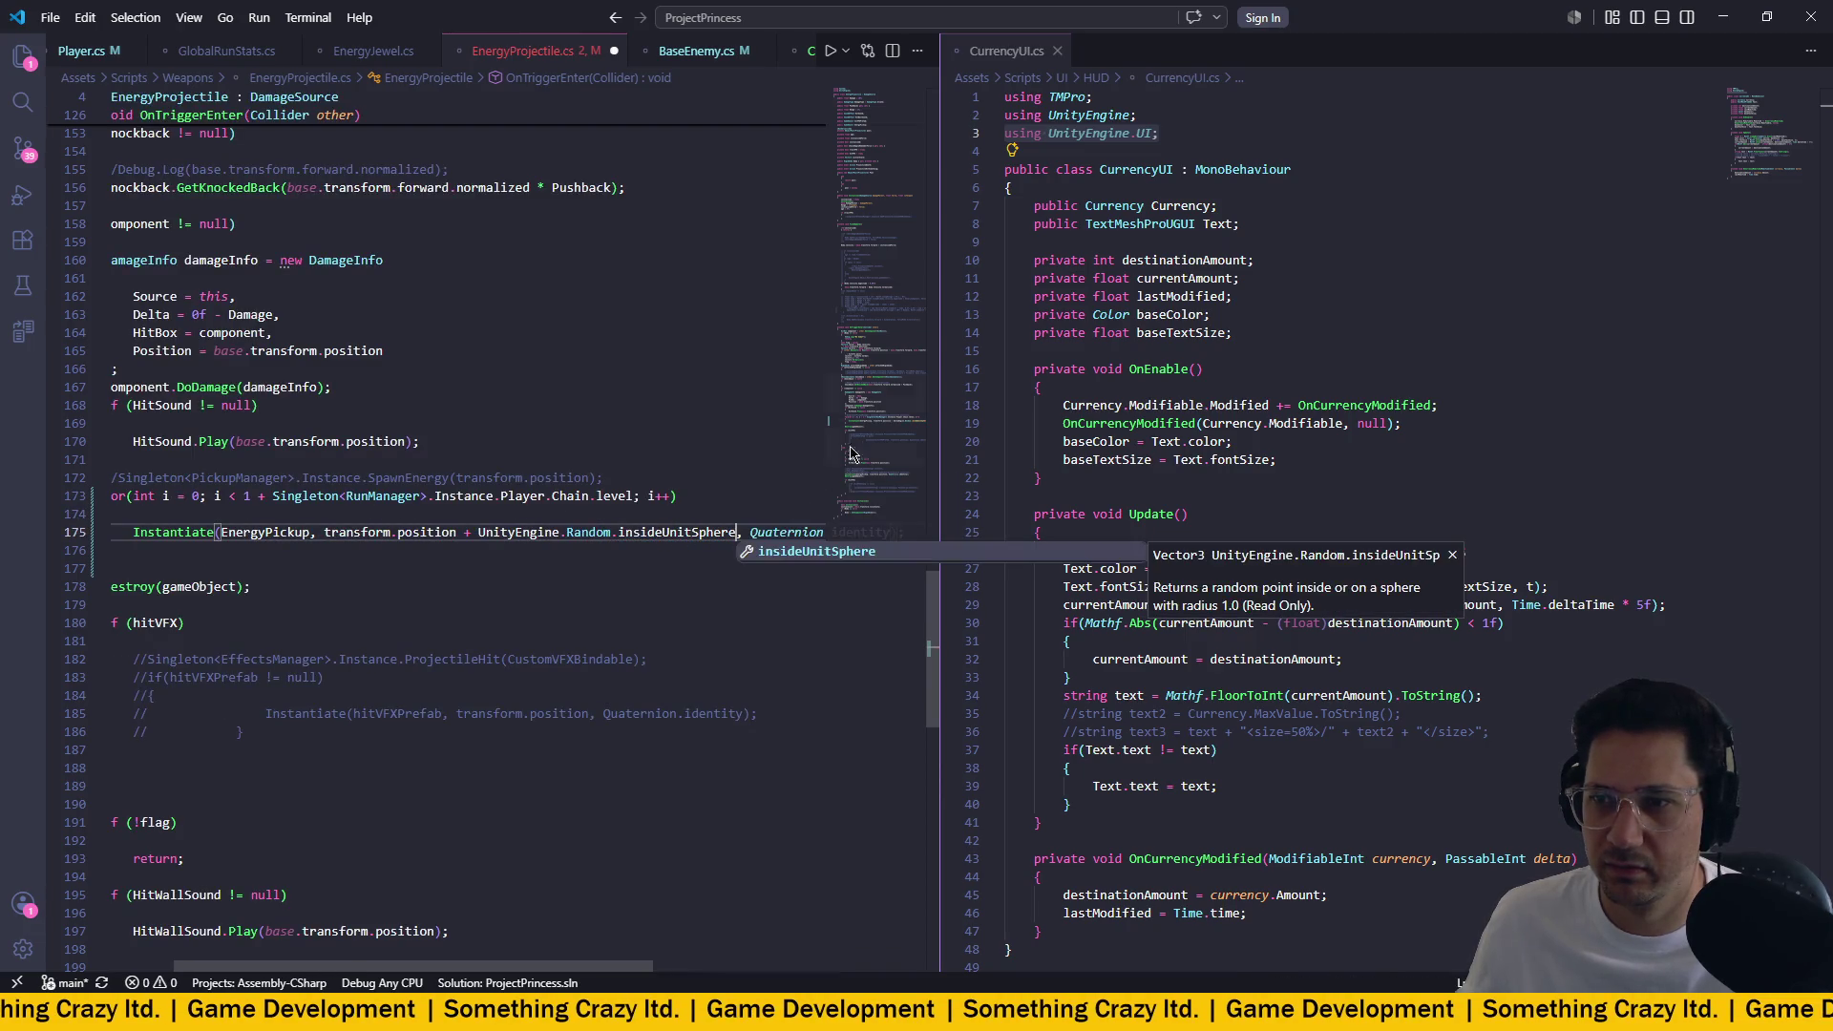
{"action": "left_click", "coordinate": [757, 419]}
{"action": "key", "text": "ctrl+s"}
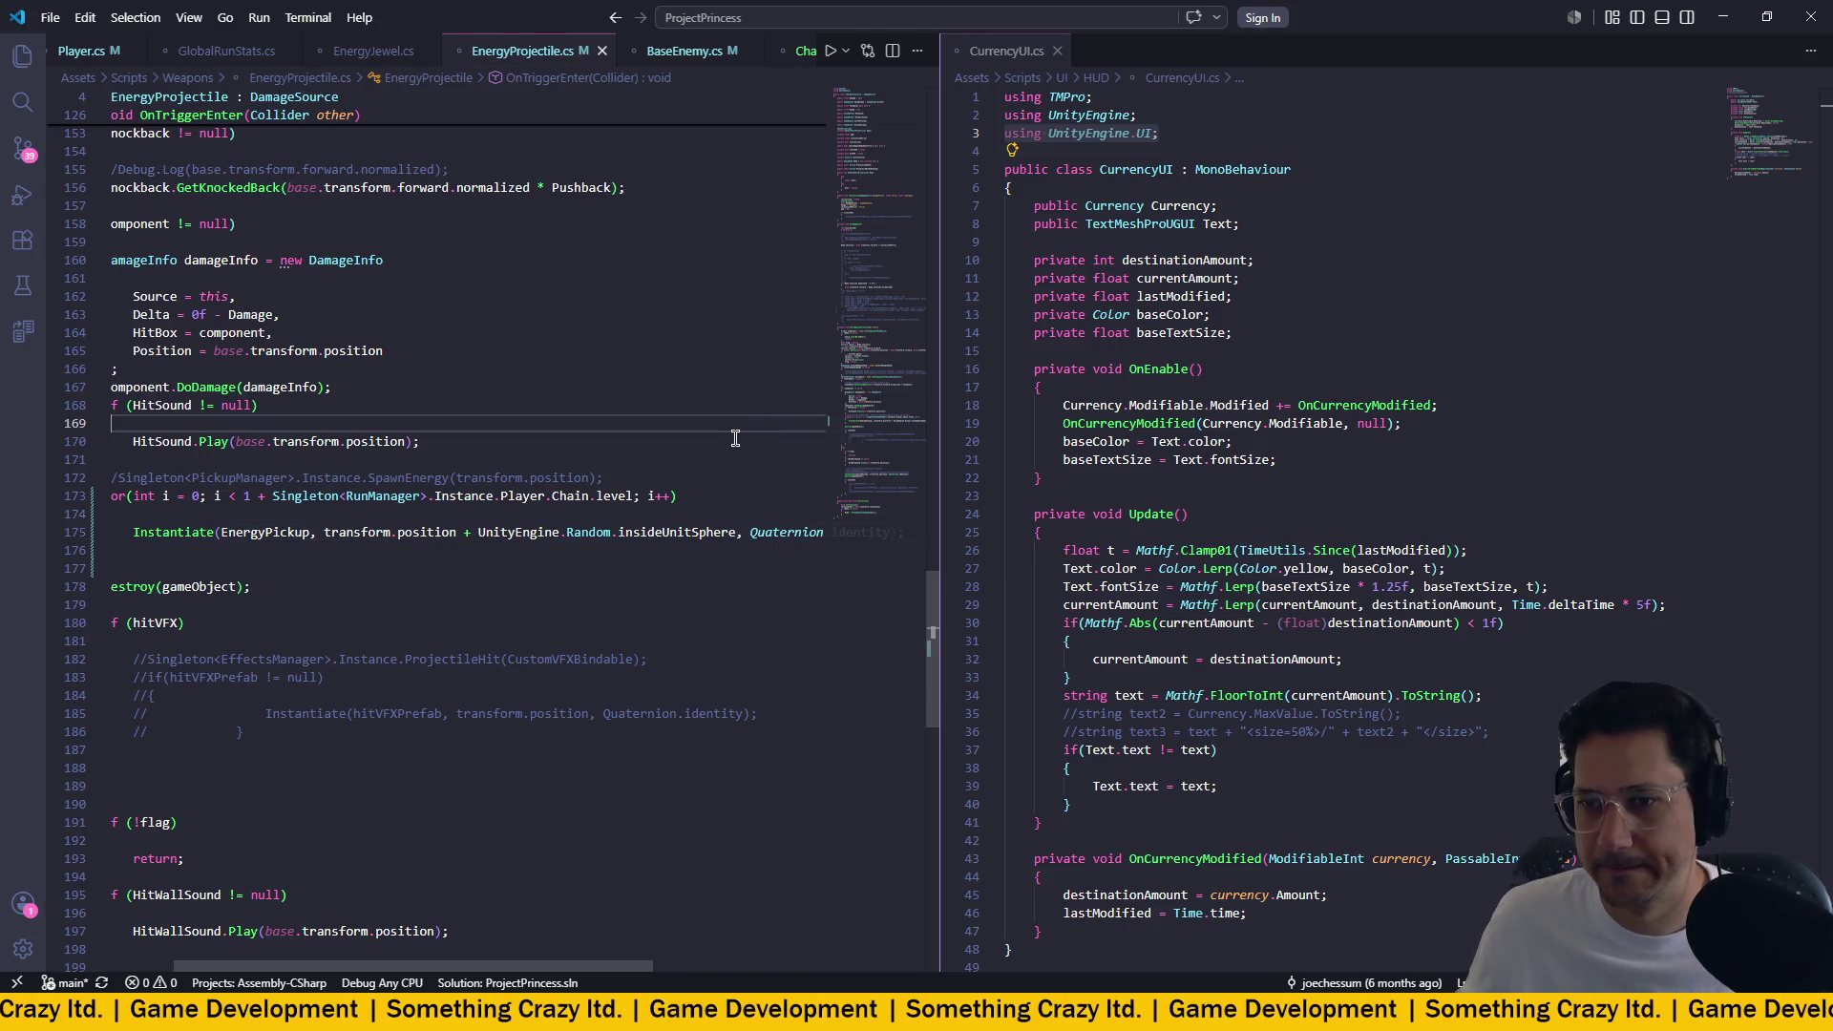
{"action": "scroll", "coordinate": [731, 434], "scroll_direction": "right", "scroll_amount": 2}
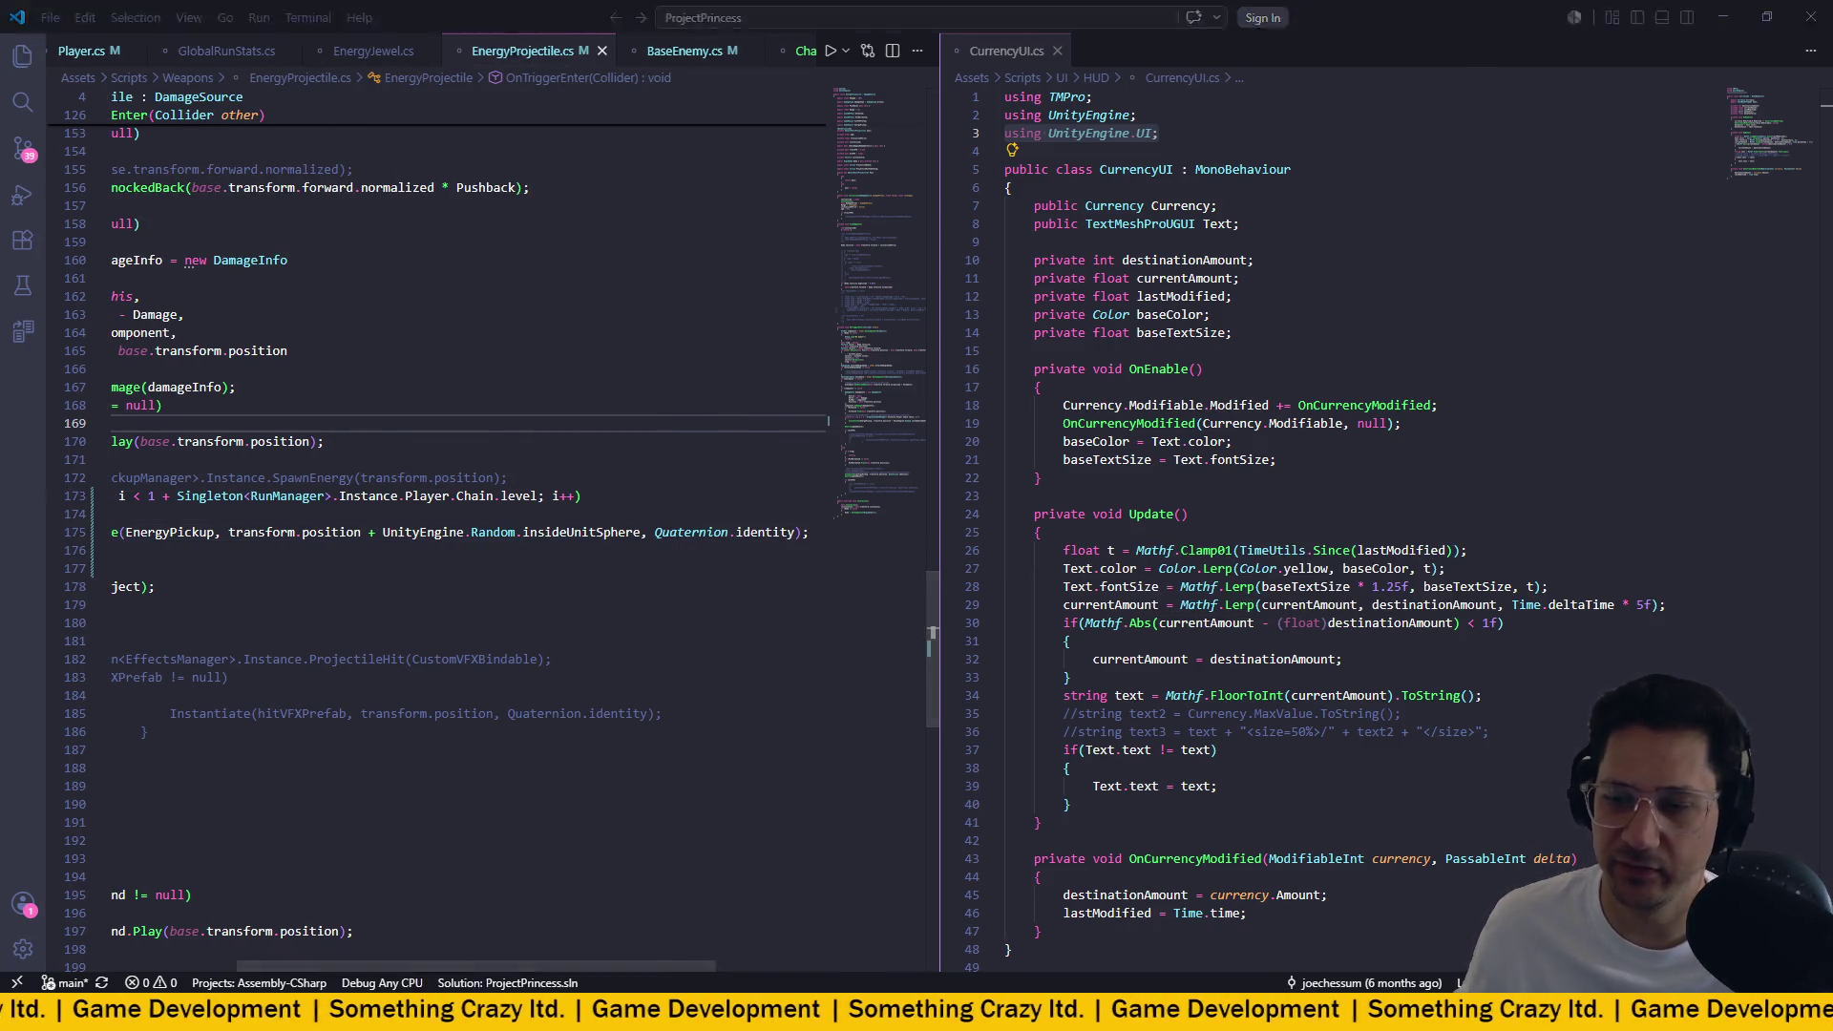
{"action": "key", "text": "alt+Tab"}
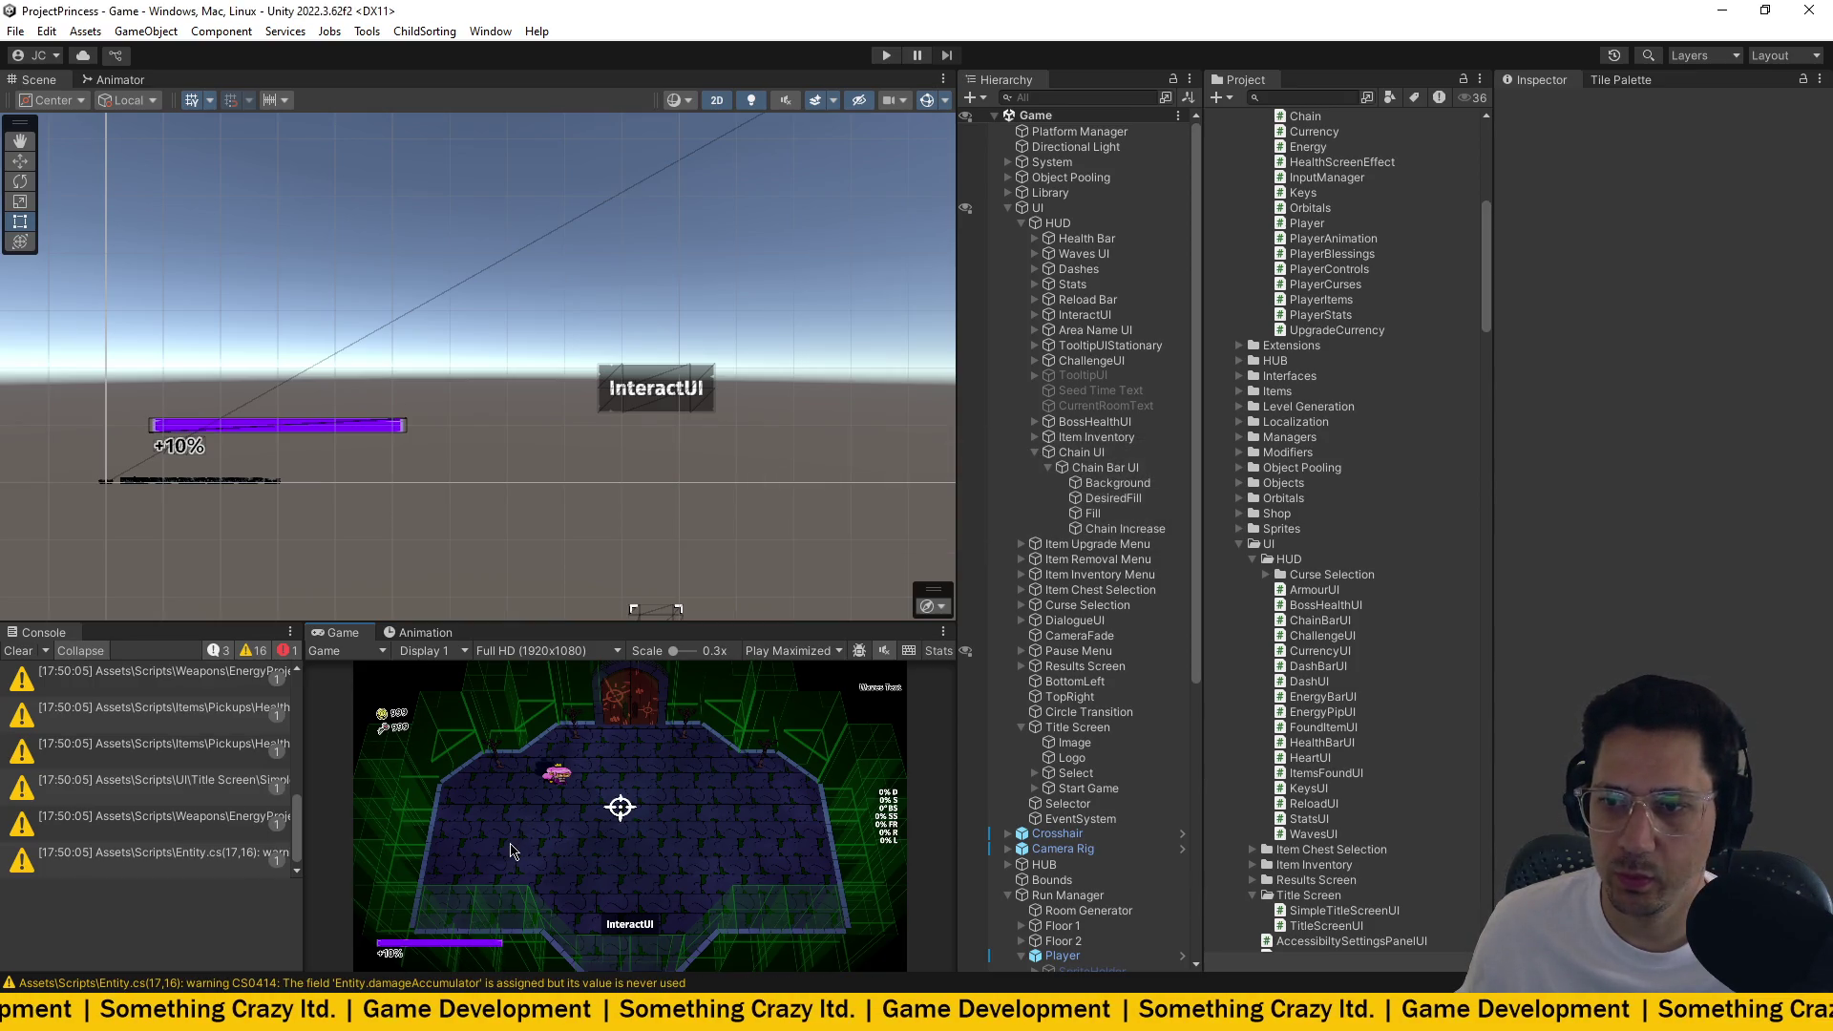
Enter Play mode, start a new game and walk into a combat floor, opening fire.
{"action": "left_click", "coordinate": [886, 56]}
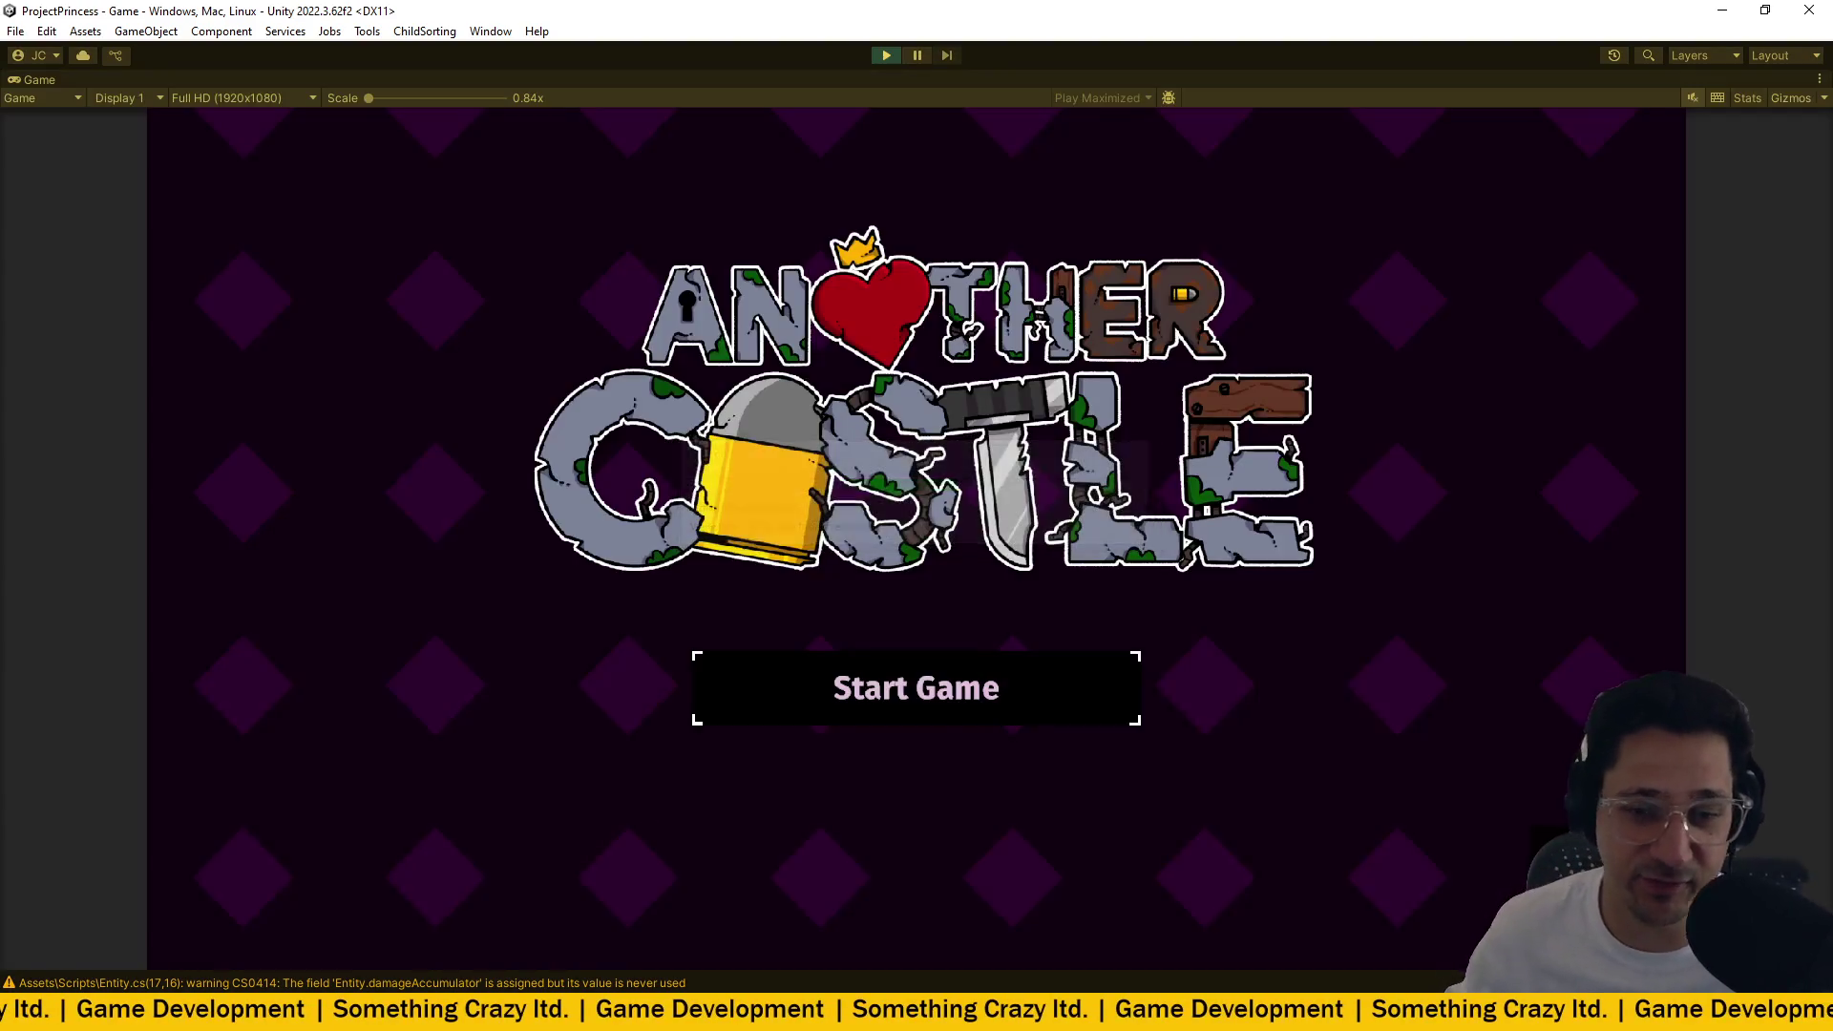
{"action": "left_click", "coordinate": [716, 716]}
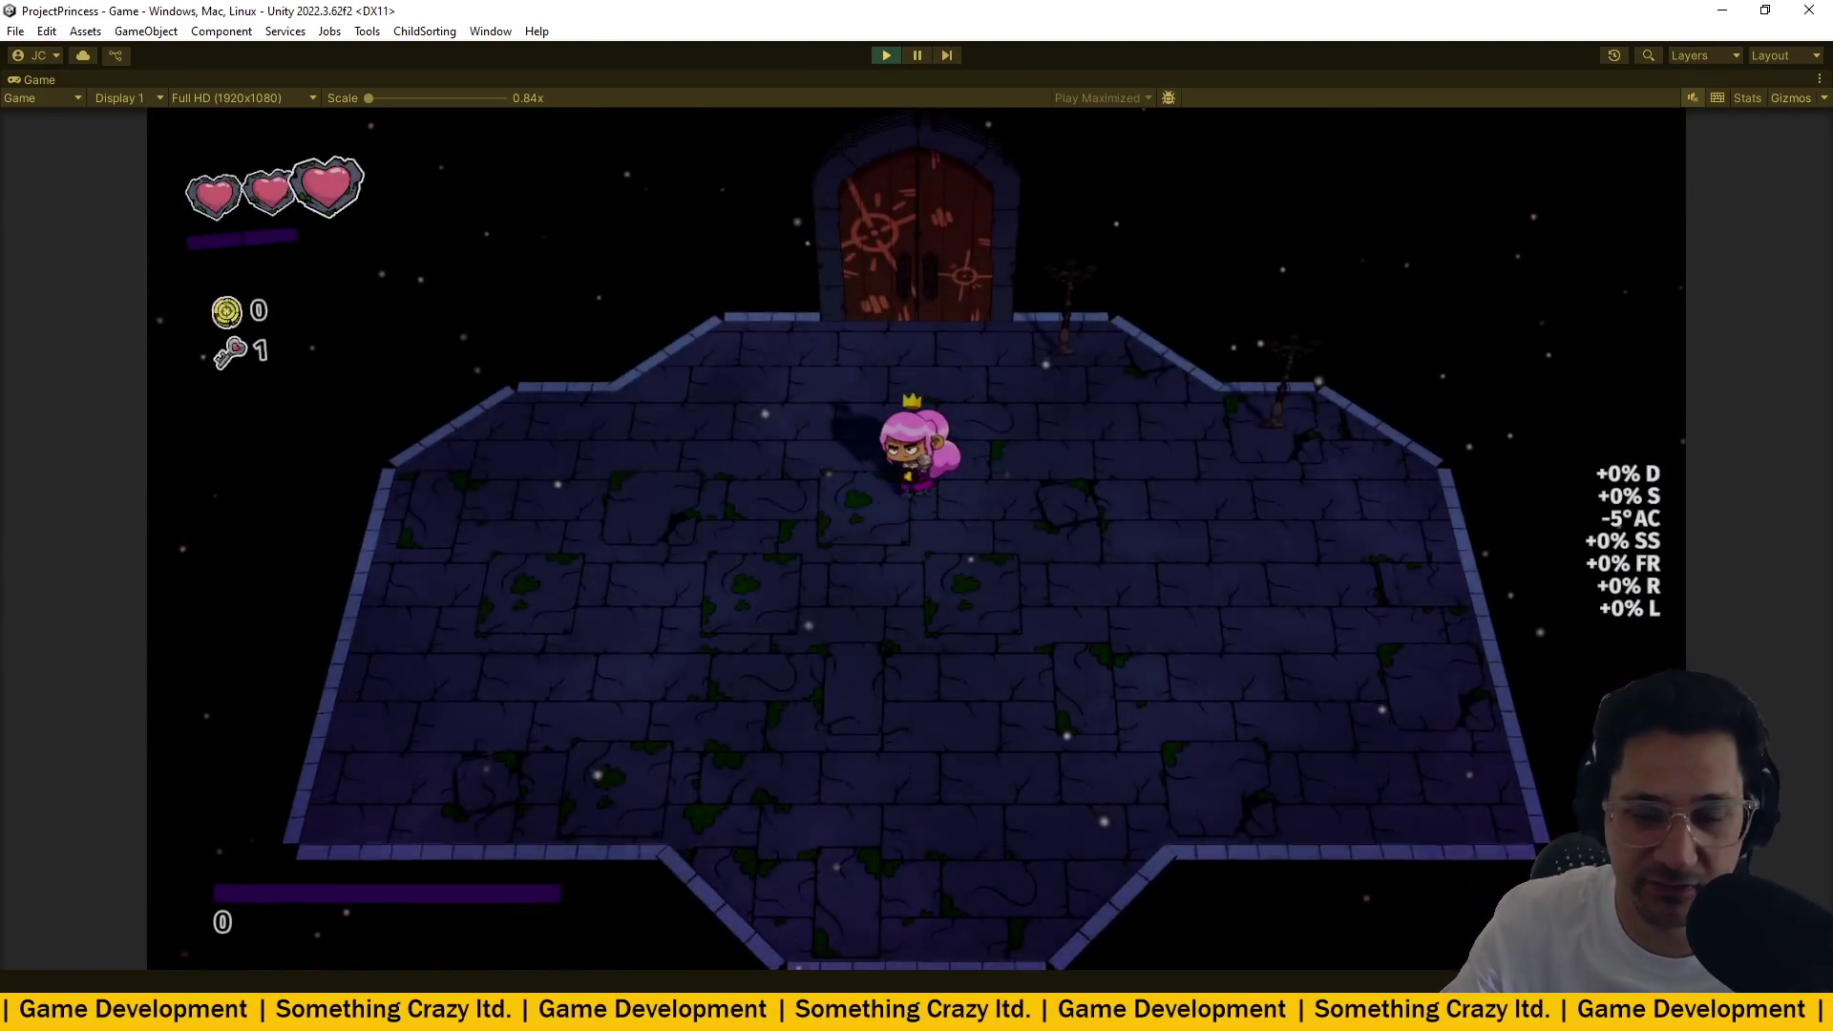
{"action": "key", "text": "w"}
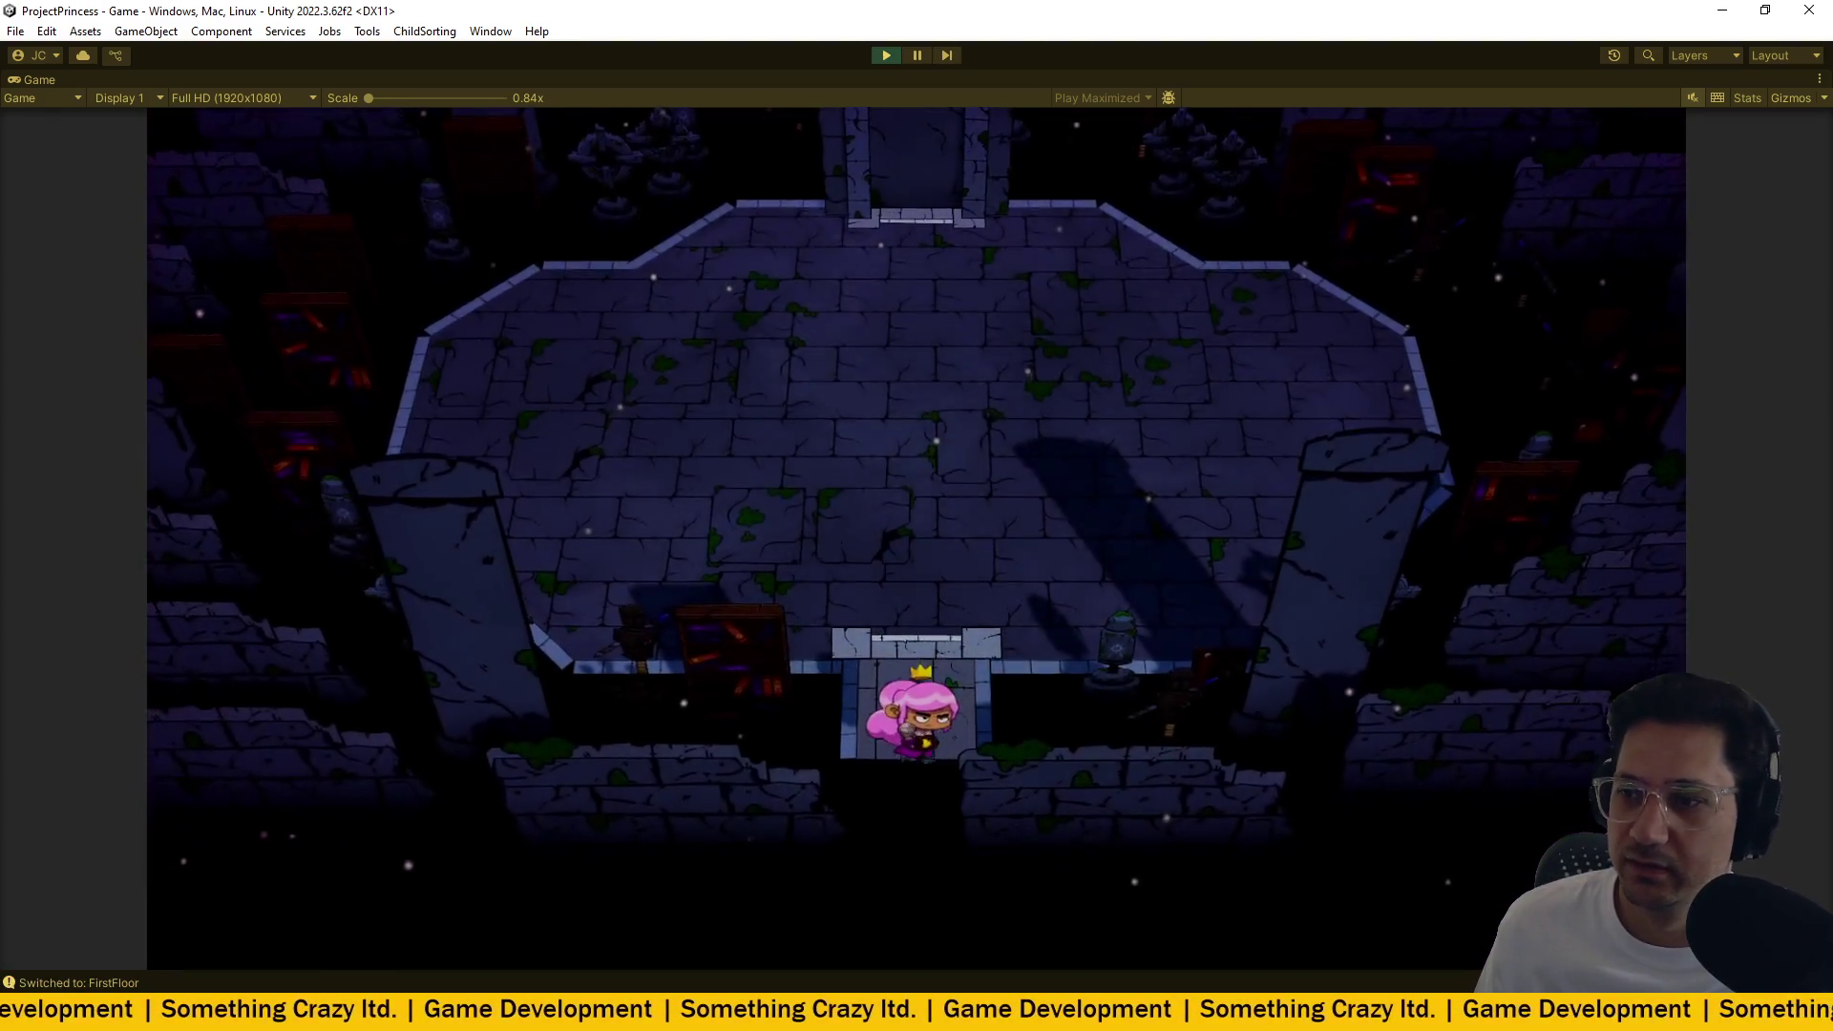
{"action": "key", "text": "w"}
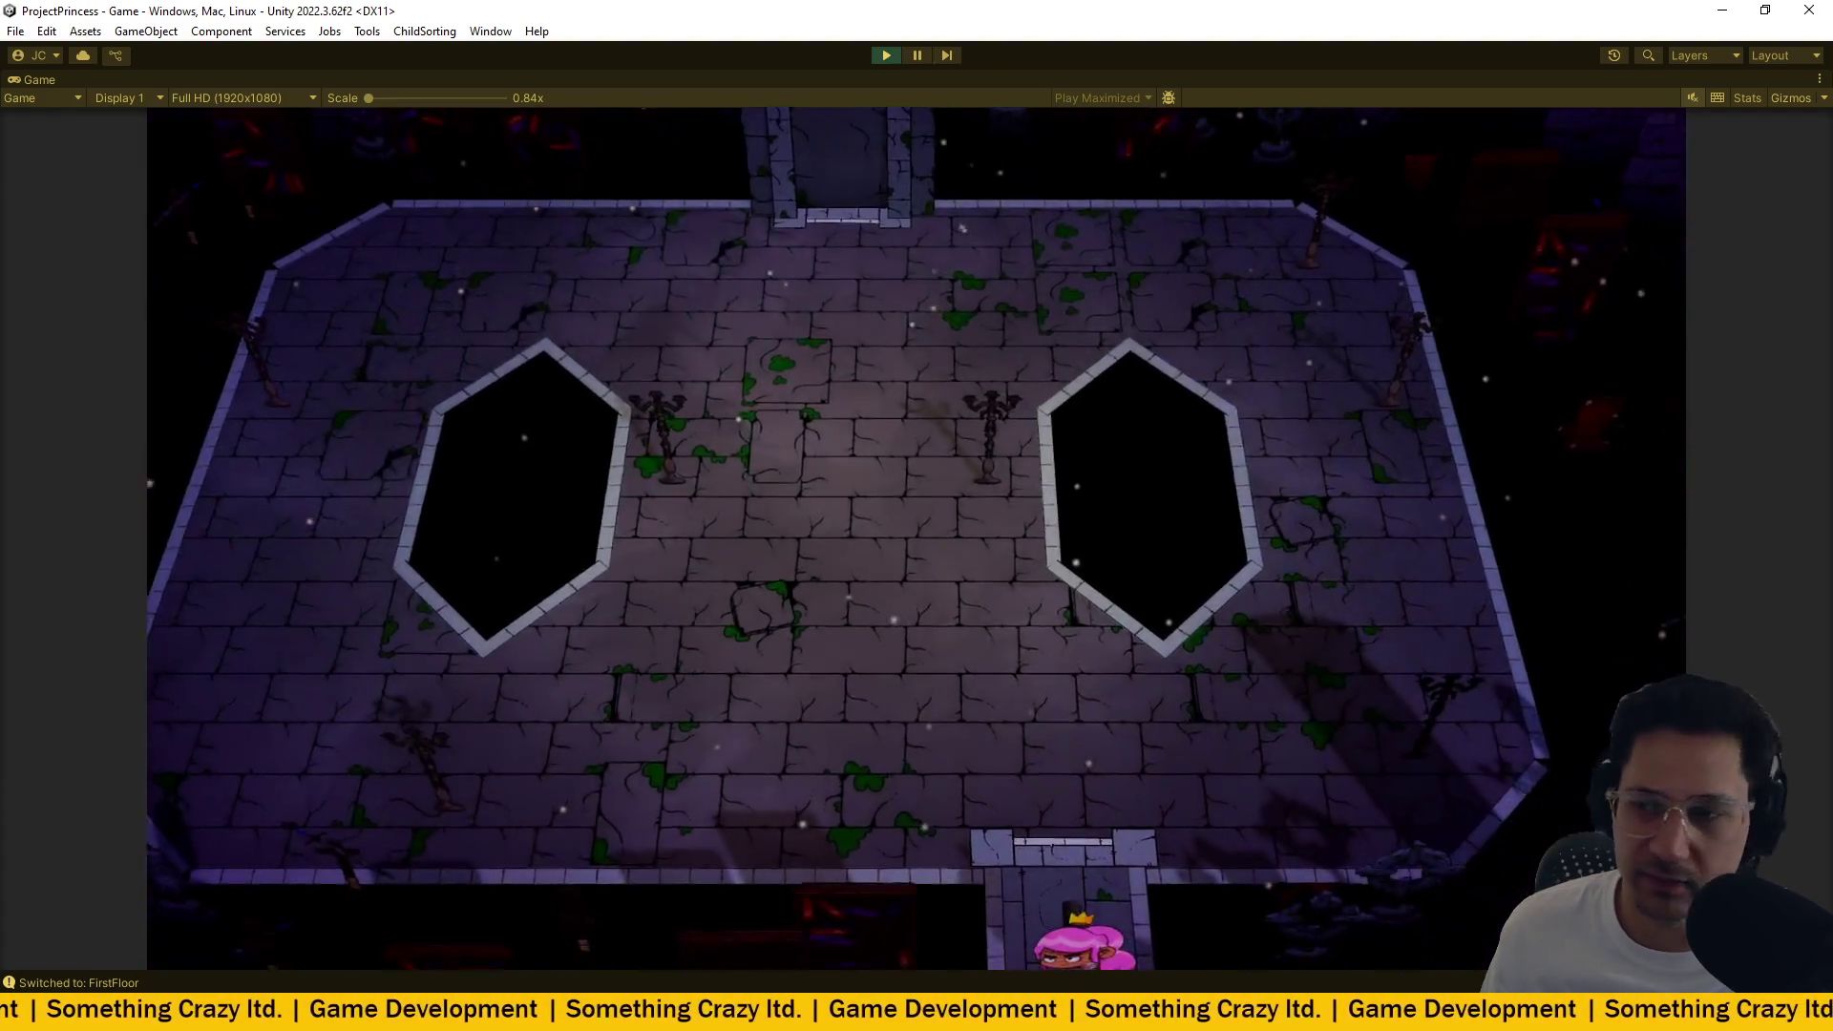
{"action": "left_click", "coordinate": [929, 475]}
{"action": "mouse_move", "coordinate": [740, 463]}
{"action": "left_mouse_down"}
{"action": "mouse_move", "coordinate": [655, 409]}
{"action": "mouse_move", "coordinate": [925, 471]}
{"action": "left_mouse_up"}
Fight across the room, killing the enemies so their energy pickups scatter.
{"action": "key", "text": "s"}
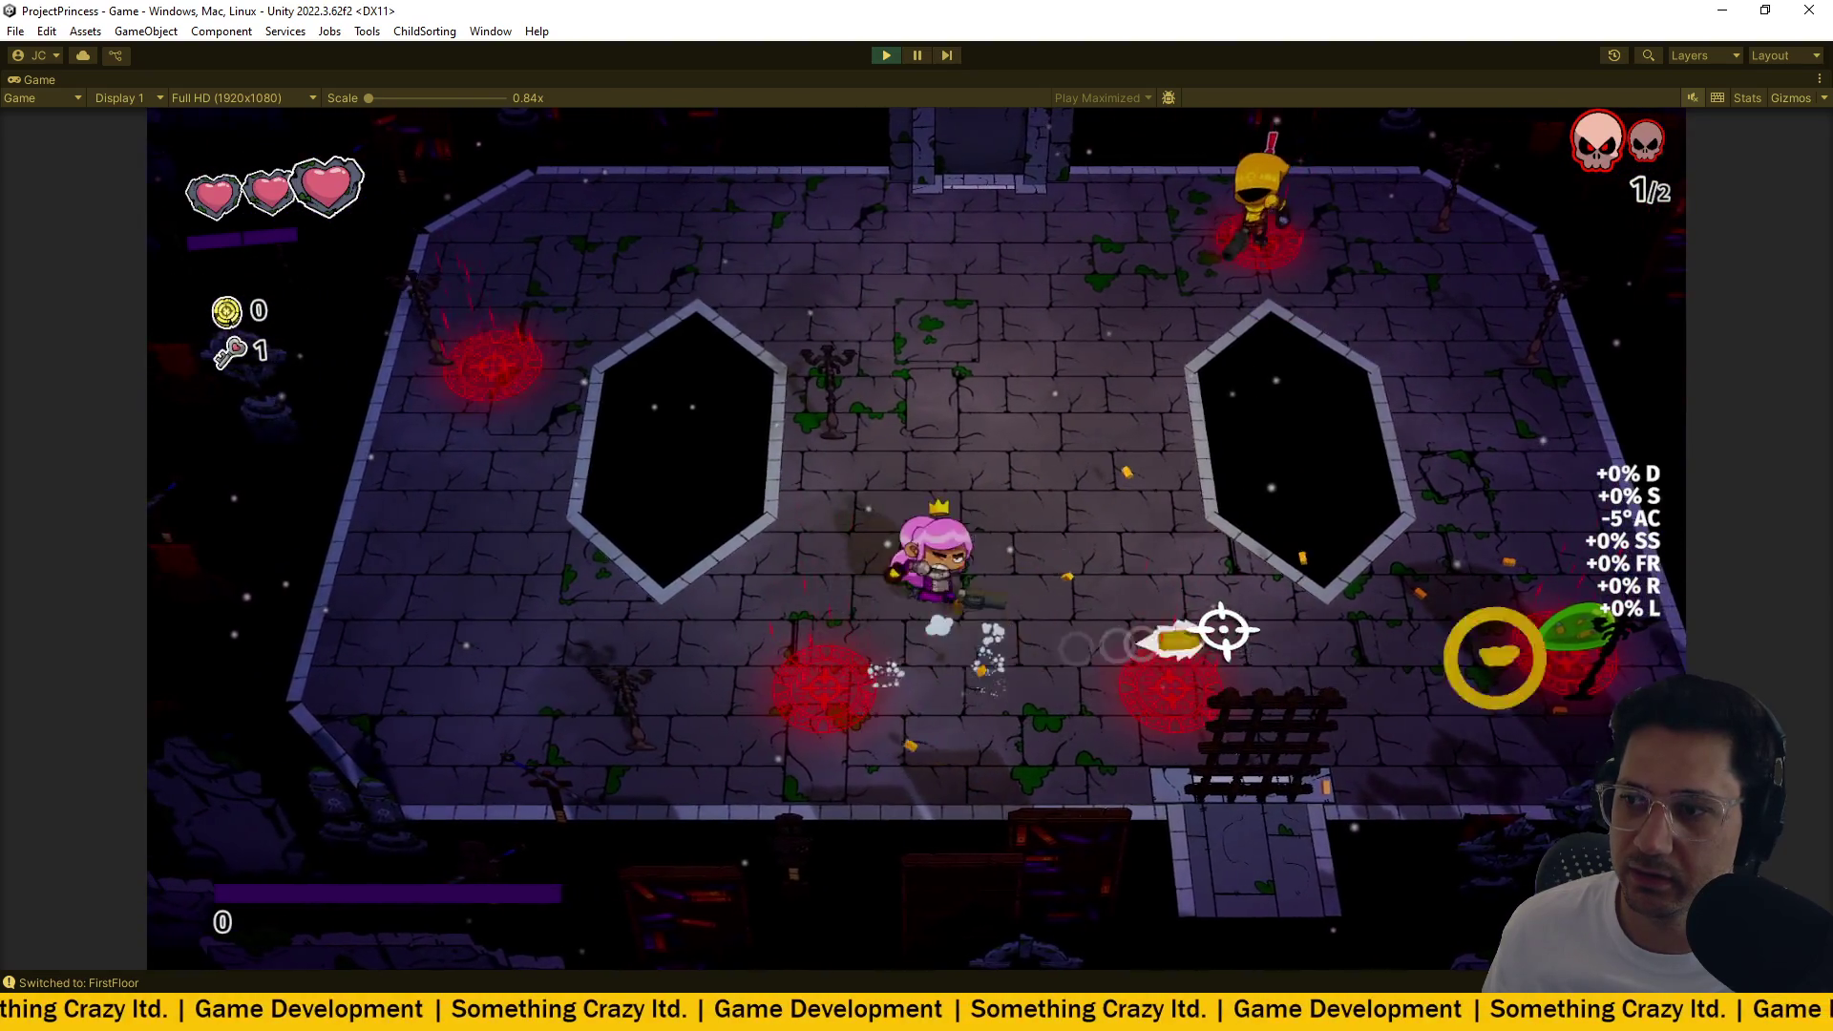
{"action": "key", "text": "w"}
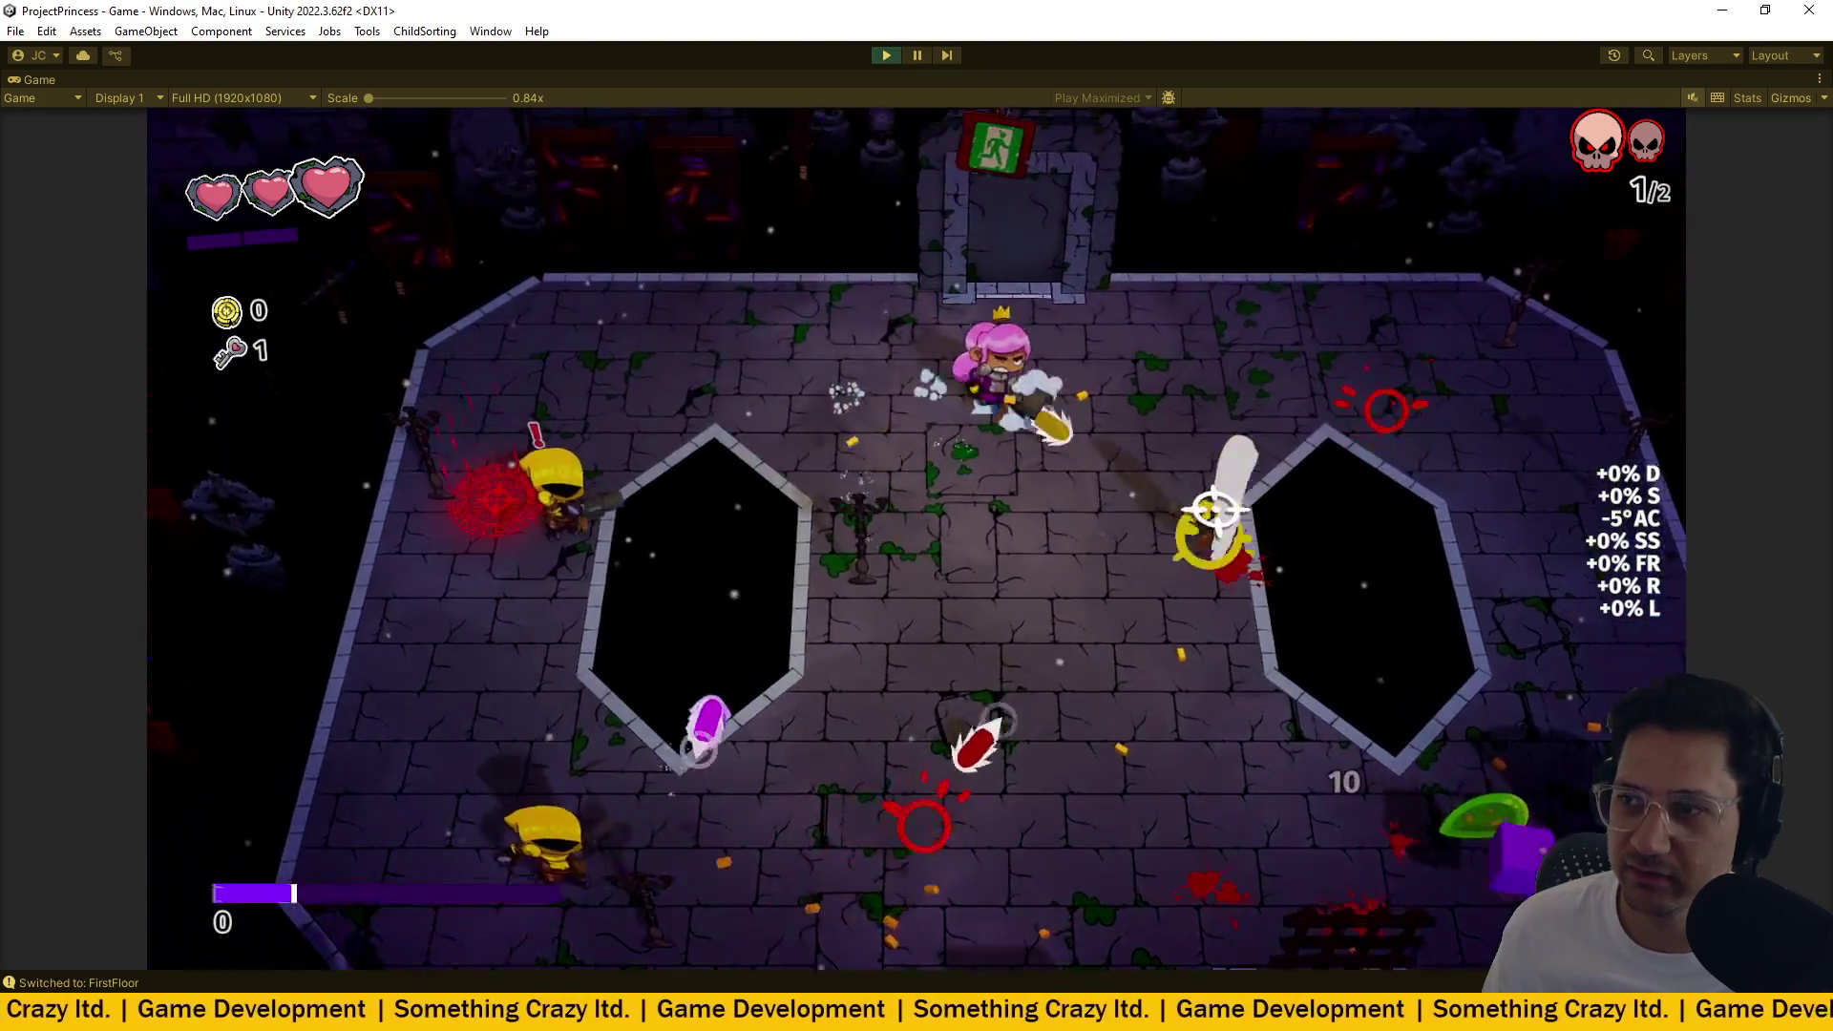
{"action": "key", "text": "d"}
{"action": "mouse_move", "coordinate": [1184, 560]}
{"action": "left_mouse_down"}
{"action": "mouse_move", "coordinate": [1015, 576]}
{"action": "mouse_move", "coordinate": [1097, 622]}
{"action": "mouse_move", "coordinate": [1162, 732]}
{"action": "mouse_move", "coordinate": [1126, 603]}
{"action": "left_mouse_up"}
{"action": "key", "text": "s"}
{"action": "key", "text": "a"}
{"action": "mouse_move", "coordinate": [1004, 721]}
{"action": "left_mouse_down"}
{"action": "mouse_move", "coordinate": [953, 581]}
{"action": "mouse_move", "coordinate": [953, 450]}
{"action": "mouse_move", "coordinate": [892, 483]}
{"action": "mouse_move", "coordinate": [966, 503]}
{"action": "mouse_move", "coordinate": [1068, 586]}
{"action": "mouse_move", "coordinate": [1174, 553]}
{"action": "mouse_move", "coordinate": [1126, 421]}
{"action": "mouse_move", "coordinate": [960, 366]}
{"action": "mouse_move", "coordinate": [978, 286]}
{"action": "mouse_move", "coordinate": [1043, 563]}
{"action": "left_mouse_up"}
{"action": "key", "text": "d"}
{"action": "key", "text": "w"}
{"action": "key", "text": "s"}
{"action": "key", "text": "a"}
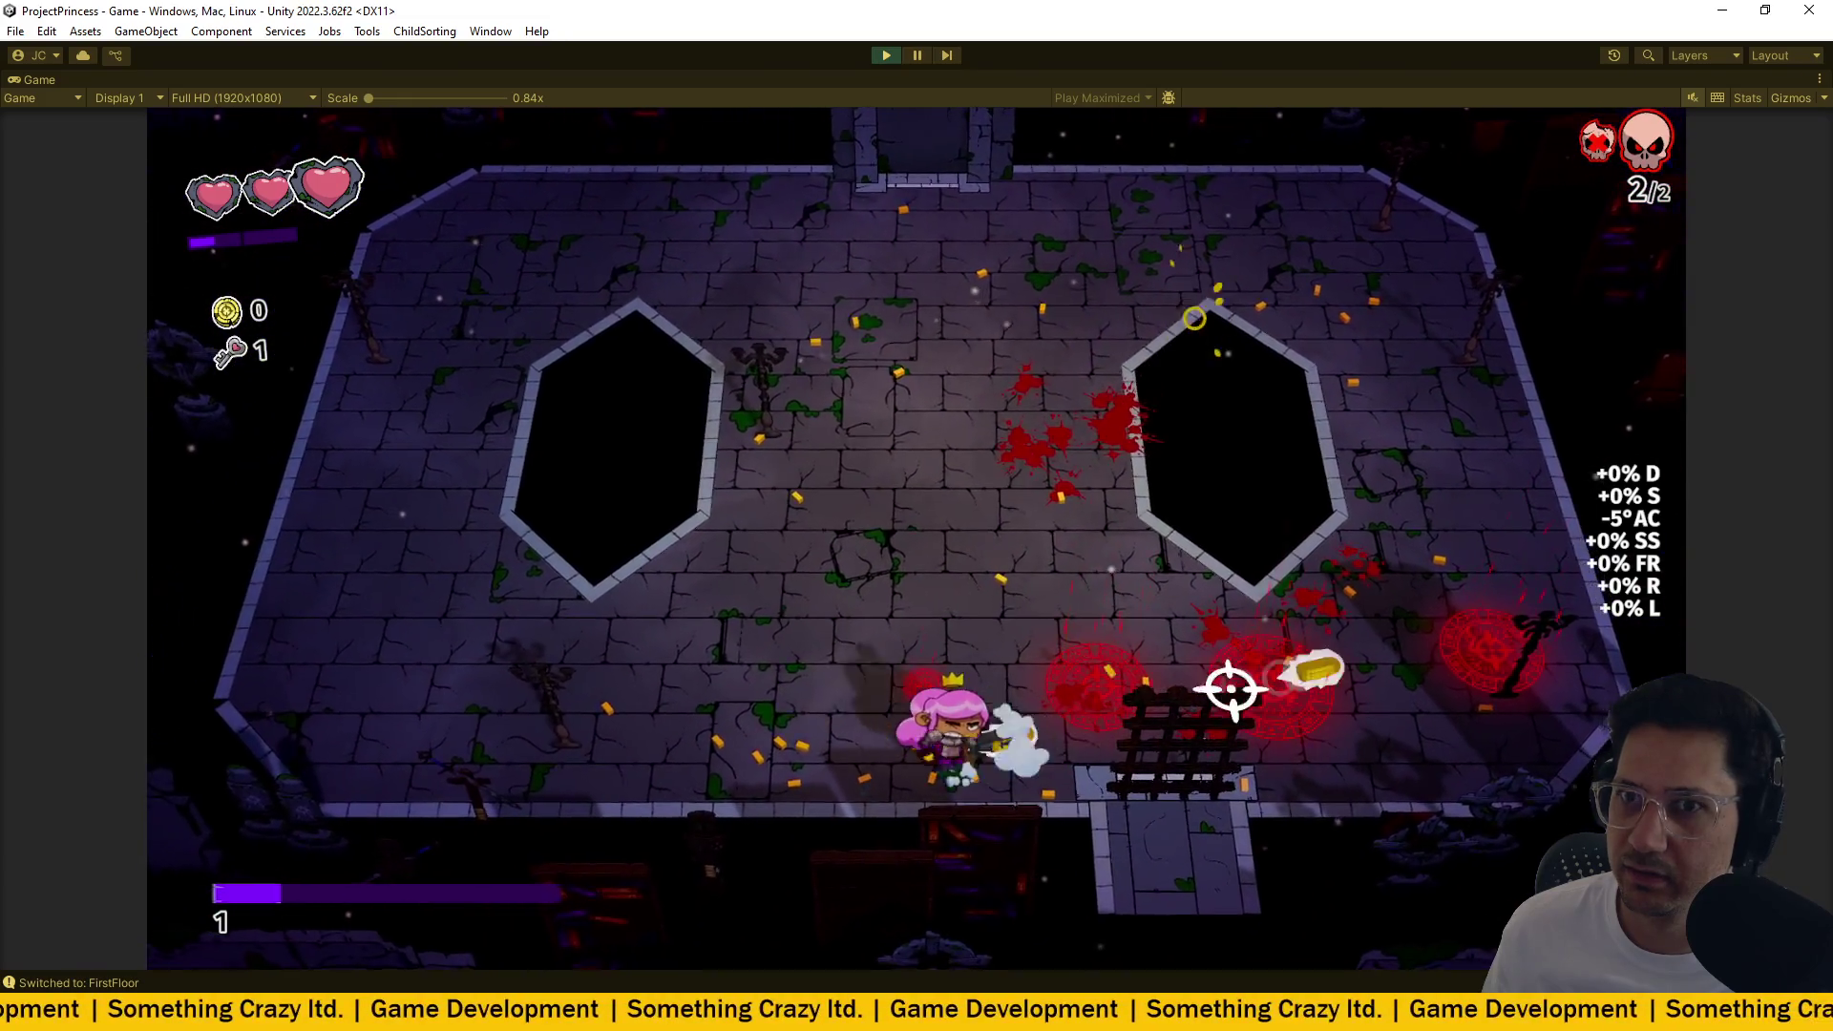
{"action": "mouse_move", "coordinate": [1038, 736]}
{"action": "left_mouse_down"}
{"action": "mouse_move", "coordinate": [1015, 736]}
{"action": "mouse_move", "coordinate": [1072, 694]}
{"action": "mouse_move", "coordinate": [1134, 516]}
{"action": "mouse_move", "coordinate": [1084, 703]}
{"action": "mouse_move", "coordinate": [1034, 704]}
{"action": "mouse_move", "coordinate": [805, 603]}
{"action": "mouse_move", "coordinate": [872, 586]}
{"action": "mouse_move", "coordinate": [954, 655]}
{"action": "mouse_move", "coordinate": [1085, 543]}
{"action": "left_mouse_up"}
Run and dash back toward the exit, then stop Play mode with Ctrl+P.
{"action": "key", "text": "w"}
{"action": "key", "text": "a"}
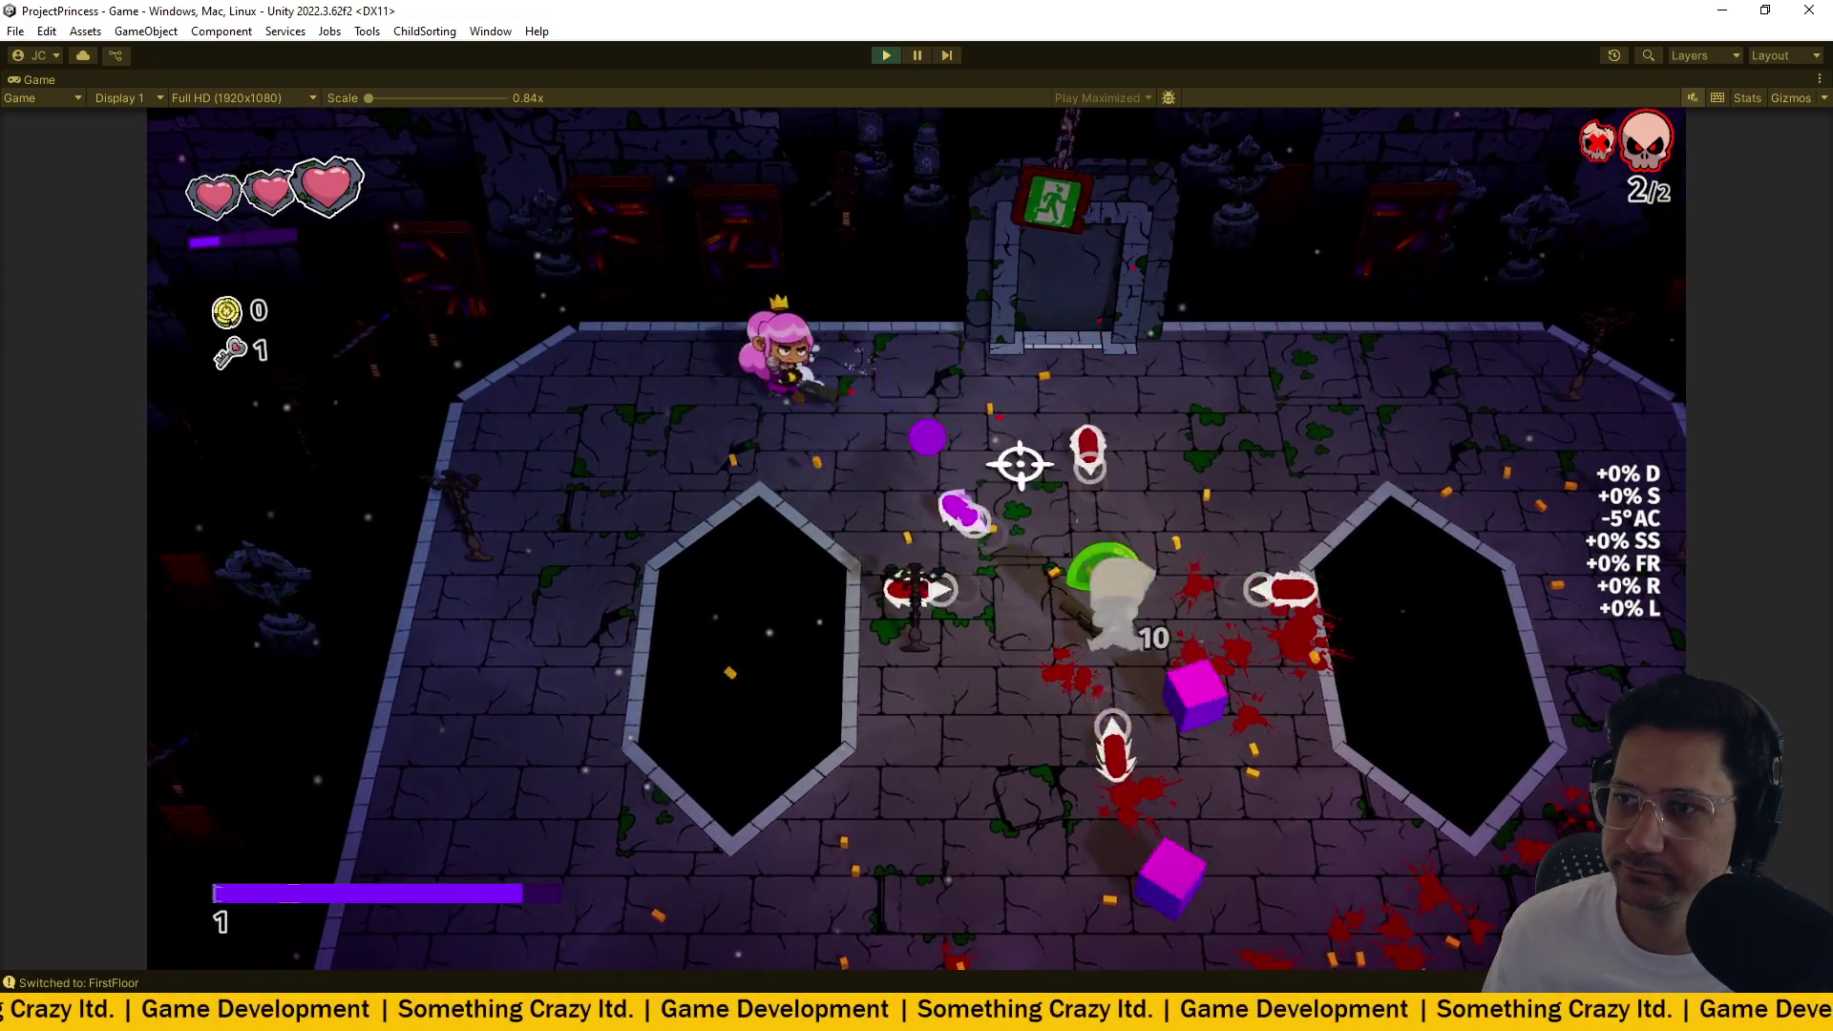
{"action": "key", "text": "d"}
{"action": "left_click_drag", "start_coordinate": [920, 459], "coordinate": [1053, 489]}
{"action": "key", "text": "s"}
{"action": "mouse_move", "coordinate": [1114, 596]}
{"action": "left_mouse_down"}
{"action": "mouse_move", "coordinate": [1206, 487]}
{"action": "mouse_move", "coordinate": [942, 363]}
{"action": "mouse_move", "coordinate": [1032, 312]}
{"action": "mouse_move", "coordinate": [1047, 332]}
{"action": "mouse_move", "coordinate": [859, 458]}
{"action": "mouse_move", "coordinate": [925, 389]}
{"action": "left_mouse_up"}
{"action": "key", "text": "w"}
{"action": "key", "text": "s"}
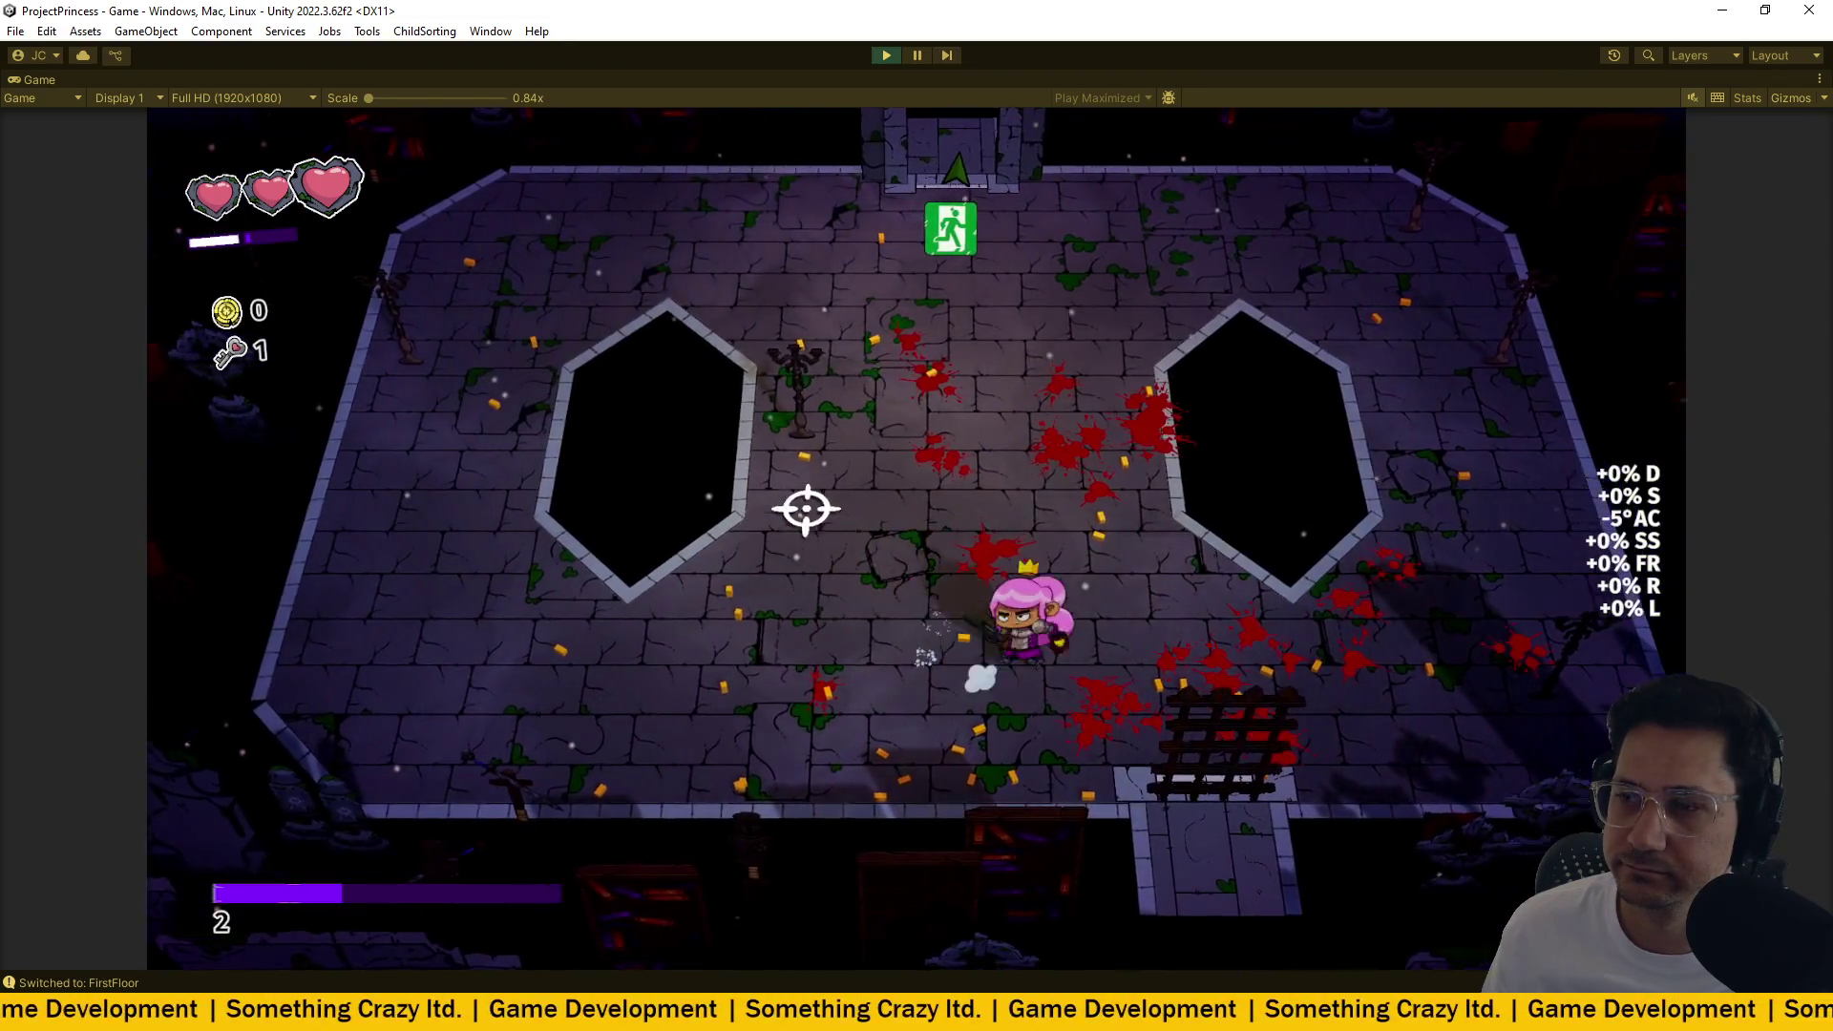
{"action": "key", "text": "w"}
{"action": "key", "text": "space"}
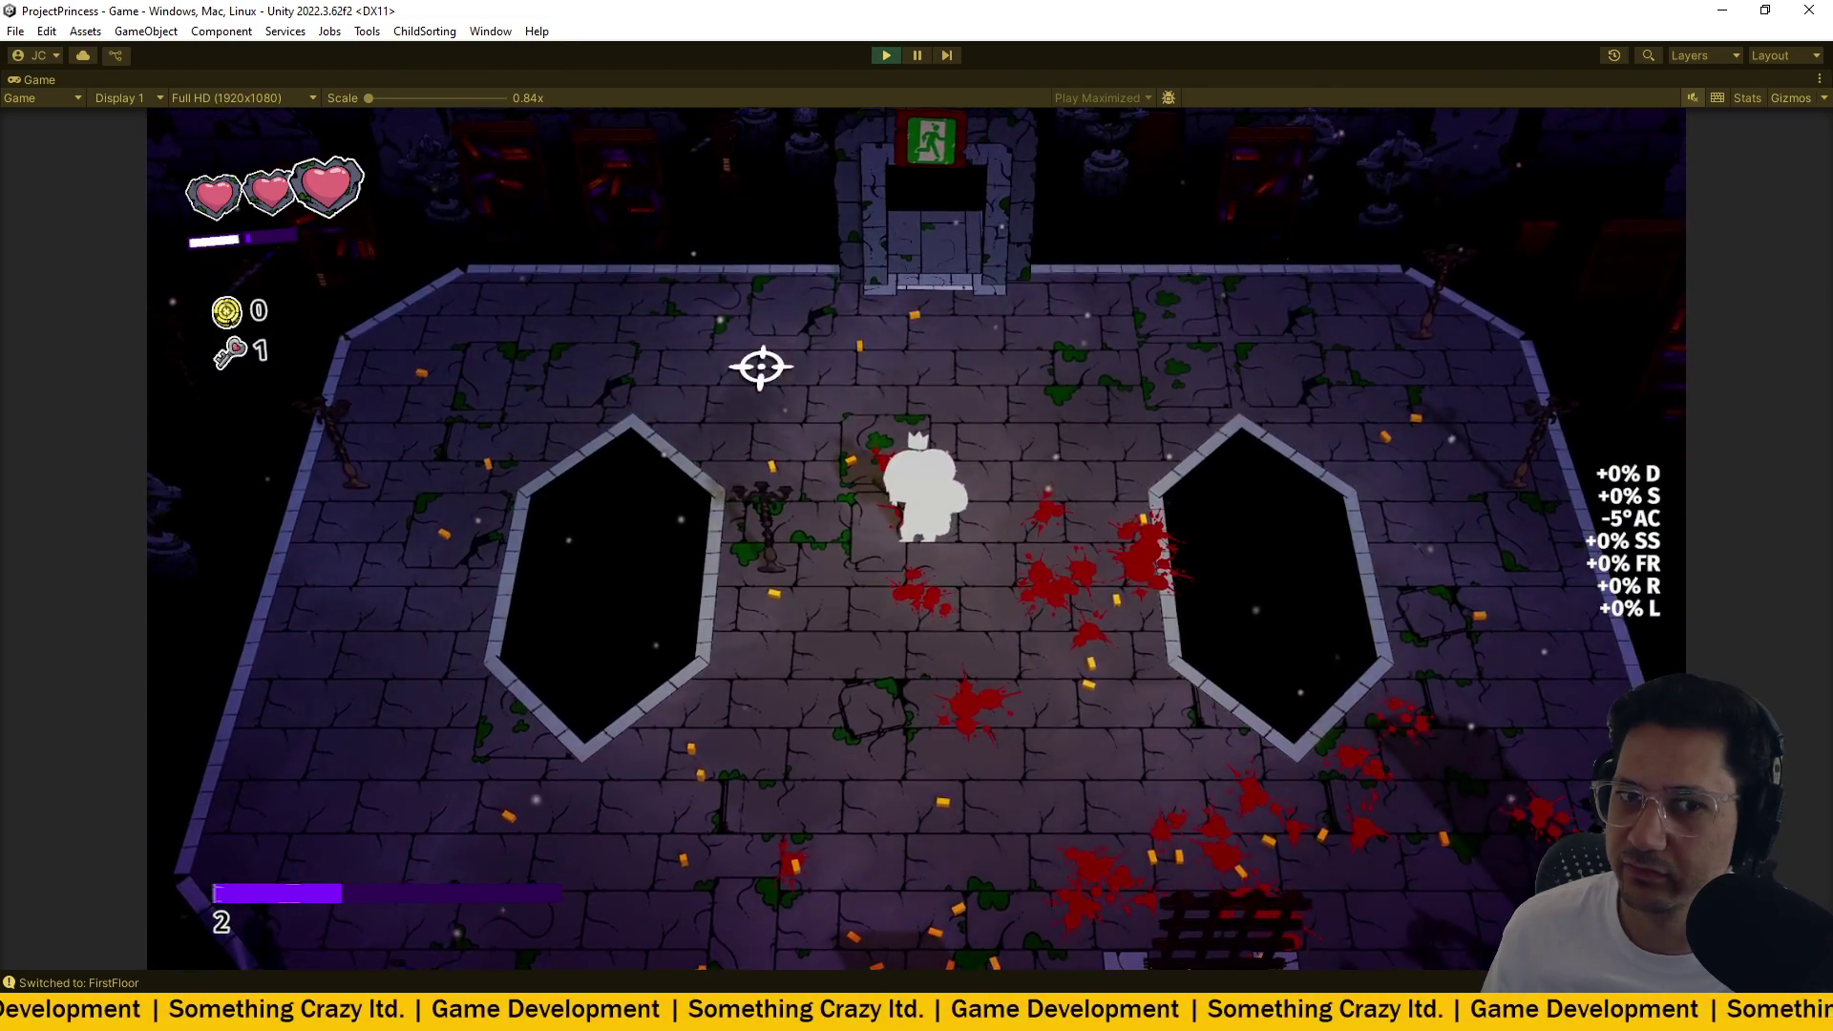
{"action": "key", "text": "w"}
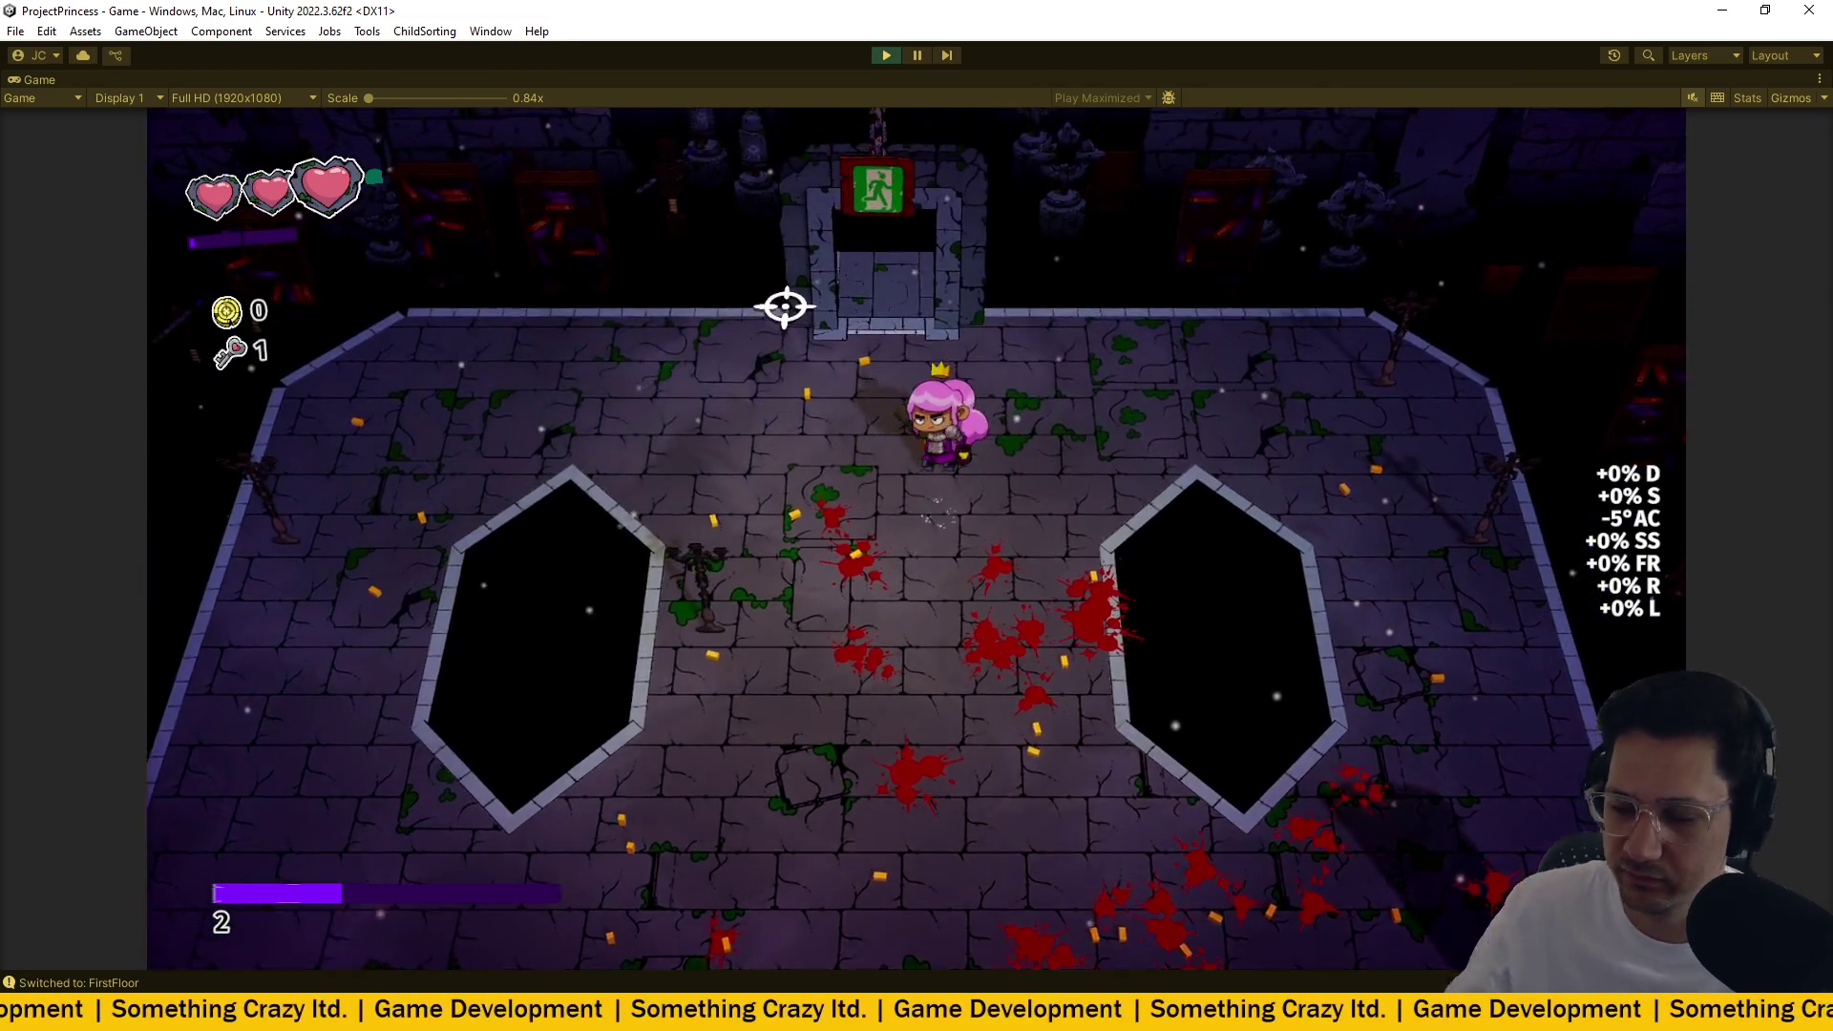
{"action": "key", "text": "ctrl+p"}
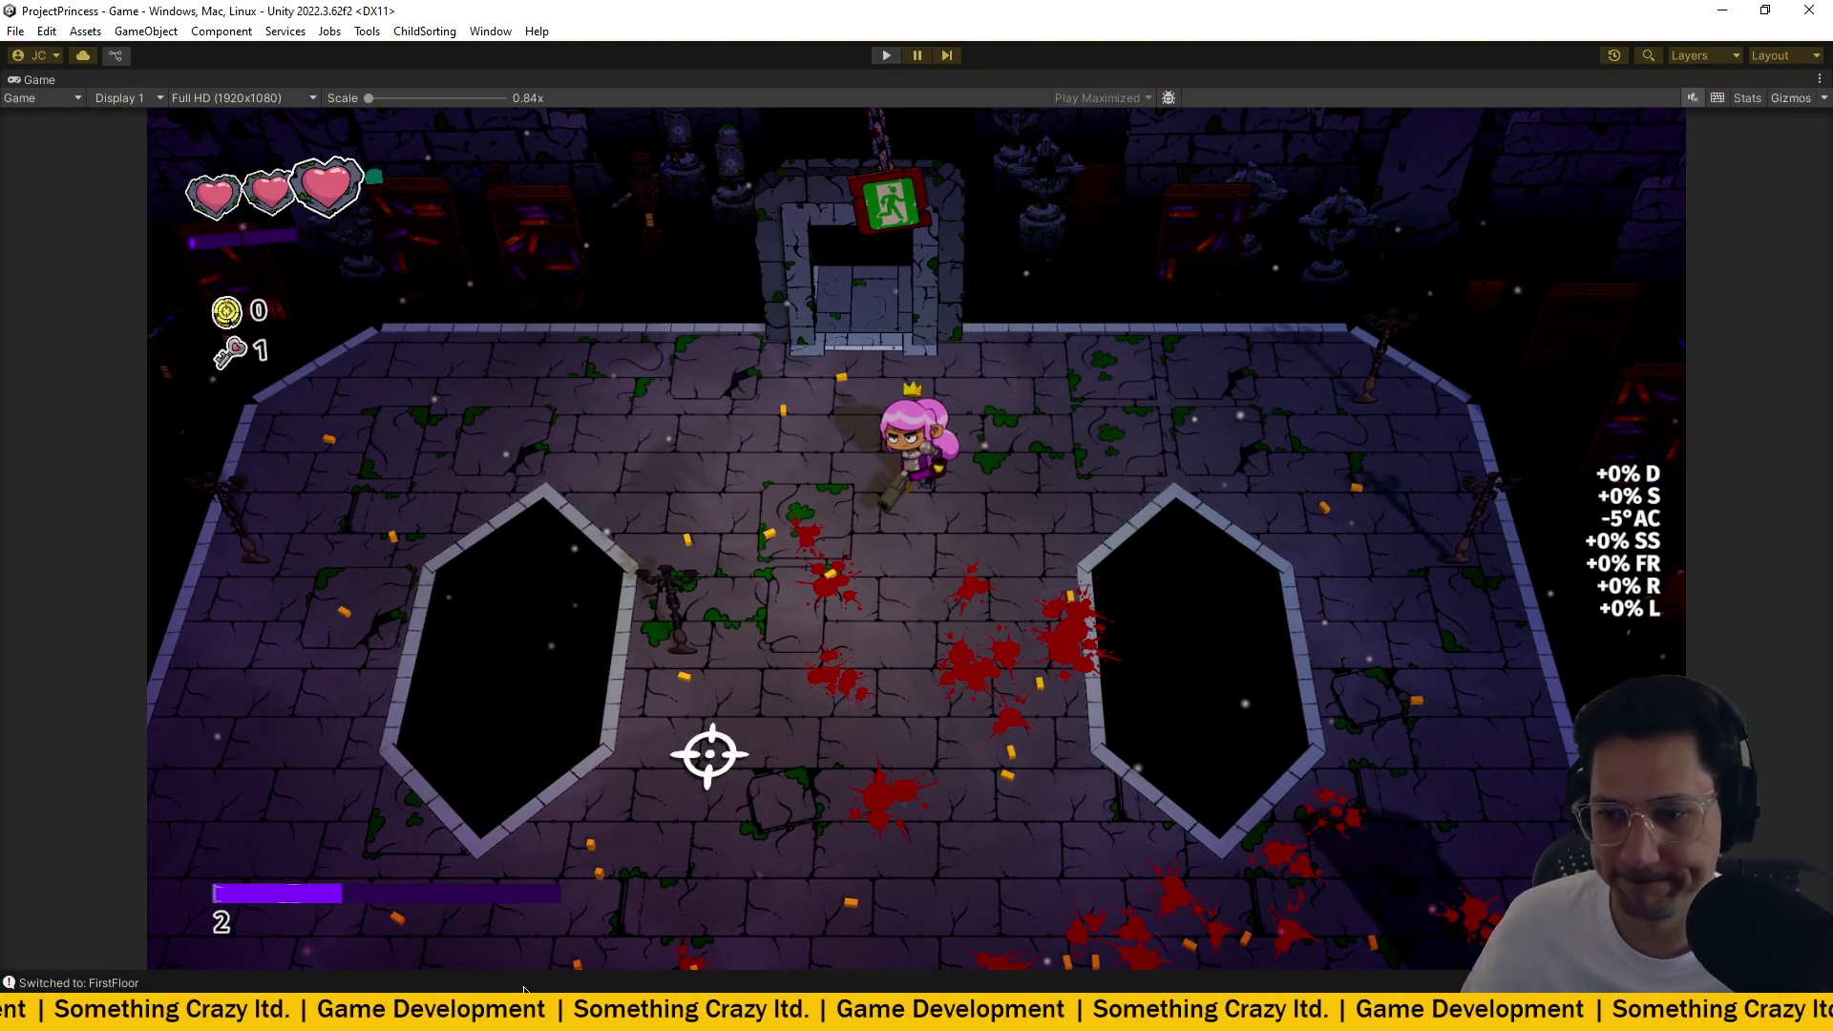
{"action": "key", "text": "alt+Tab"}
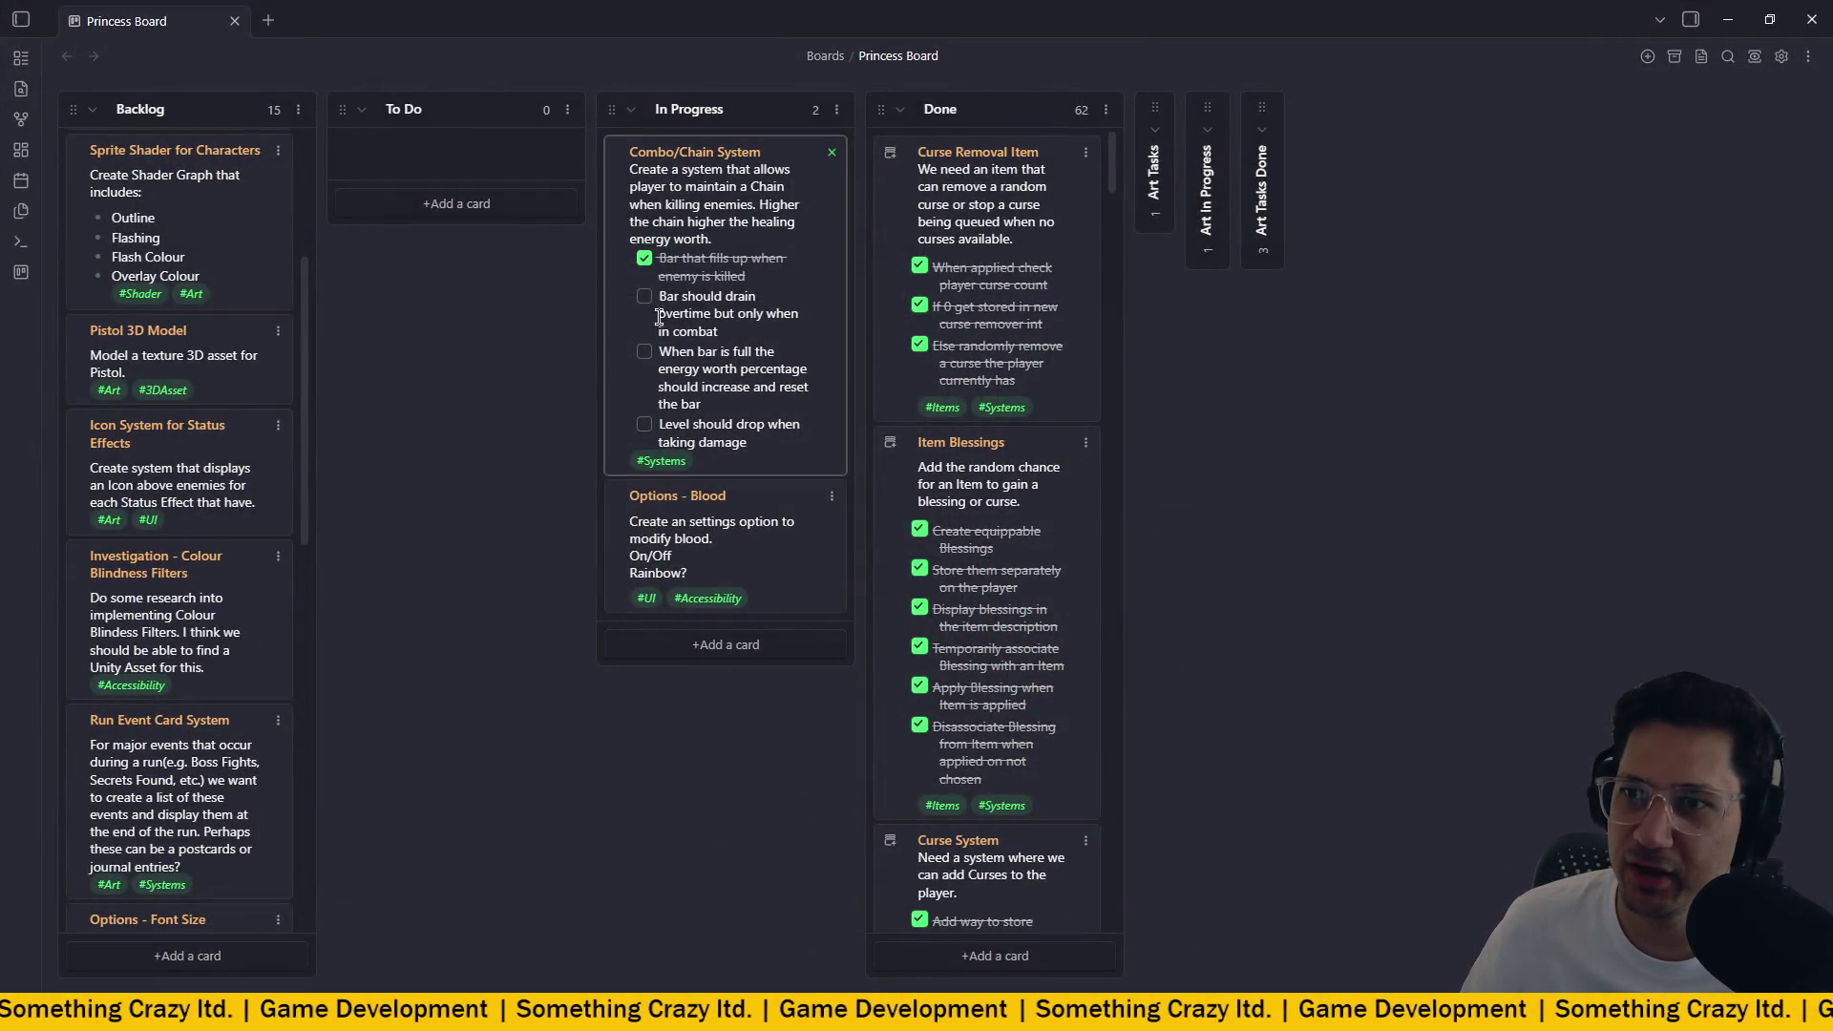
Check off the bar-drains-over-time, full-bar energy-worth and level-drops-when-taking-damage tasks.
{"action": "left_click", "coordinate": [645, 297]}
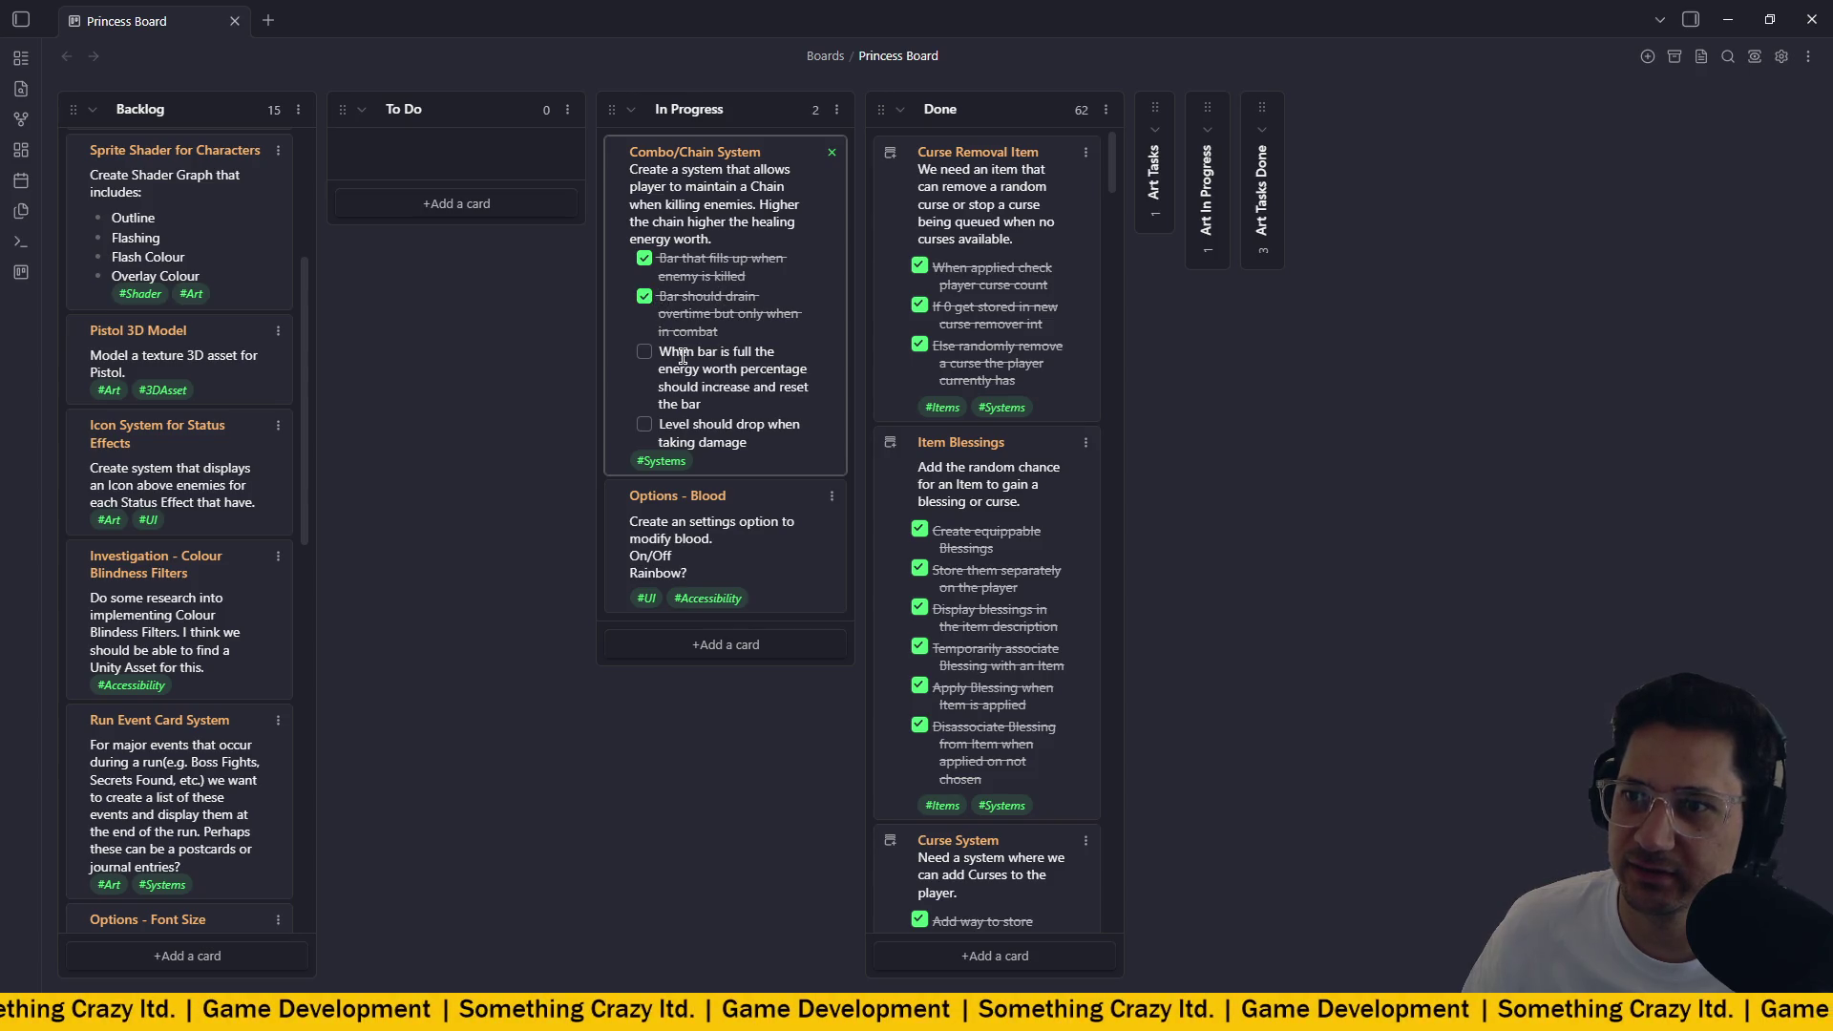
{"action": "left_click", "coordinate": [645, 353]}
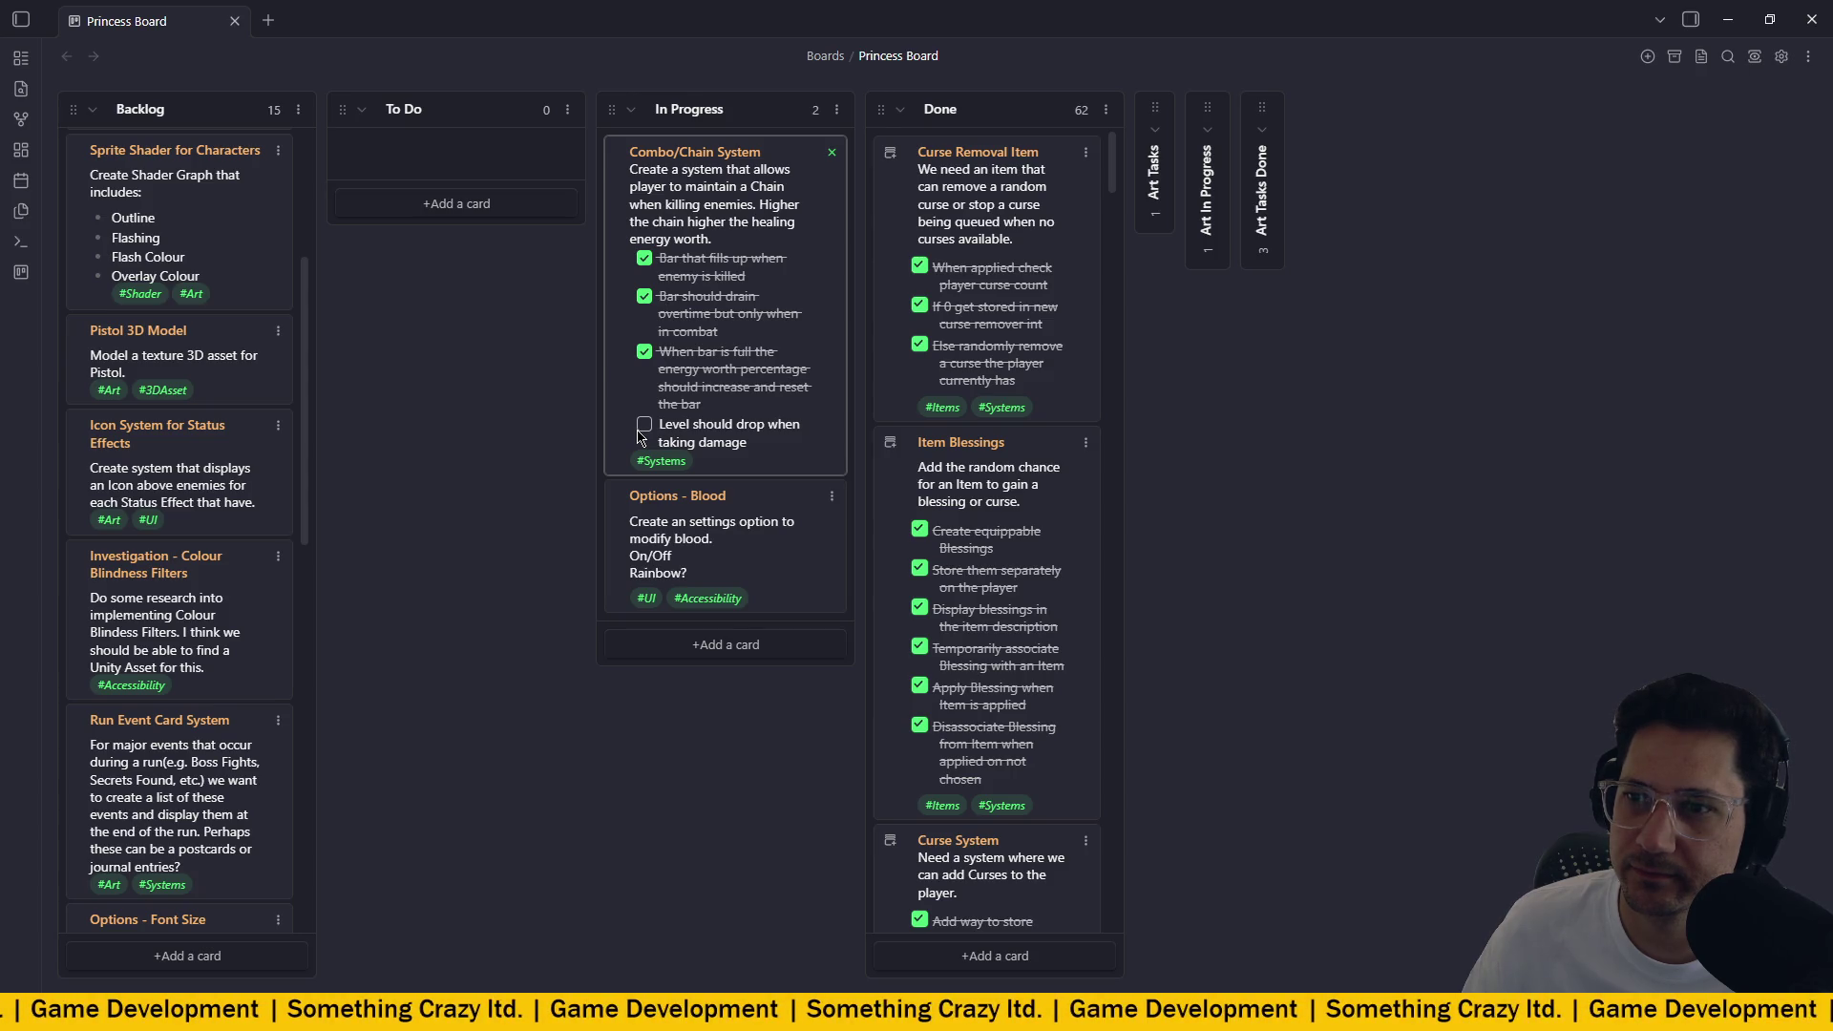
{"action": "left_click", "coordinate": [643, 426]}
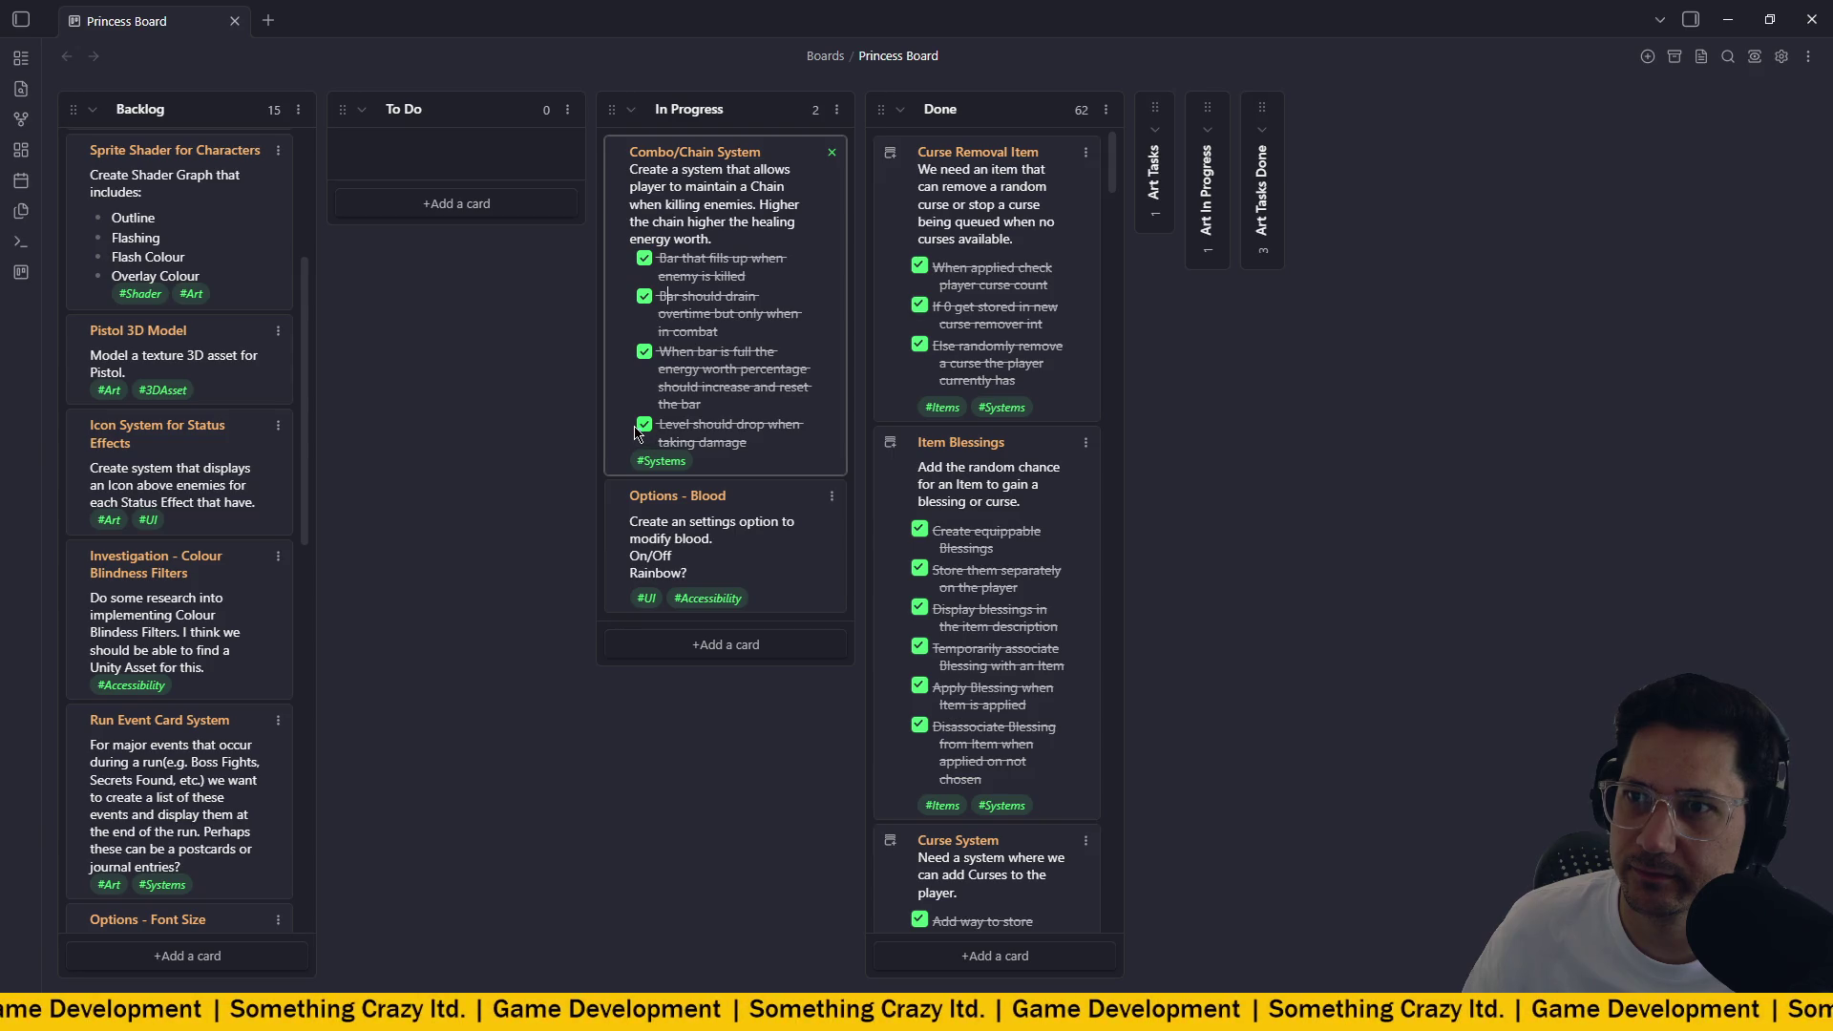
Move the Combo/Chain System card into the Done column and return to Unity.
{"action": "left_click_drag", "start_coordinate": [813, 187], "coordinate": [804, 153]}
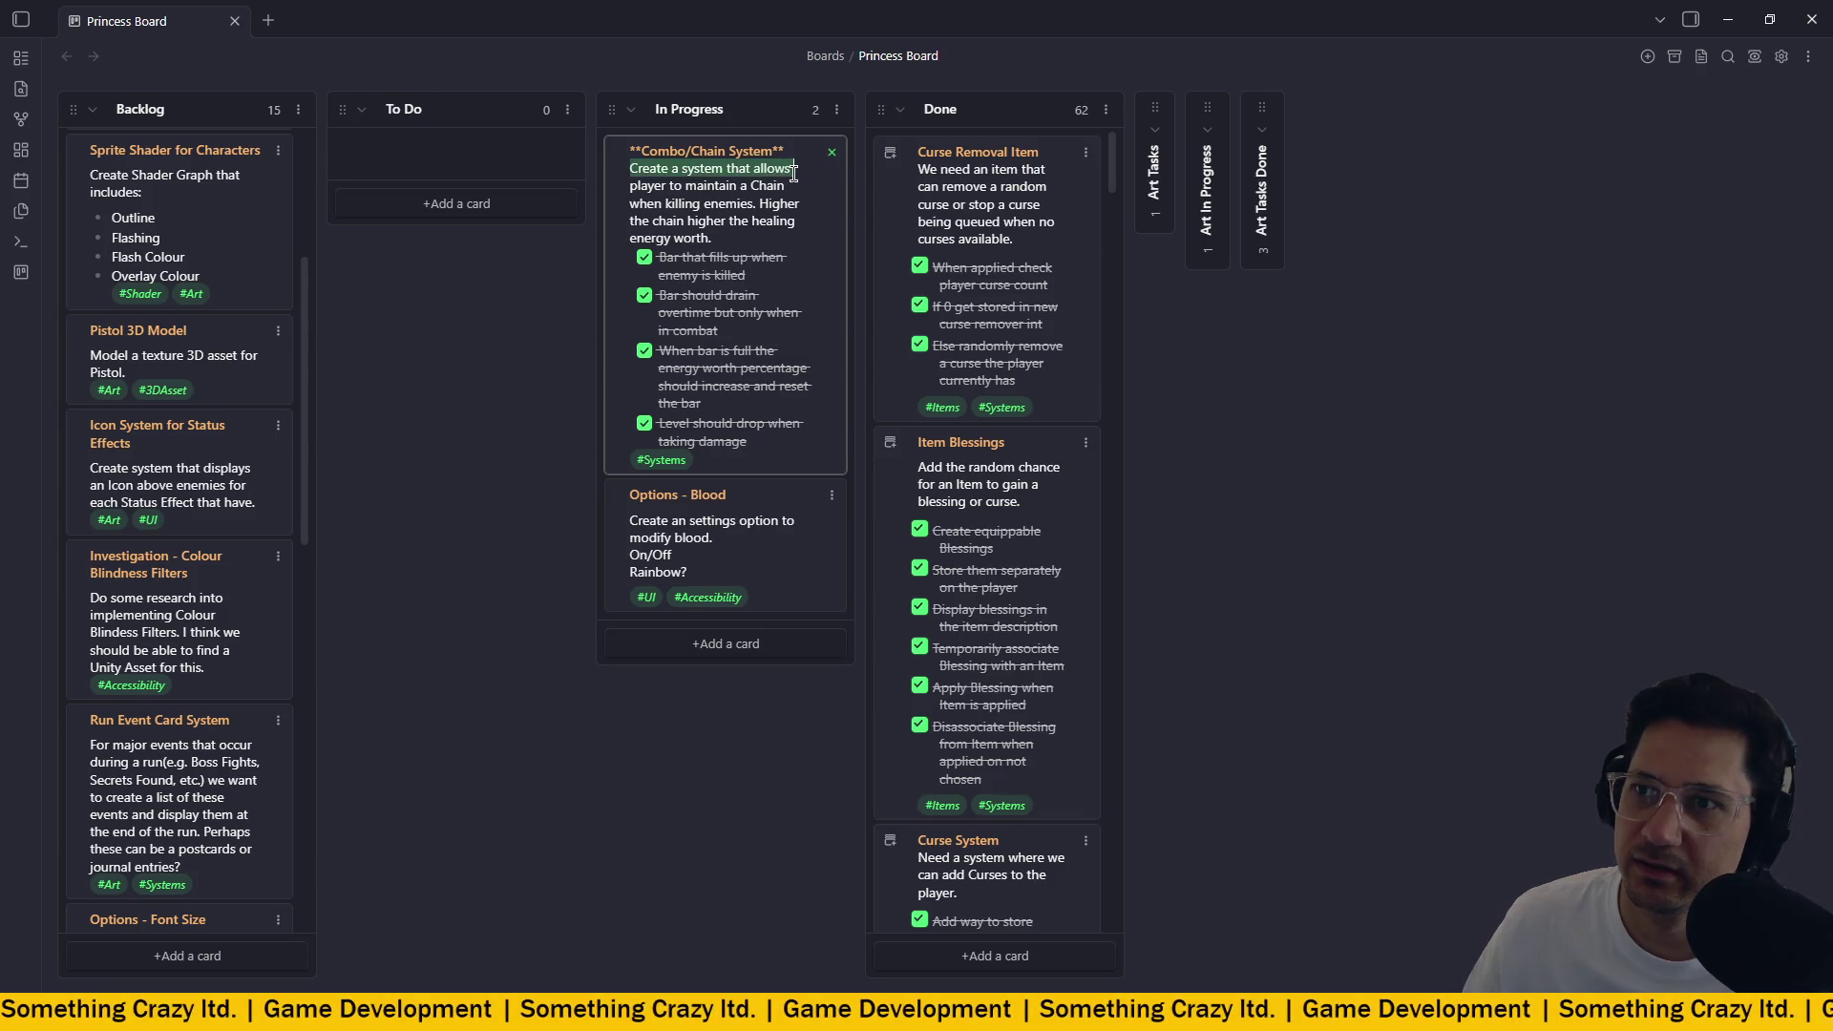
{"action": "key", "text": "Escape"}
{"action": "left_click_drag", "start_coordinate": [786, 151], "coordinate": [1057, 144]}
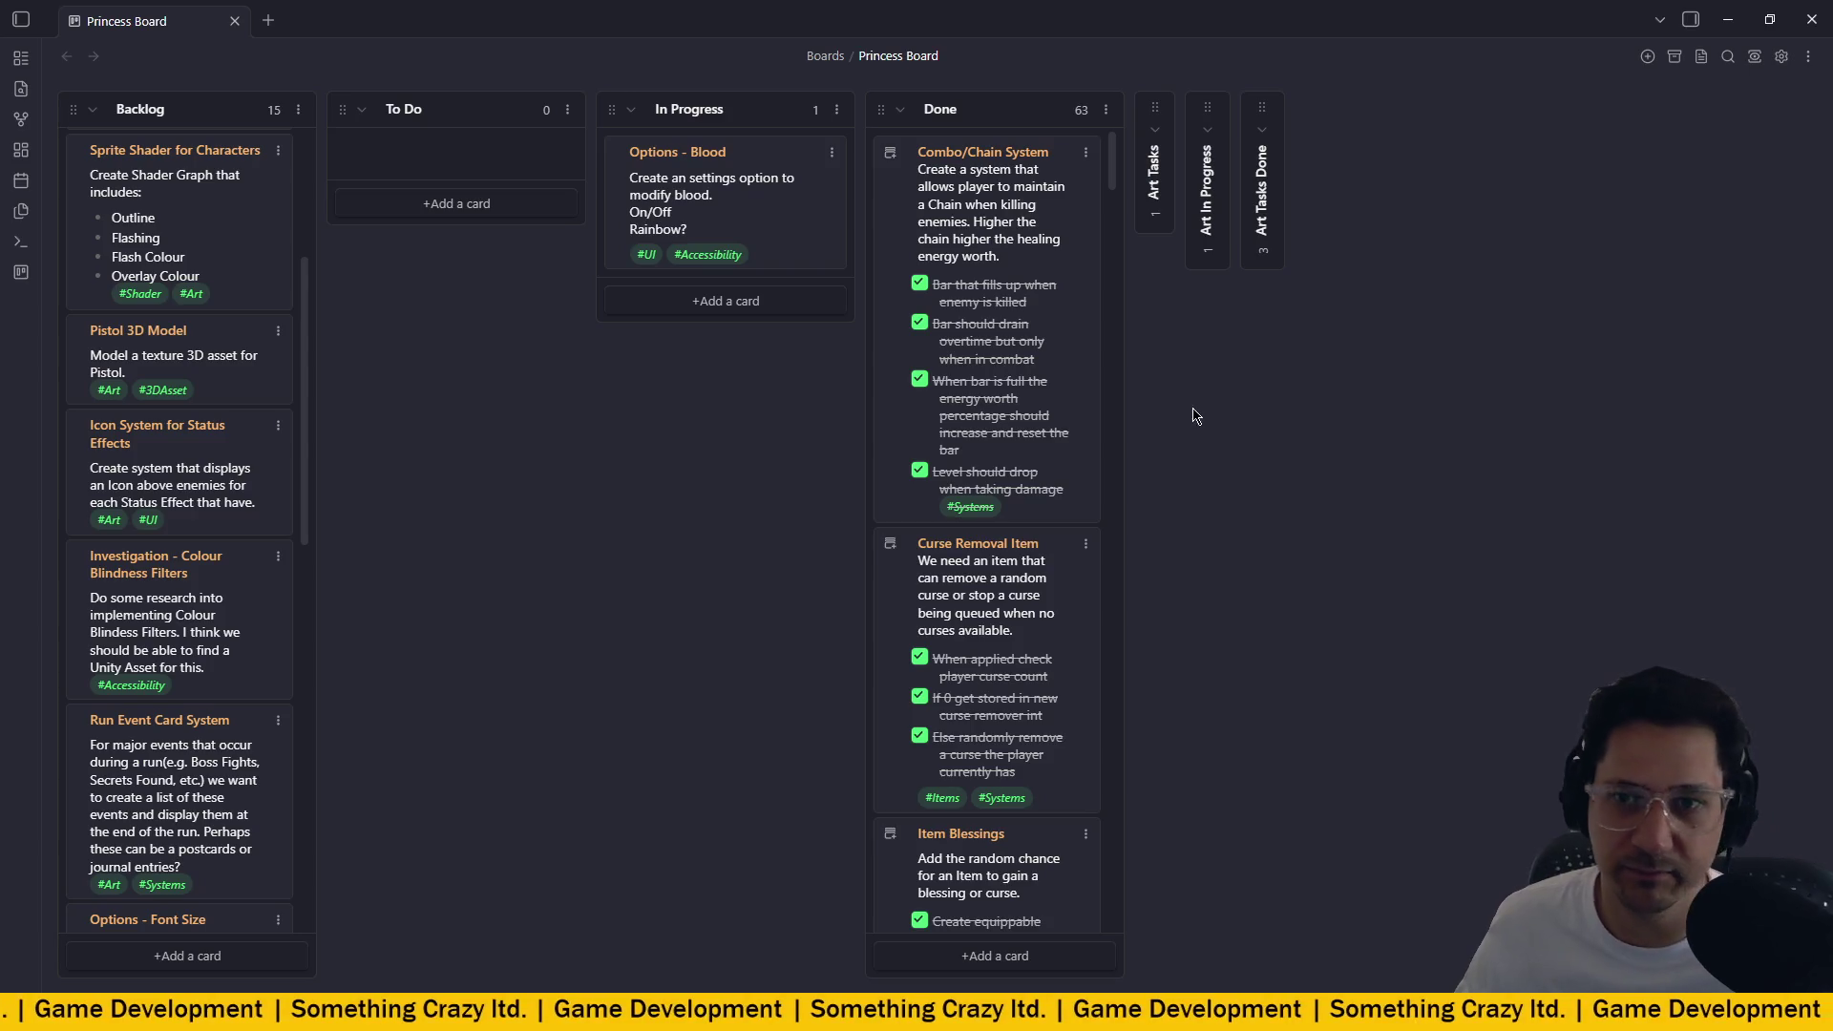
{"action": "left_click", "coordinate": [1728, 19]}
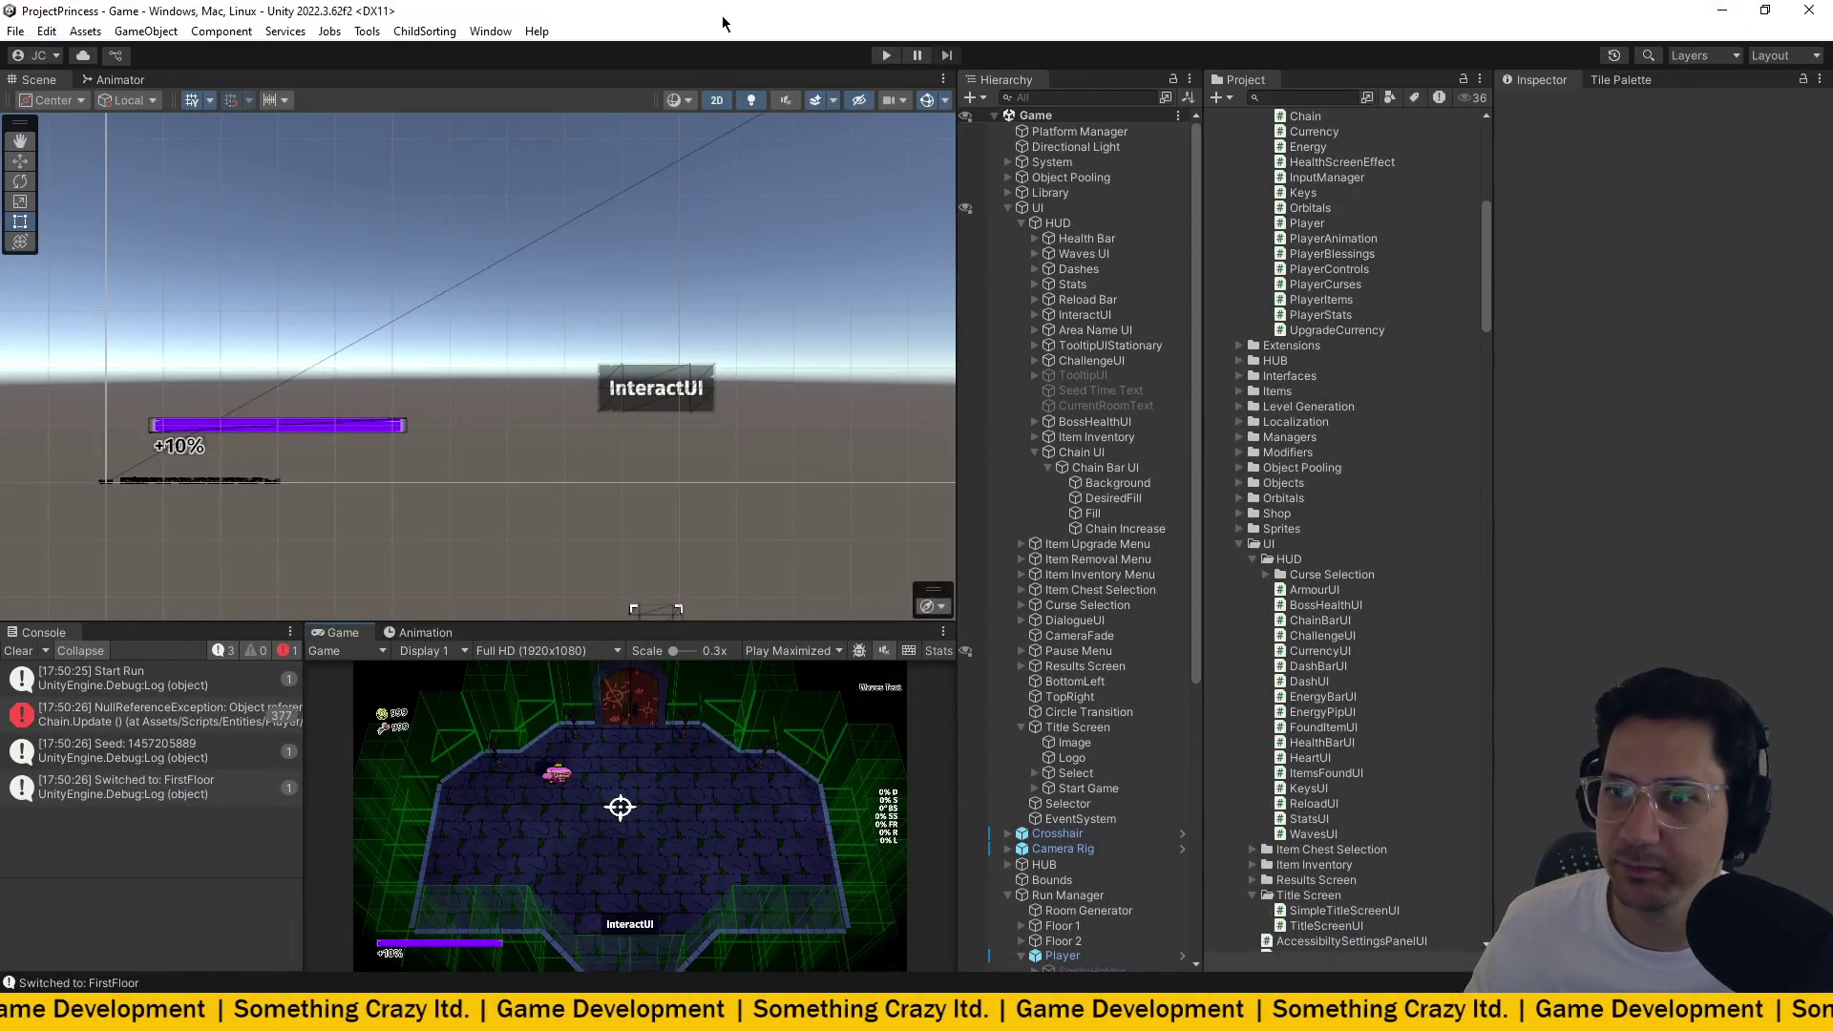